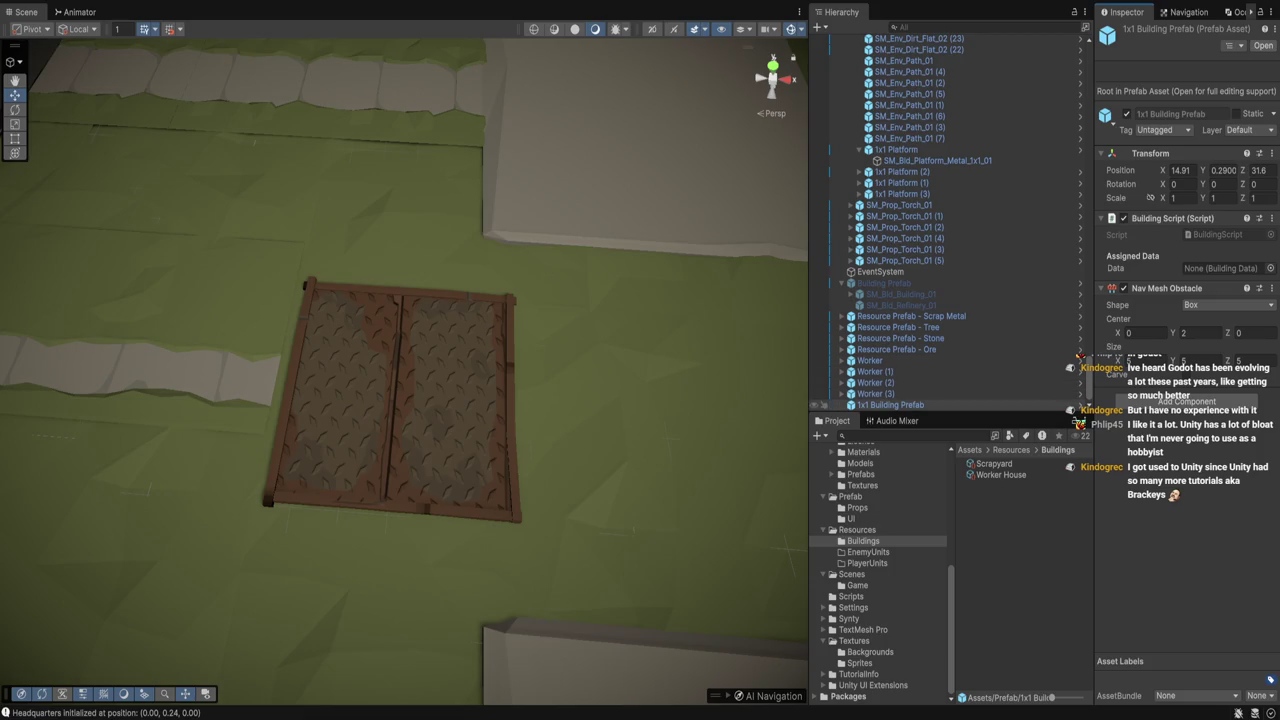
Drag the Scrapyard asset into the 1x1 Building Prefab's Data slot, then return to BuildingData.cs
click(890, 405)
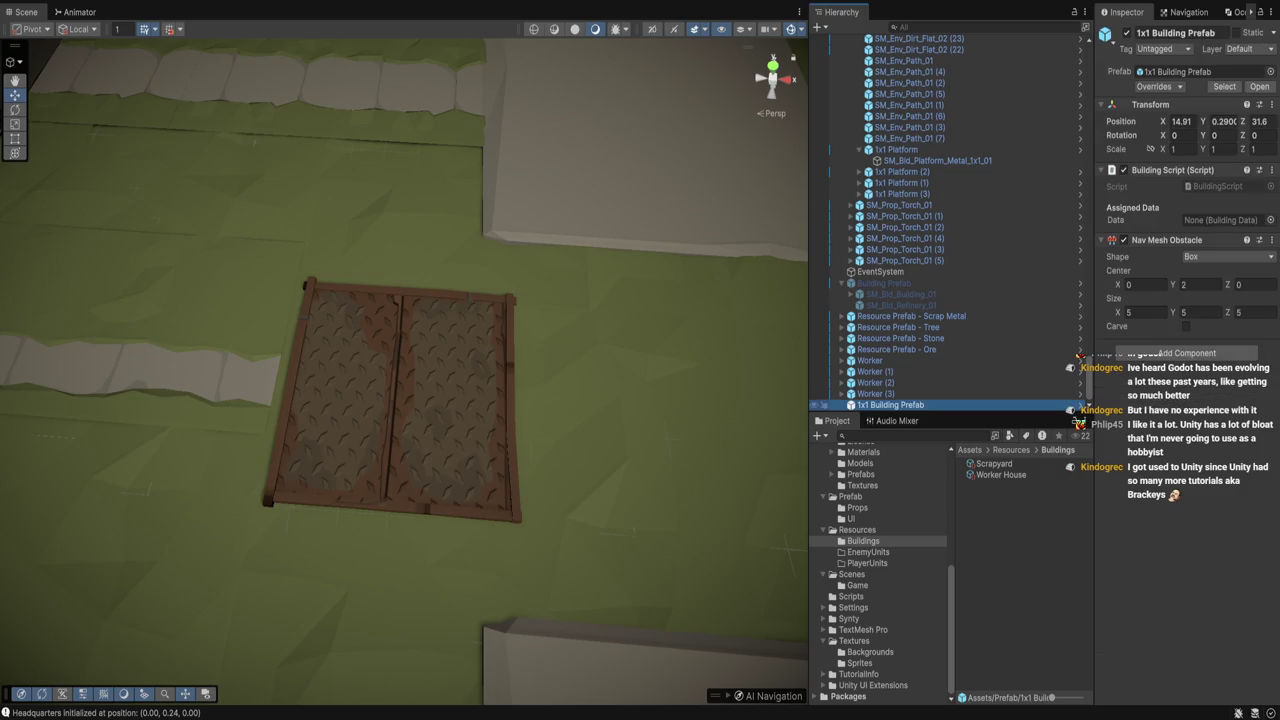
click(1225, 219)
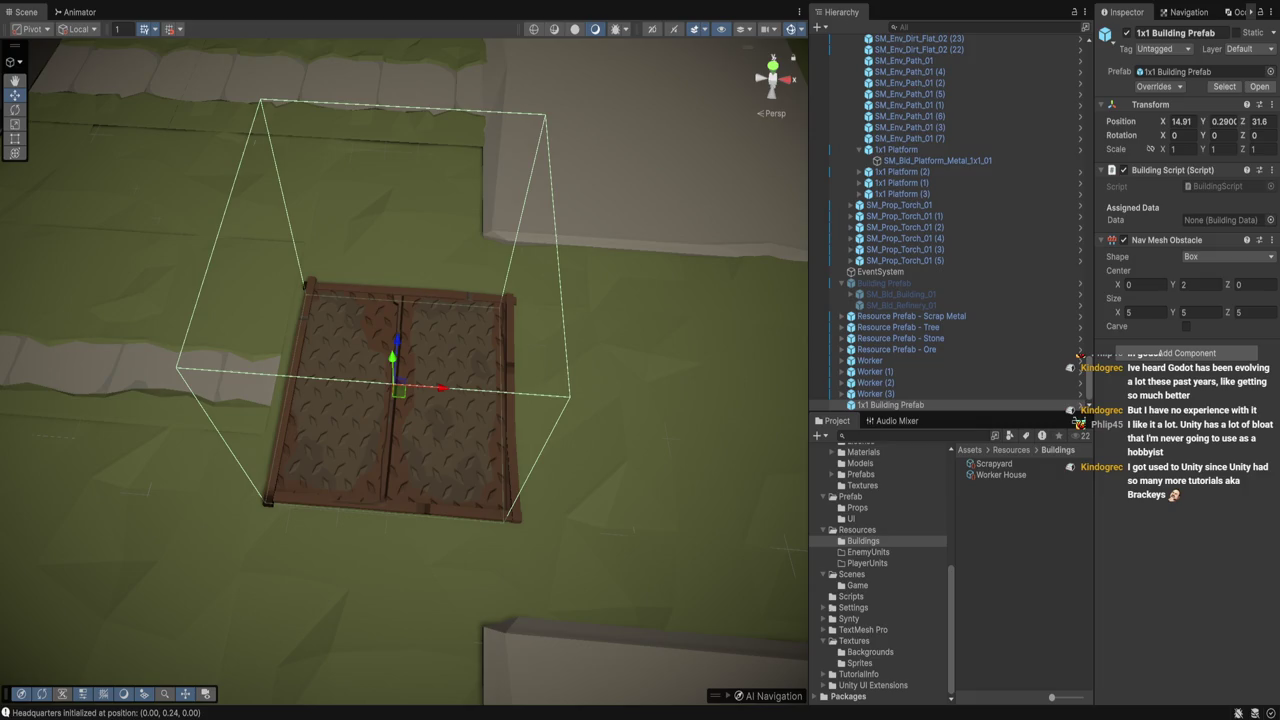
drag(994, 463, 1225, 219)
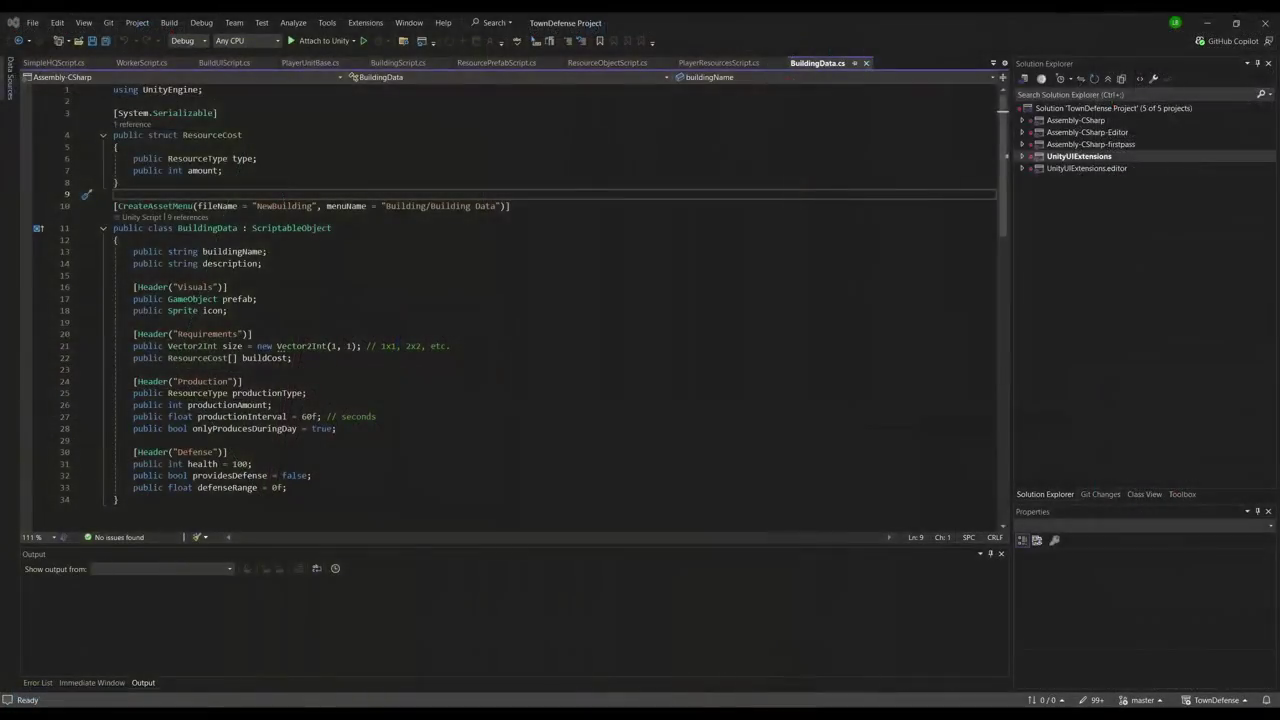
click(119, 240)
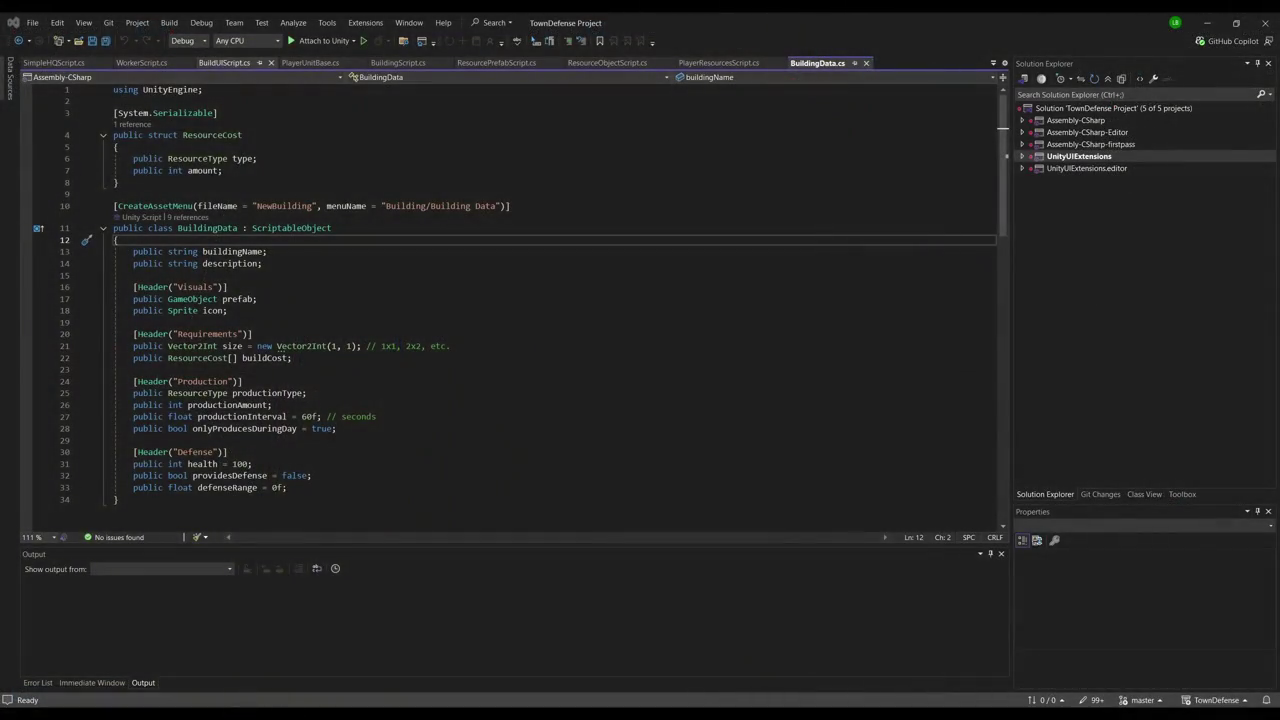
Change BuildingScript's data field on line 6 to a BuildingData[] array and save it
click(392, 63)
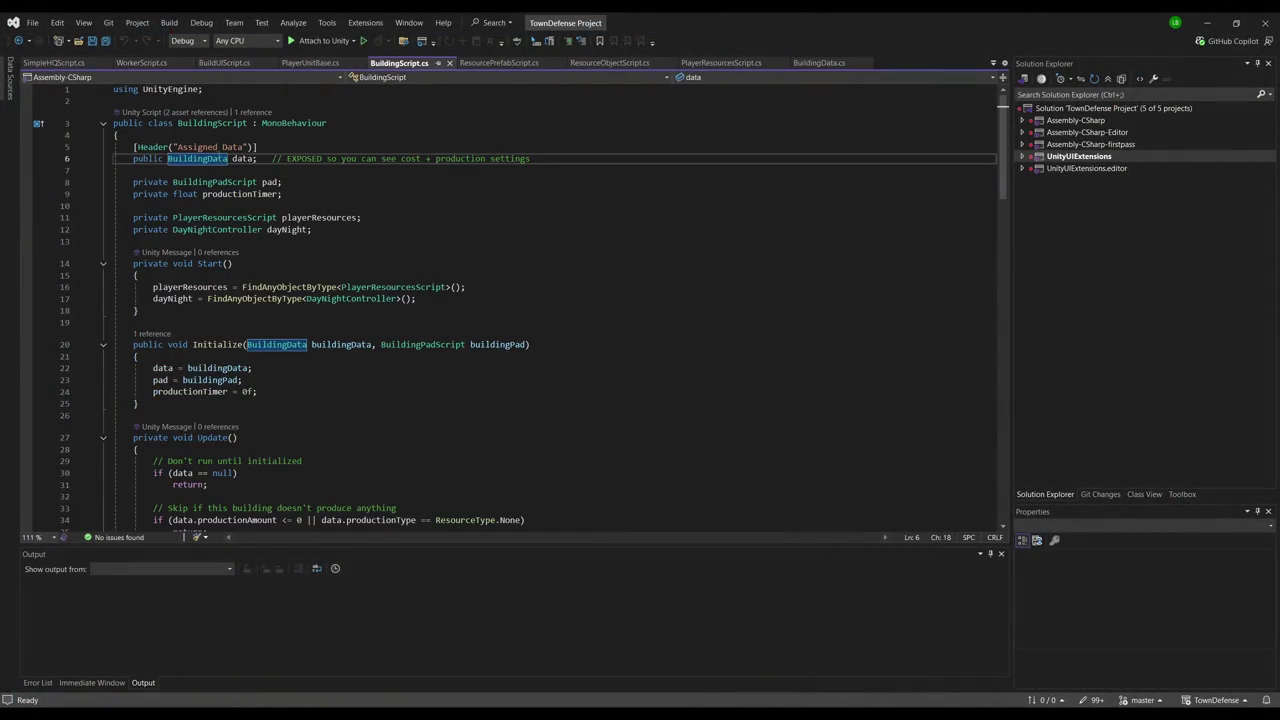
click(230, 160)
text([])
click(353, 186)
key(ctrl+s)
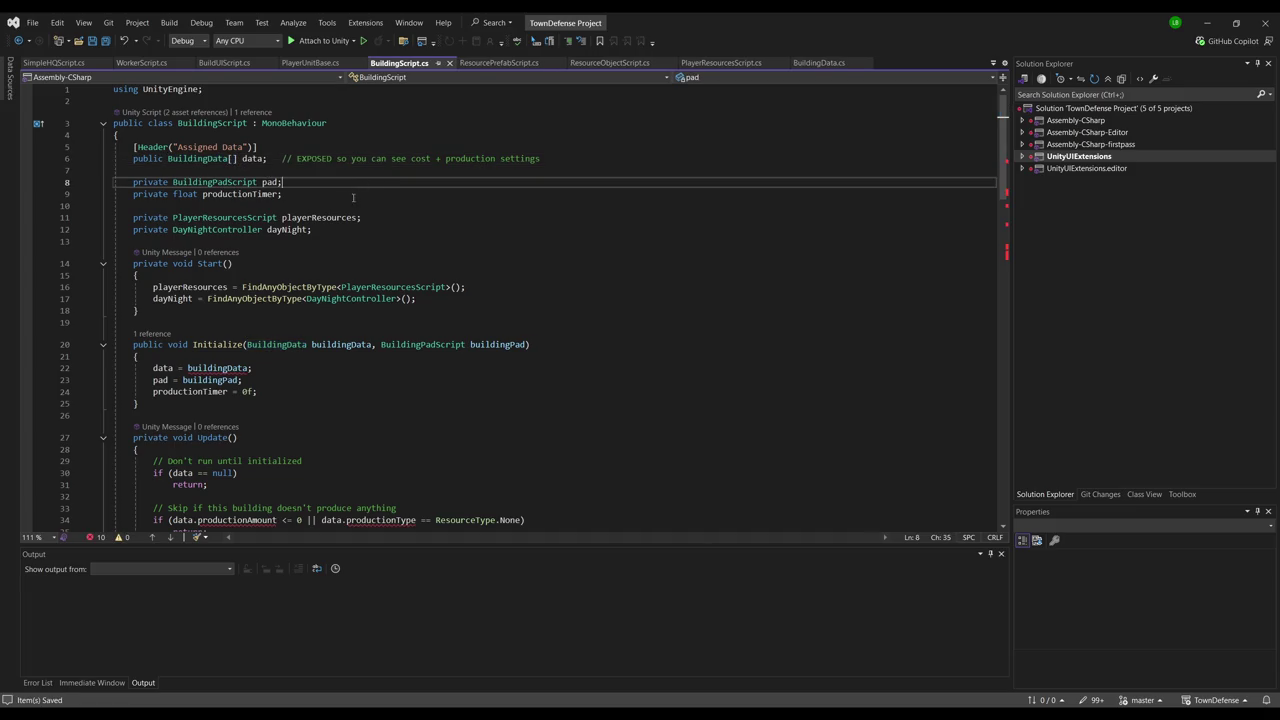
key(alt+Tab)
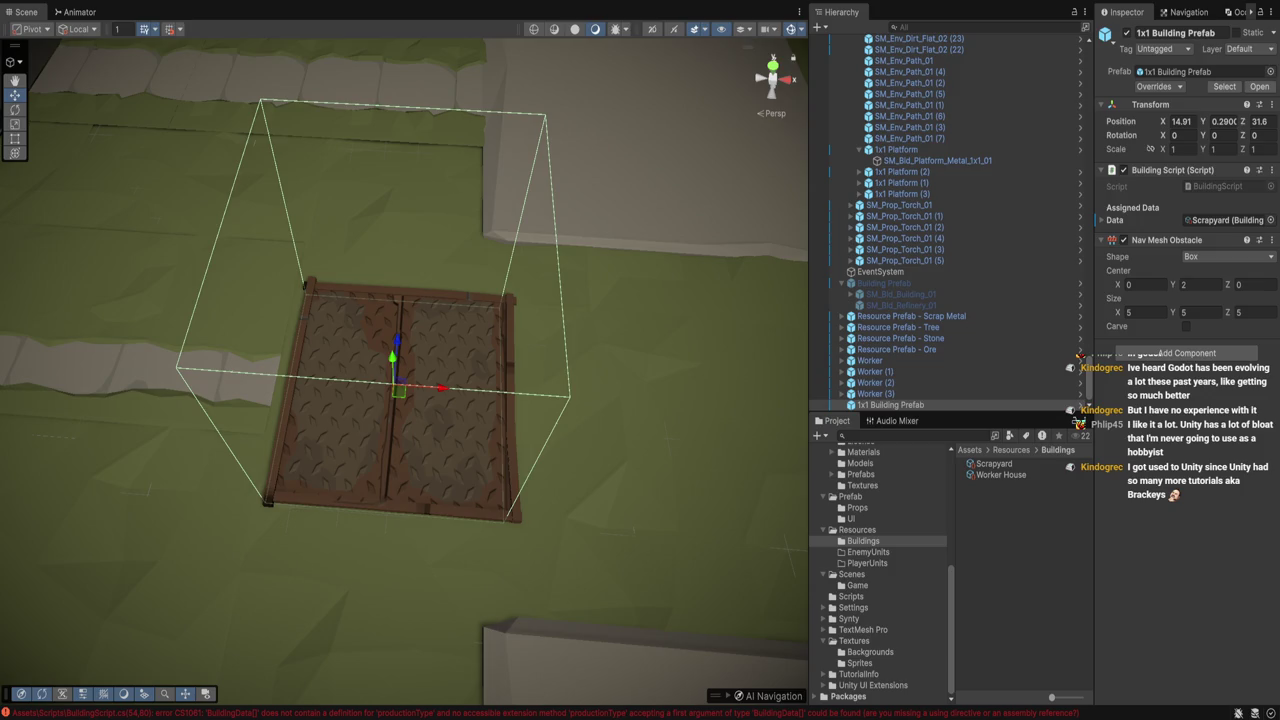
click(1108, 220)
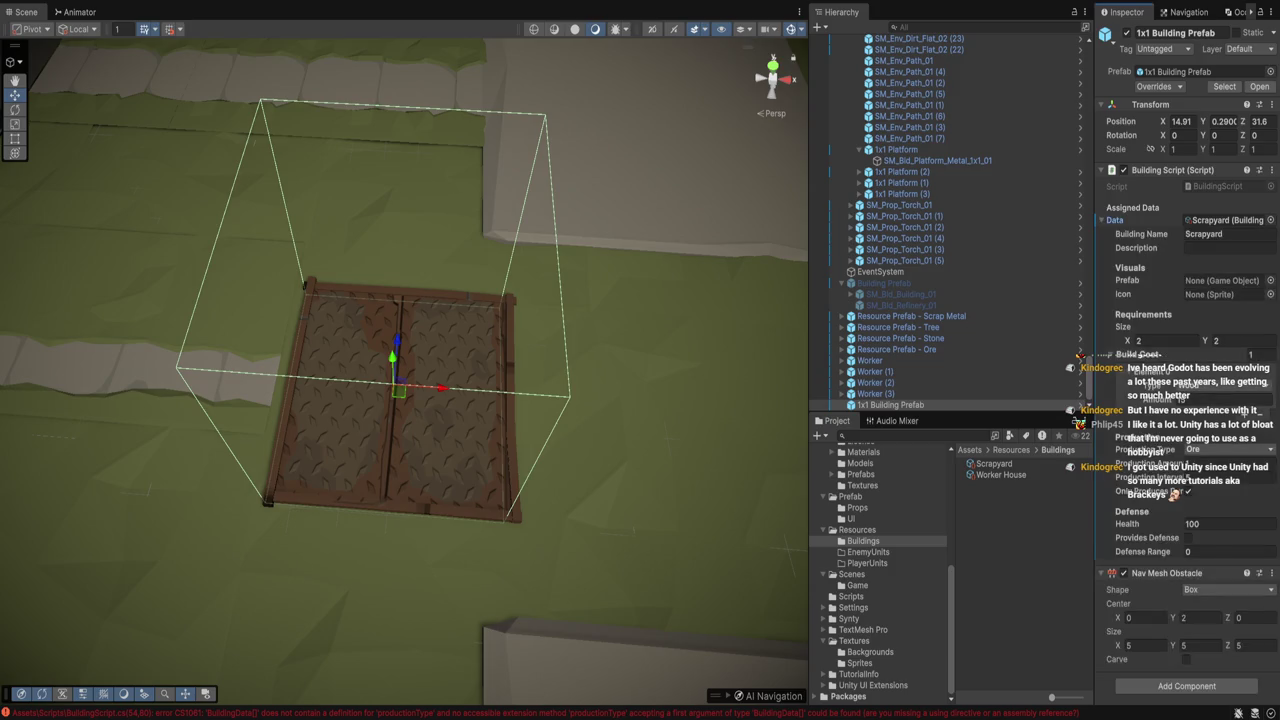
click(1108, 220)
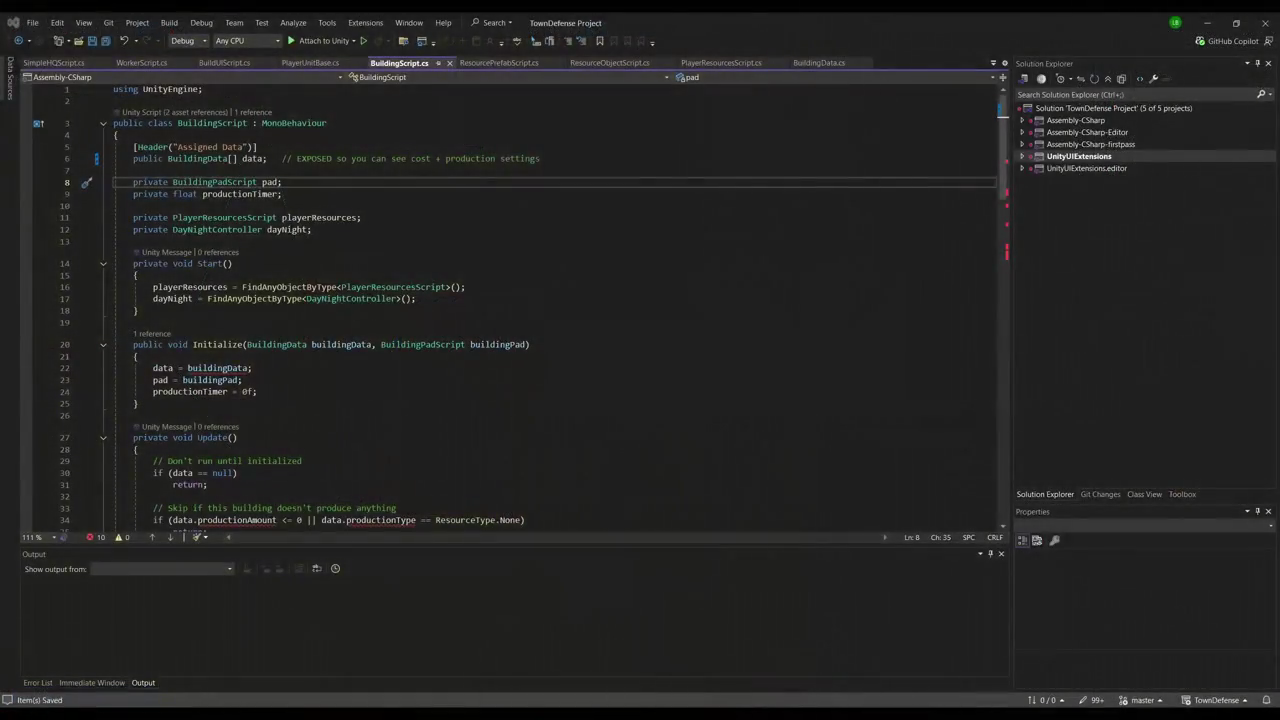
Retype the data field as List<BuildingData> and add the System.Collections.Generic import
click(234, 158)
key(BackSpace)
key(BackSpace)
key(ctrl+Left)
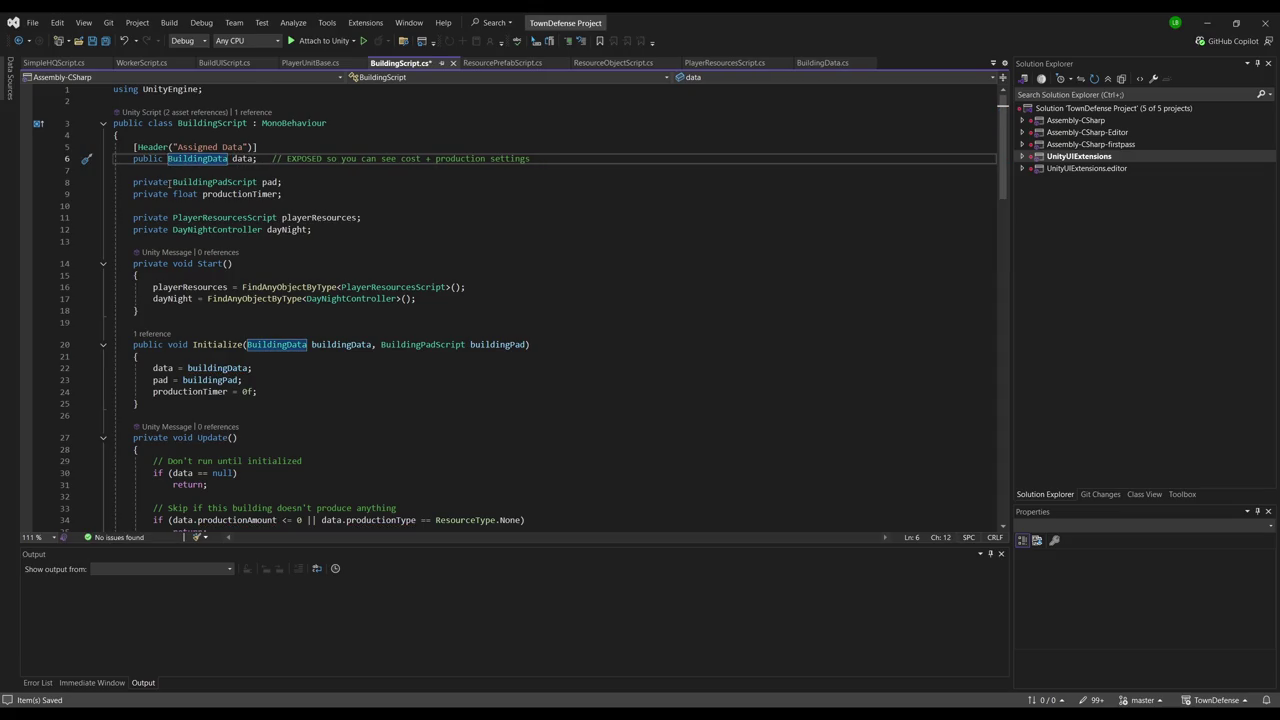
text(List<)
key(ctrl+Right)
text(>)
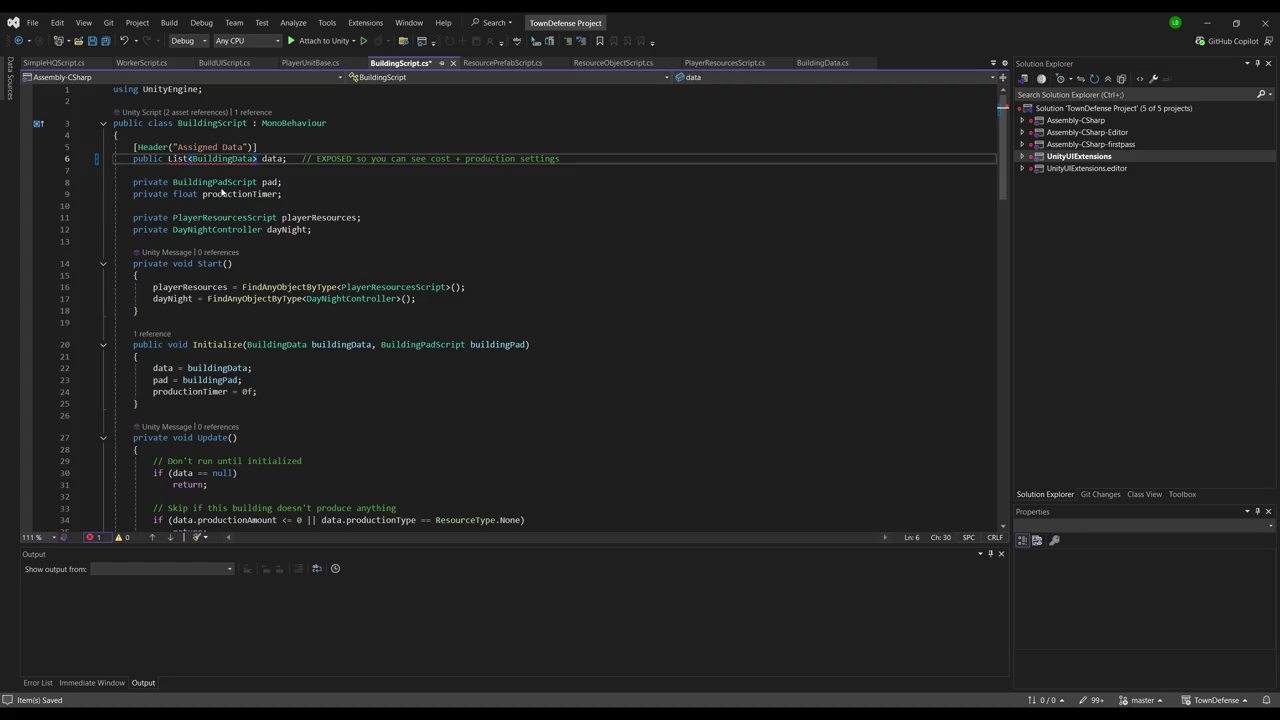
key(ctrl+period)
key(Return)
click(332, 184)
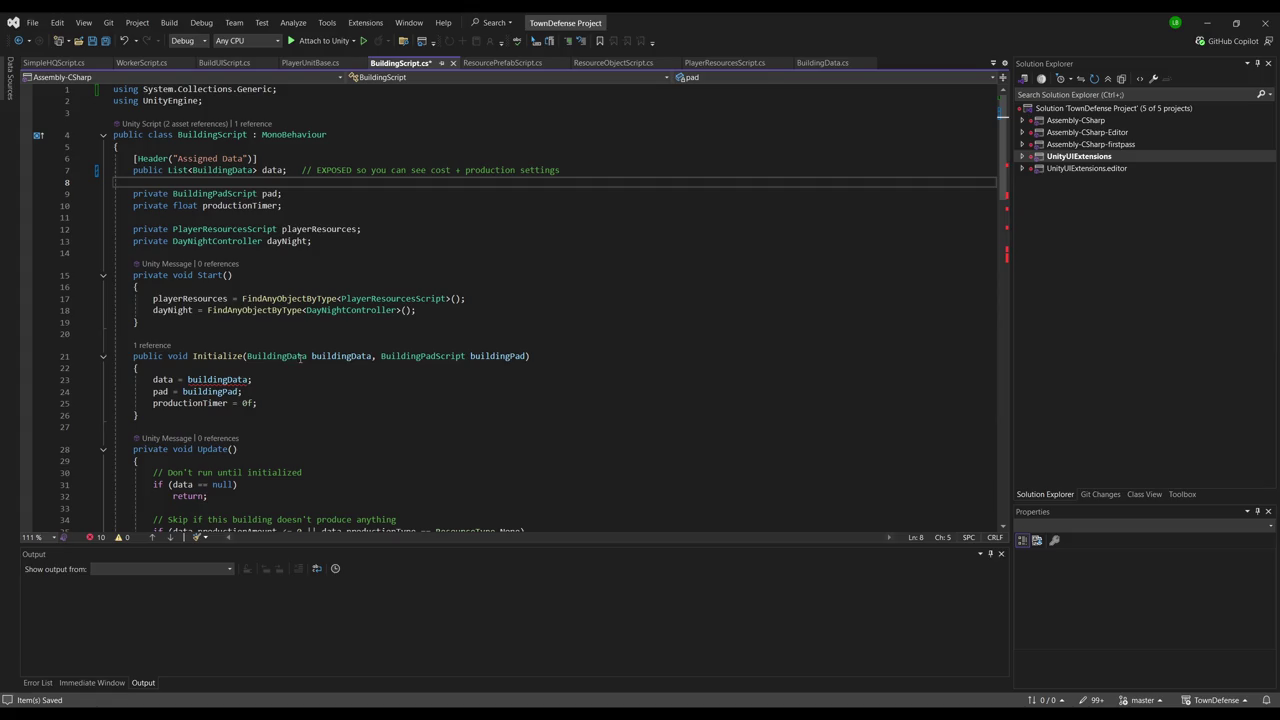
Add a [0] index to buildingData in the Initialize assignment, then remove it again
click(249, 380)
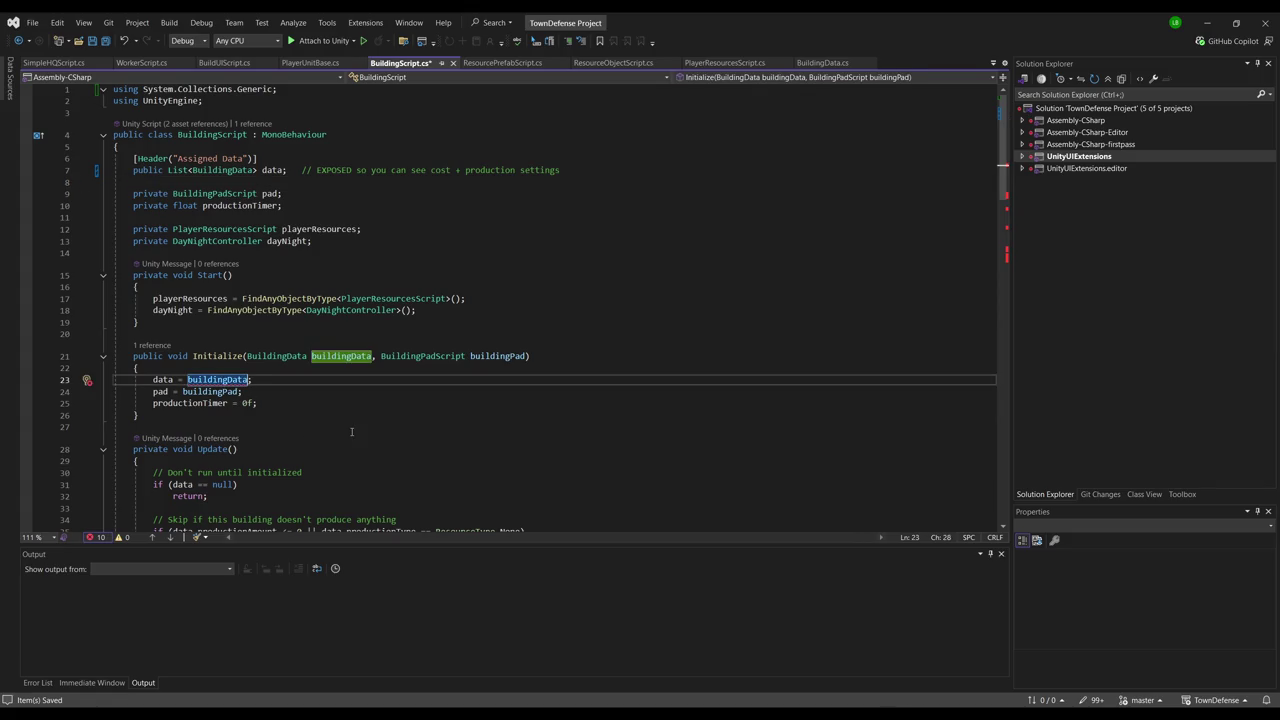
text([0])
key(Down)
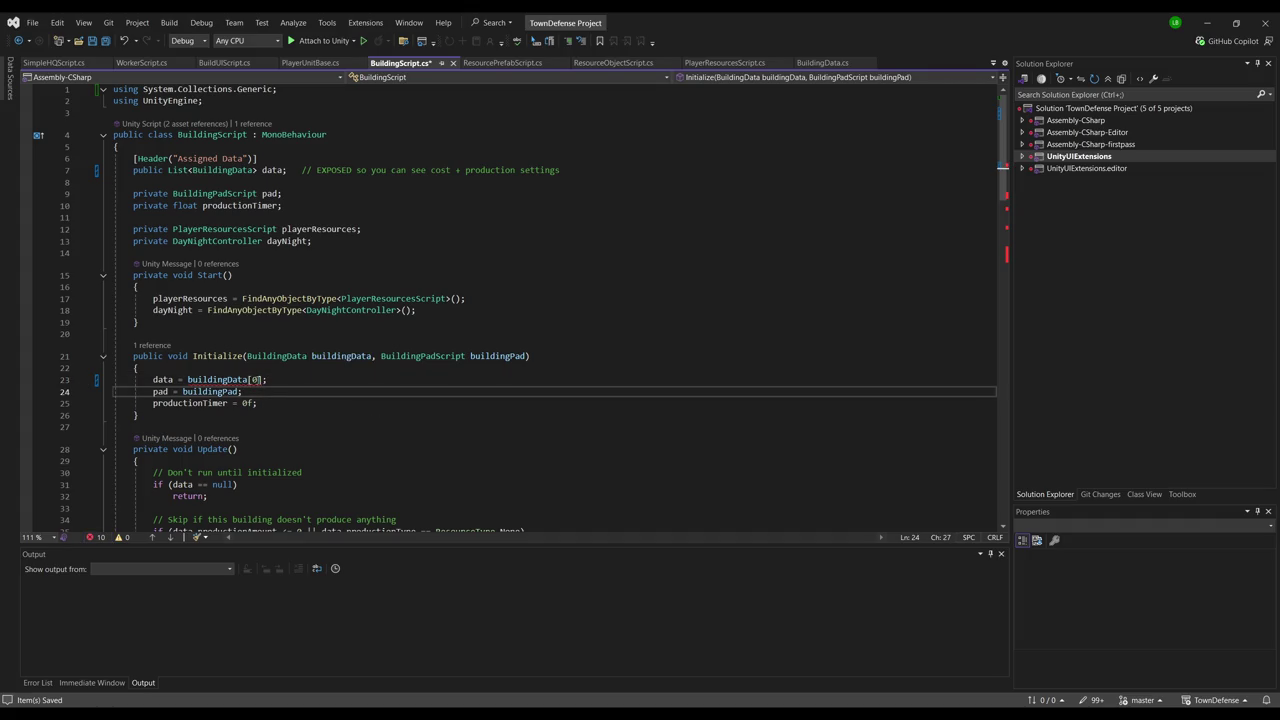
click(261, 380)
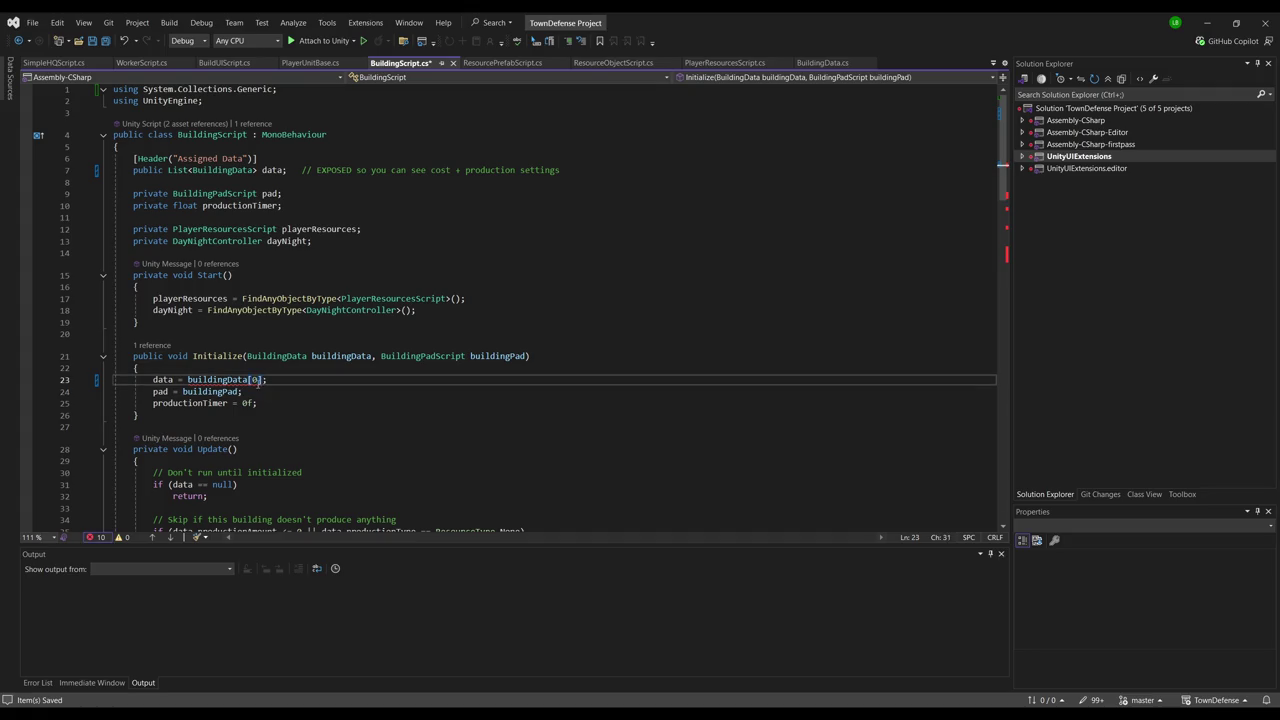
key(BackSpace)
key(BackSpace)
key(BackSpace)
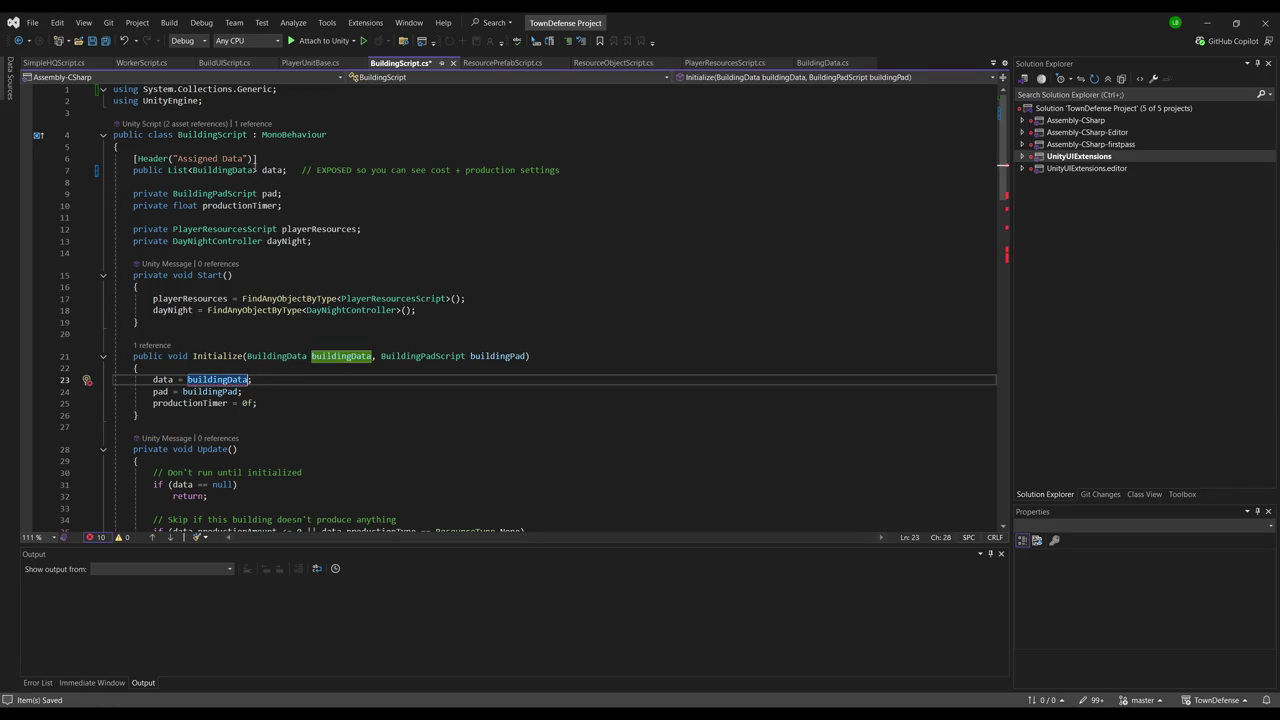
Strip List< and > so data is a single BuildingData, then go back to Unity
click(256, 170)
key(BackSpace)
click(192, 170)
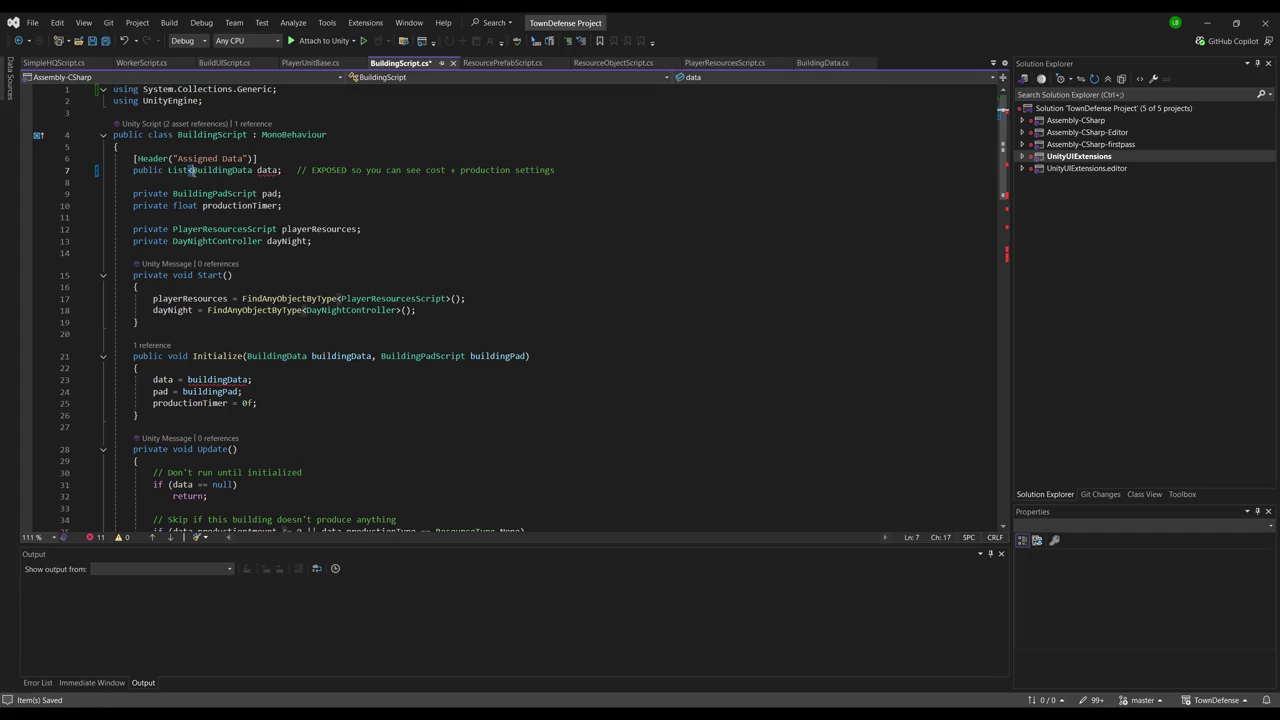
key(BackSpace)
key(BackSpace)
key(BackSpace)
click(314, 219)
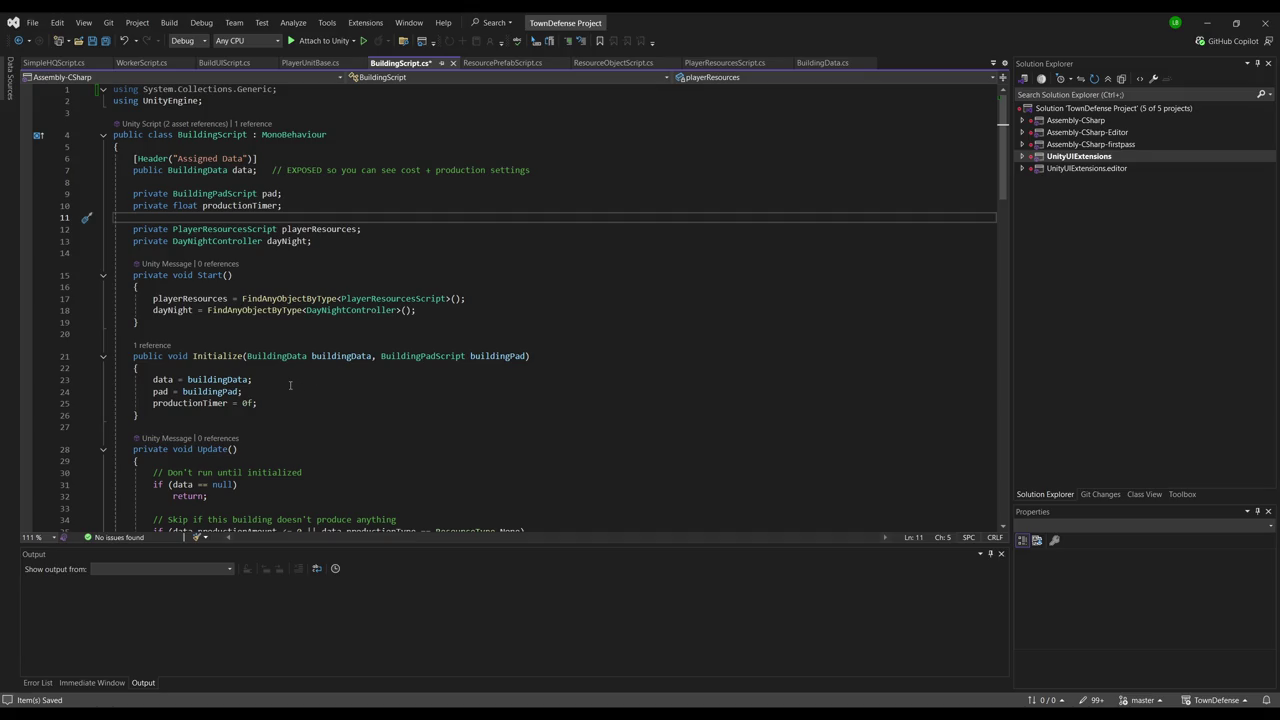
scroll(300, 370, down, 2)
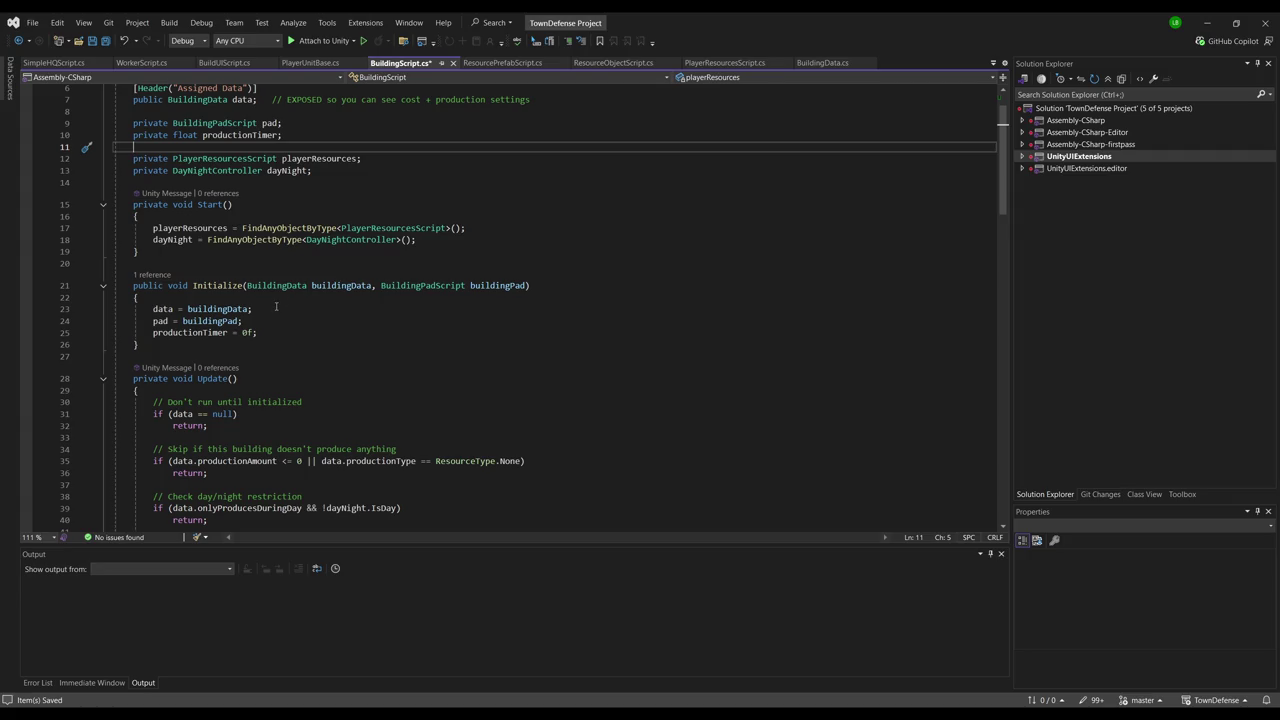
scroll(276, 308, down, 5)
scroll(271, 303, down, 6)
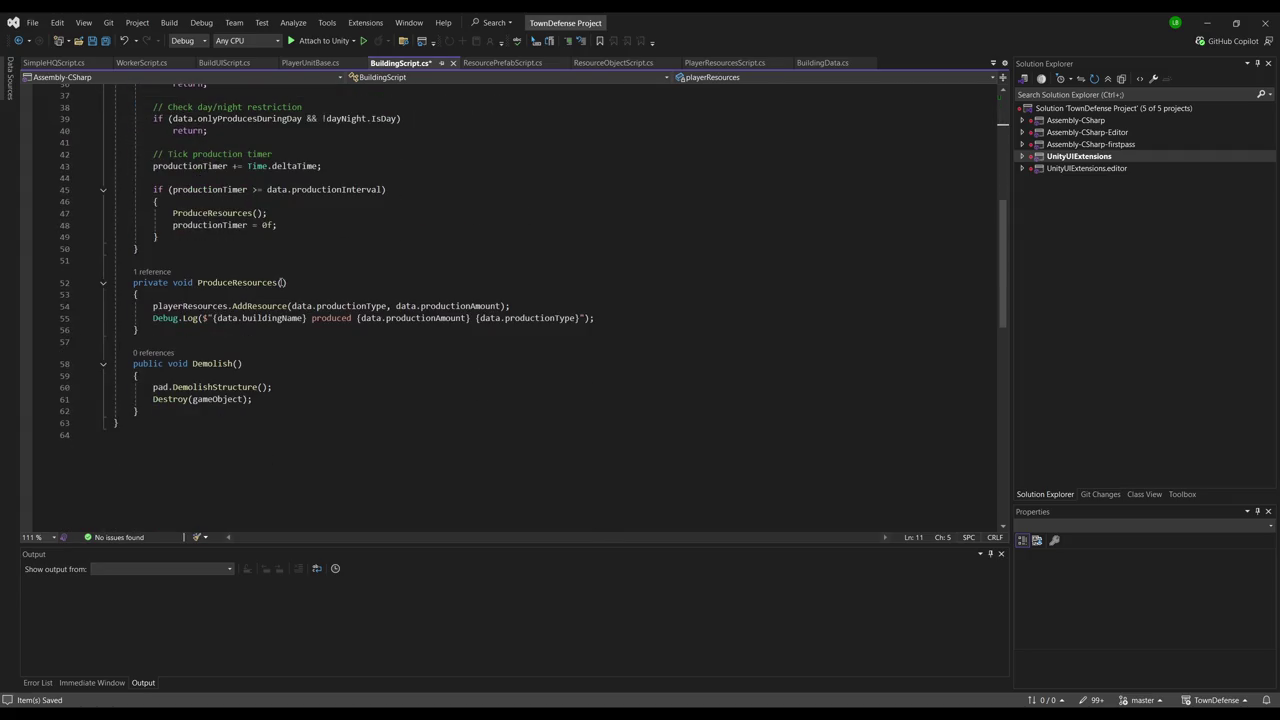
scroll(433, 300, up, 12)
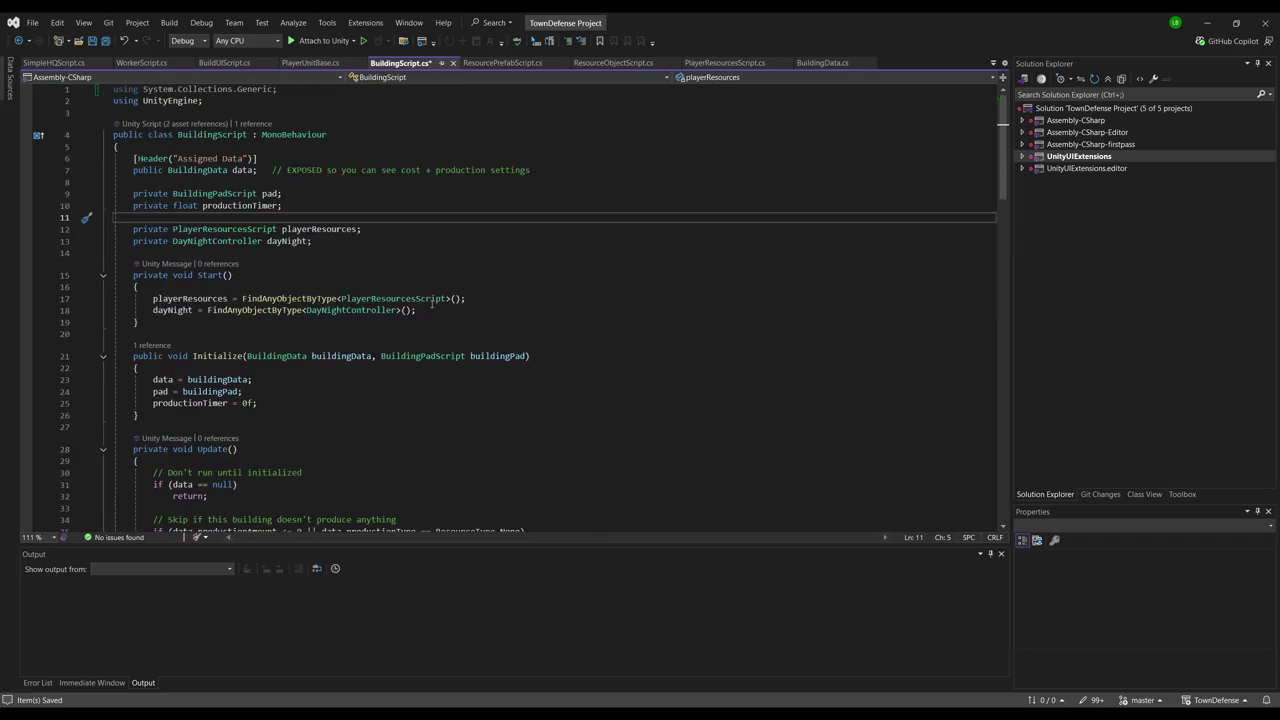
click(103, 40)
key(alt+Tab)
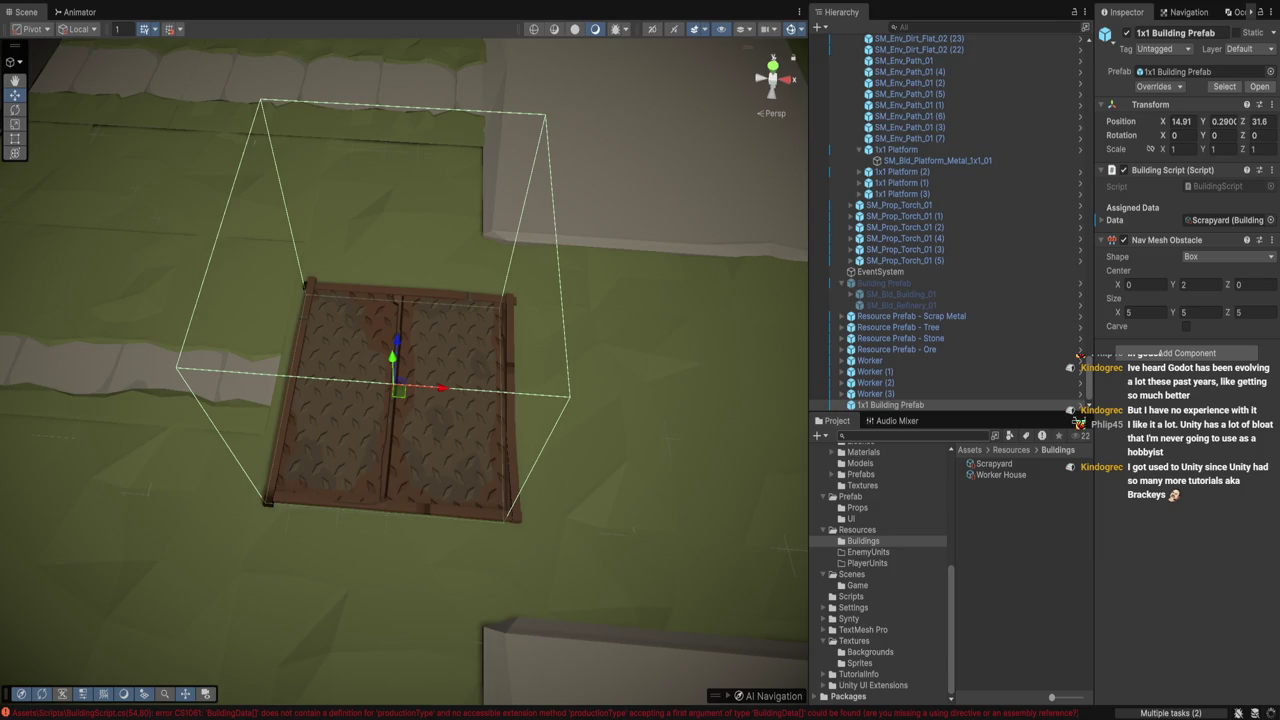
Search the Project for 'house t:Prefab' and preview the house prefabs, including SM_Bld_House_03
text(house)
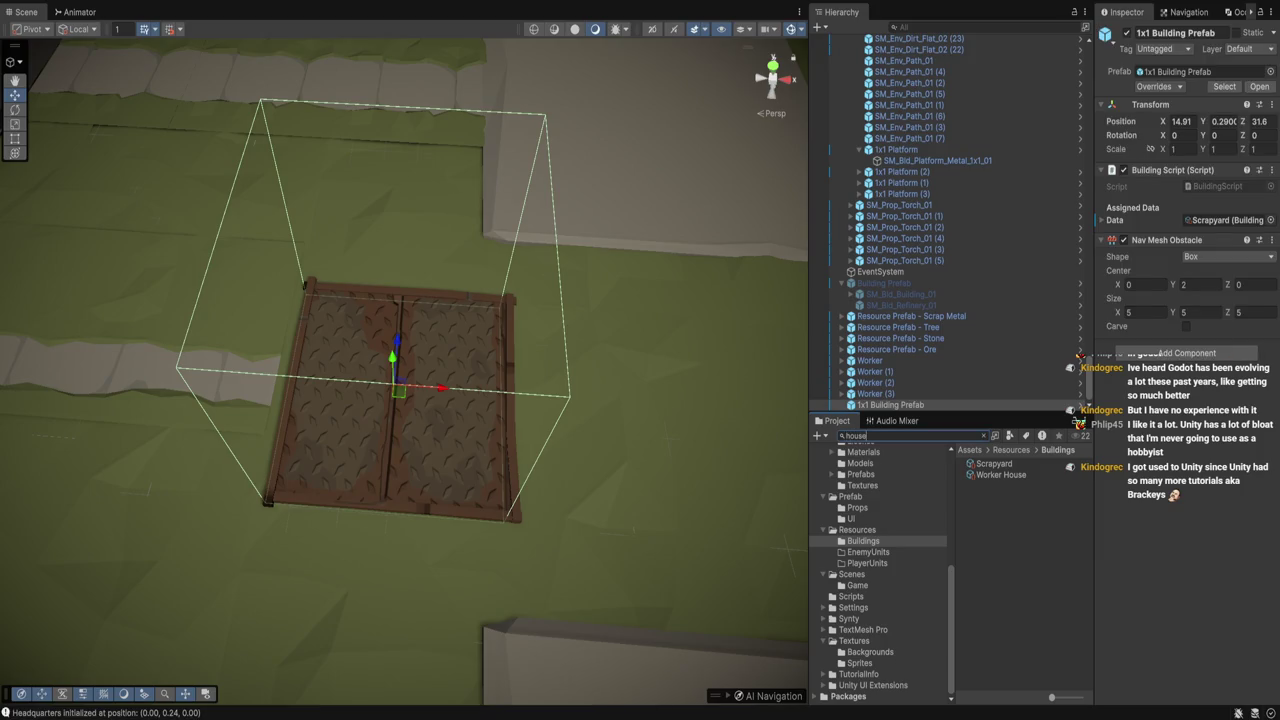
text( t:PhysicsMaterial)
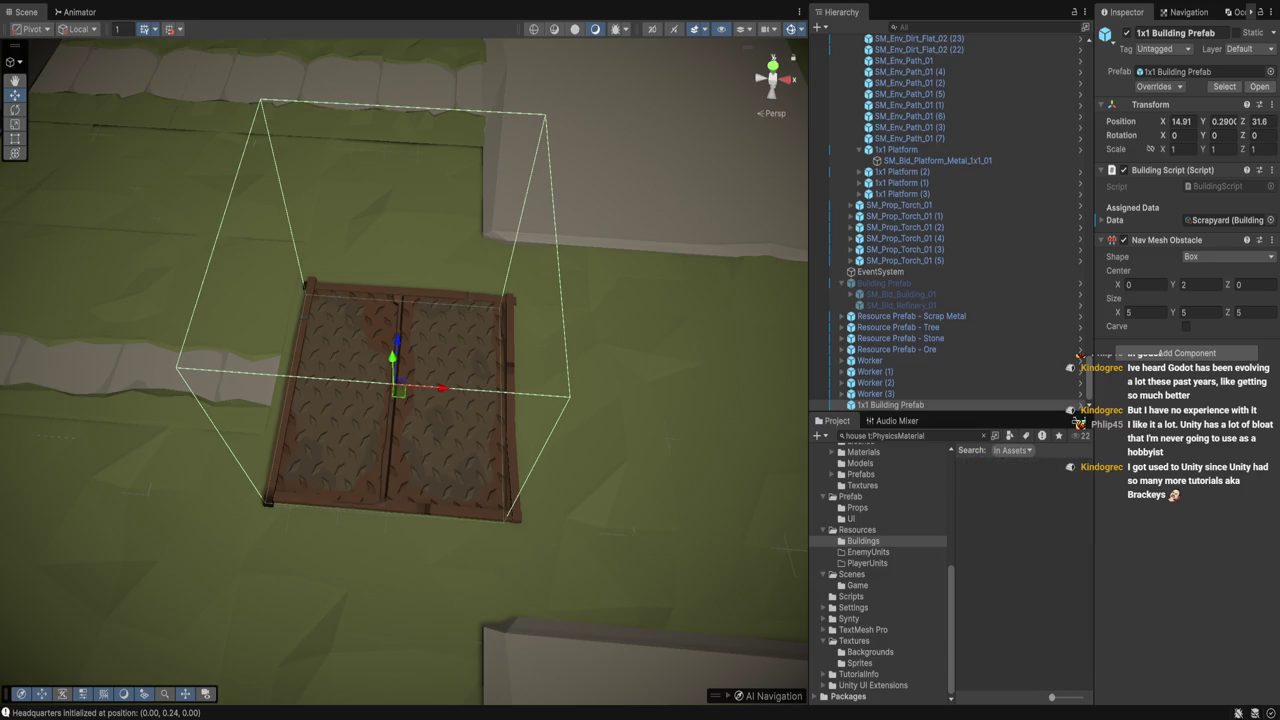
key(BackSpace)
key(BackSpace)
key(BackSpace)
text(refab)
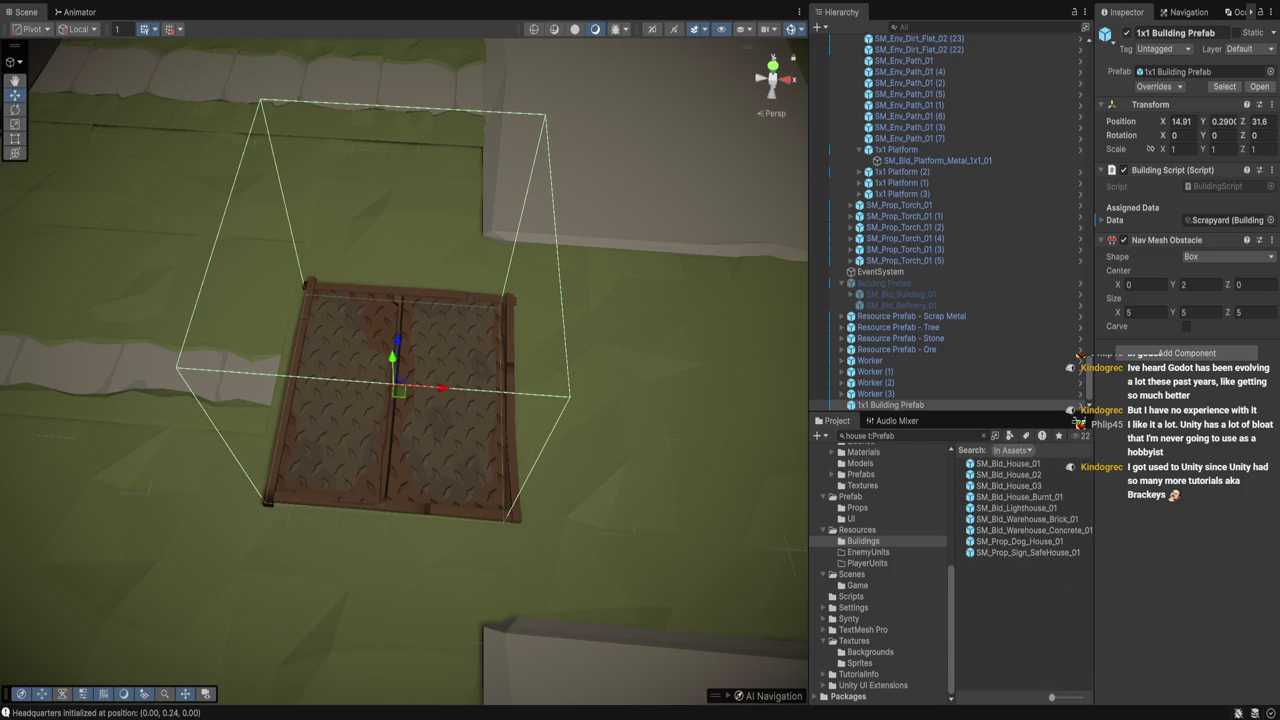
key(Escape)
click(1008, 463)
key(Down)
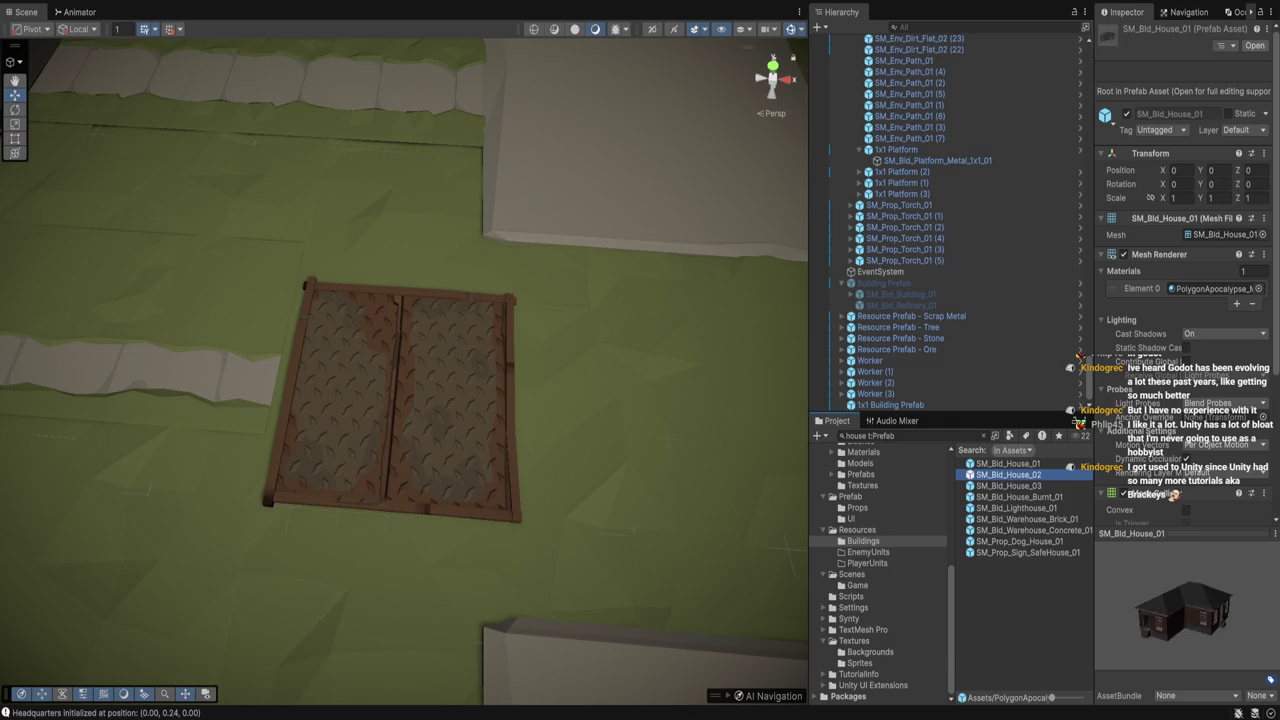
key(Down)
drag(1185, 610, 1215, 612)
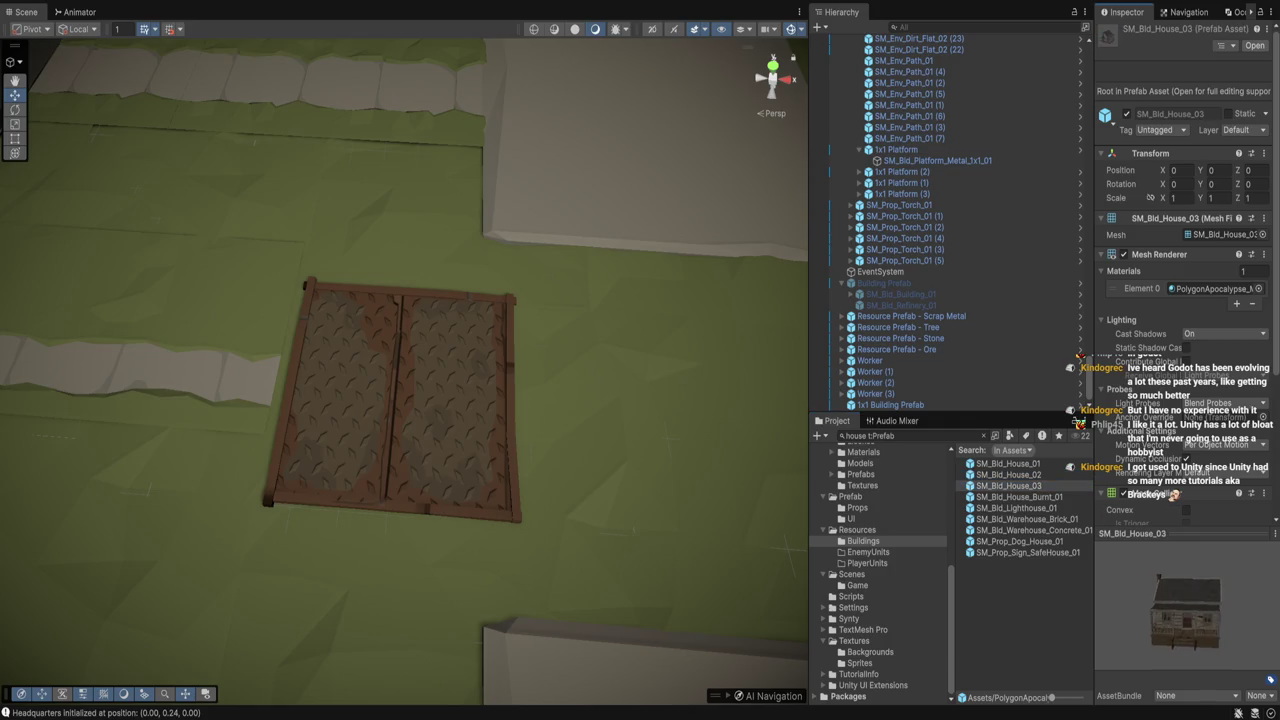
key(Down)
key(Down)
key(Down)
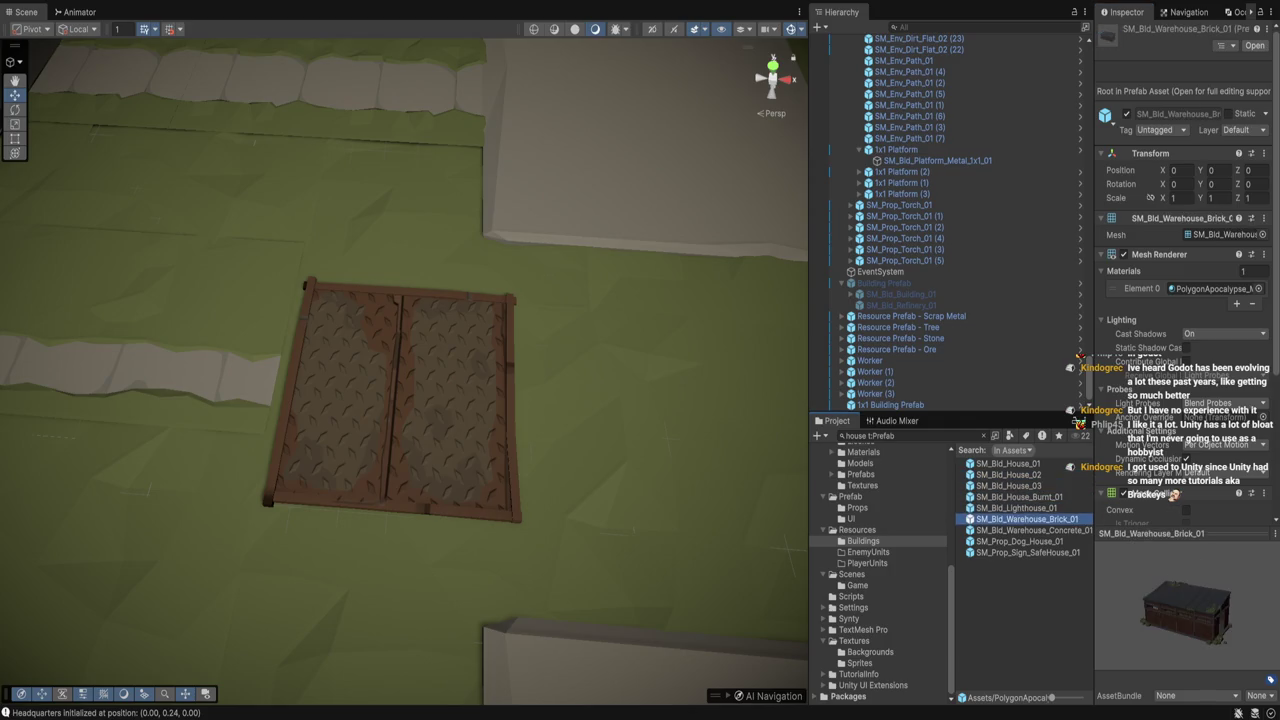
key(Down)
key(Down)
key(Down)
key(Up)
Change the search term to 'shack' and preview SM_Bld_Shack_01 through SM_Bld_Shack_08
double_click(855, 436)
text(shack)
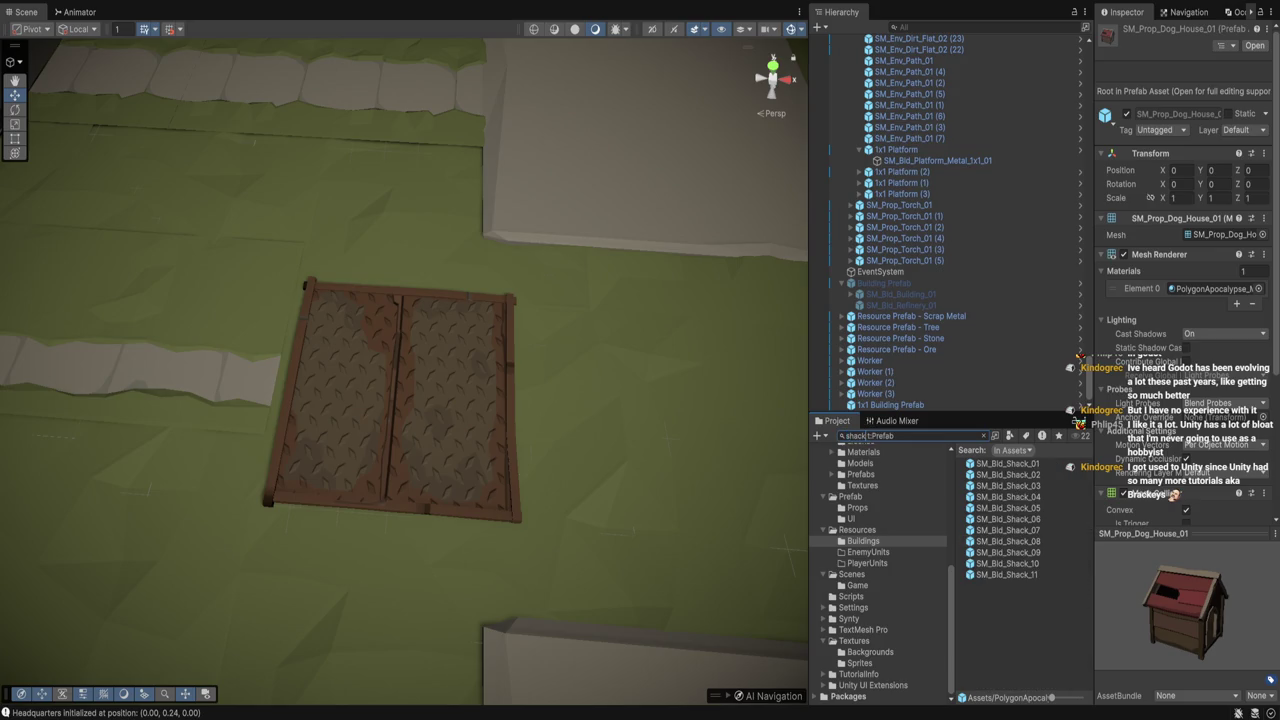
key(Down)
key(Down)
key(Up)
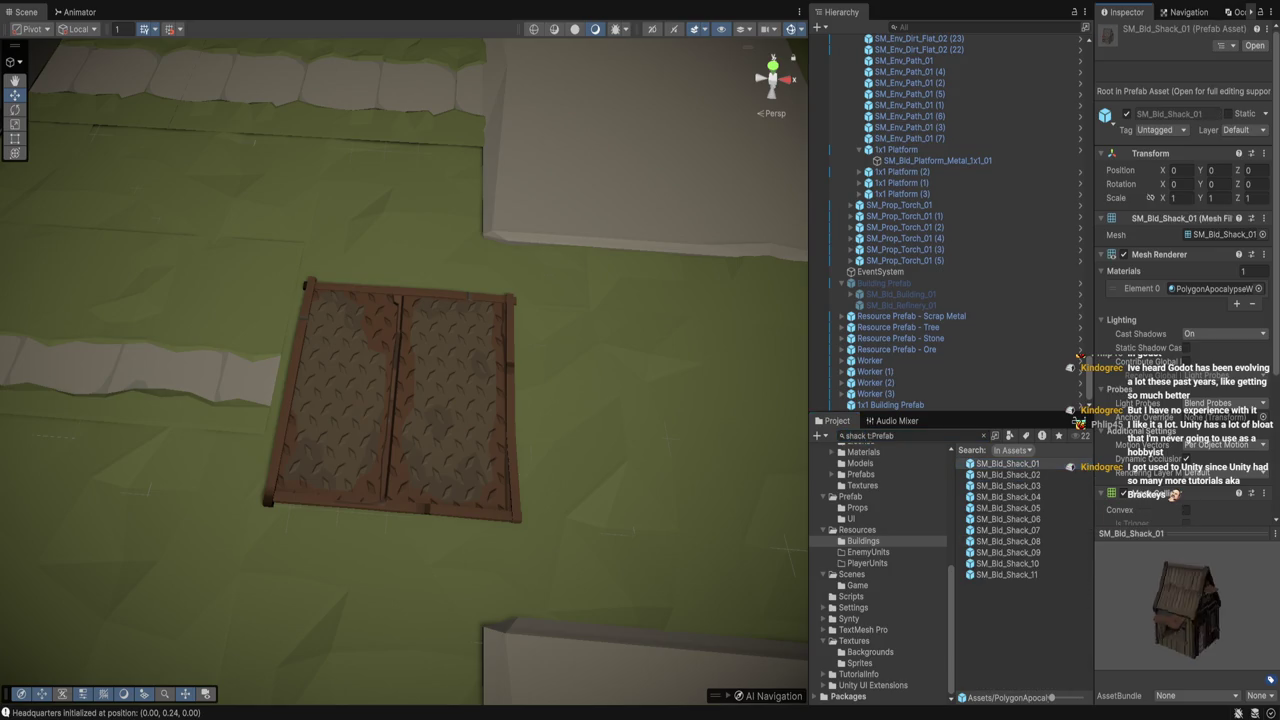
key(Down)
key(Down)
key(Down)
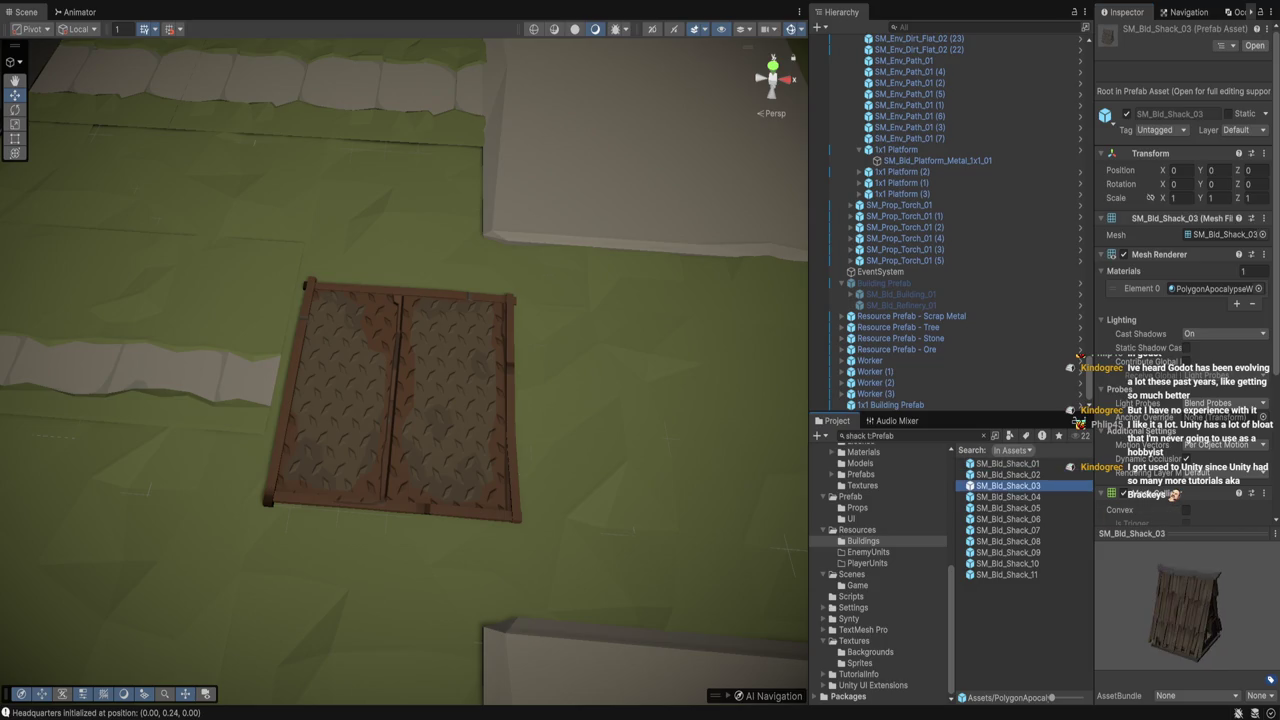
key(Down)
key(Down)
key(Down)
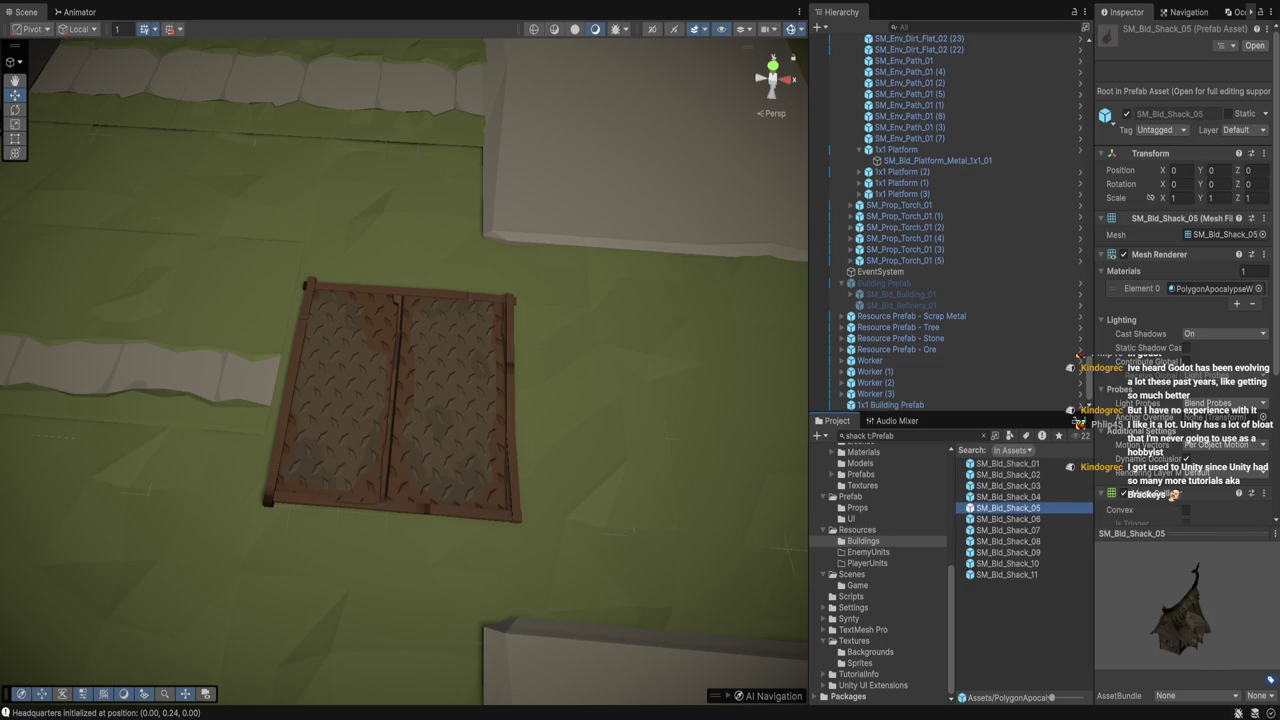
key(Down)
key(Up)
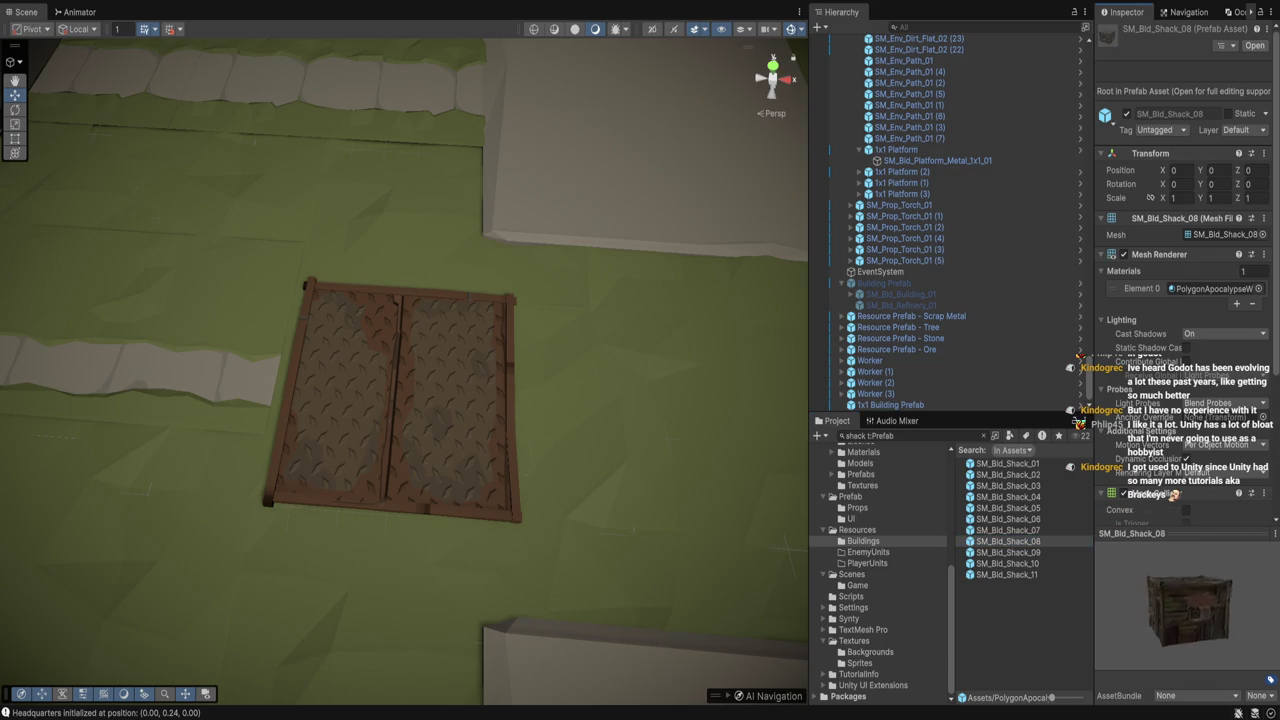
Preview SM_Bld_Shack_09, 10 and 11, then return to SM_Bld_Shack_09
click(1008, 552)
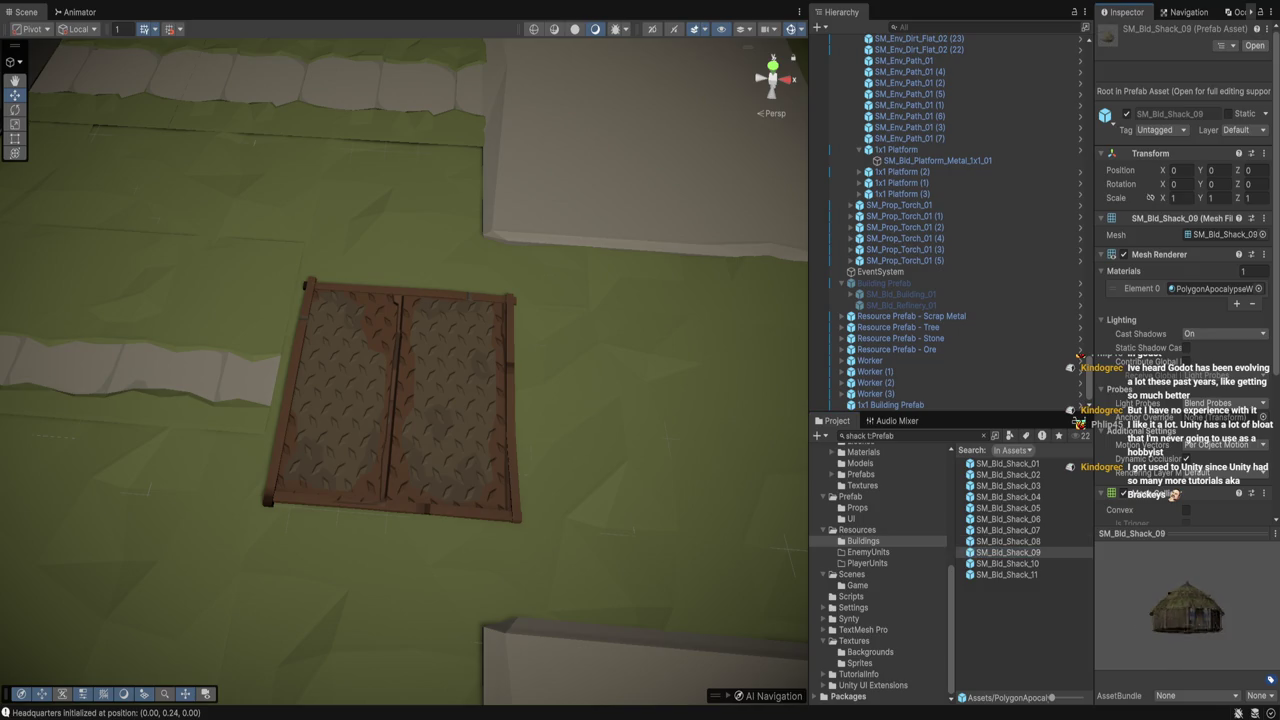
key(Down)
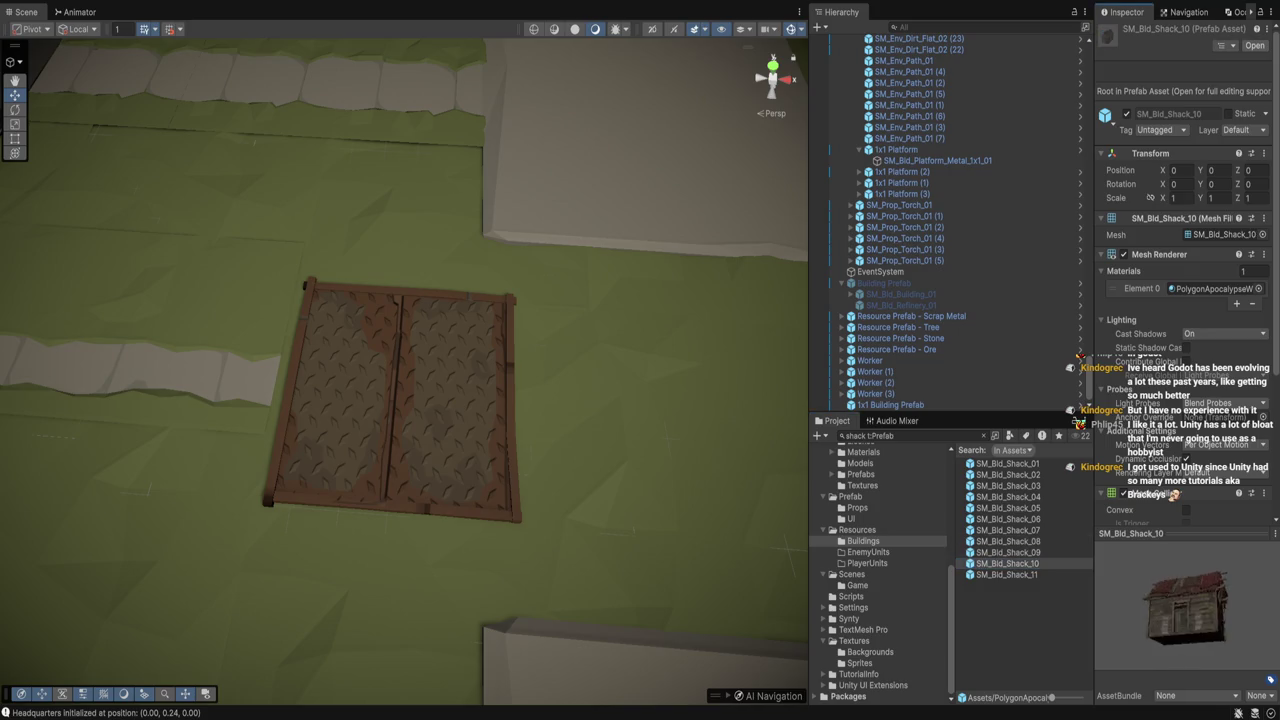
key(Down)
mouse_move(1185, 605)
mouse_down()
mouse_move(1245, 605)
mouse_move(1245, 635)
mouse_up()
click(1008, 552)
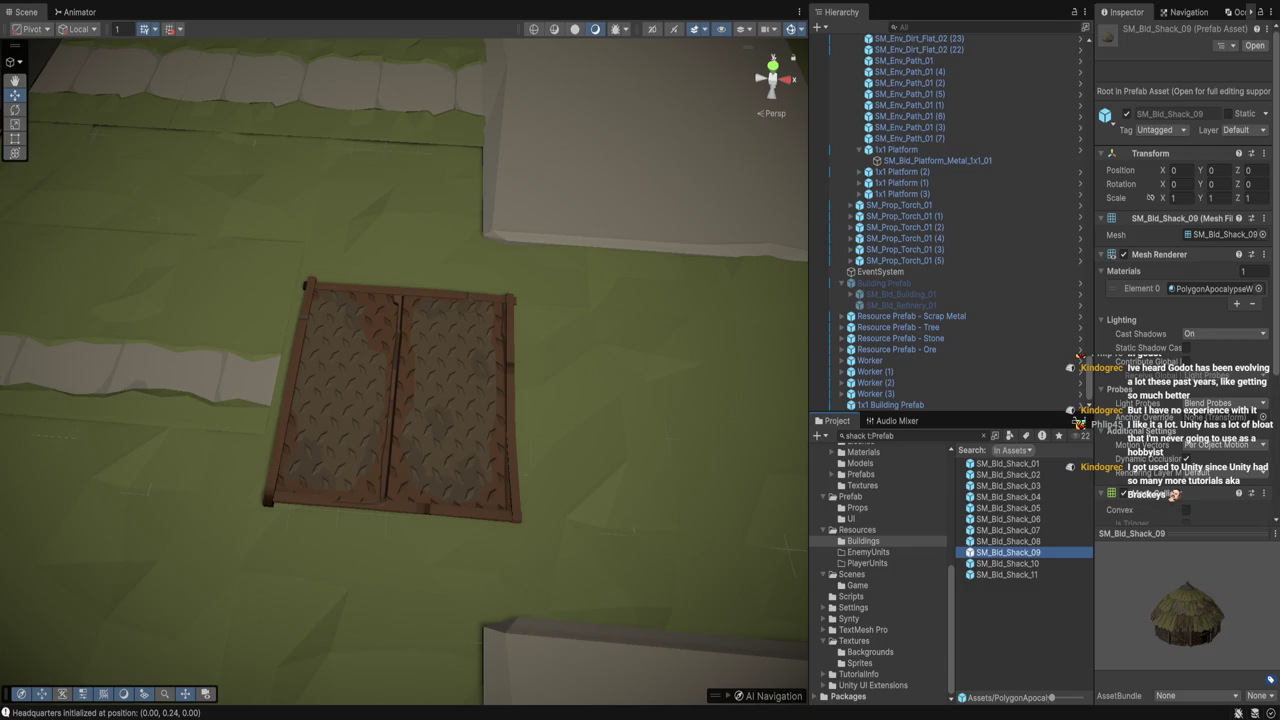
Place SM_Bld_Shack_09 and SM_Bld_Shack_10 as children of 1x1 Building Prefab
mouse_move(1008, 552)
mouse_down()
mouse_move(960, 400)
mouse_move(900, 403)
mouse_up()
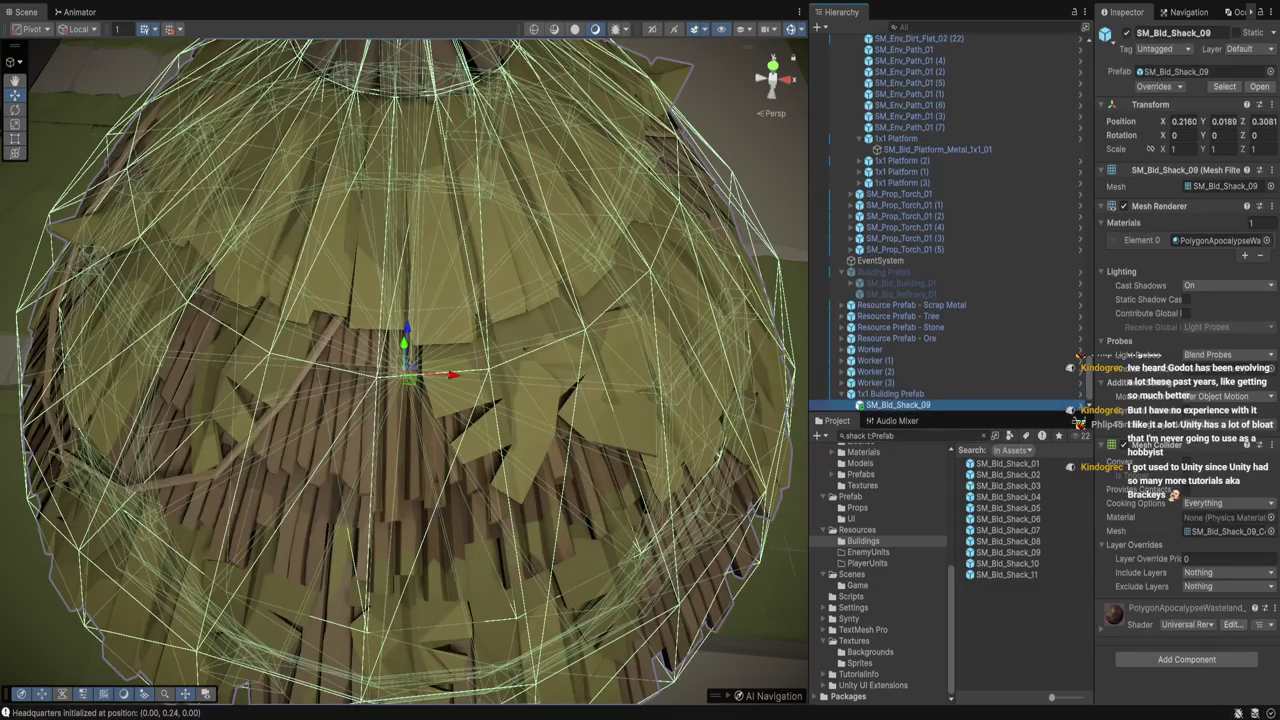
click(1008, 563)
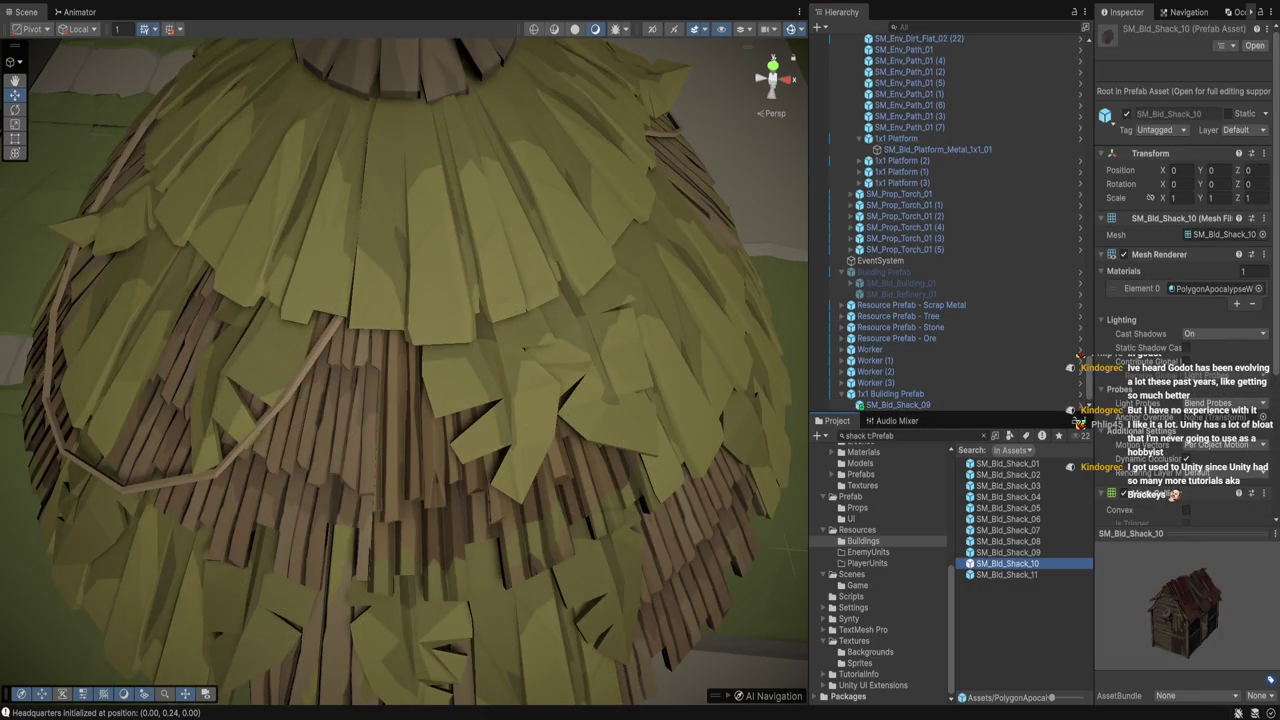
mouse_move(1008, 563)
mouse_down()
mouse_move(930, 390)
mouse_move(900, 404)
mouse_up()
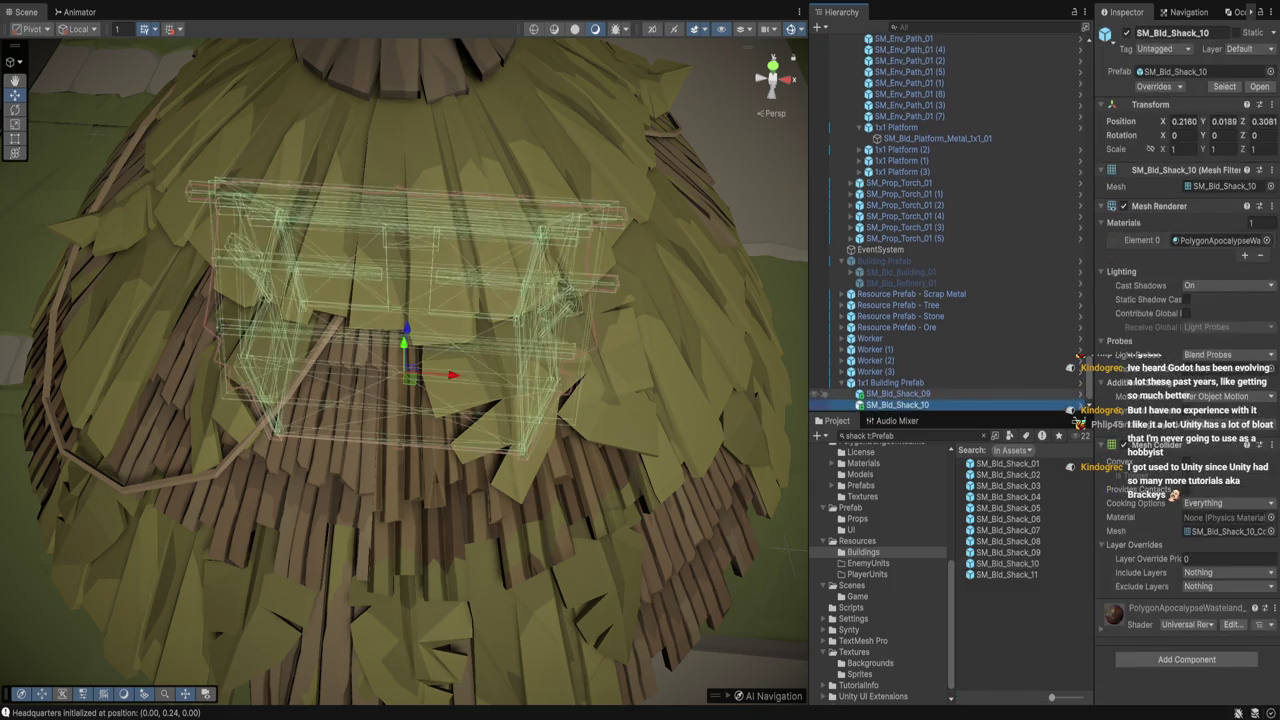
Select both shacks and set their Position values to 0
shift+click(898, 393)
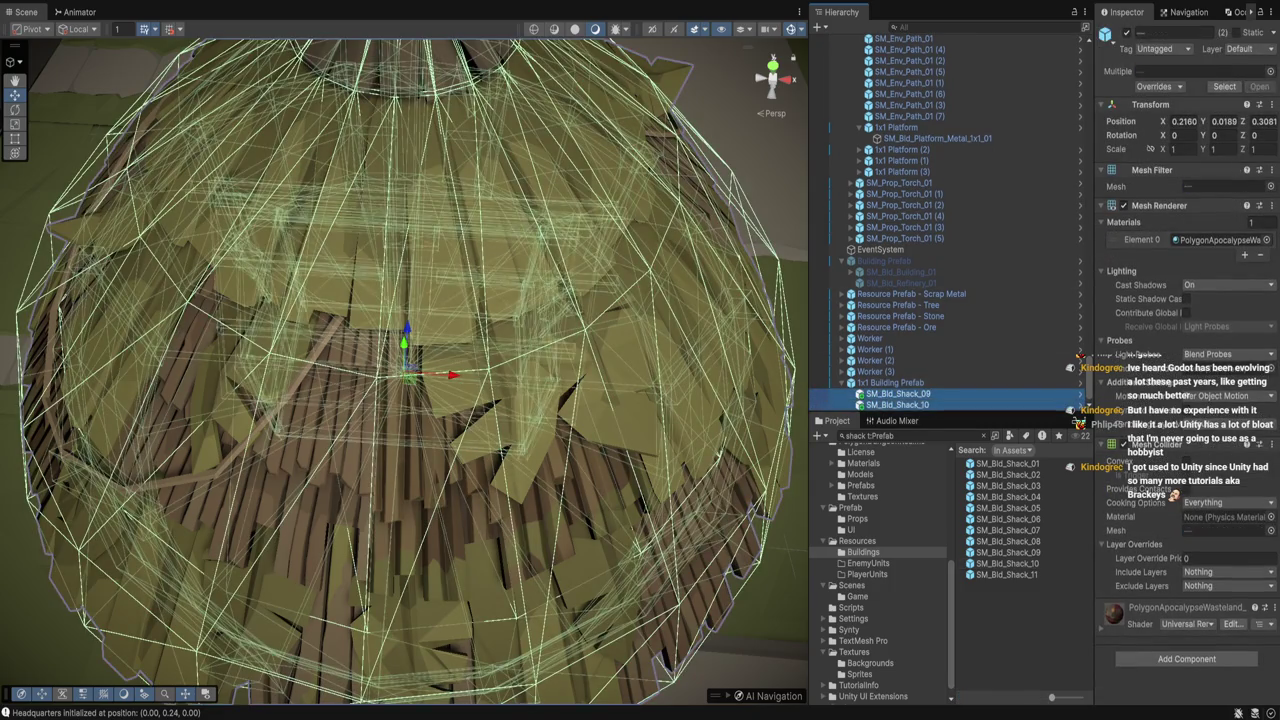
text(0)
key(Tab)
text(0)
key(Tab)
text(0)
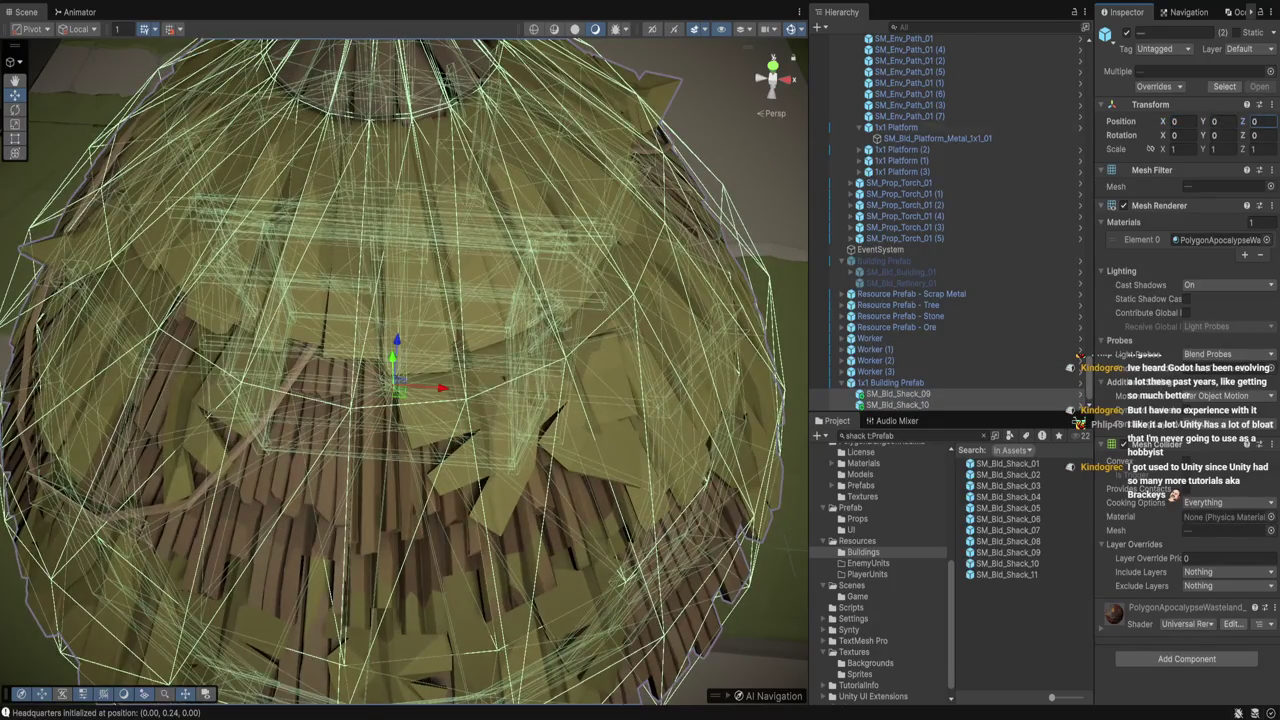
Confirm the zeroed positions, then rotate SM_Bld_Shack_10 to a Y rotation of -90
key(Return)
key(f)
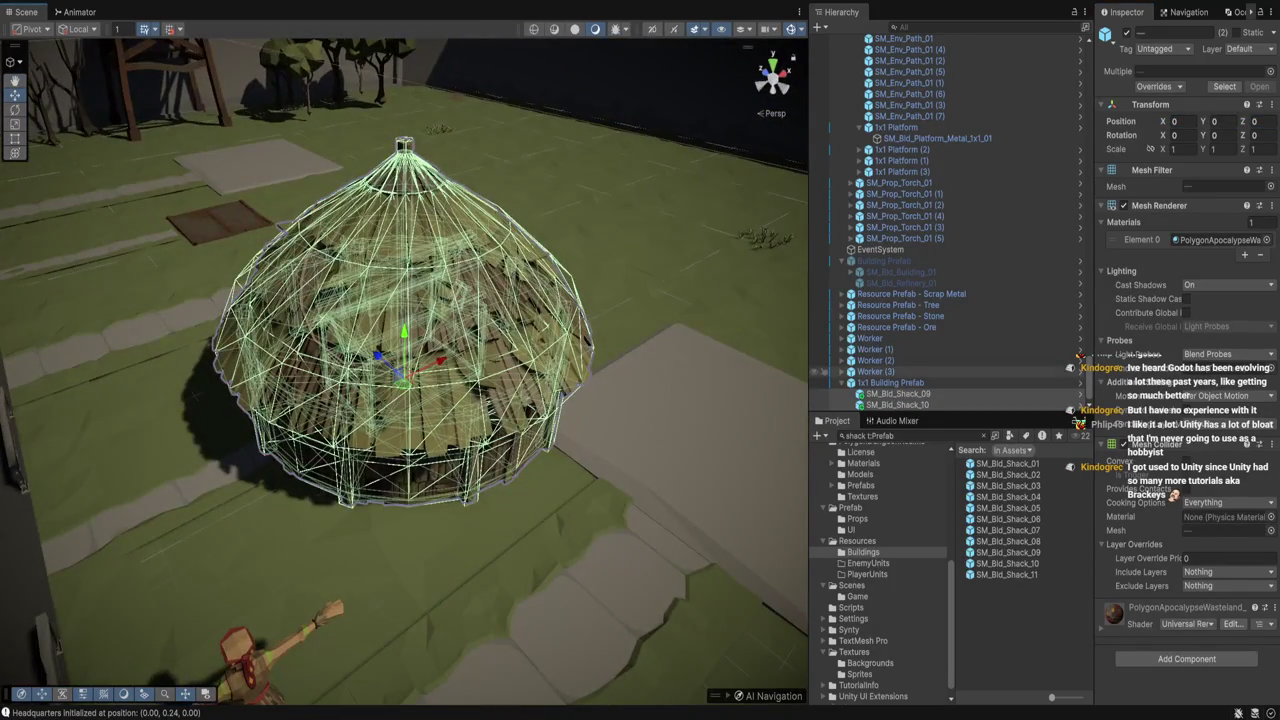
click(890, 382)
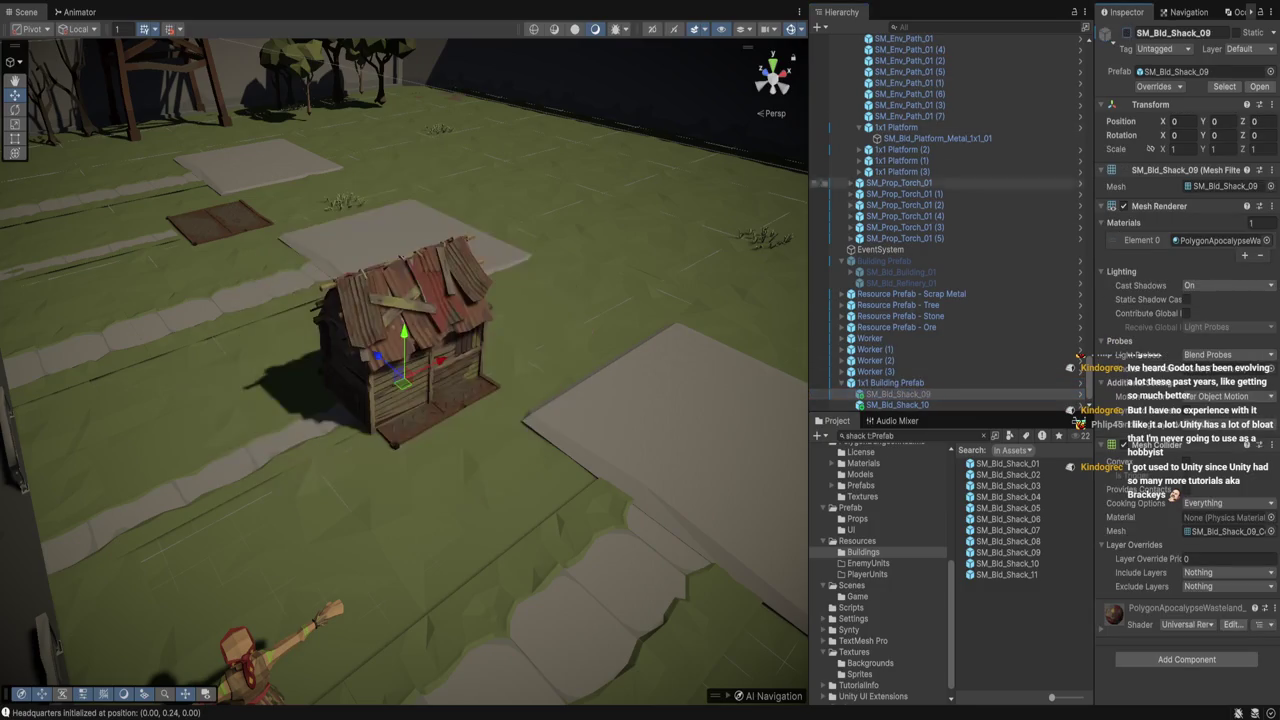
scroll(400, 360, up, 3)
key(e)
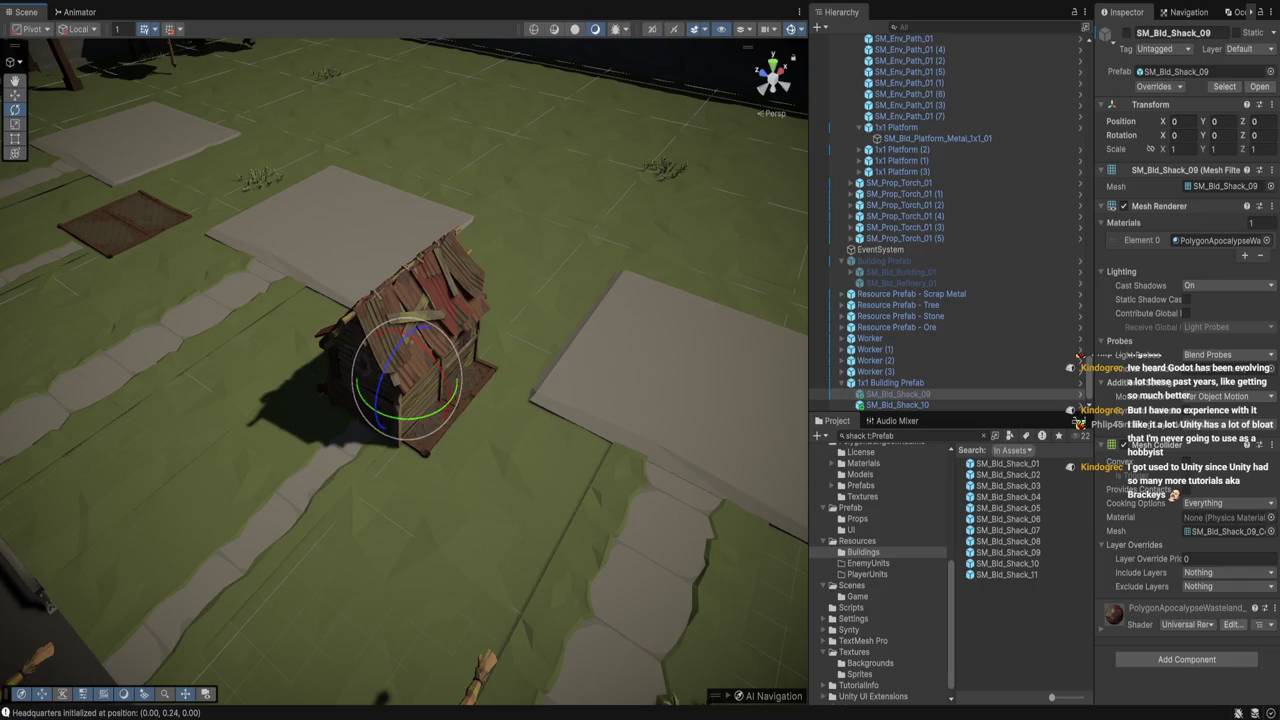
key(Down)
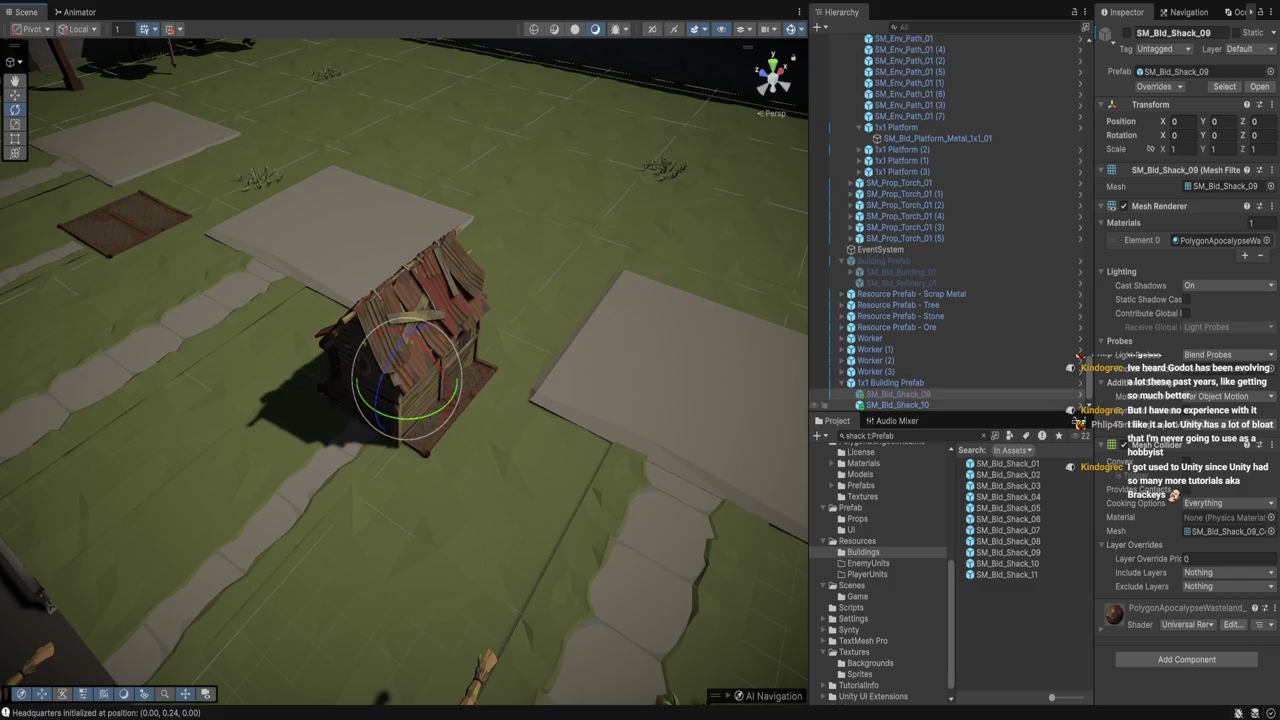
mouse_move(440, 410)
mouse_down()
mouse_move(350, 415)
mouse_move(400, 400)
mouse_move(440, 360)
mouse_move(420, 320)
mouse_up()
double_click(1222, 135)
text(-90)
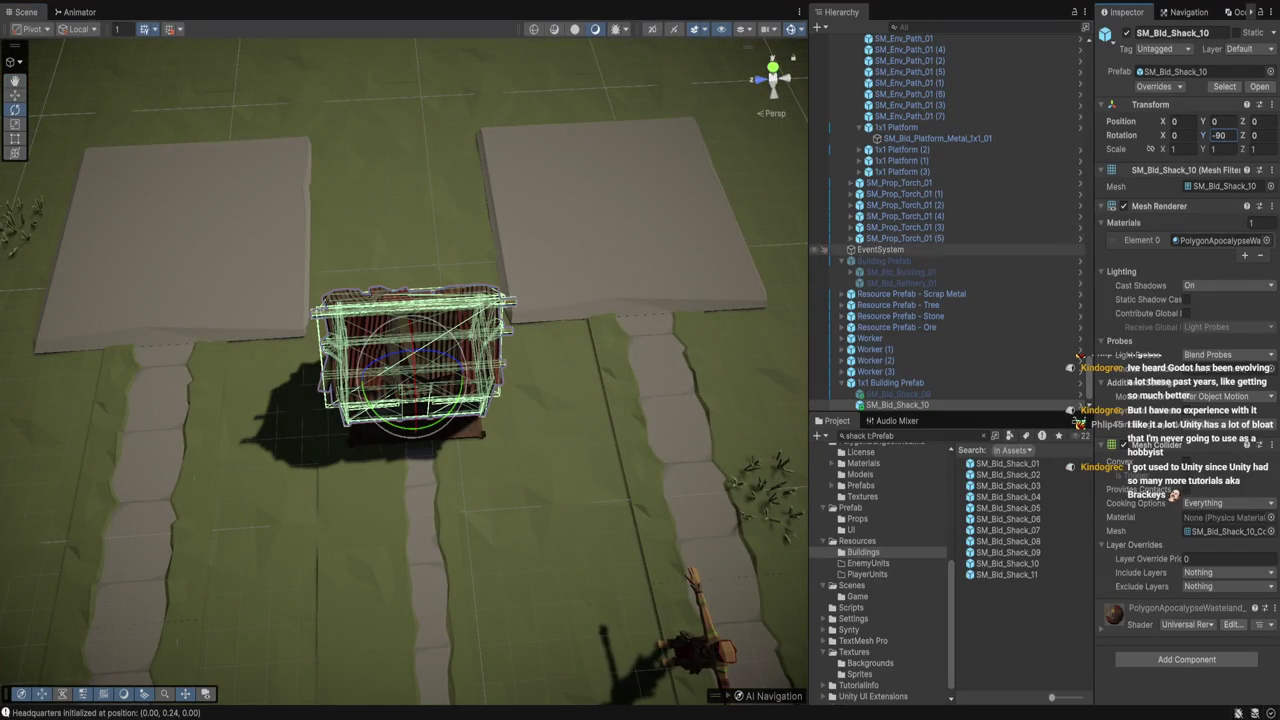
drag(420, 320, 430, 220)
click(660, 335)
scroll(404, 390, down, 6)
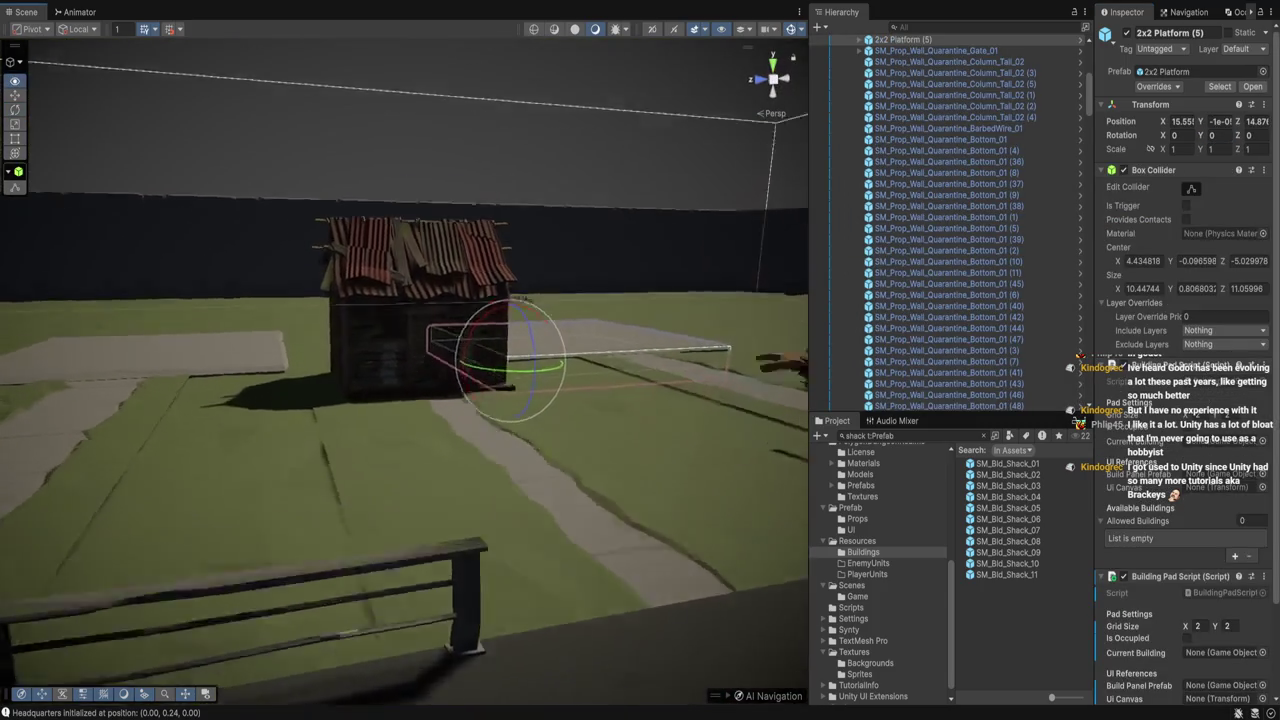
drag(420, 360, 380, 355)
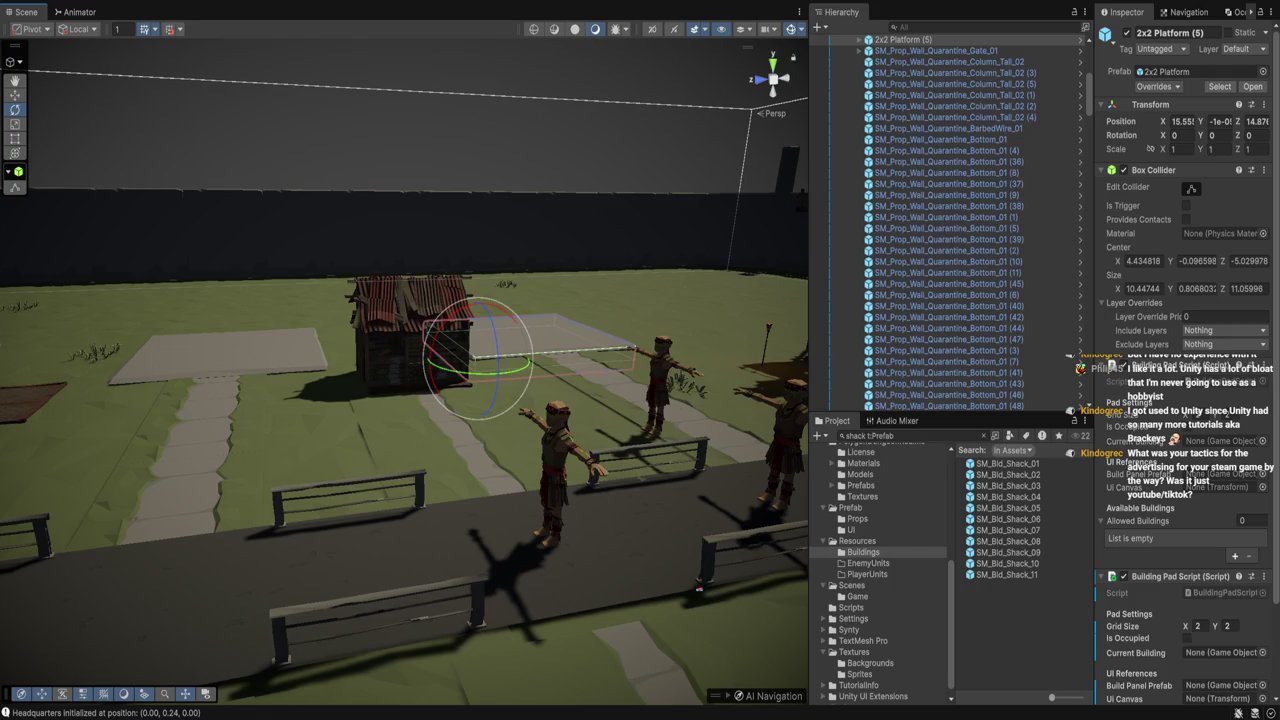
scroll(945, 220, down, 10)
scroll(404, 370, down, 3)
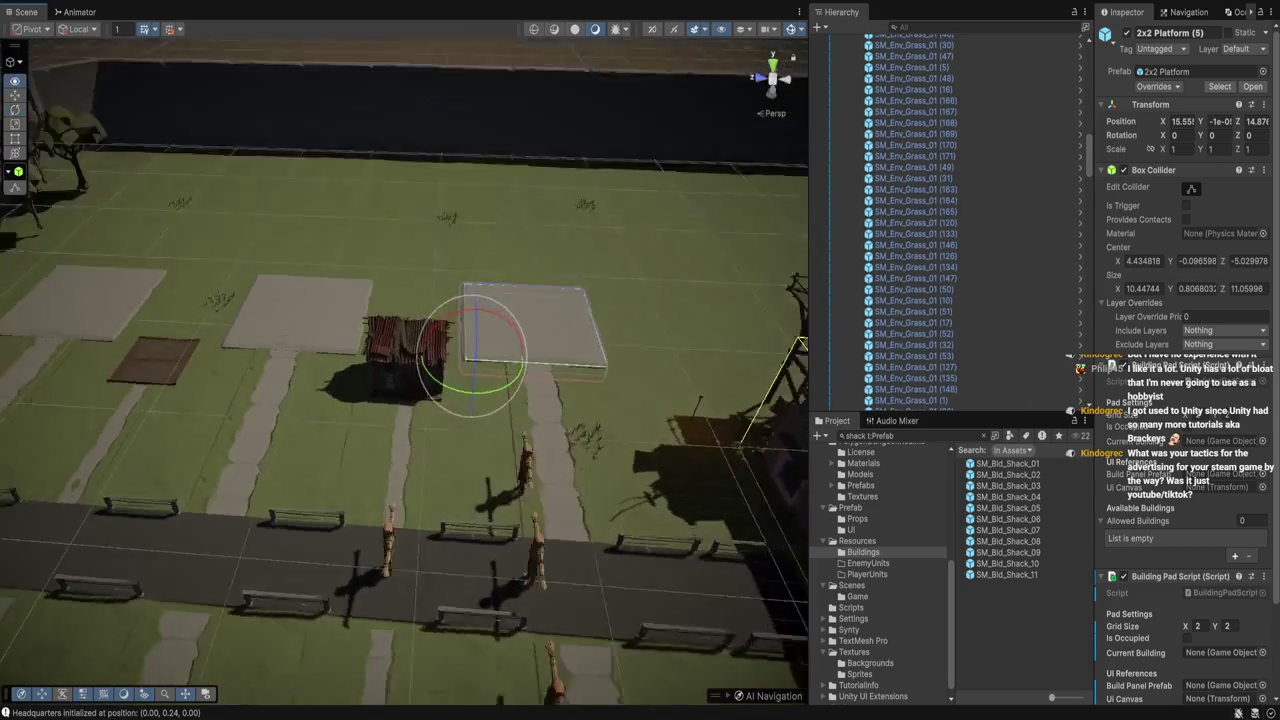
click(408, 365)
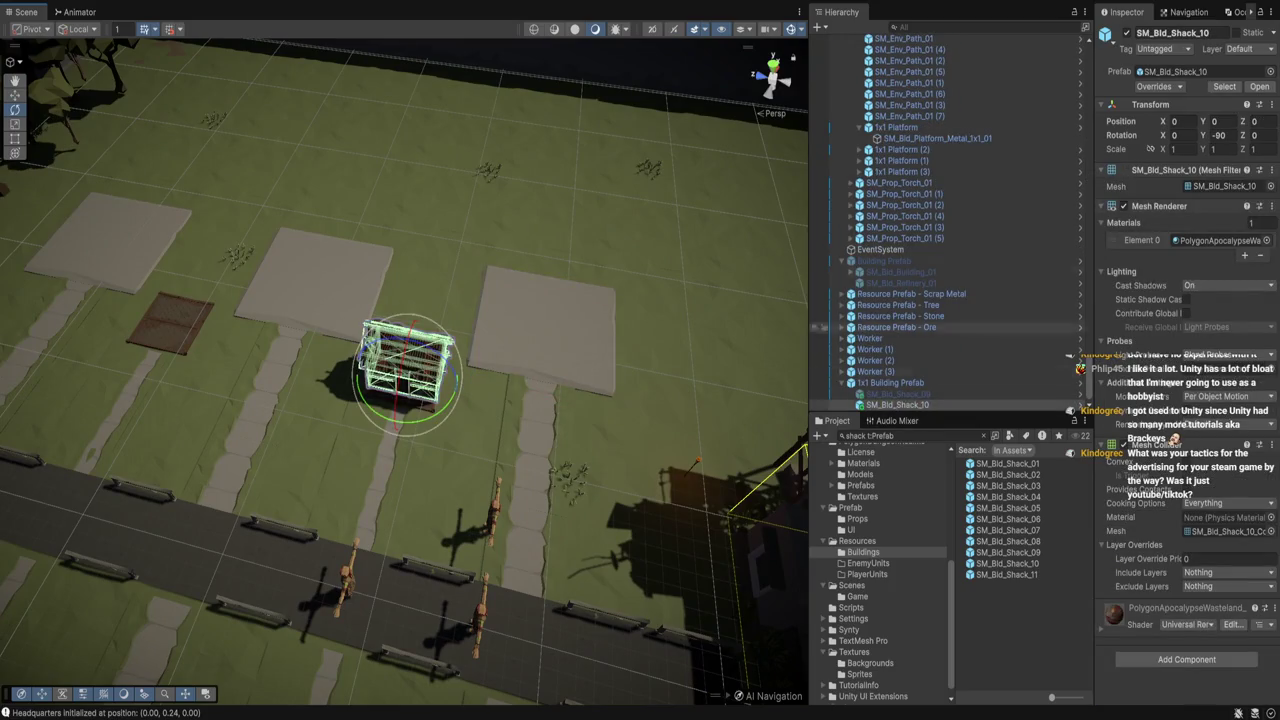
Deactivate SM_Bld_Shack_10 and activate SM_Bld_Shack_09
click(1127, 33)
click(898, 394)
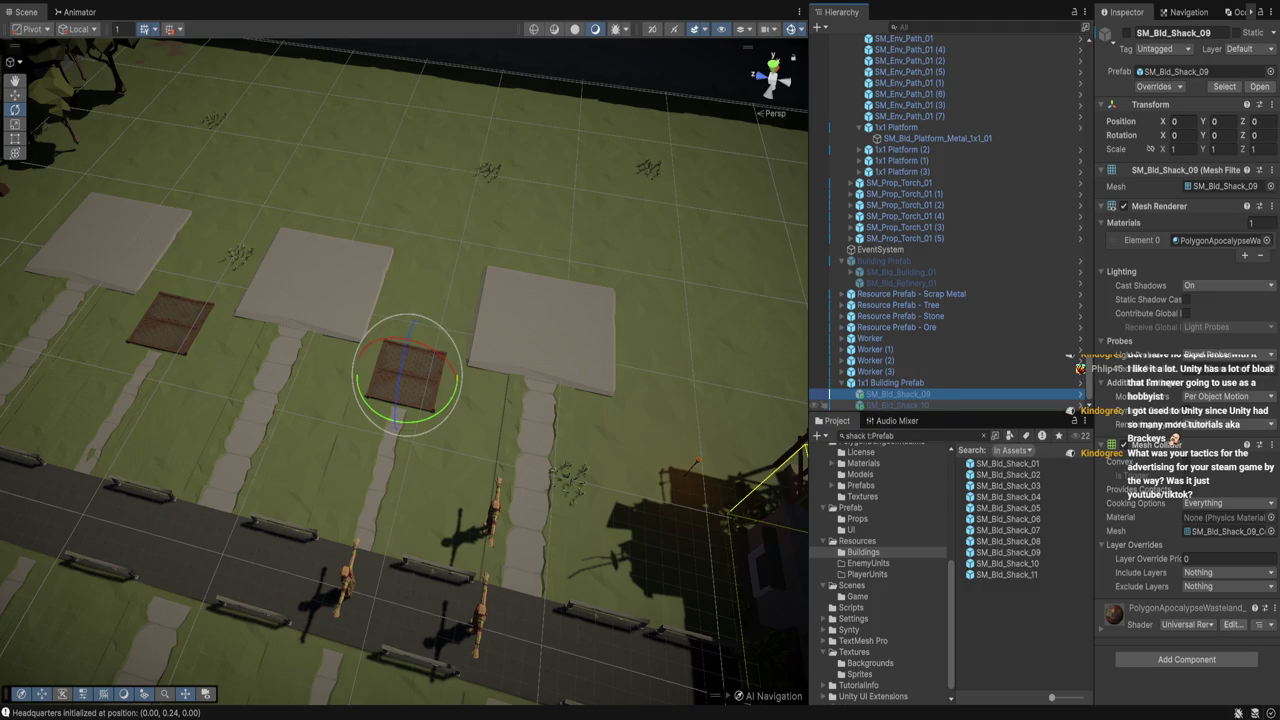
click(1127, 33)
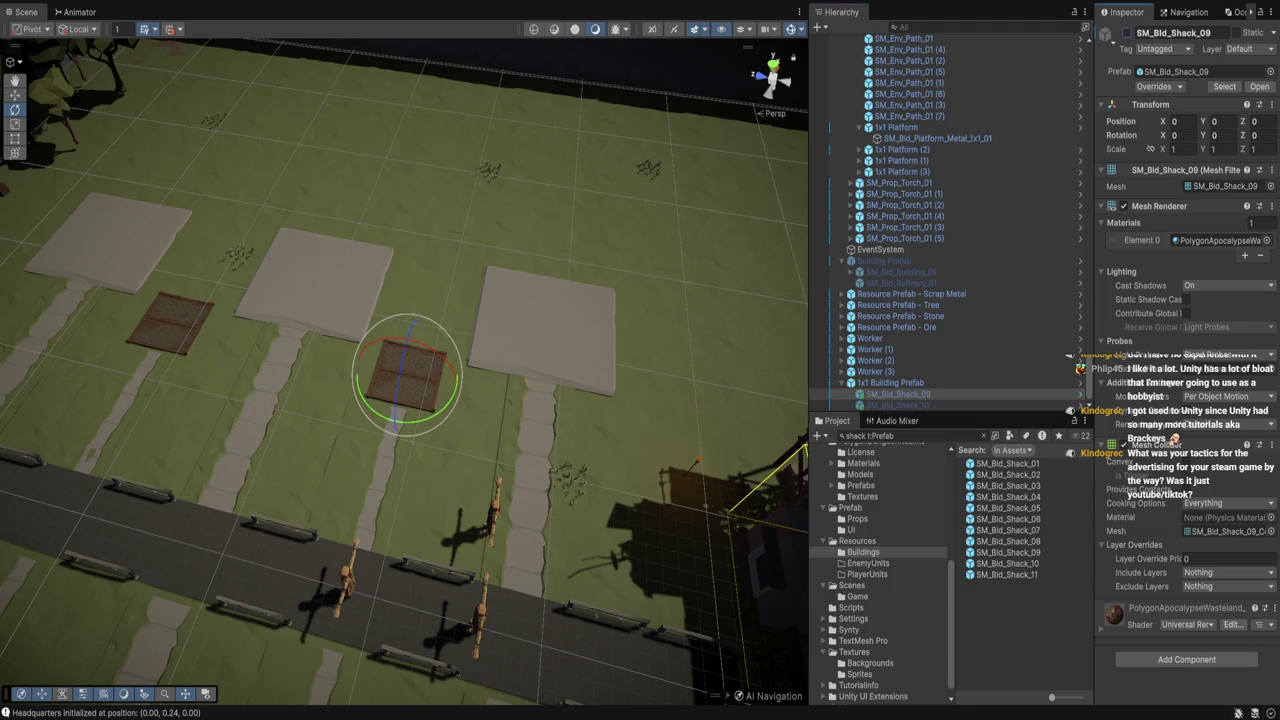
Set SM_Bld_Shack_09's Scale X, Y and Z to 0.5 and frame it in view
click(1178, 135)
click(1177, 149)
text(.5)
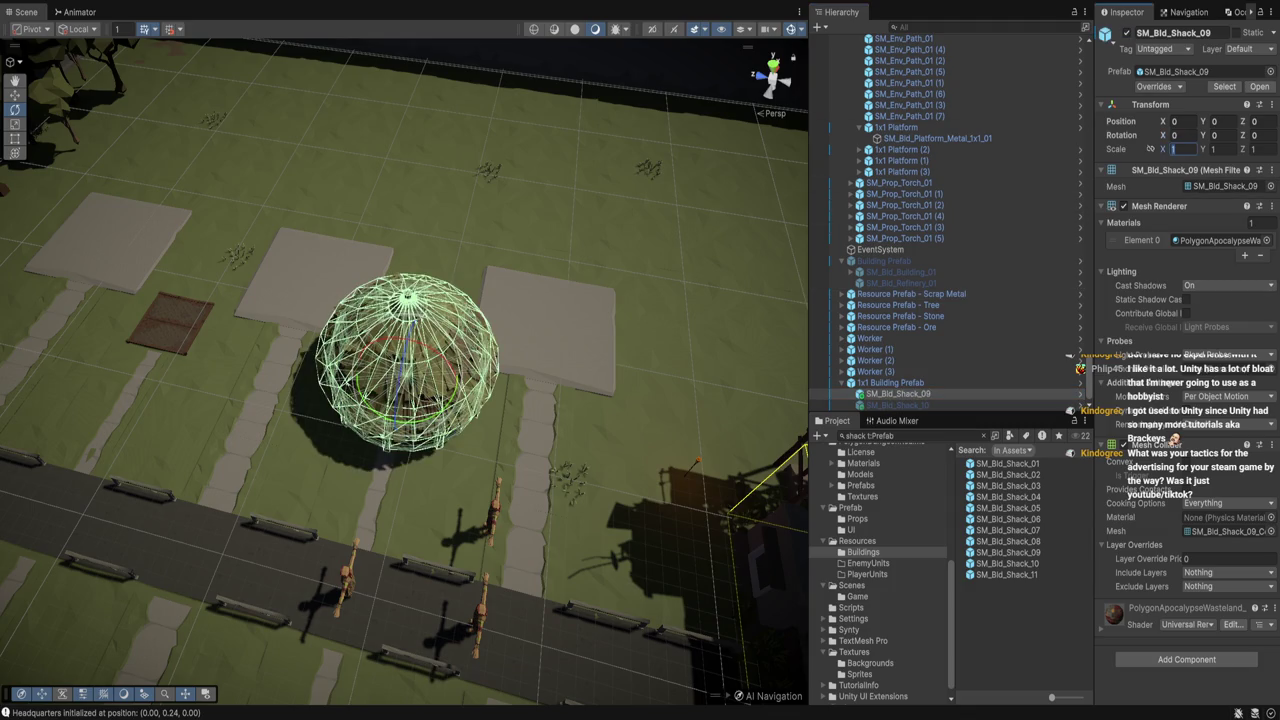
key(Tab)
text(.5)
key(Tab)
text(.5)
key(Return)
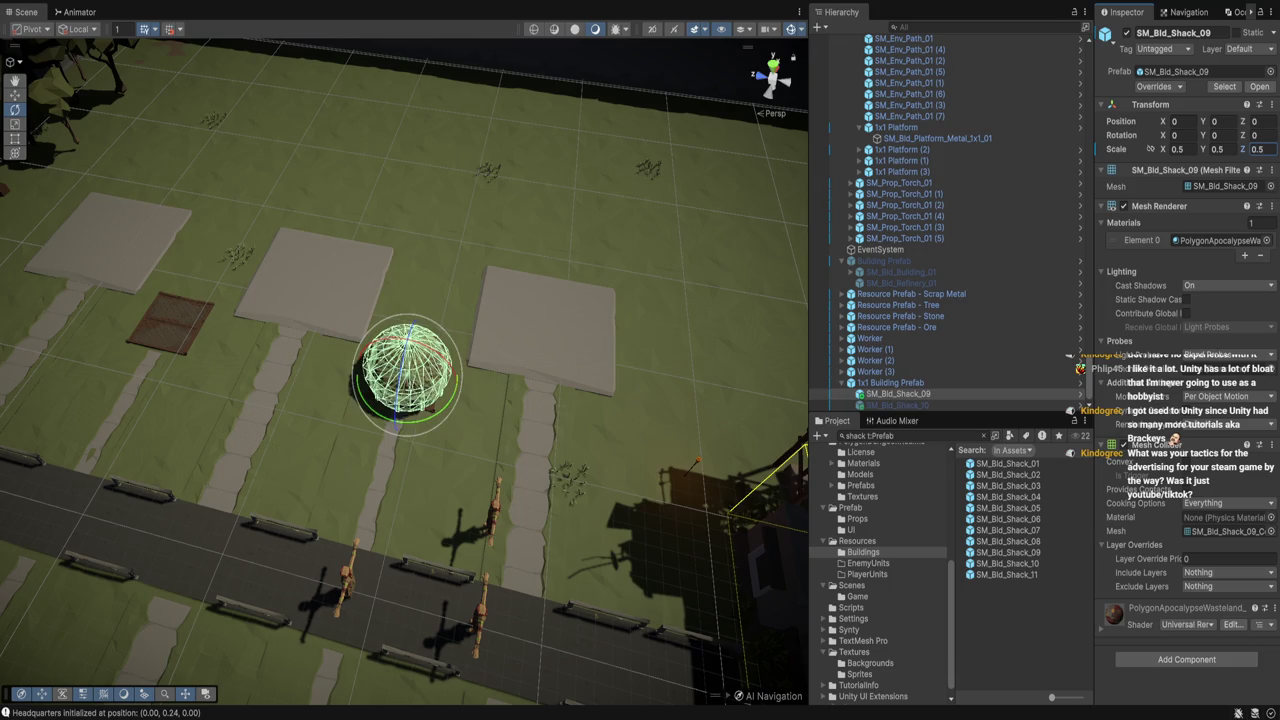
key(f)
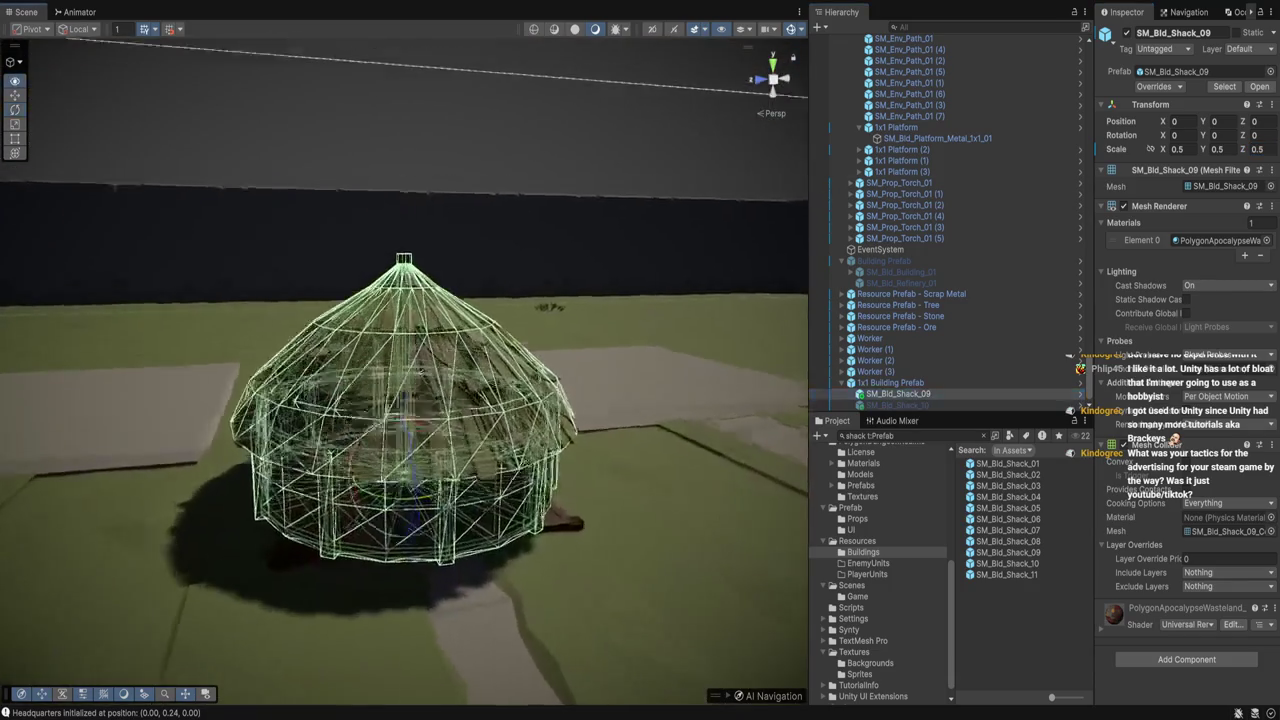
click(640, 340)
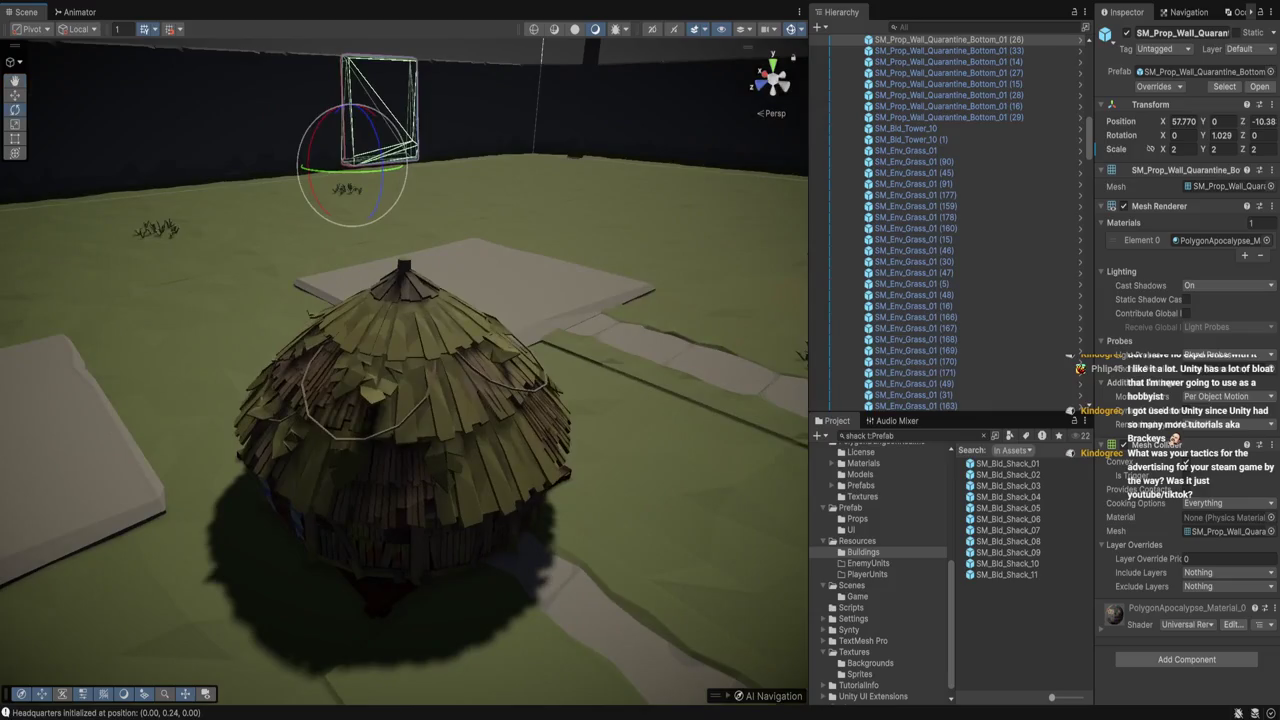
Rotate SM_Bld_Shack_09 to a Y rotation of -90
click(404, 420)
drag(440, 498, 380, 500)
double_click(1220, 135)
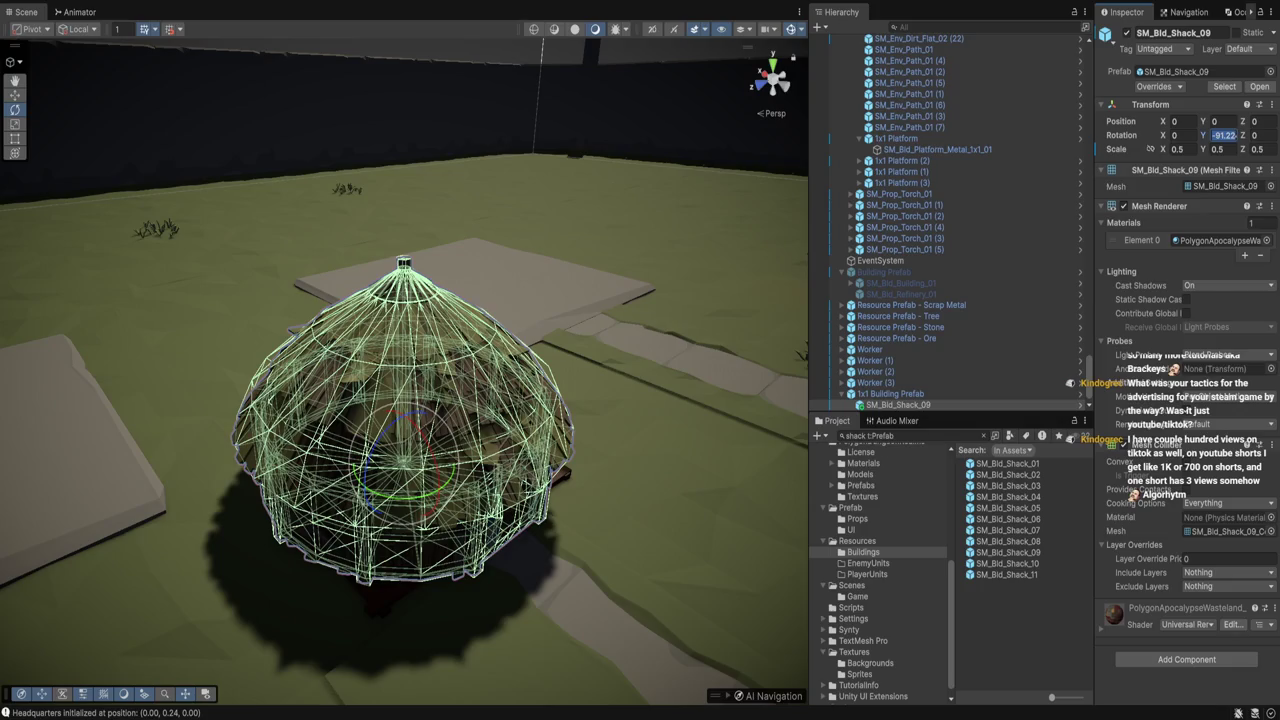
text(-90)
click(371, 606)
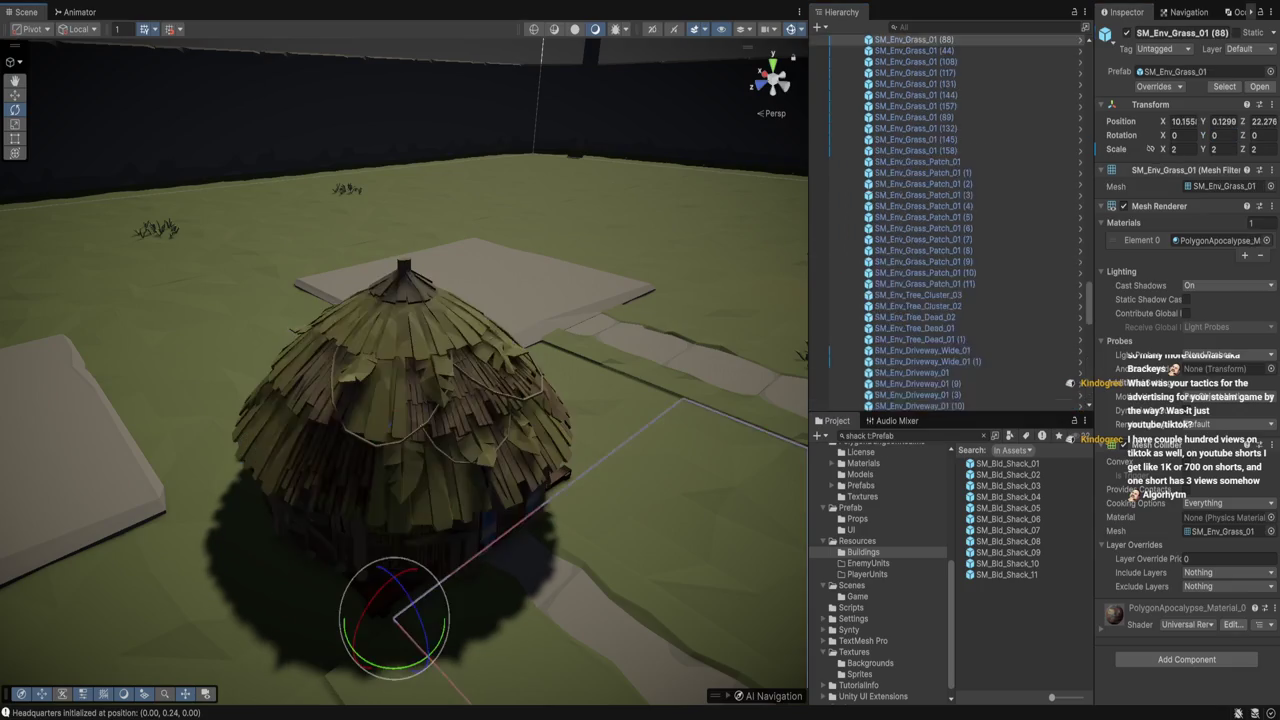
Orbit down over the hut and select the parent Town Objects group
scroll(404, 372, down, 3)
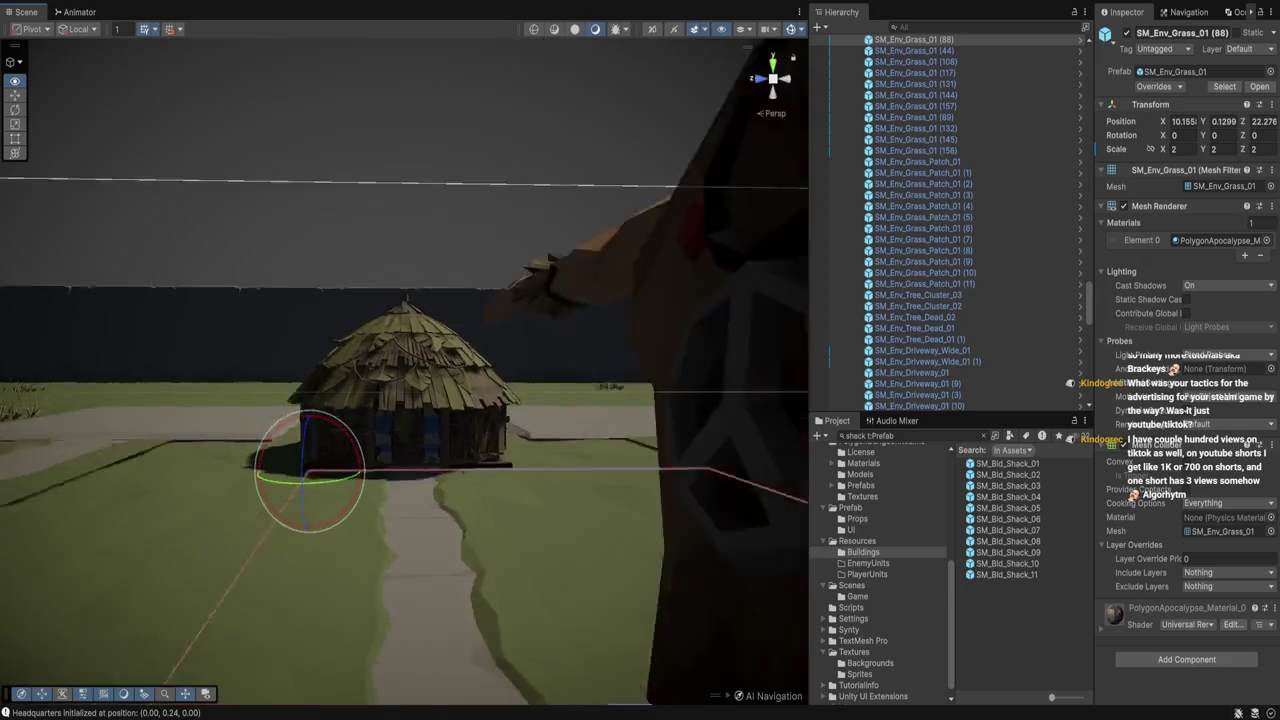
scroll(404, 372, up, 3)
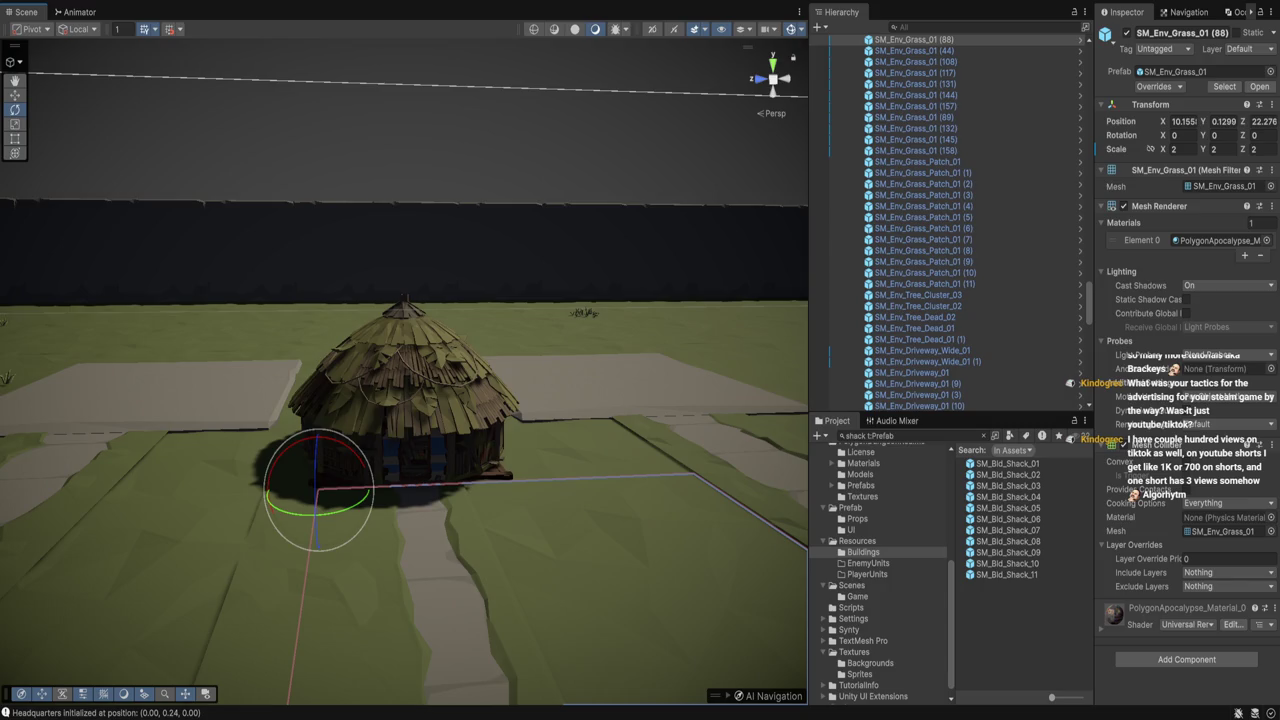
drag(400, 420, 450, 520)
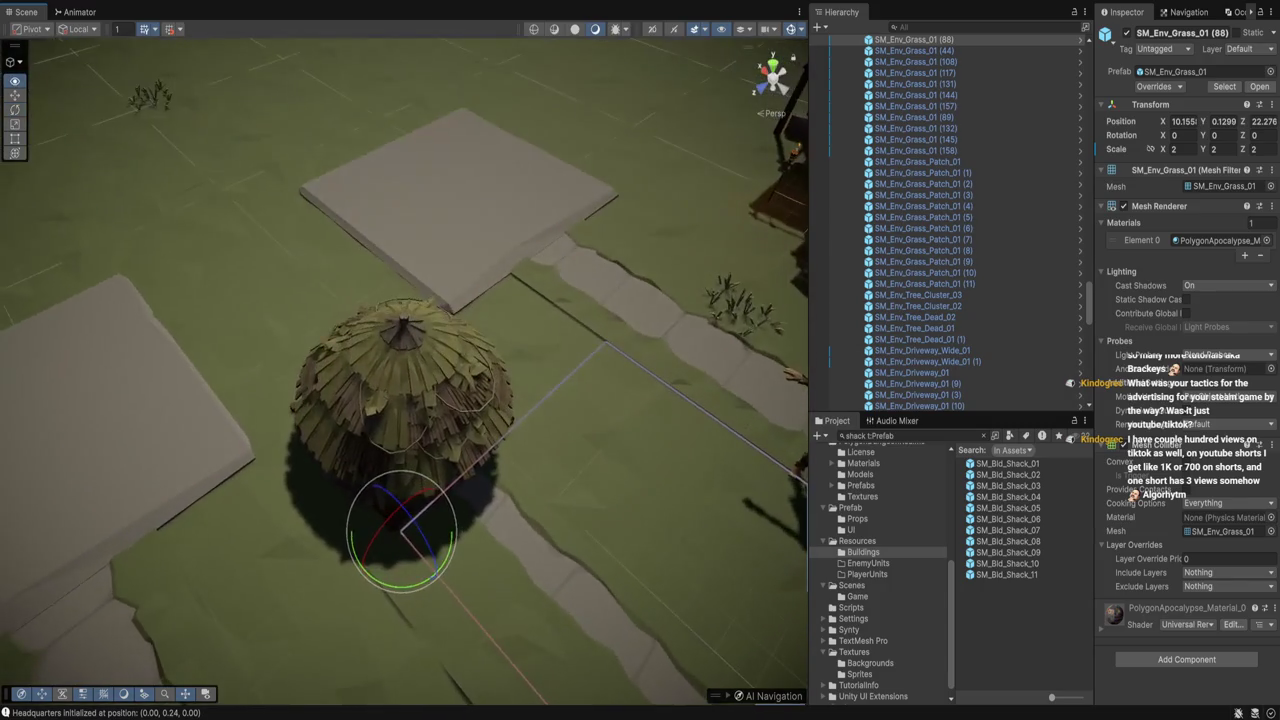
scroll(404, 372, down, 5)
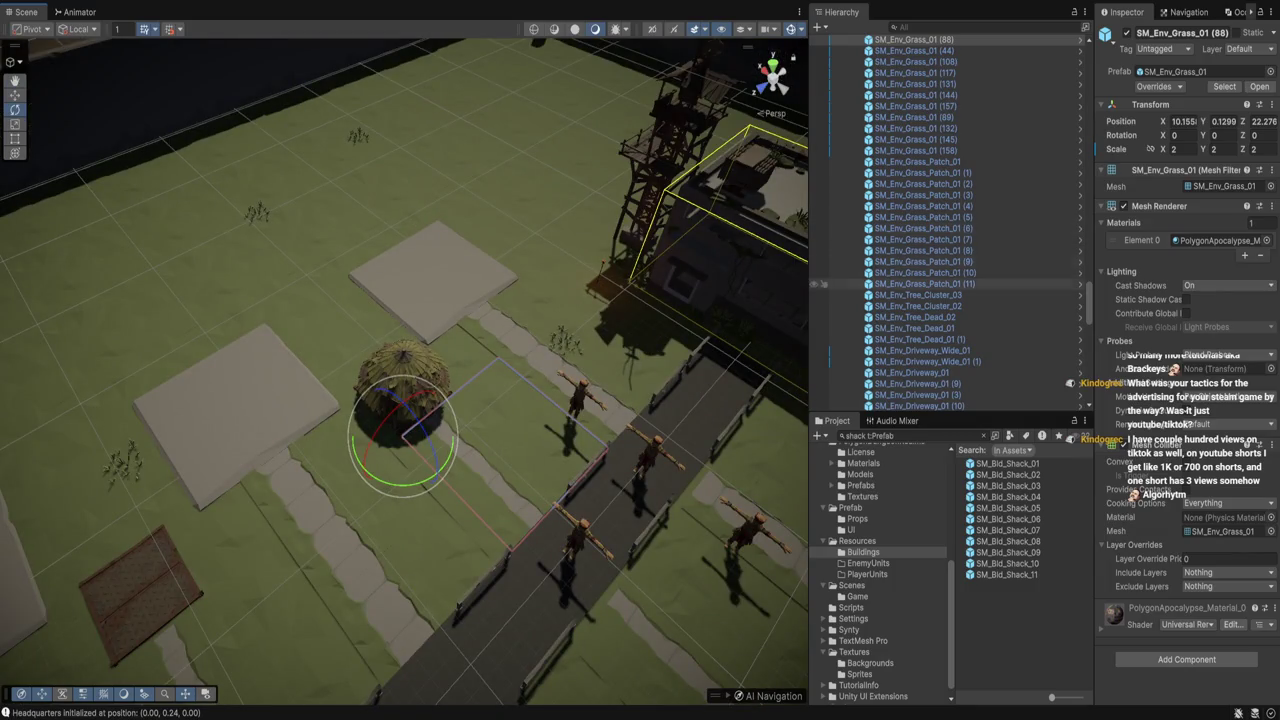
key(Left)
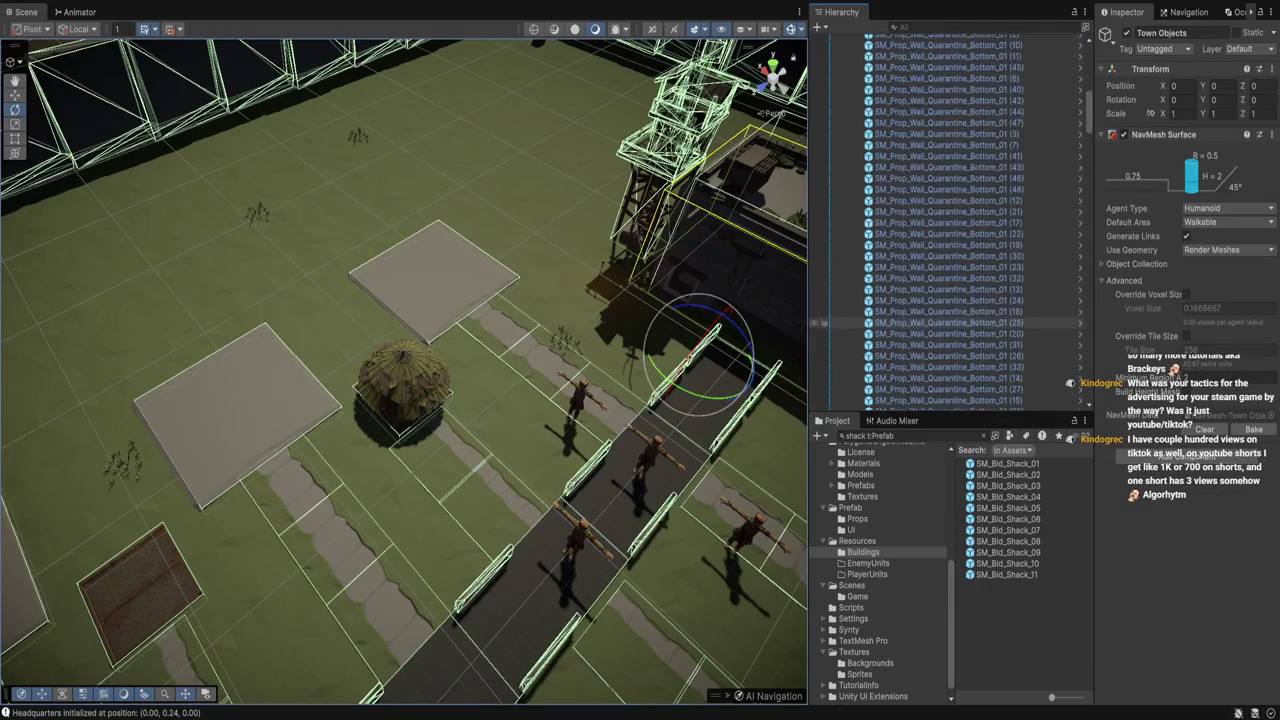
Check 2x2 Platform (1) and 1x1 Platform, then select the 1x1 Building Prefab
click(900, 195)
scroll(900, 200, down, 10)
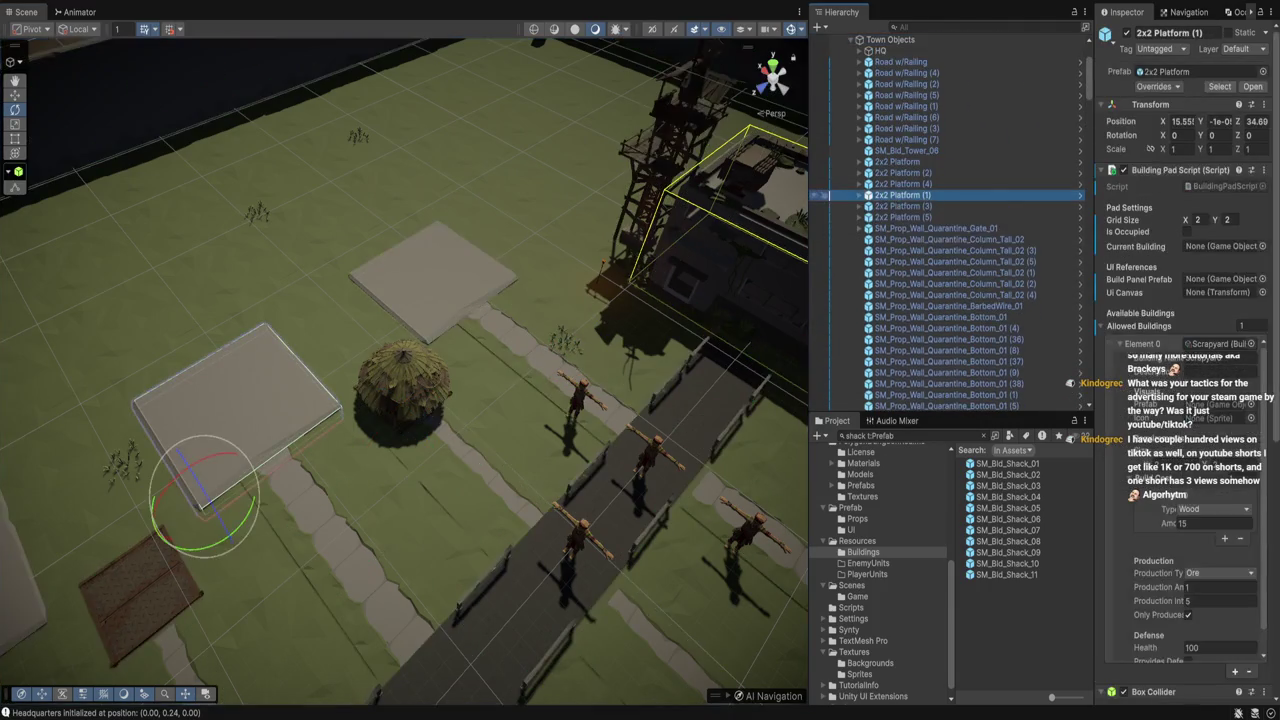
scroll(900, 200, down, 15)
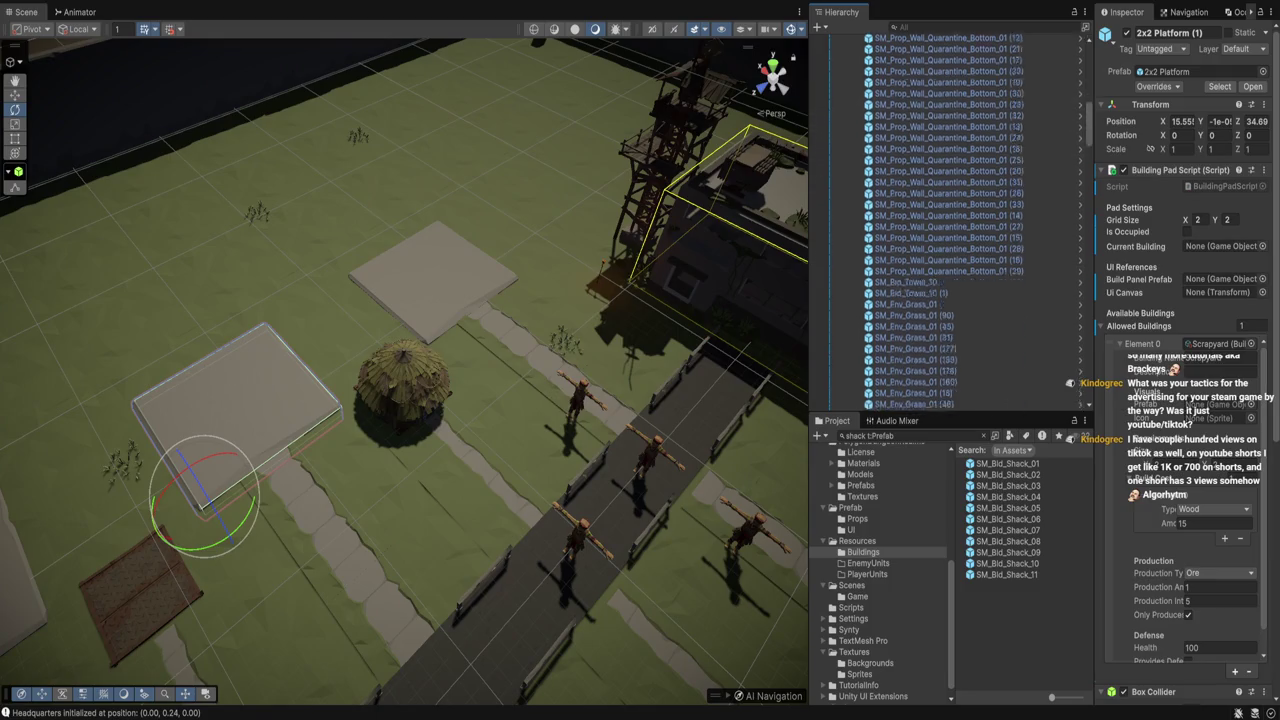
scroll(900, 250, down, 10)
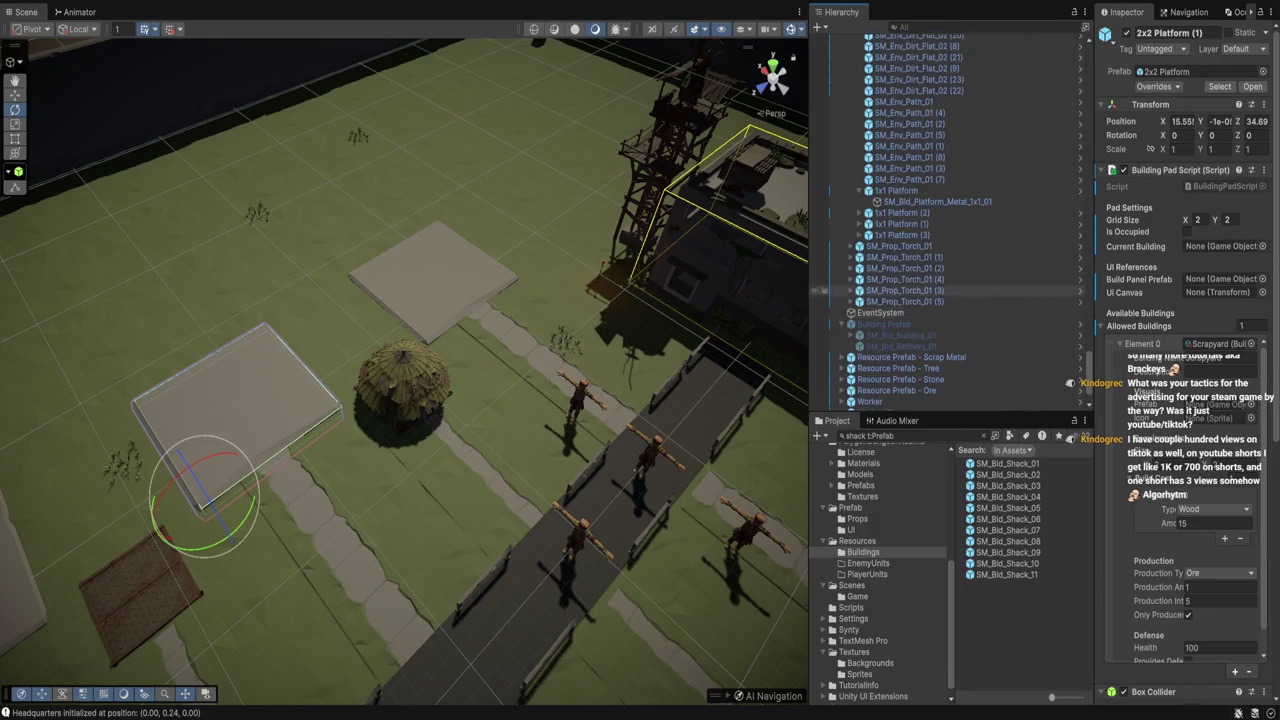
click(858, 190)
click(895, 190)
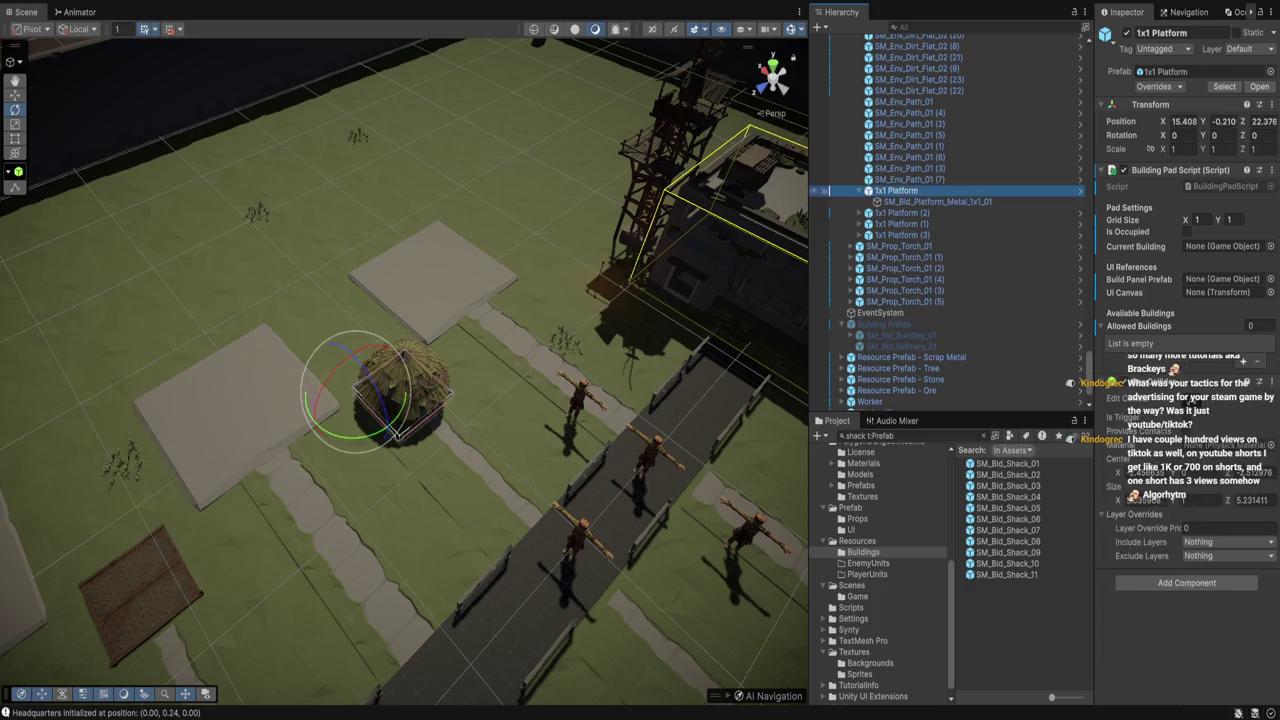
click(858, 190)
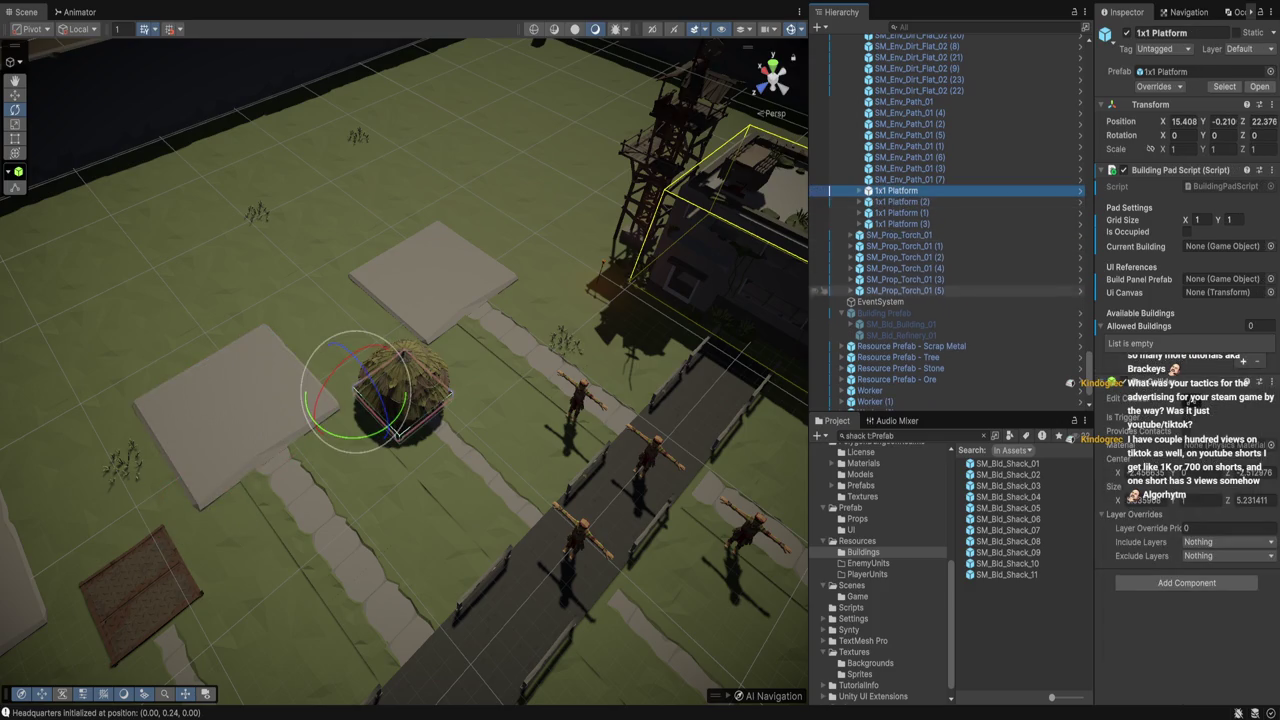
scroll(950, 250, down, 2)
click(890, 382)
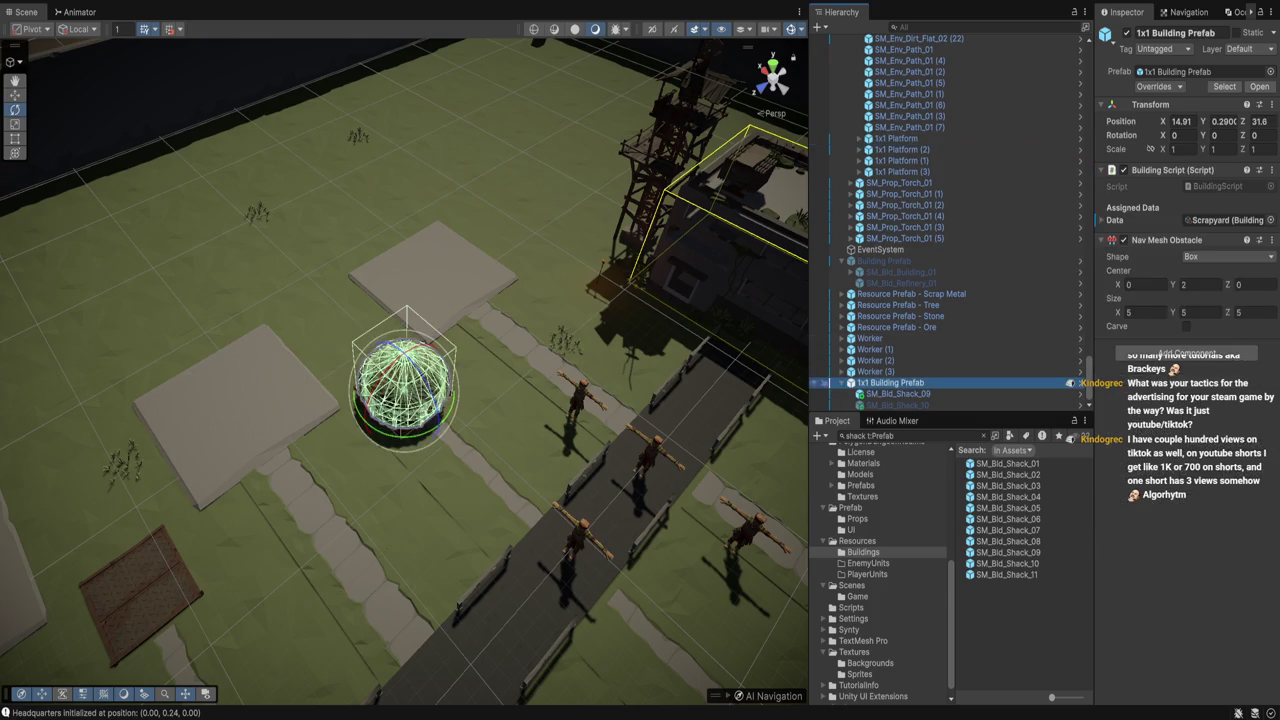
Activate SM_Bld_Shack_10 and deactivate SM_Bld_Shack_09
click(898, 394)
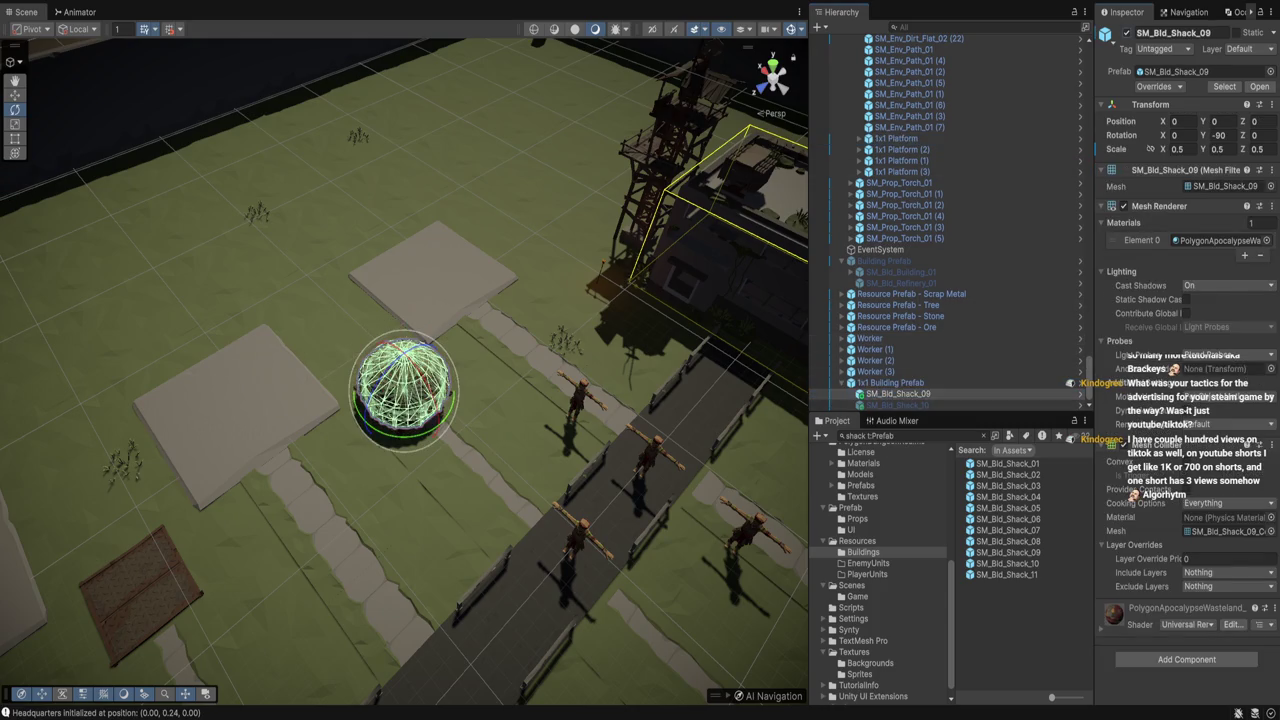
click(898, 404)
click(1127, 32)
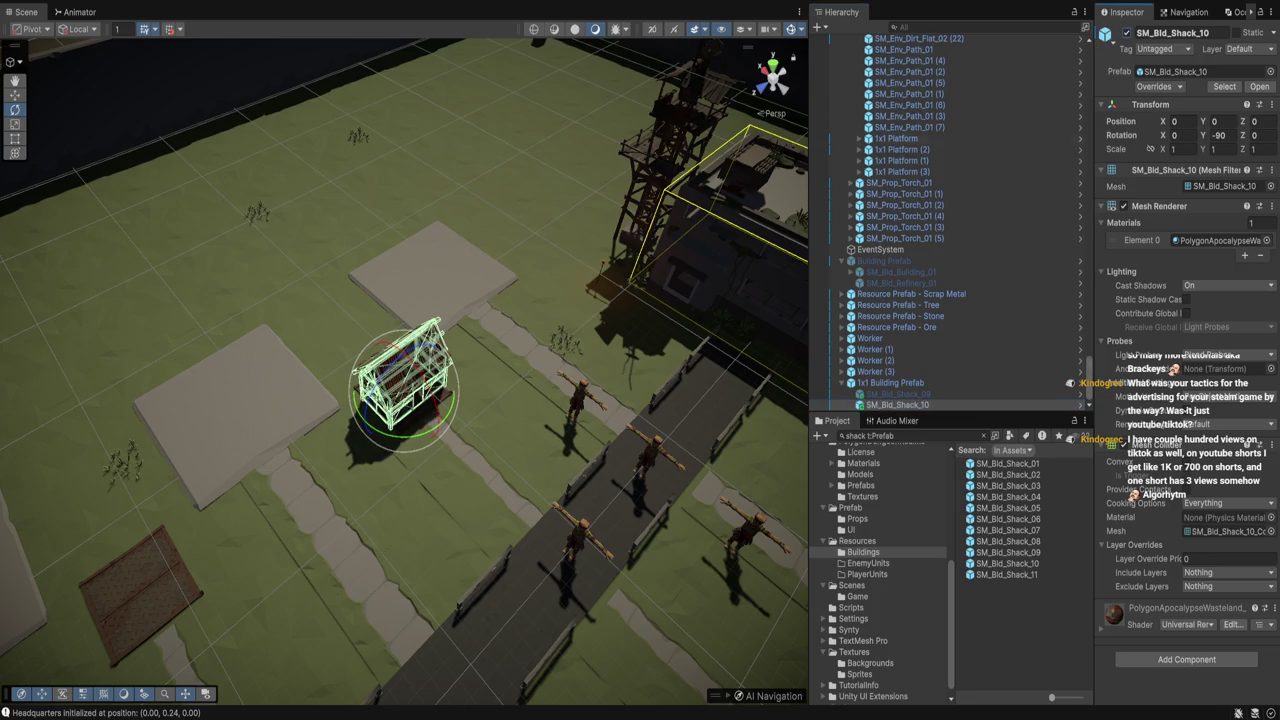
click(898, 404)
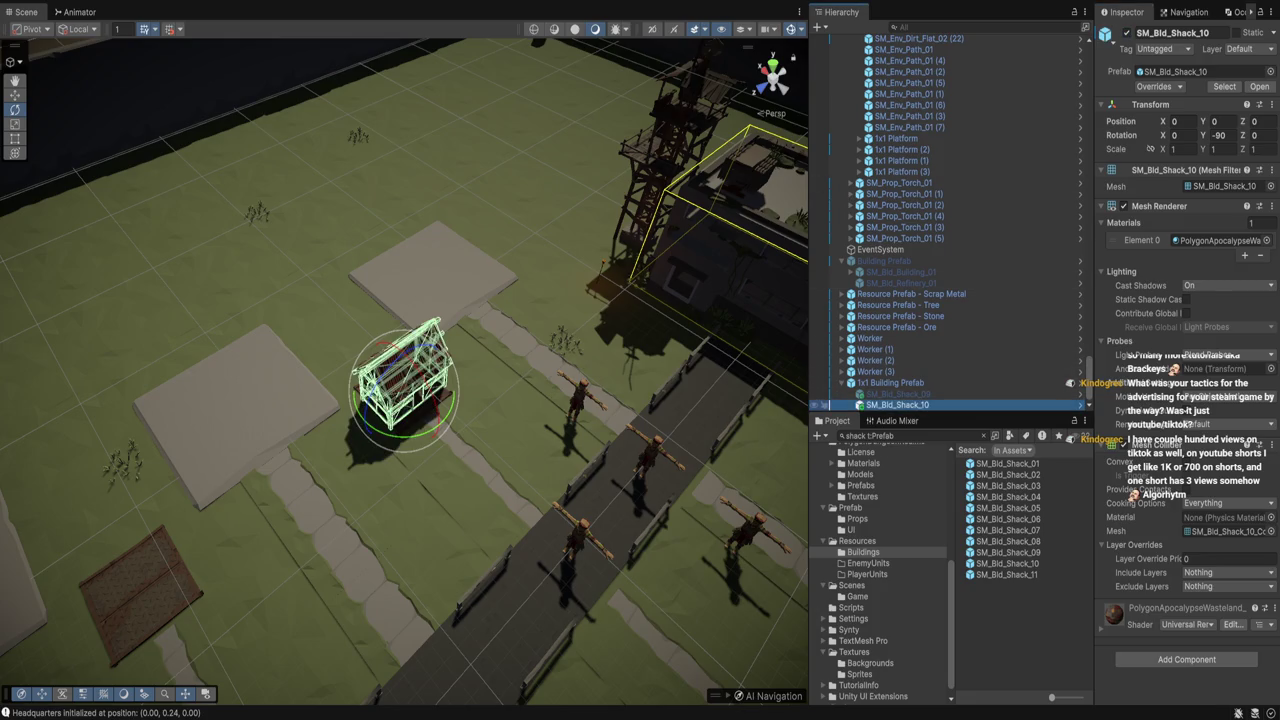
key(ctrl+z)
key(ctrl+z)
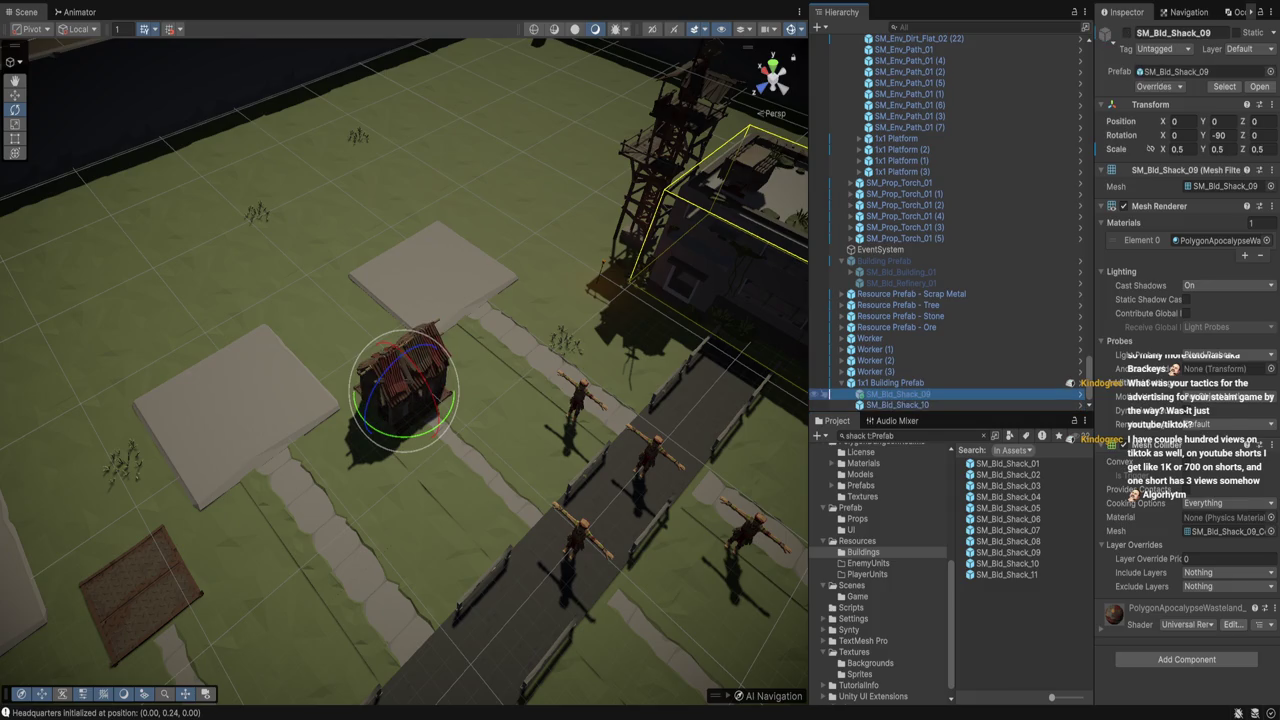
key(ctrl+z)
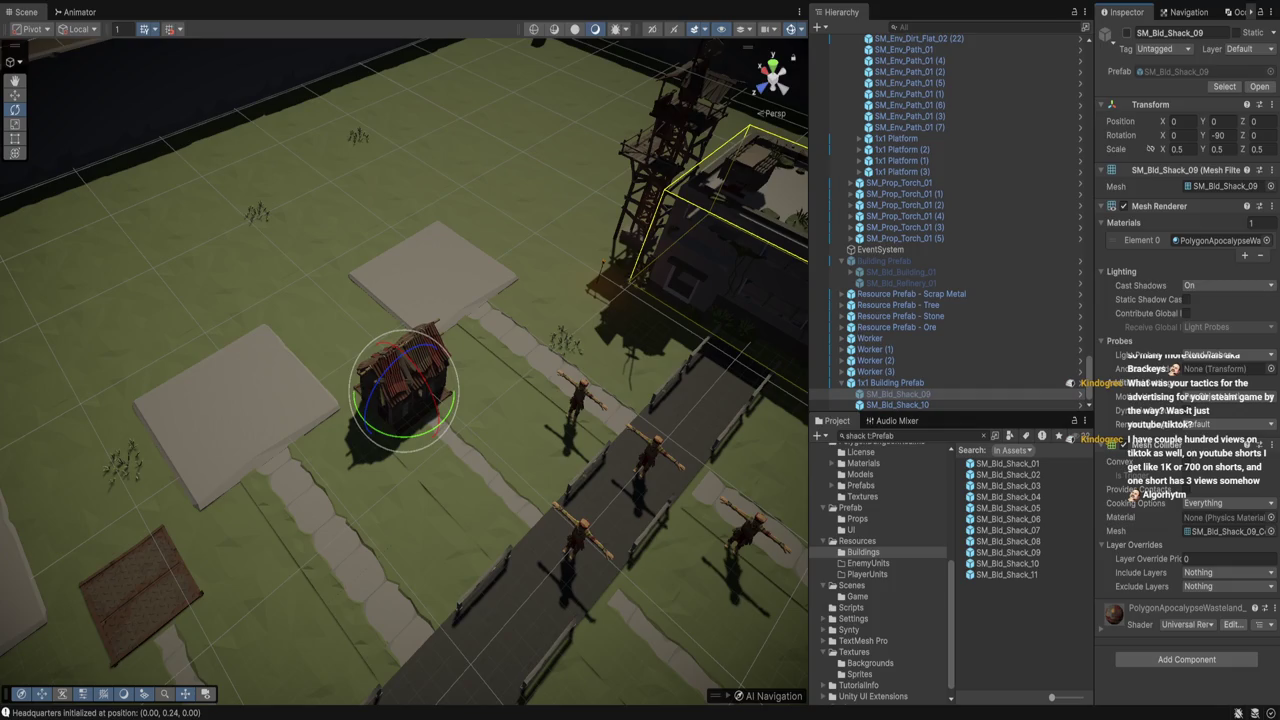
Orbit around the shack and reselect the 1x1 Building Prefab from overhead
drag(400, 400, 455, 280)
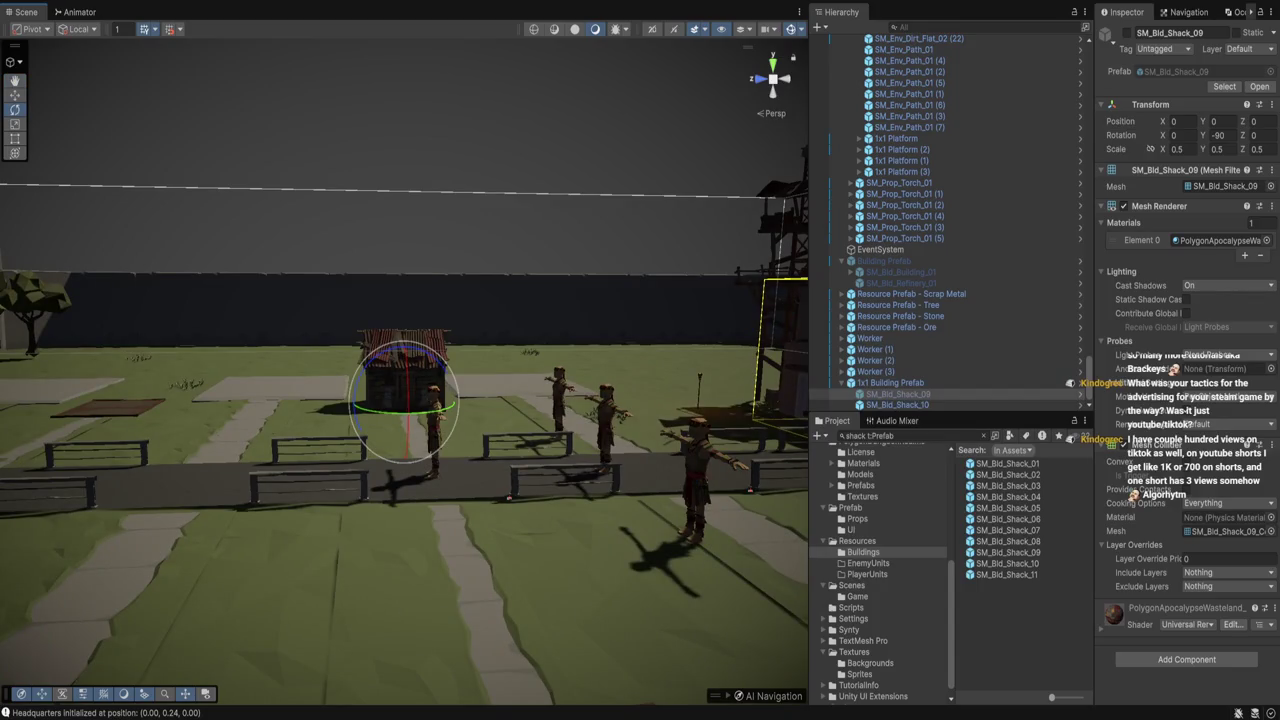
mouse_move(400, 400)
mouse_down()
mouse_move(410, 500)
mouse_move(530, 500)
mouse_up()
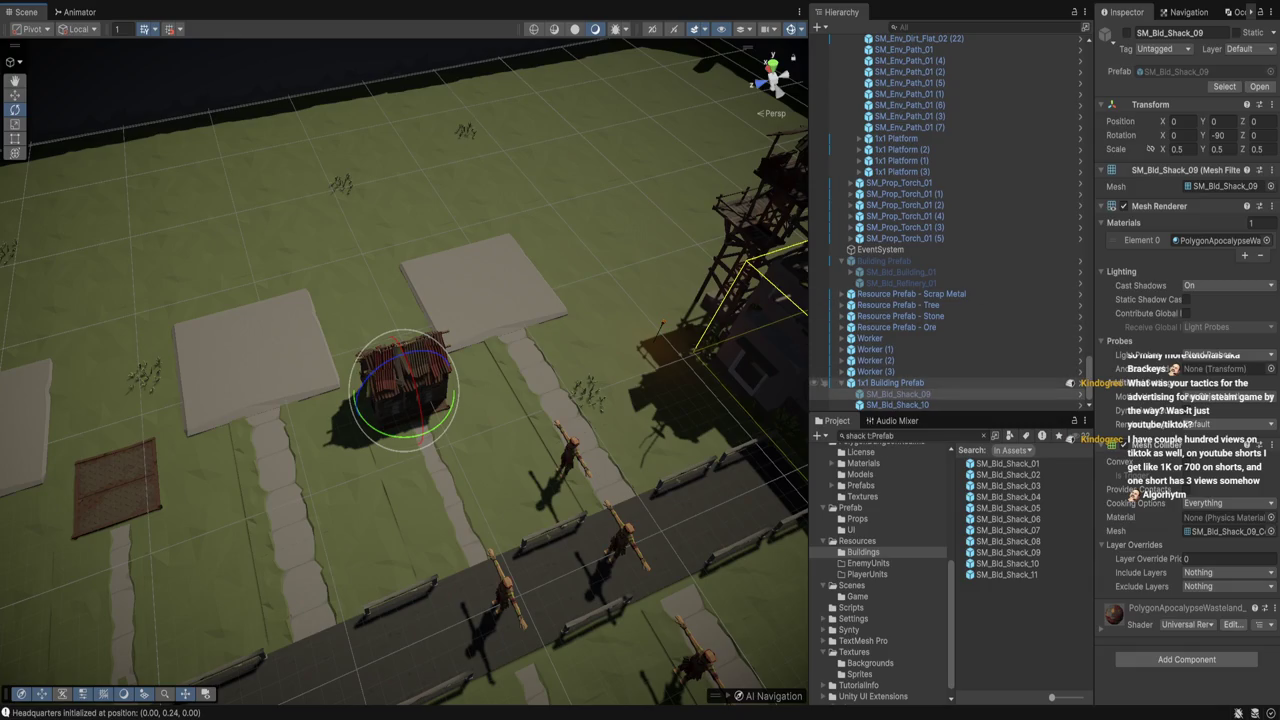
click(890, 383)
drag(420, 450, 475, 600)
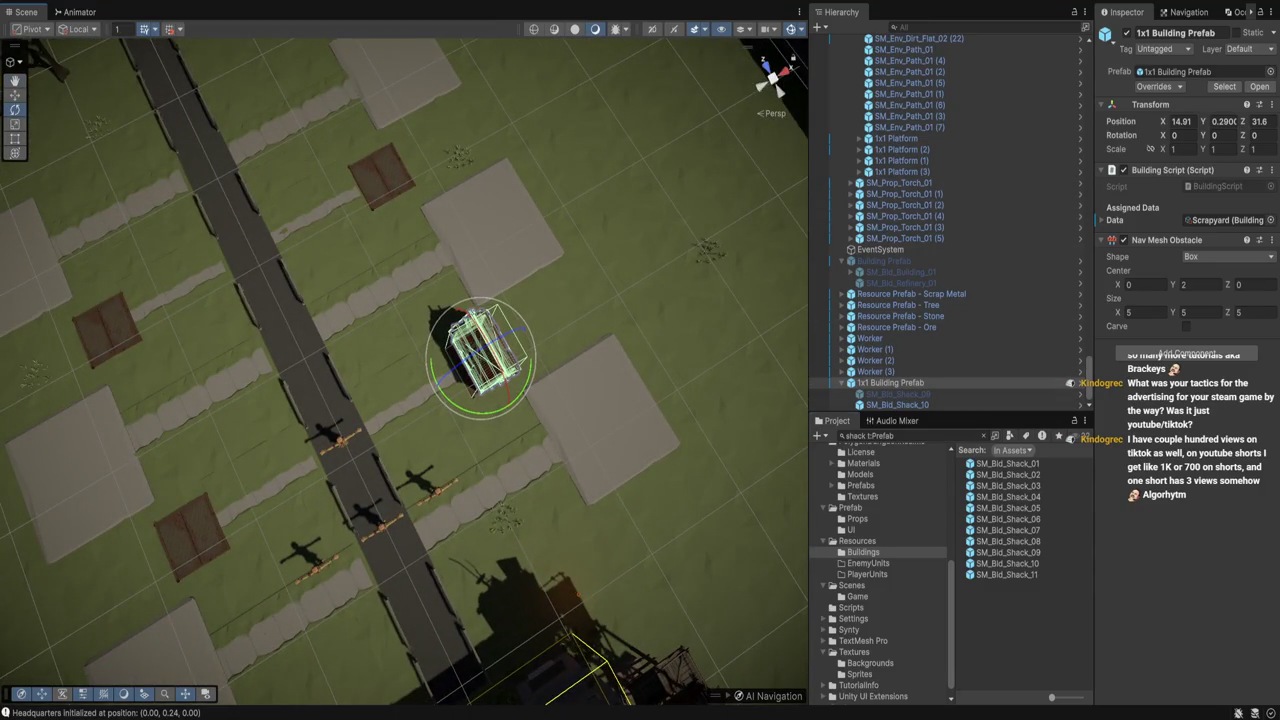
Delete the 1x1 Building Prefab asset by mistake, then undo the deletion
click(850, 507)
click(1010, 485)
key(Delete)
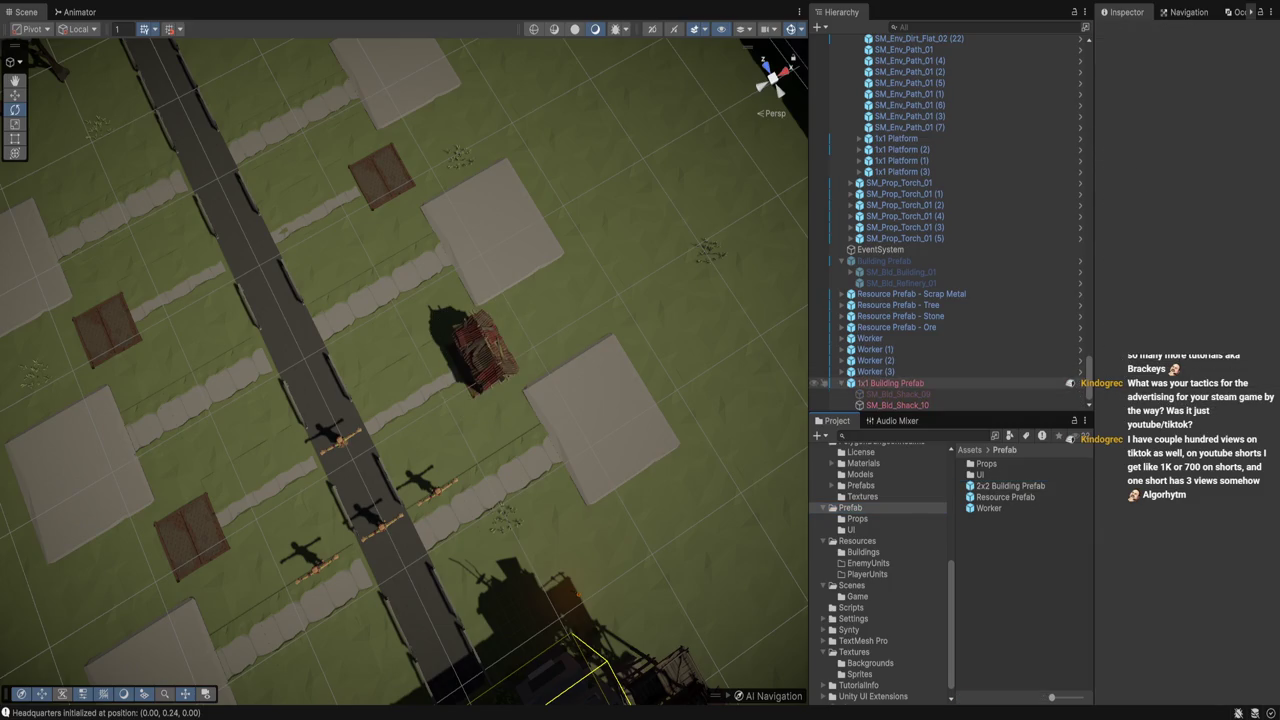
key(ctrl+z)
key(ctrl+z)
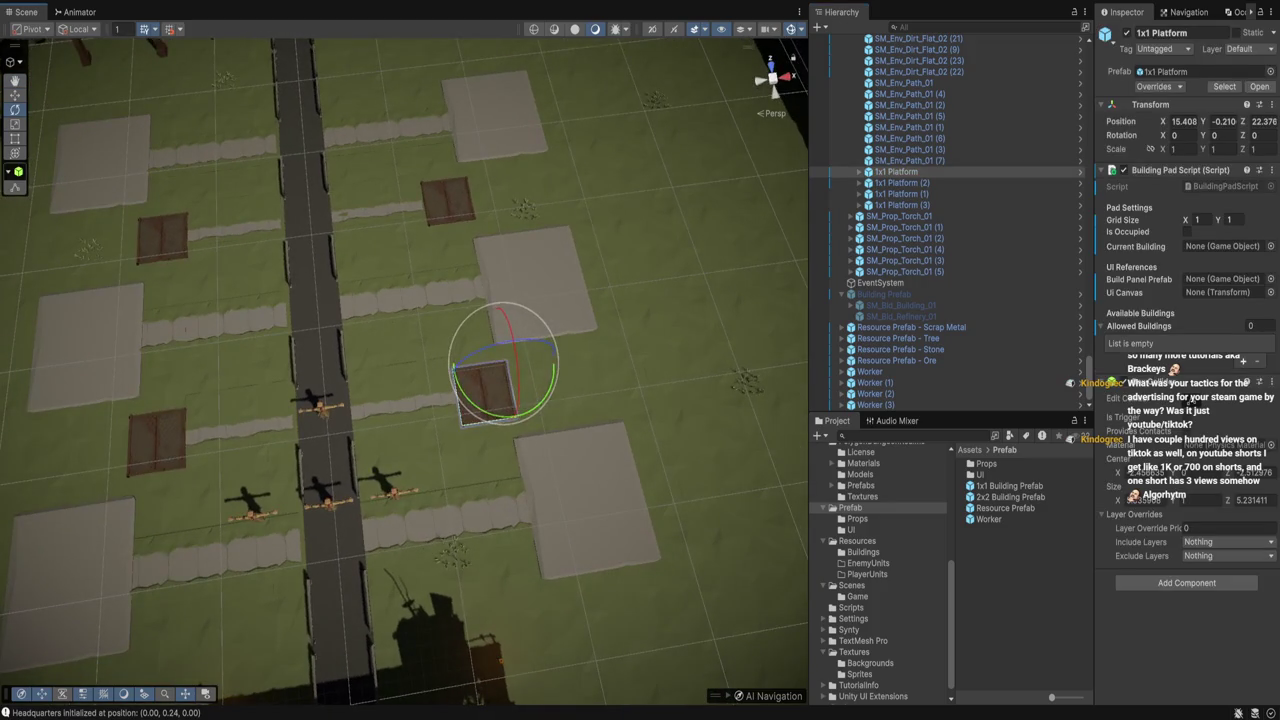
key(ctrl+z)
key(ctrl+z)
key(ctrl+z)
Move 1x1 Platform left and 1x1 Platform (1) right, toward the road
key(w)
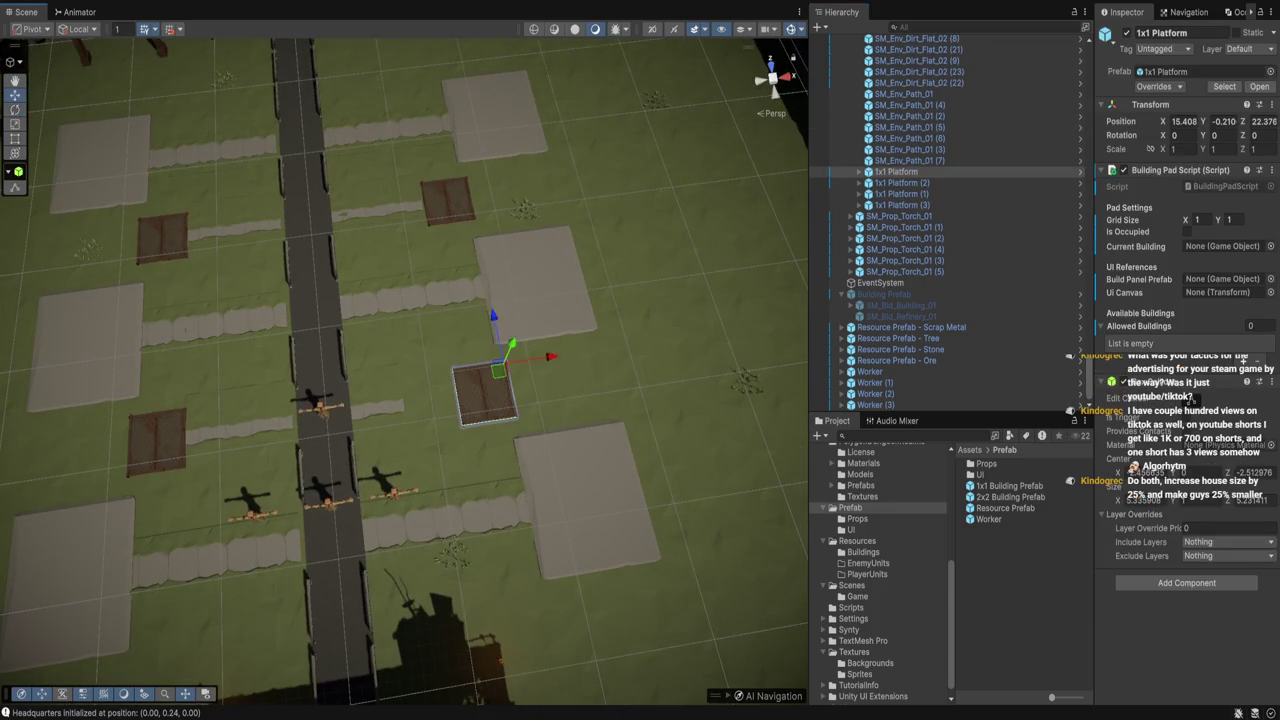
drag(540, 356, 489, 364)
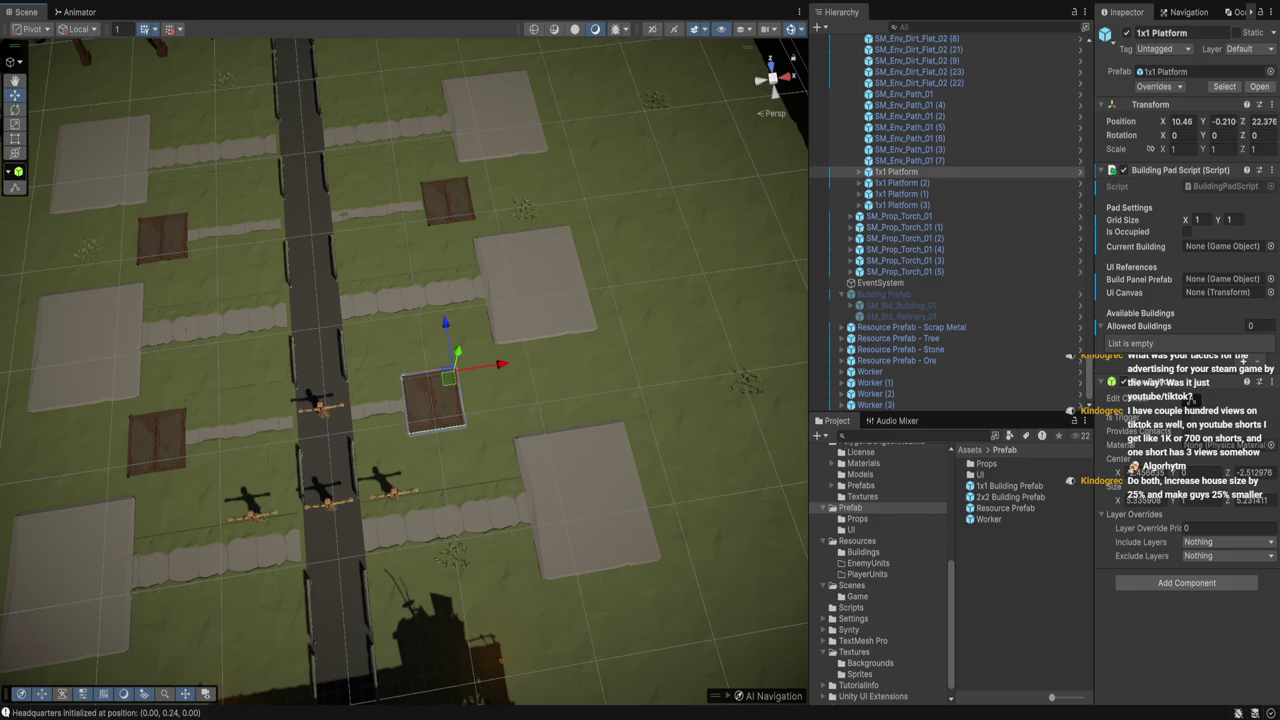
drag(433, 398, 578, 432)
click(306, 475)
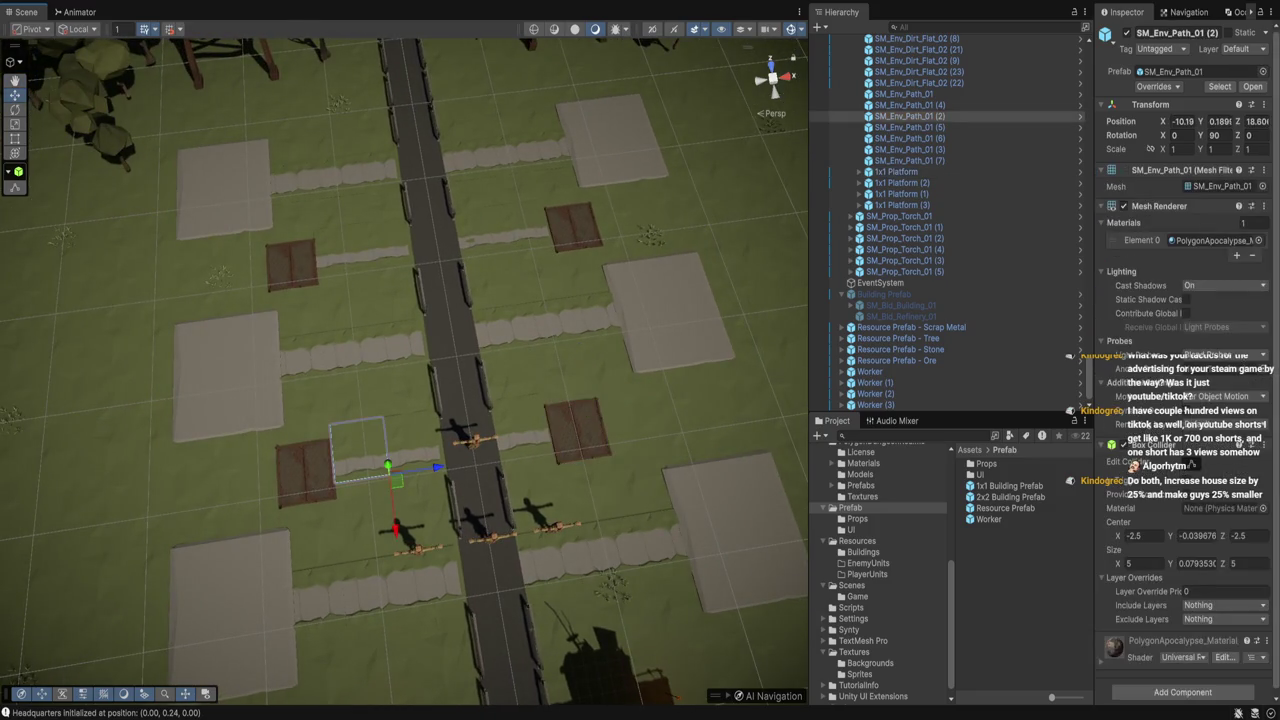
drag(372, 433, 422, 428)
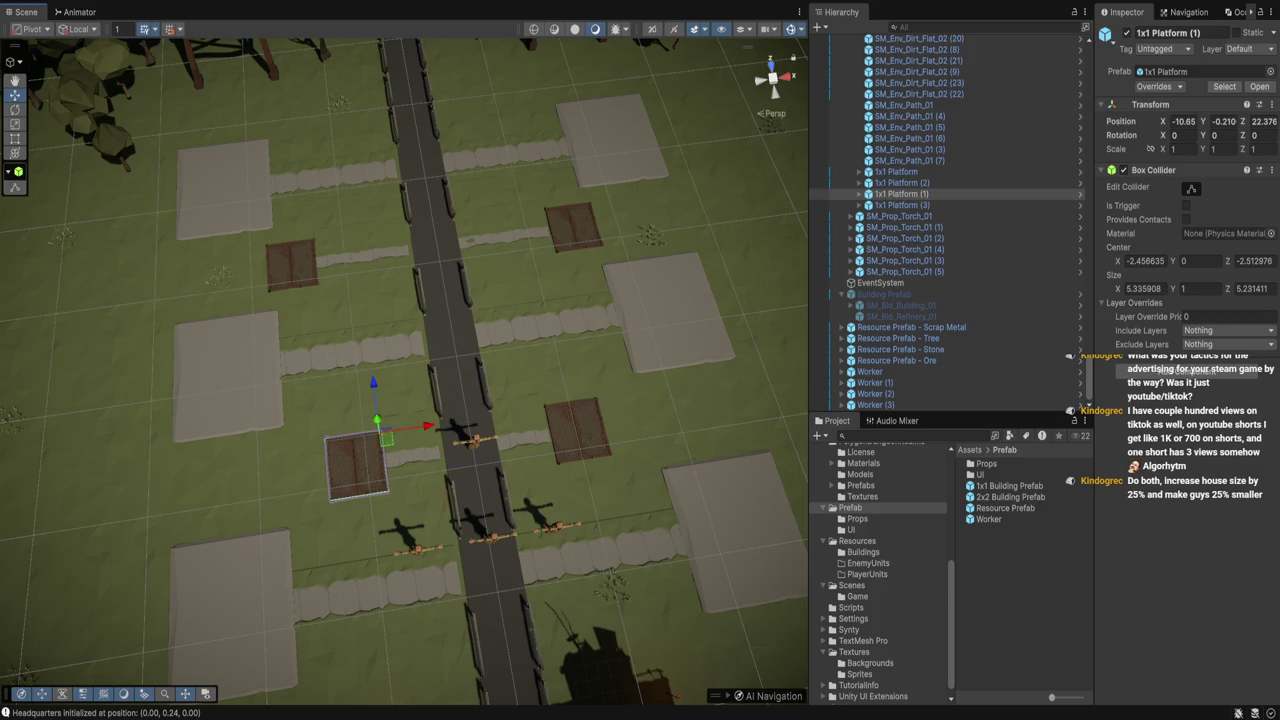
Shift two path tiles beside the road, then delete the upper tile, SM_Env_Path_01 (6)
click(410, 445)
shift+click(515, 425)
drag(563, 440, 558, 445)
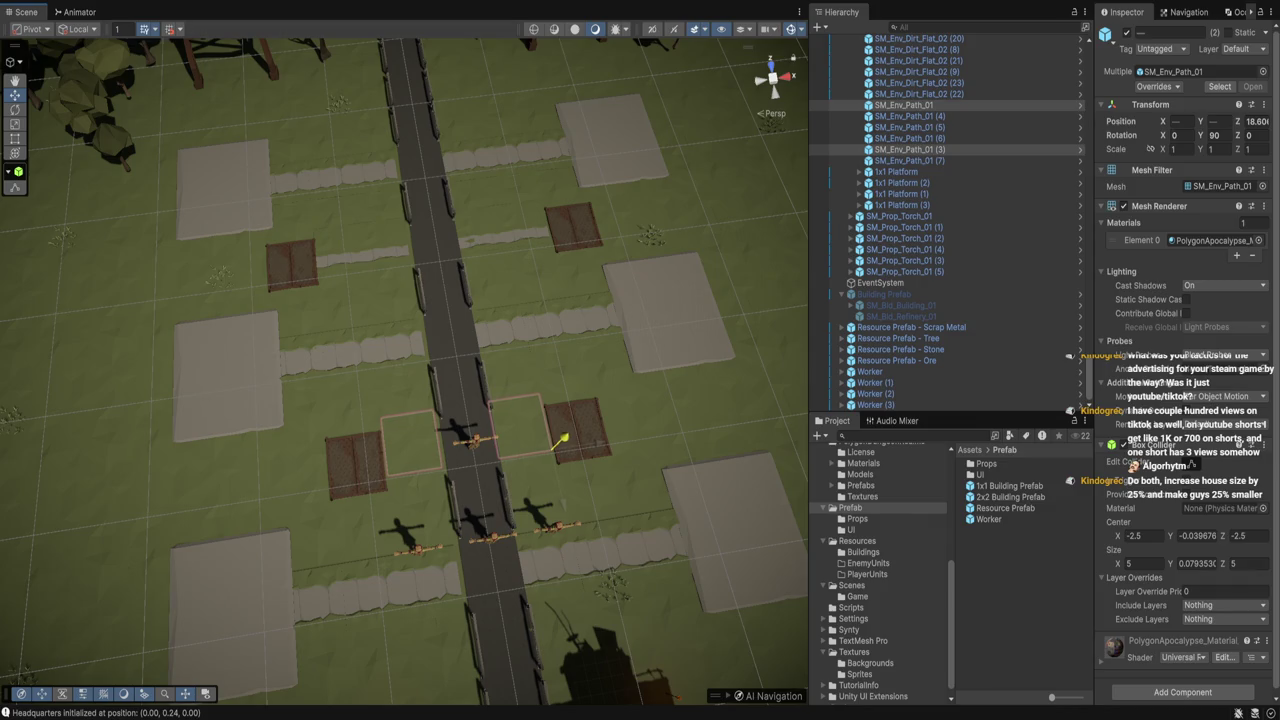
click(520, 225)
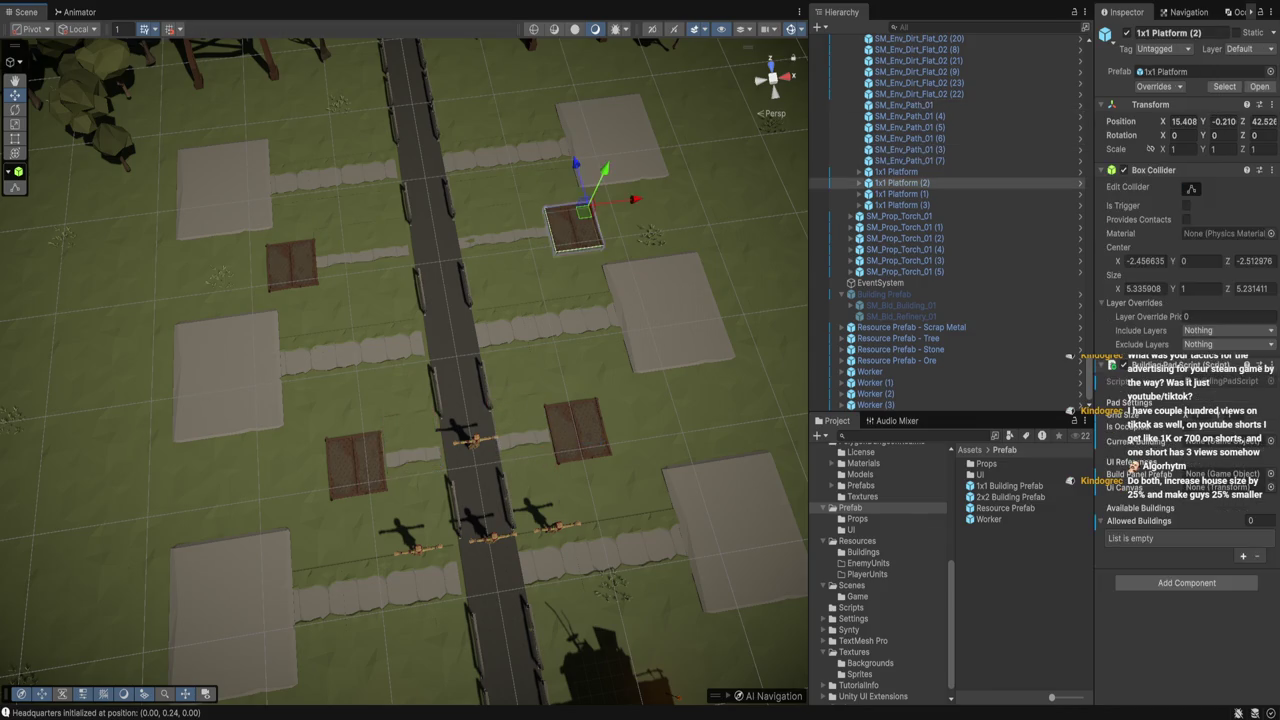
key(Delete)
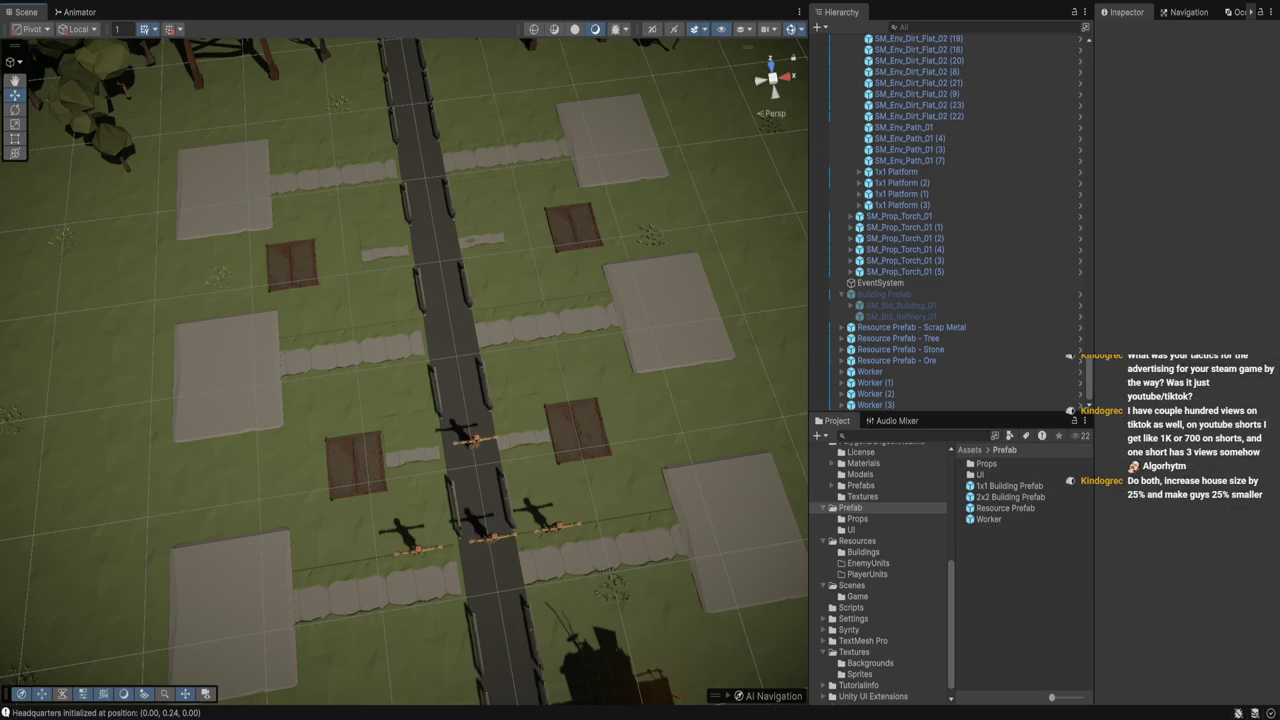
Move 1x1 Platforms (3) and (2) toward the road and nudge 1x1 Platform to X 10.36
click(898, 205)
drag(339, 238, 386, 235)
click(898, 183)
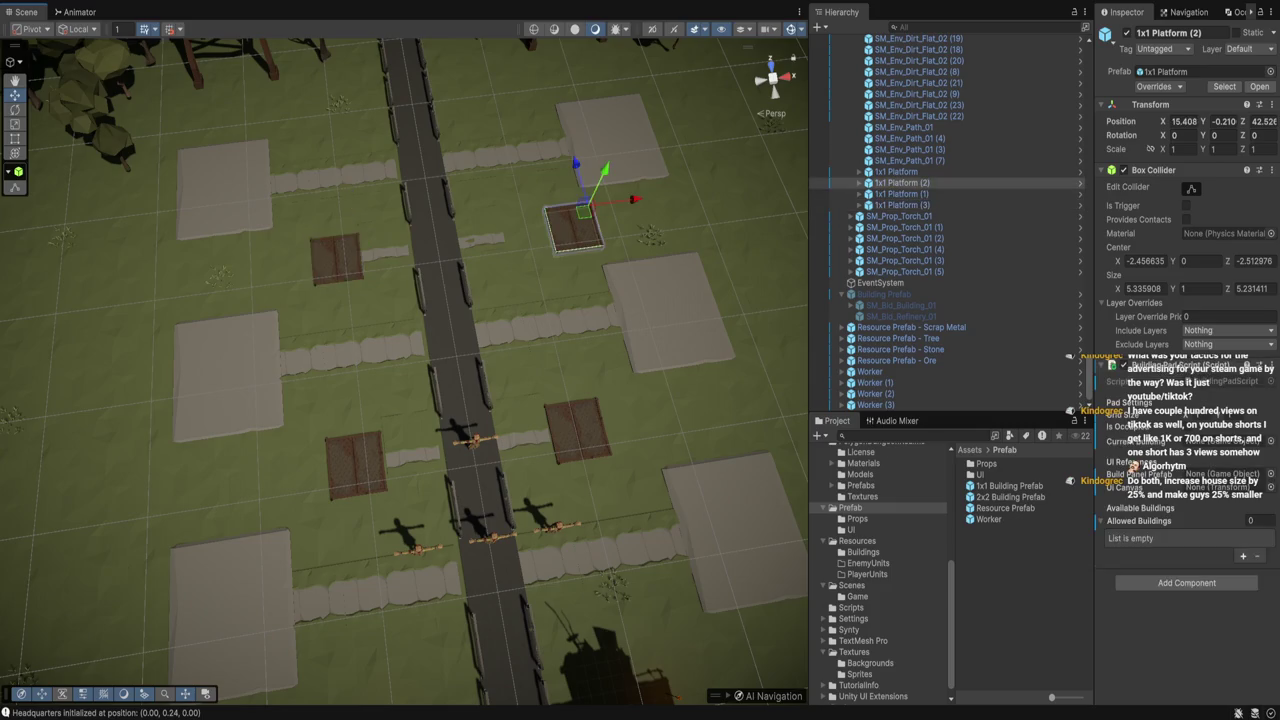
mouse_move(615, 200)
mouse_down()
mouse_move(570, 206)
mouse_move(660, 205)
mouse_up()
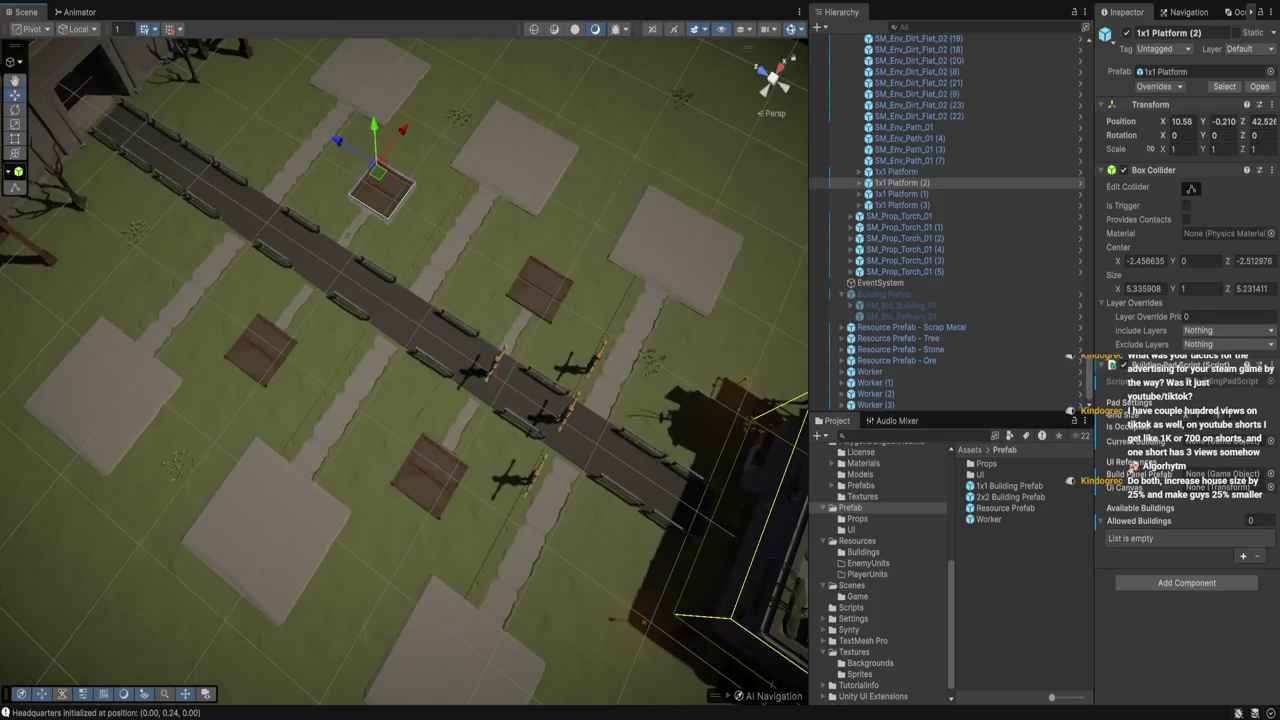
click(540, 288)
drag(540, 288, 450, 292)
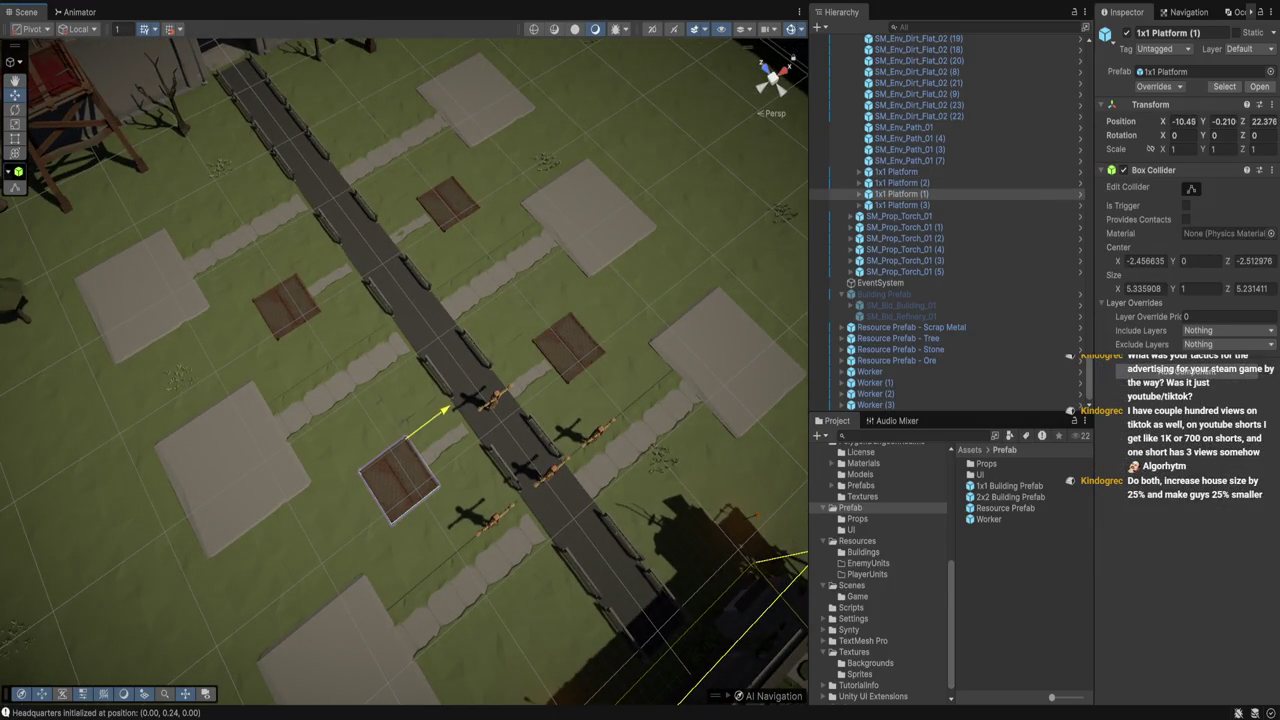
click(568, 347)
drag(603, 290, 598, 291)
click(870, 371)
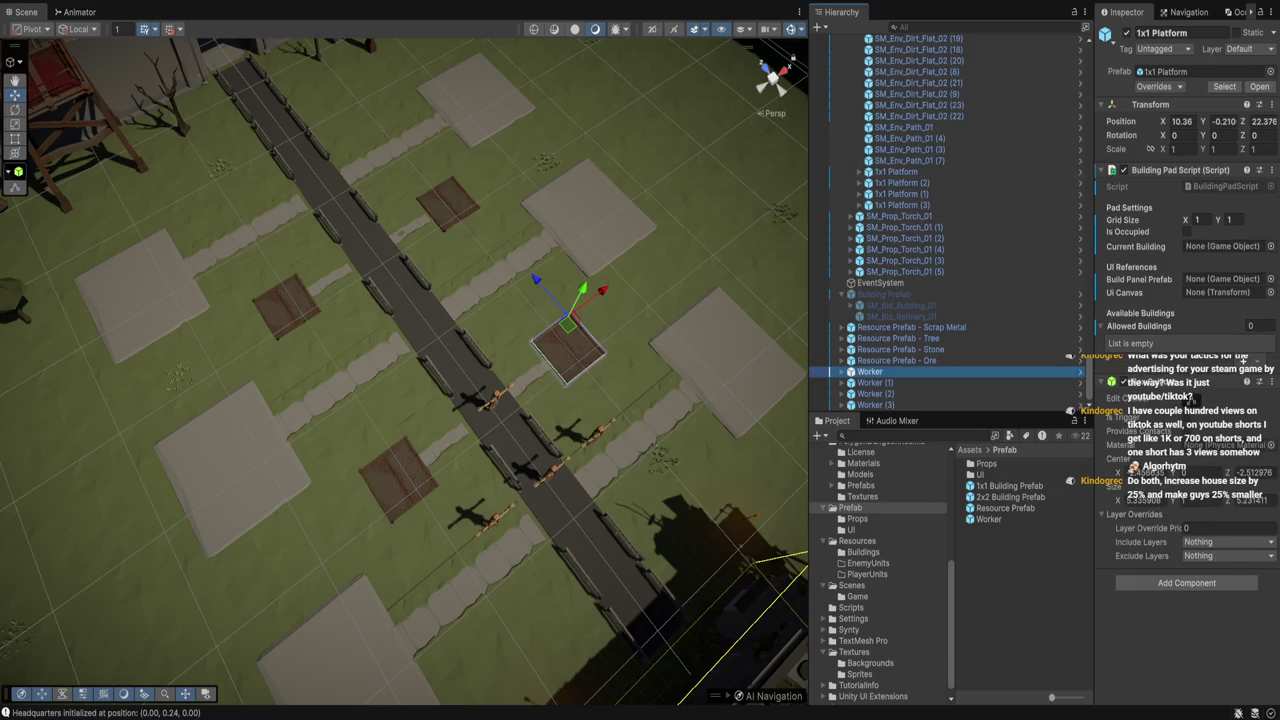
key(f)
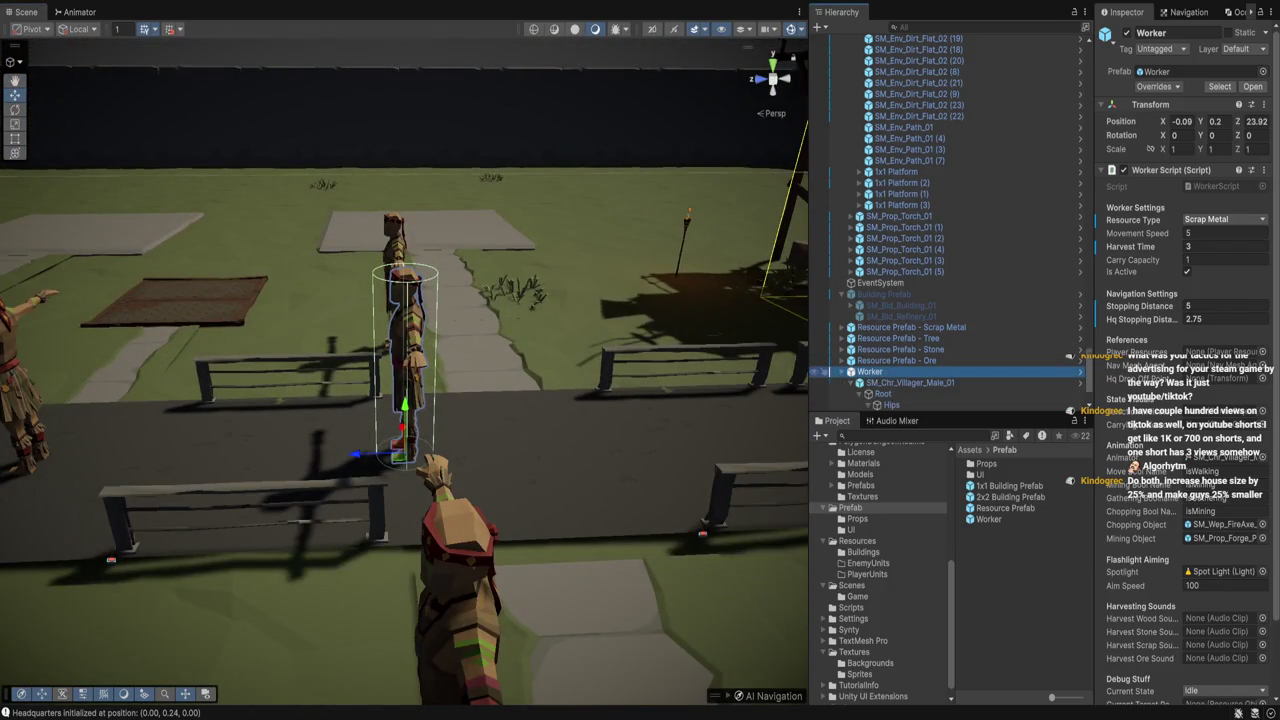
Scale the Worker's SM_Chr_Villager_Male_01 model to 1.75 on X, Y and Z
click(841, 371)
click(910, 382)
click(859, 382)
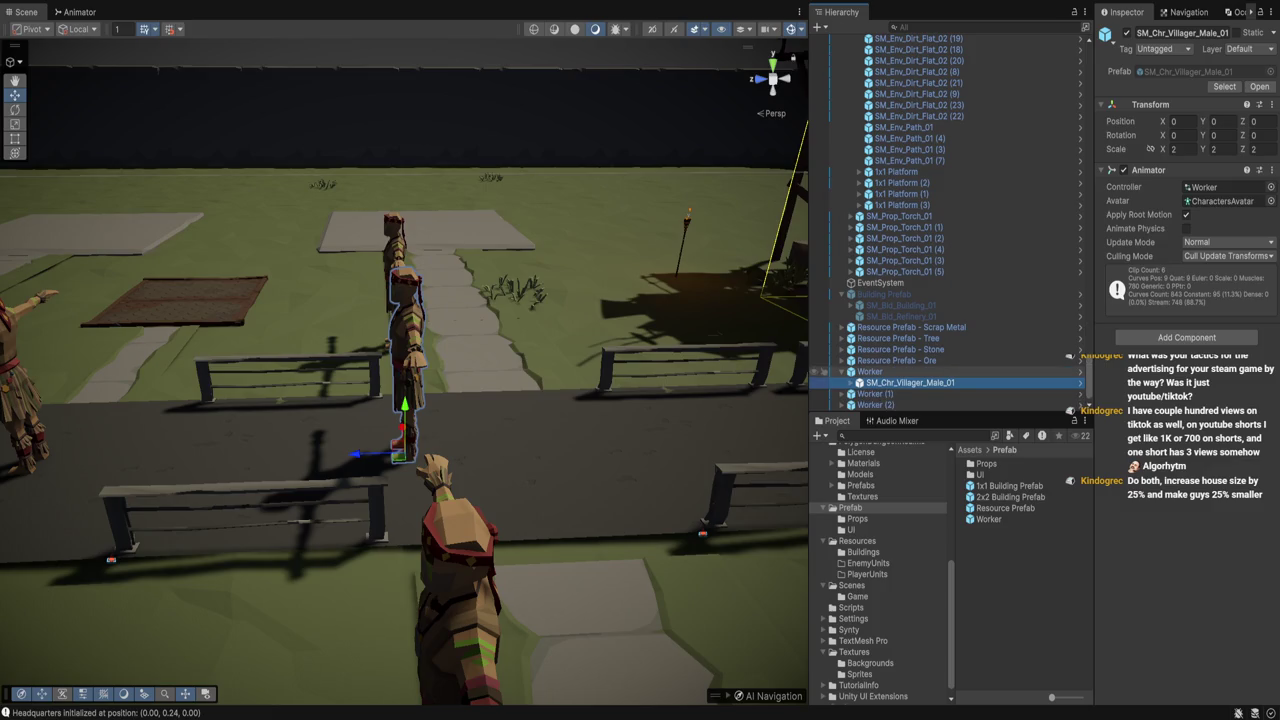
double_click(1178, 149)
text(1)
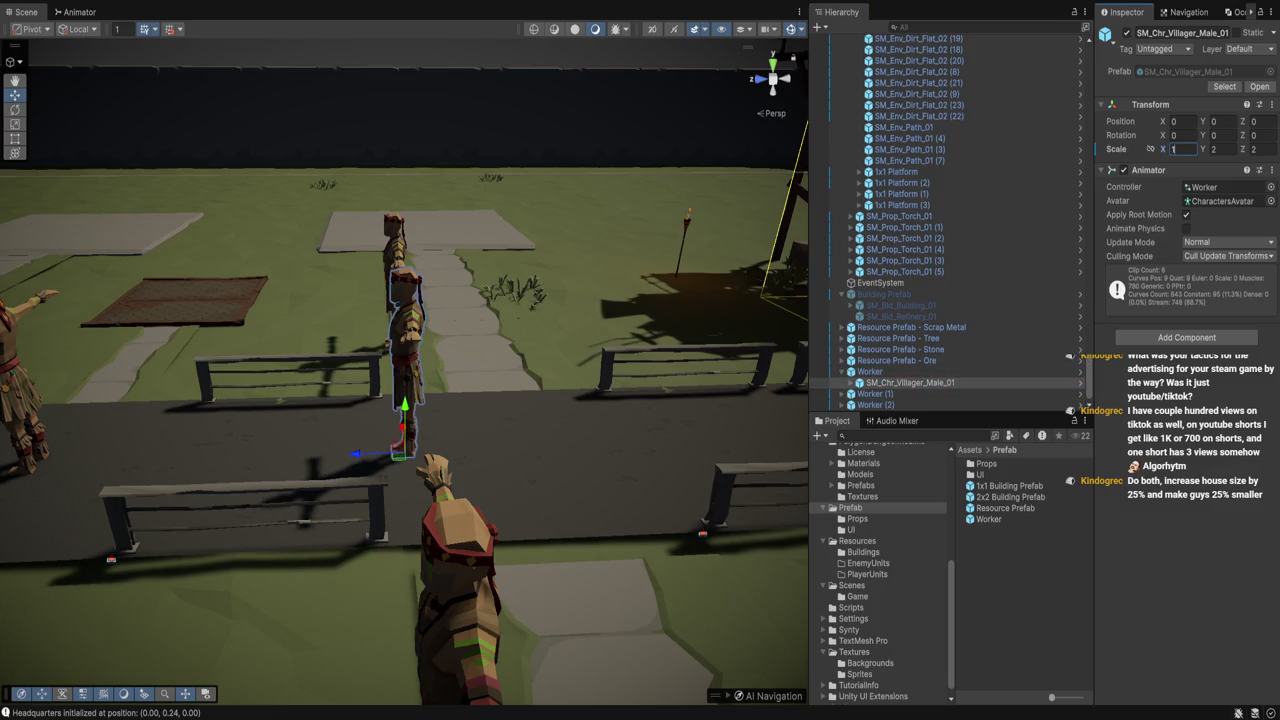
text(.75)
key(Tab)
text(1.75)
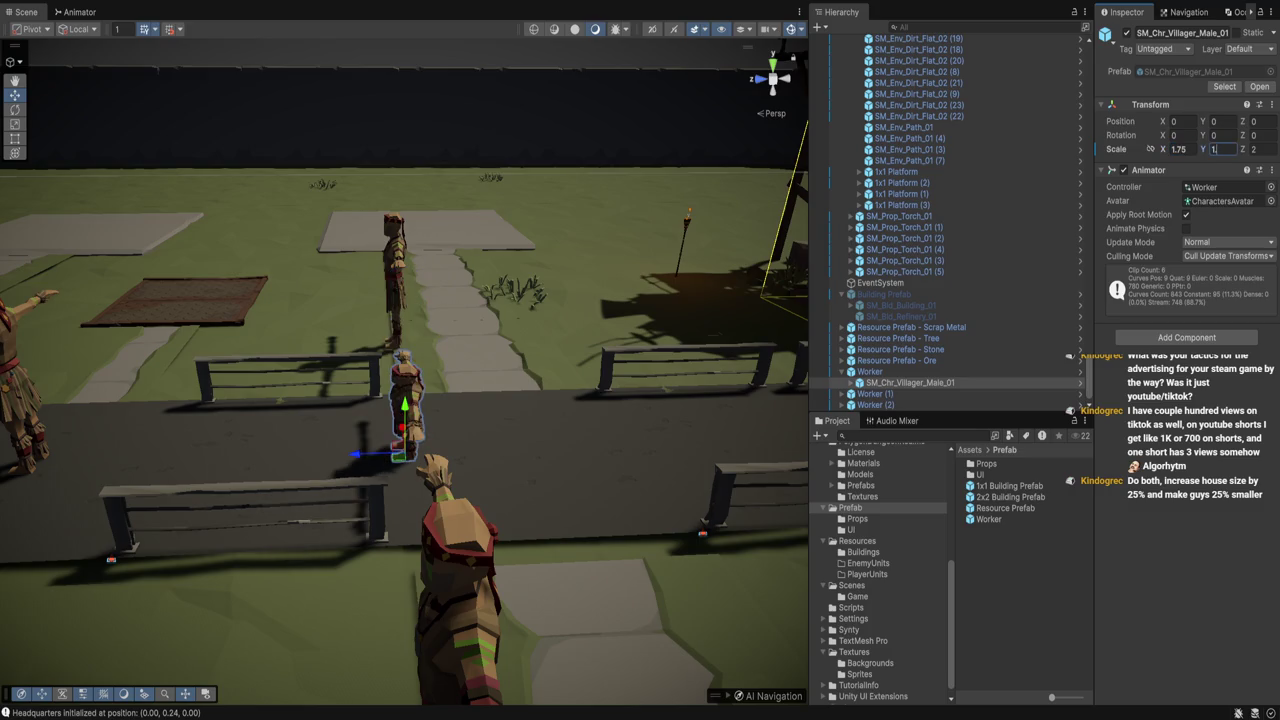
key(Tab)
text(17)
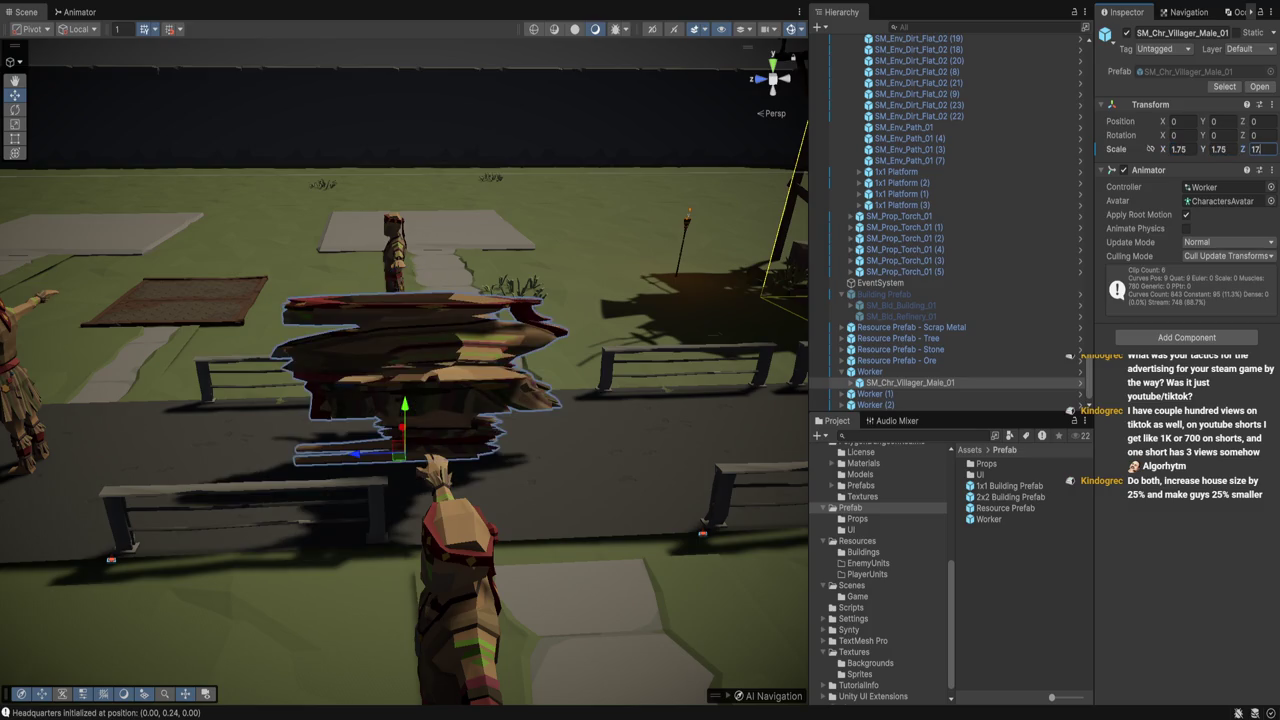
key(BackSpace)
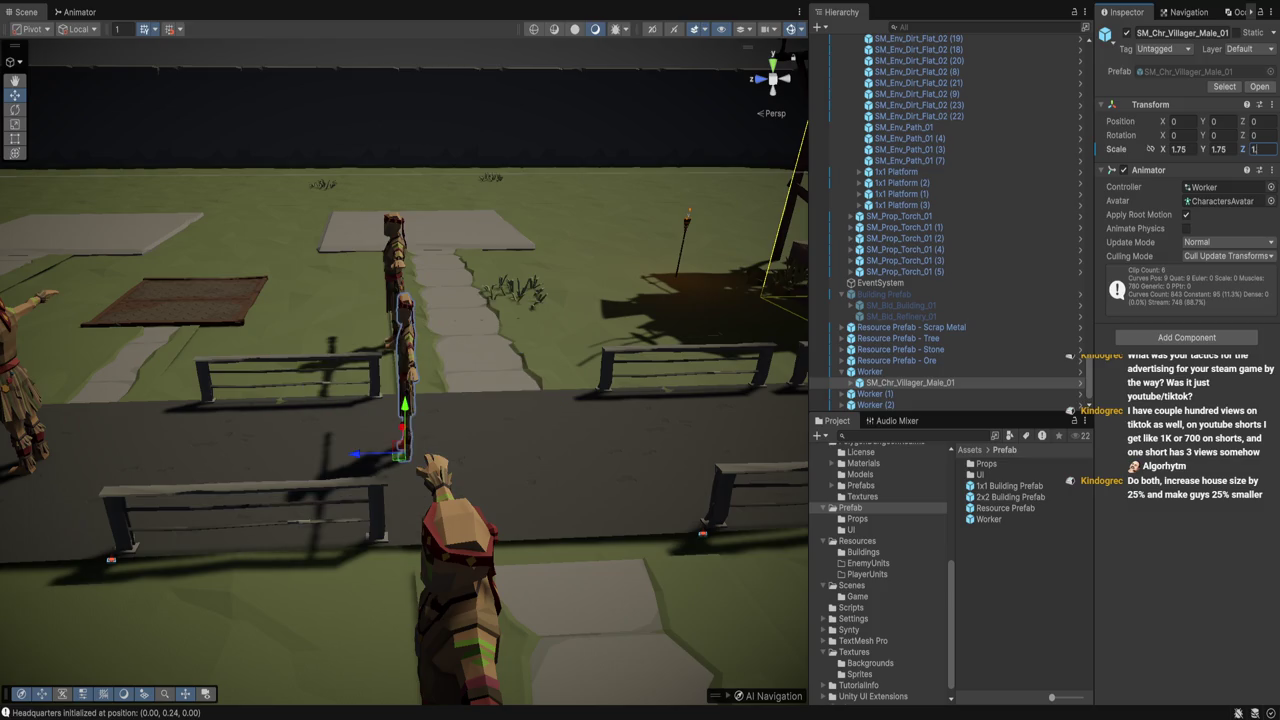
text(.75)
drag(400, 300, 570, 170)
Change the villager model's scale to 1.5 on all three axes
click(1178, 148)
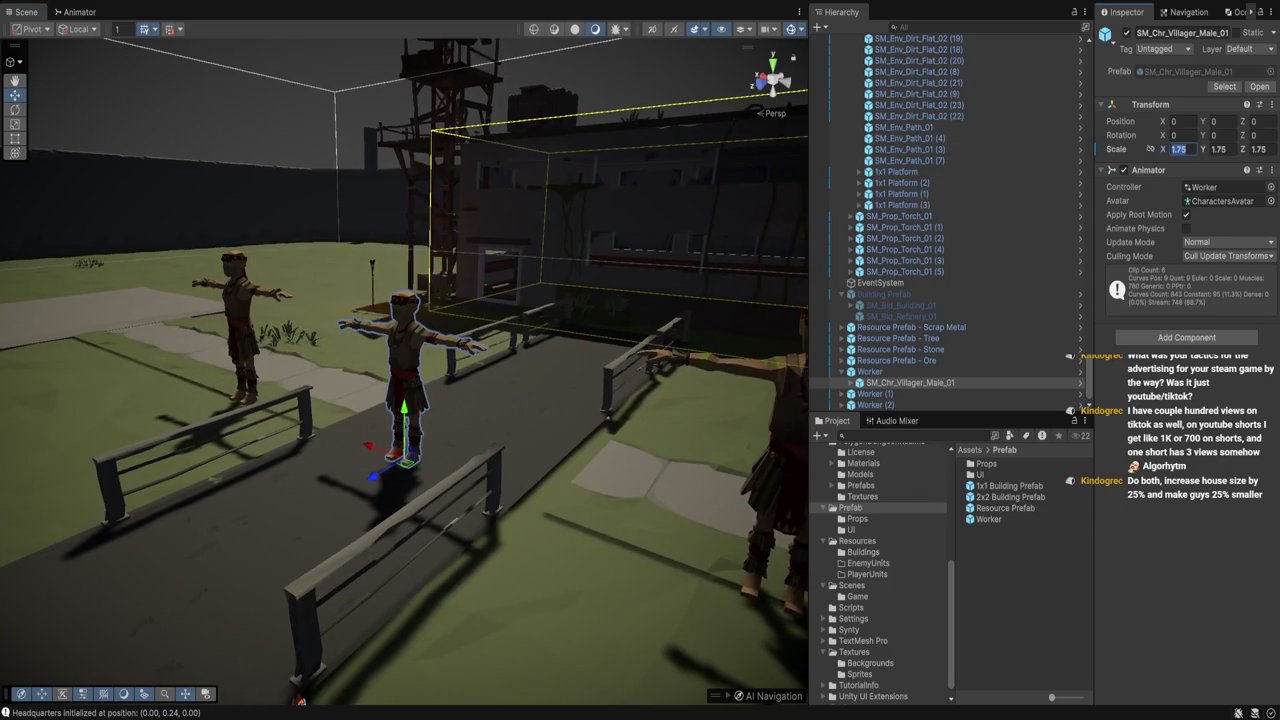
text(1.5)
key(Tab)
text(1.5)
key(Tab)
text(1.5)
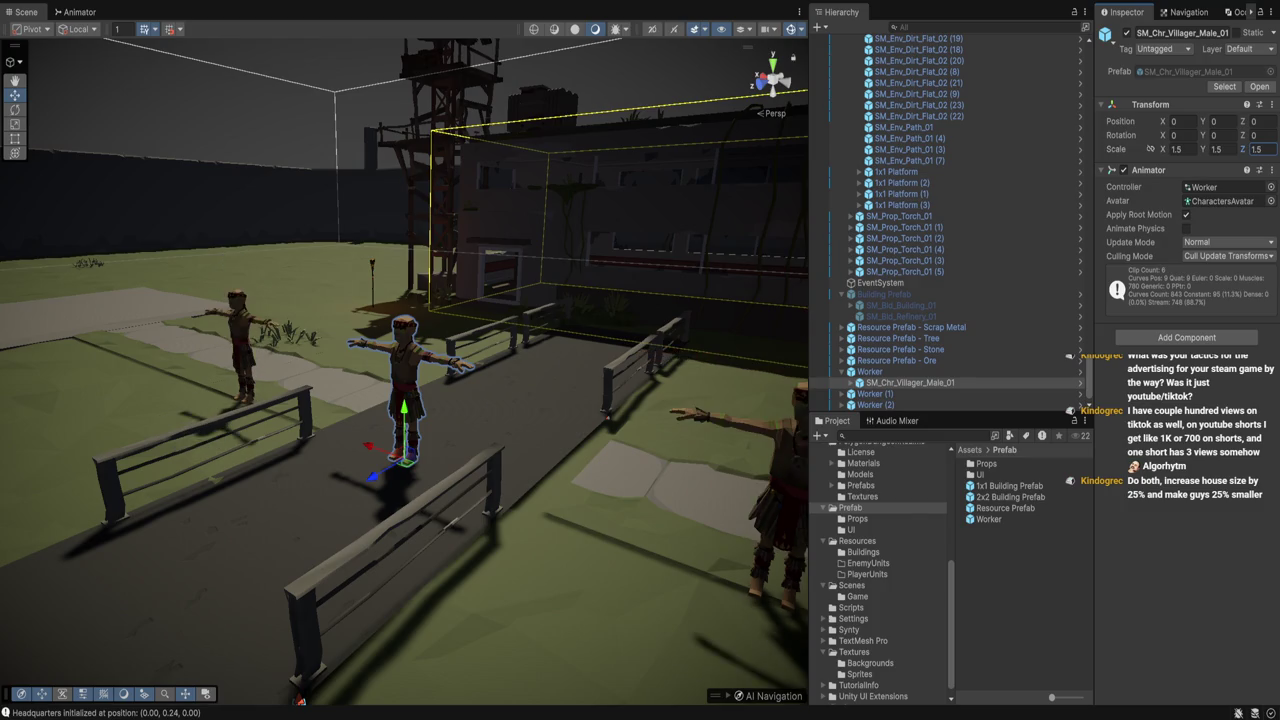
key(f)
drag(400, 380, 400, 520)
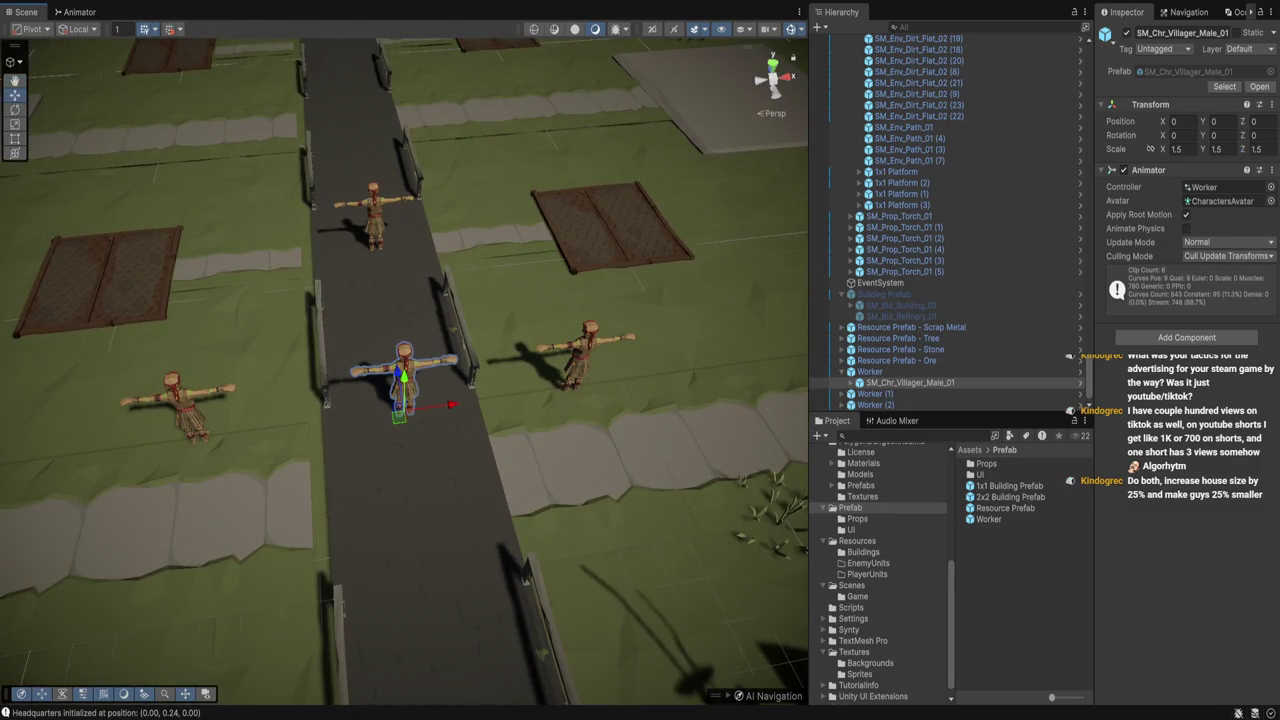
Place a 1x1 Building Prefab on the right plot and another on the left plot
mouse_move(1008, 485)
mouse_down()
mouse_move(880, 470)
mouse_move(620, 250)
mouse_move(626, 261)
mouse_up()
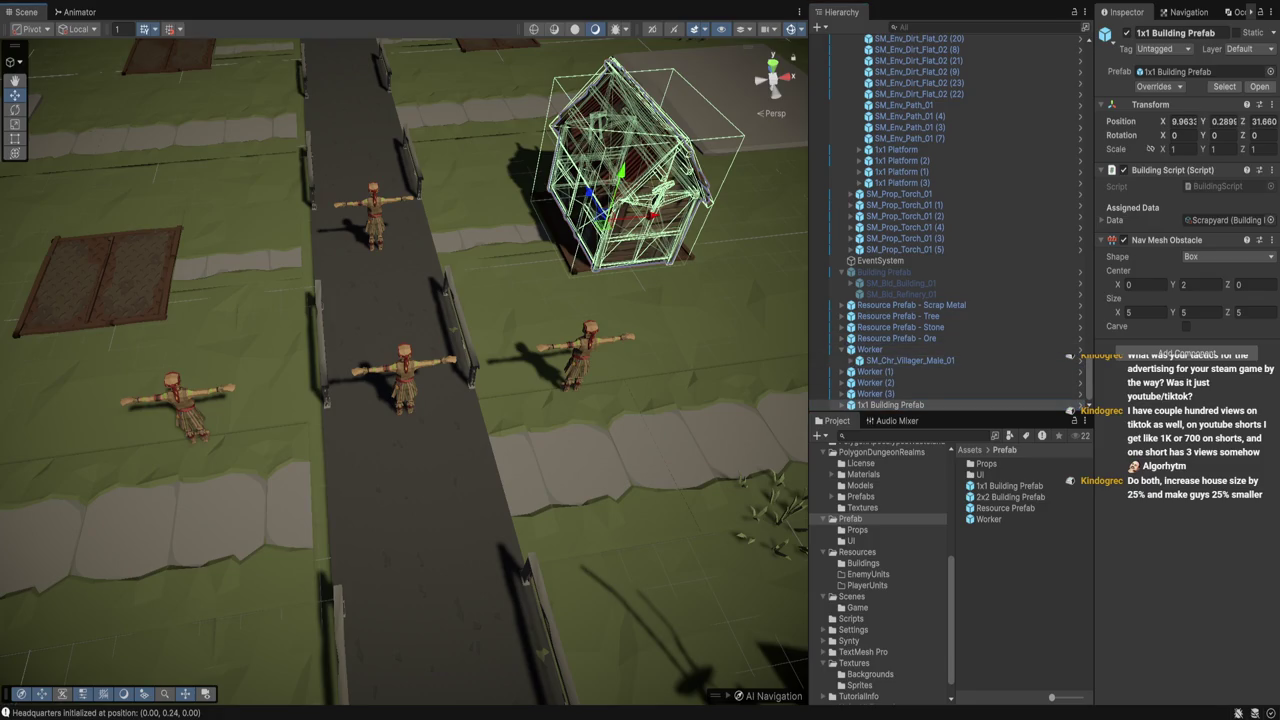
drag(400, 400, 470, 420)
mouse_move(1009, 485)
mouse_down()
mouse_move(386, 309)
mouse_move(177, 229)
mouse_move(170, 245)
mouse_up()
click(175, 200)
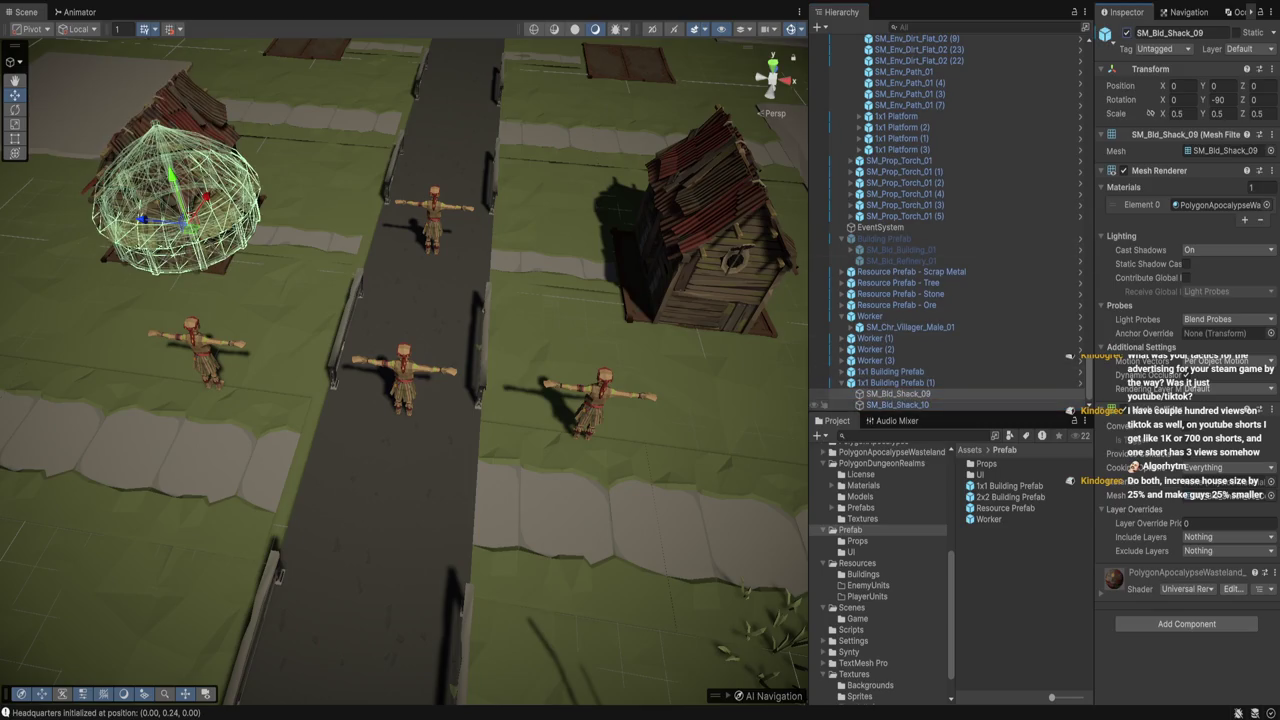
Set the left hut's SM_Bld_Shack_09 model scale to 0.75 on X, Y and Z
key(Down)
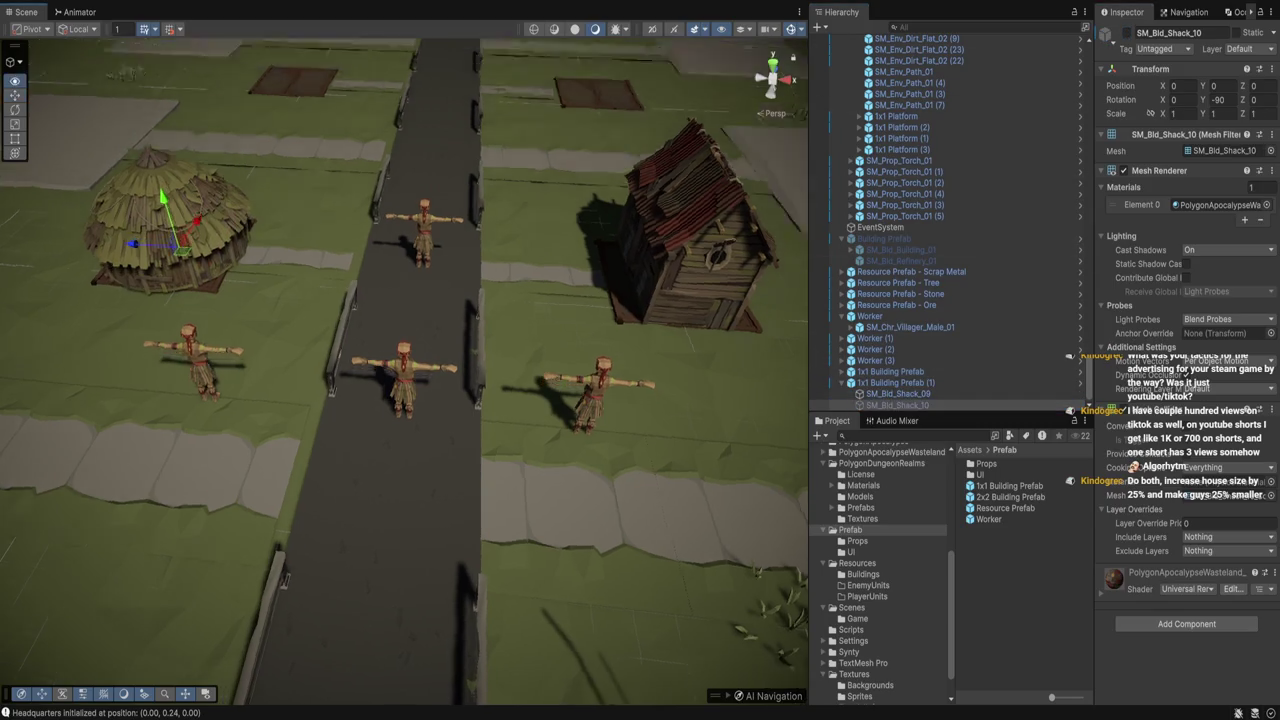
key(Left)
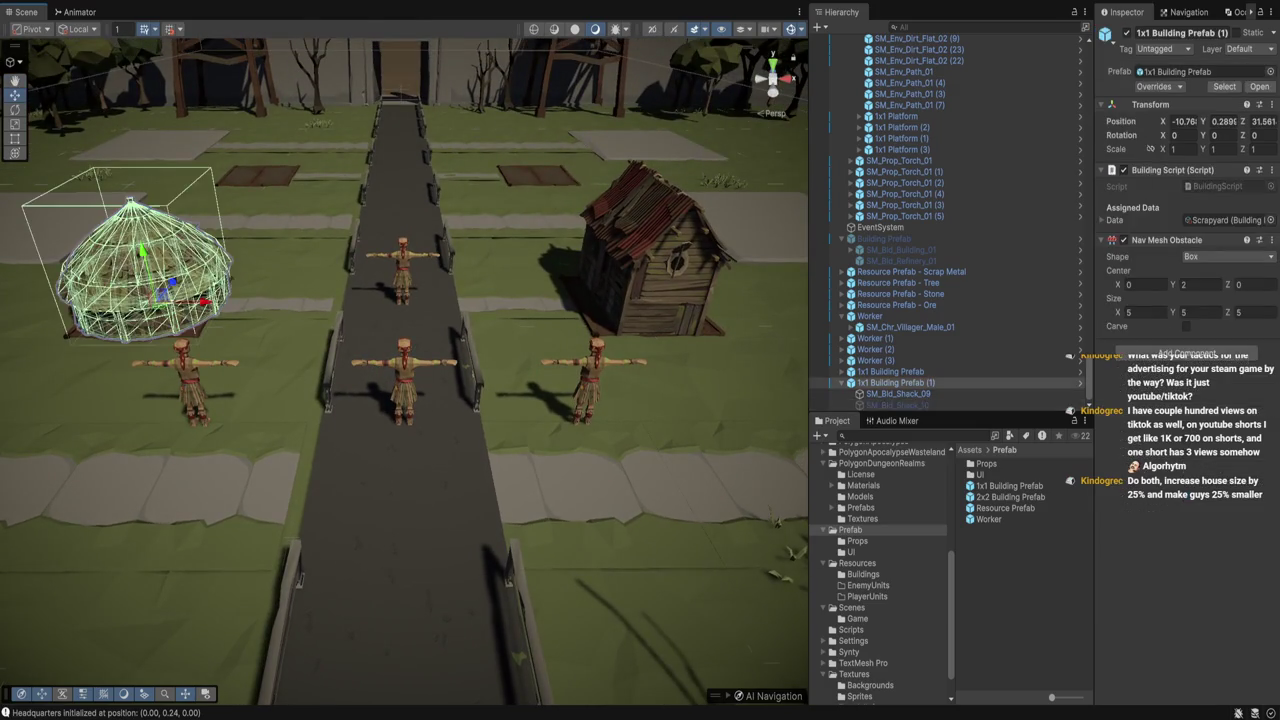
click(898, 393)
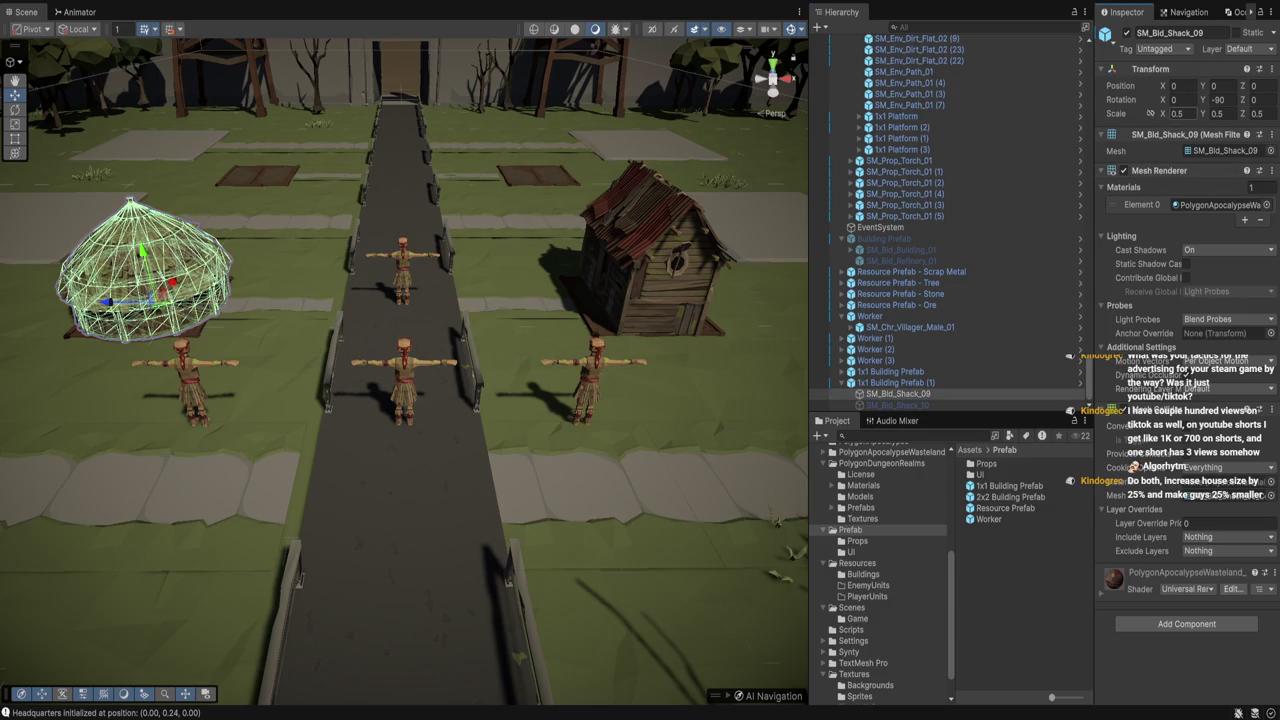
text(0.75)
key(Tab)
text(0.75)
key(Tab)
text(0.75)
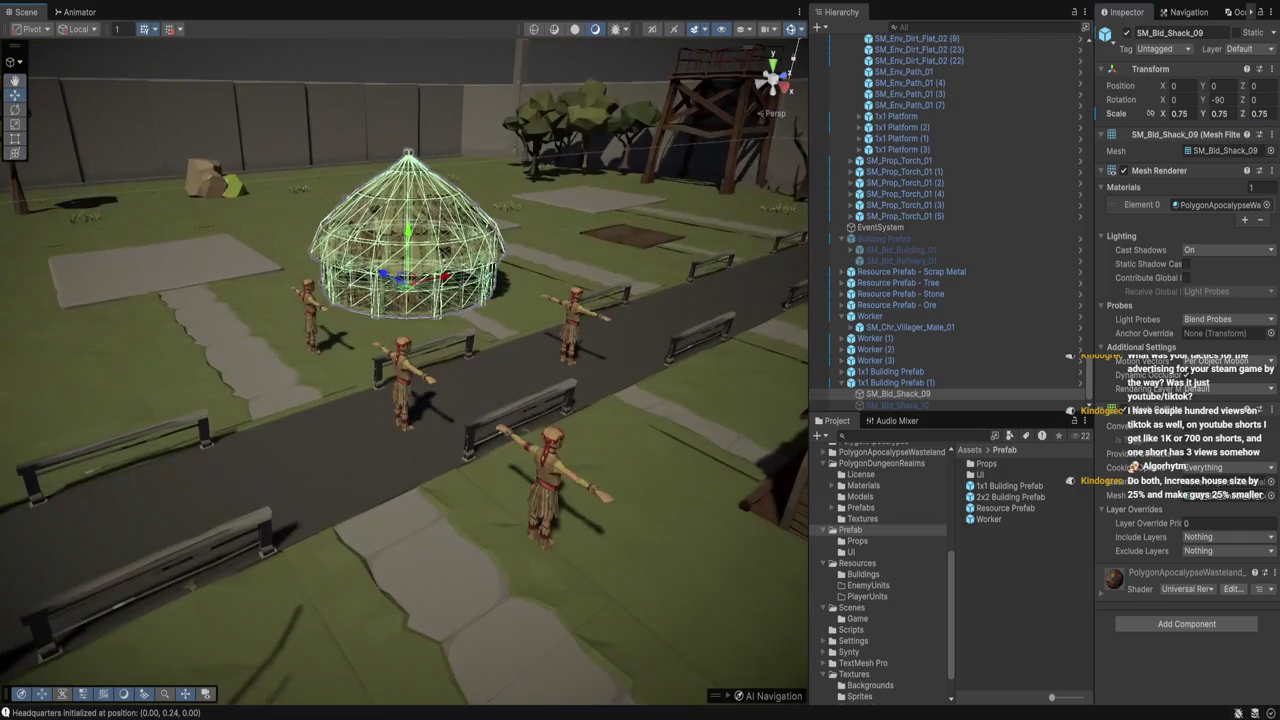
click(558, 318)
mouse_move(400, 400)
mouse_down()
mouse_move(400, 320)
mouse_move(330, 390)
mouse_move(540, 395)
mouse_move(655, 452)
mouse_move(630, 330)
mouse_up()
scroll(404, 371, up, 2)
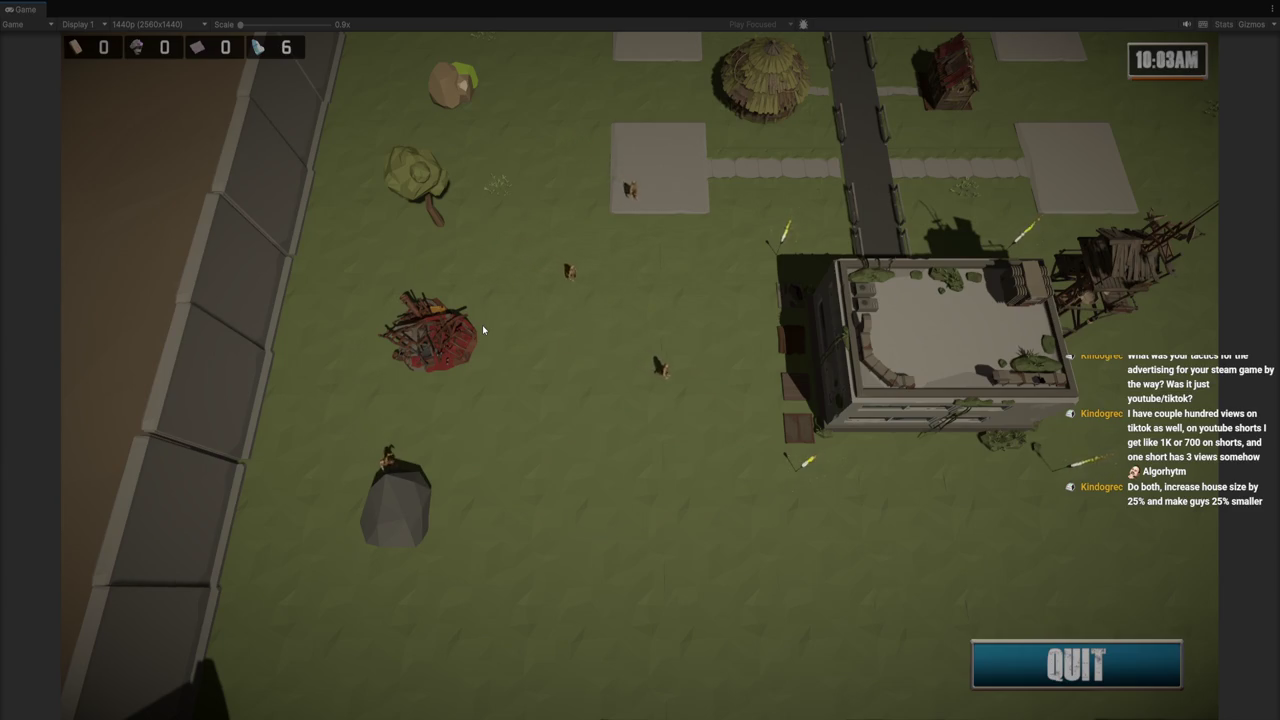
key(d)
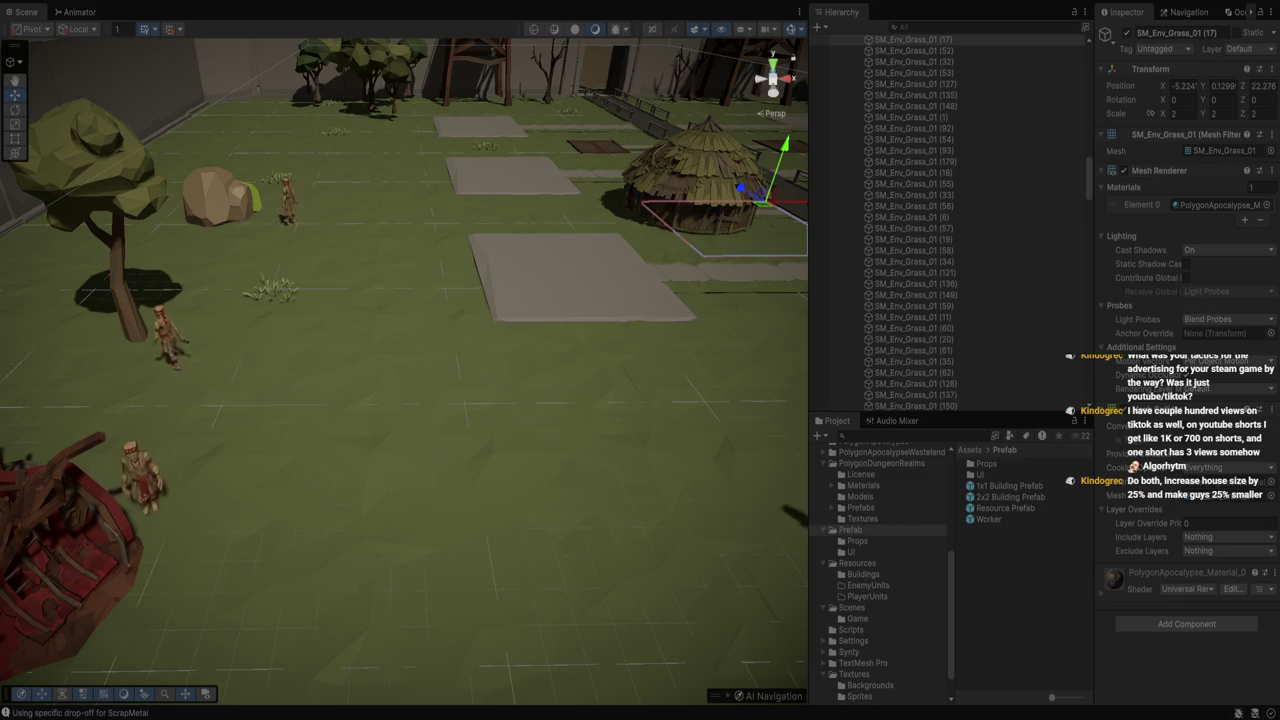
Stop the game and review the Worker object's settings in the Inspector
key(ctrl+p)
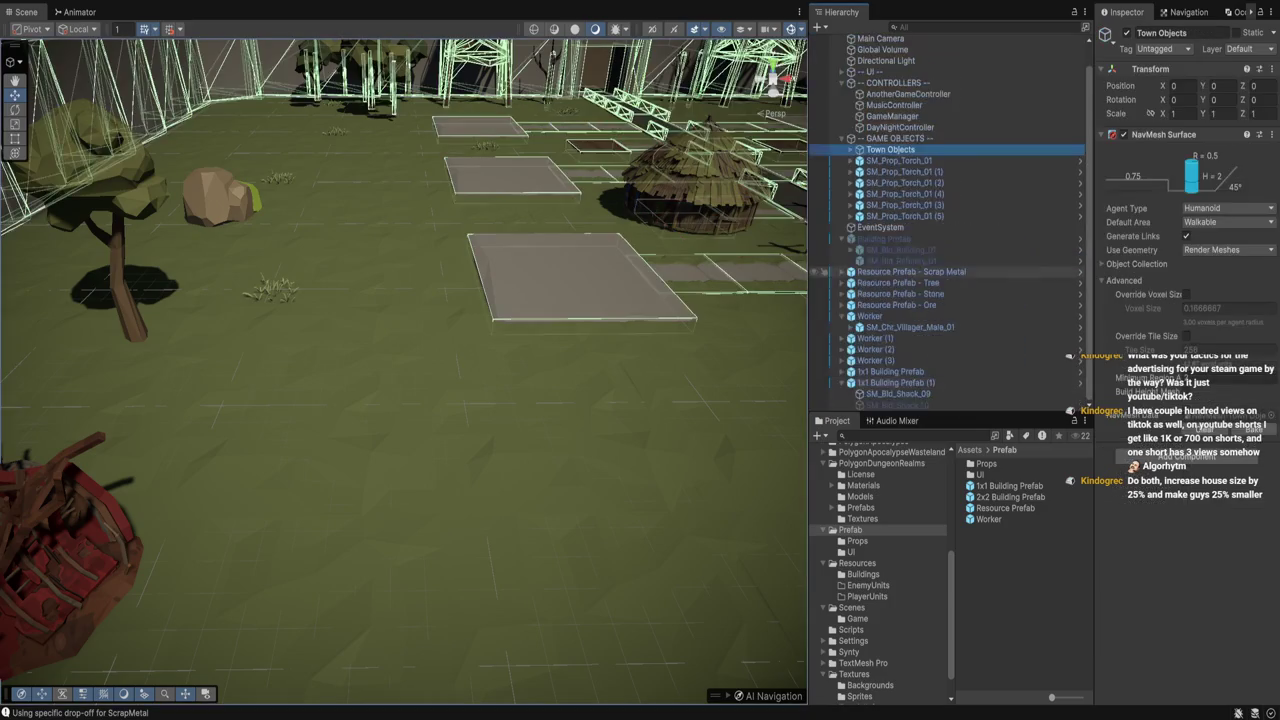
click(869, 316)
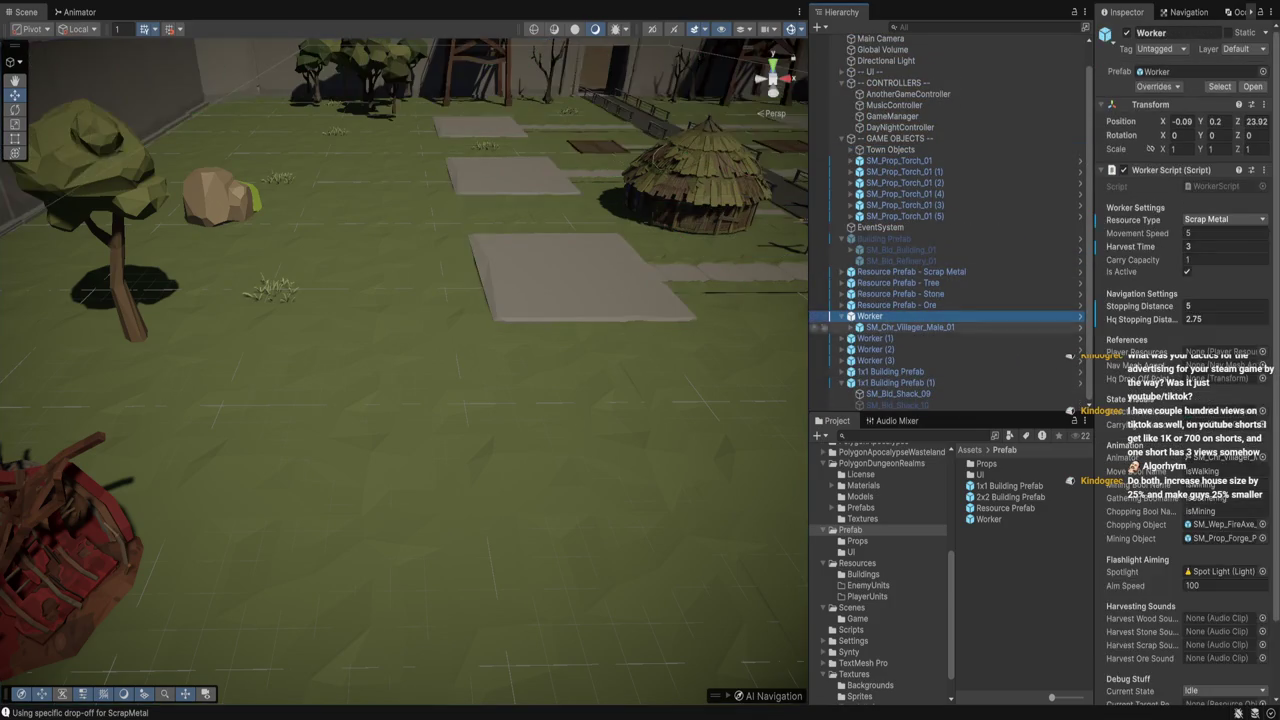
scroll(1180, 400, down, 3)
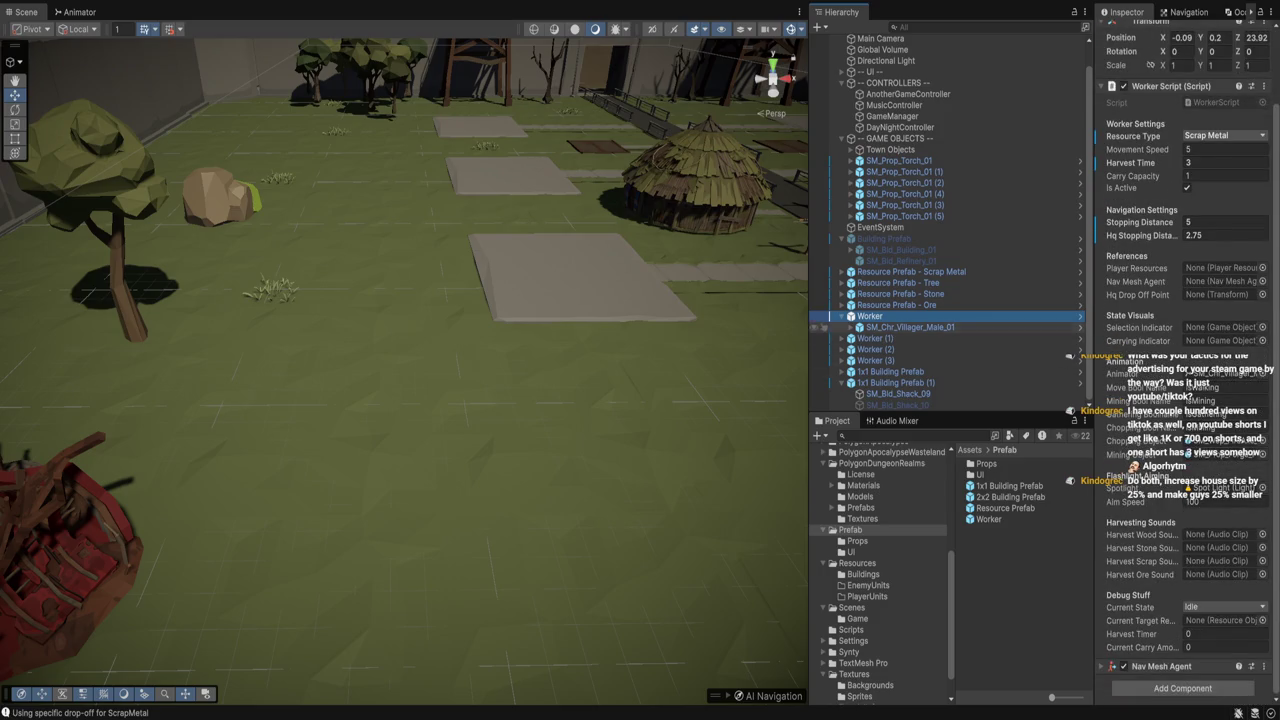
scroll(830, 300, up, 1)
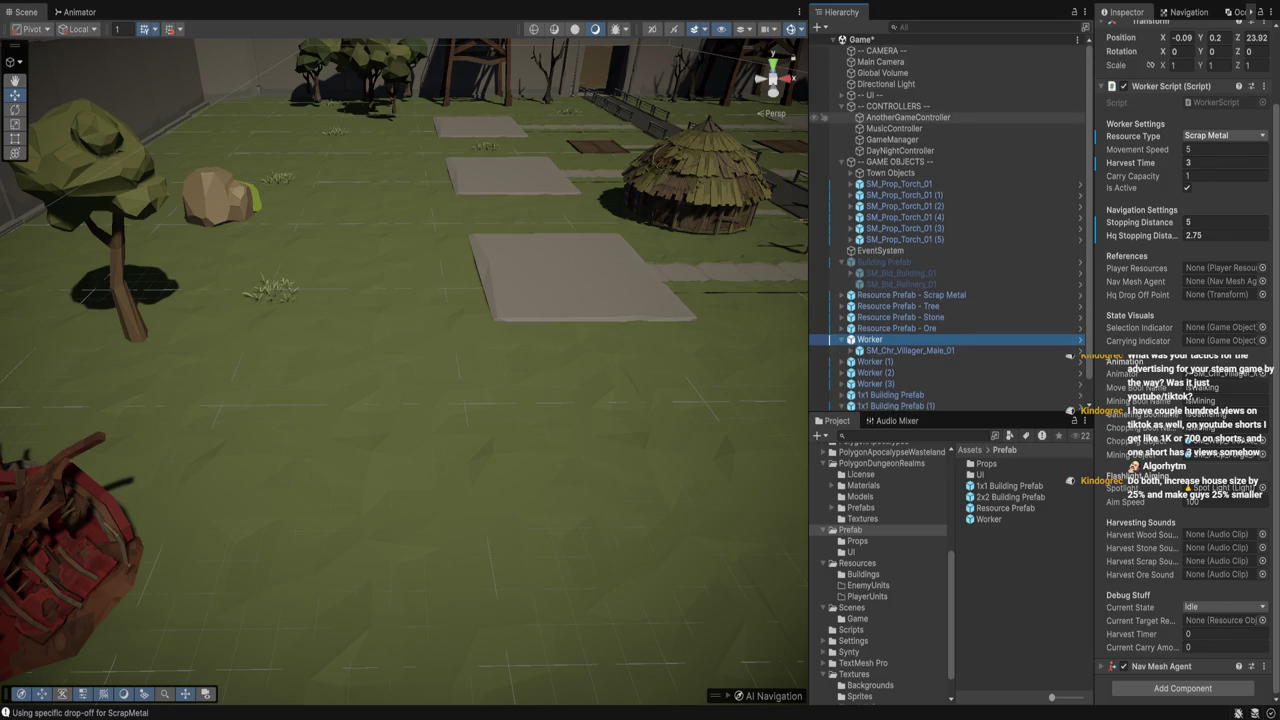
Check AnotherGameController, GameManager and the Scrap Metal resource, then return to the Worker Script fields
click(905, 117)
click(890, 139)
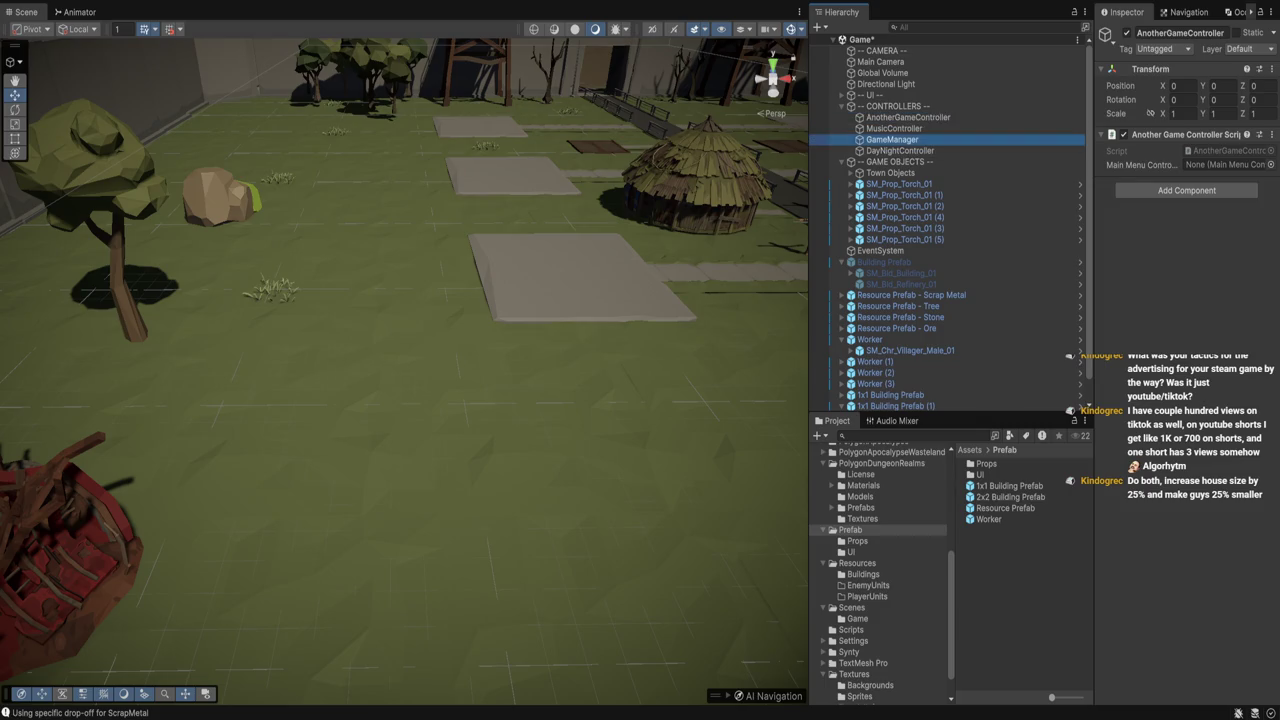
scroll(950, 335, down, 1)
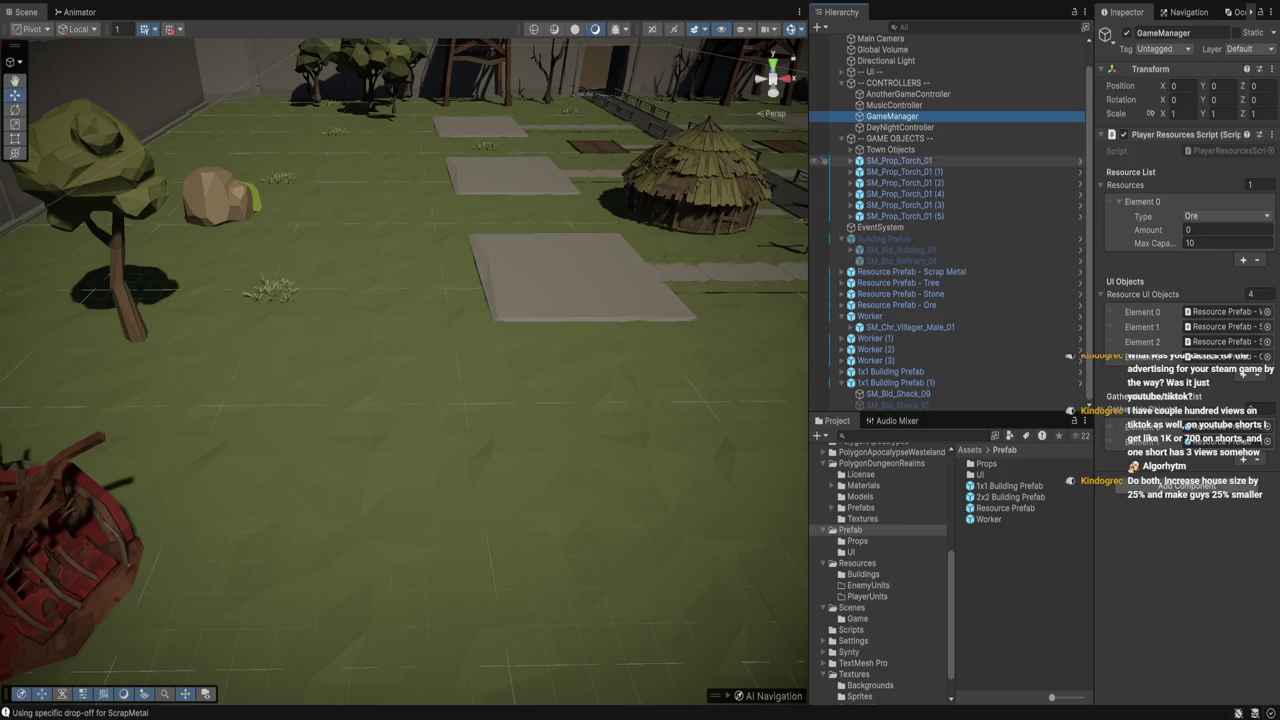
scroll(950, 161, up, 1)
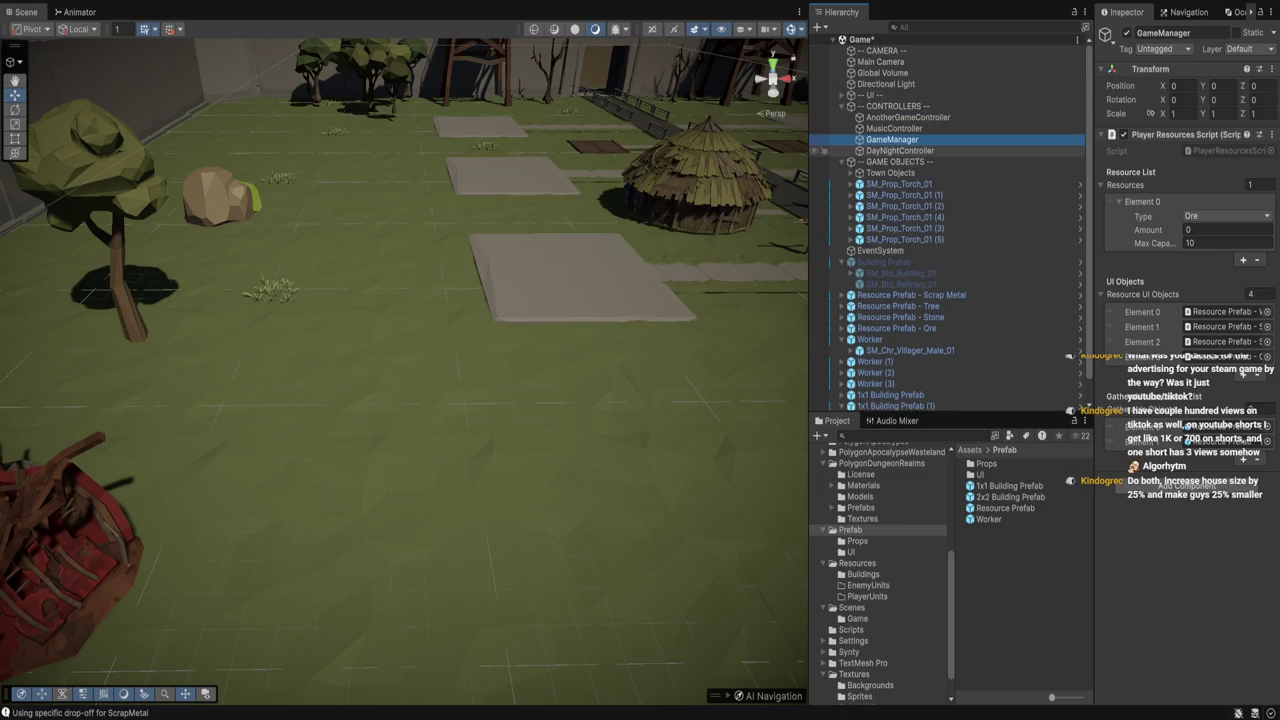
click(870, 339)
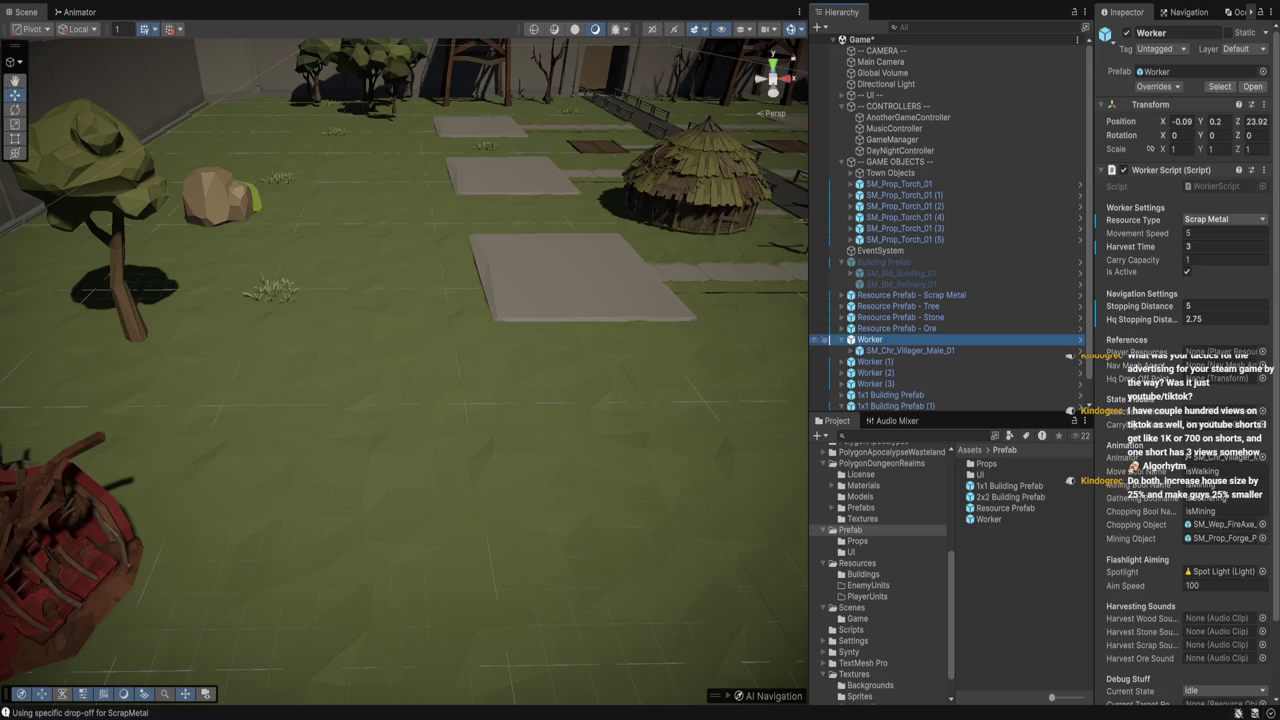
click(911, 295)
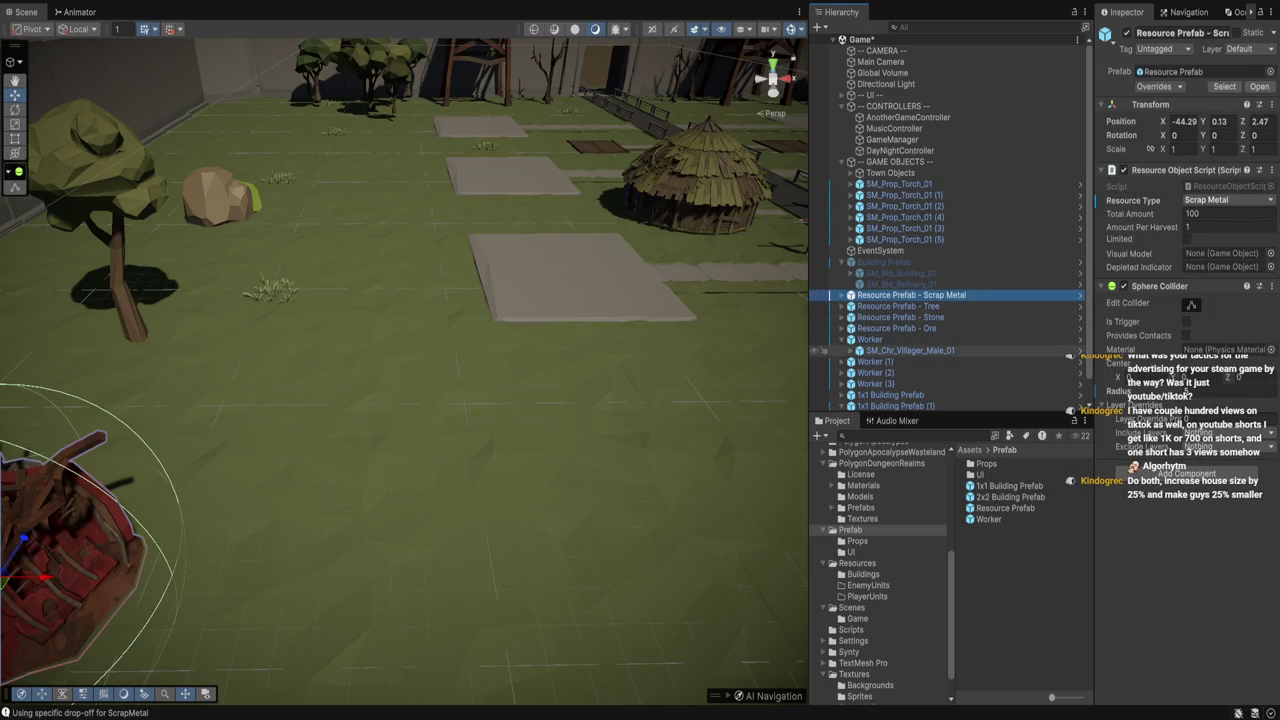
click(870, 339)
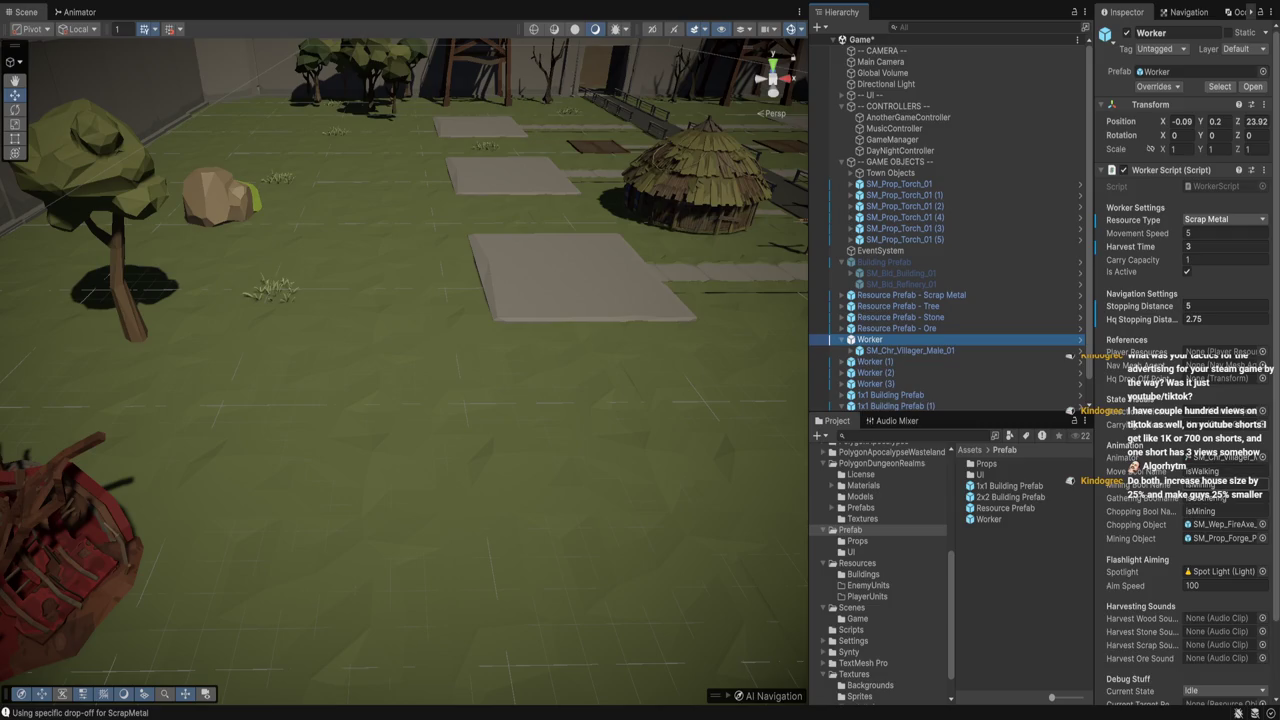
scroll(1185, 400, down, 3)
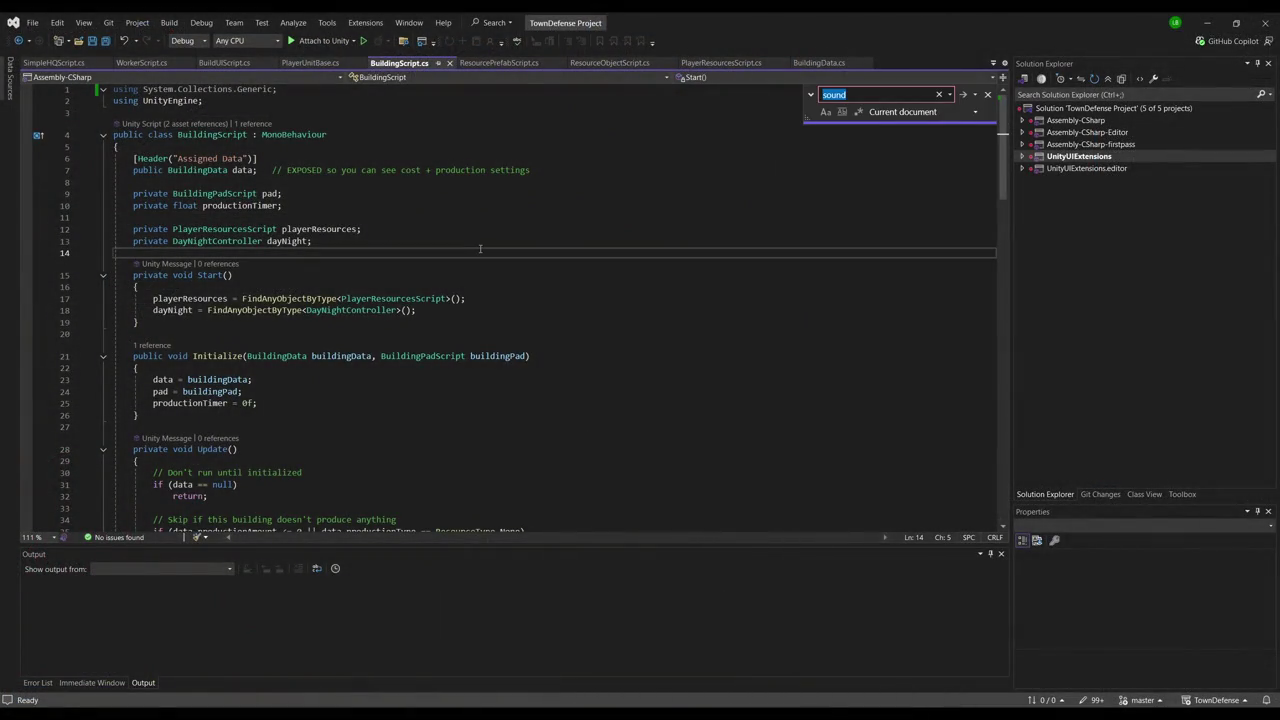
Search all files for 'playd' and open the PlayDepositSound call at line 76 of SimpleHQScript.cs
text(playd)
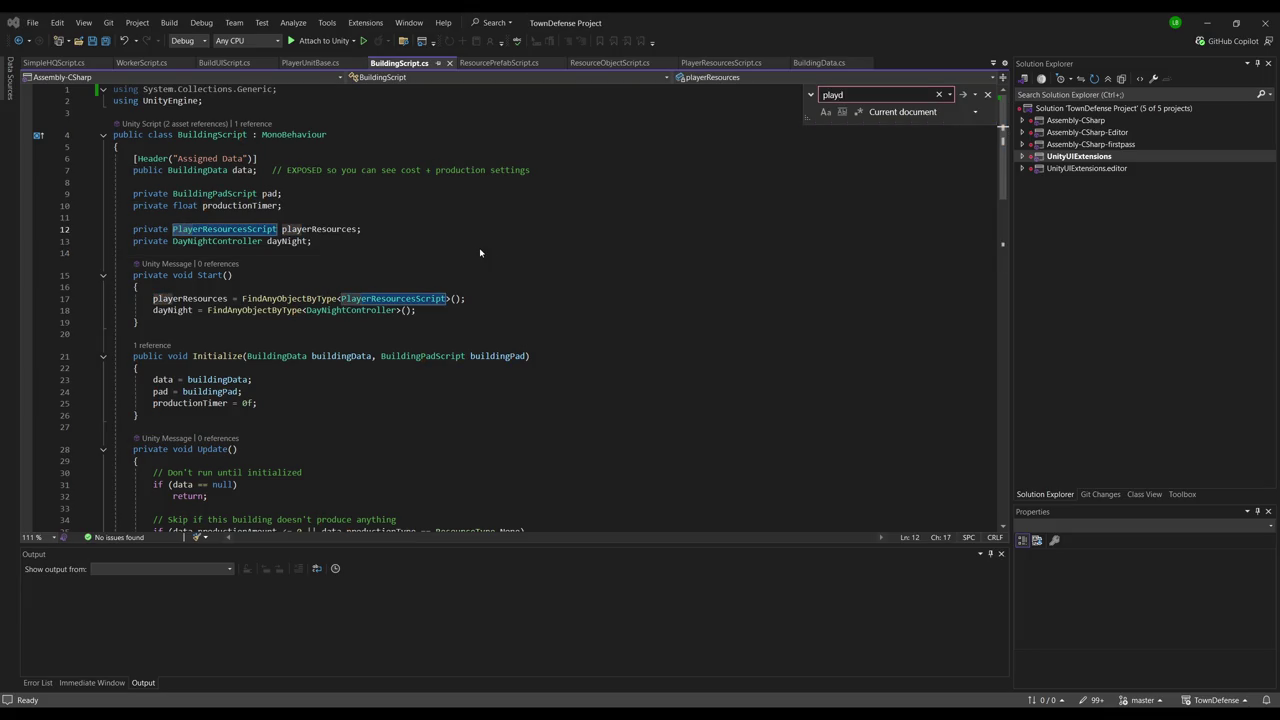
key(Escape)
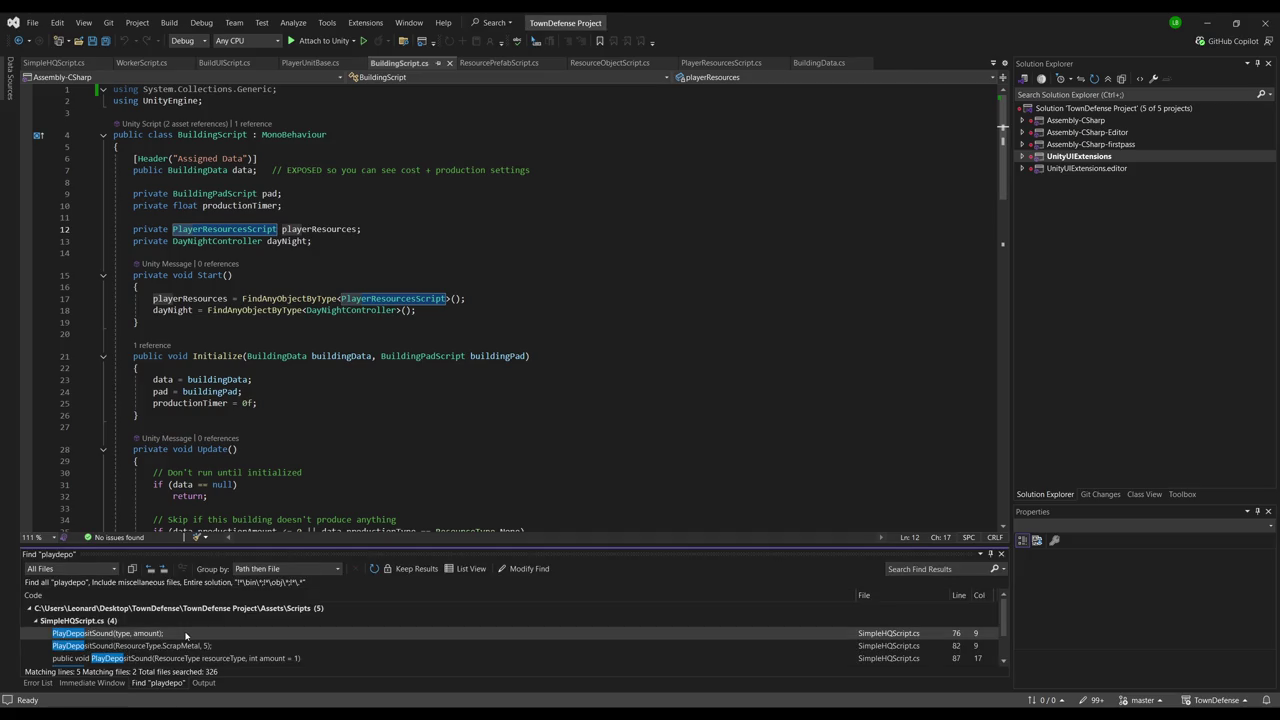
double_click(185, 635)
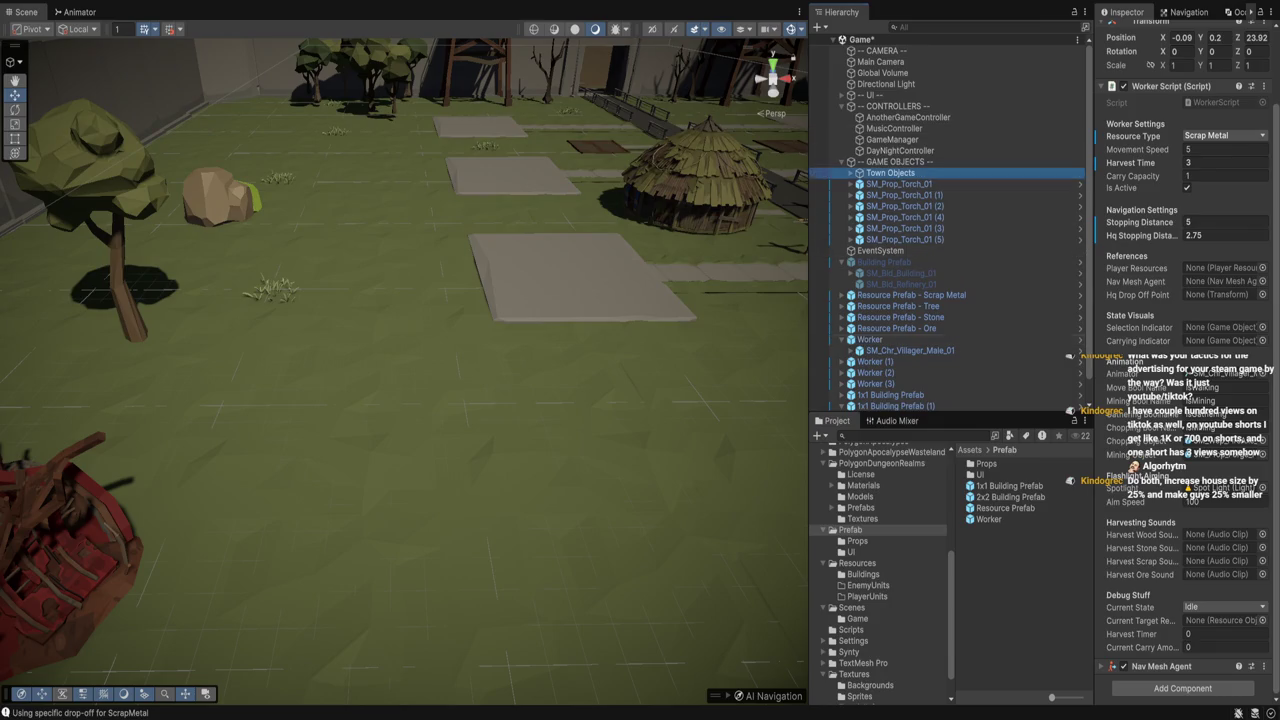
Select HQ under Town Objects, frame it, and scroll to its Simple HQ Script deposit sounds
click(890, 172)
click(880, 183)
key(f)
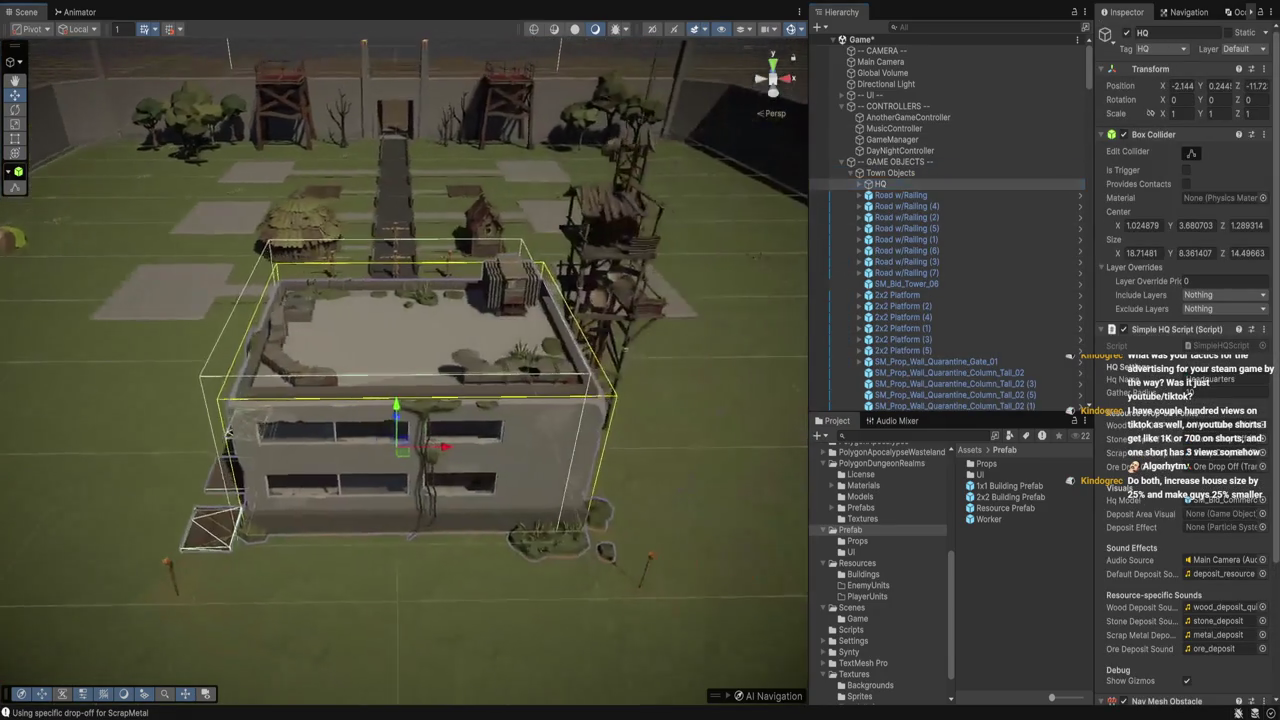
drag(420, 350, 220, 332)
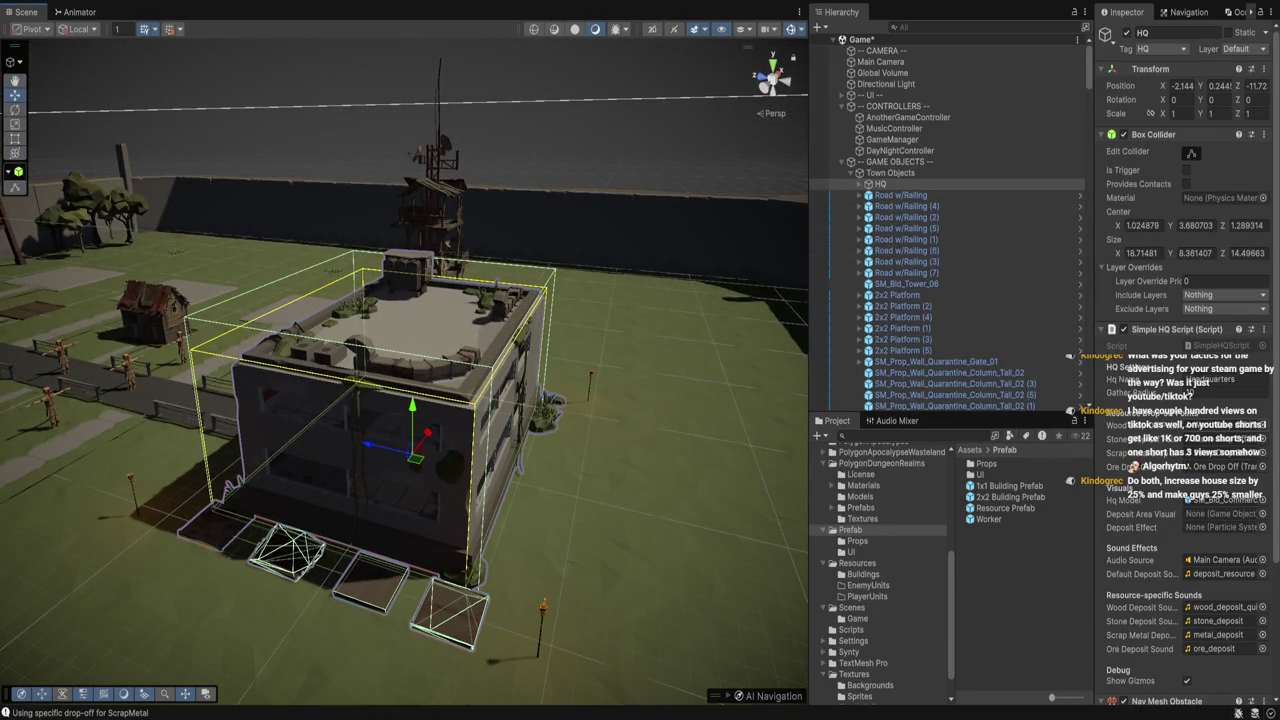
scroll(1185, 400, down, 4)
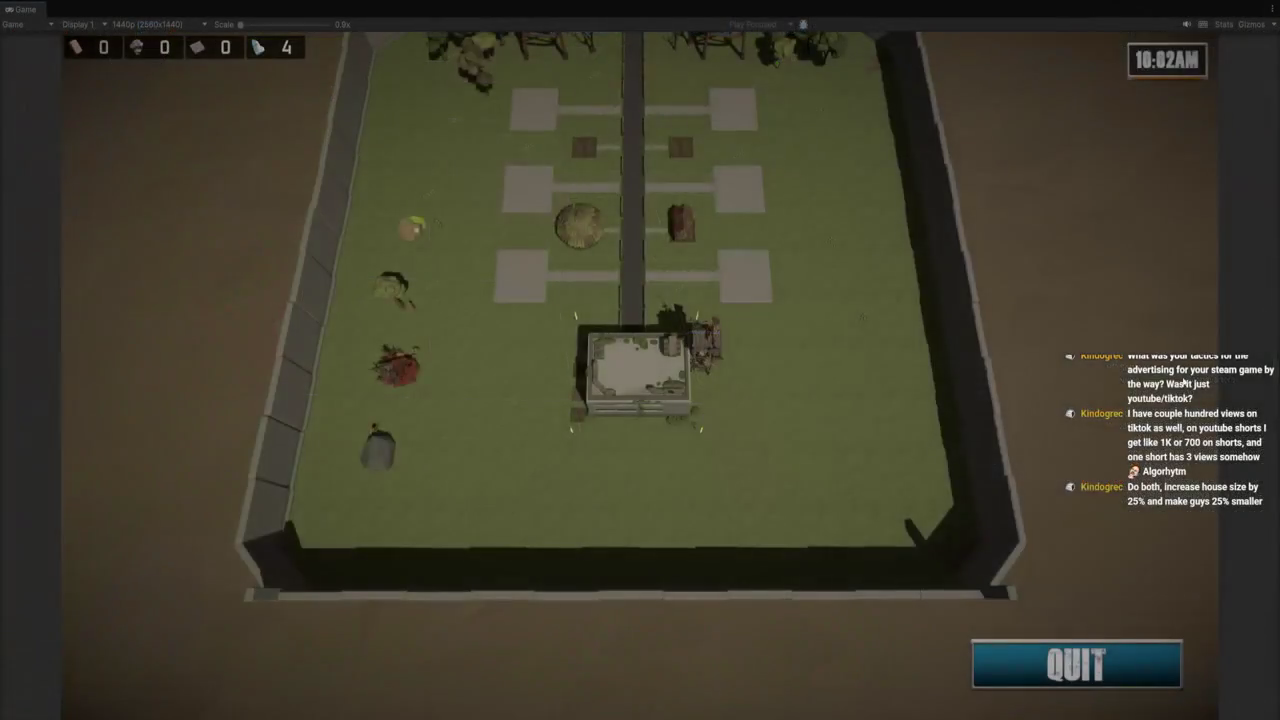
Zoom and pan the running game's camera, then switch to the Scene view and zoom there
scroll(655, 127, up, 2)
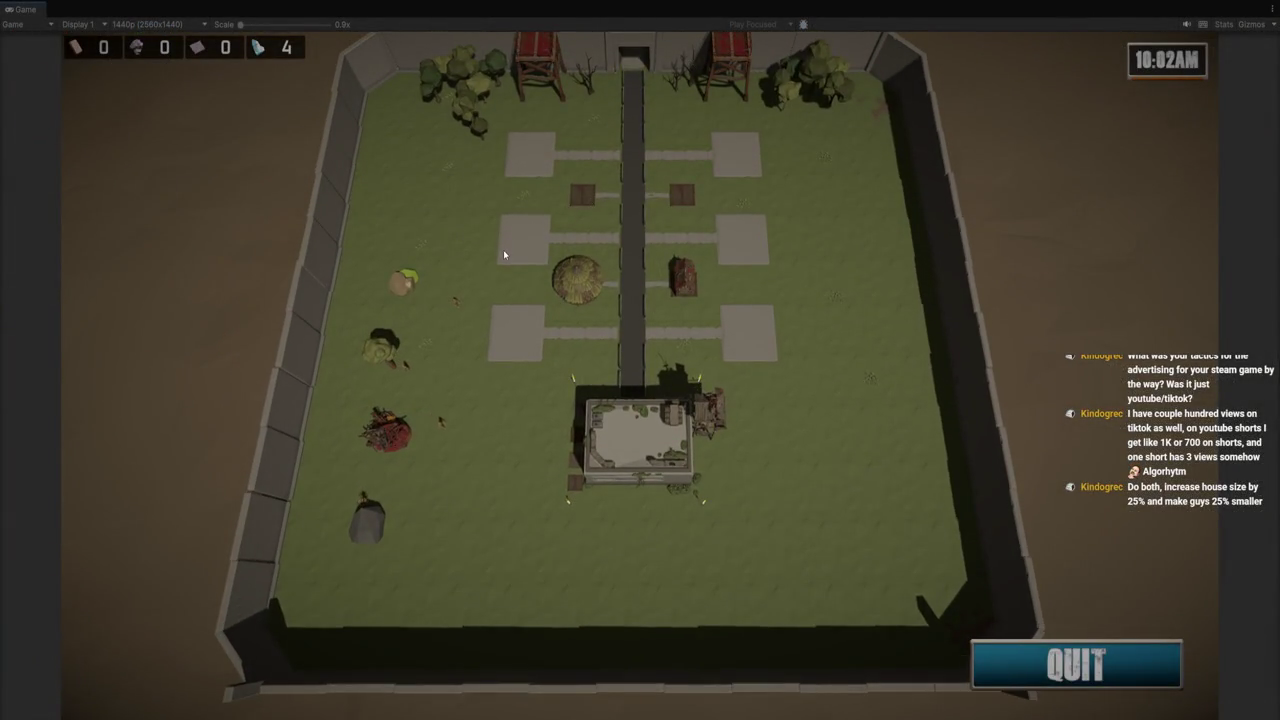
scroll(511, 436, up, 5)
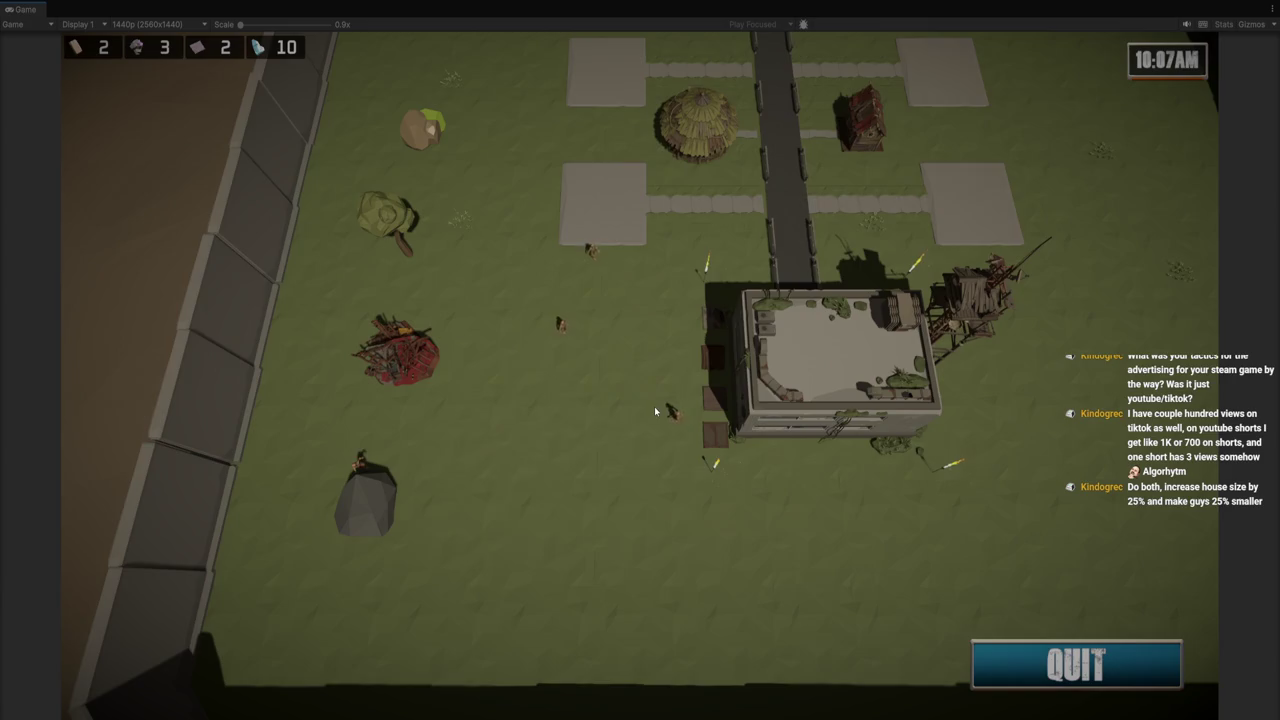
key(d)
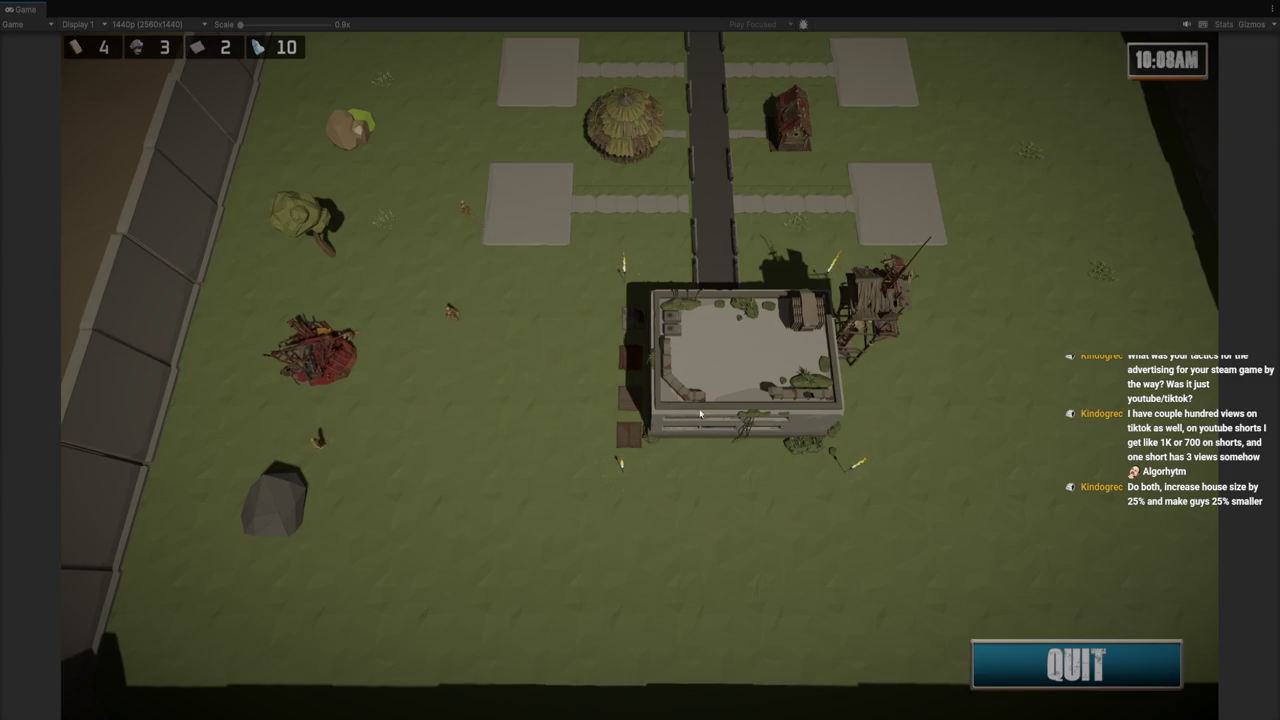
key(ctrl+1)
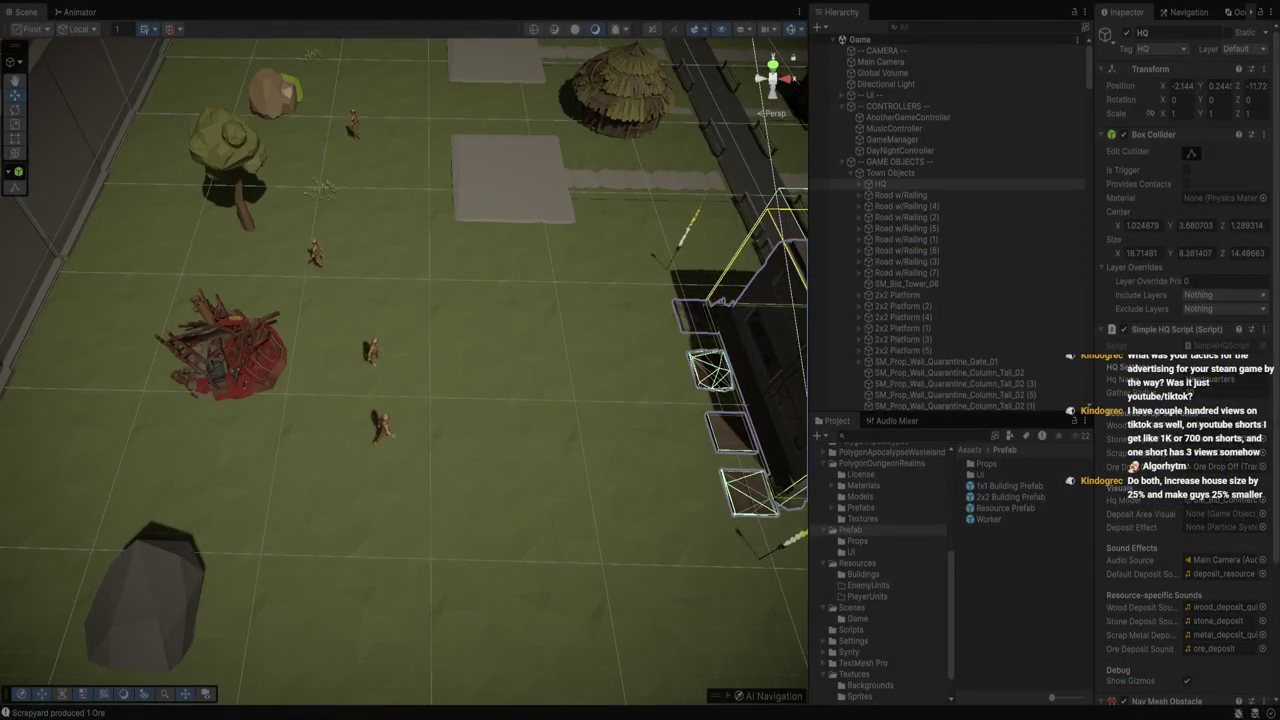
scroll(404, 360, up, 3)
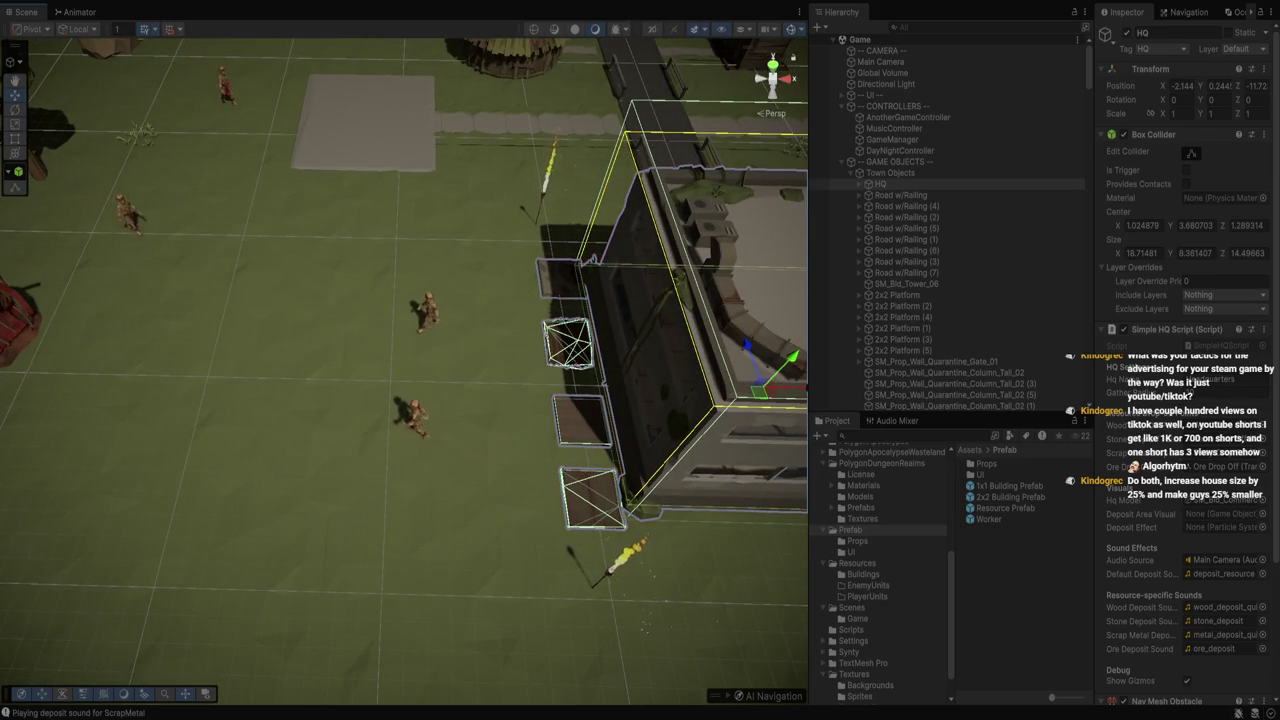
scroll(404, 360, down, 3)
Return to the full-screen Game view and zoom the game camera in and out
key(ctrl+2)
scroll(546, 317, up, 3)
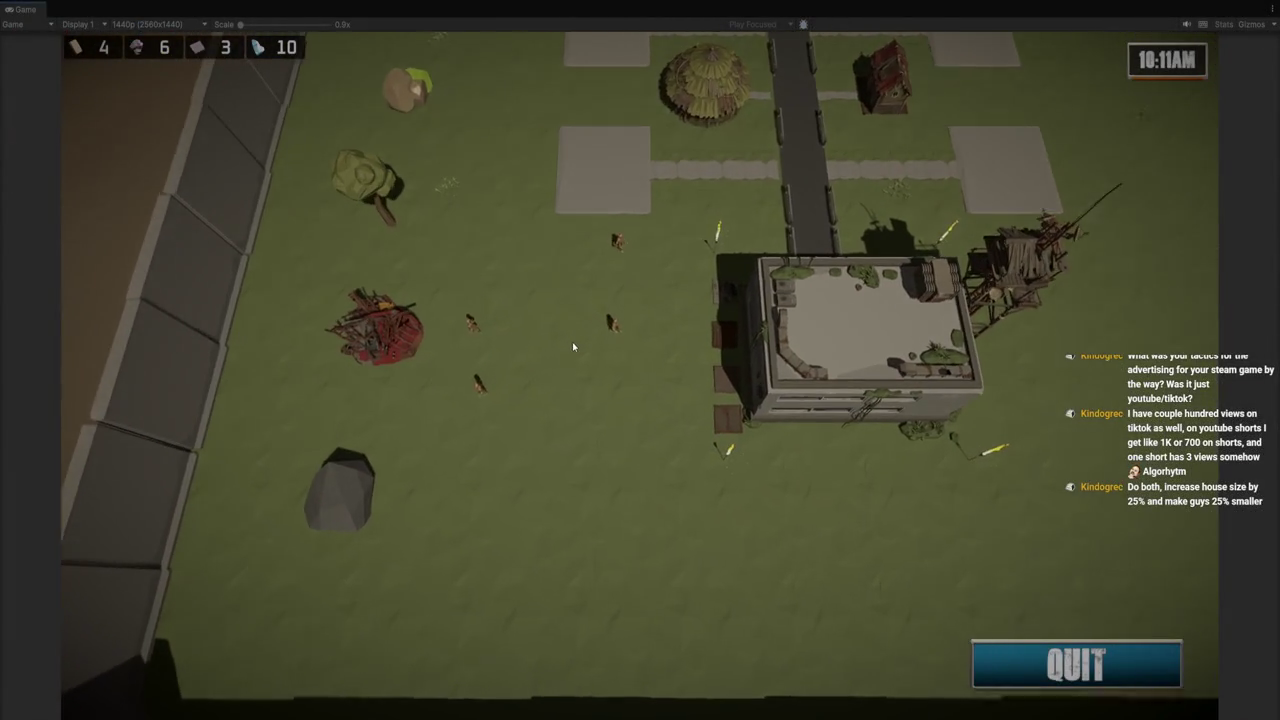
scroll(573, 347, up, 4)
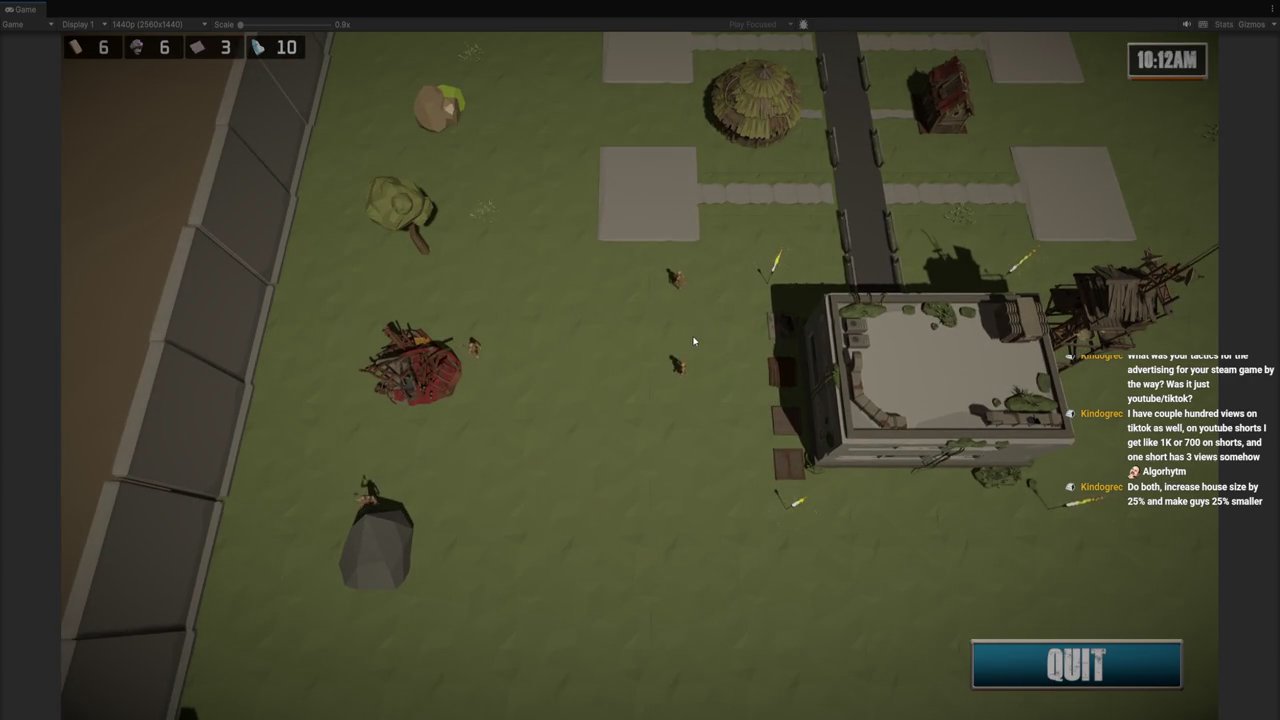
scroll(692, 337, down, 3)
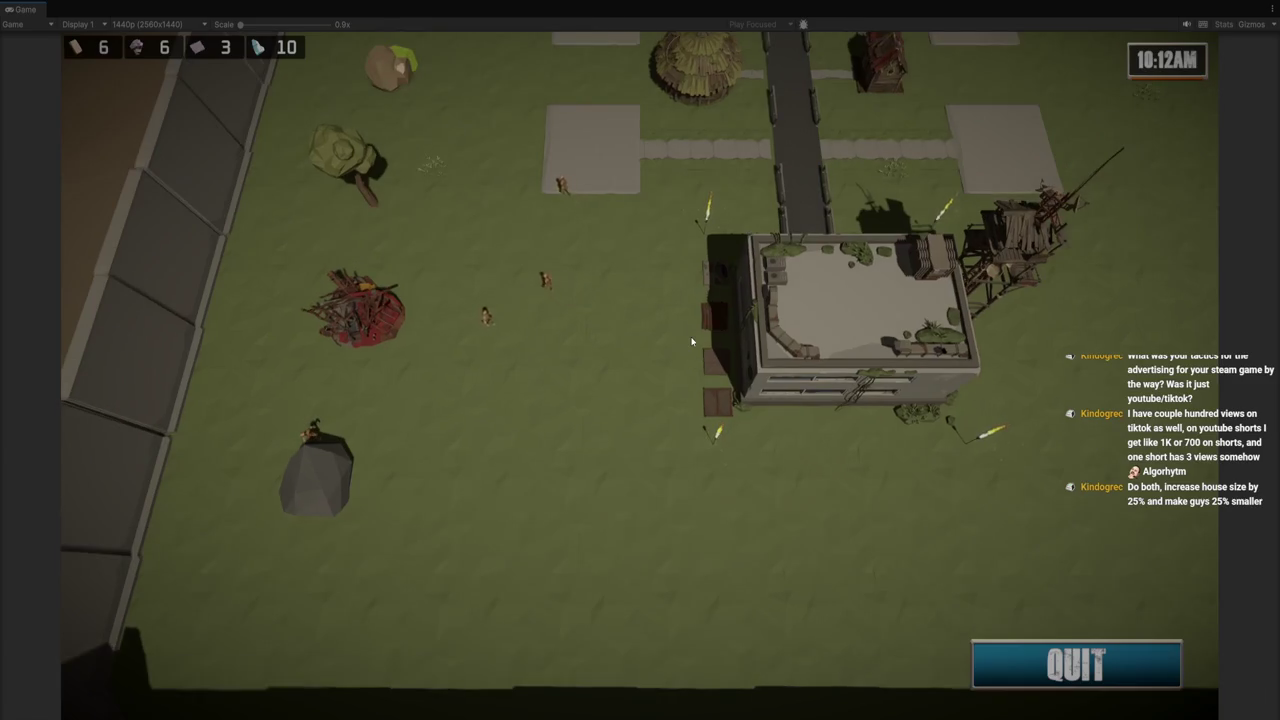
scroll(691, 342, down, 6)
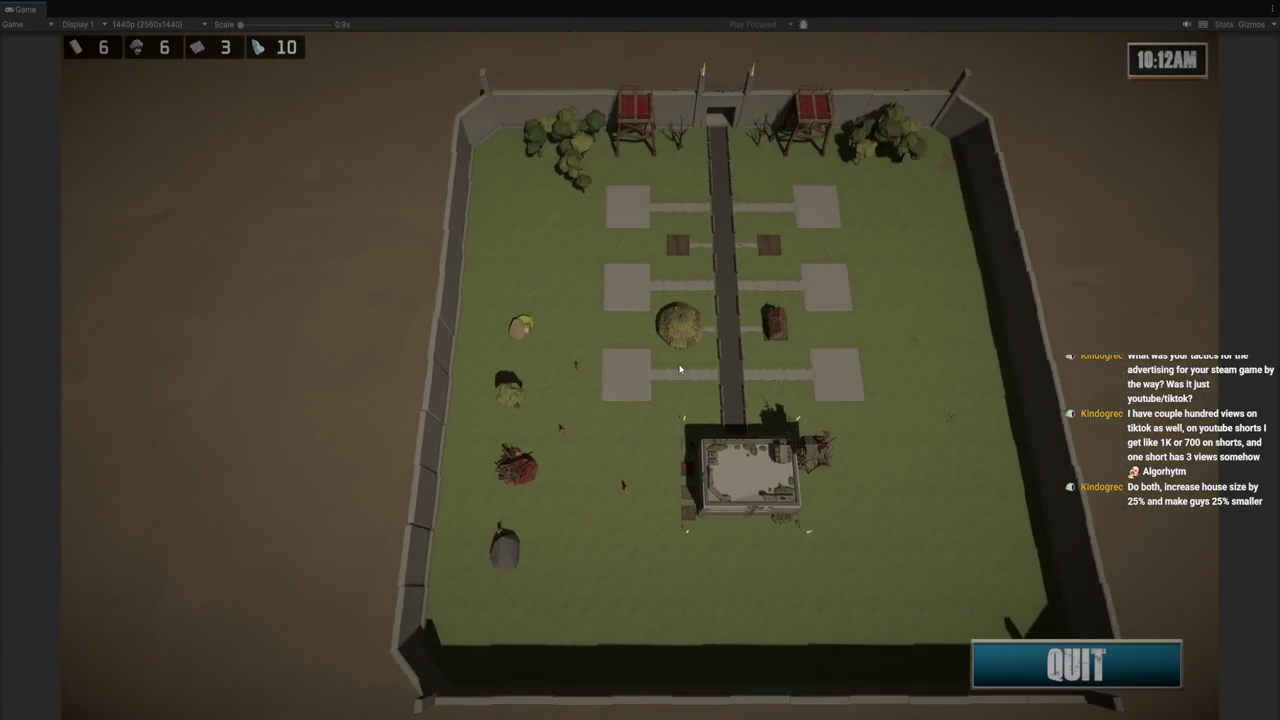
scroll(680, 369, down, 4)
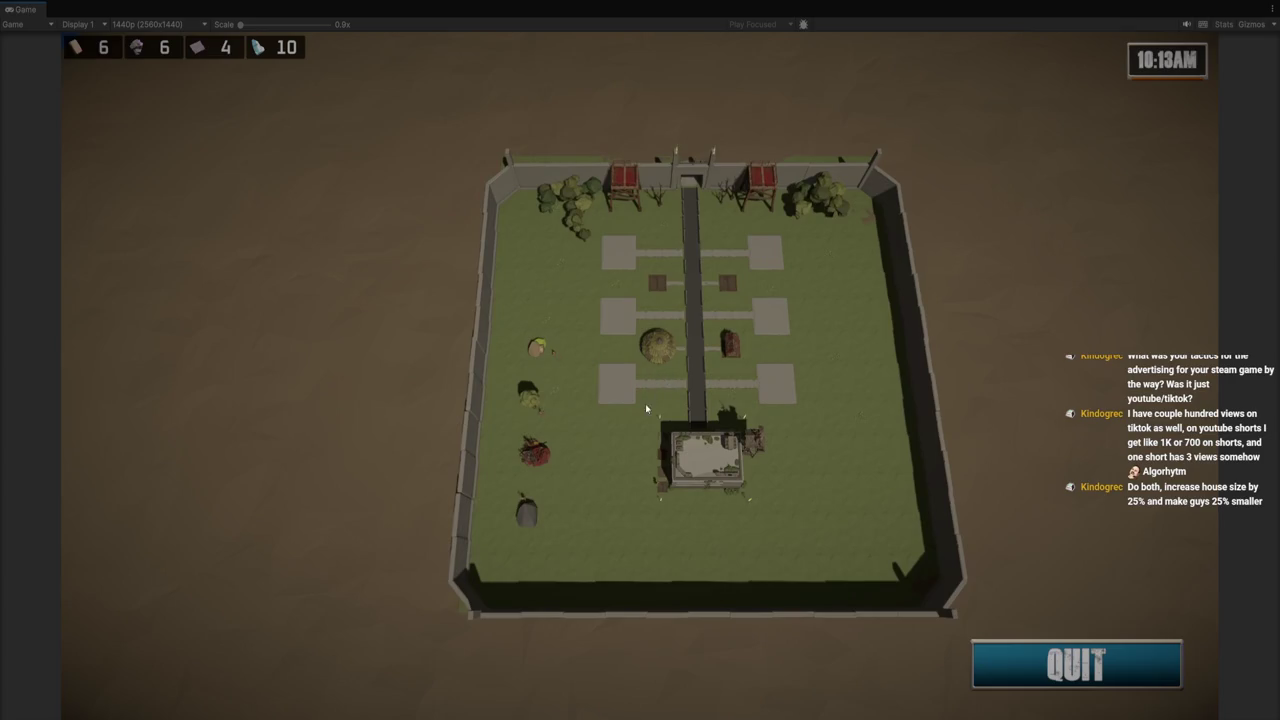
scroll(646, 400, up, 8)
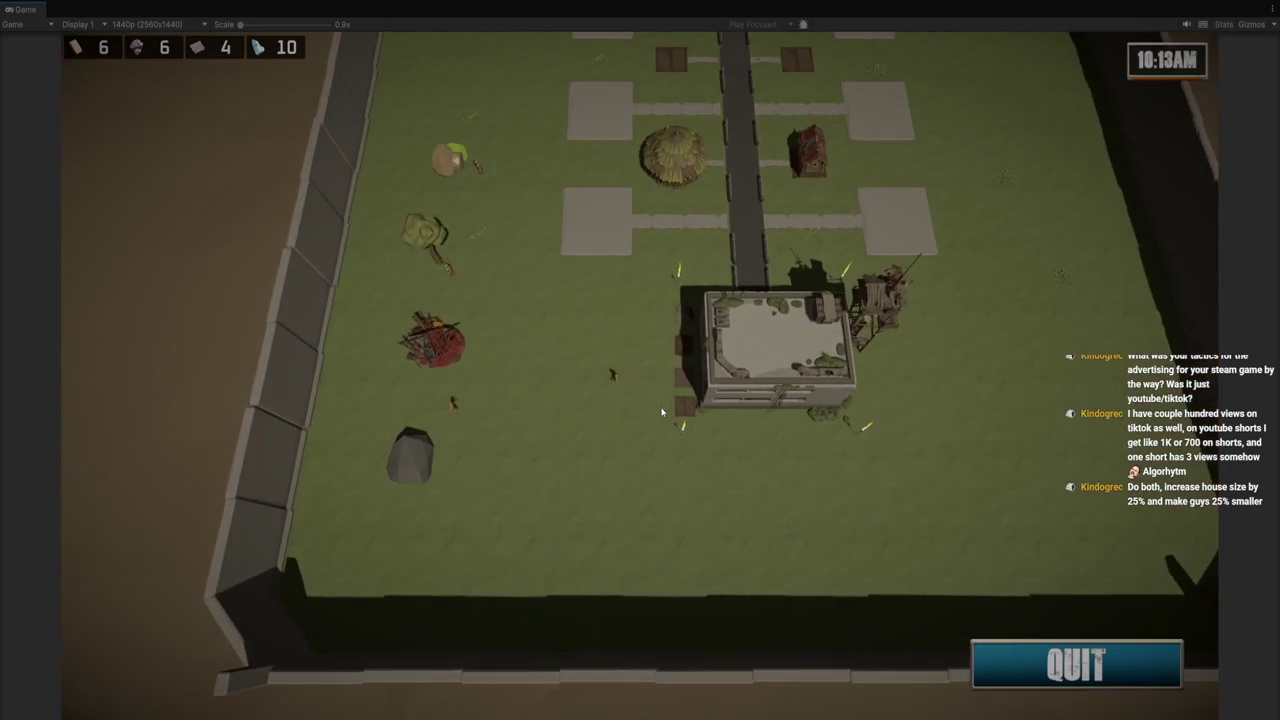
scroll(661, 411, up, 3)
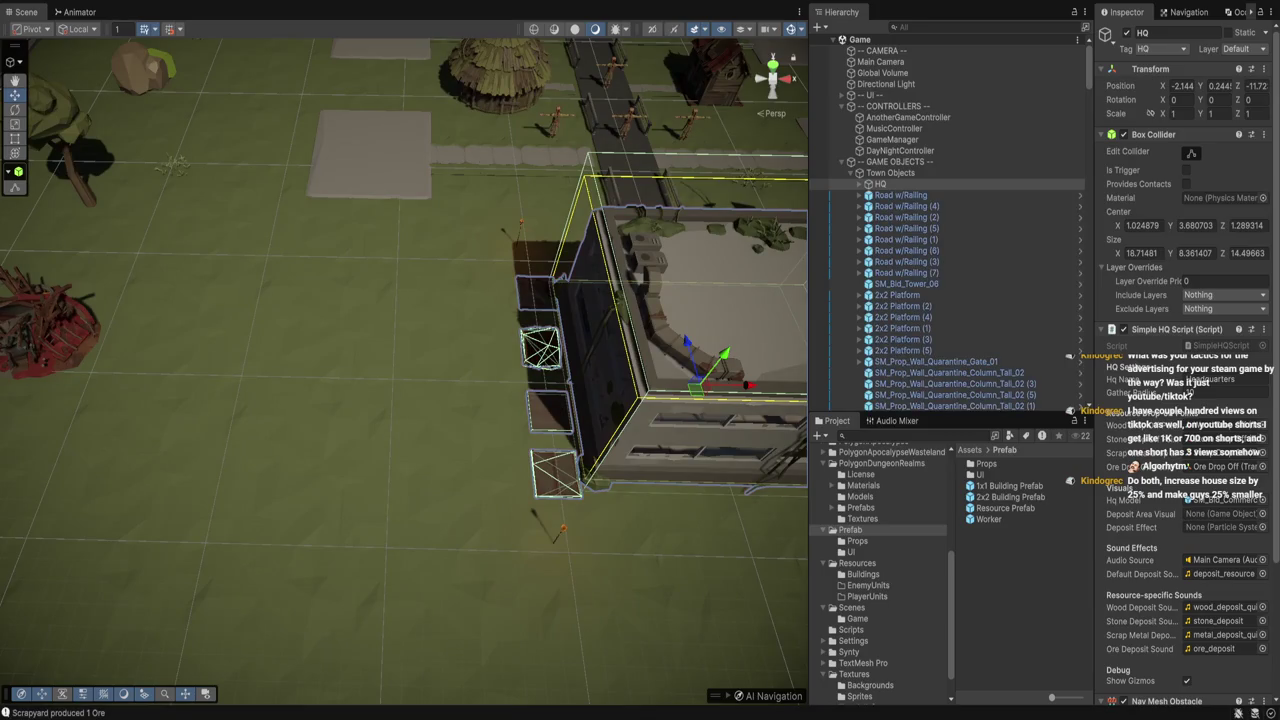
Delete the duplicate 1x1 Building Prefab (1) and select the remaining 1x1 Building Prefab
click(895, 405)
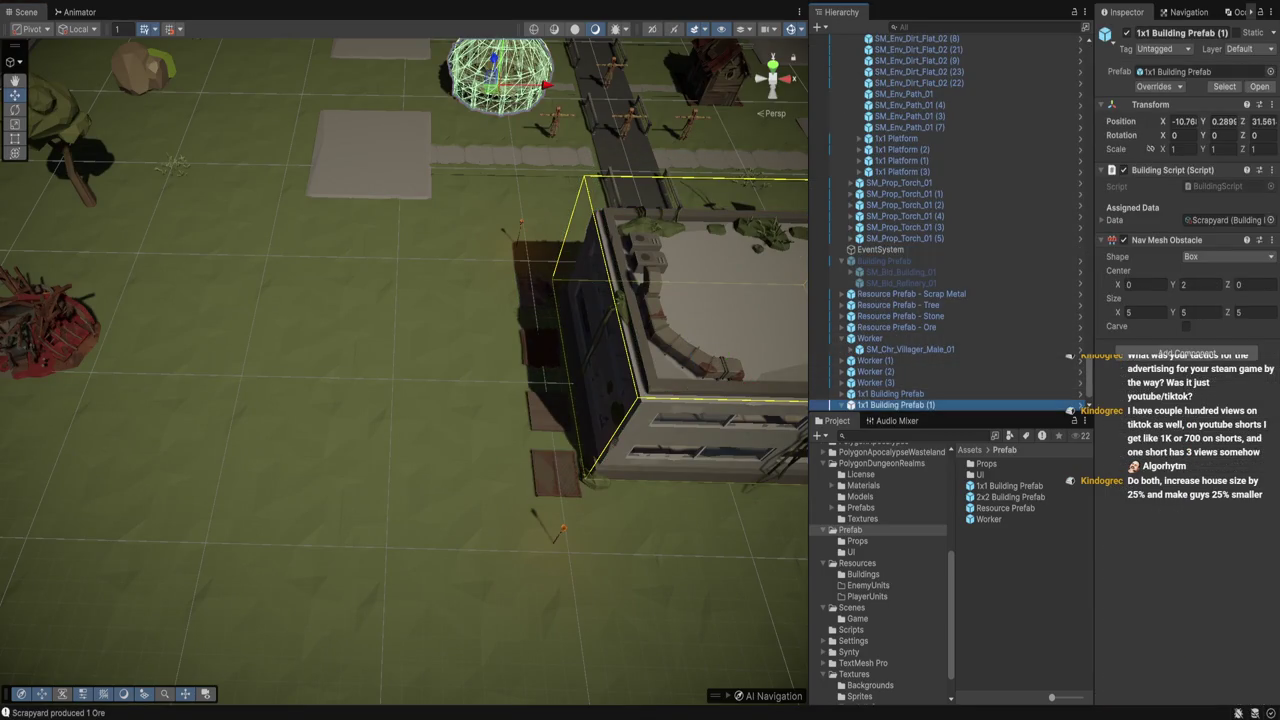
key(Delete)
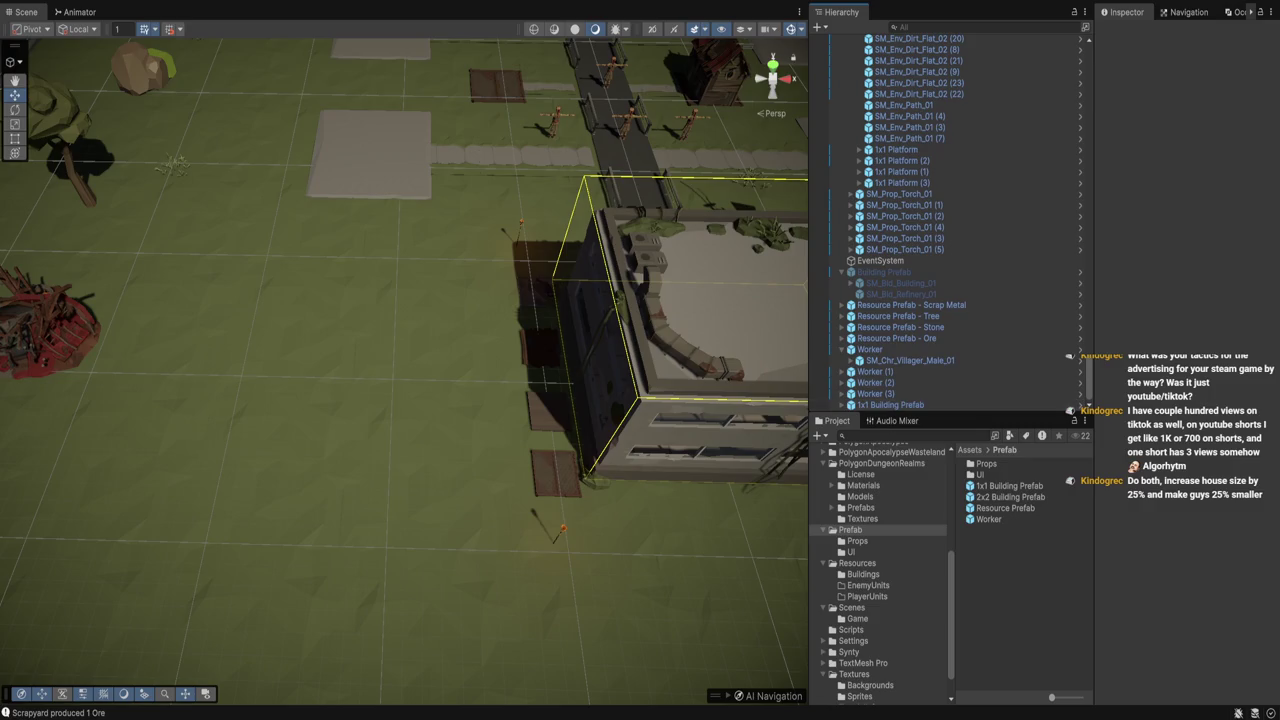
click(890, 405)
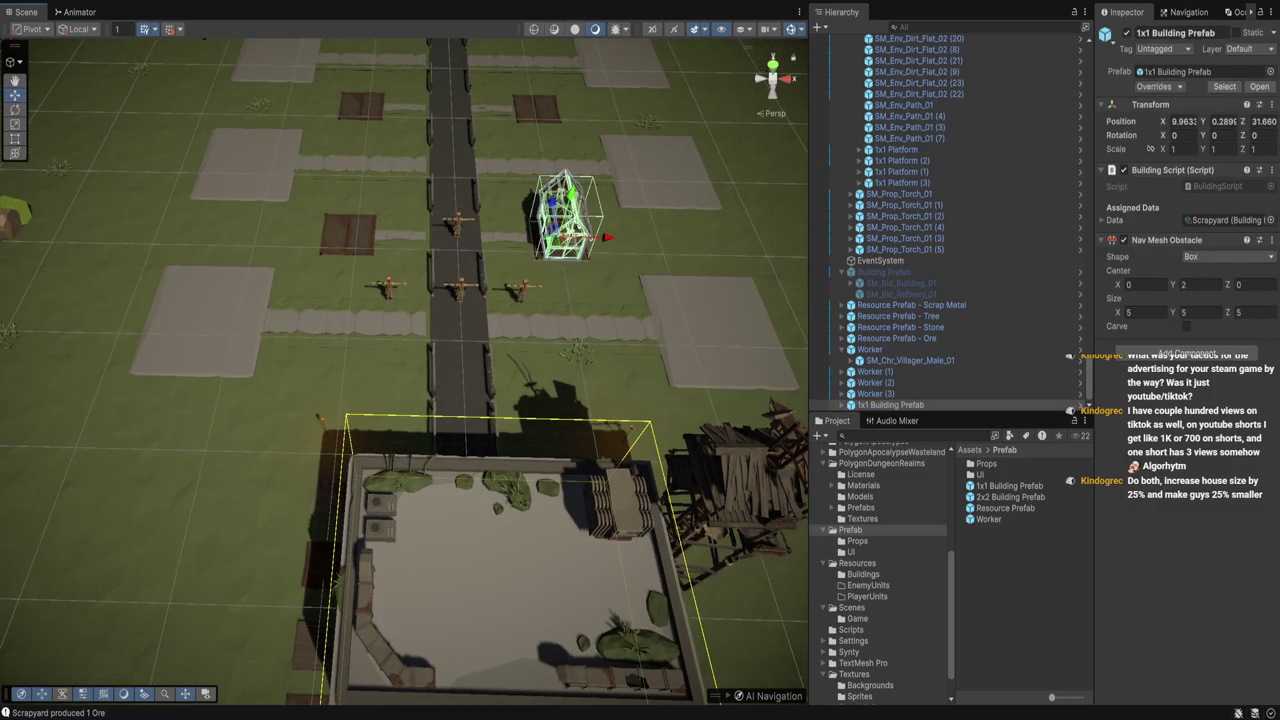
key(f)
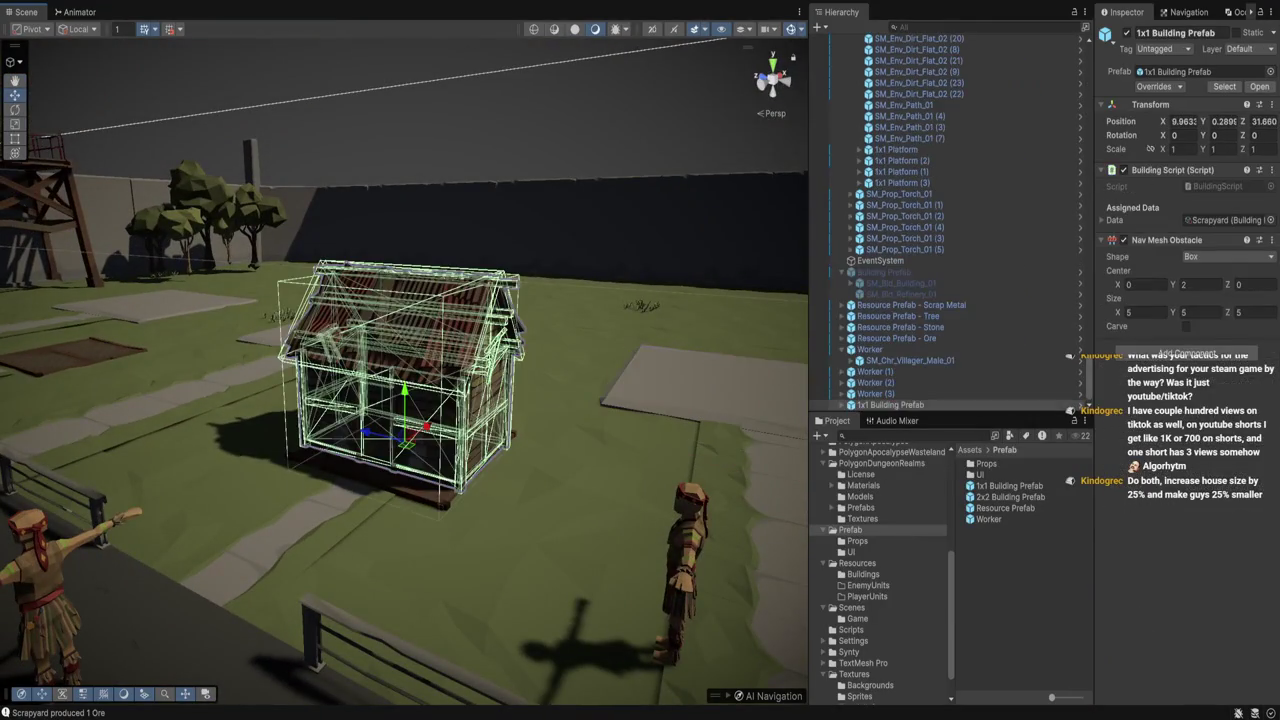
key(Right)
key(Down)
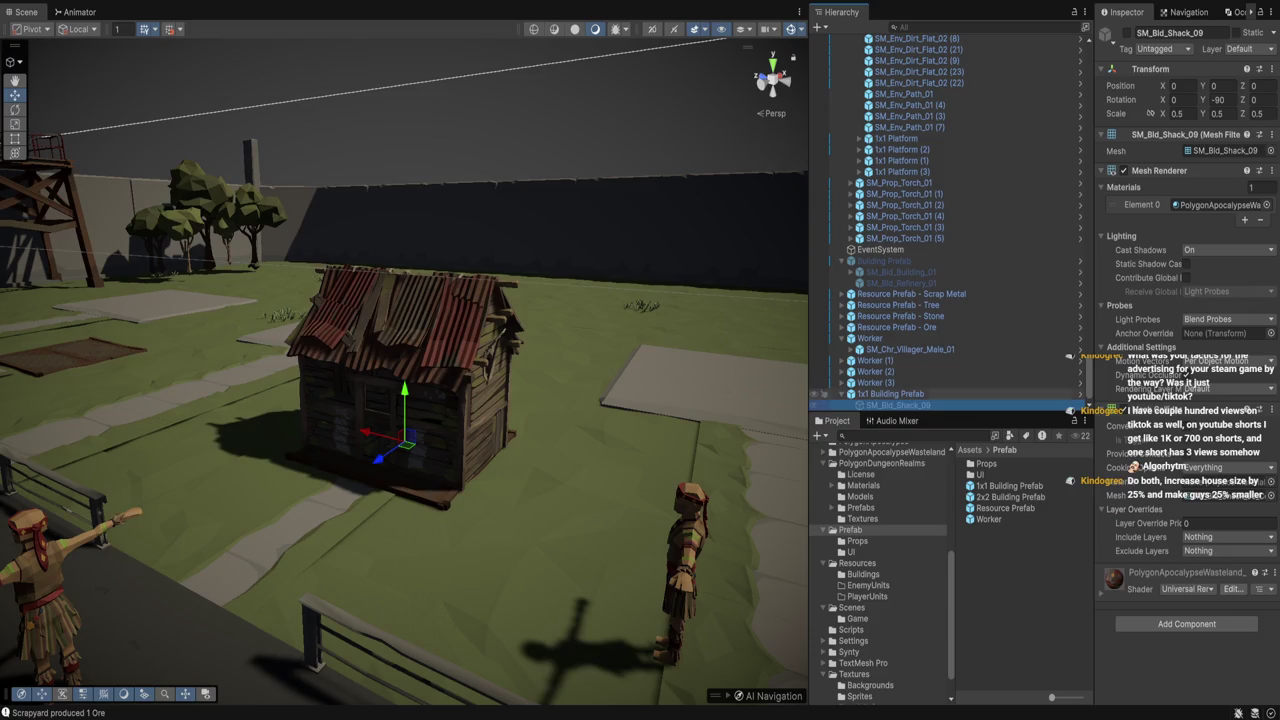
click(890, 393)
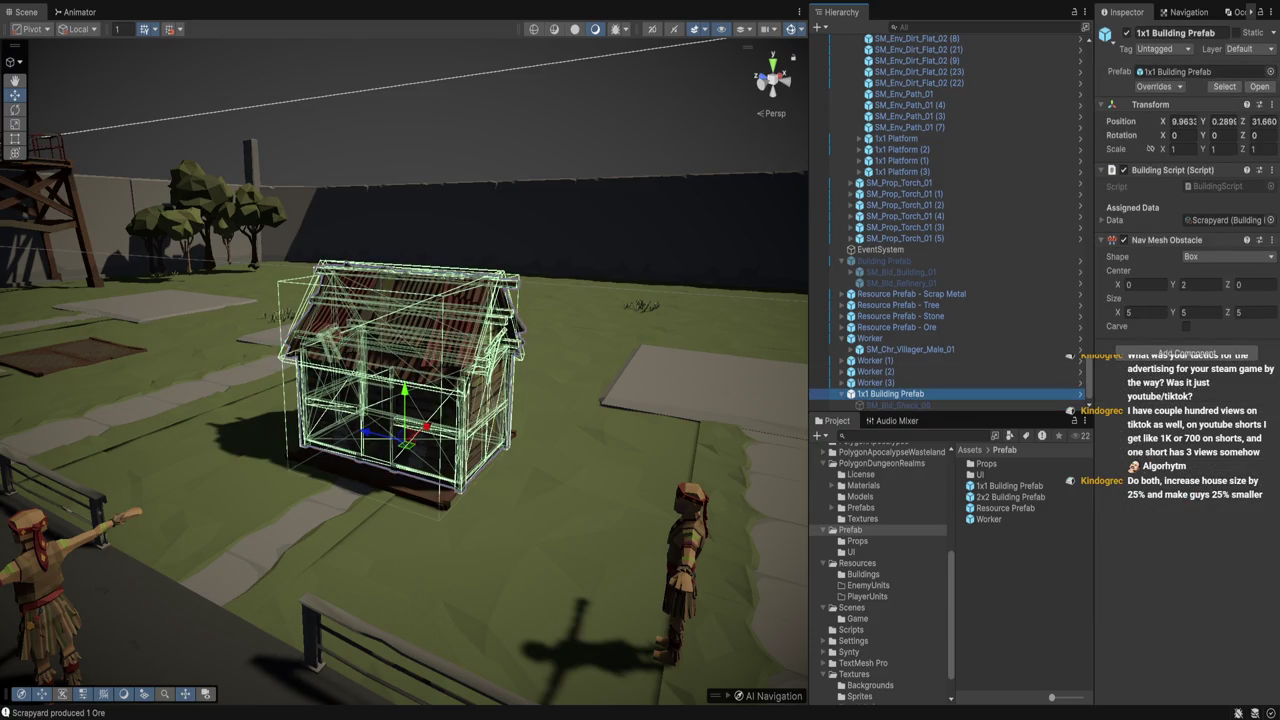
Replace the Scrapyard building data with Worker House in the Building Script's Data field
click(1102, 219)
click(1226, 220)
key(Delete)
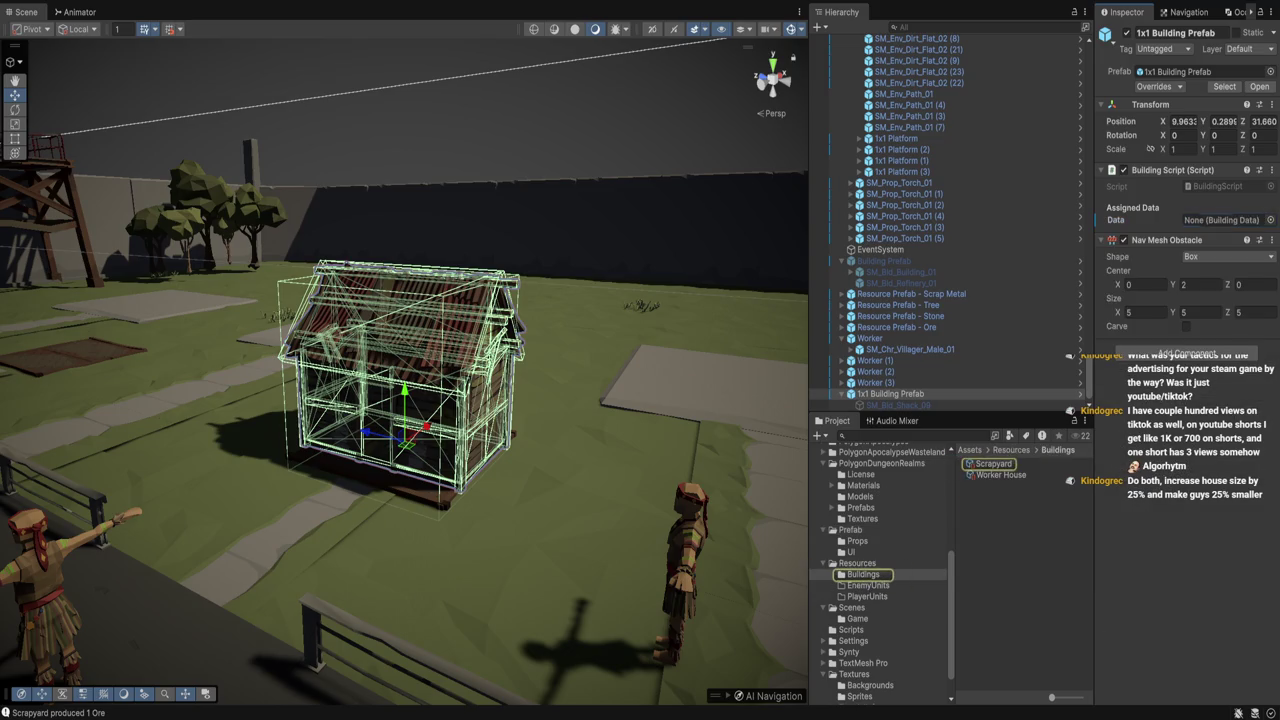
drag(1000, 474, 1226, 220)
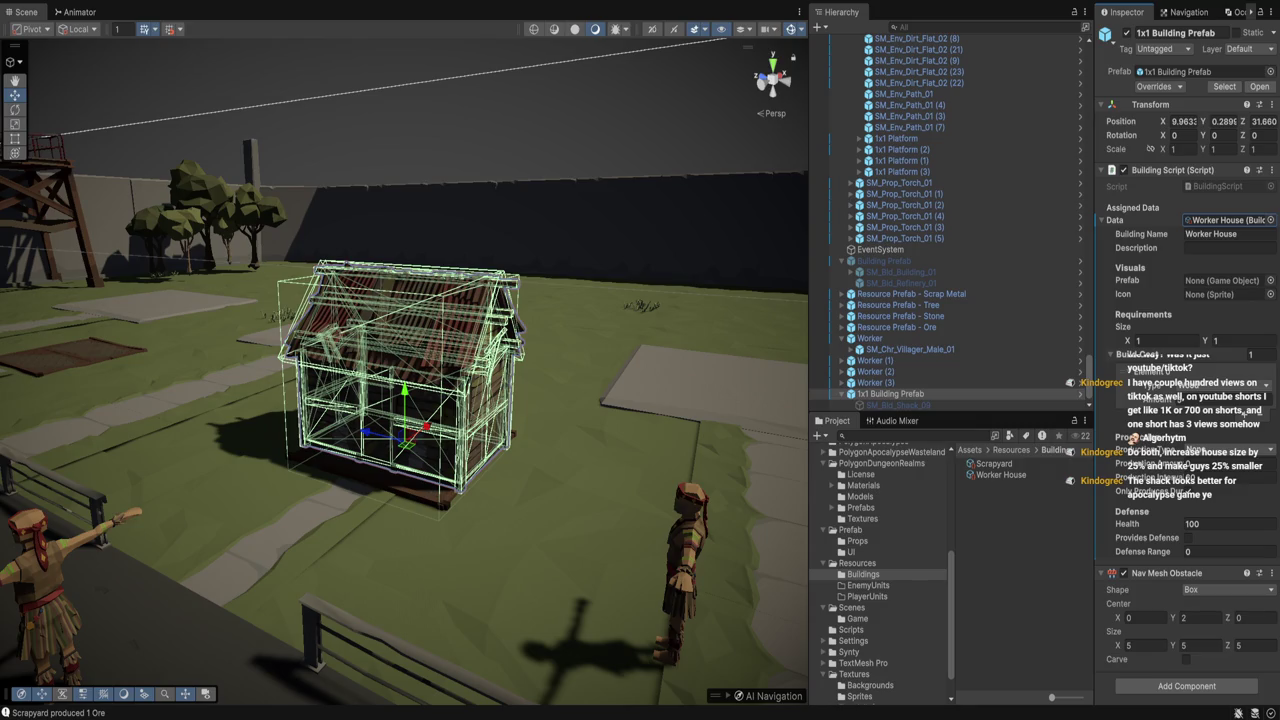
click(560, 300)
key(f)
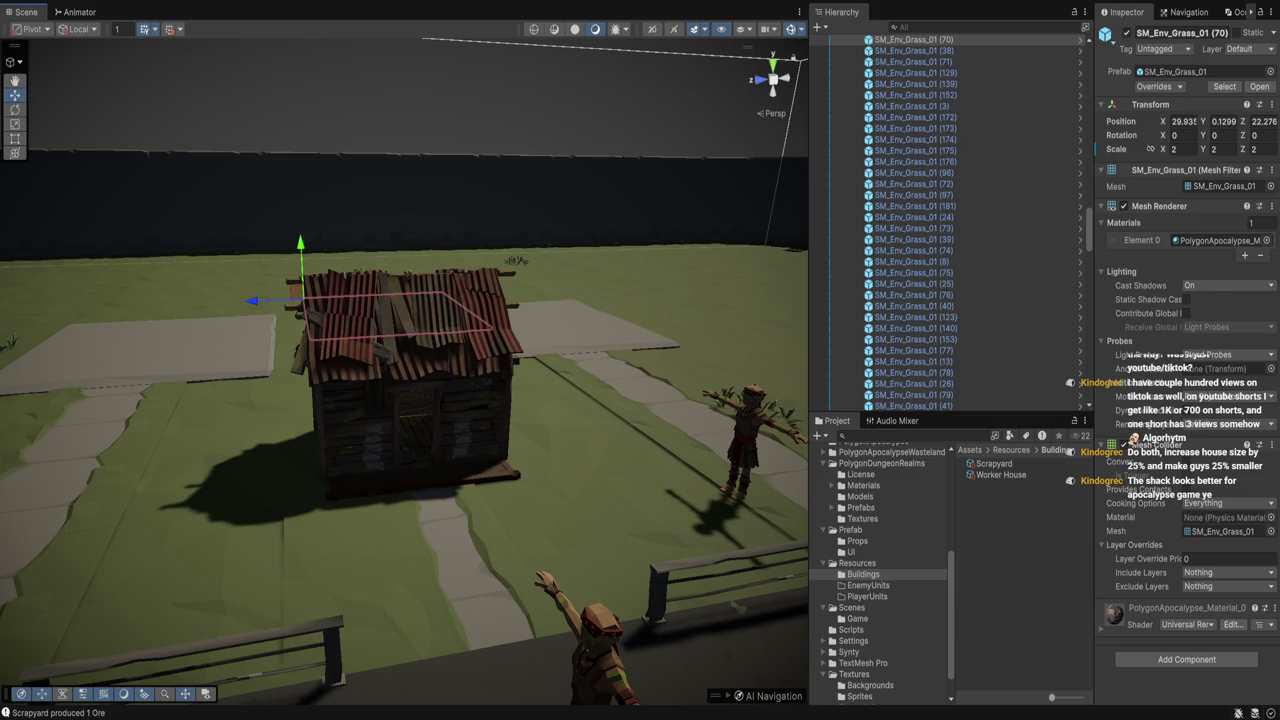
Set the 1x1 Building Prefab house's scale to 1.25 on X, Y and Z
click(410, 420)
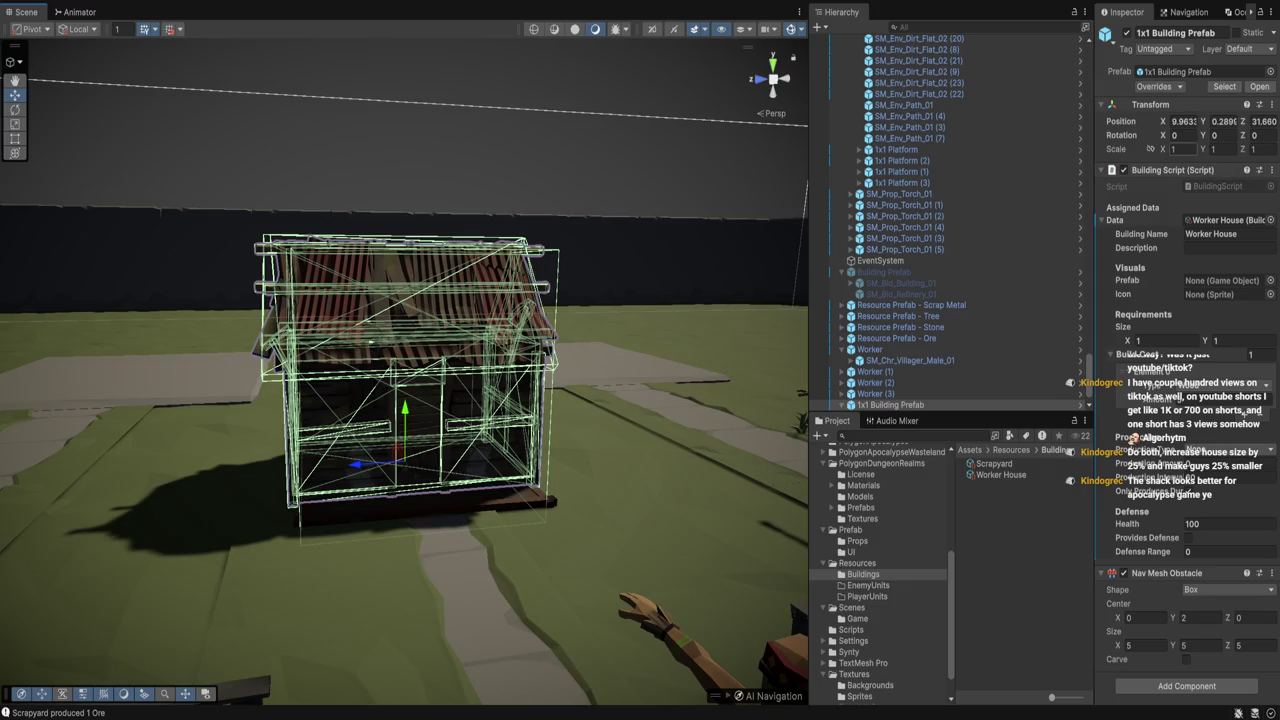
click(1183, 148)
text(1.25)
key(Tab)
text(1.25)
key(Tab)
text(1.25)
key(Return)
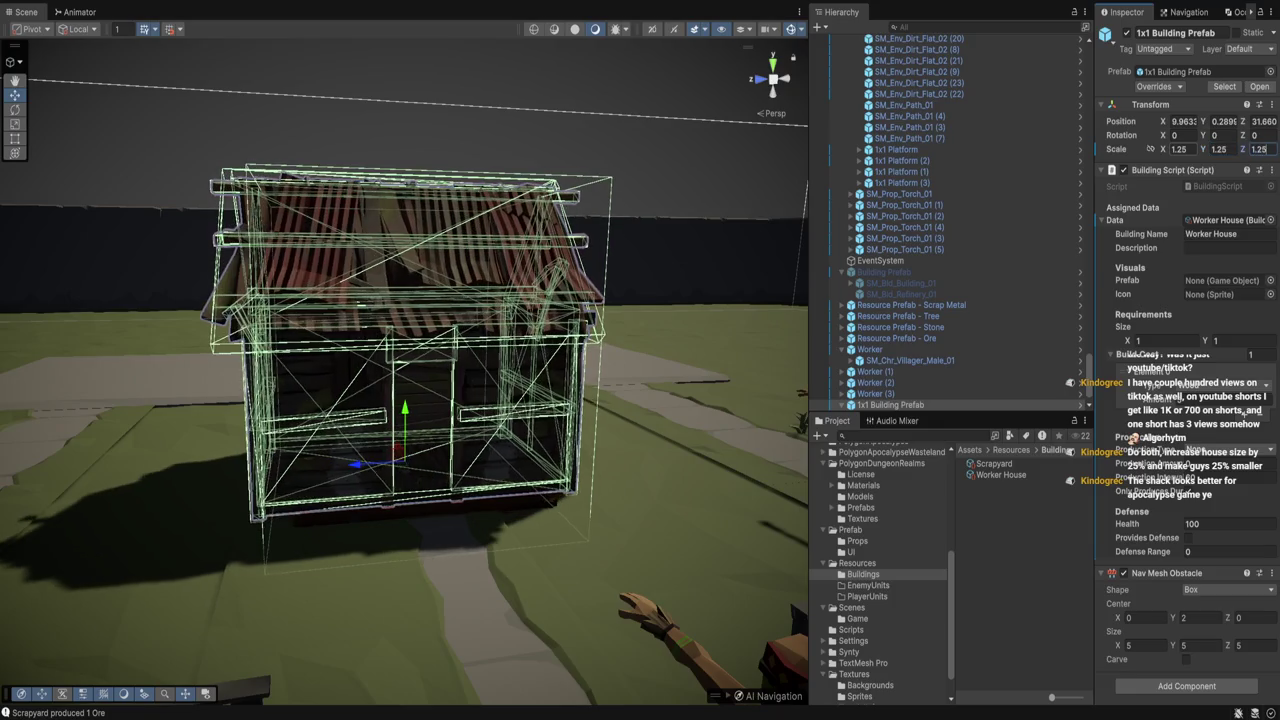
drag(400, 400, 290, 395)
Change the house's Z scale back to 1 and view it from the front
click(1256, 148)
text(1)
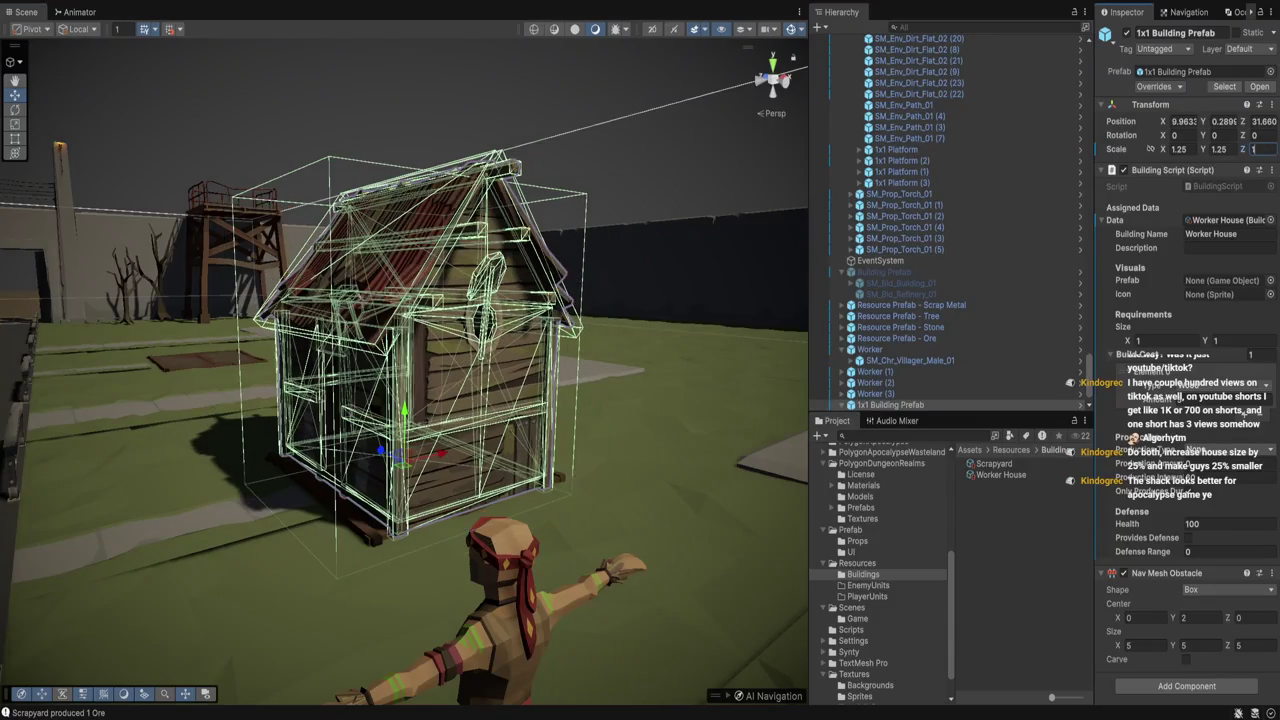
click(600, 470)
mouse_move(600, 470)
mouse_down()
mouse_move(480, 460)
mouse_move(430, 415)
mouse_move(390, 430)
mouse_move(360, 400)
mouse_up()
scroll(404, 370, down, 10)
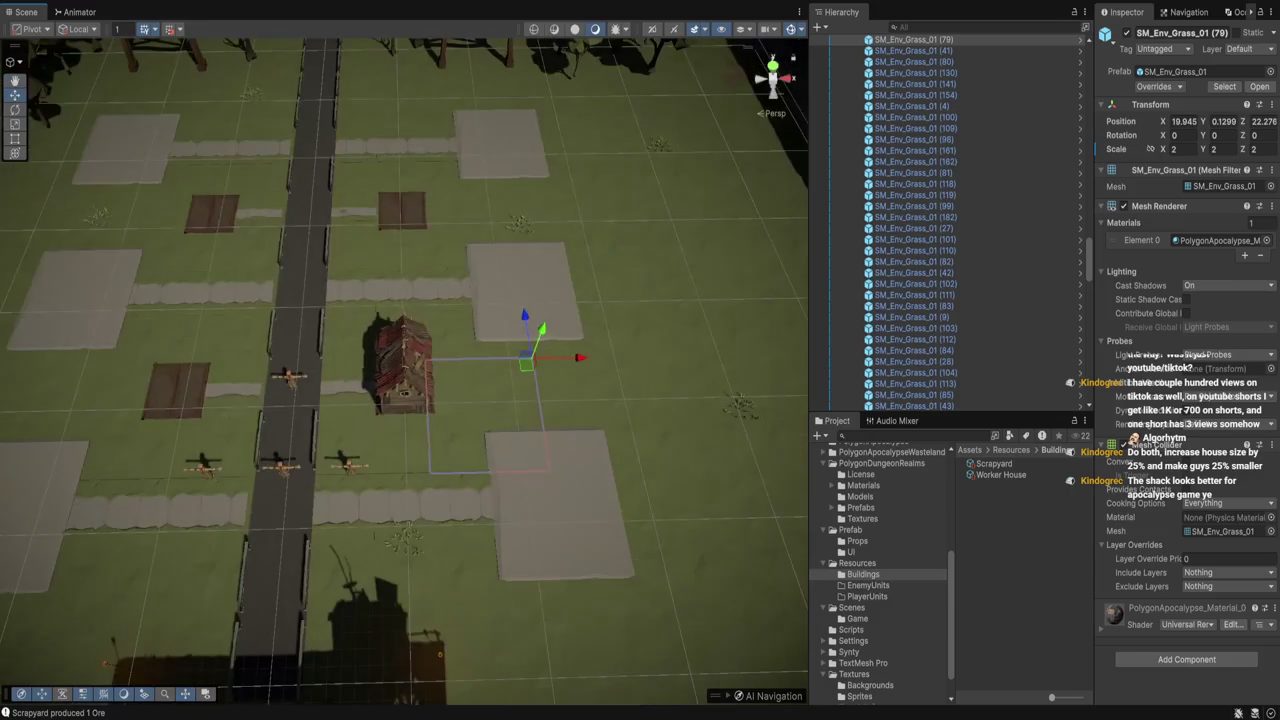
Select 2x2 Platform (1), inspect its Quarantine wall base and platform children, then reselect the pad
click(530, 320)
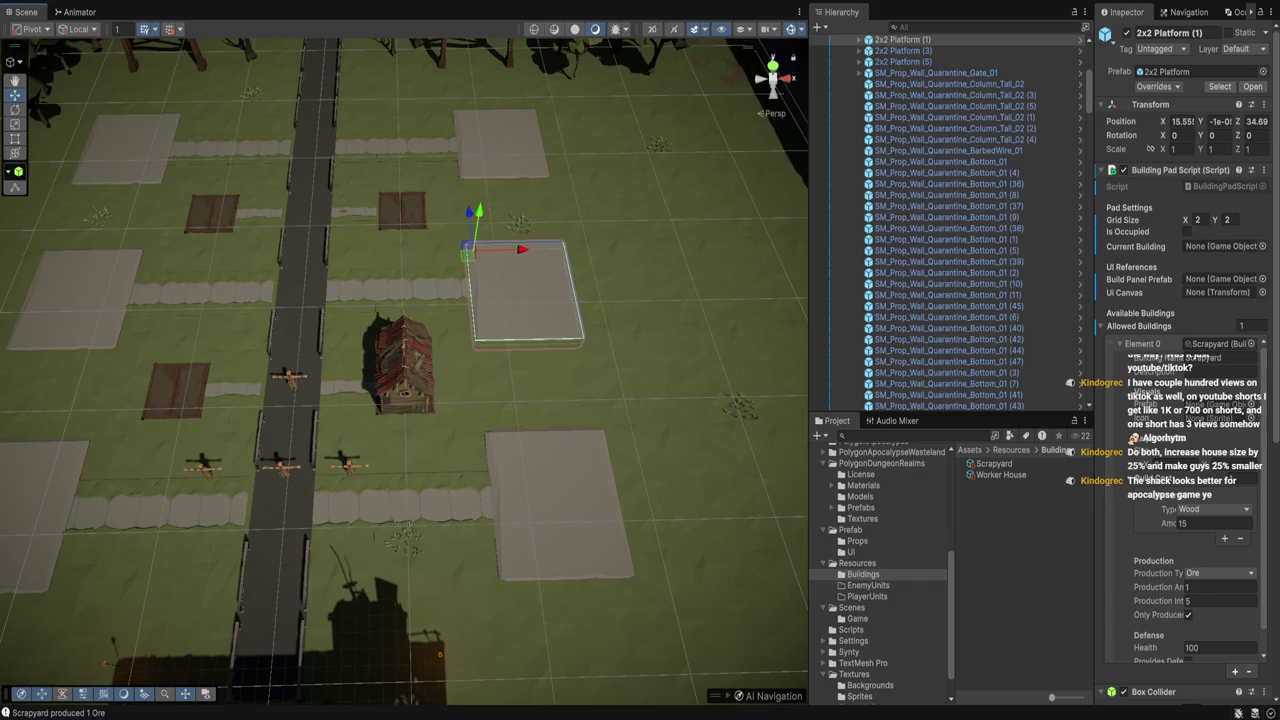
key(Up)
key(Right)
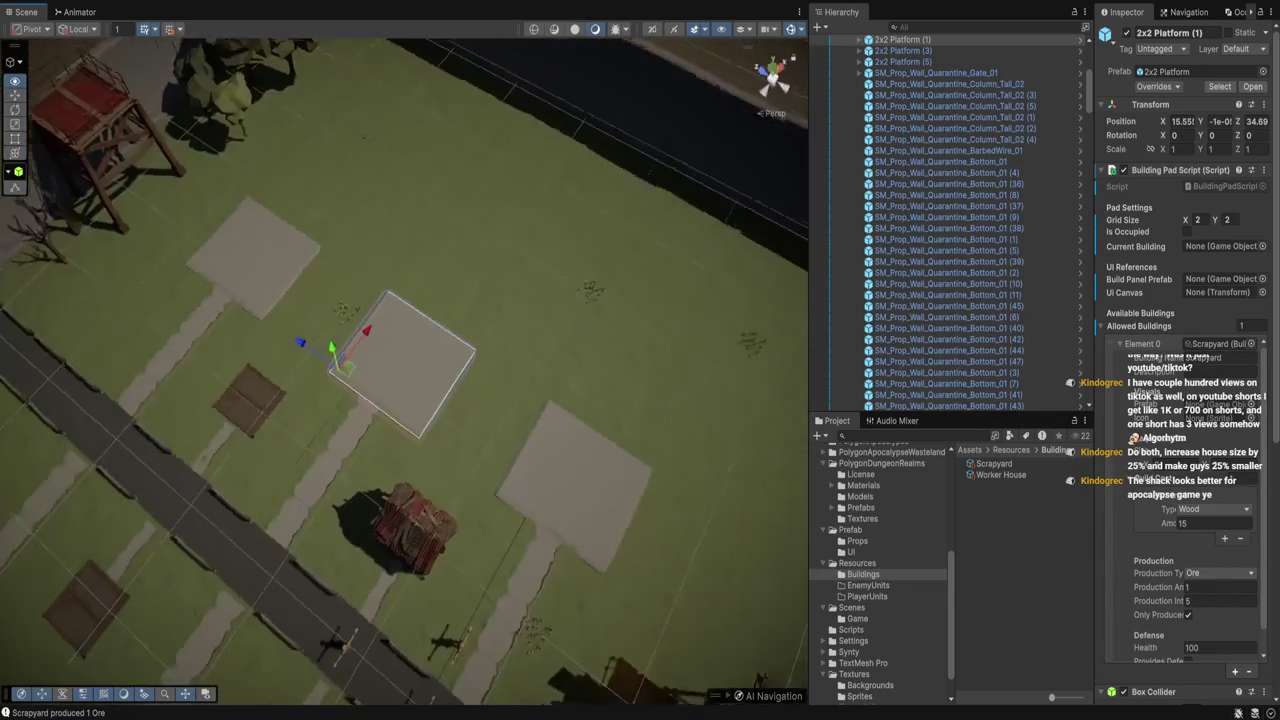
click(858, 39)
click(945, 50)
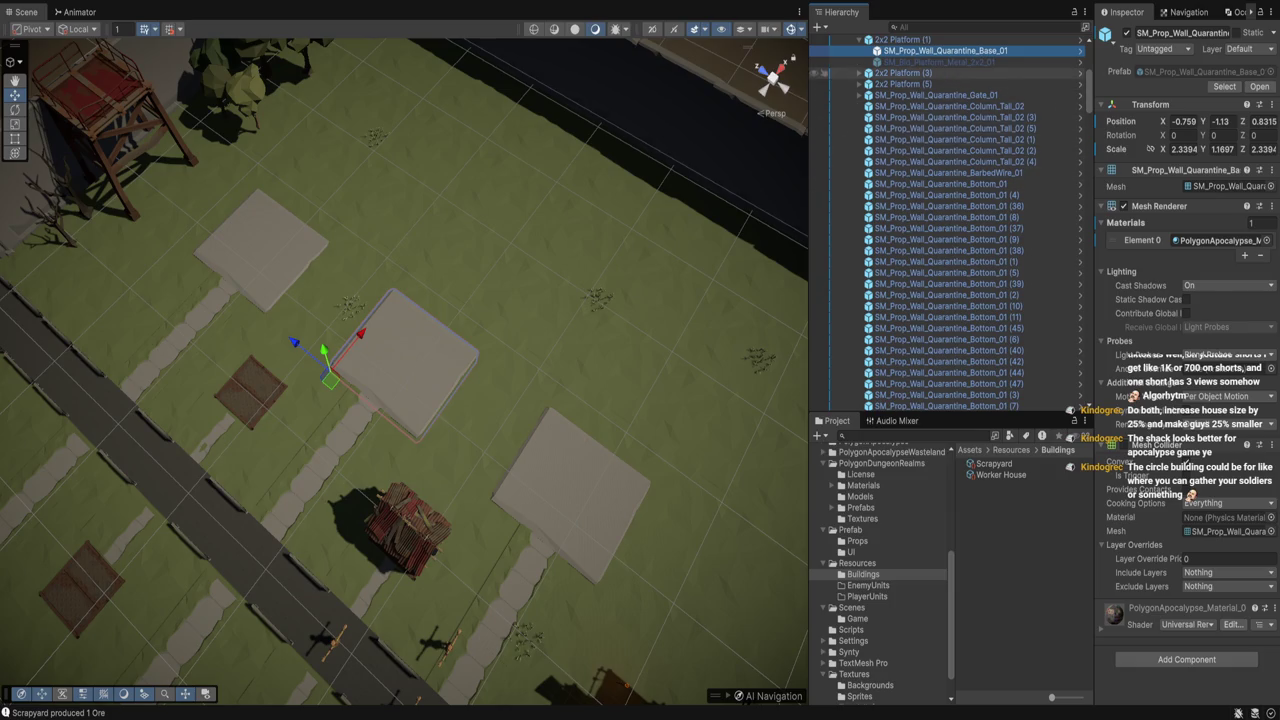
click(940, 62)
click(945, 50)
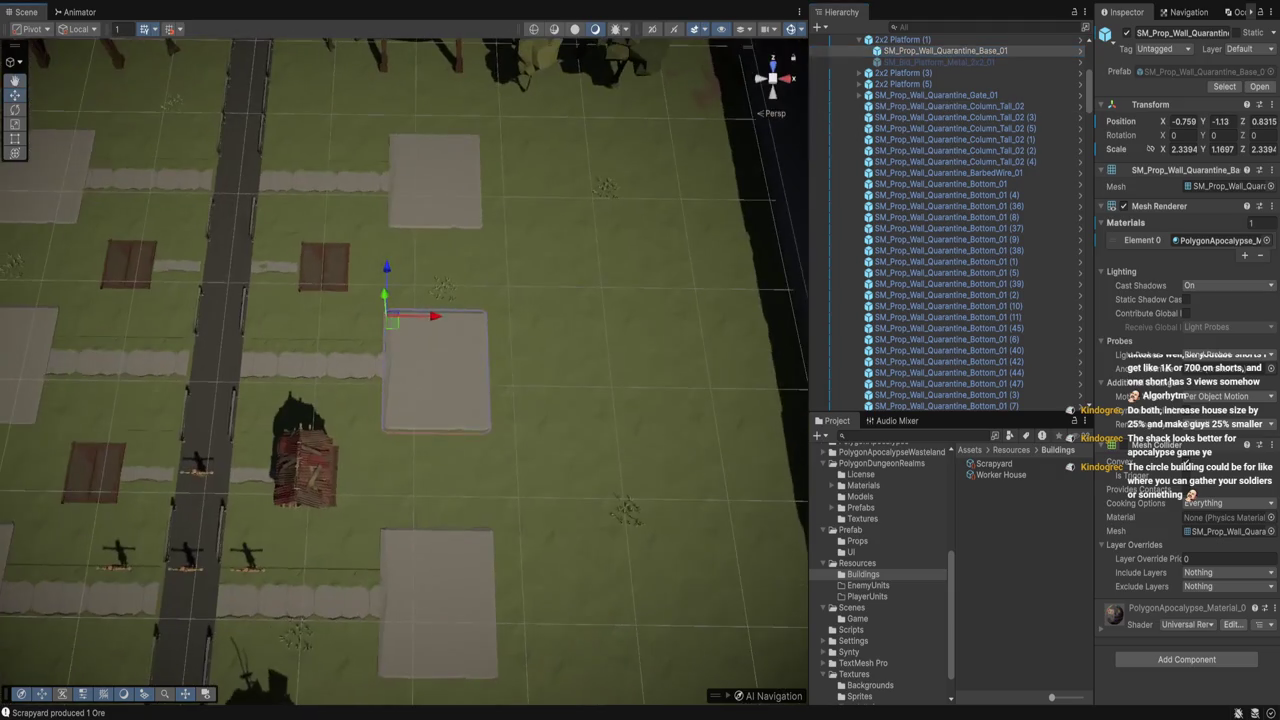
click(940, 62)
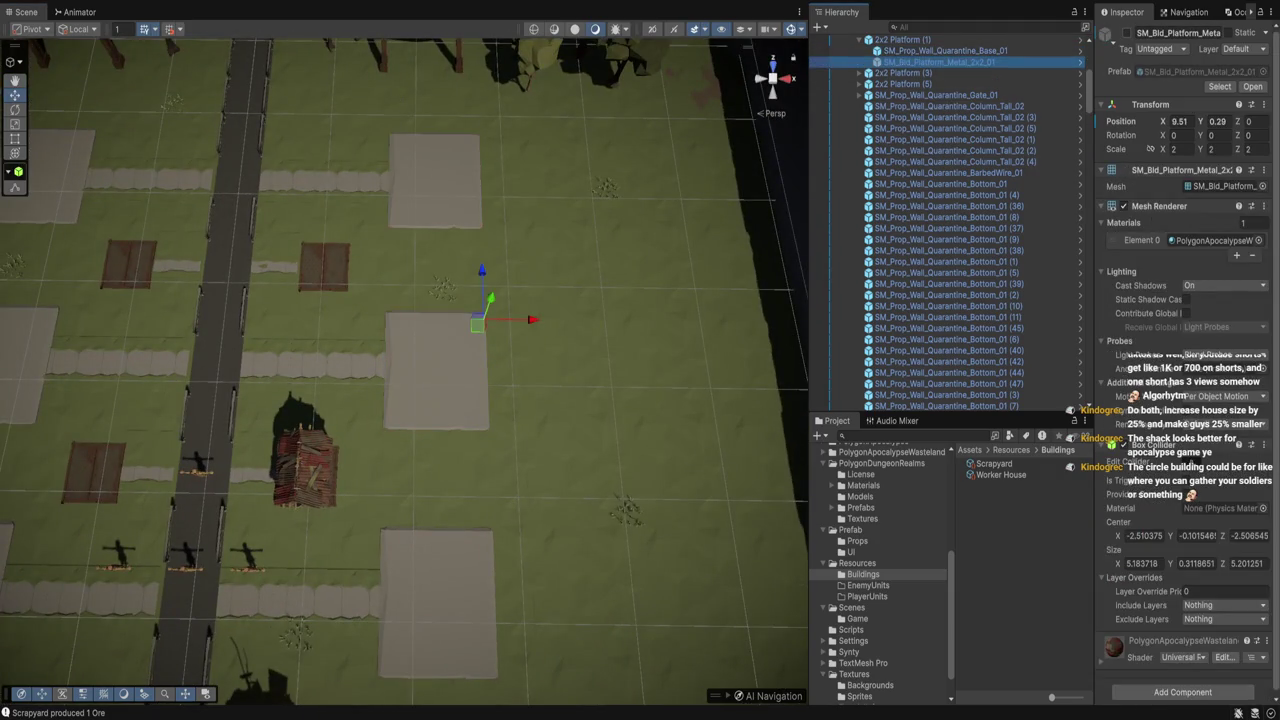
click(945, 50)
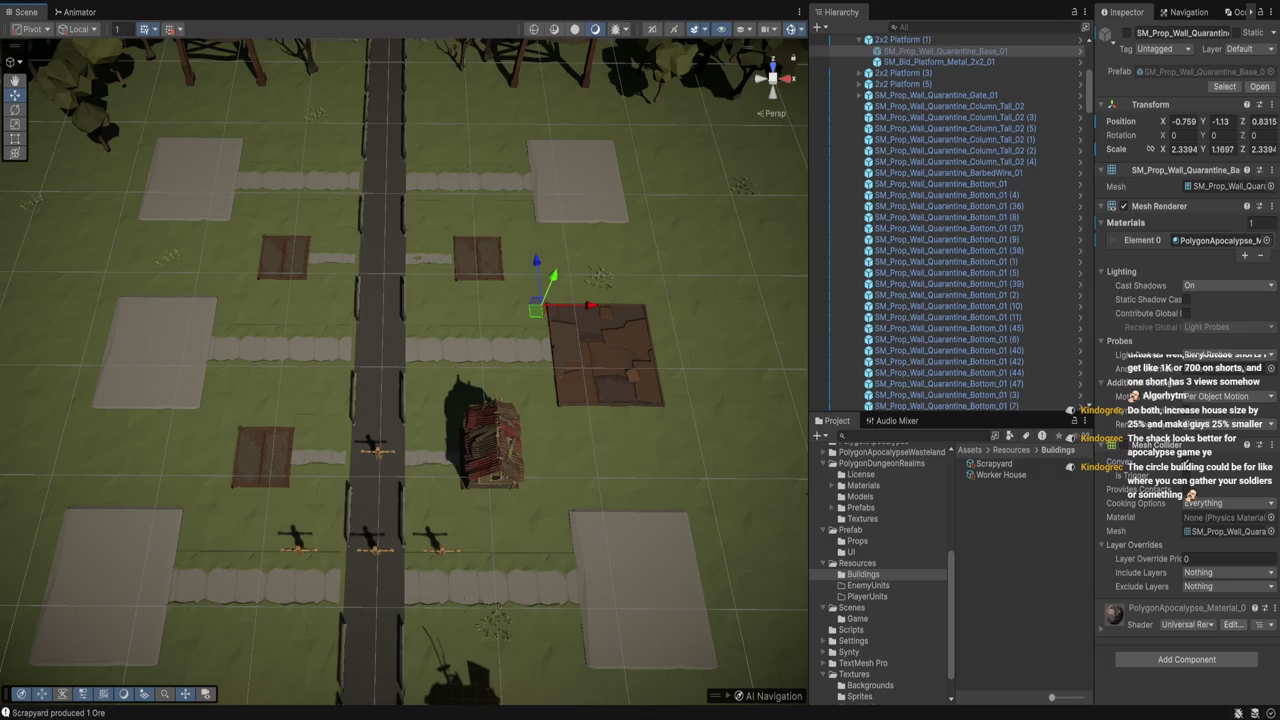
click(902, 39)
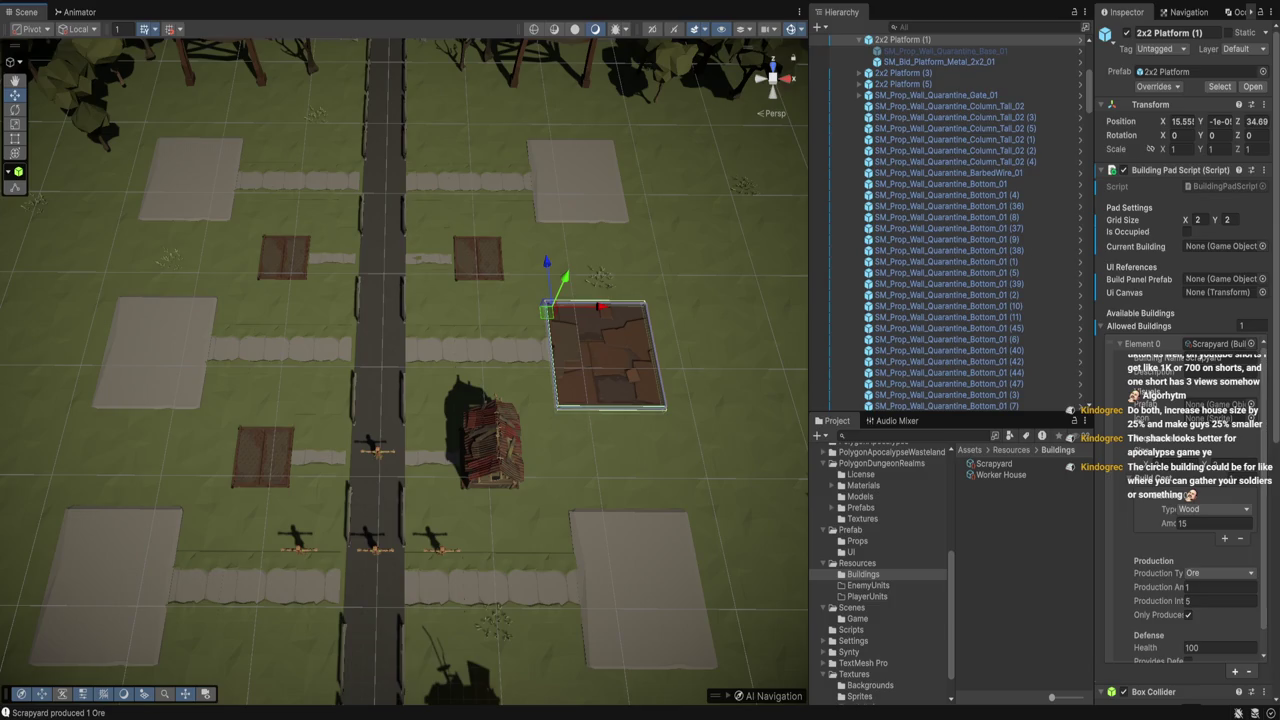
click(505, 355)
Inspect the two driveway pieces, the 2x2 Platform (1) wall base and platform, and a grass patch
click(430, 350)
click(527, 350)
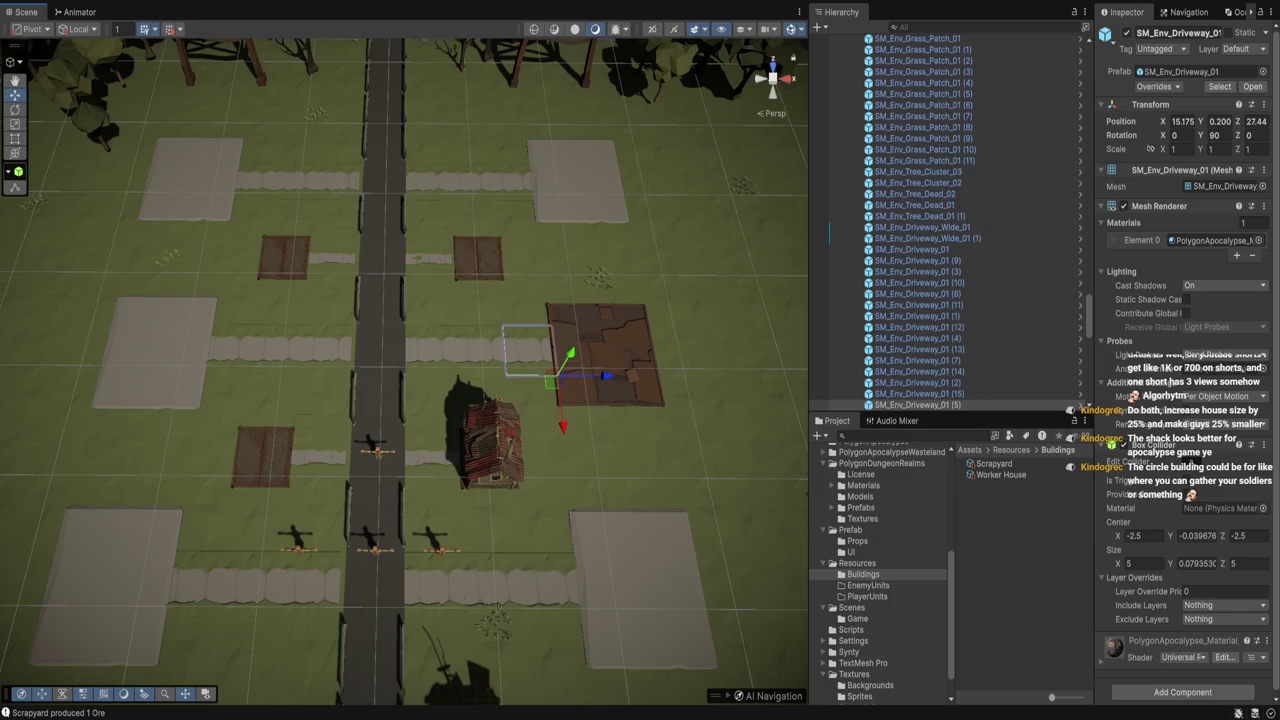
scroll(948, 222, up, 4)
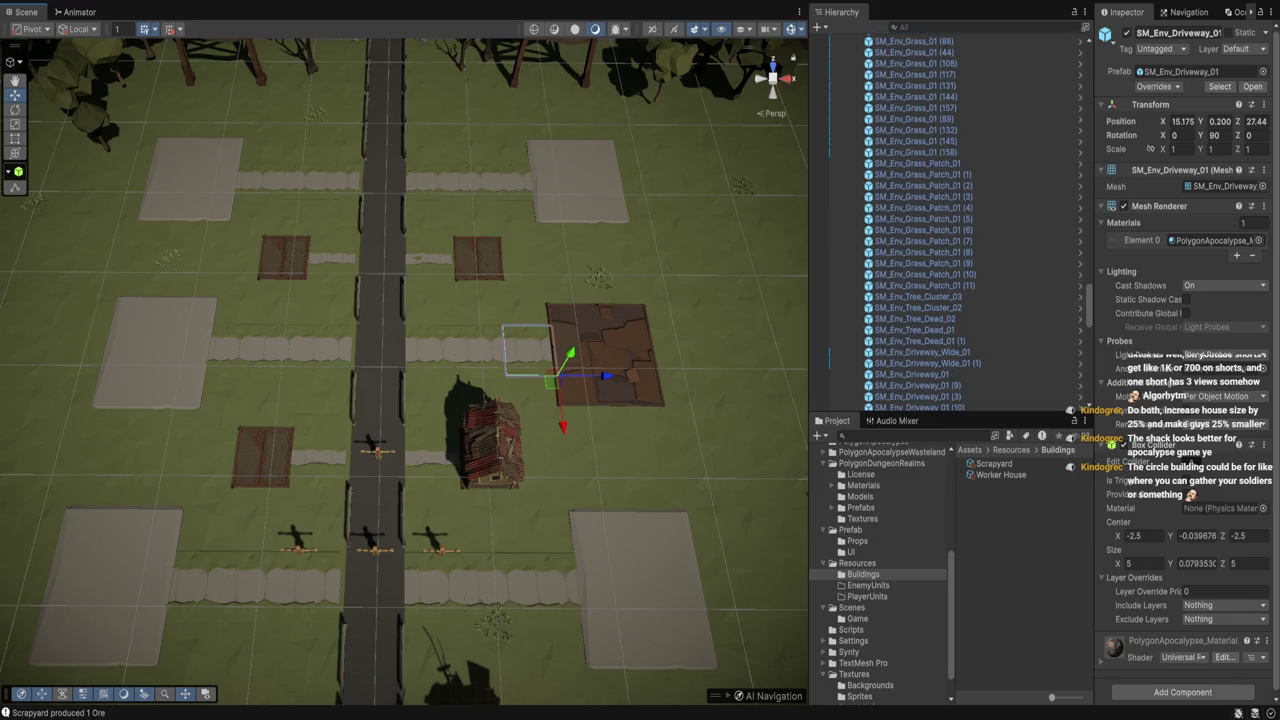
click(600, 355)
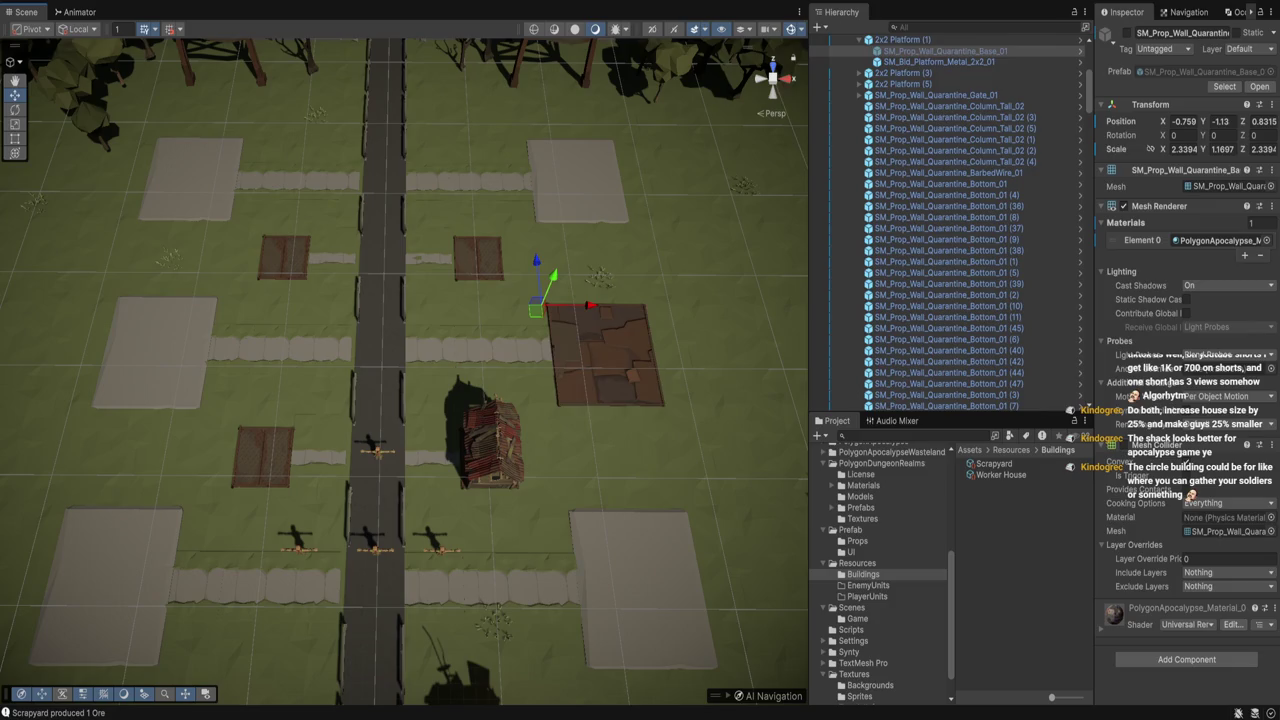
click(600, 355)
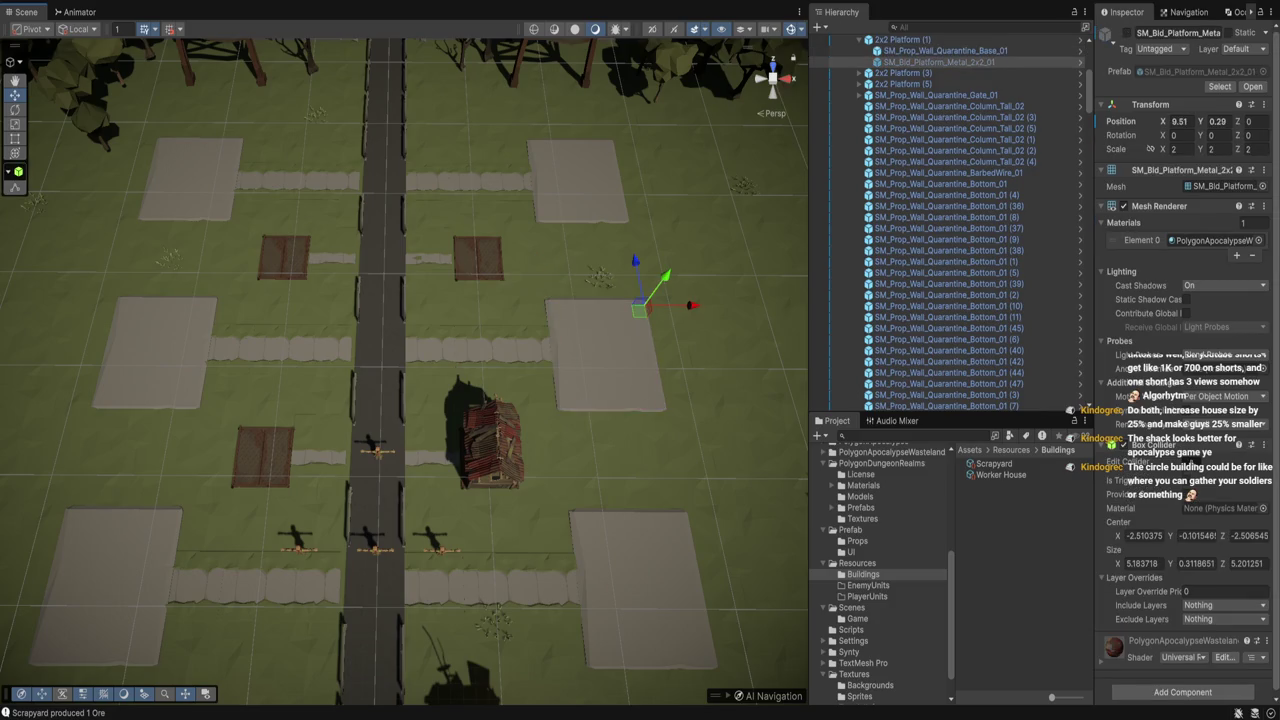
click(750, 480)
Check another grass patch and the 2x2 Platform (1) tile, ending on the 1x1 Platform (1) pad
scroll(750, 480, down, 4)
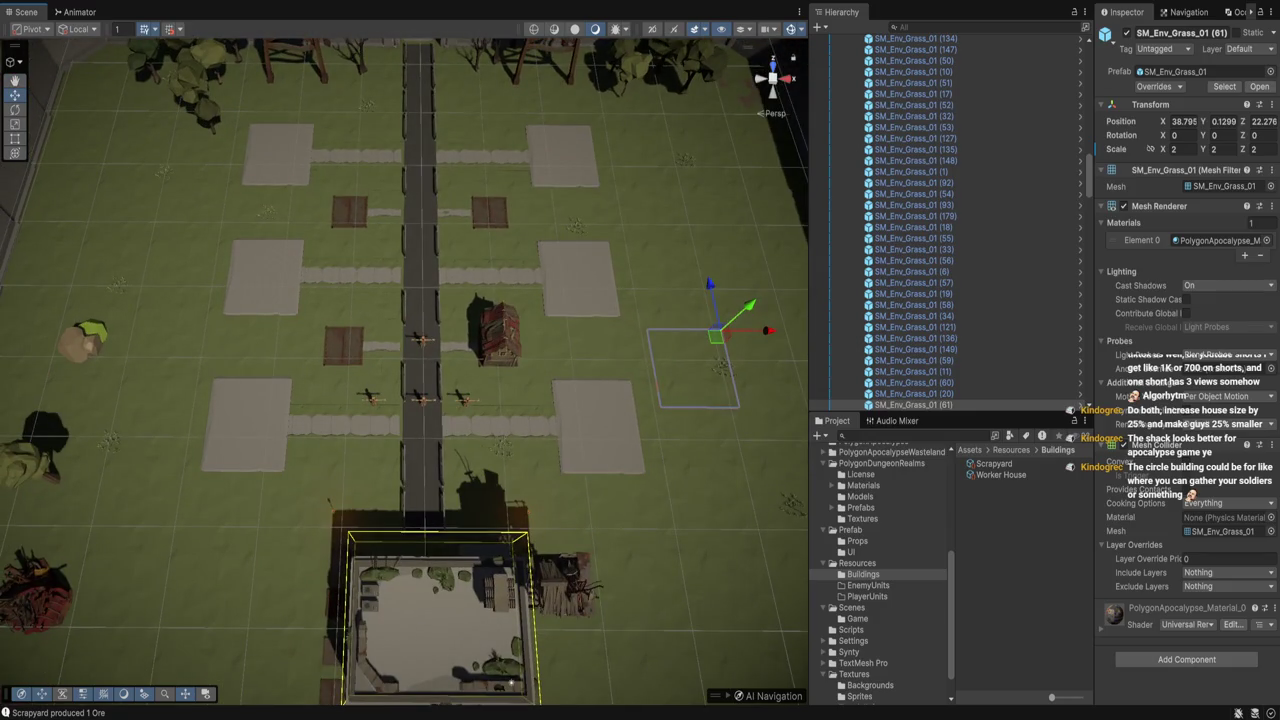
click(728, 232)
click(343, 345)
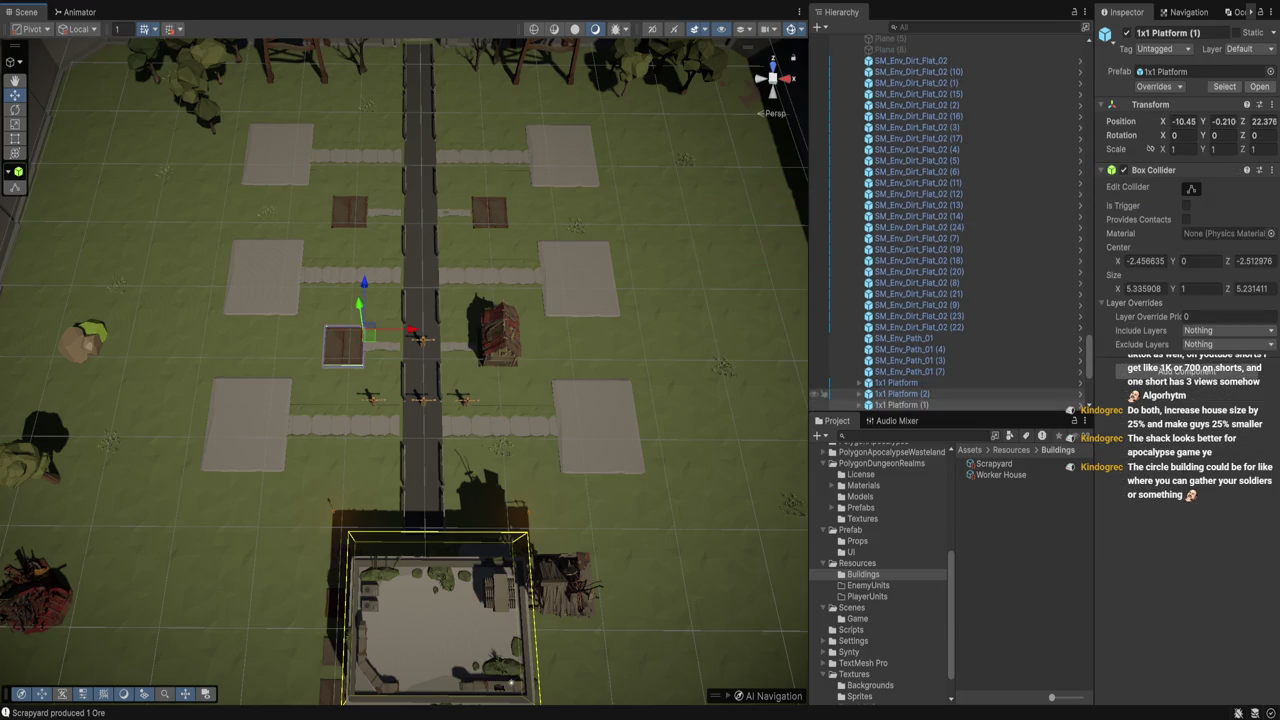
click(580, 285)
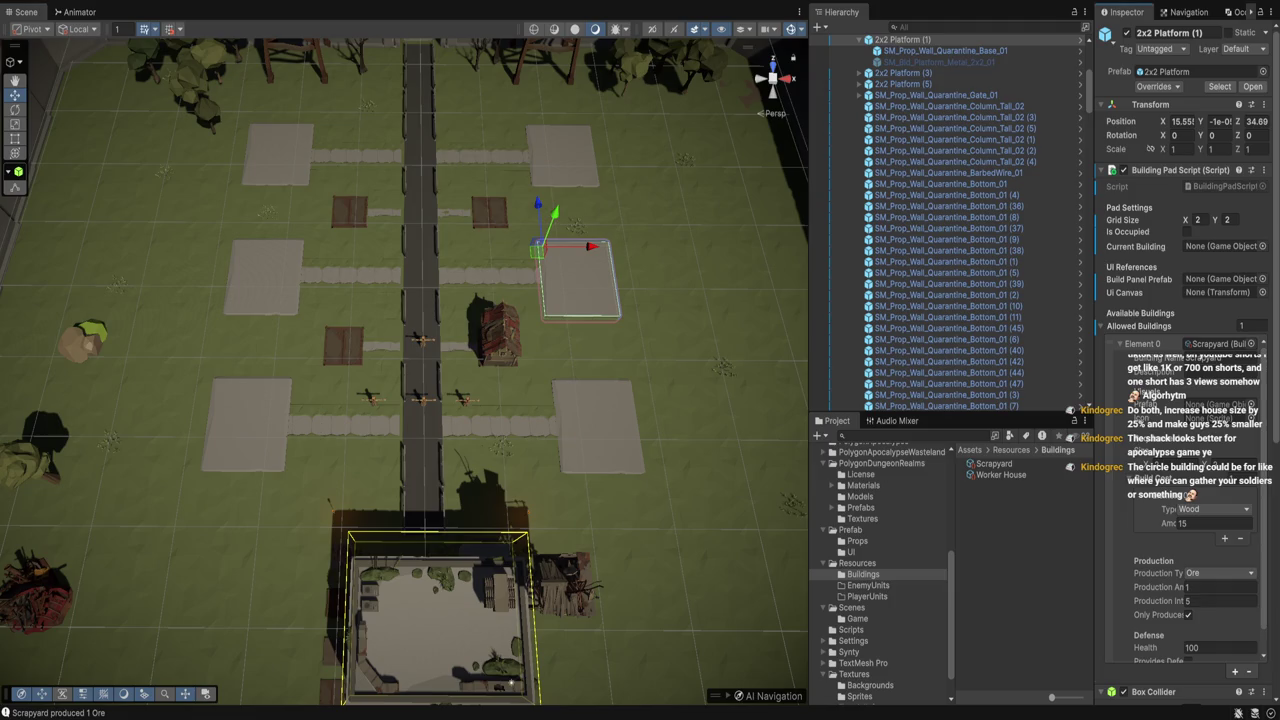
scroll(945, 220, up, 4)
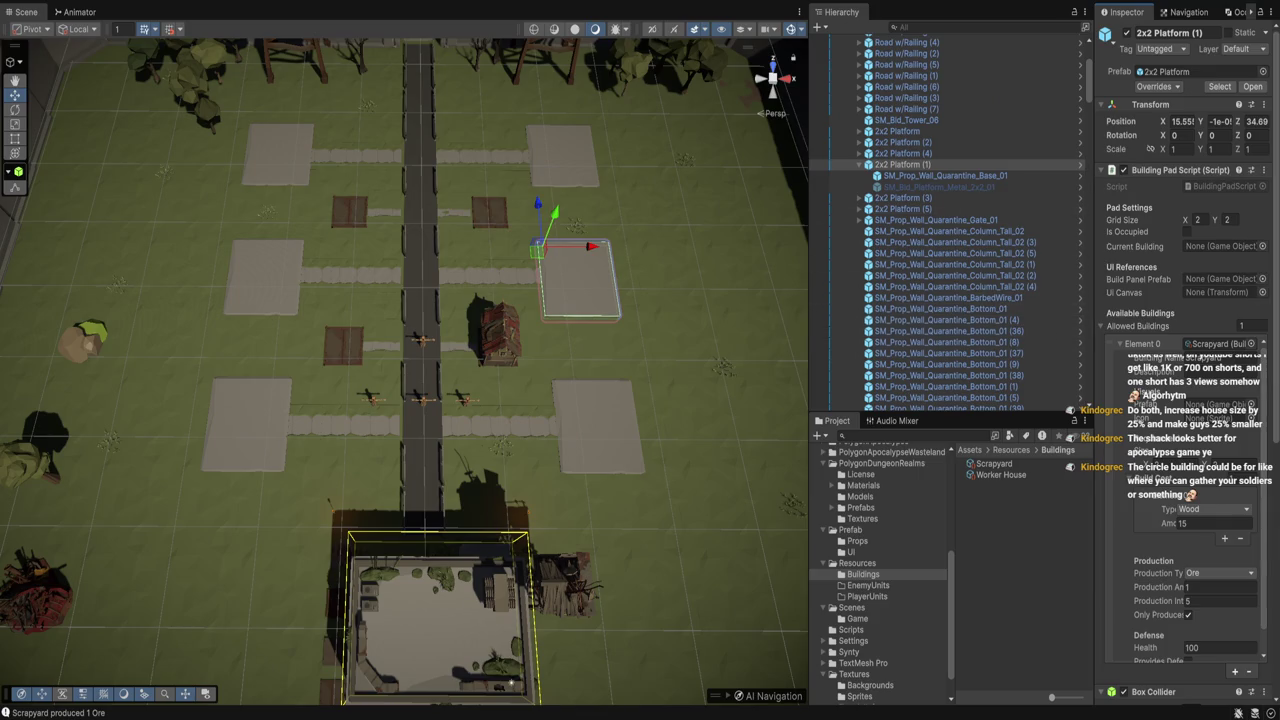
click(343, 345)
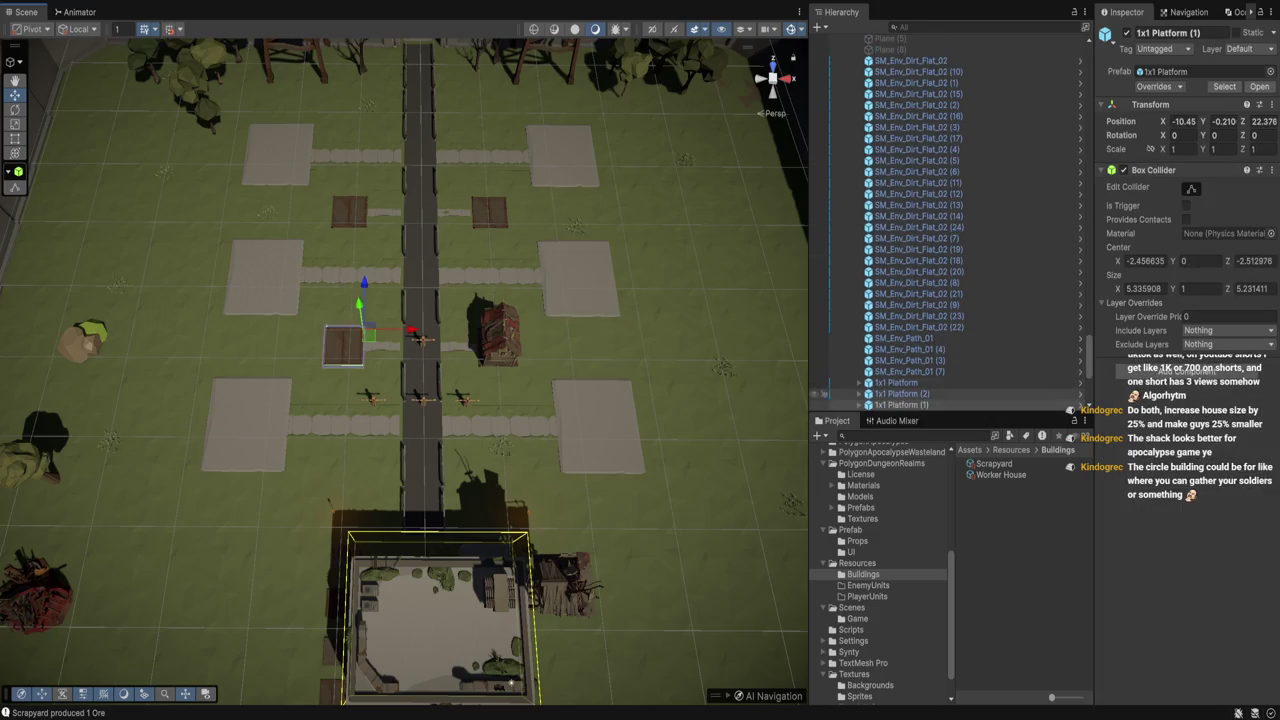
Add Worker House to the shack-side 1x1 Platform's Allowed Buildings, then view Worker House data and the Prefab folder
click(497, 342)
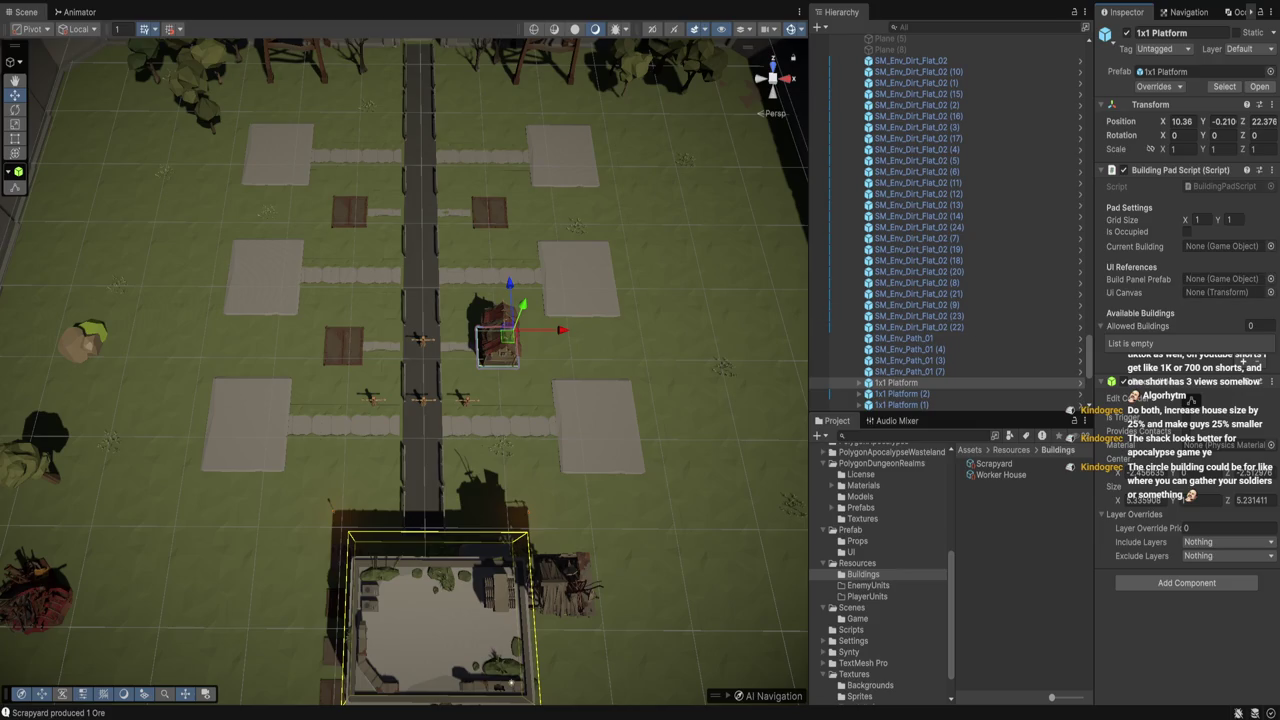
click(1244, 358)
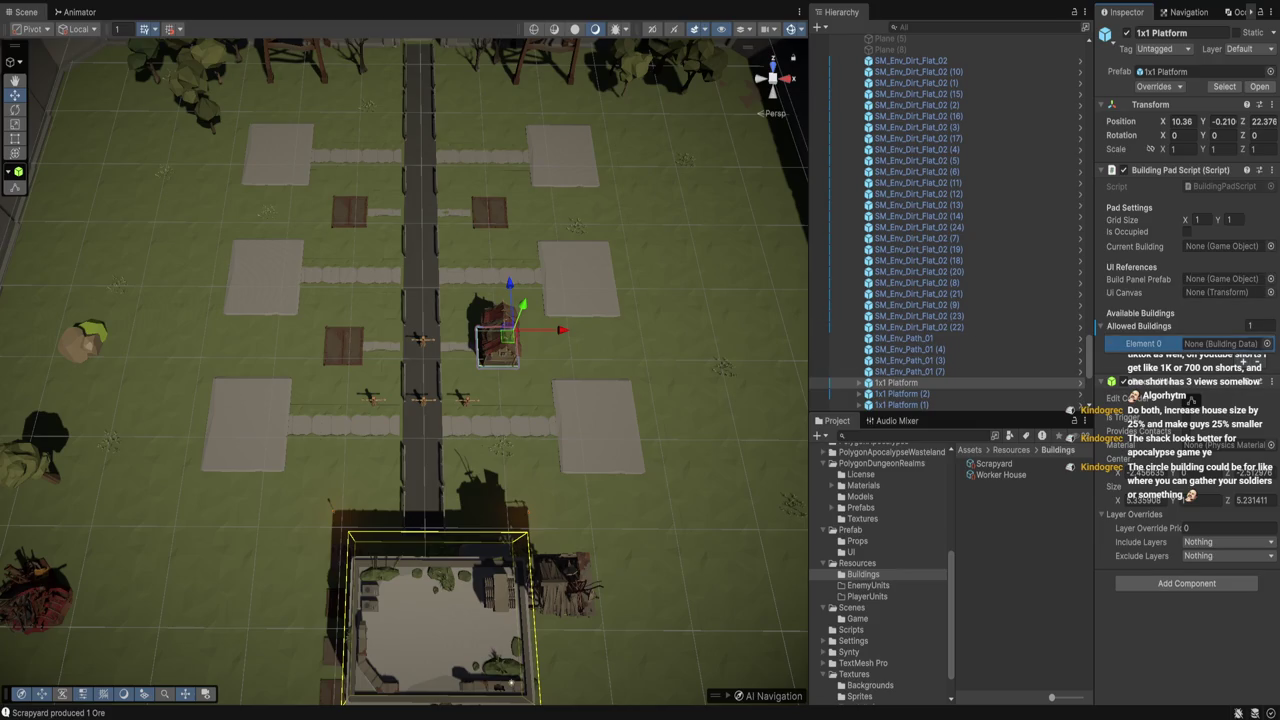
drag(1000, 474, 1220, 343)
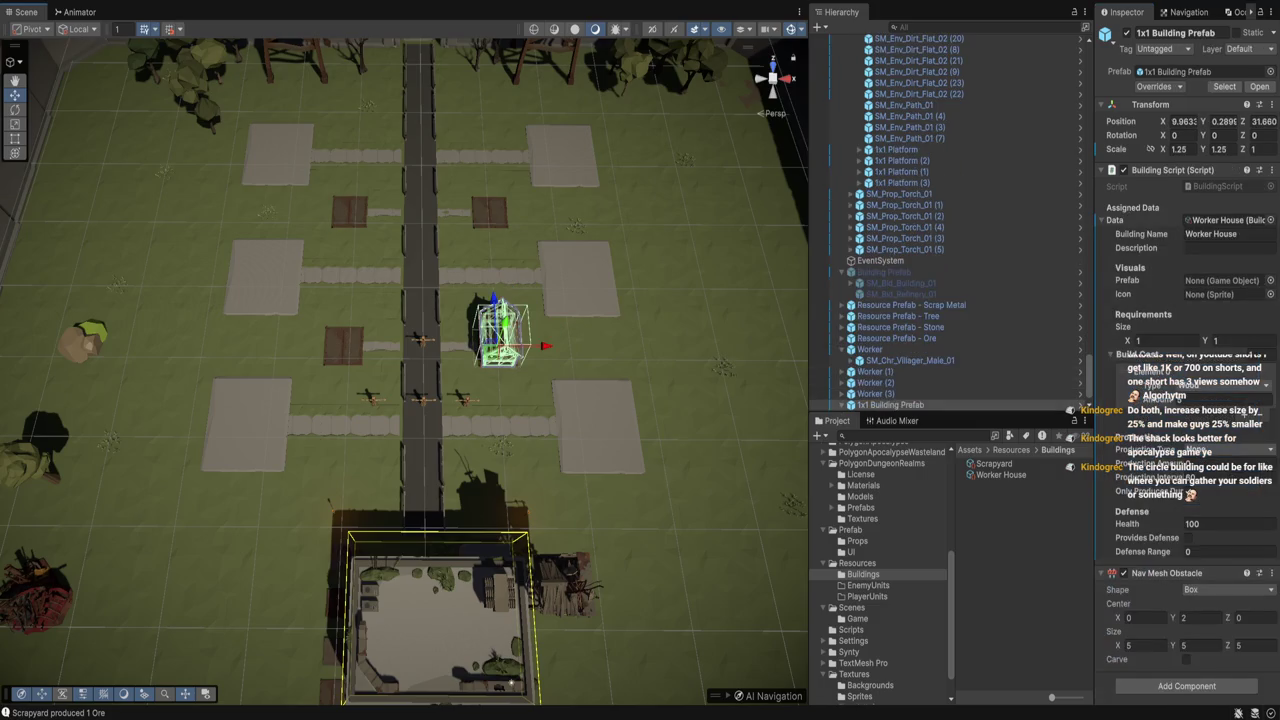
click(1001, 474)
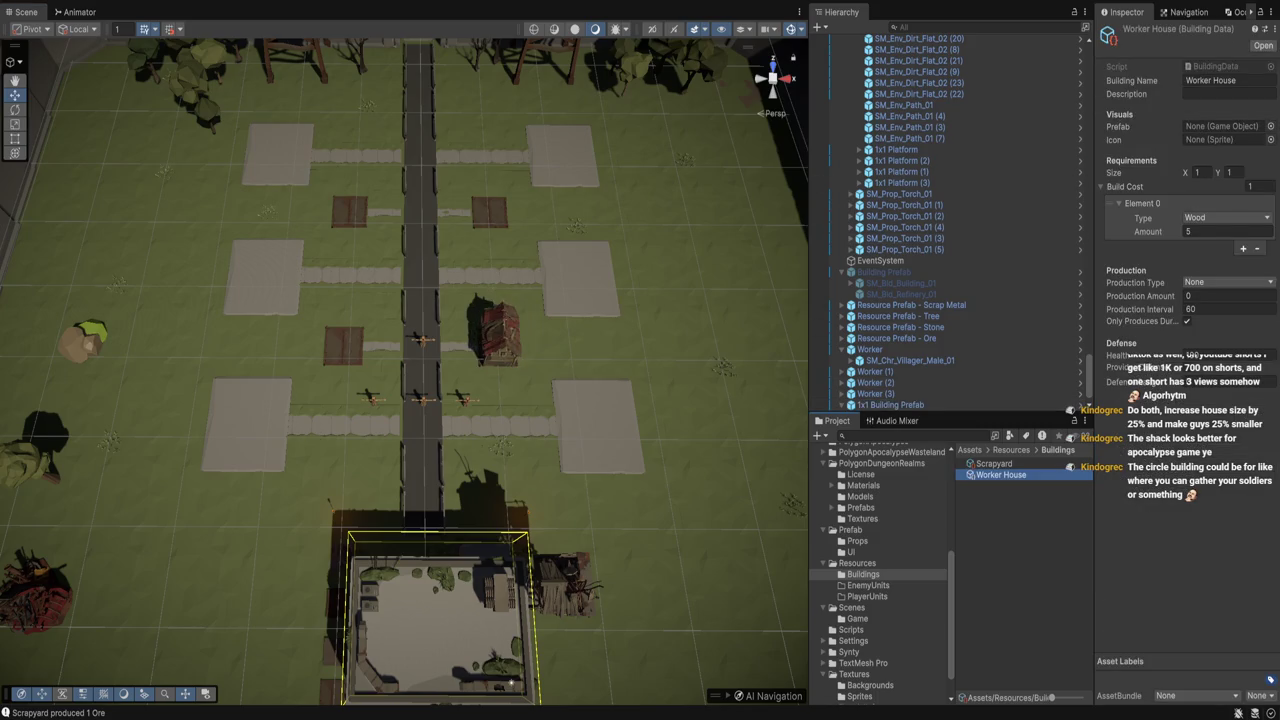
click(850, 530)
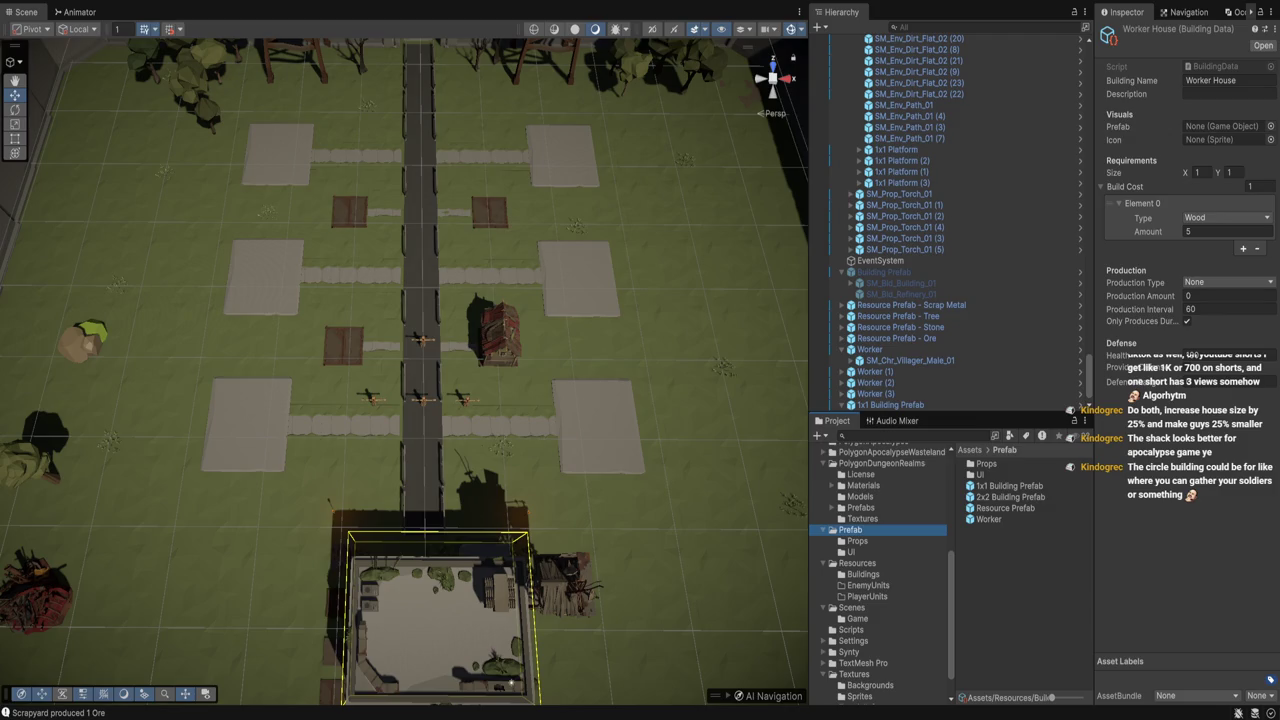
Duplicate the 1x1 Building Prefab and rename the copy '1x1 Building Prefab - Worker House'
click(1008, 486)
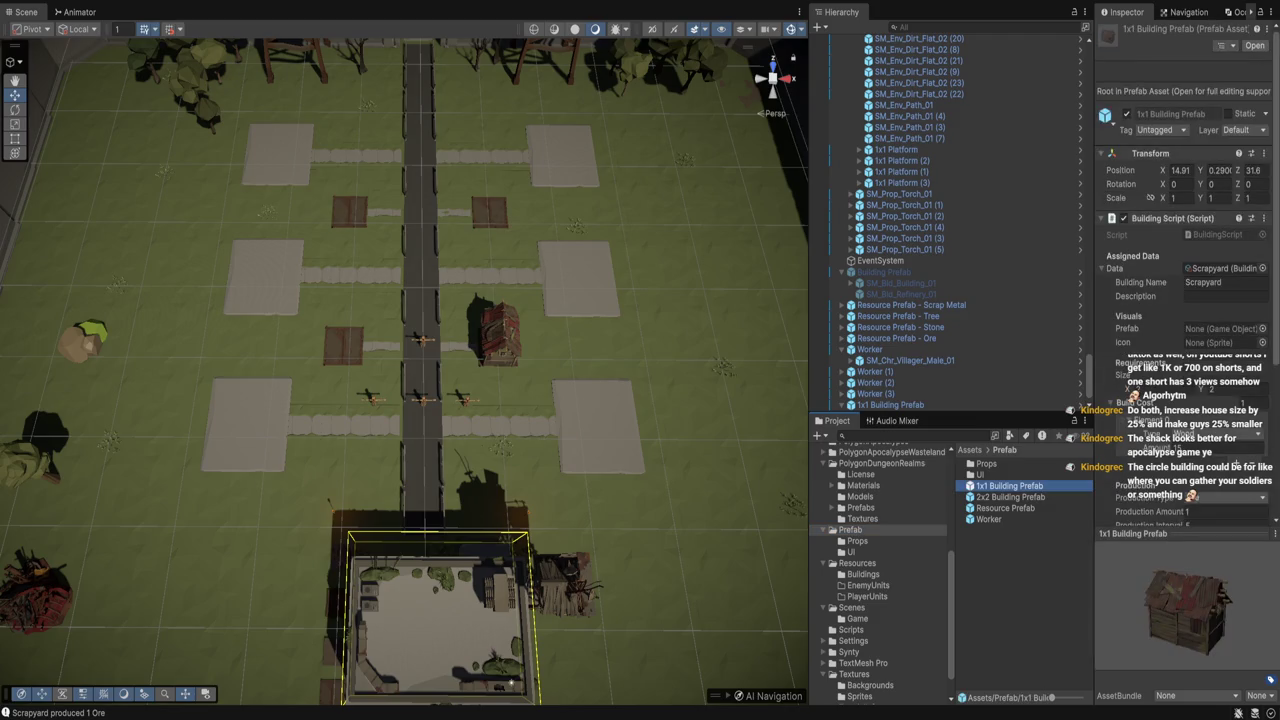
key(ctrl+d)
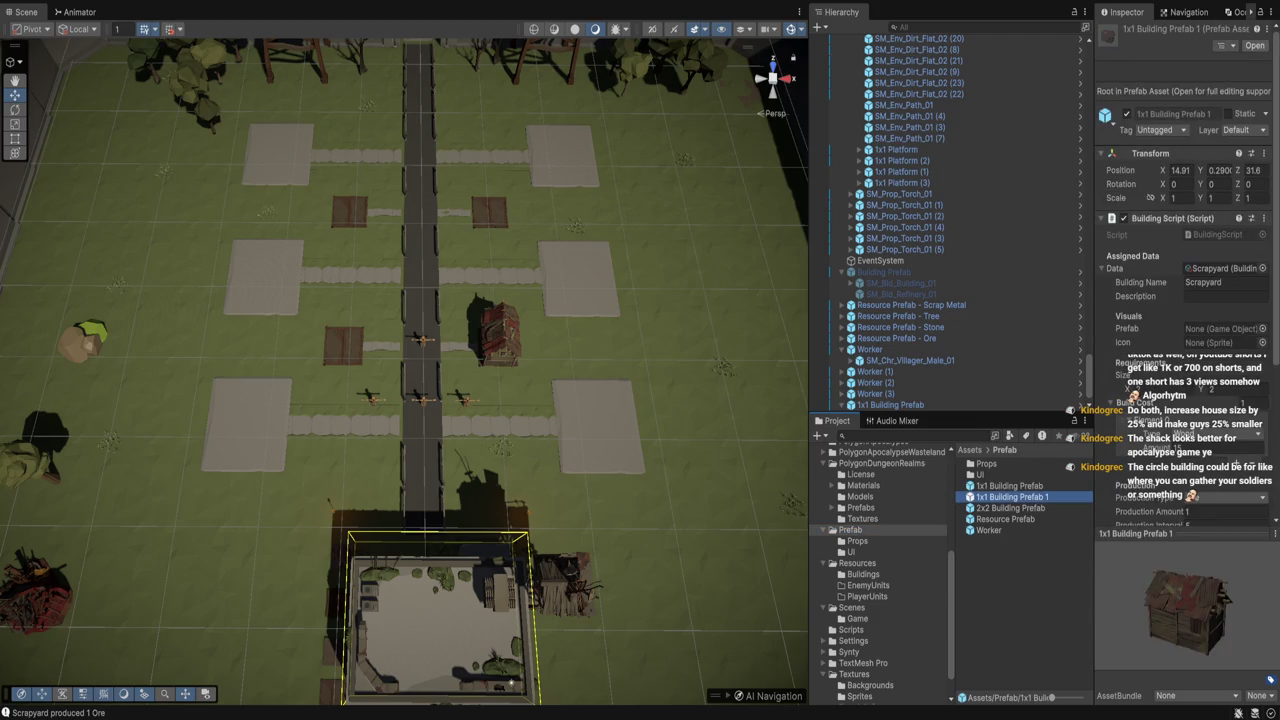
key(F2)
click(1048, 496)
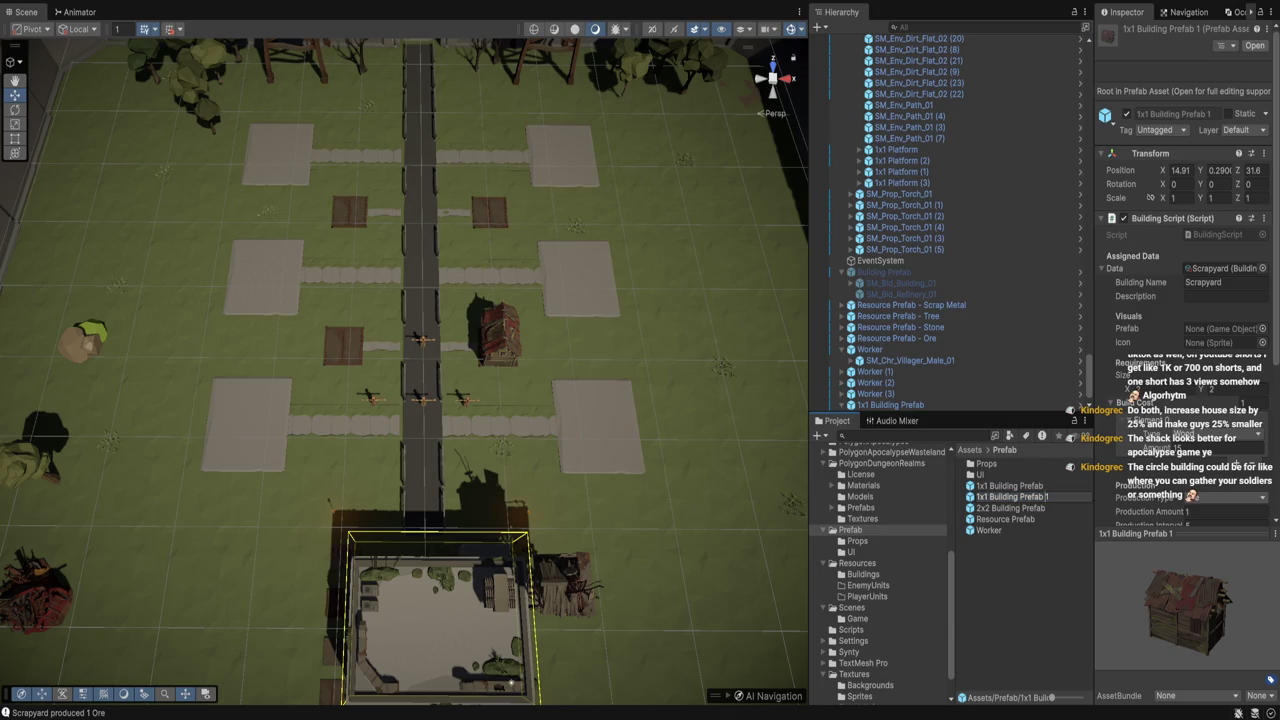
text(_)
text( Worker House)
key(Return)
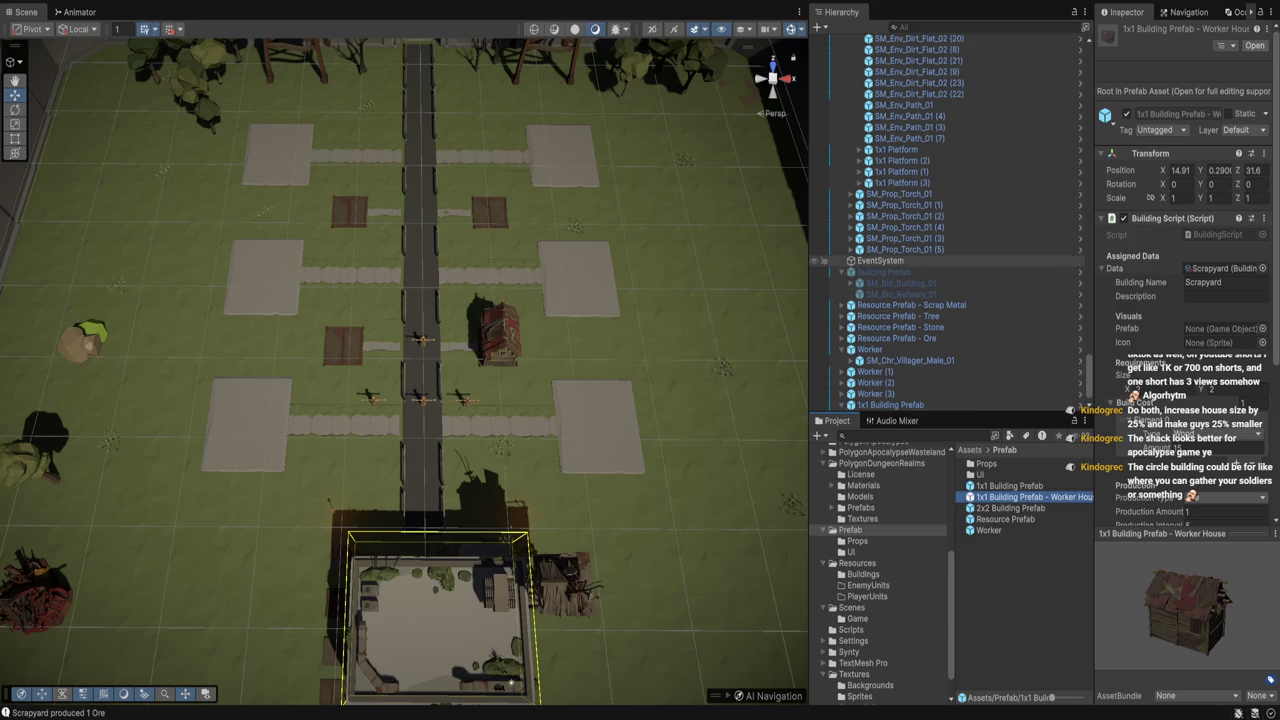
Duplicate the 2x2 Building Prefab as '2x2 Building Prefab - Scrapyard', then bring up the Scrapyard data
click(1010, 508)
key(ctrl+d)
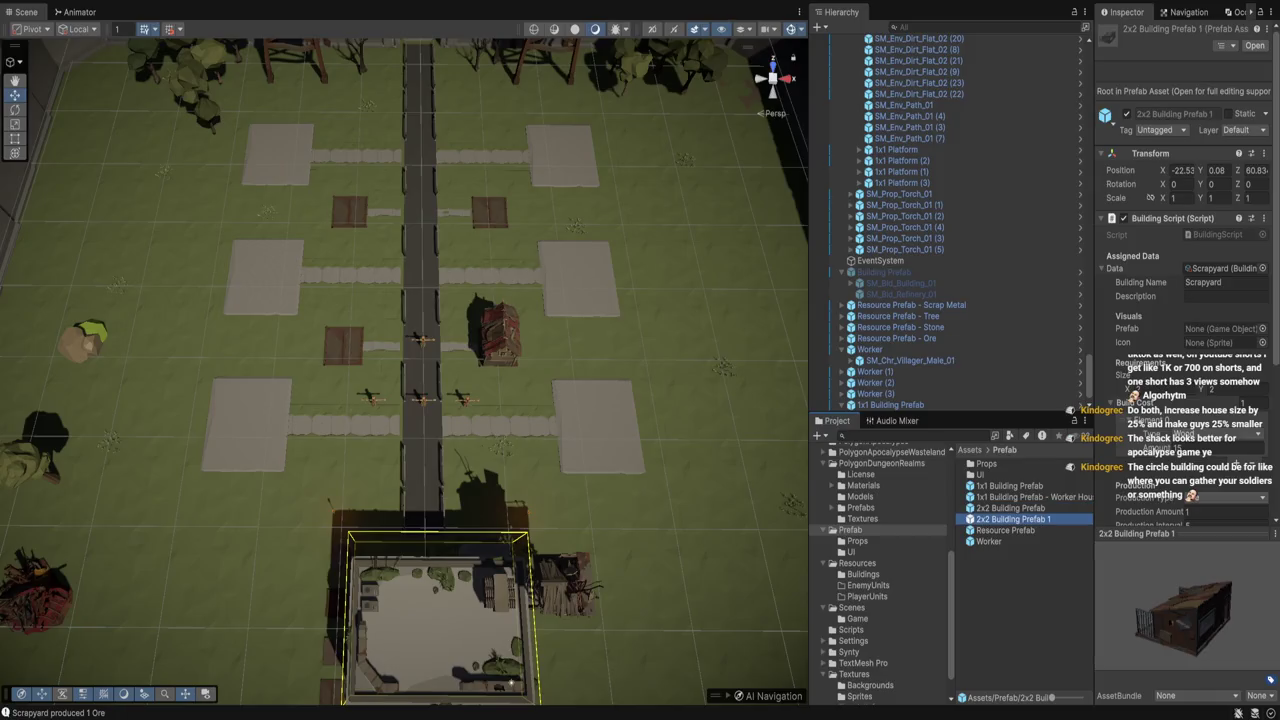
key(F2)
text(- Scrapyard)
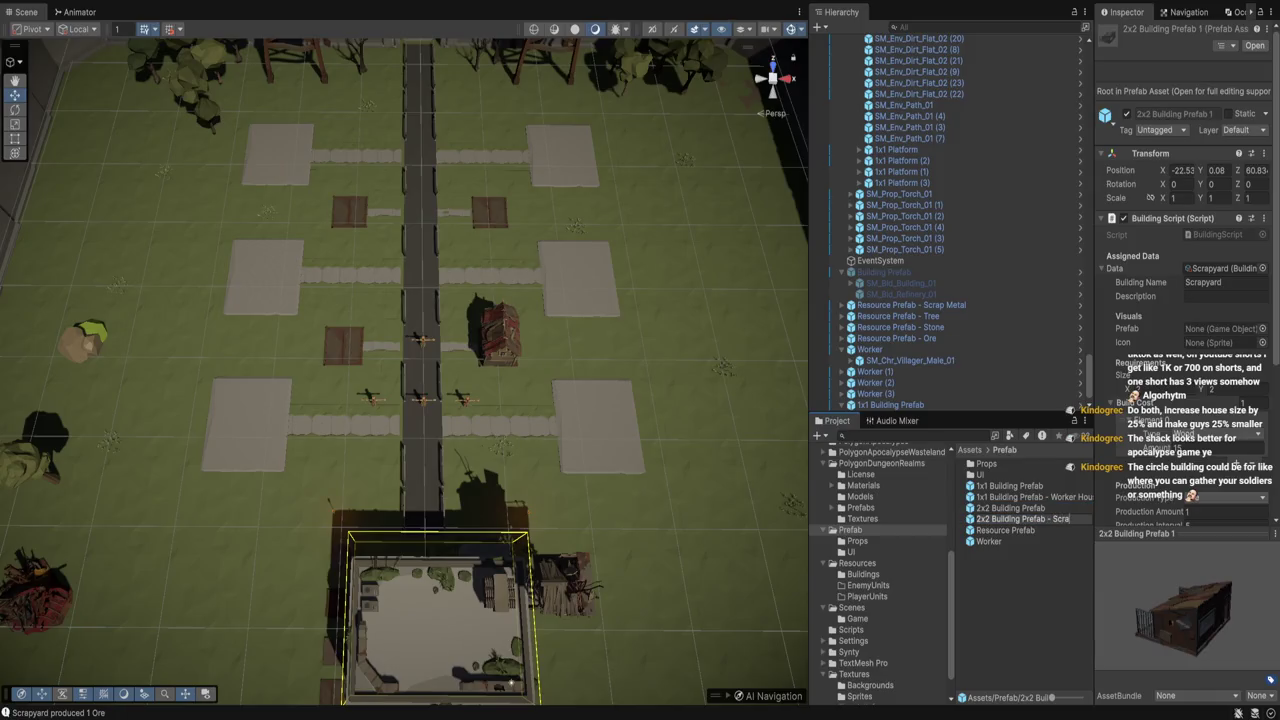
key(Return)
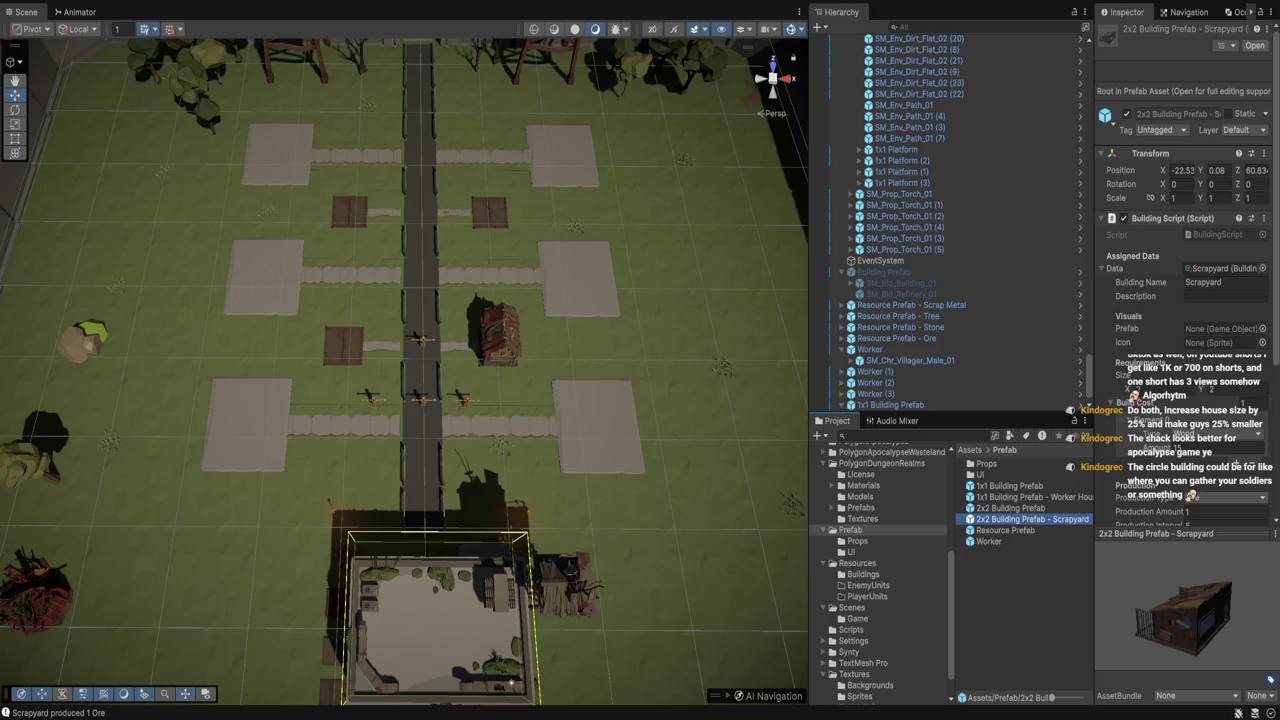
click(863, 574)
click(994, 463)
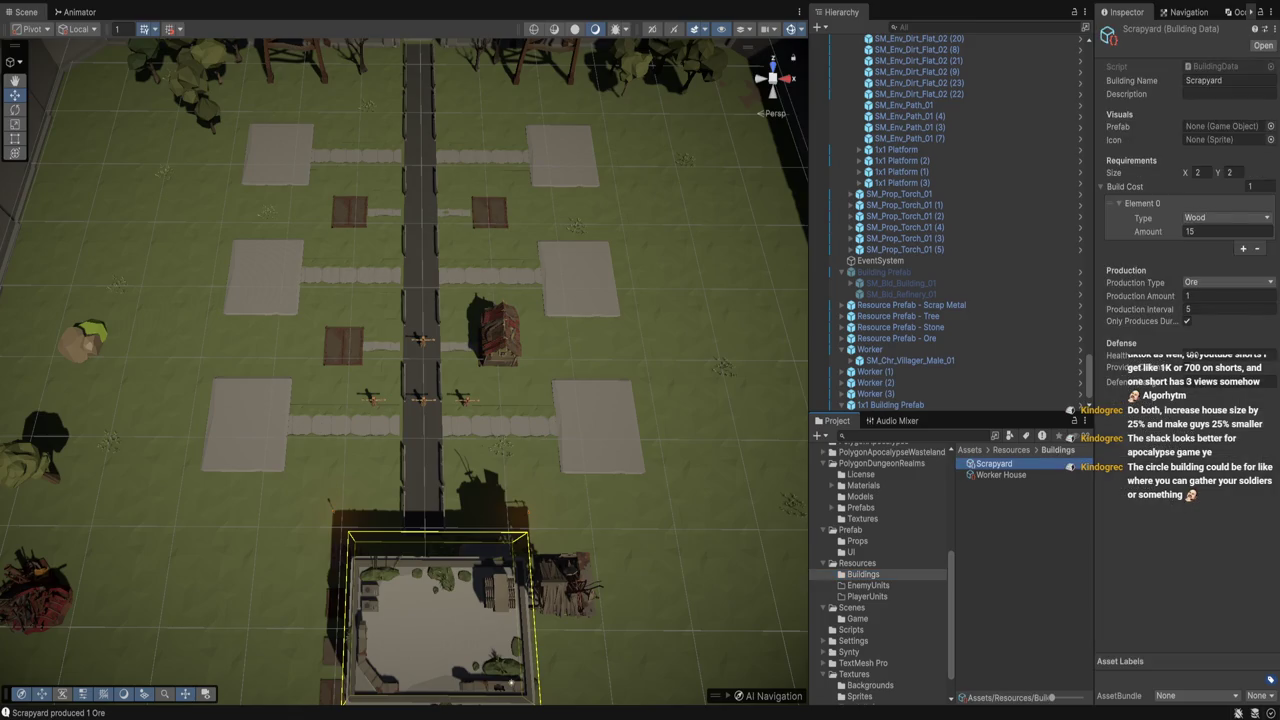
Assign the 2x2 building prefab to Scrapyard and set its Build Cost to 5 Stone and 5 Wood
click(1227, 126)
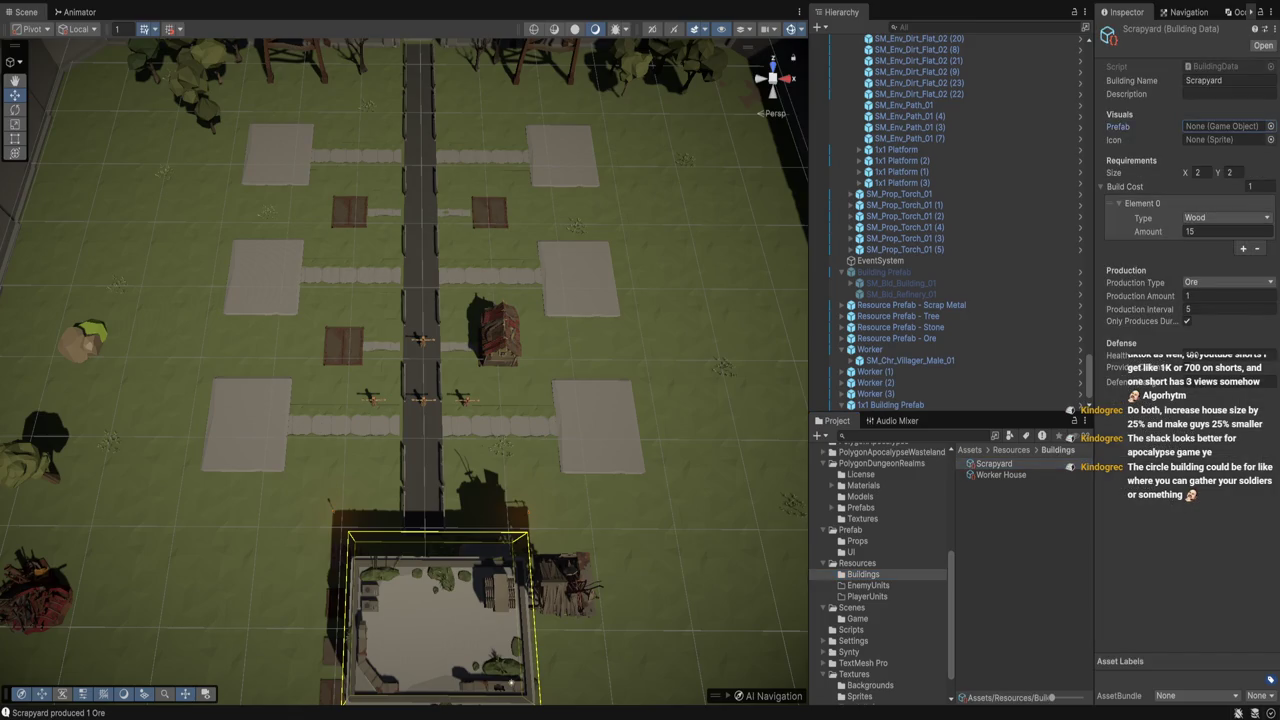
key(r)
drag(890, 405, 1227, 126)
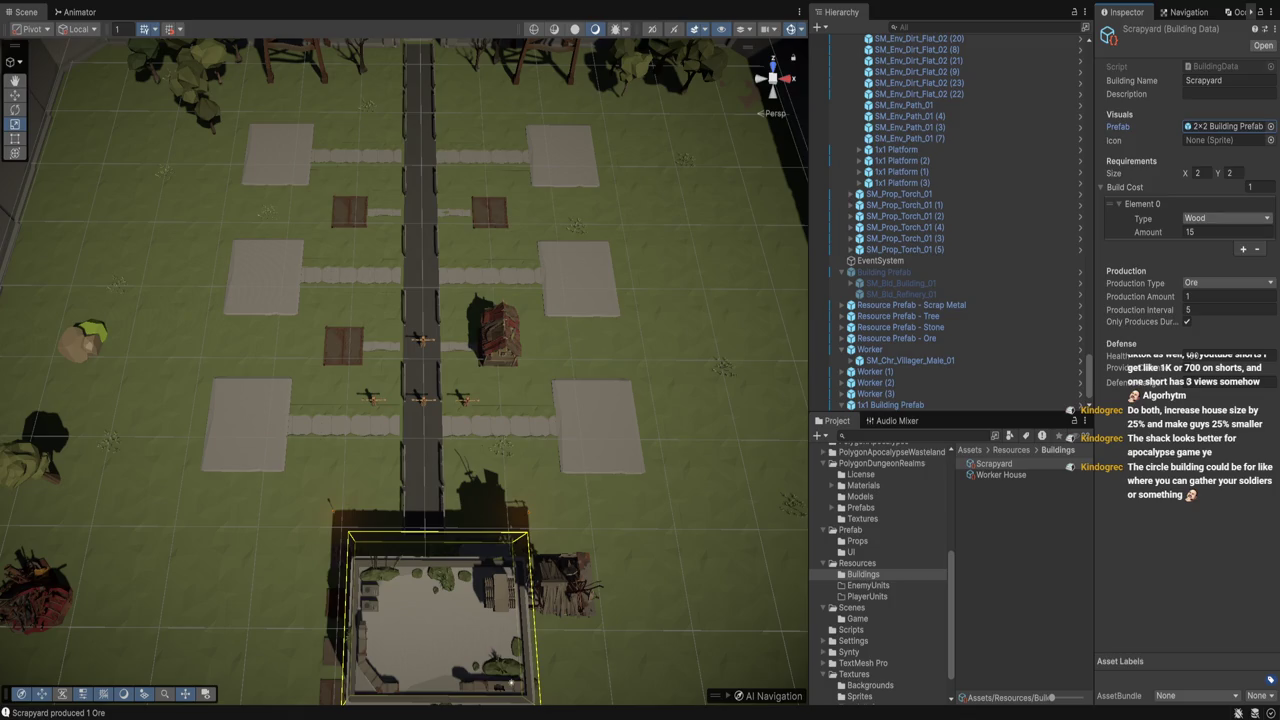
click(1227, 218)
double_click(1227, 232)
text(5)
click(1243, 249)
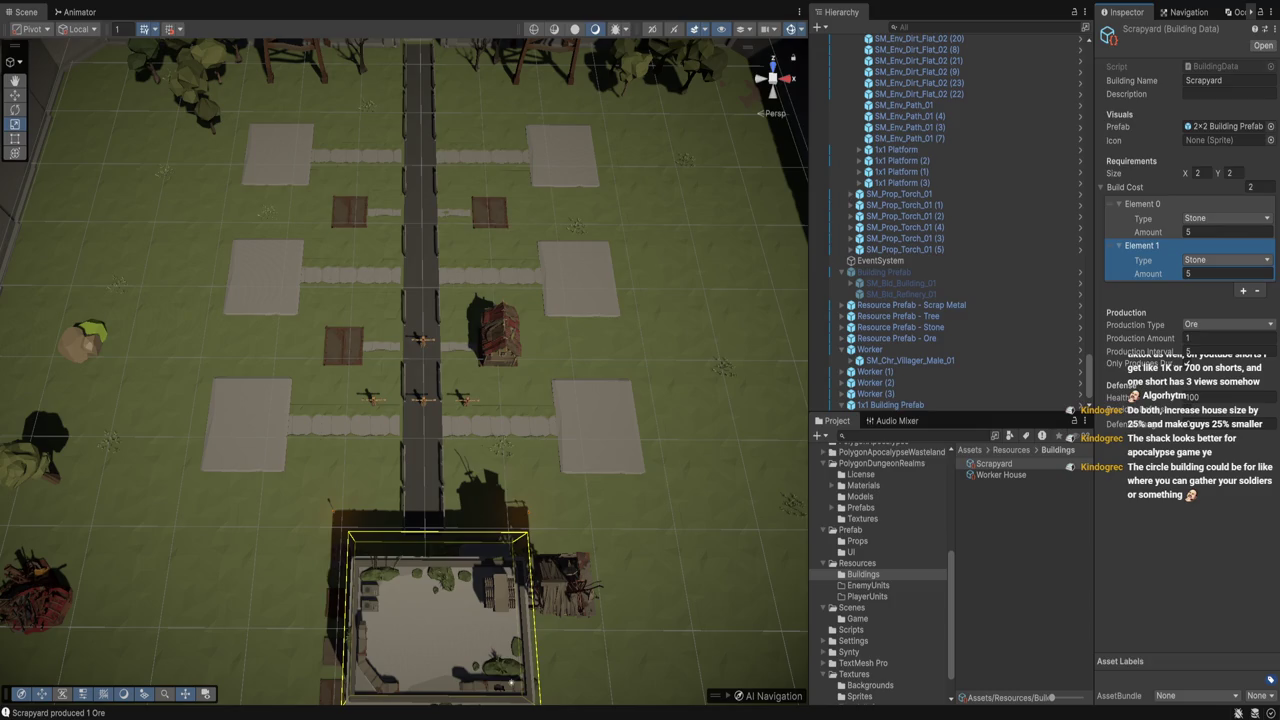
click(1227, 260)
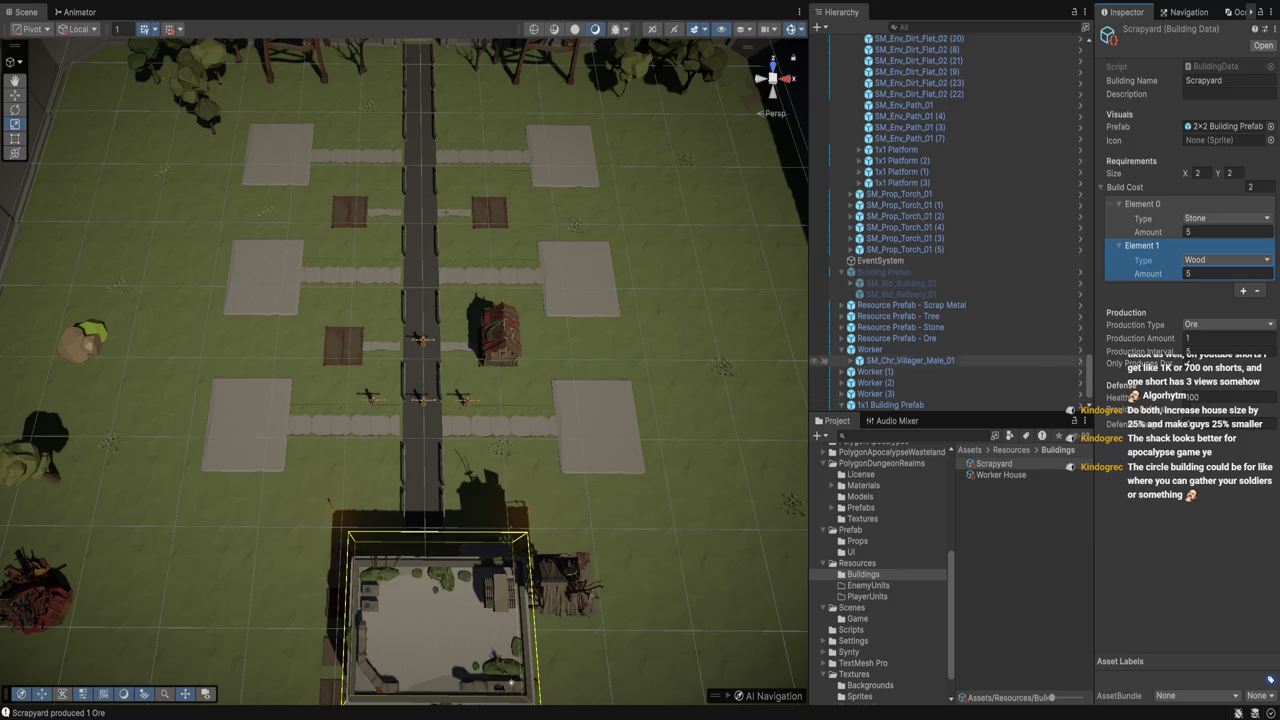
Check that Worker House data holds the 1x1 Building Prefab, then locate the BuildingData script
click(1000, 474)
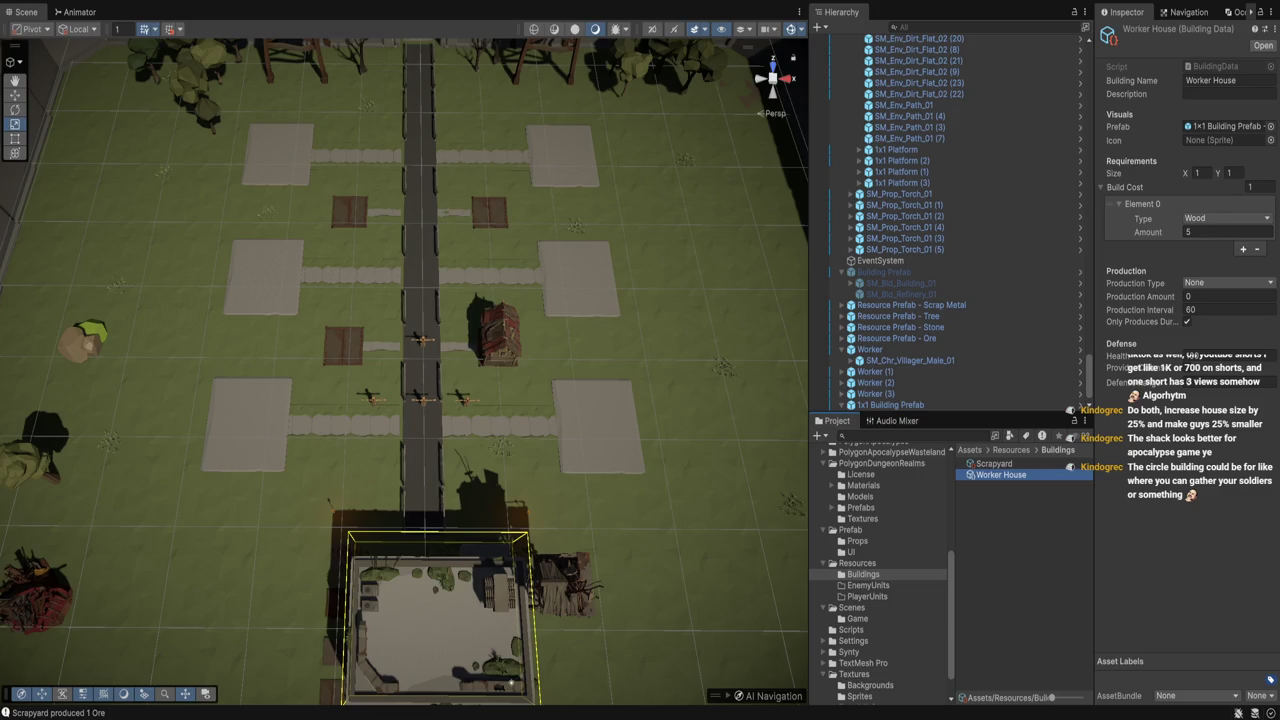
mouse_move(400, 370)
mouse_down()
mouse_move(430, 420)
mouse_move(405, 385)
mouse_up()
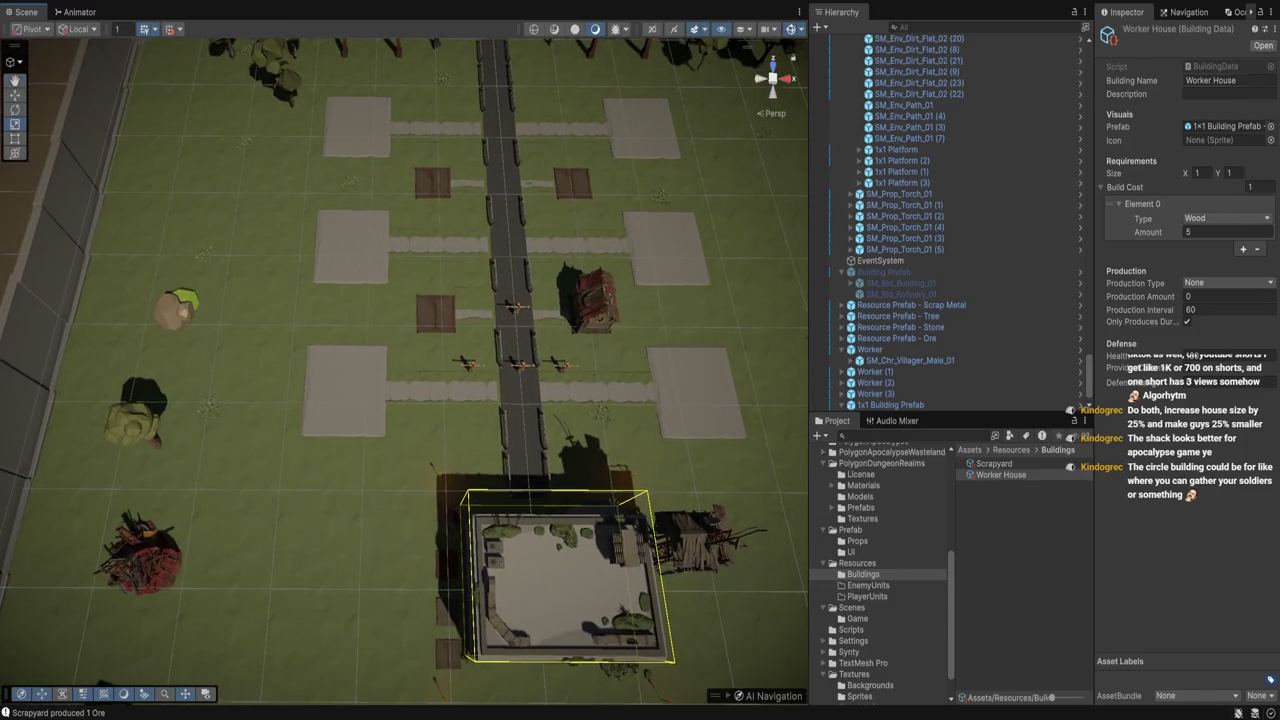
click(1215, 66)
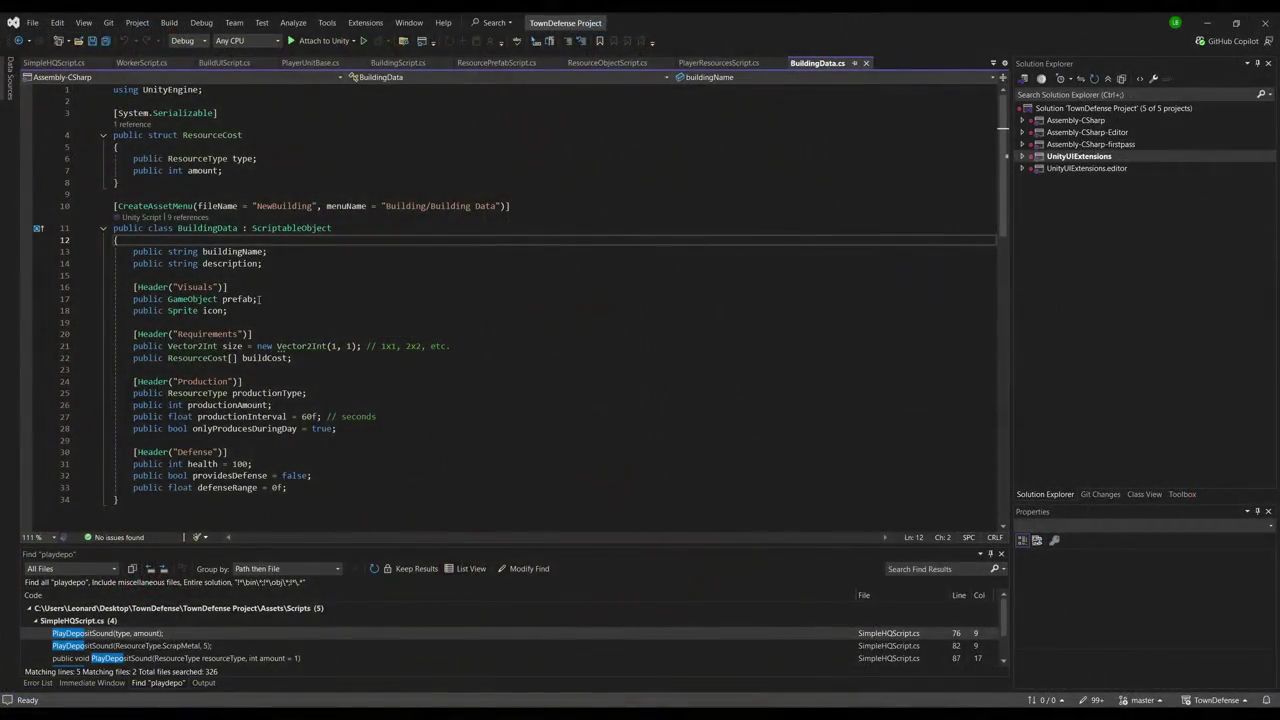
Add 'public float costMultiplier = 1.0f;' to BuildingData and save the script
click(330, 366)
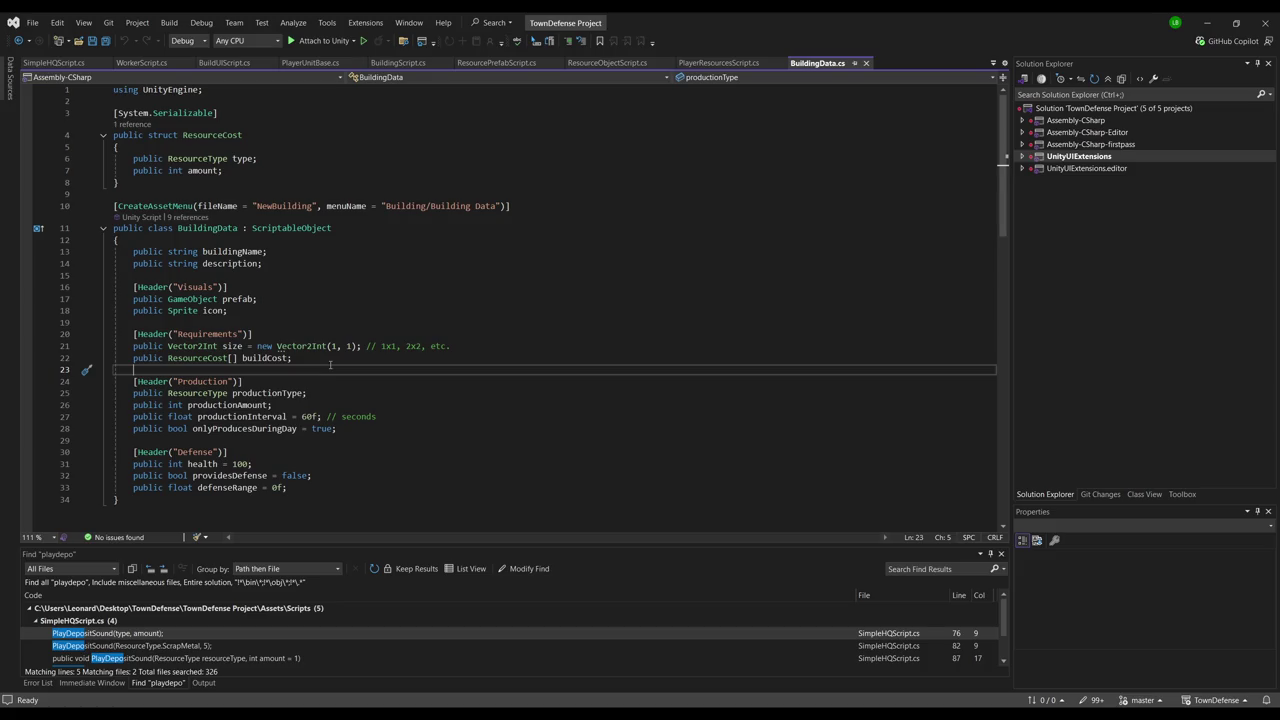
key(Up)
key(ctrl+Return)
text(p)
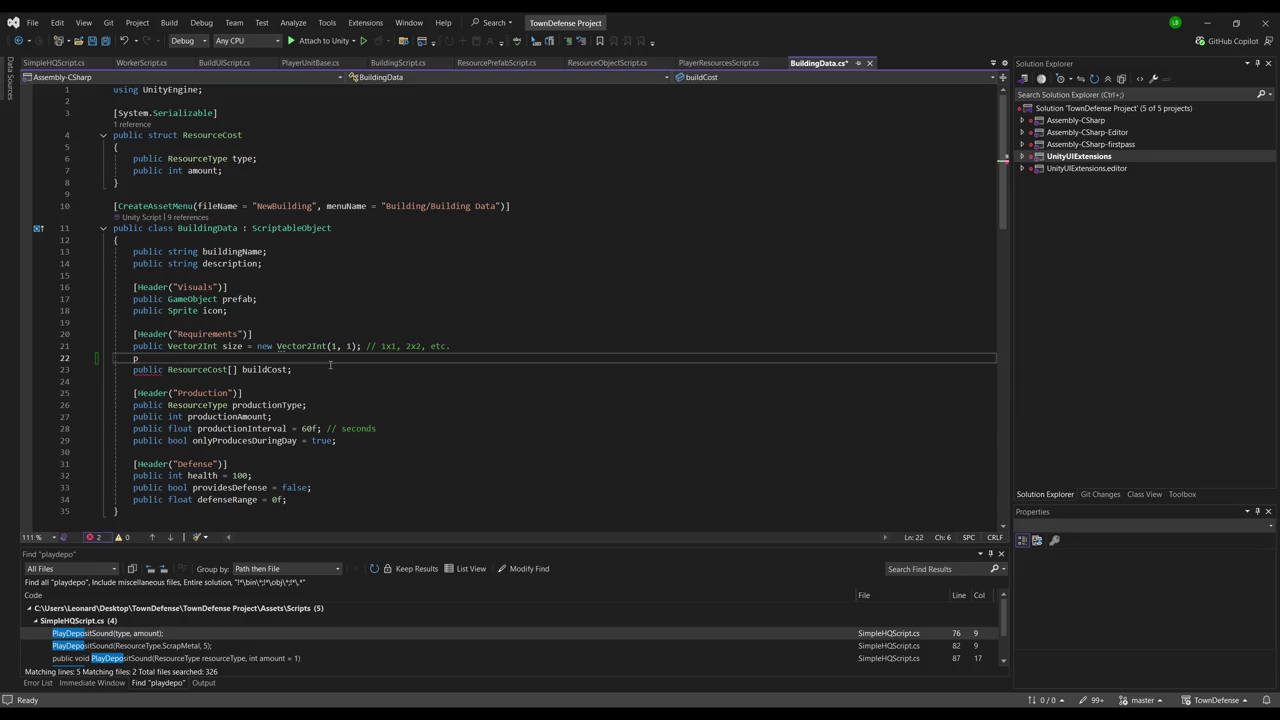
text(ublic float )
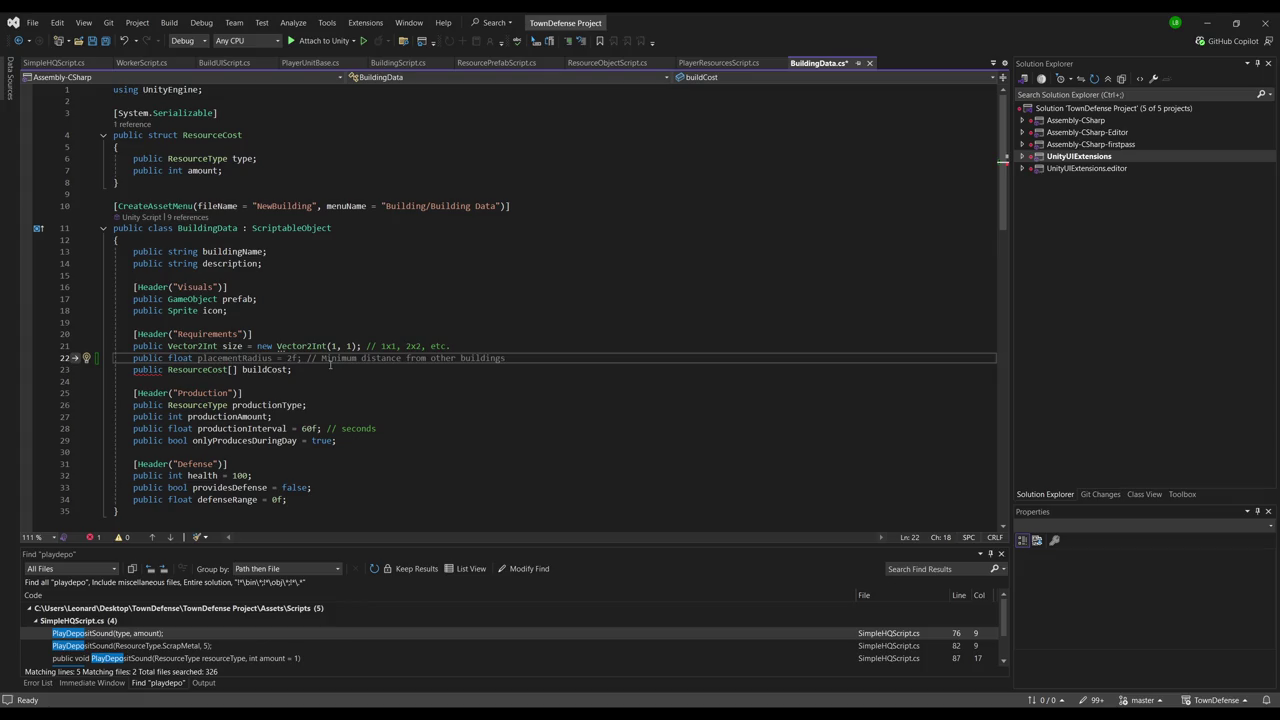
text(costMuil)
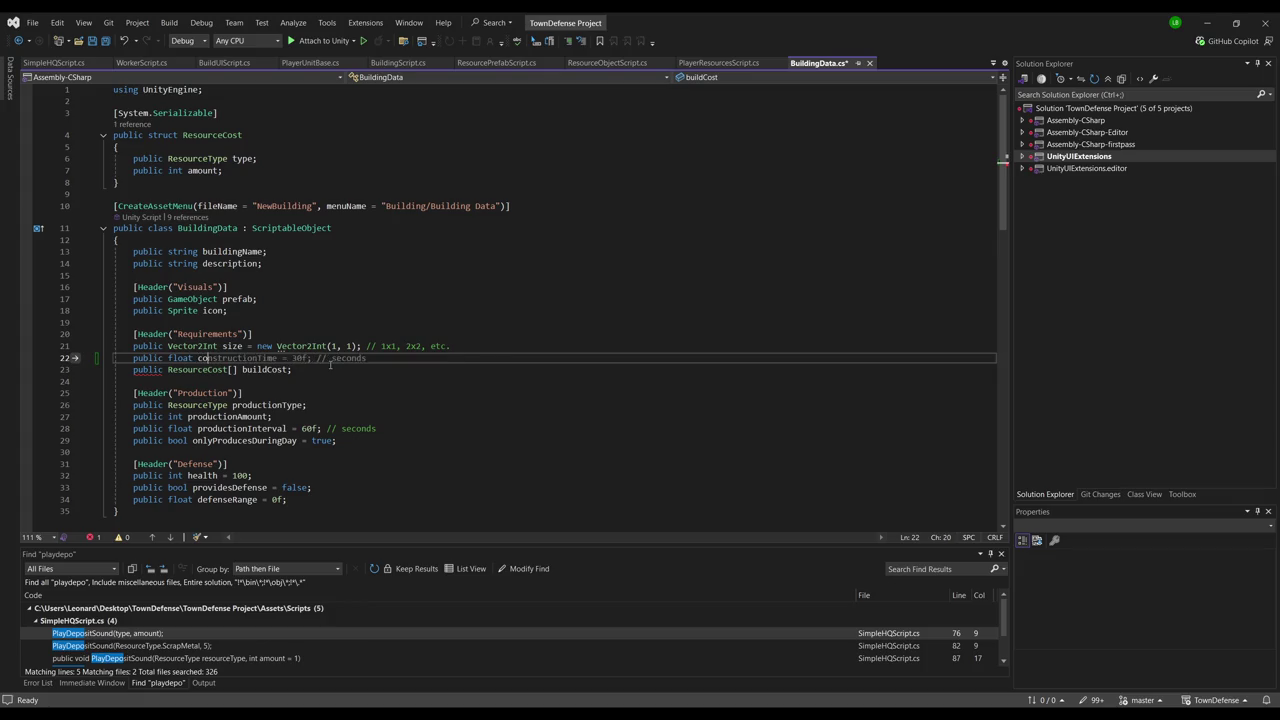
key(BackSpace)
key(BackSpace)
text(ltiplier = 1.0f;)
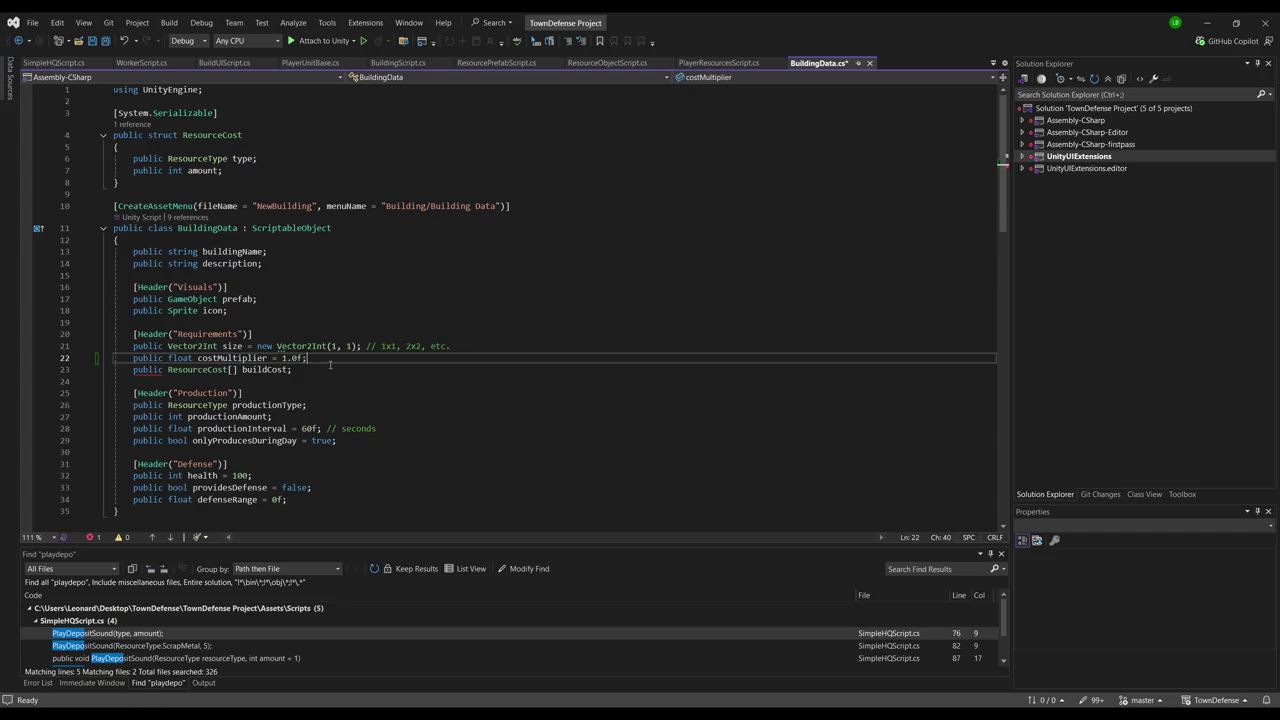
key(ctrl+s)
Change the costMultiplier default to 2.0f and return to Unity
key(shift+Left)
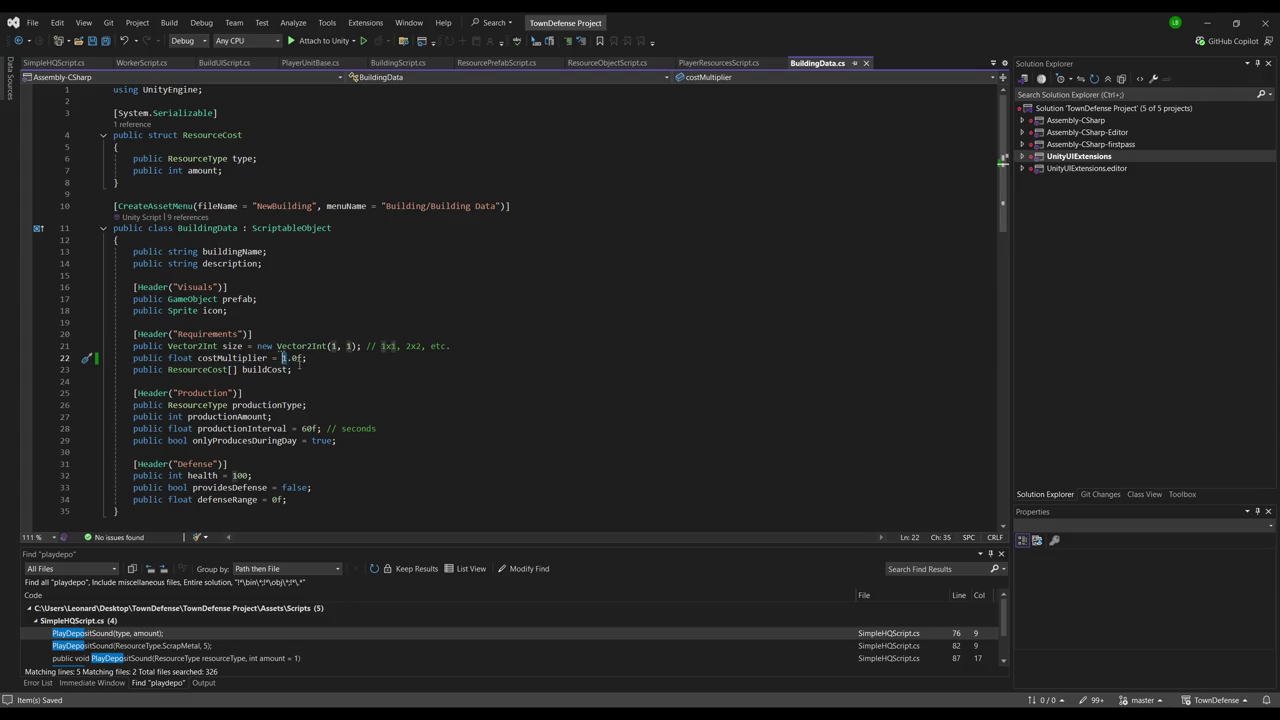
drag(292, 357, 286, 357)
text(2)
click(334, 360)
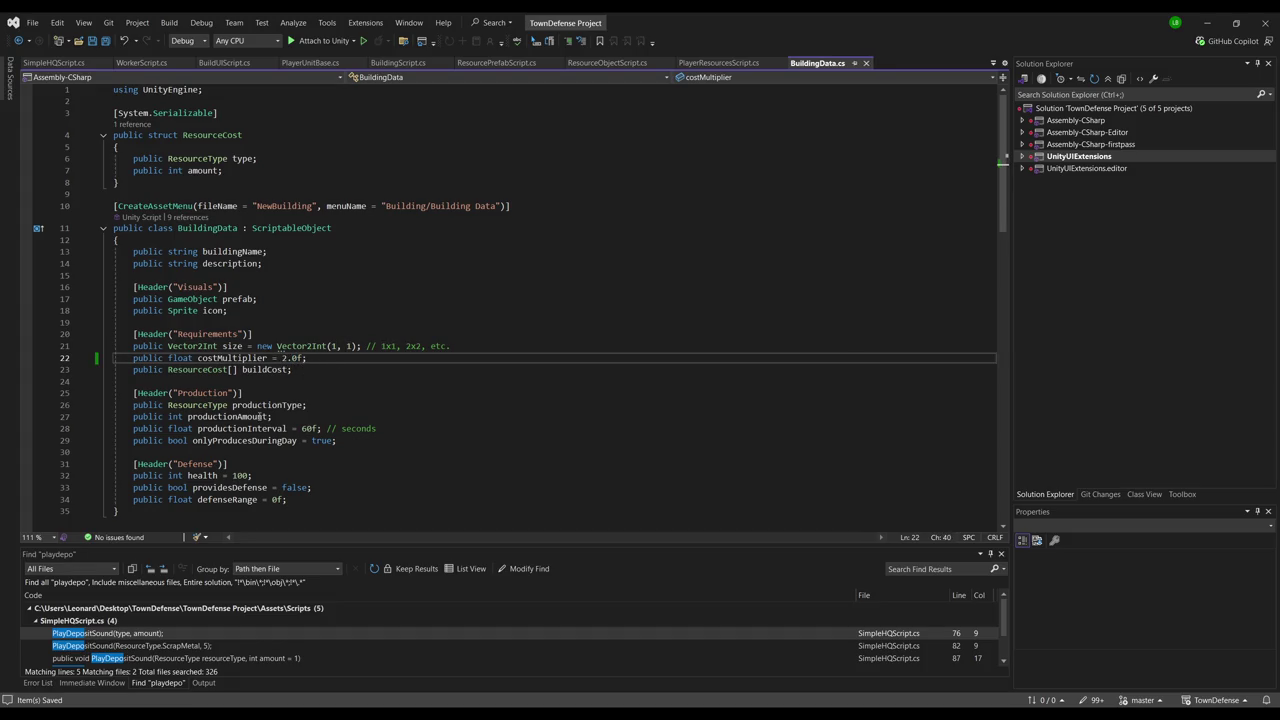
key(alt+Tab)
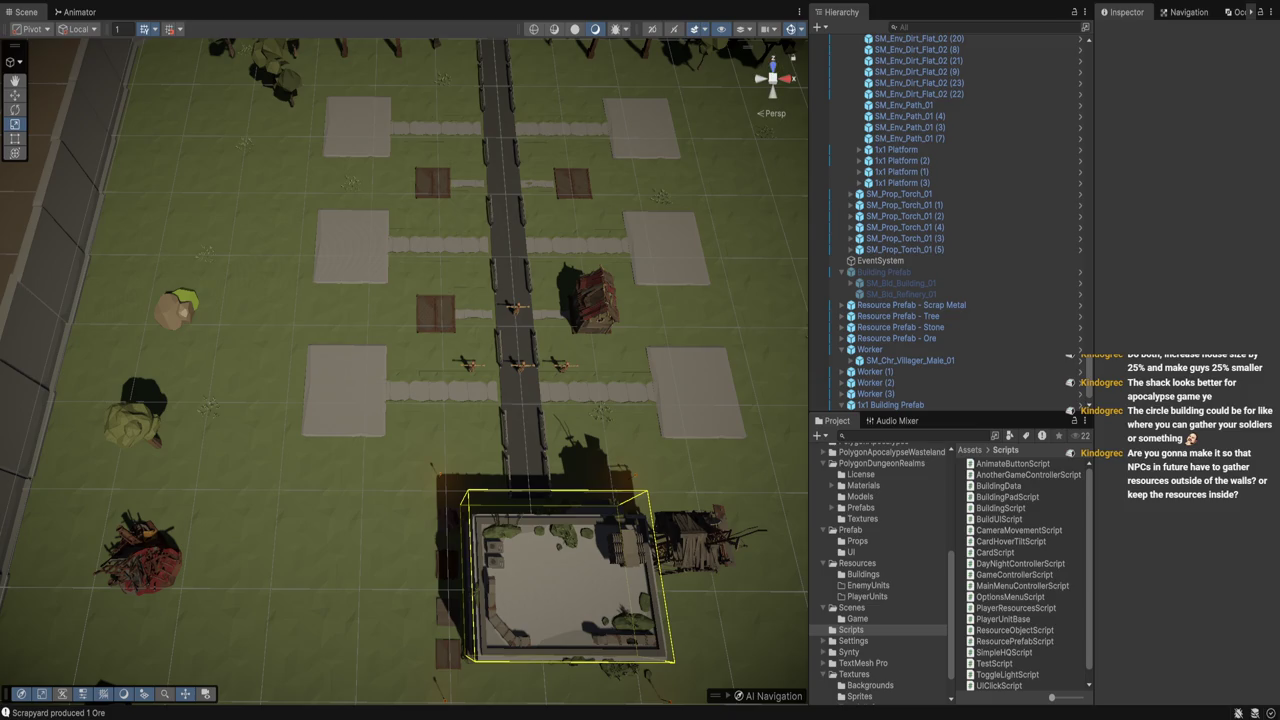
Zoom out and pan across the walled base, then select the SM_Env_Dirt_Flat_02 ground tile
scroll(404, 362, down, 5)
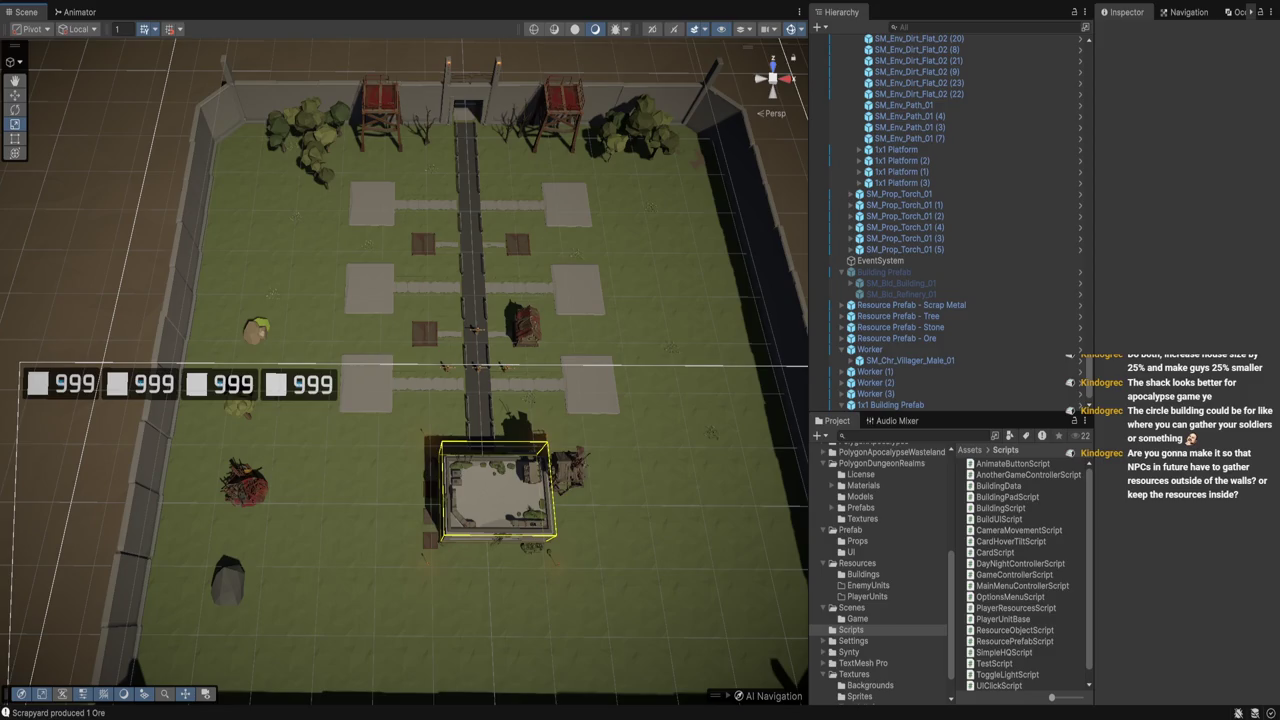
mouse_move(404, 372)
mouse_down()
mouse_move(273, 282)
mouse_move(273, 225)
mouse_move(367, 367)
mouse_up()
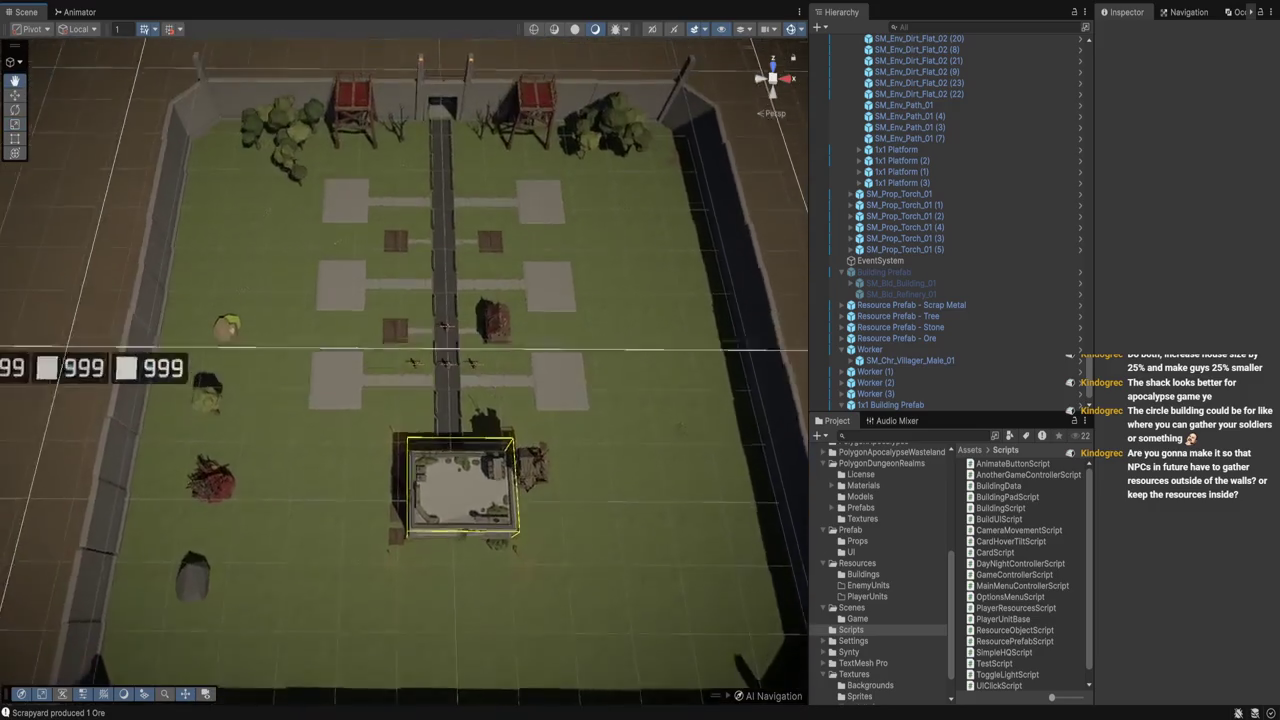
scroll(404, 372, down, 5)
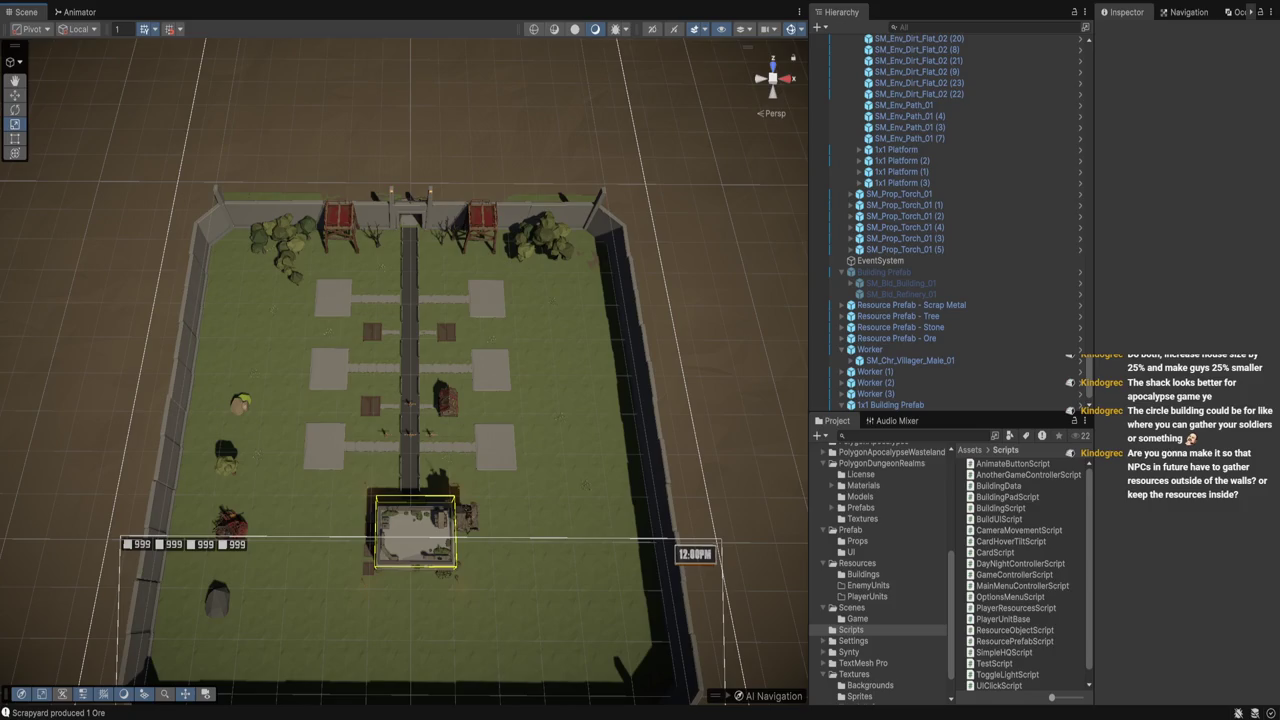
click(685, 230)
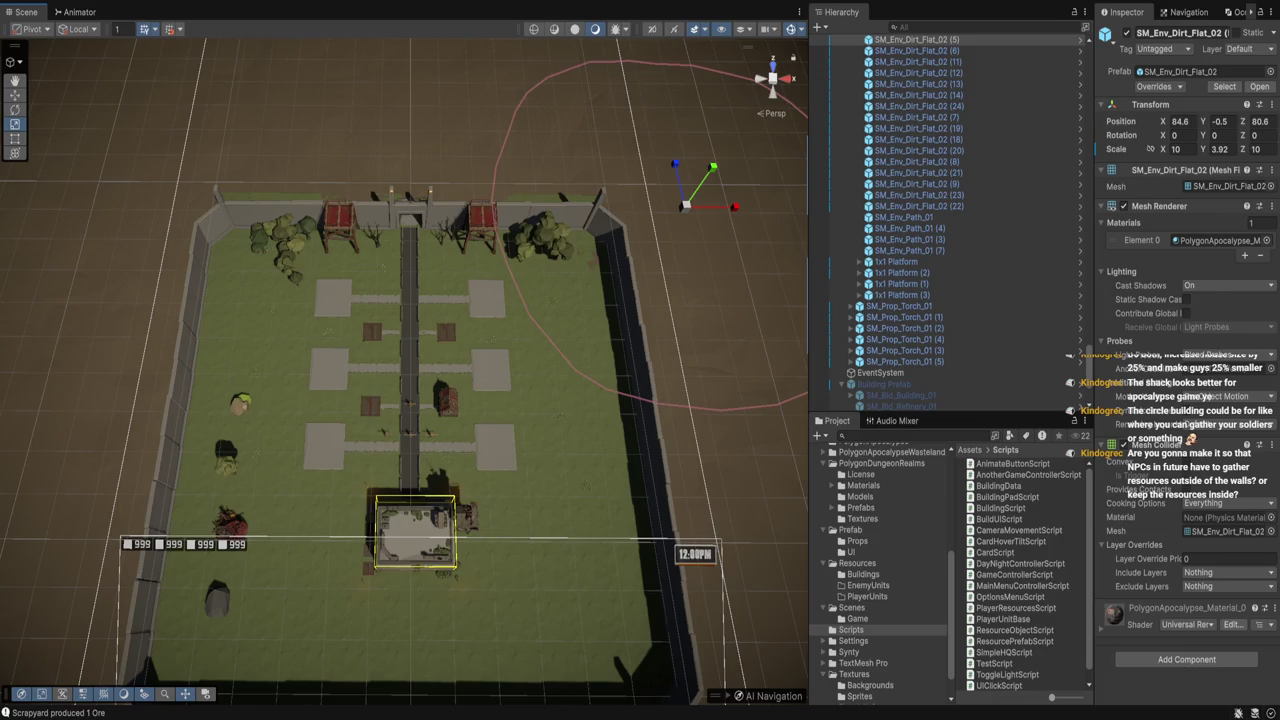
Fly the Scene camera in toward the fort and select the small 1x1 building
key(Left)
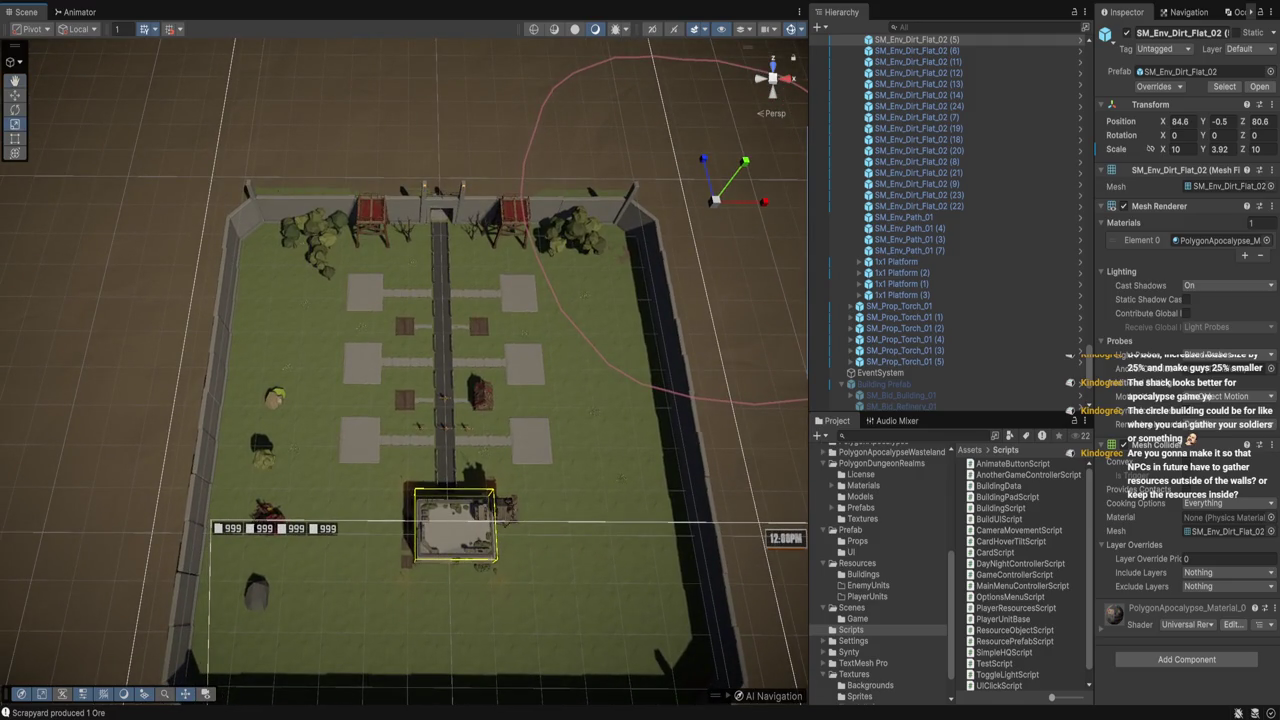
key(Up)
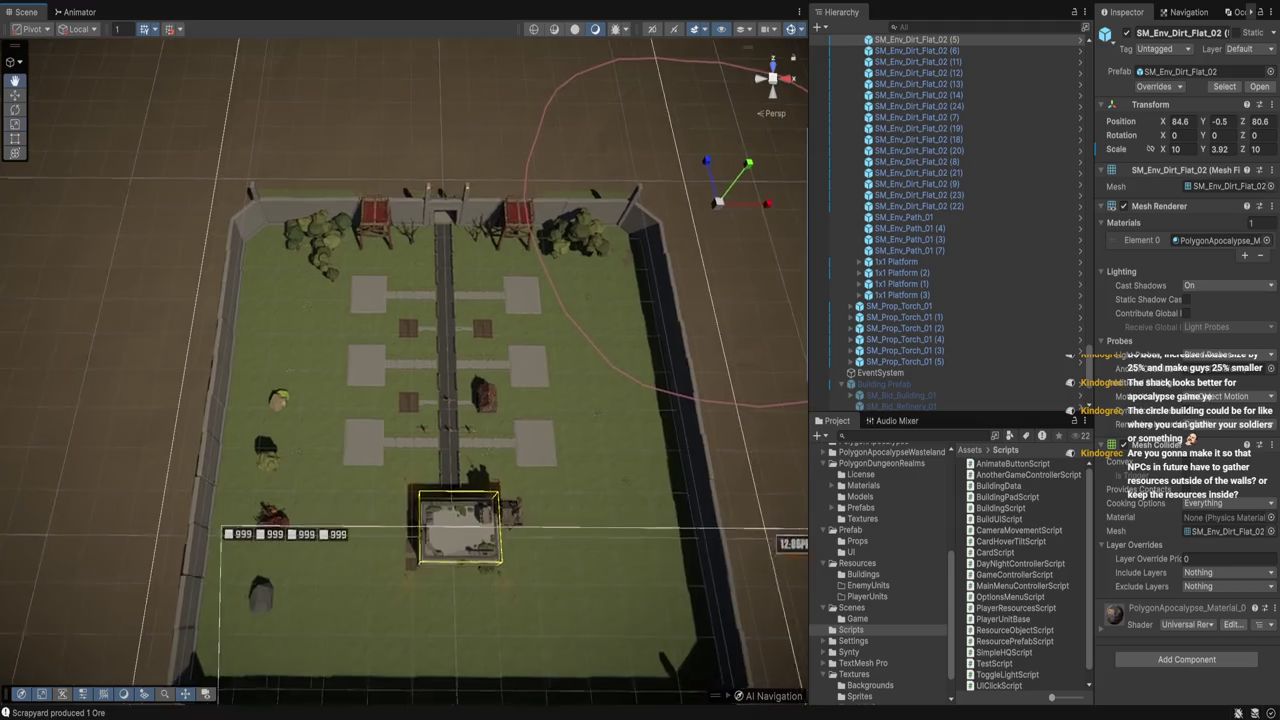
key(Left)
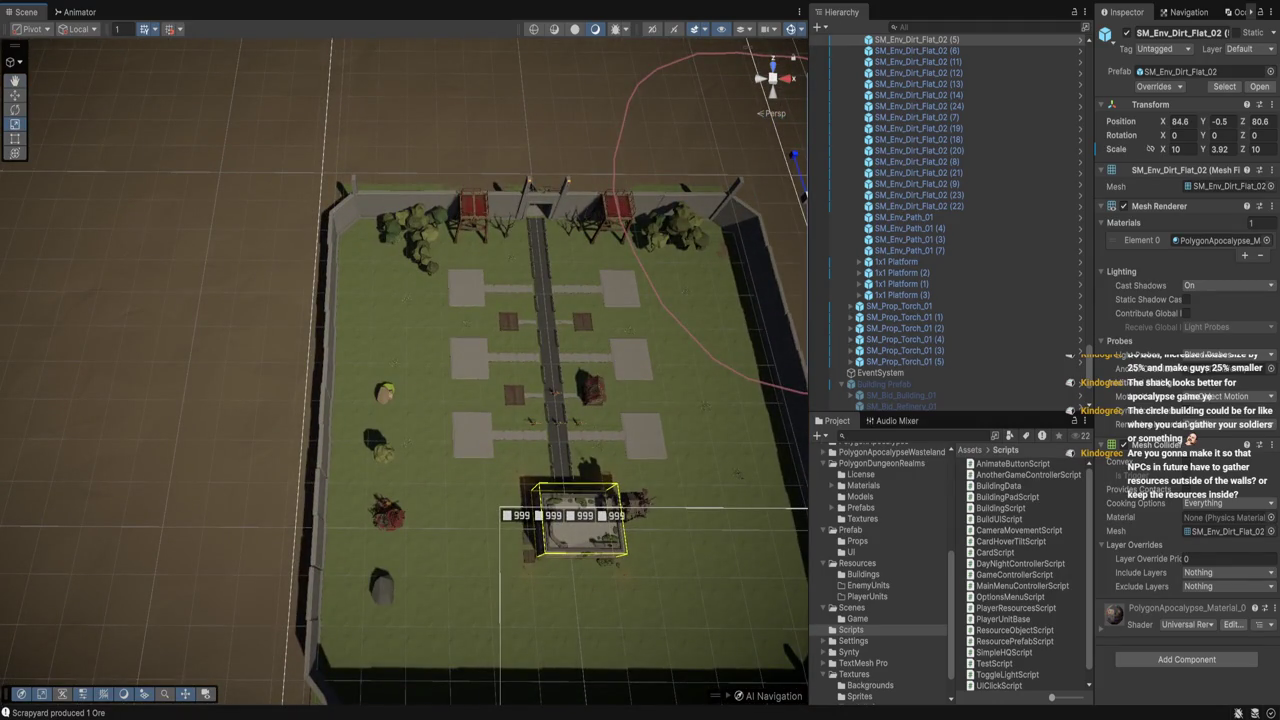
key(Right)
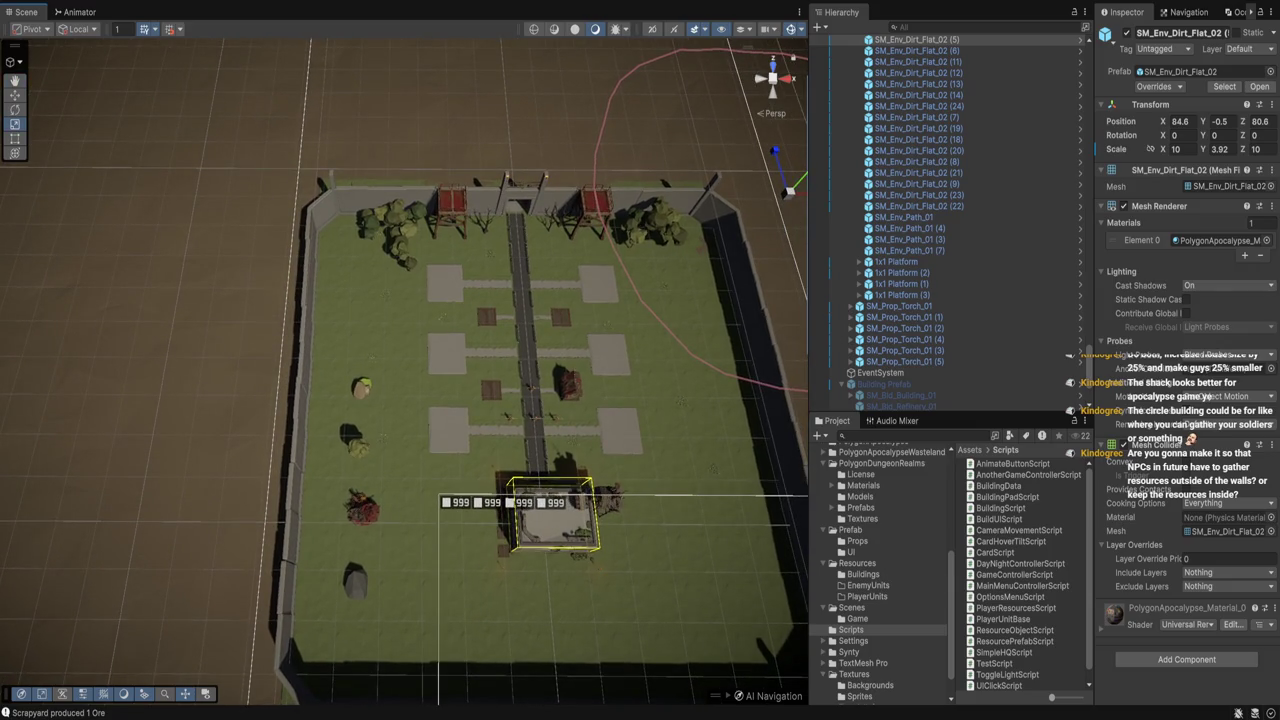
key(Up)
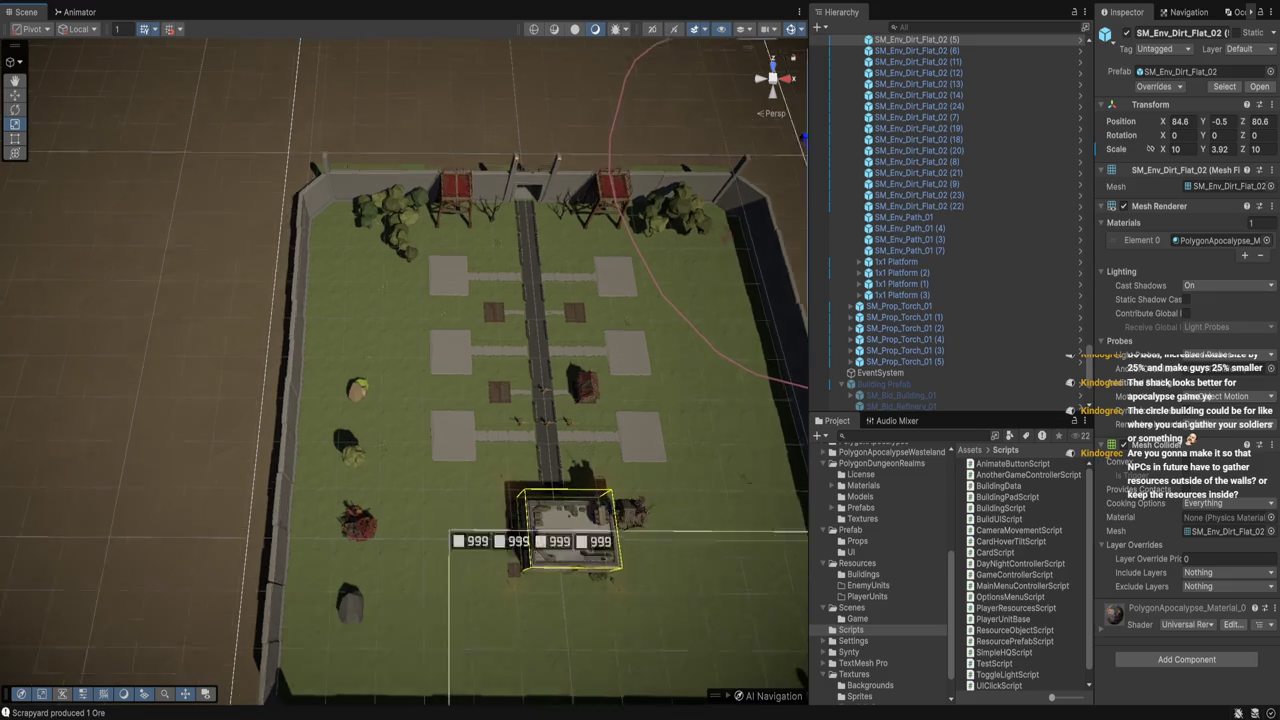
key(Right)
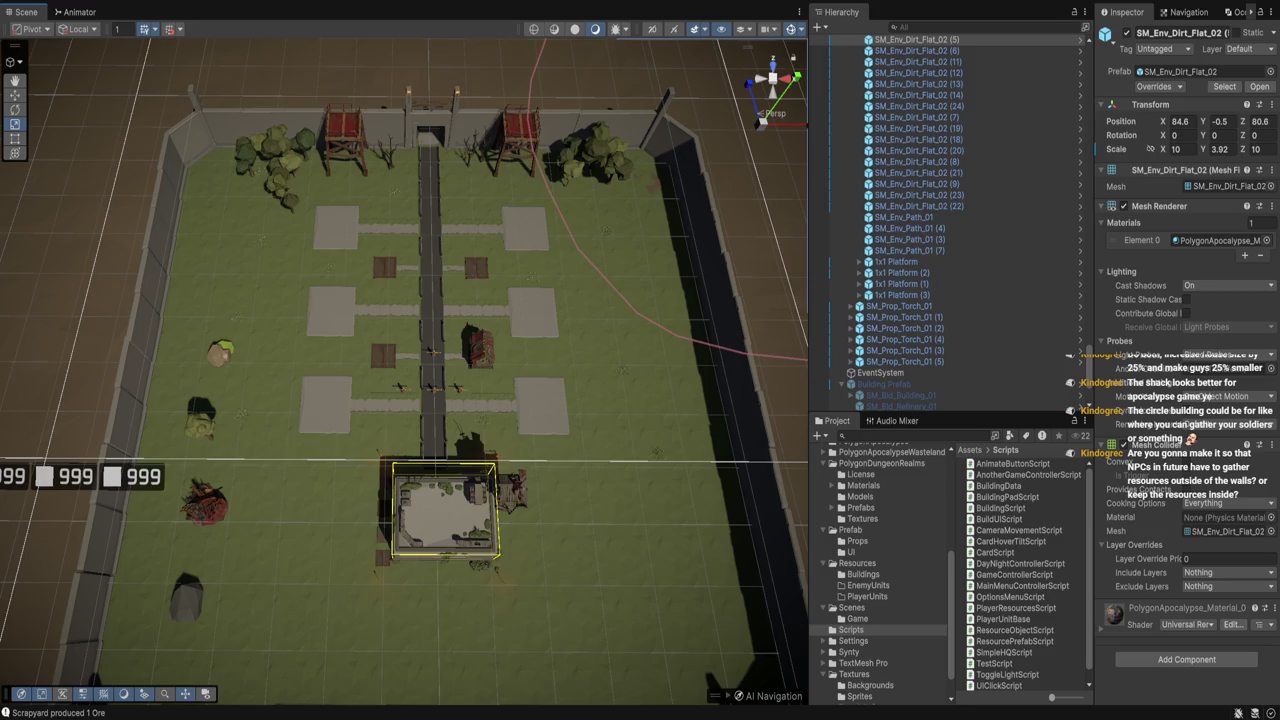
scroll(404, 373, up, 5)
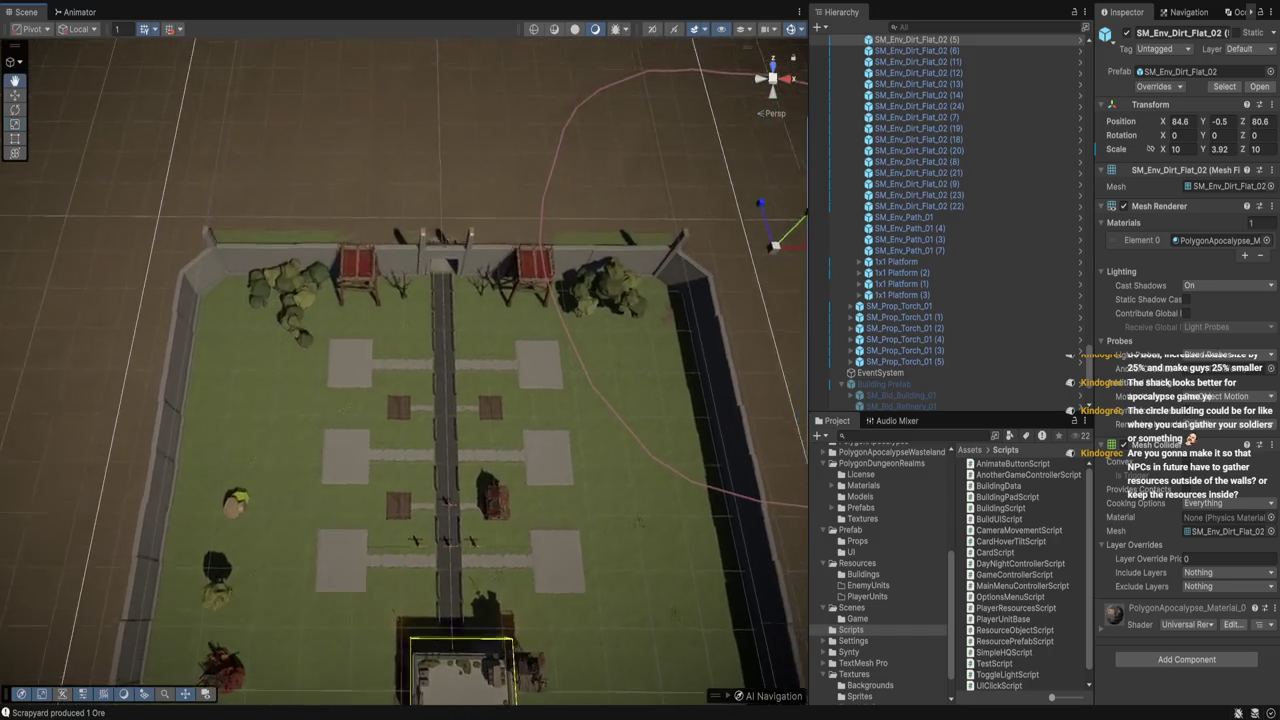
scroll(404, 373, up, 2)
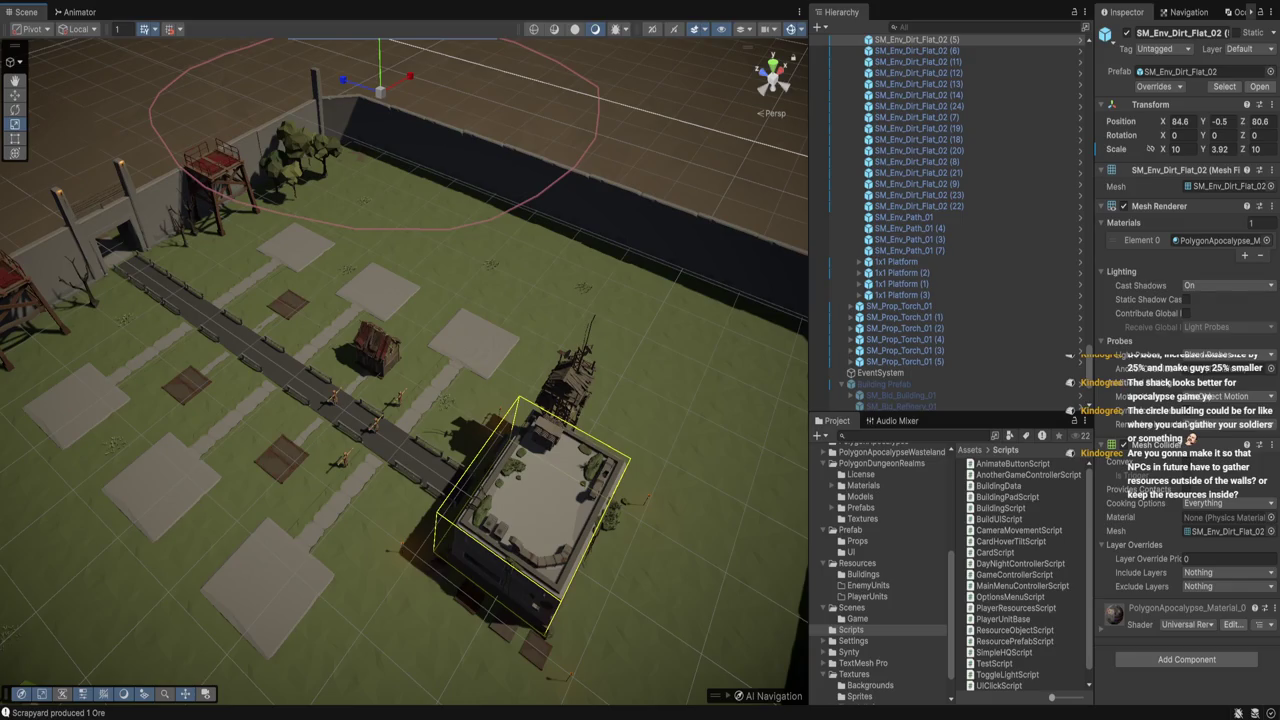
click(890, 405)
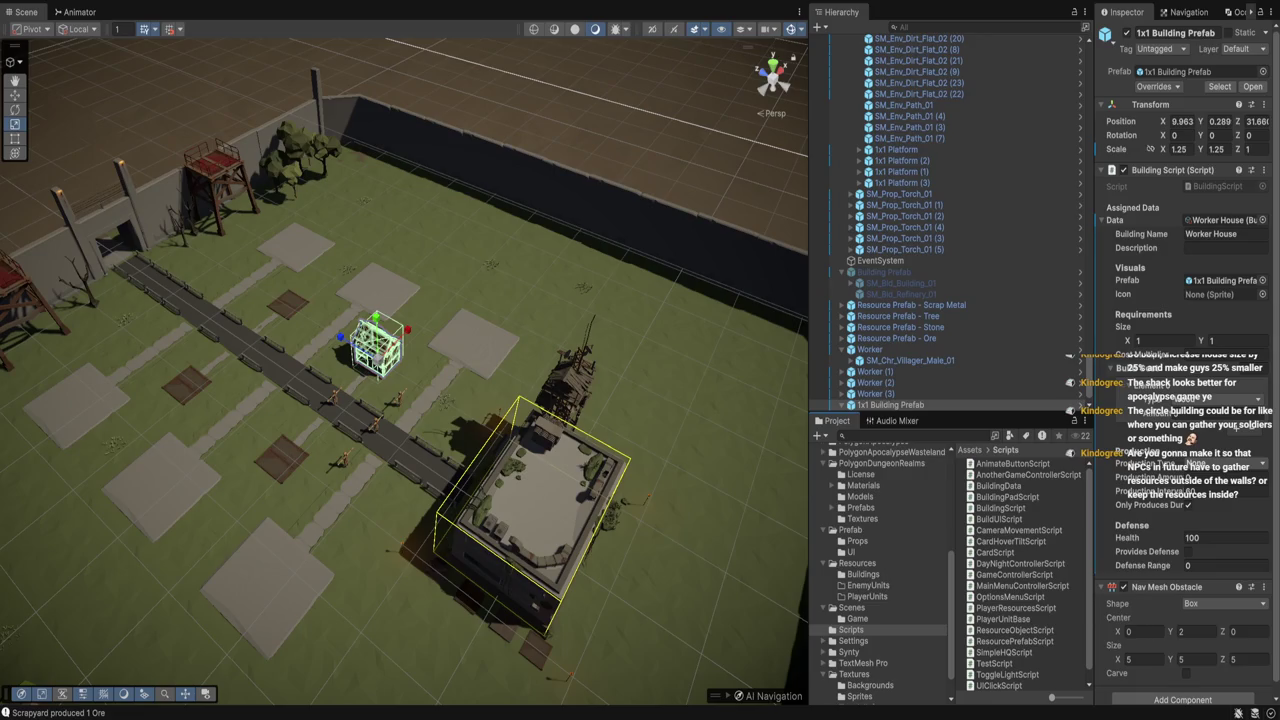
Open the Worker House data showing Cost Multiplier 1, then go to the prefab field in BuildingData.cs
double_click(1222, 186)
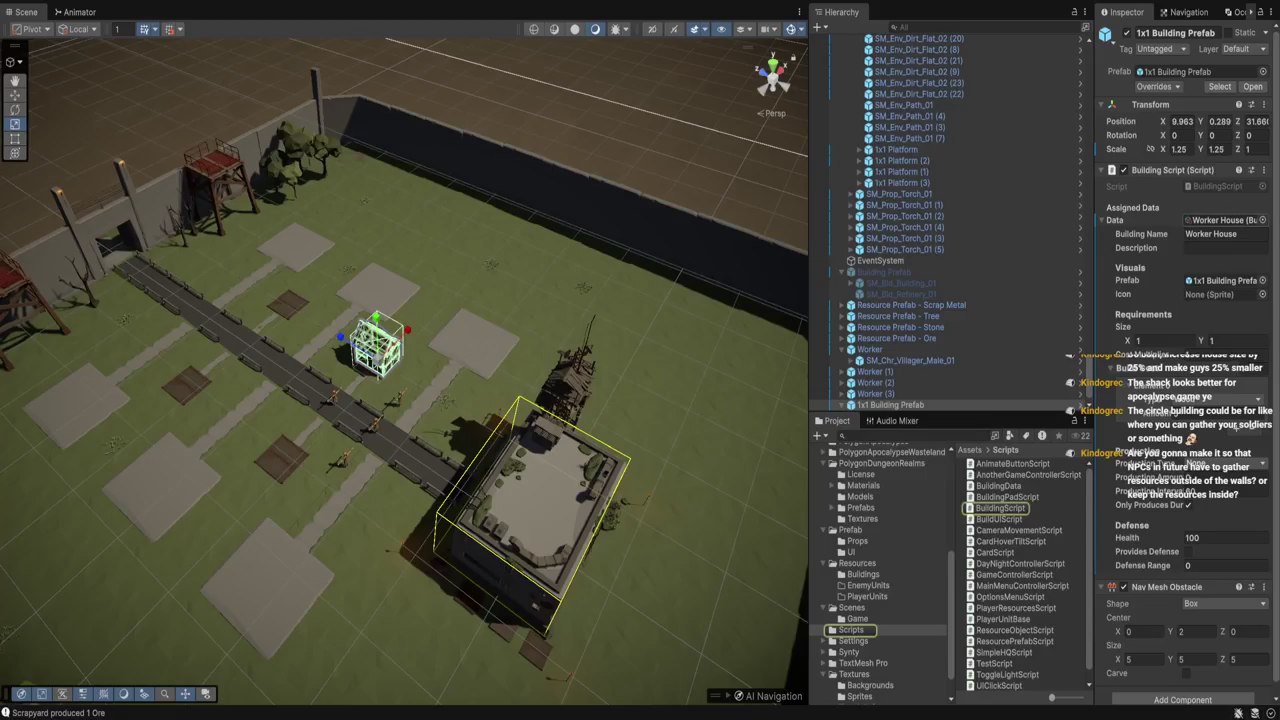
double_click(1222, 220)
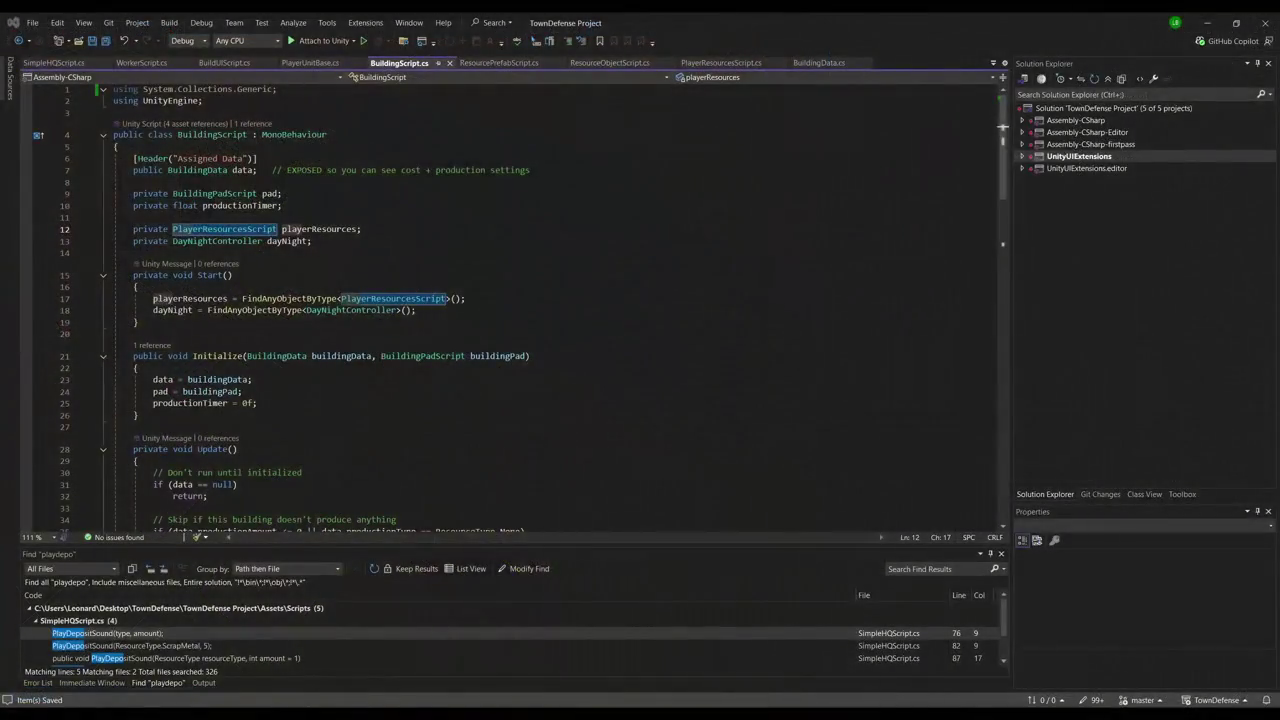
click(332, 205)
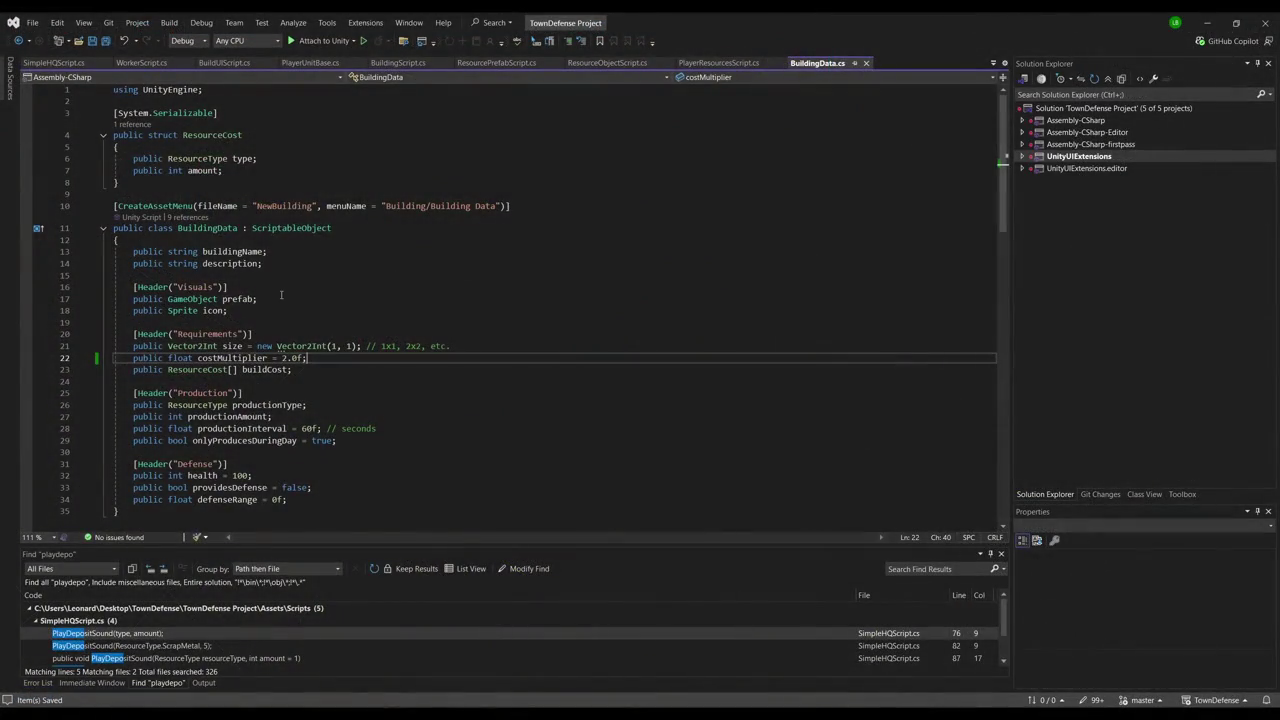
click(288, 299)
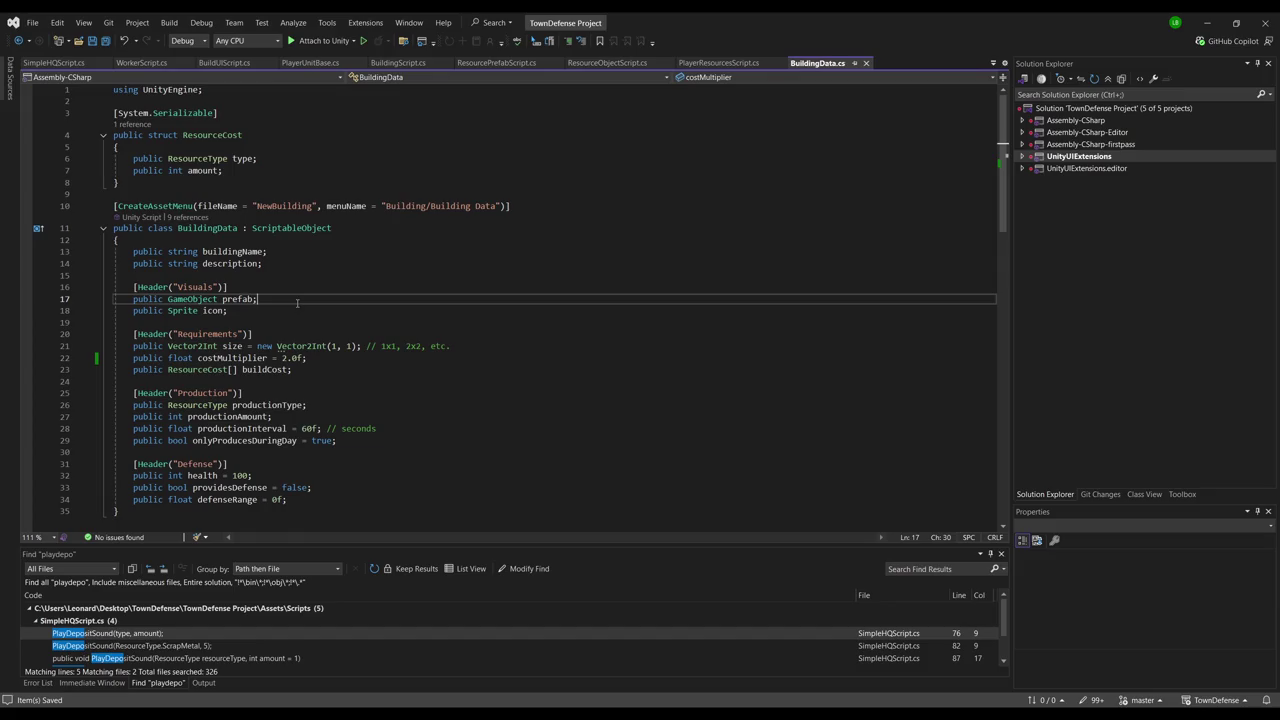
Add 'public Material[] prefabMaterials;' below the prefab field, save BuildingData.cs, and return to Unity
key(Return)
text(publi)
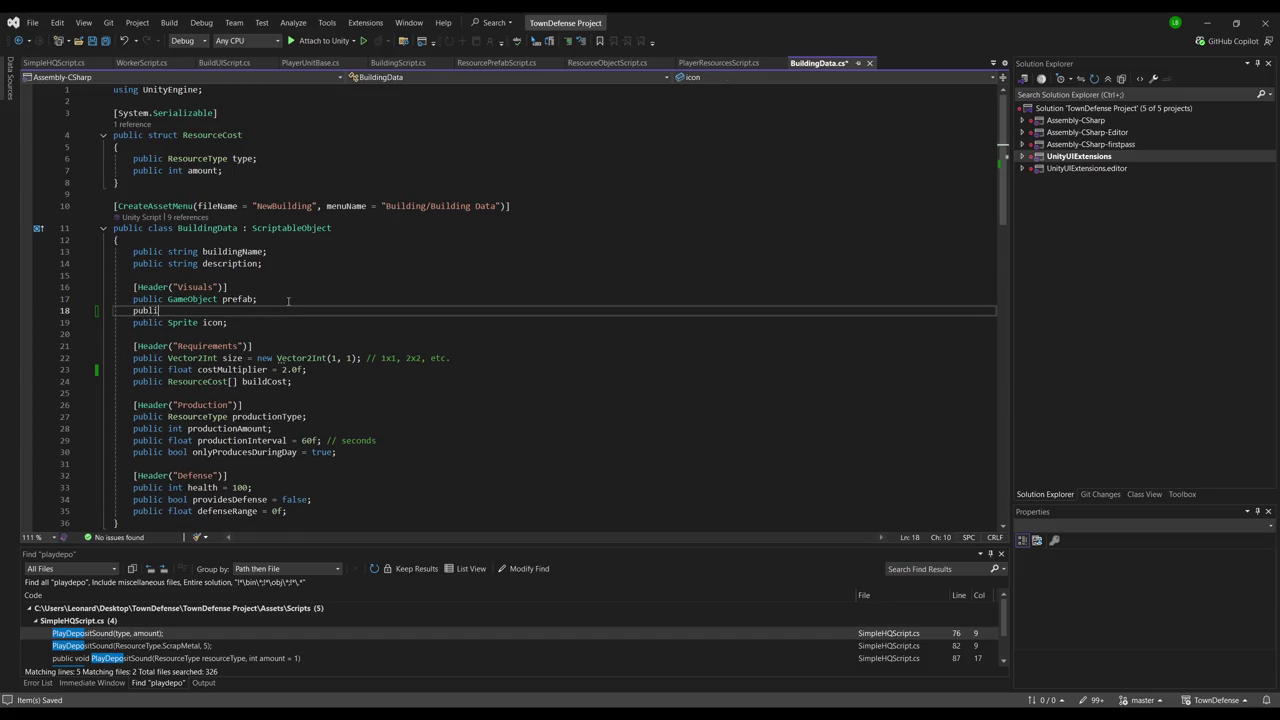
text(c Spirte)
key(BackSpace)
key(BackSpace)
key(BackSpace)
text(rite)
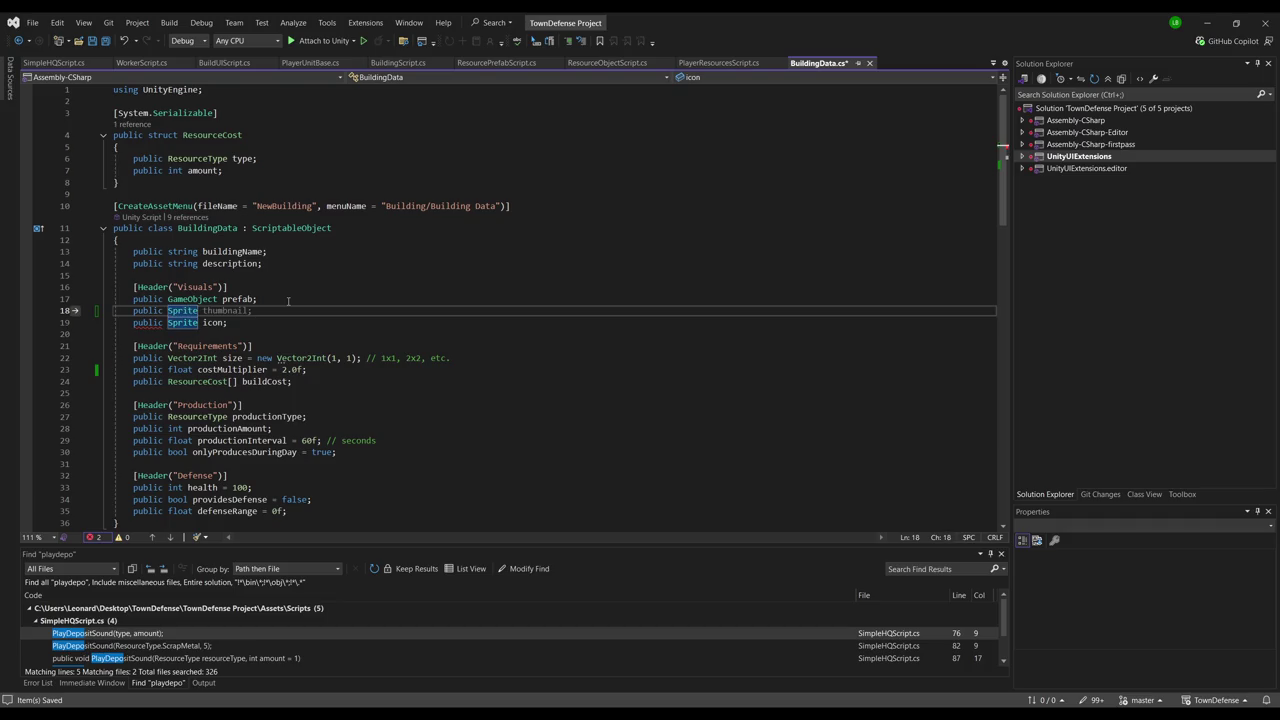
key(BackSpace)
key(BackSpace)
key(BackSpace)
text(M)
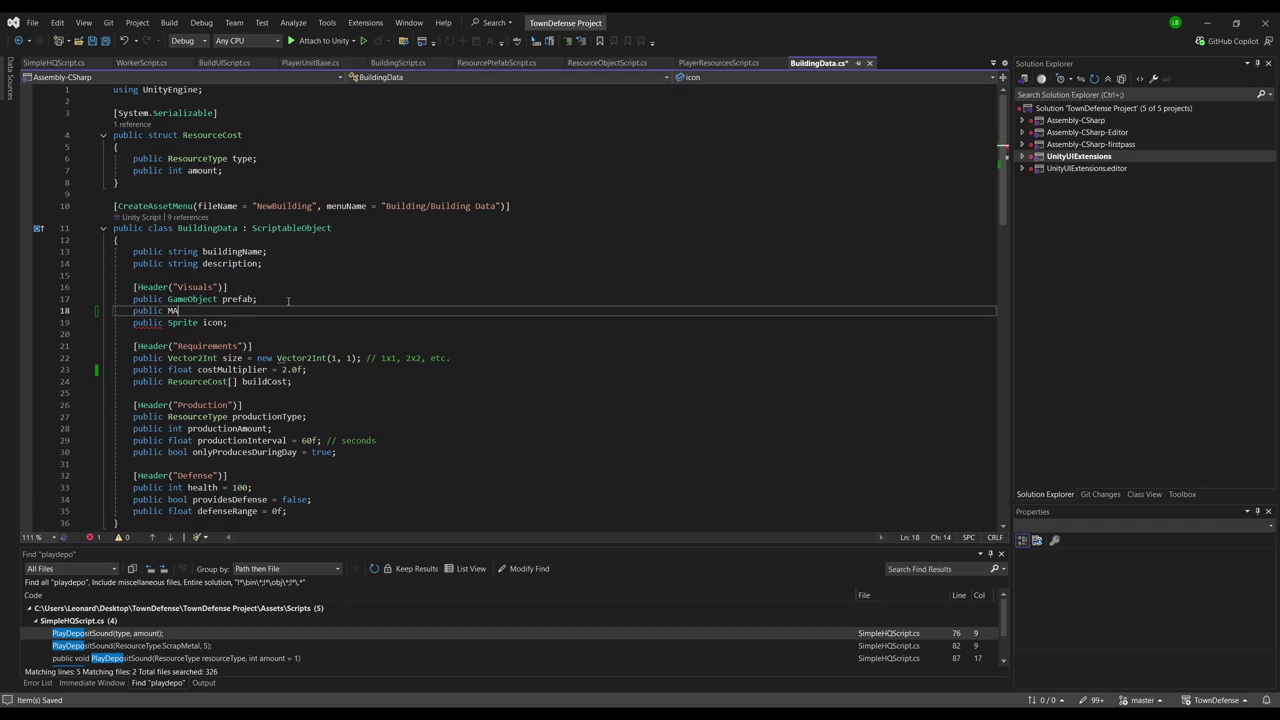
text(aterial[])
text(prefabMaterials; // For customization)
key(ctrl+s)
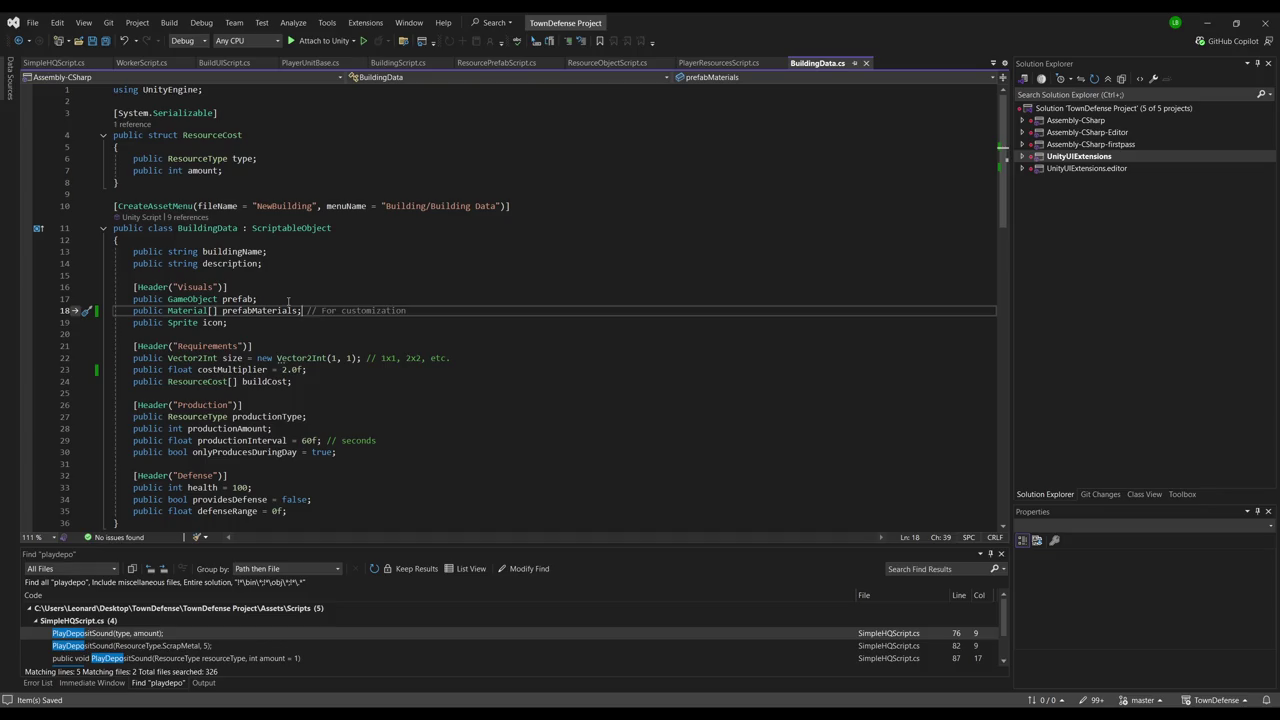
key(alt+Tab)
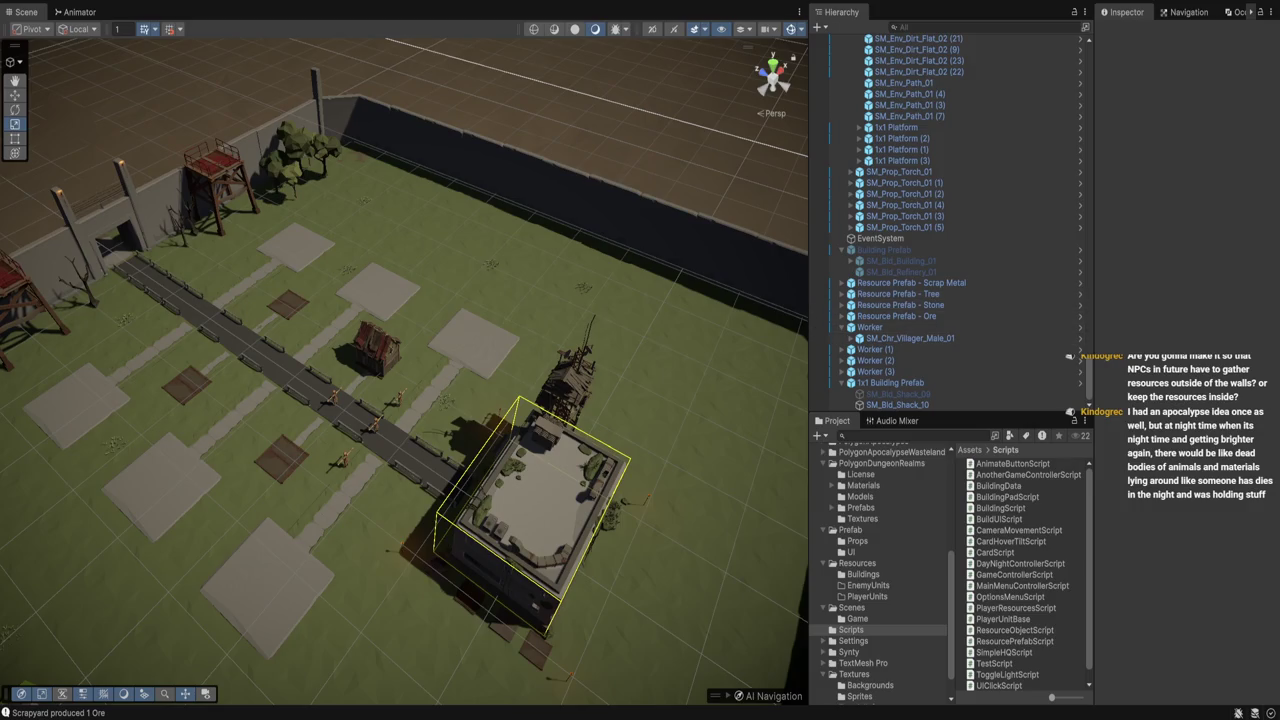
Confirm the 1x1 building's empty Prefab Materials list, then inspect the Worker House prefab and SM_Bld_Shack_10
click(375, 345)
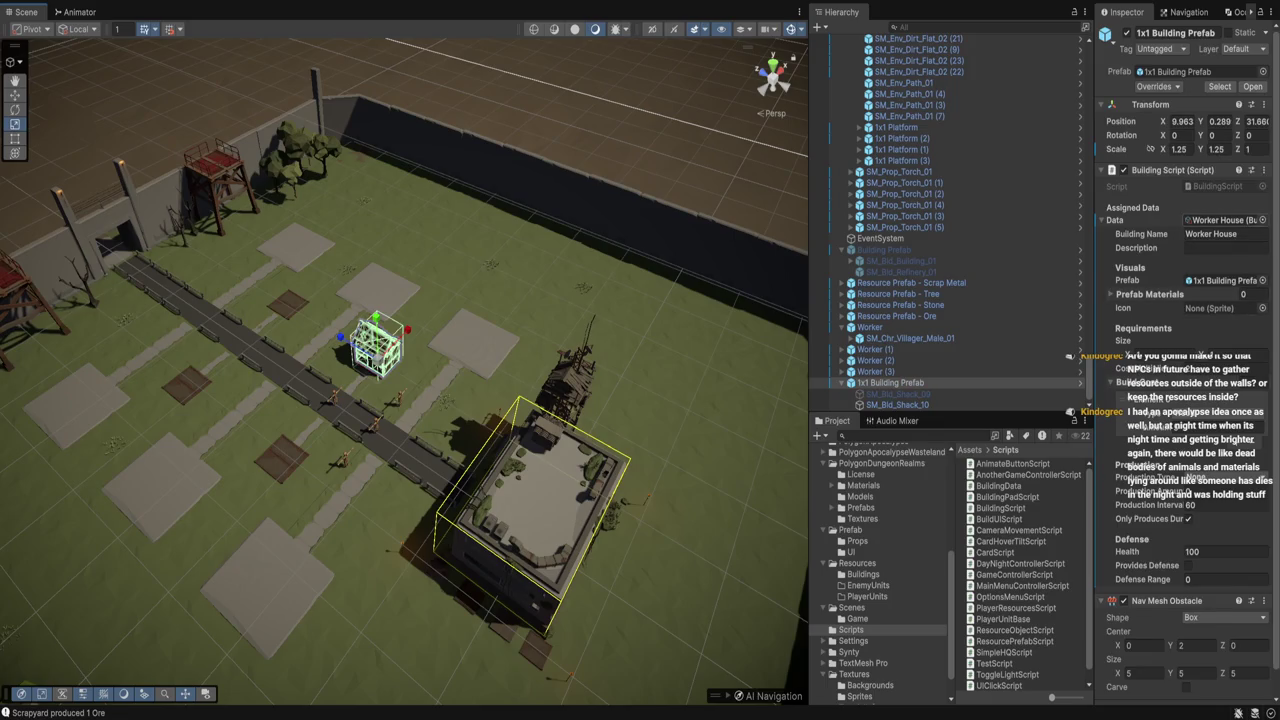
scroll(1200, 360, down, 1)
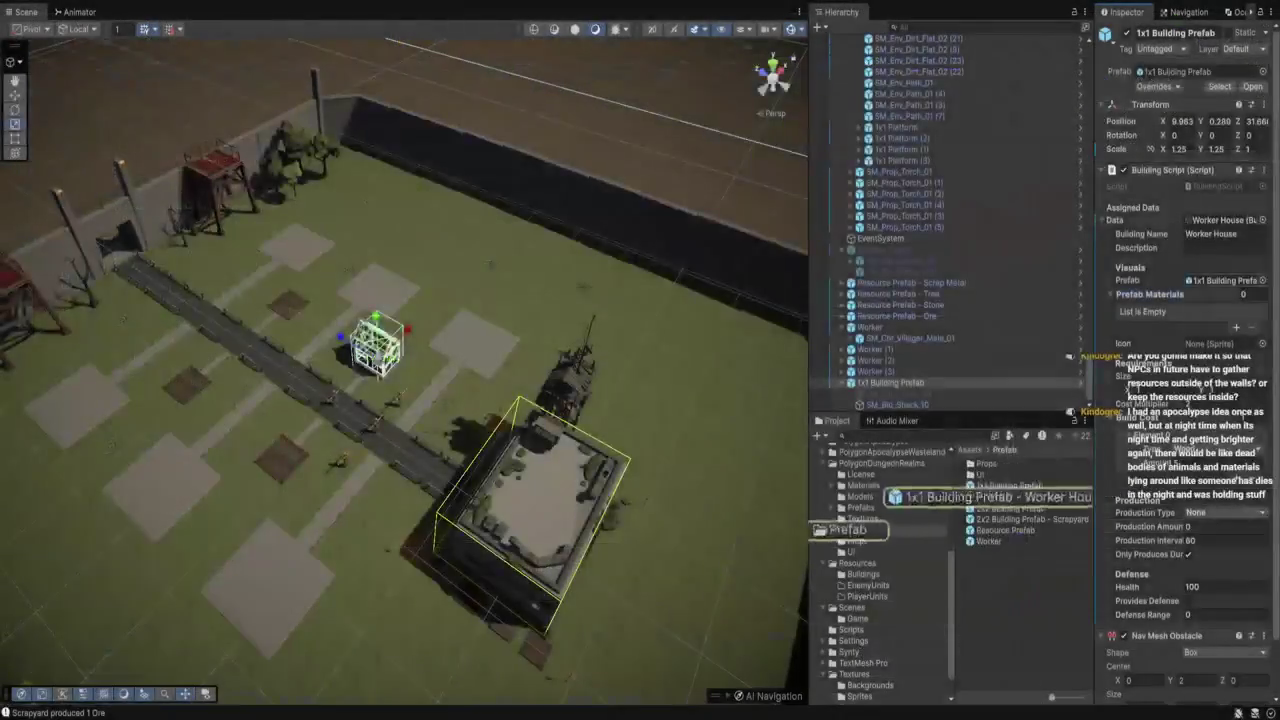
click(1033, 496)
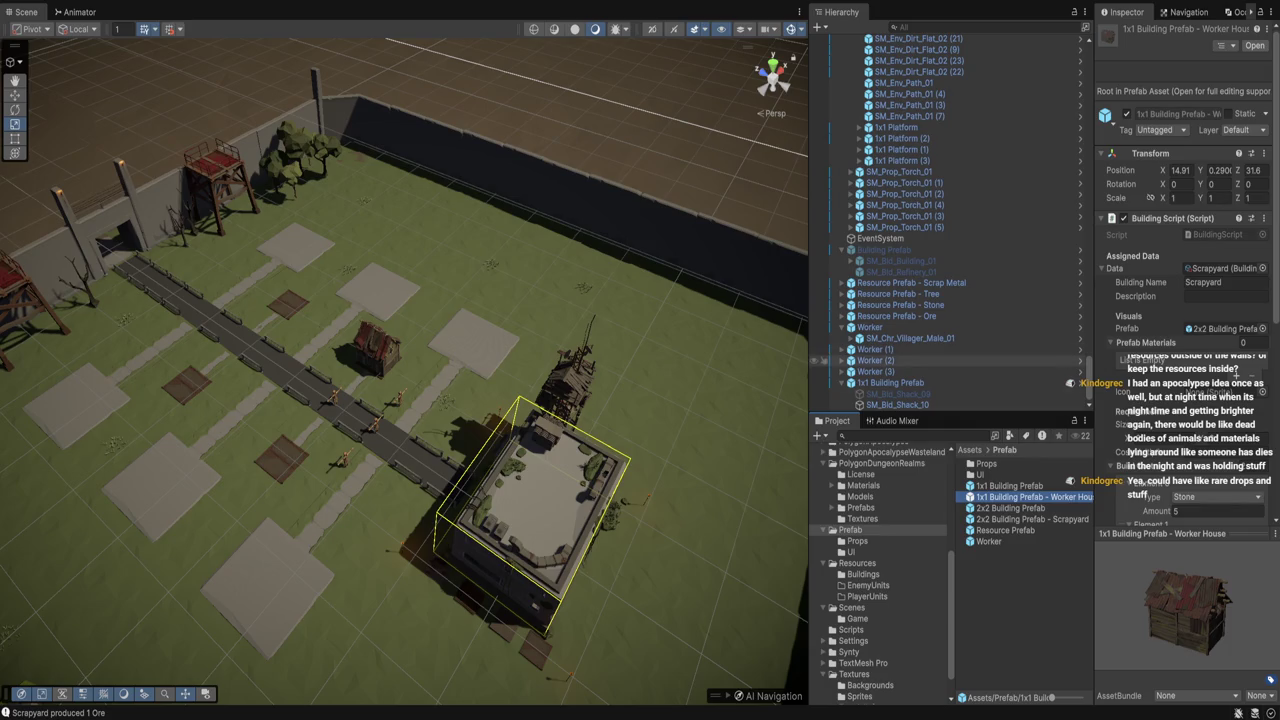
click(960, 404)
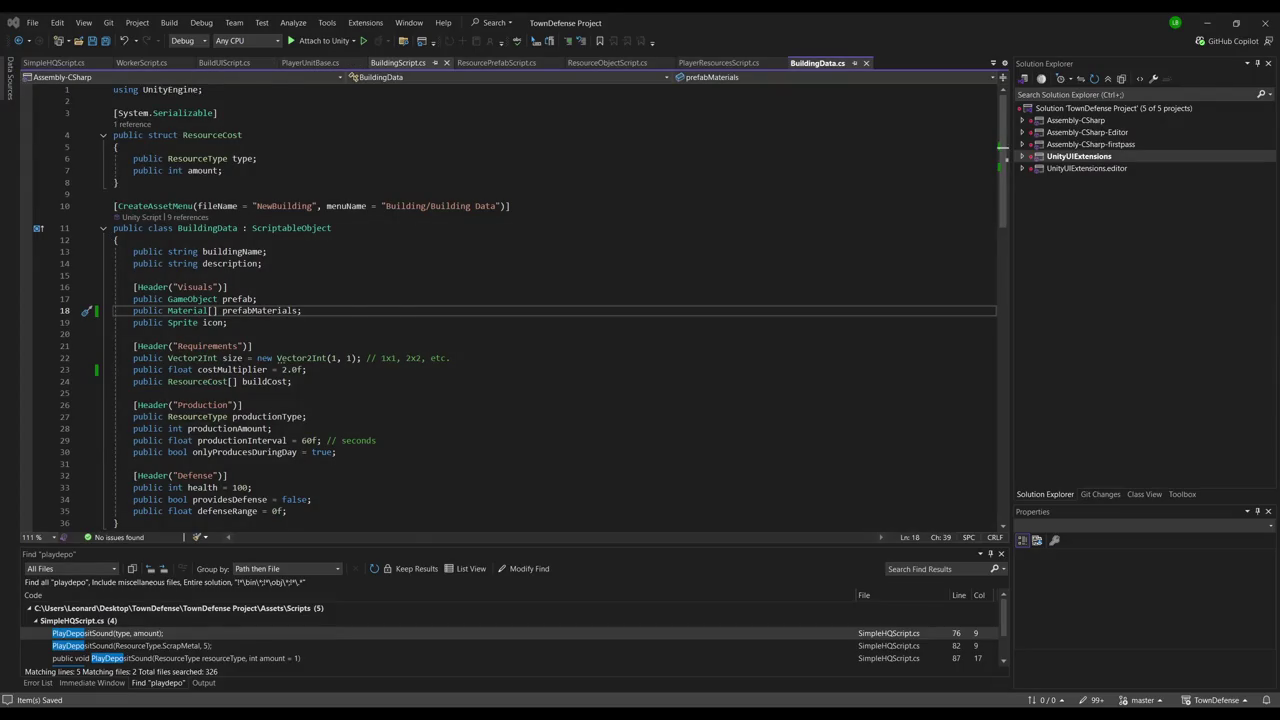
Review Start and Initialize in BuildingScript.cs, then give the Worker House prefab one Prefab Materials entry
click(398, 62)
click(374, 379)
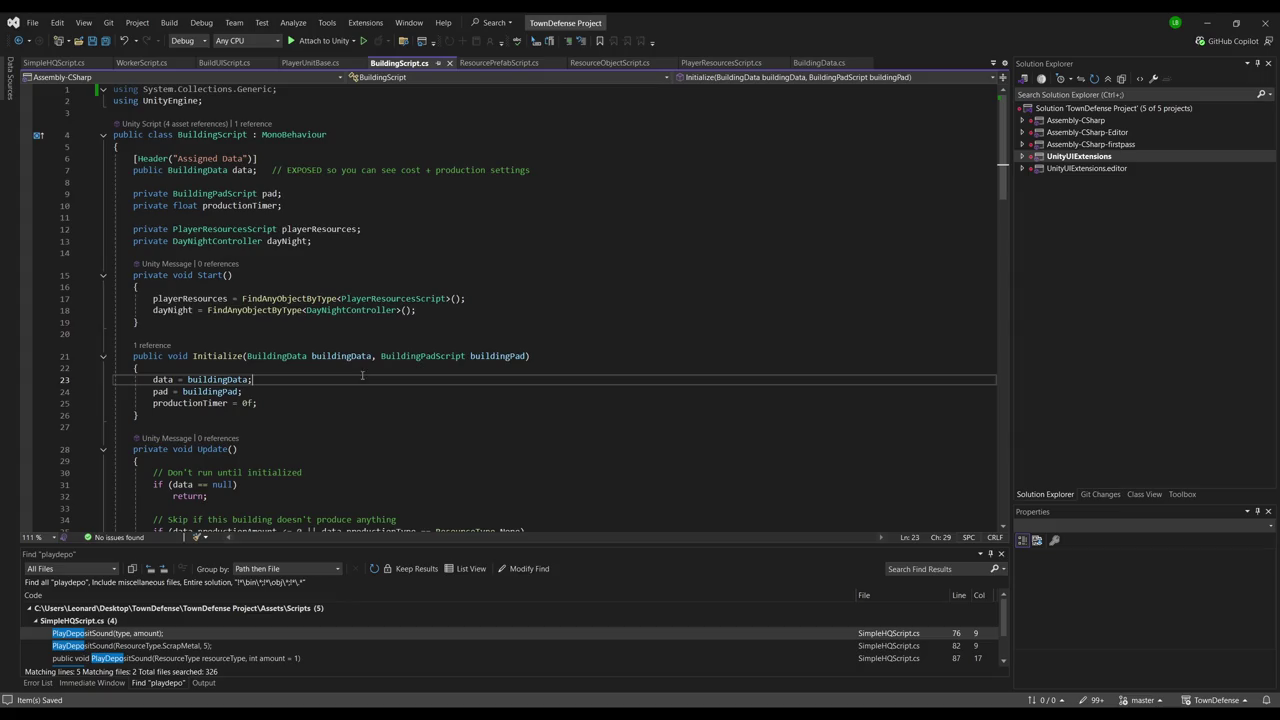
scroll(374, 376, down, 4)
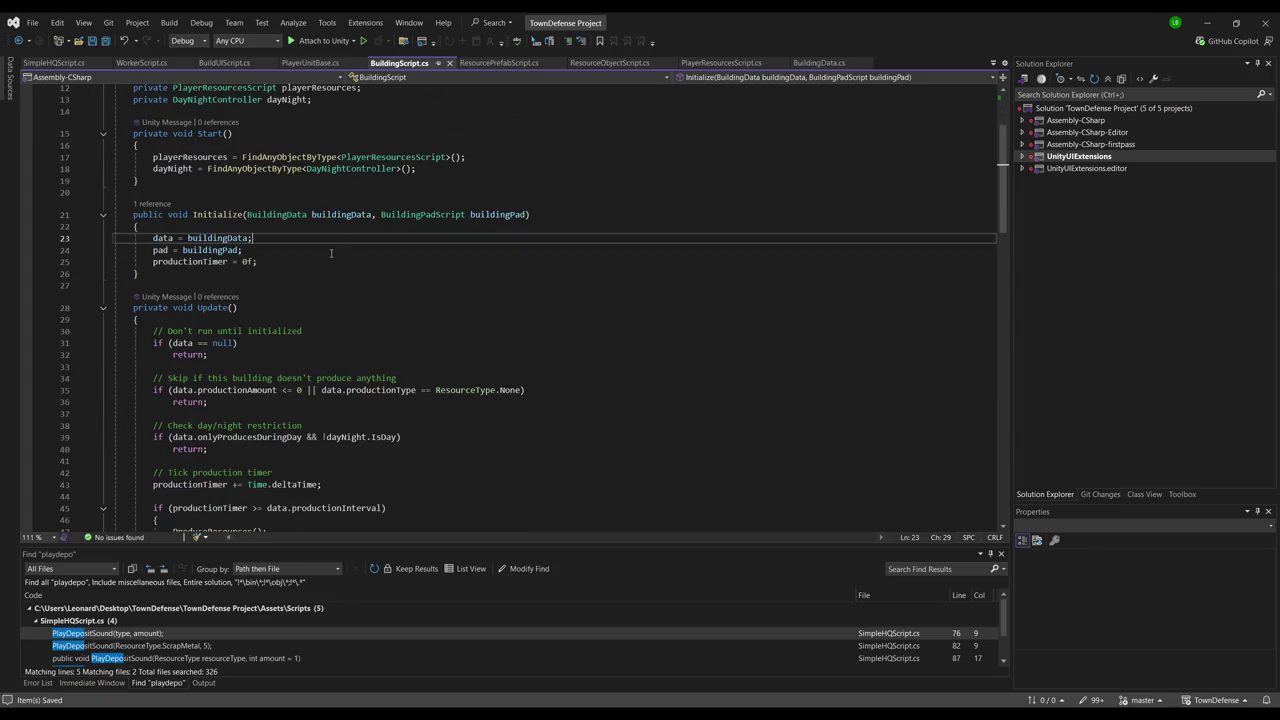
scroll(331, 253, up, 4)
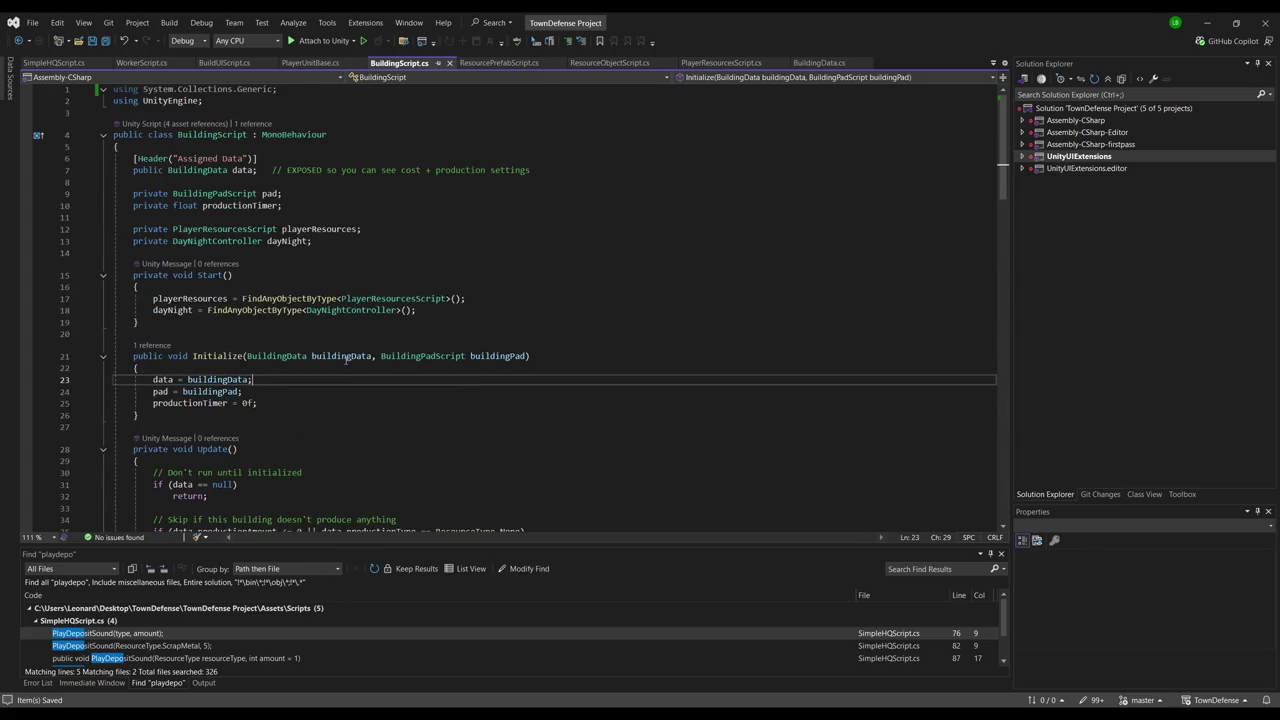
click(480, 315)
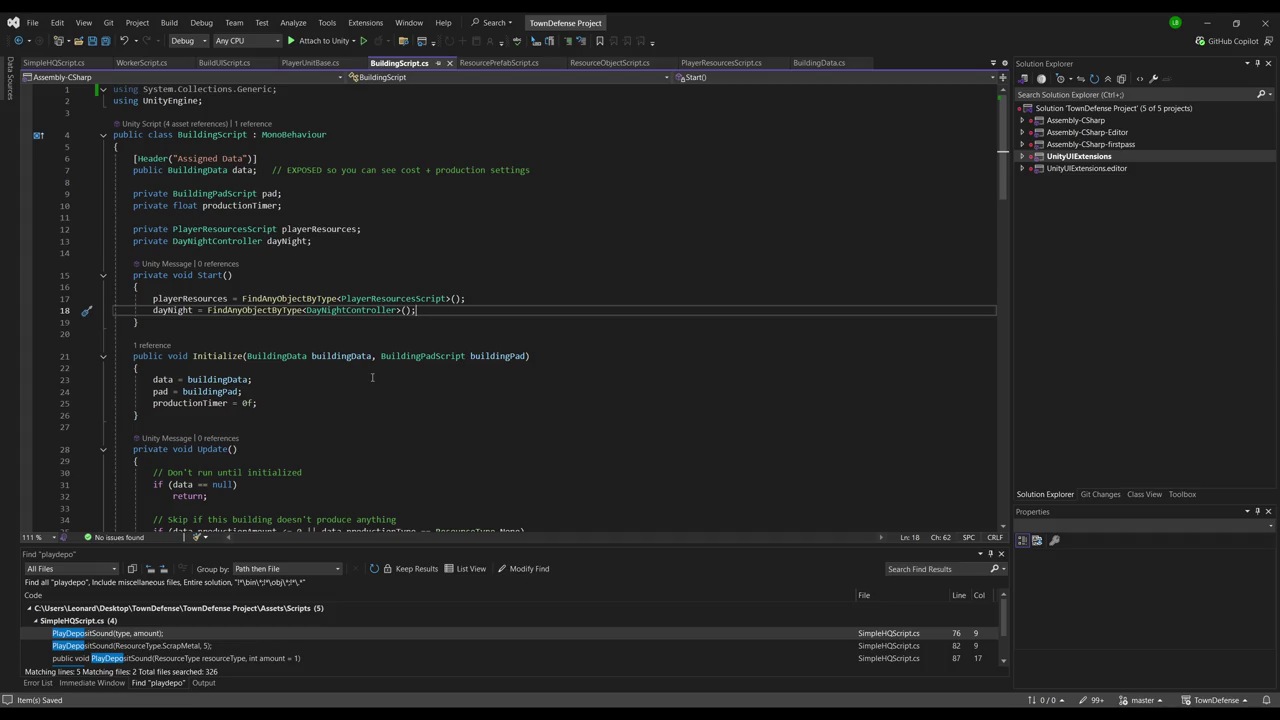
scroll(373, 380, down, 4)
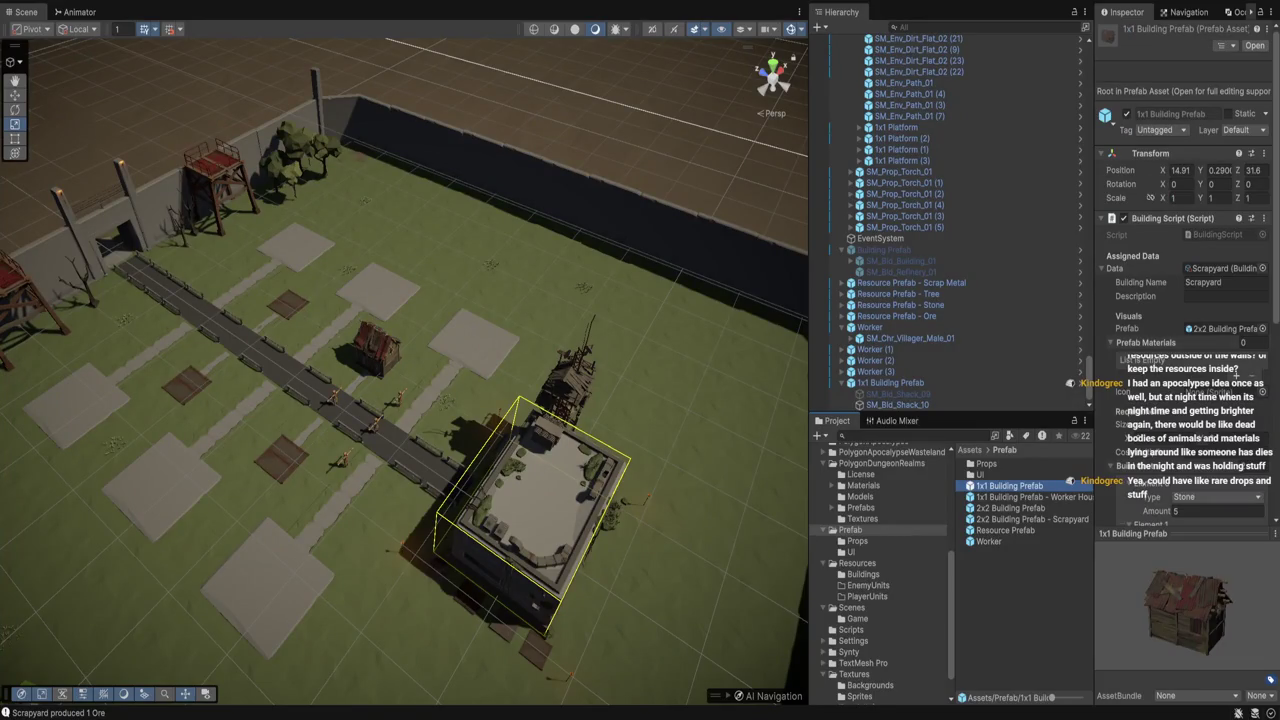
click(1030, 496)
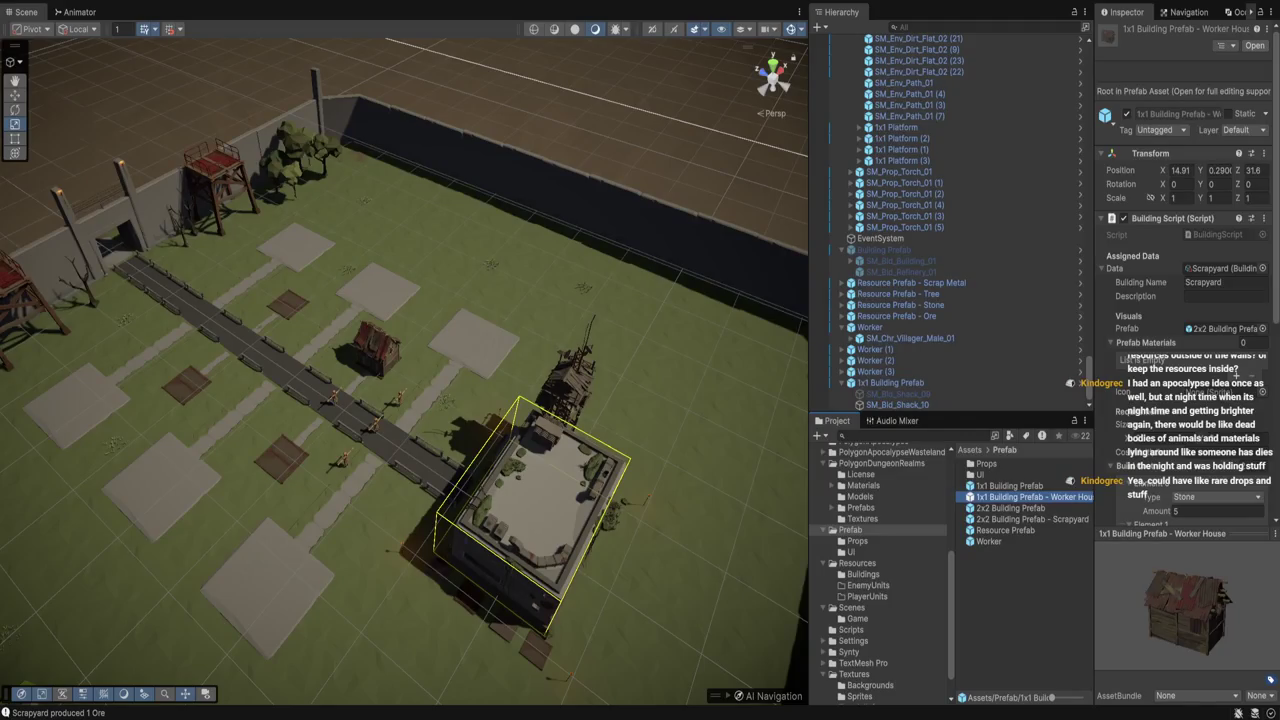
click(1240, 373)
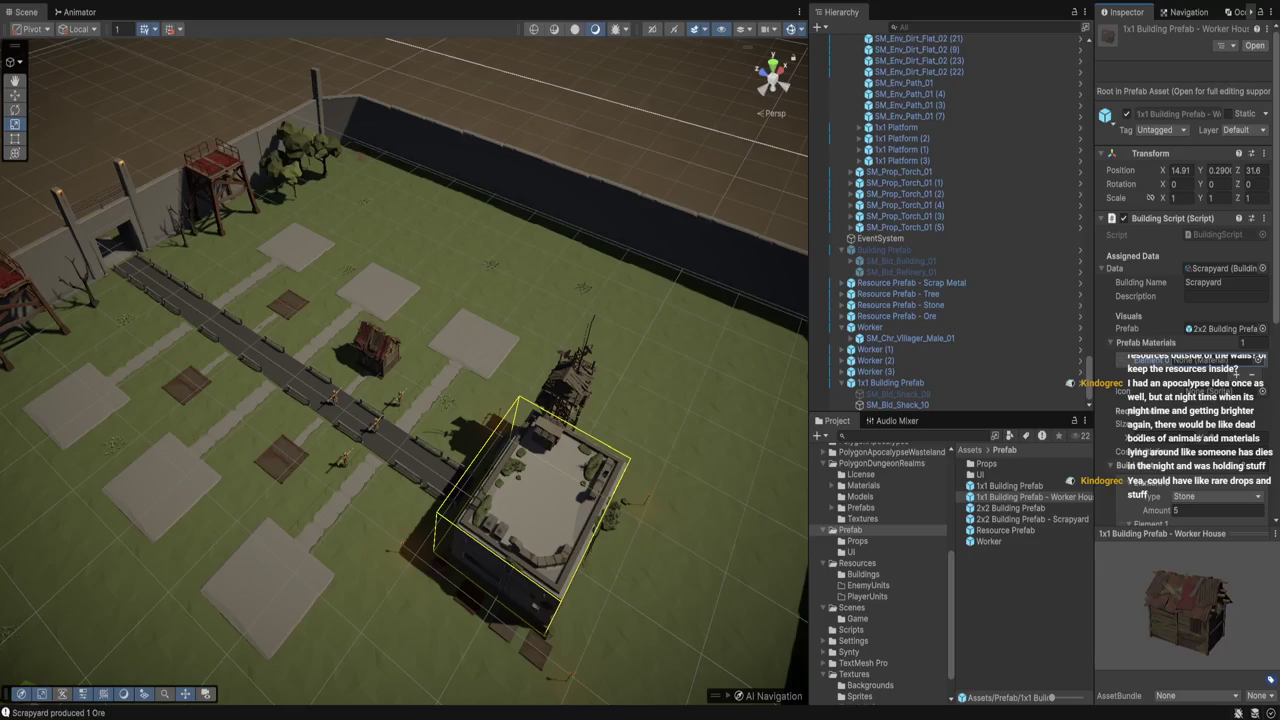
Compare the plain 1x1 Building Prefab with the 1x1 Worker House prefab, then clear its Data to None
click(1225, 328)
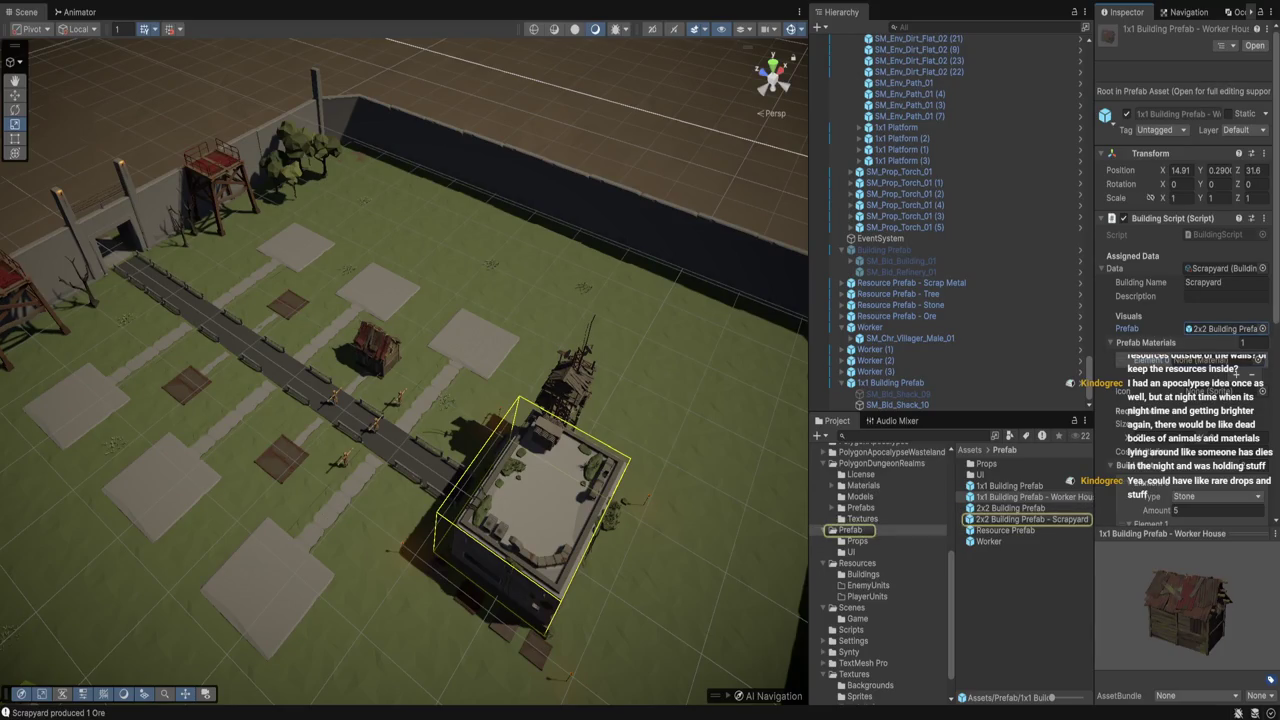
click(1030, 497)
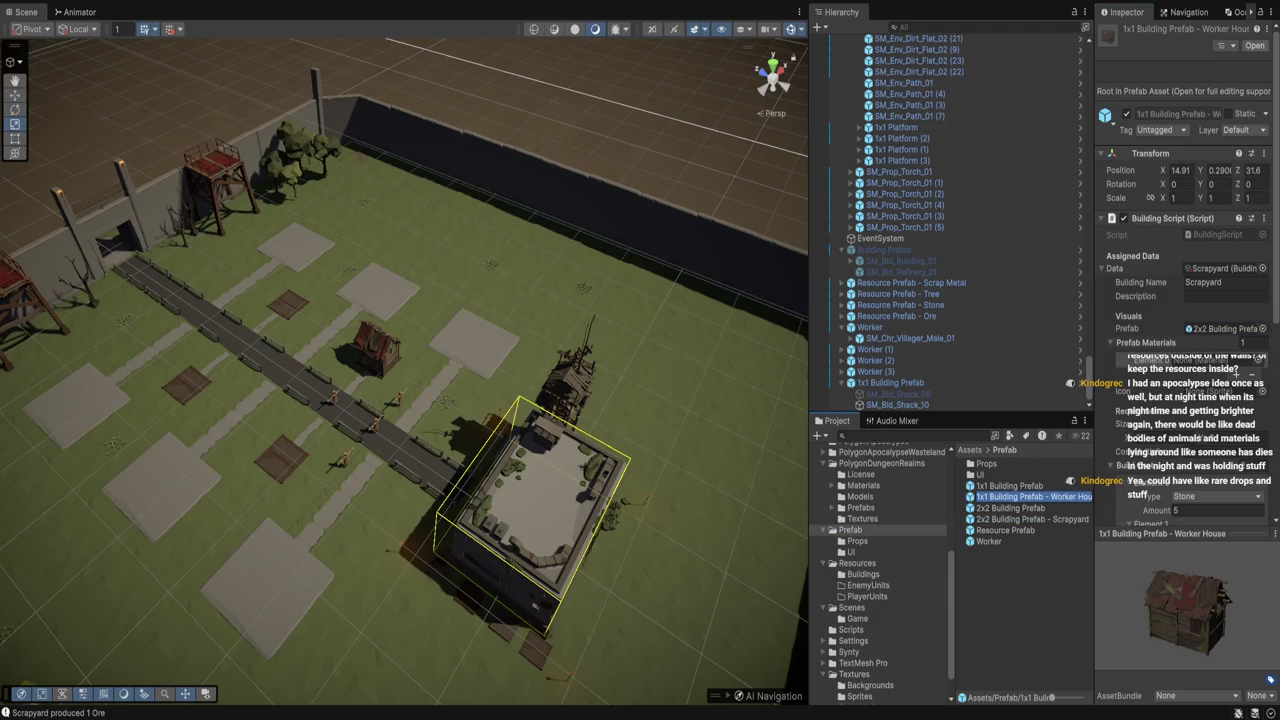
click(1010, 486)
click(1030, 497)
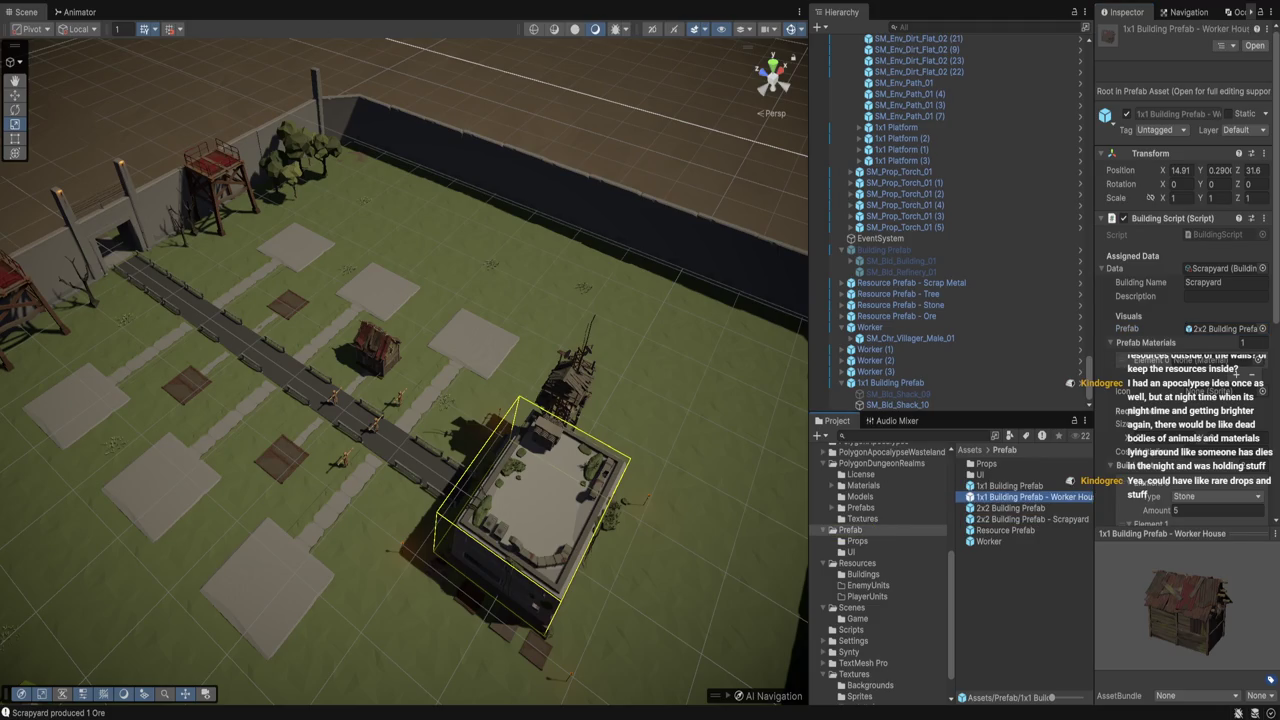
click(1010, 486)
click(1222, 268)
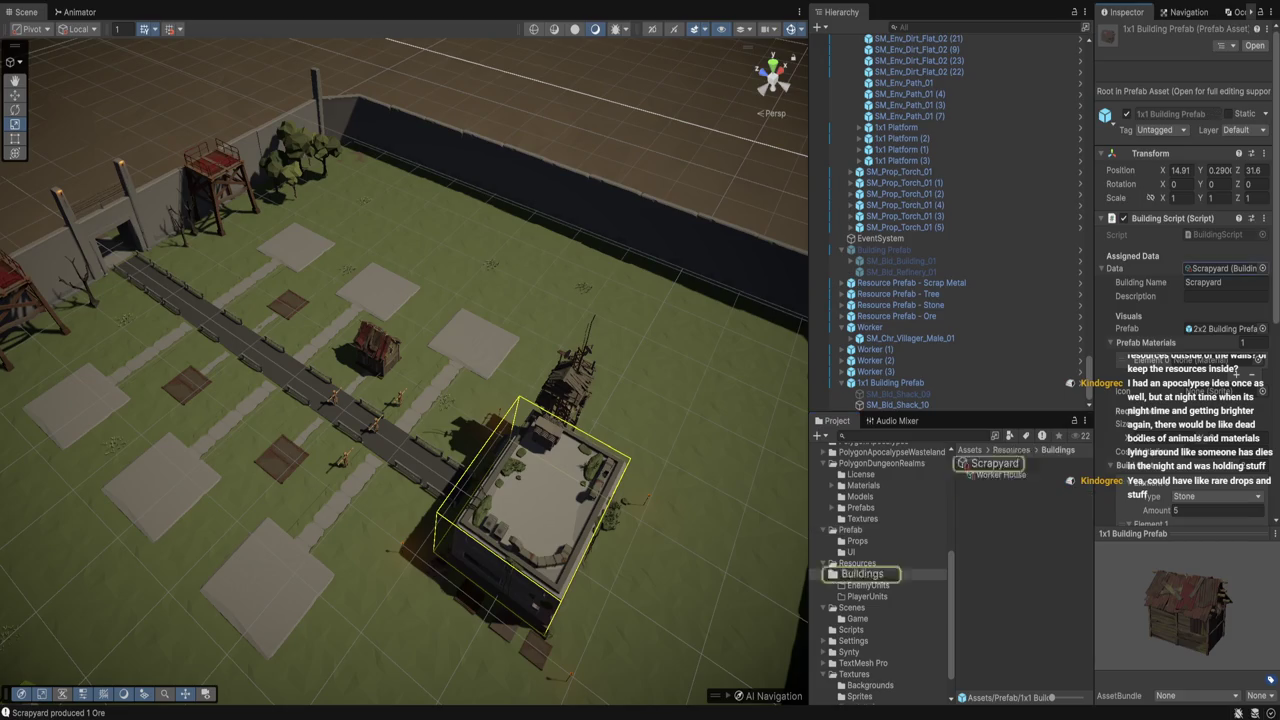
key(Delete)
Check the Worker House data asset and the 1x1 Building Prefab placed in the scene
click(1001, 474)
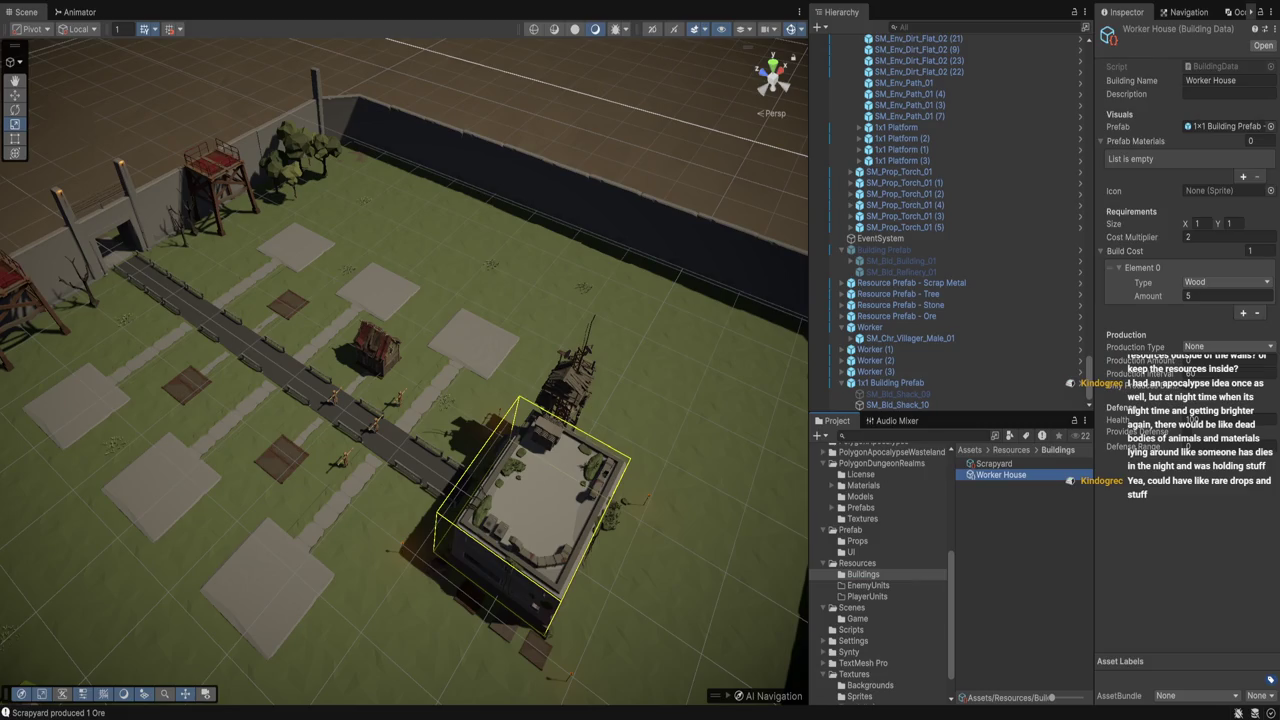
click(857, 563)
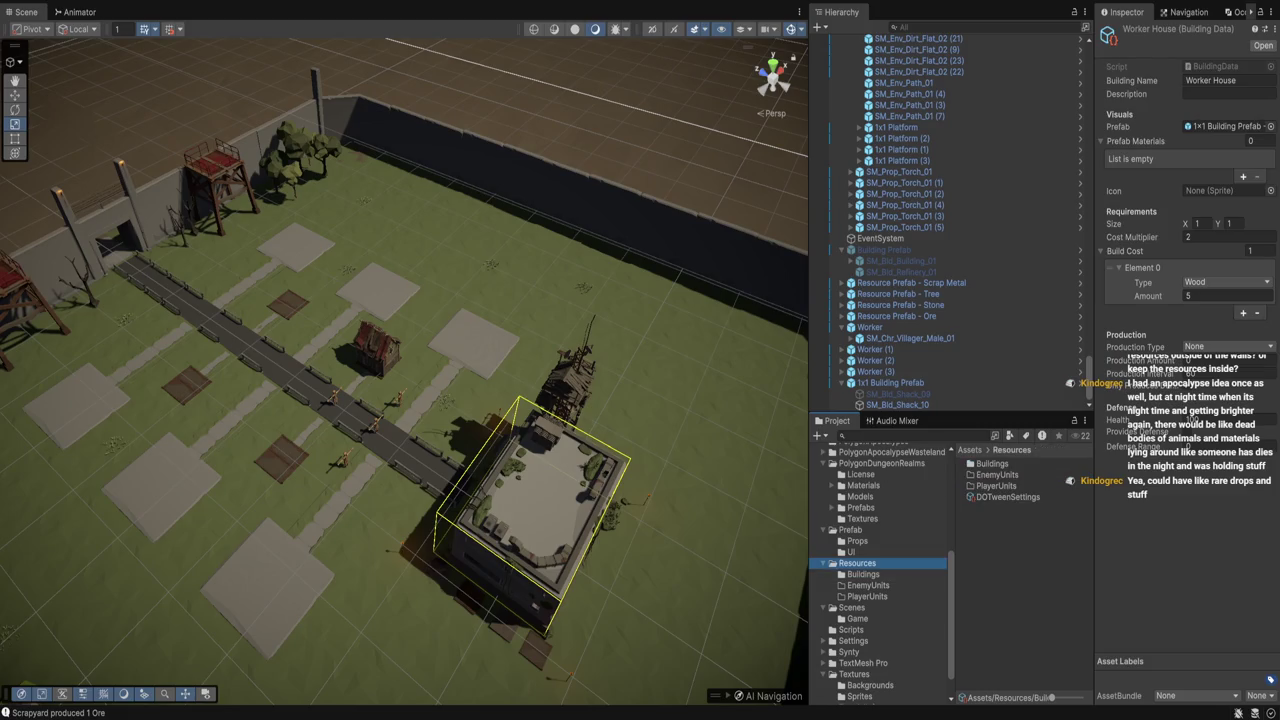
click(890, 382)
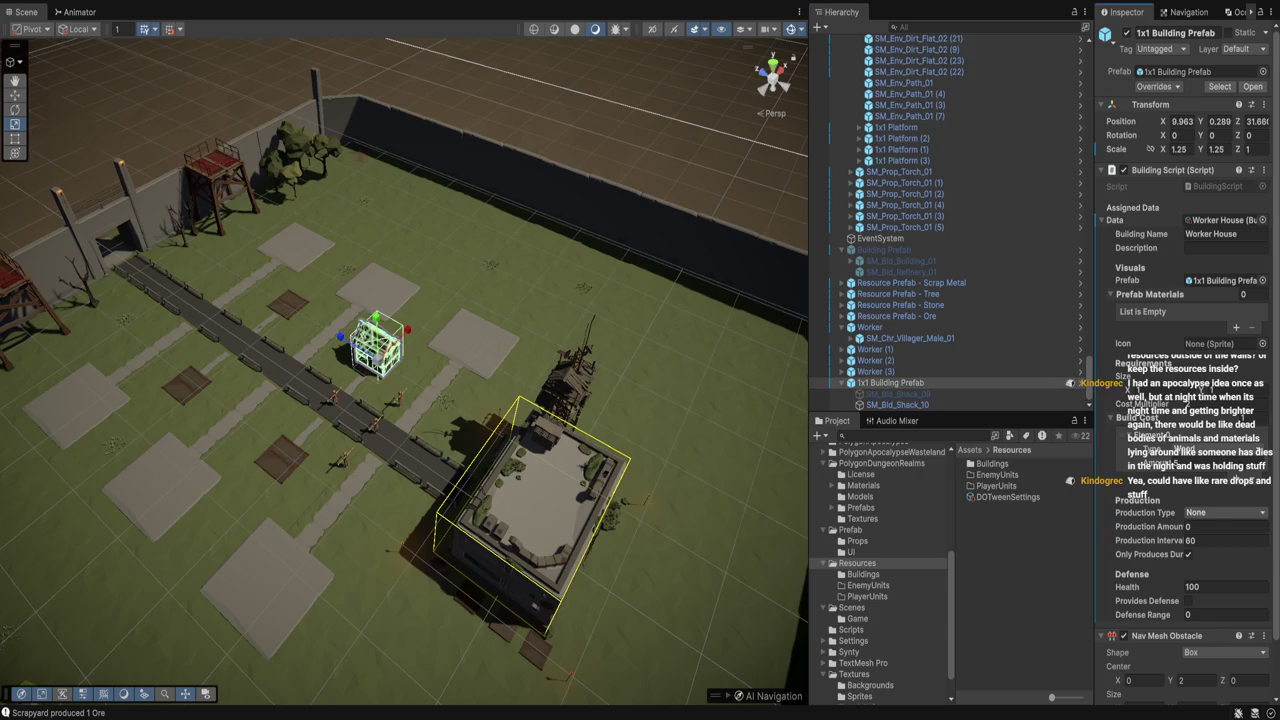
Clear the 2x2 Building Prefab's Data reference so it reads None
click(850, 529)
click(1030, 497)
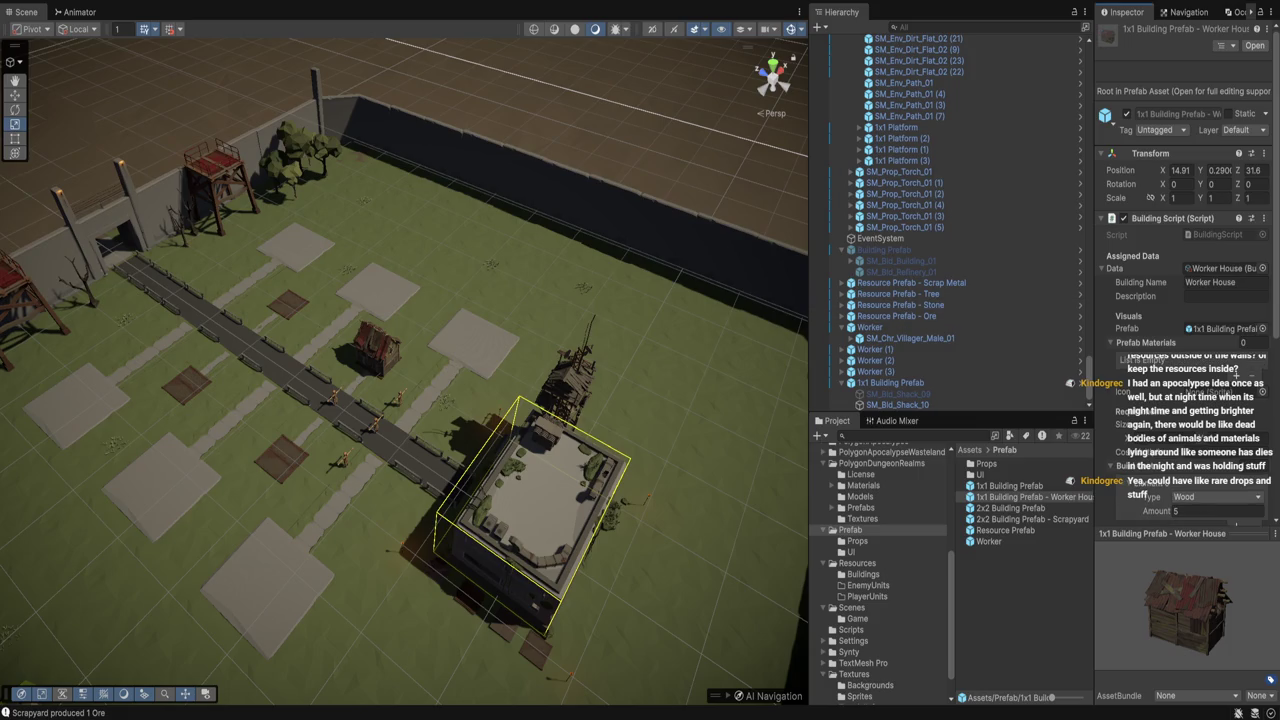
click(1010, 486)
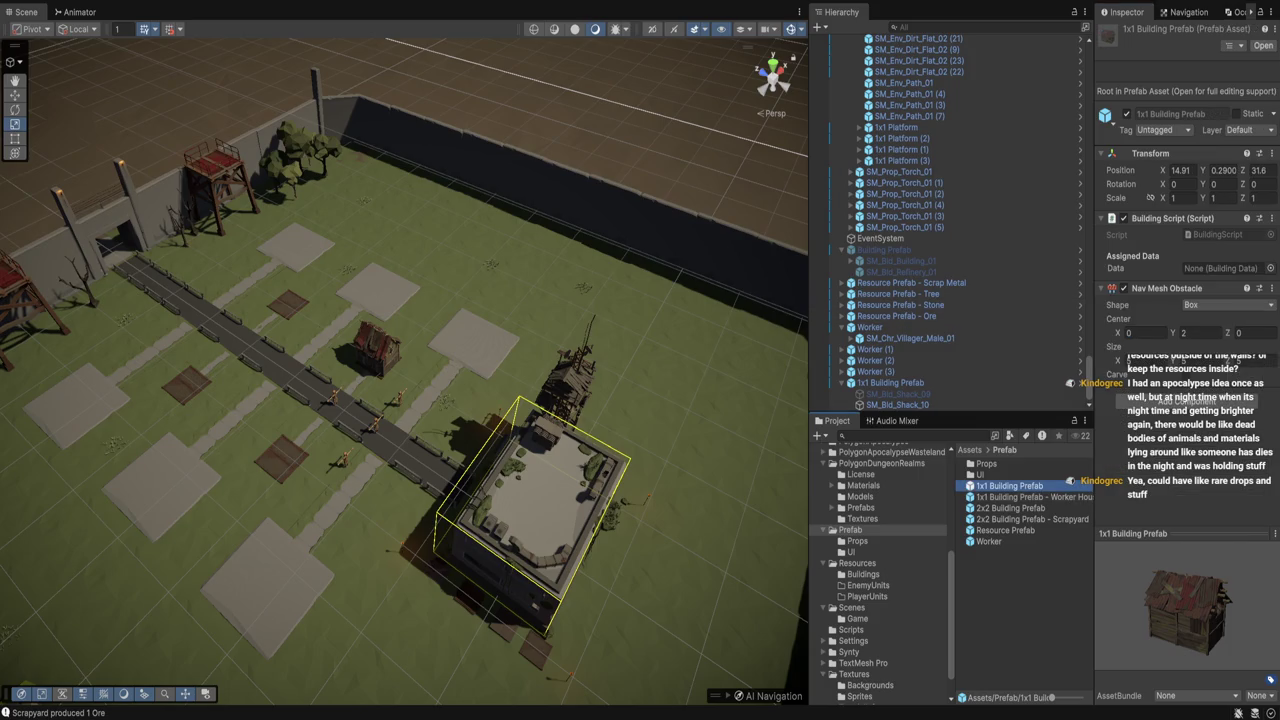
key(Down)
key(Down)
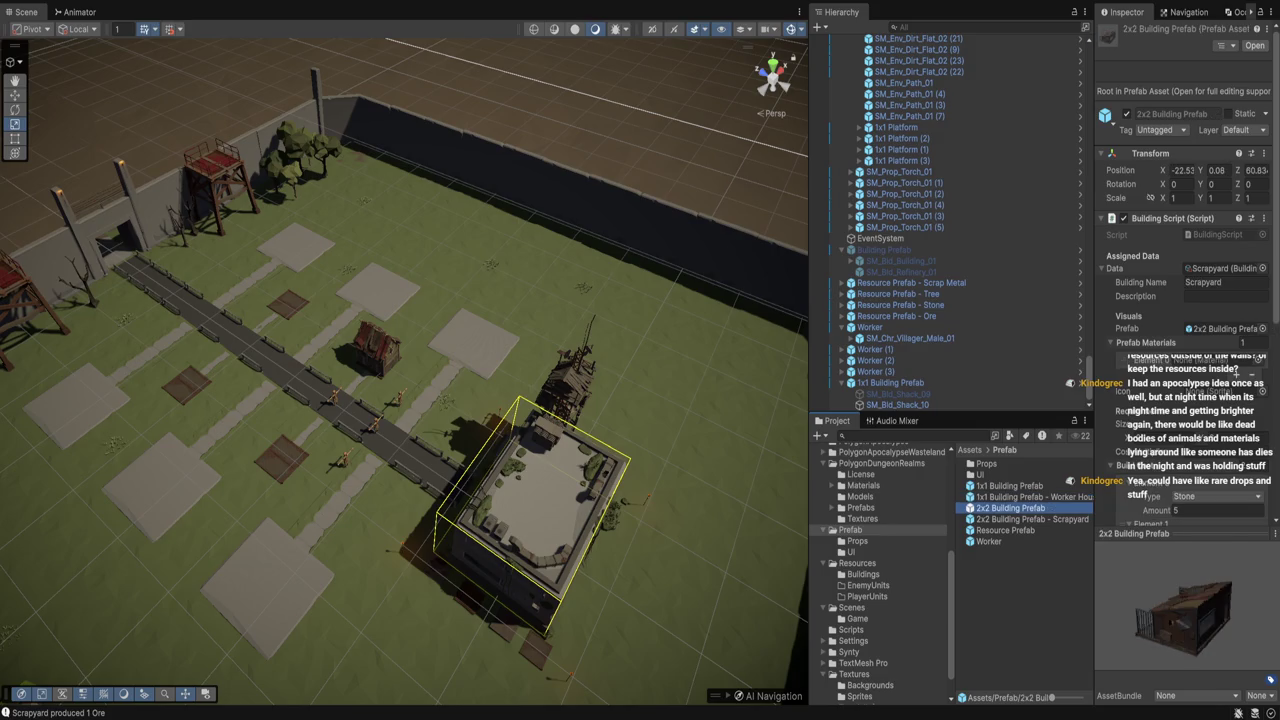
click(1225, 268)
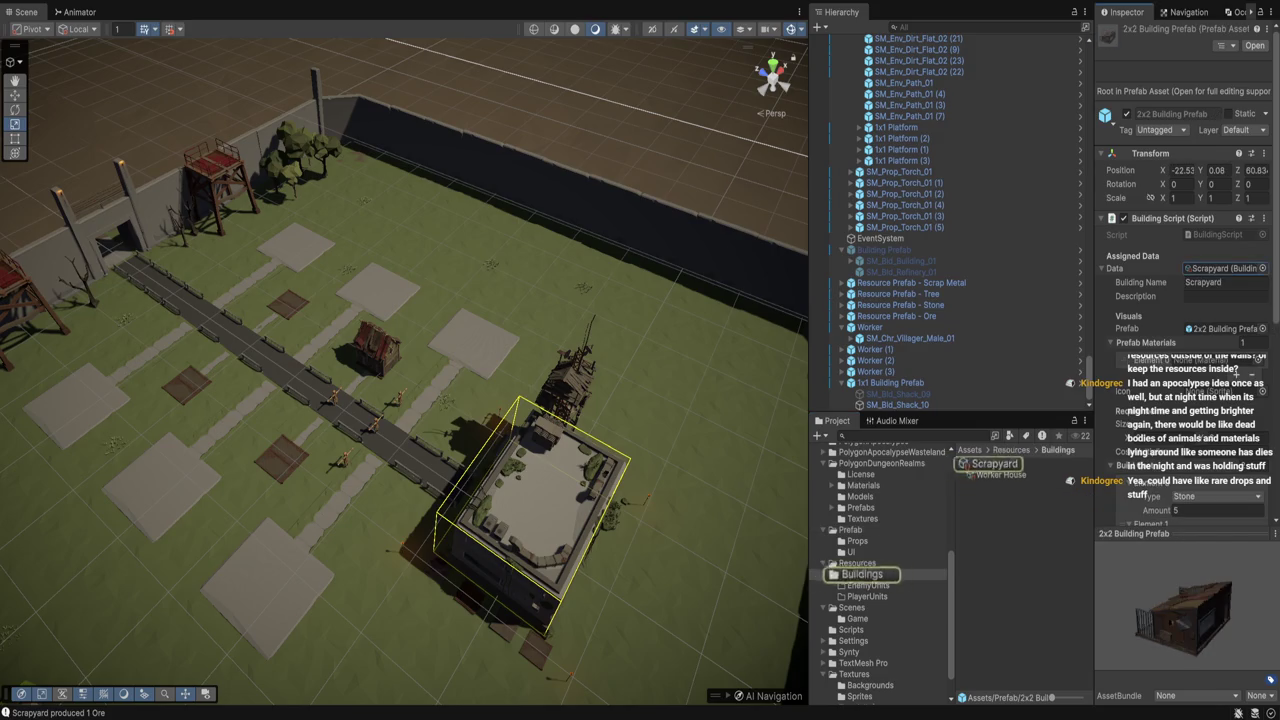
key(Delete)
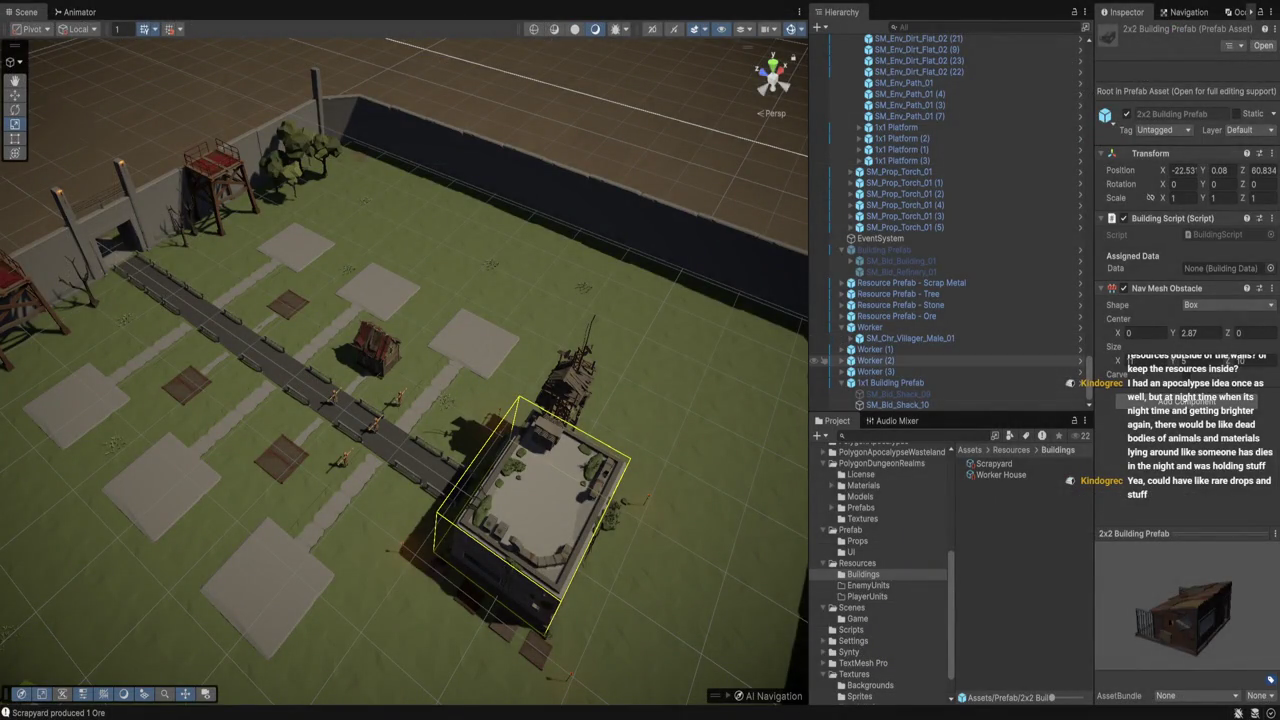
Review the scene's Worker, the Worker House data and the placed 1x1 Building Prefab
click(870, 327)
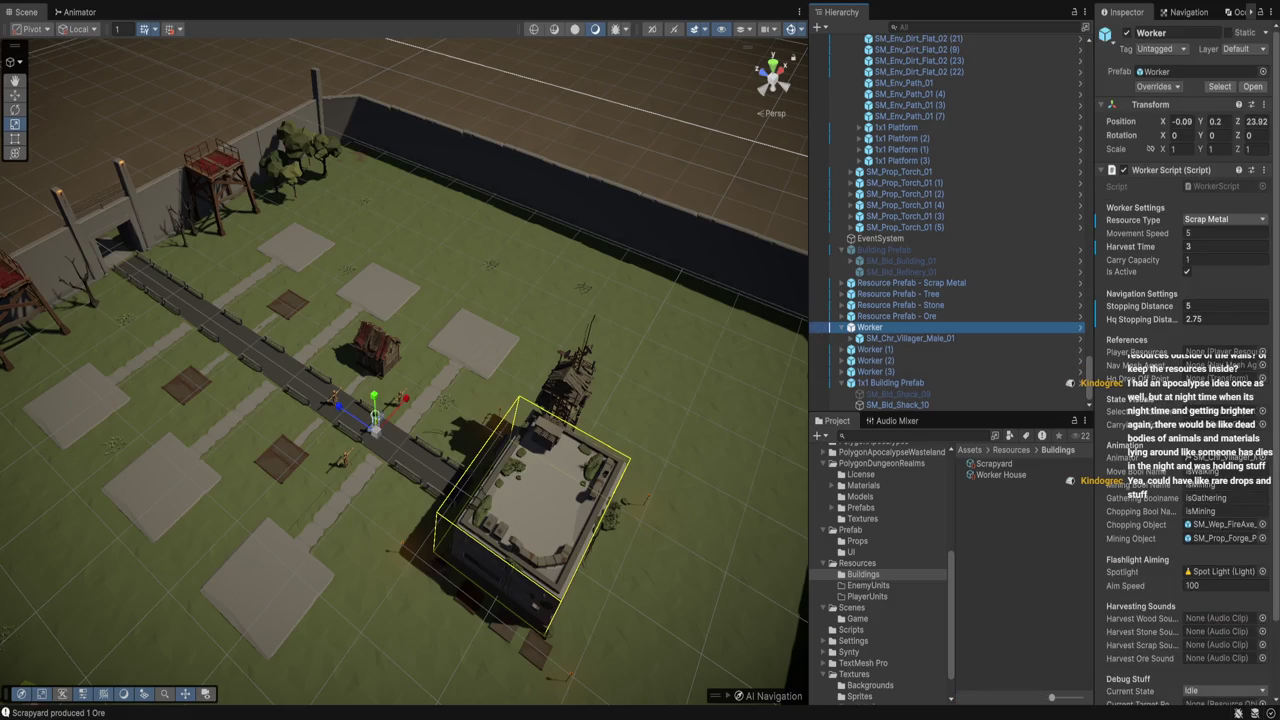
click(1000, 474)
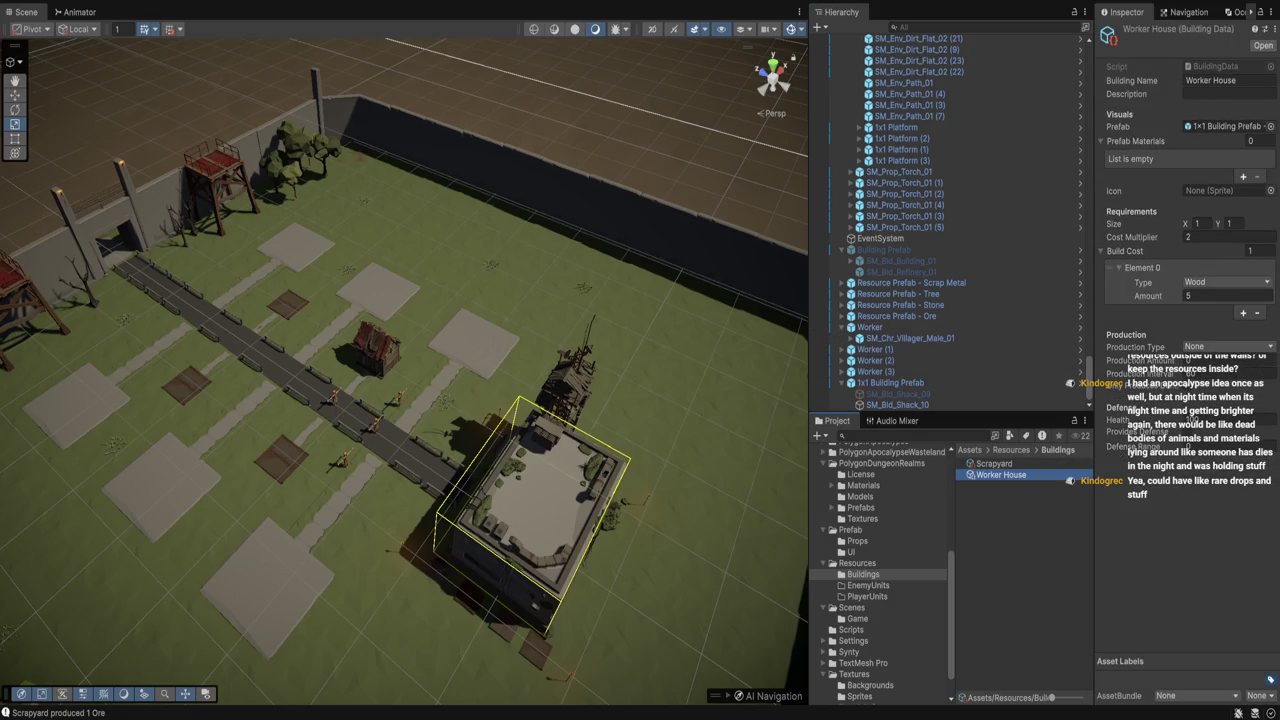
click(890, 382)
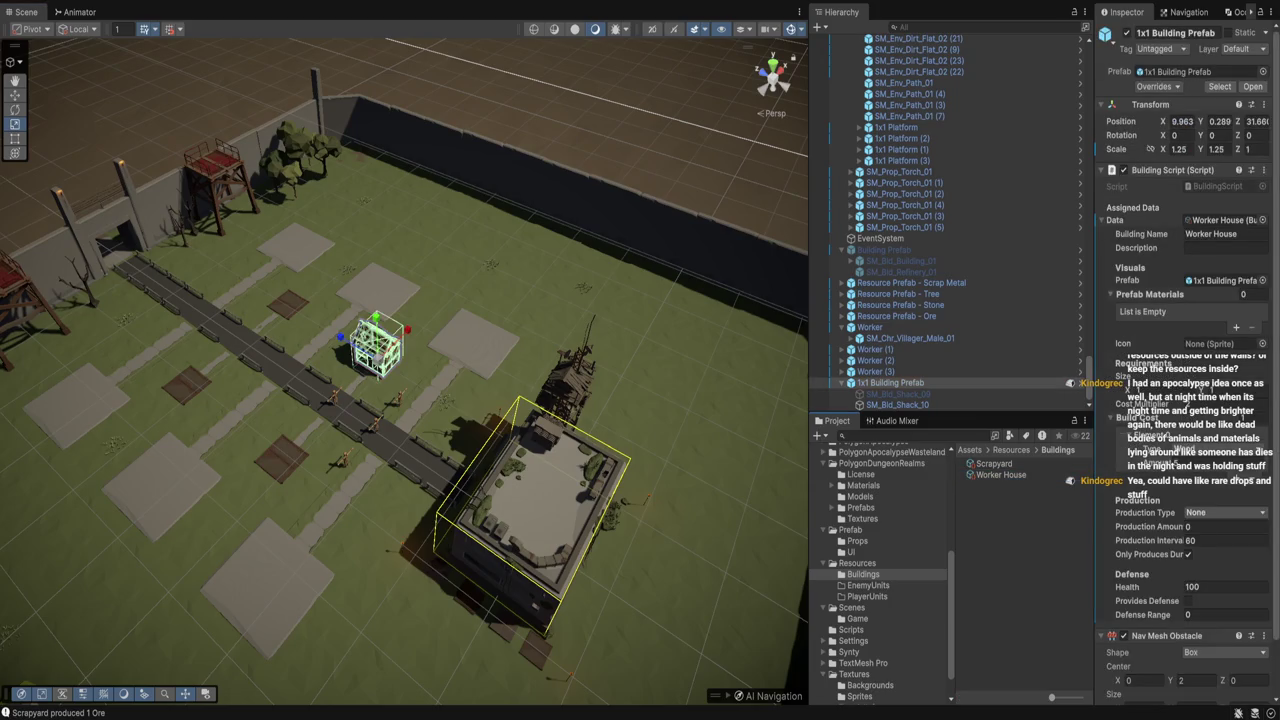
Frame the placed worker house, widen the Hierarchy and select its SM_Bld_Shack_10 child mesh
double_click(890, 382)
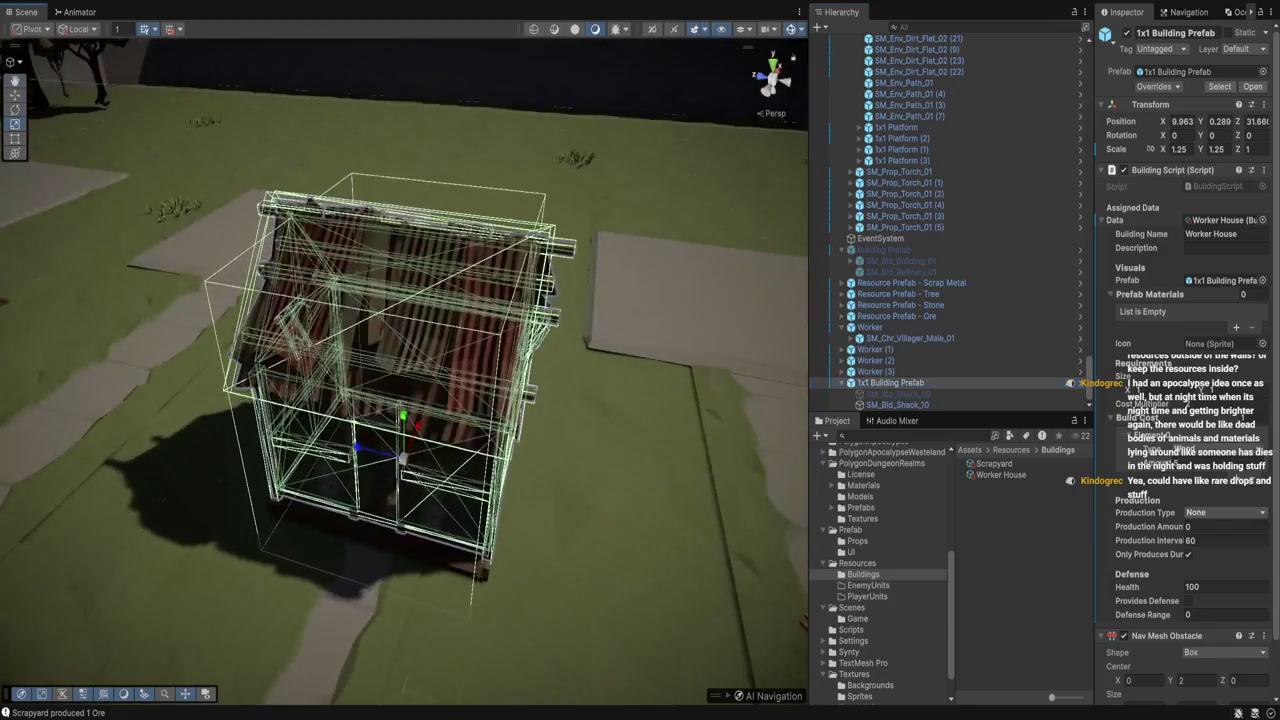
click(420, 440)
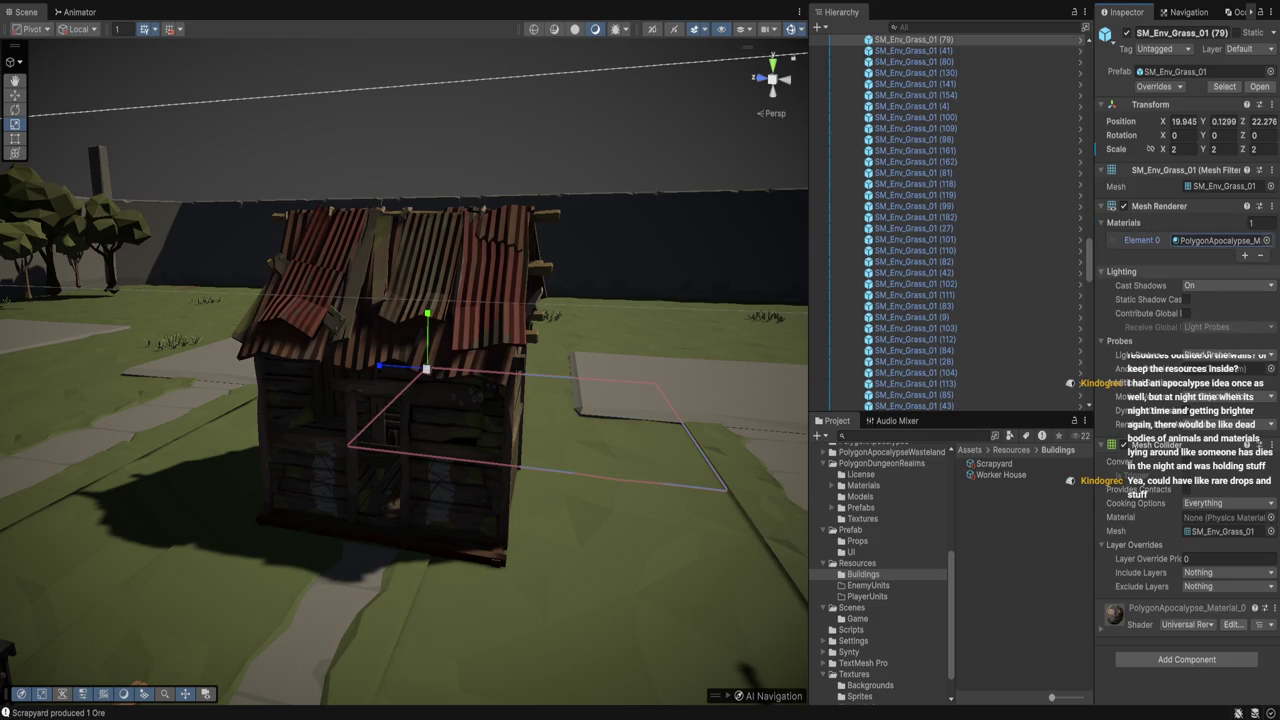
drag(1095, 200, 1122, 200)
click(400, 420)
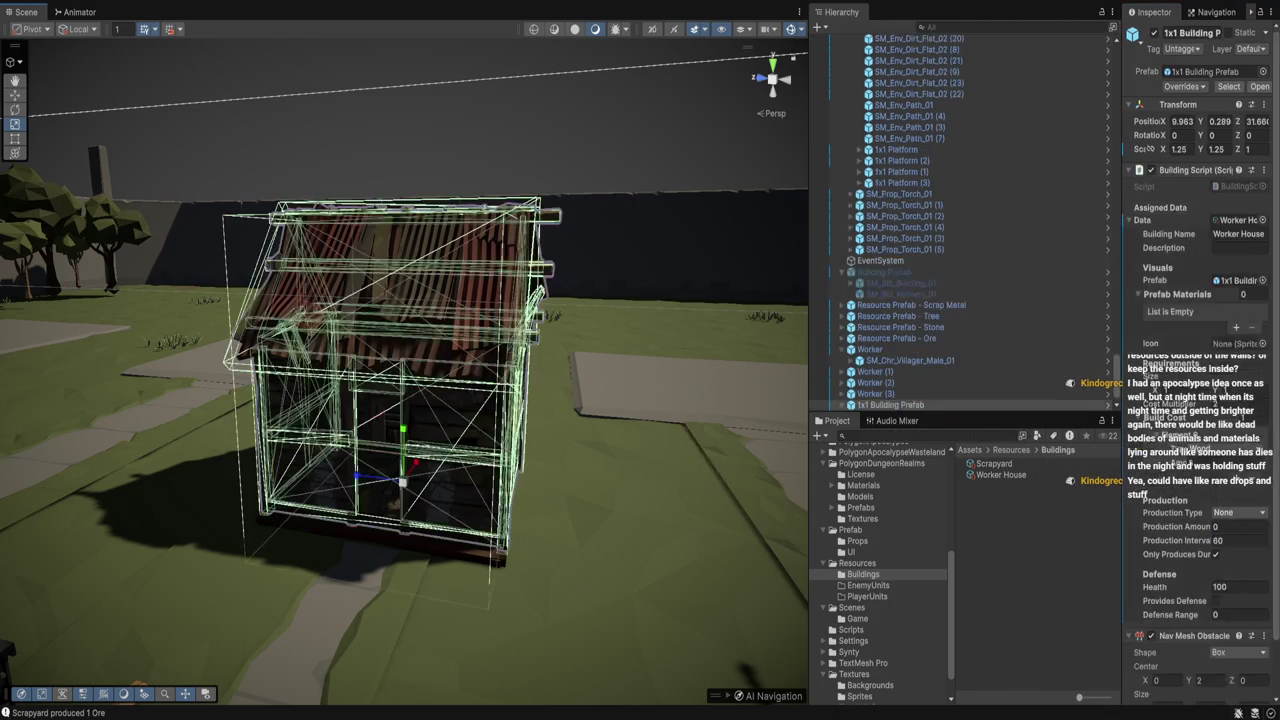
key(Right)
key(Down)
key(Down)
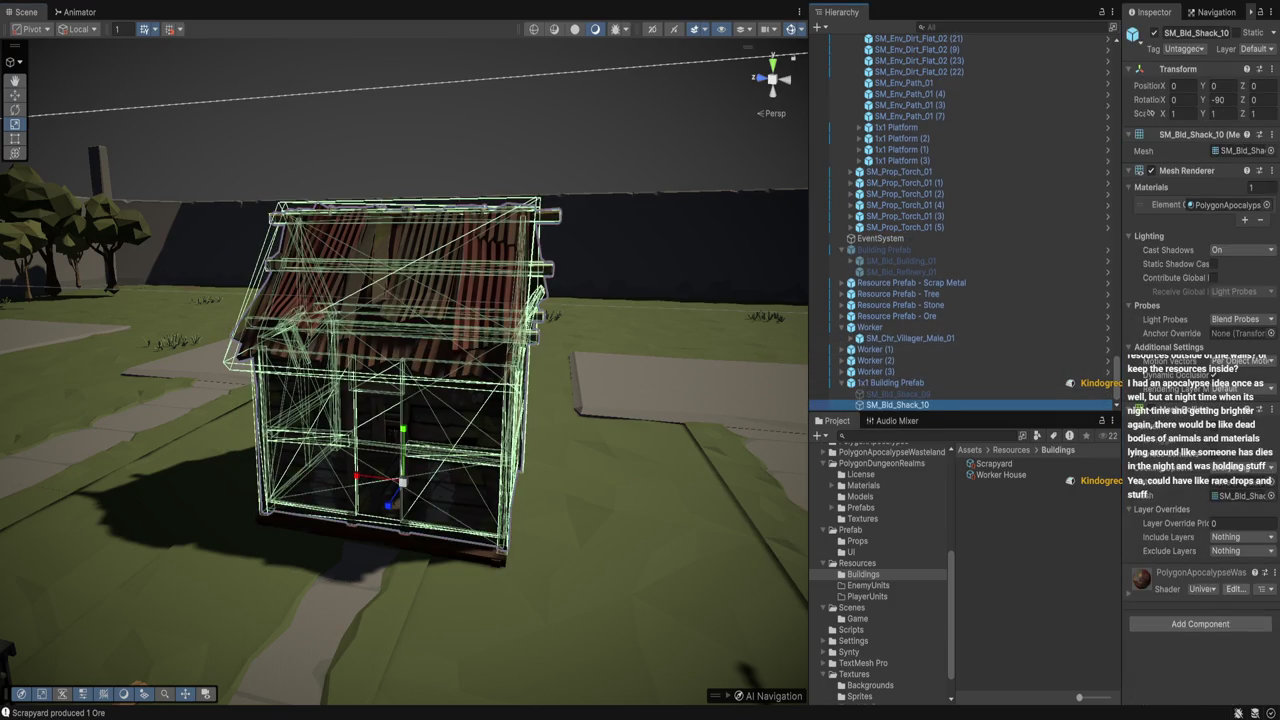
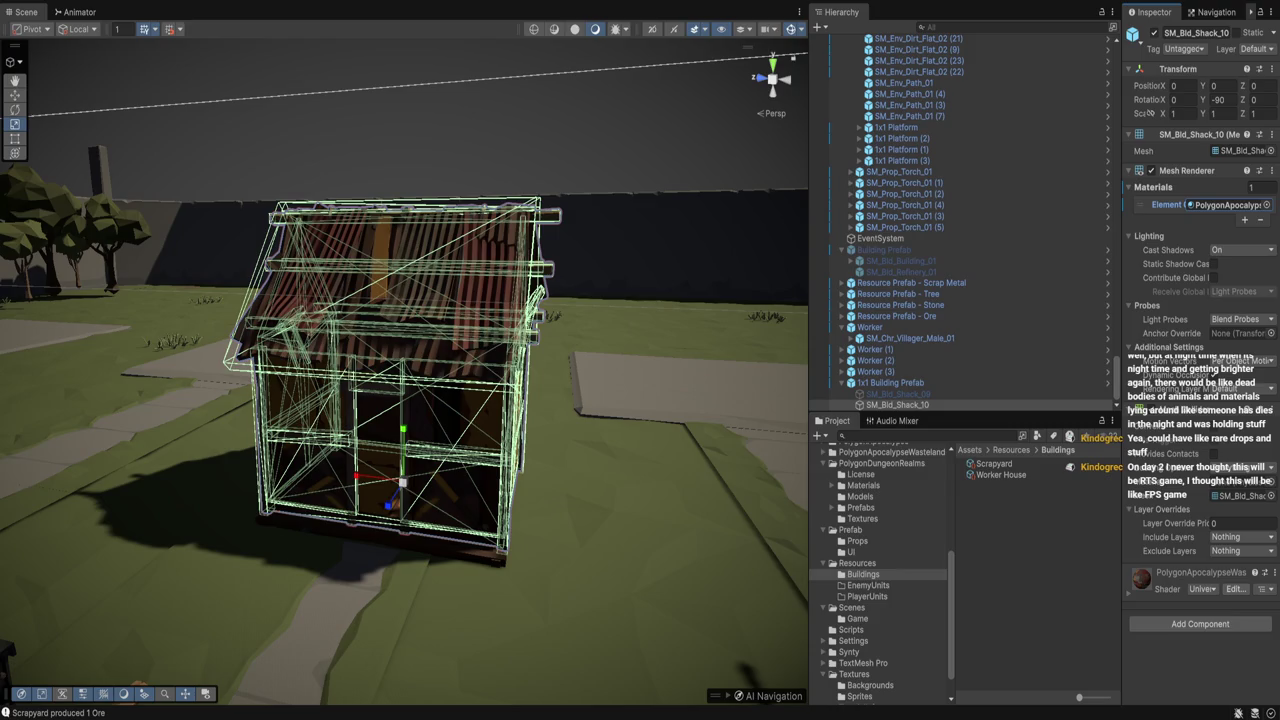
Lower the tree cluster behind the shack down onto the ground
drag(400, 400, 230, 388)
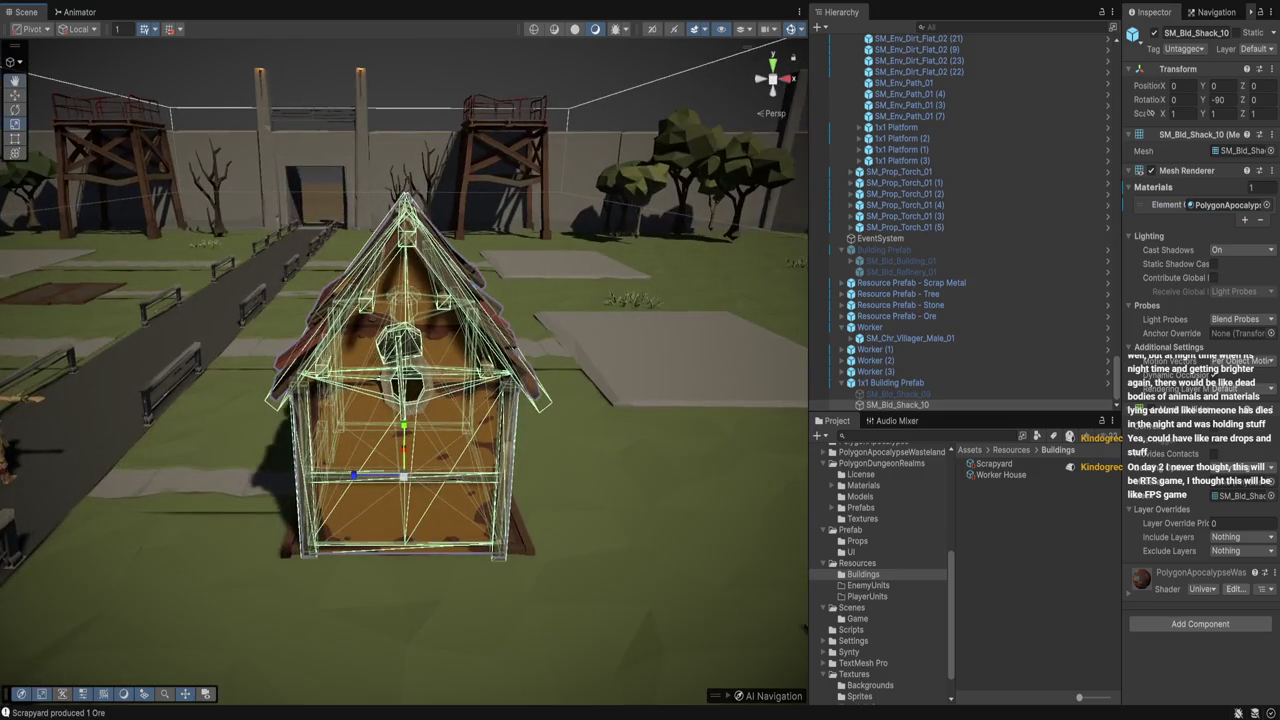
click(690, 185)
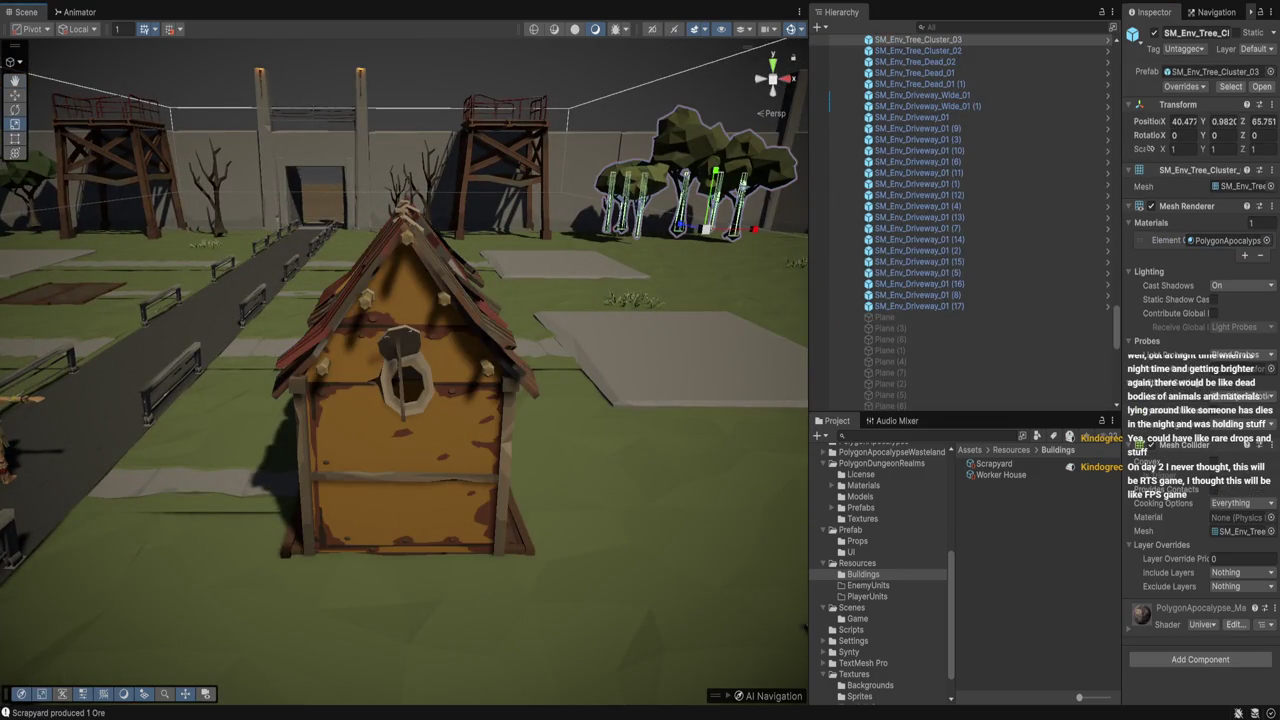
key(f)
key(w)
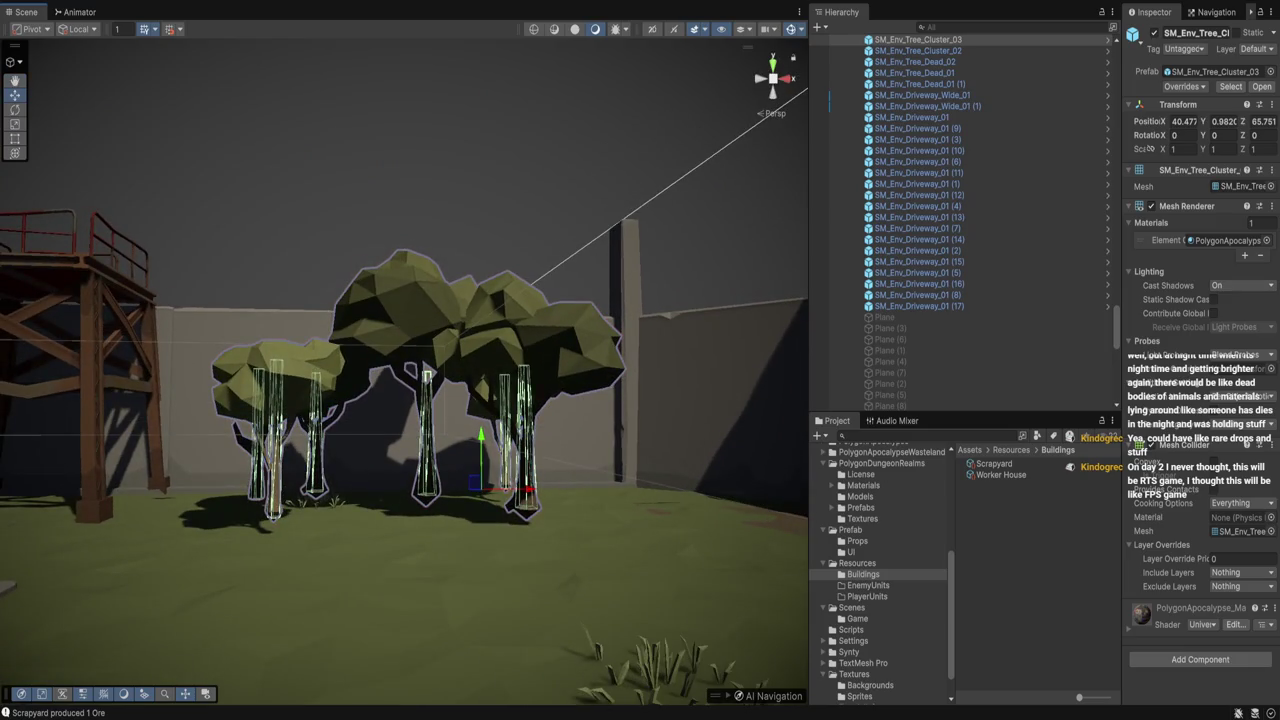
drag(481, 450, 481, 475)
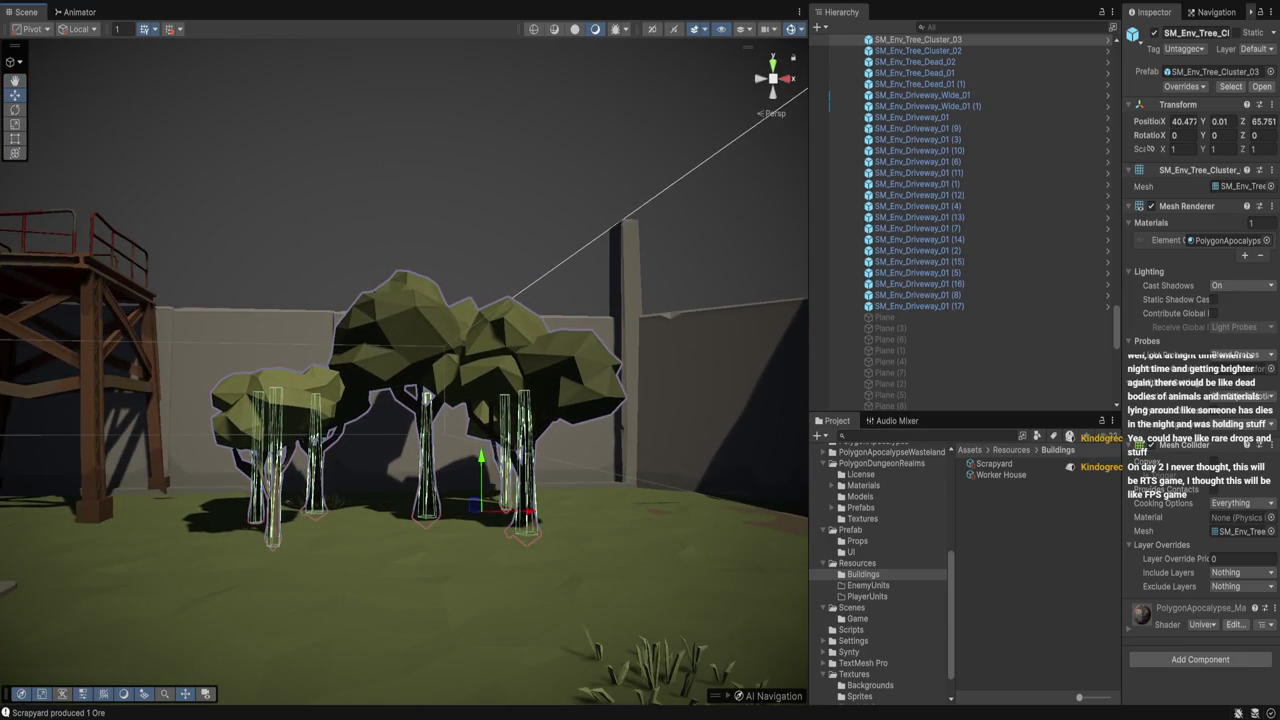
Lower the dead tree left of the gate onto the ground
click(443, 340)
key(f)
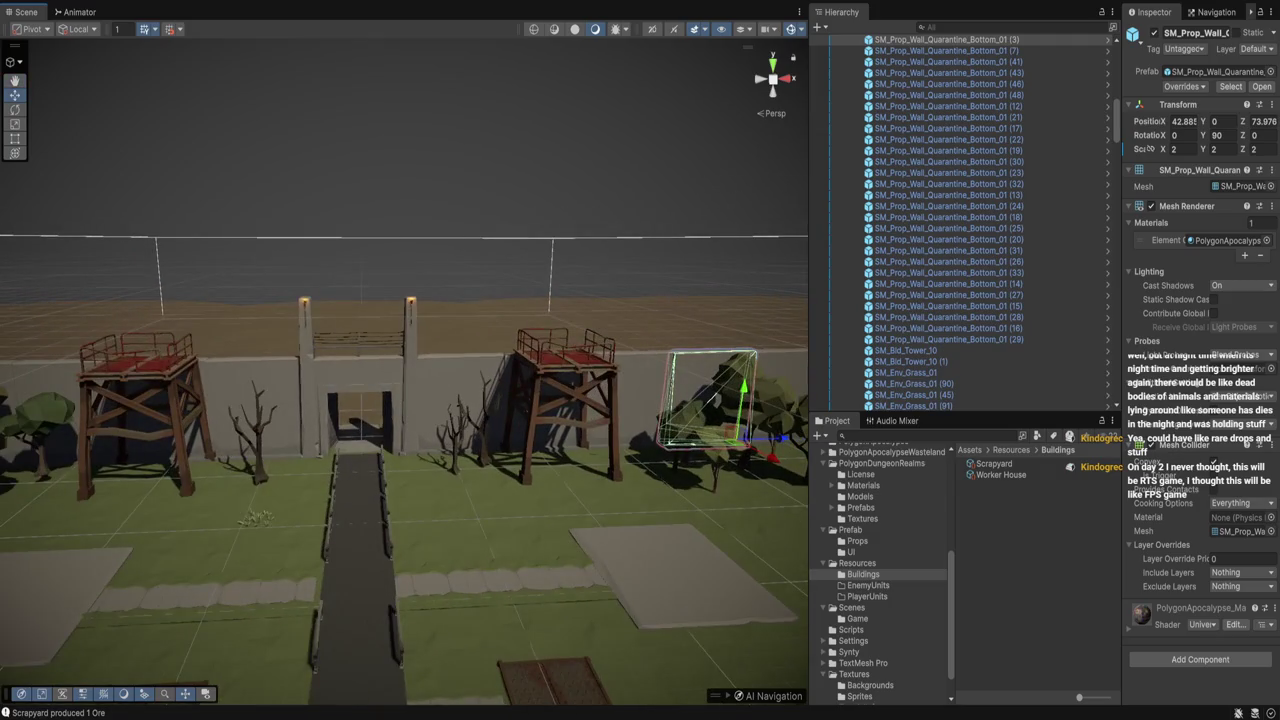
click(258, 430)
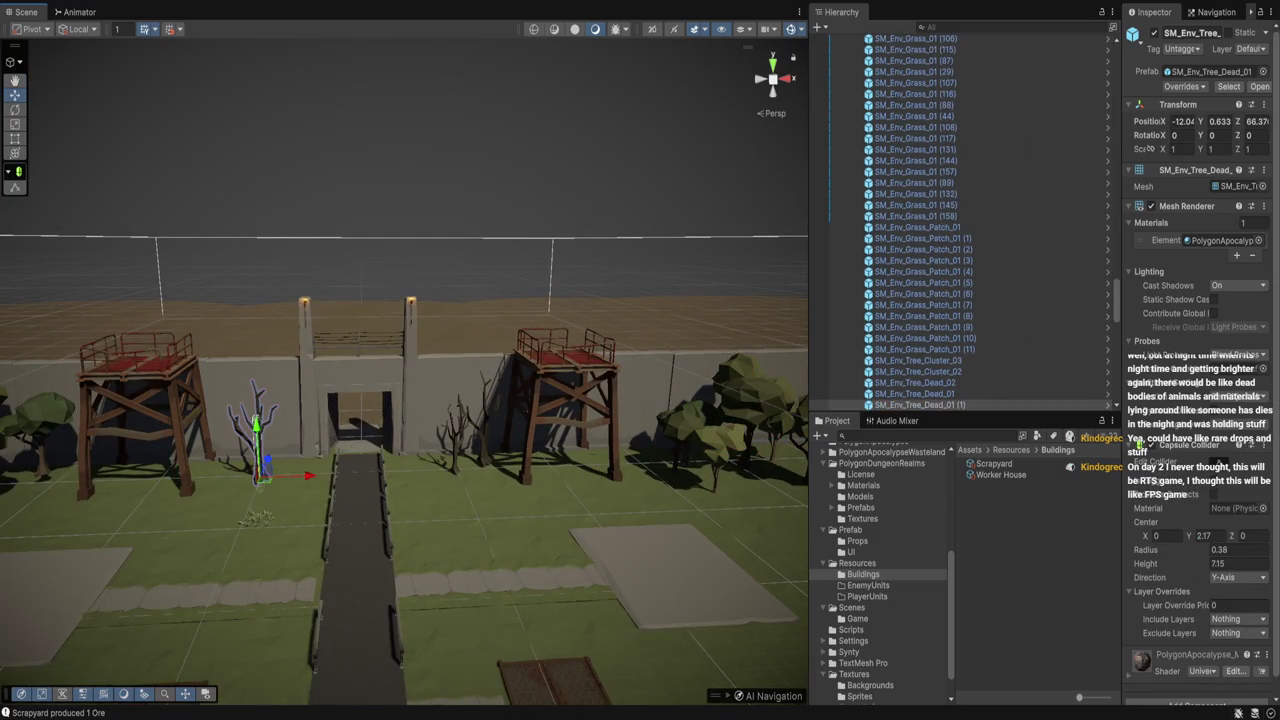
drag(257, 428, 257, 433)
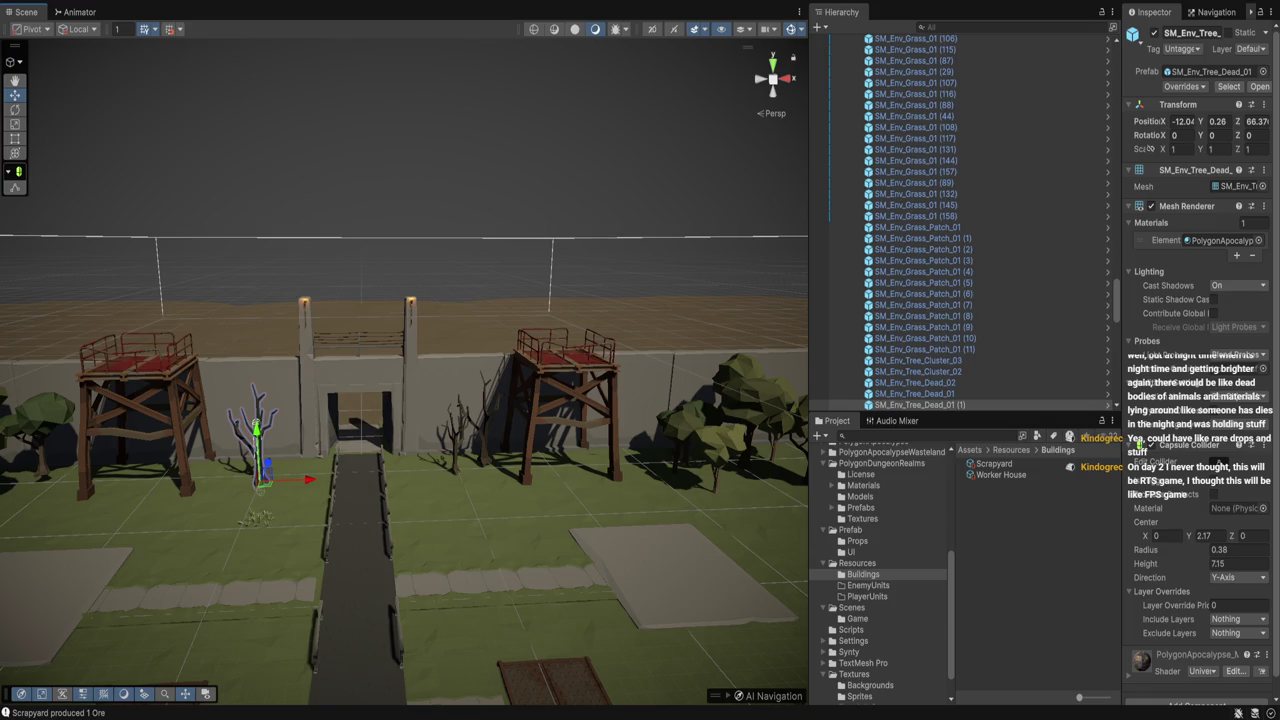
click(483, 425)
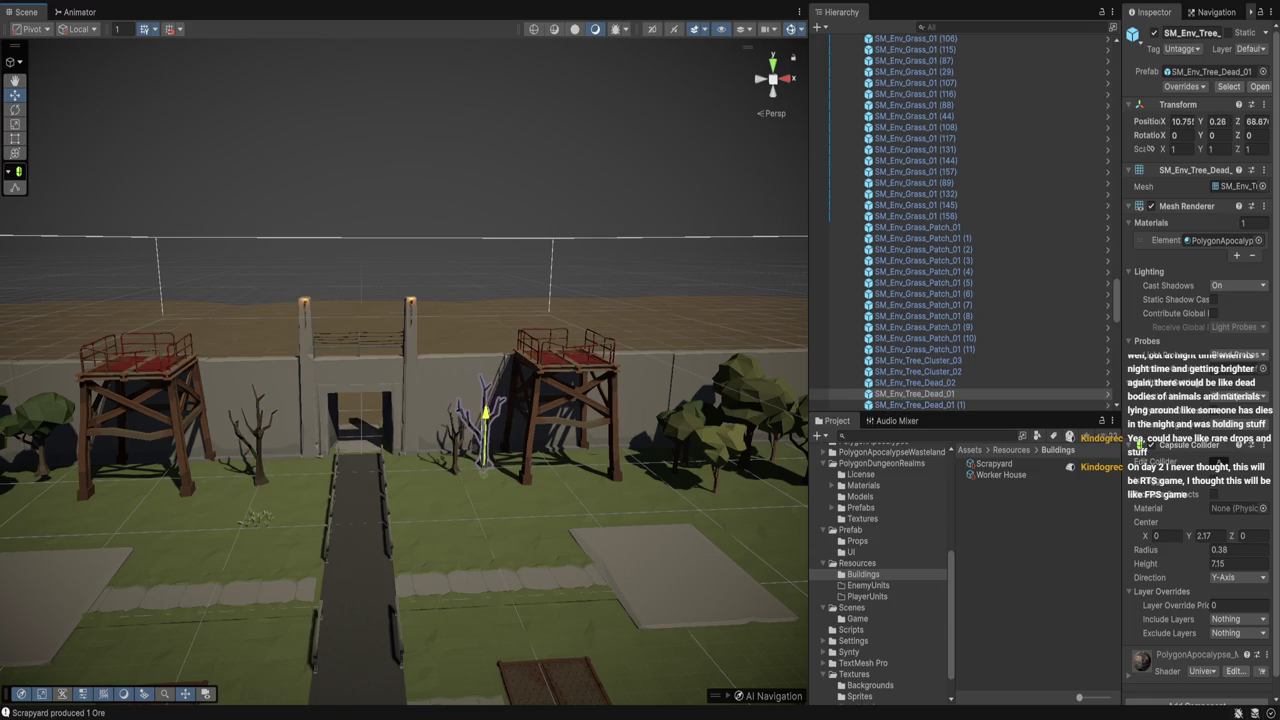
Frame the left tree cluster SM_Env_Tree_Cluster_02, then view the gate and second watchtower
drag(404, 400, 432, 394)
click(188, 405)
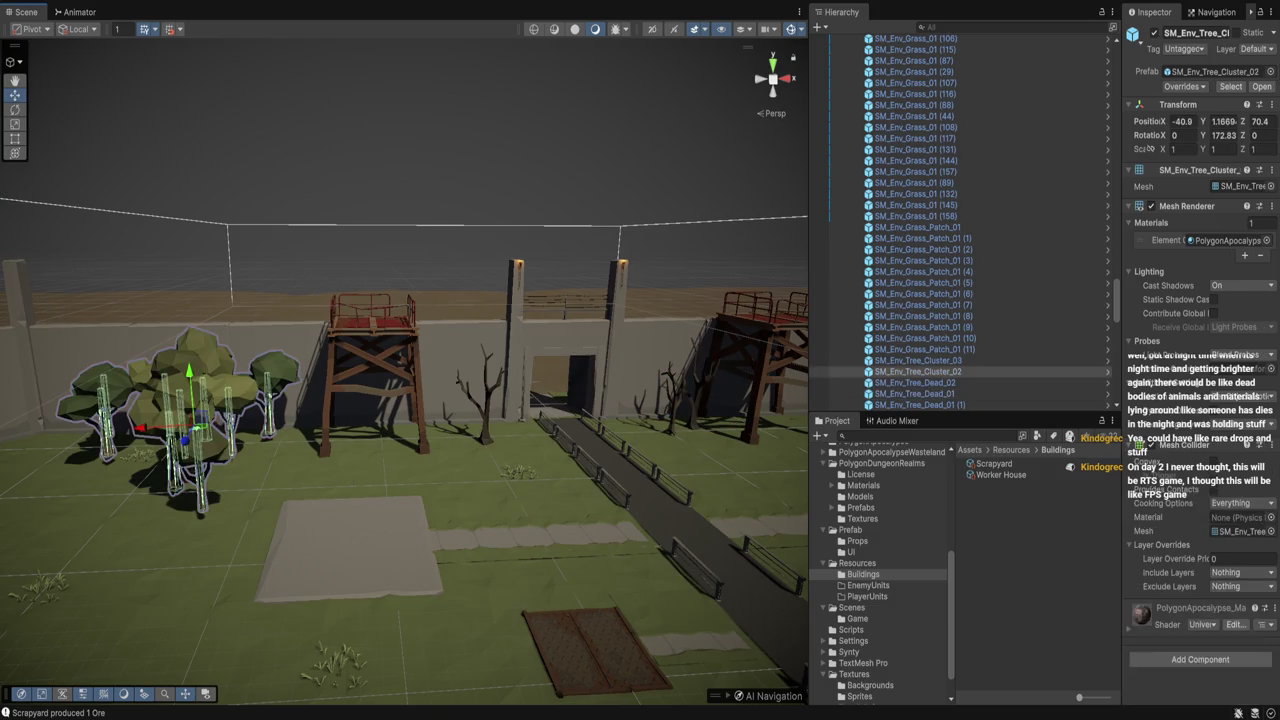
click(918, 371)
key(Up)
key(Down)
key(f)
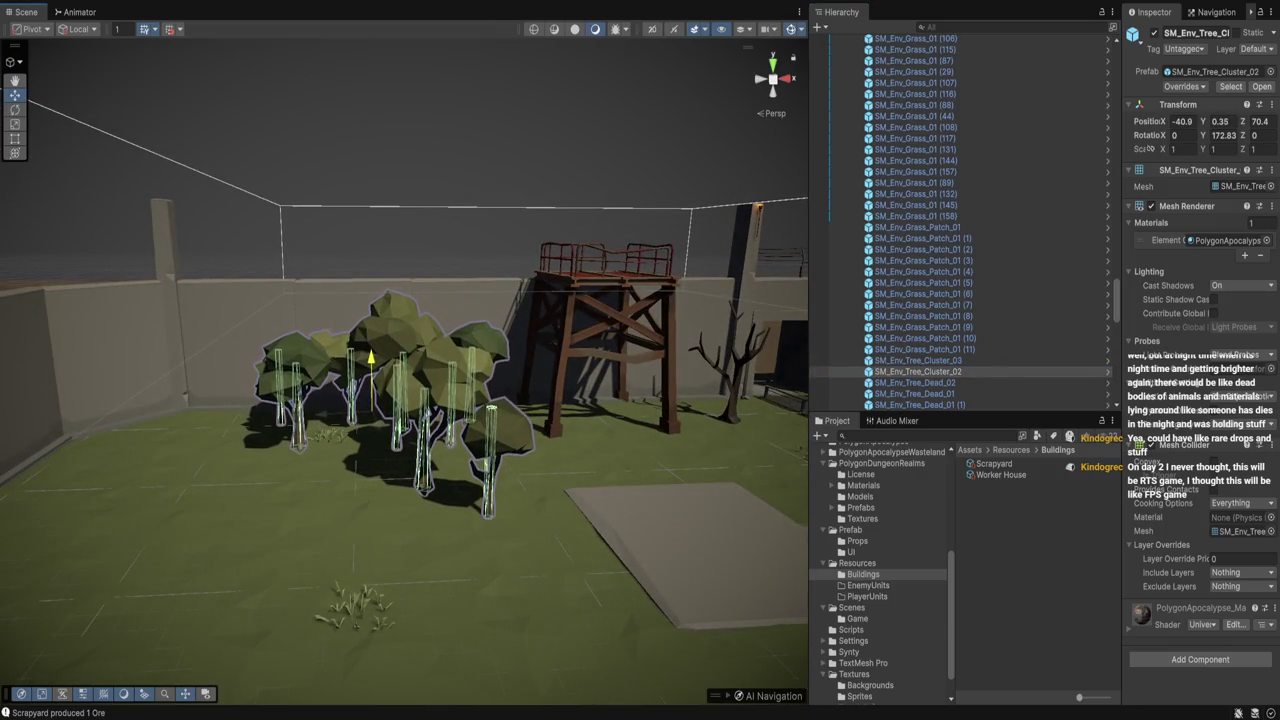
click(600, 330)
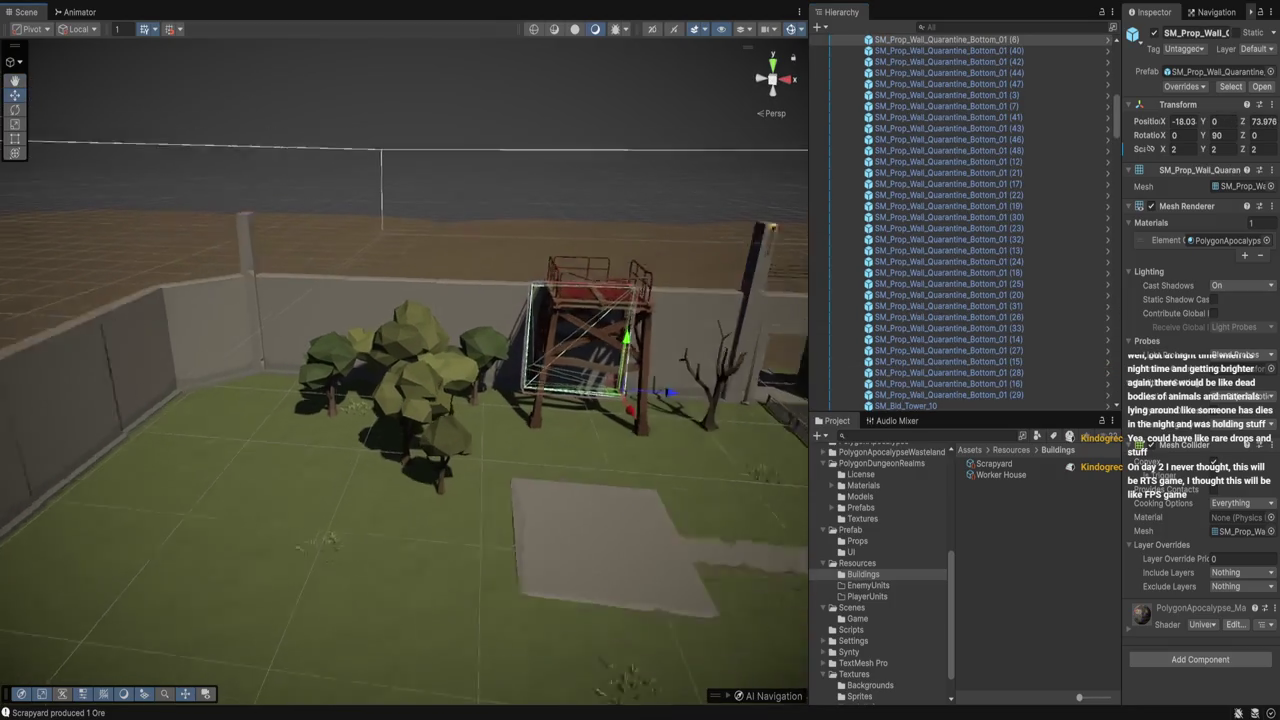
scroll(404, 380, down, 2)
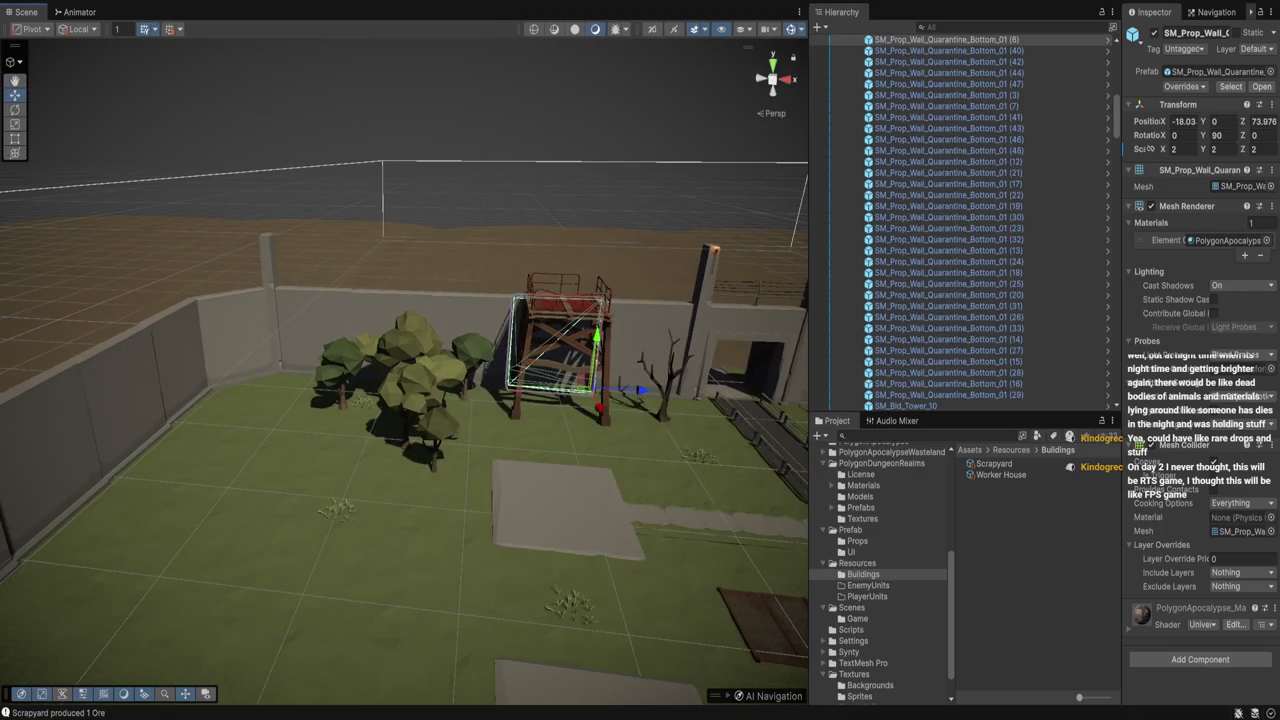
mouse_move(404, 380)
mouse_down()
mouse_move(300, 380)
mouse_move(300, 520)
mouse_move(300, 400)
mouse_move(300, 475)
mouse_up()
scroll(960, 220, up, 15)
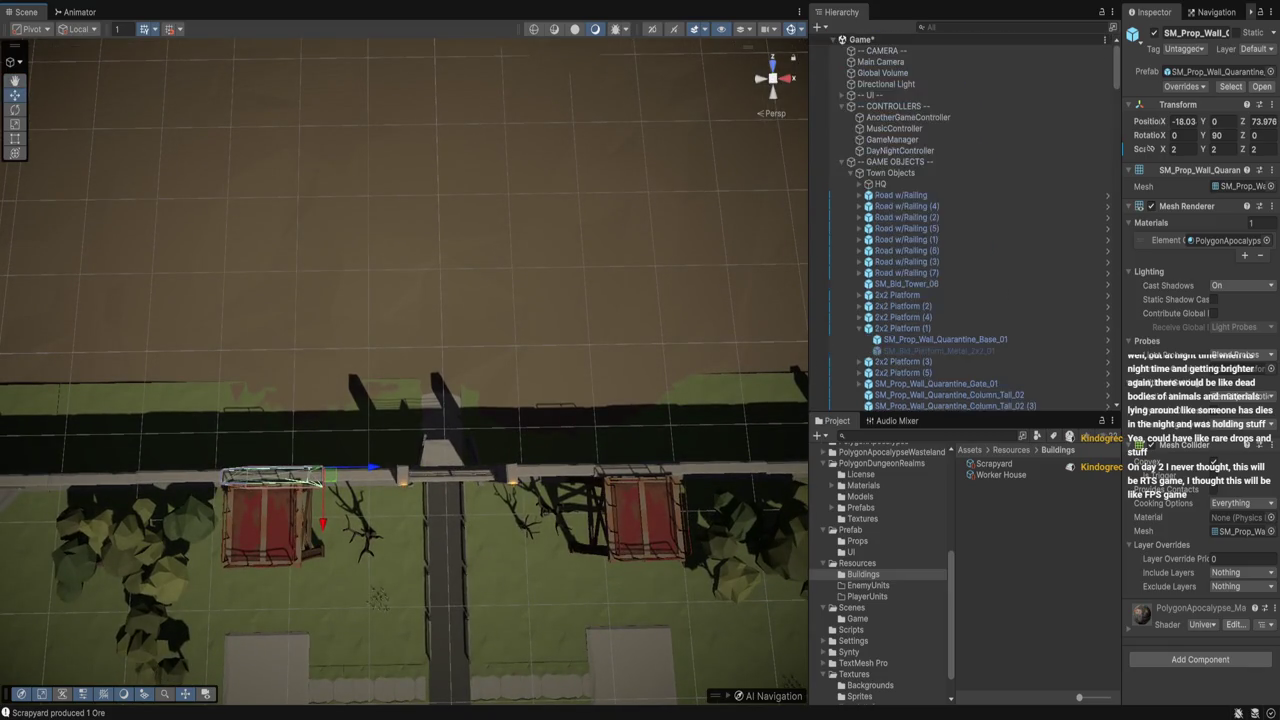
Toggle the Directional Light off and on, then set its Rotation X to 90
click(900, 73)
click(885, 84)
click(1152, 32)
click(1152, 32)
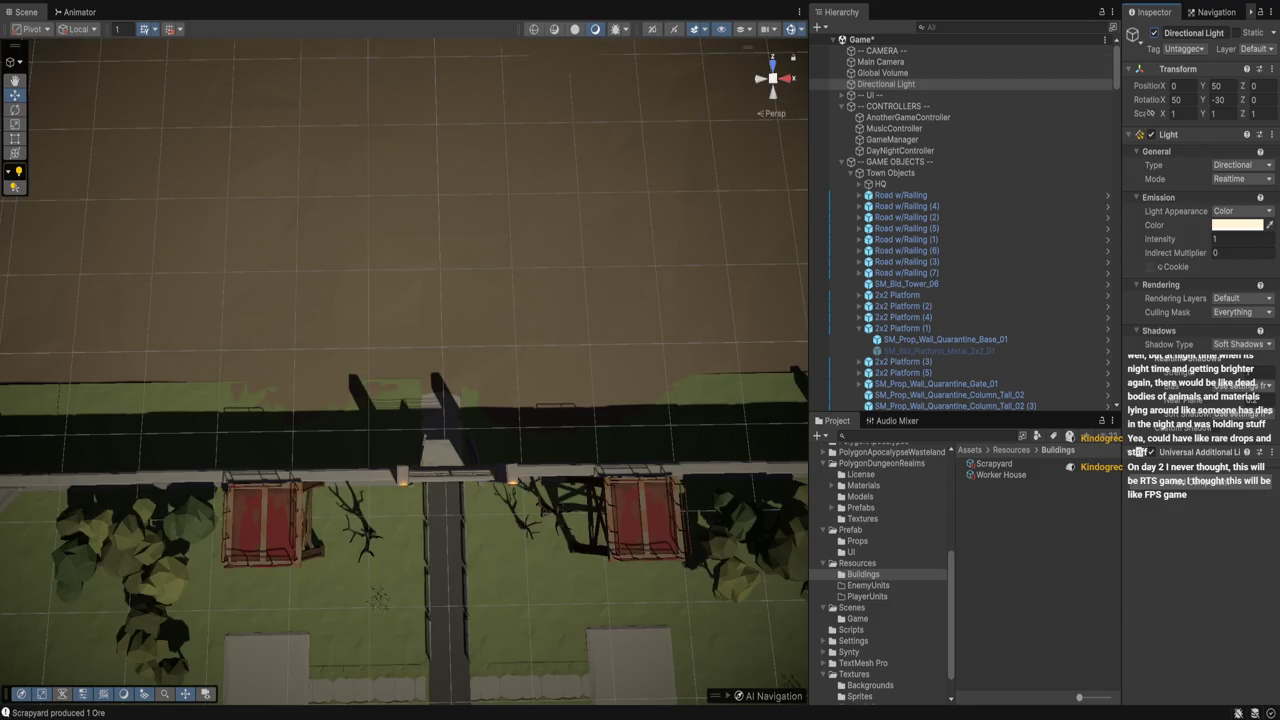
click(1177, 99)
text(0)
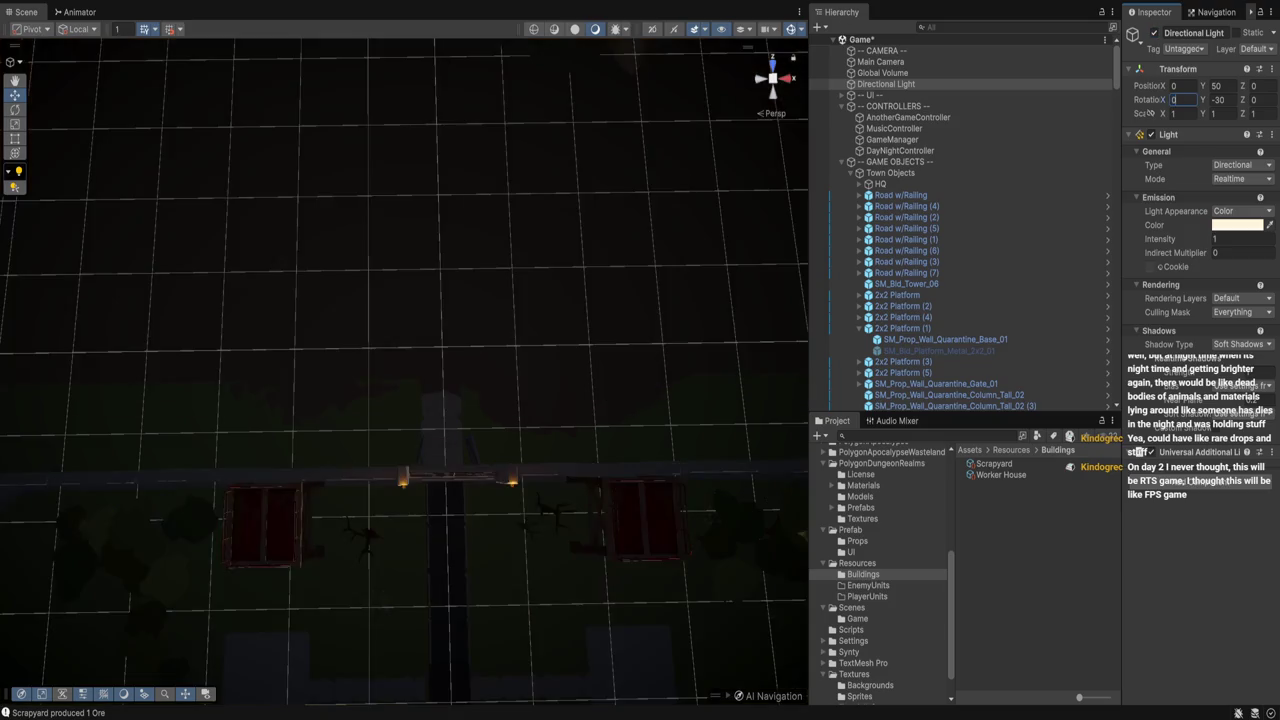
text(12)
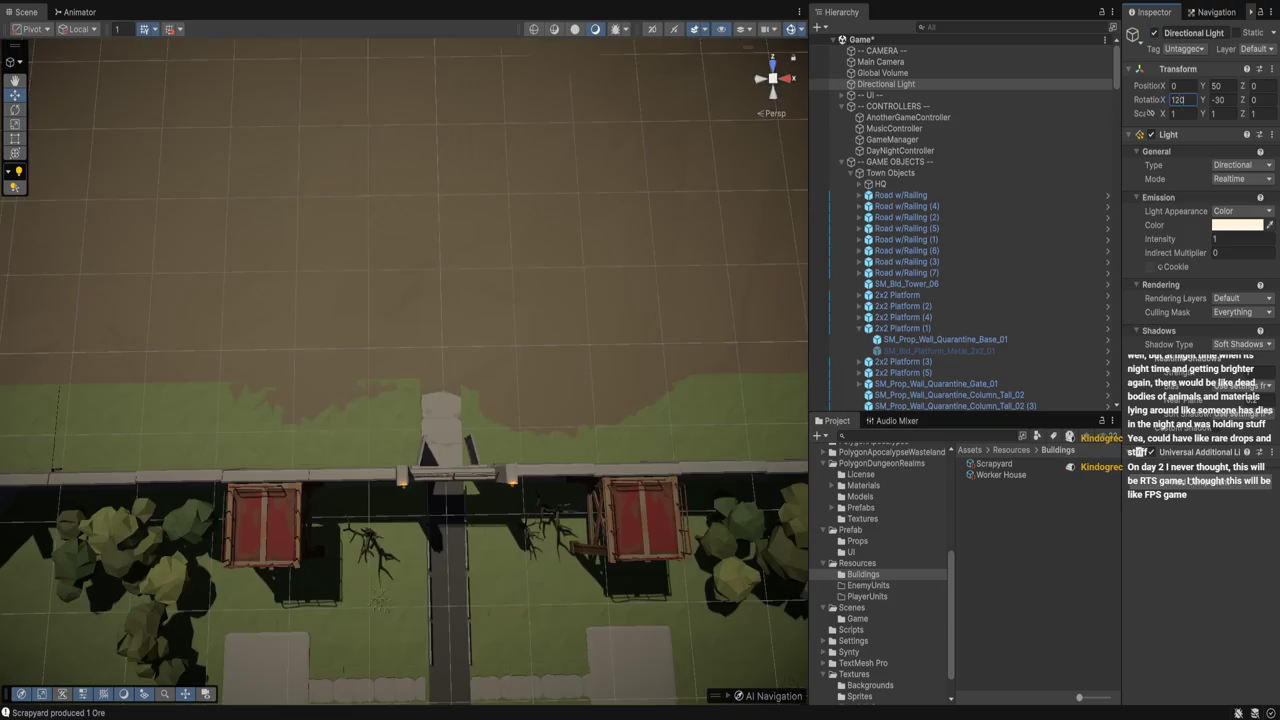
text(18)
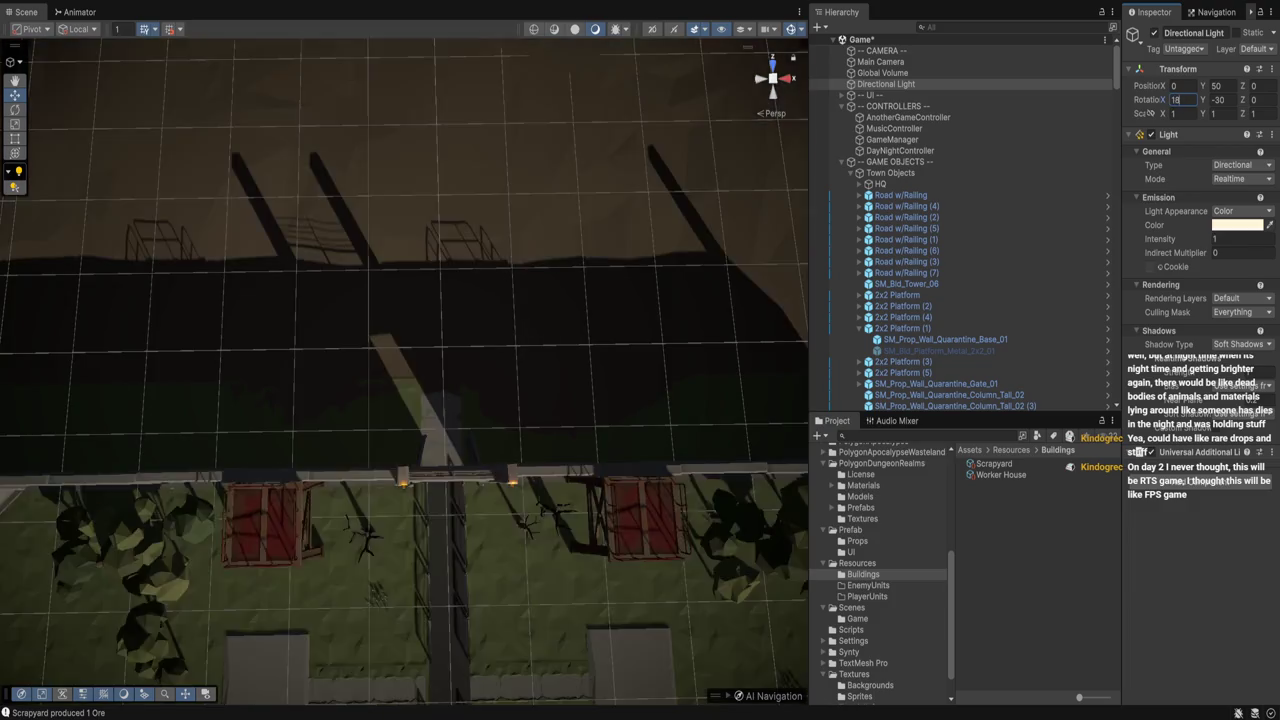
text(090)
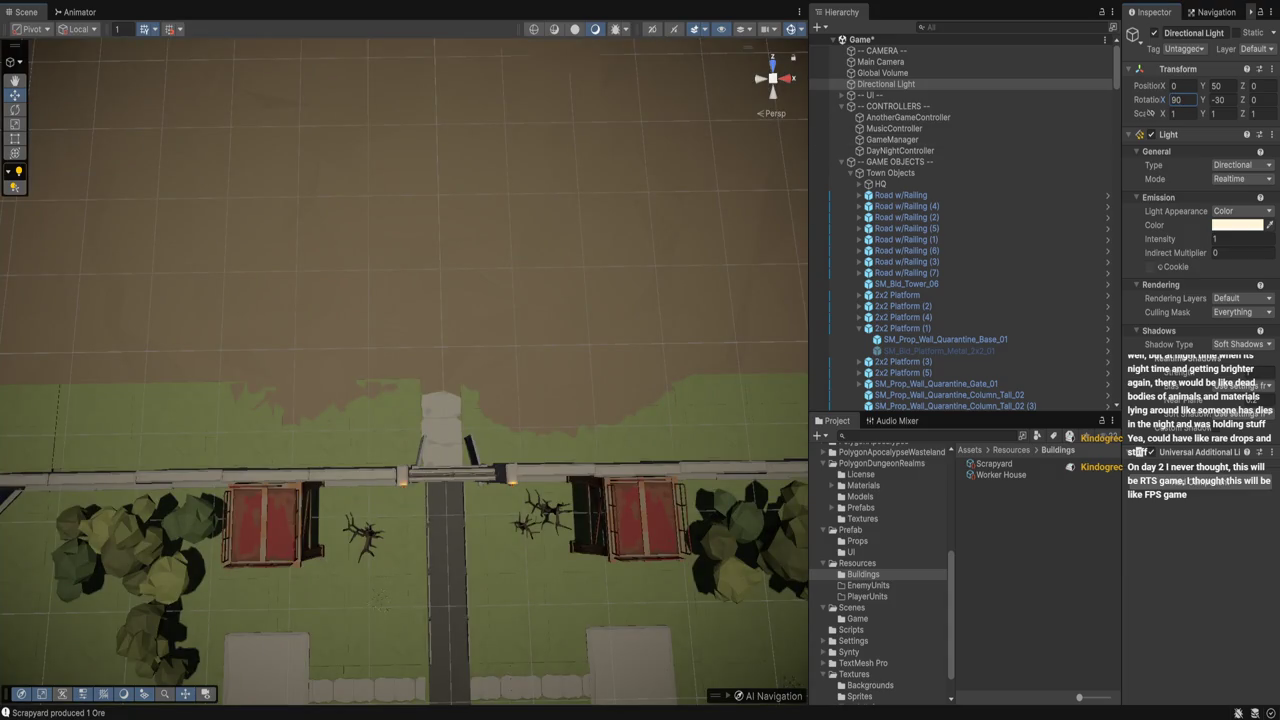
Turn the view along the road and frame the quarantine gate
drag(400, 400, 550, 400)
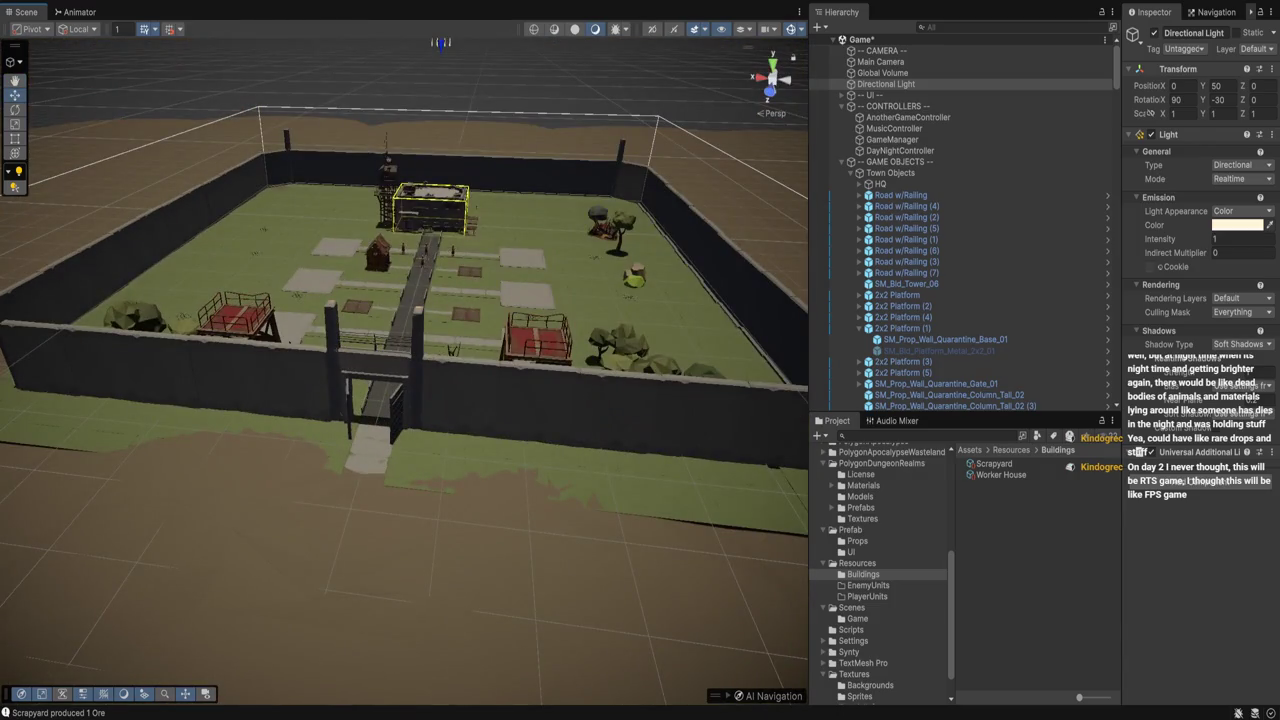
click(370, 395)
key(f)
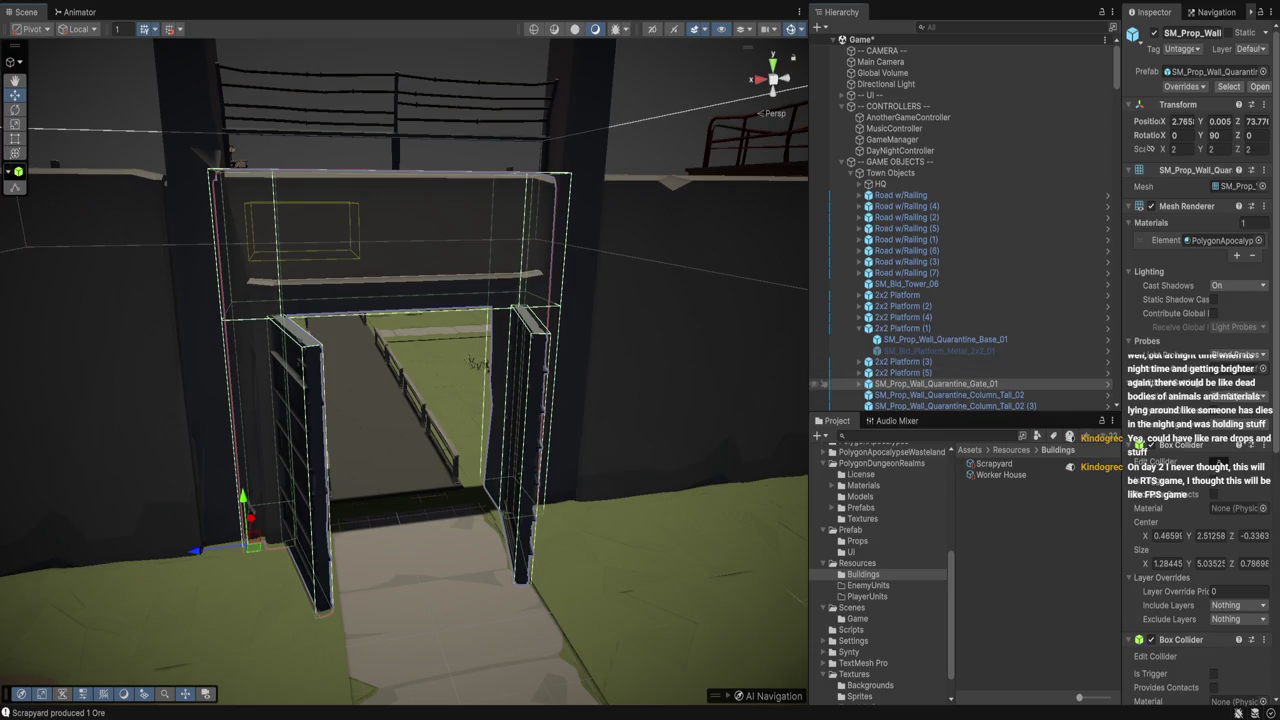
Rotate the gate's Left Door and Right Door shut, with the Right Door at Y -90.07
click(858, 383)
click(902, 405)
click(300, 450)
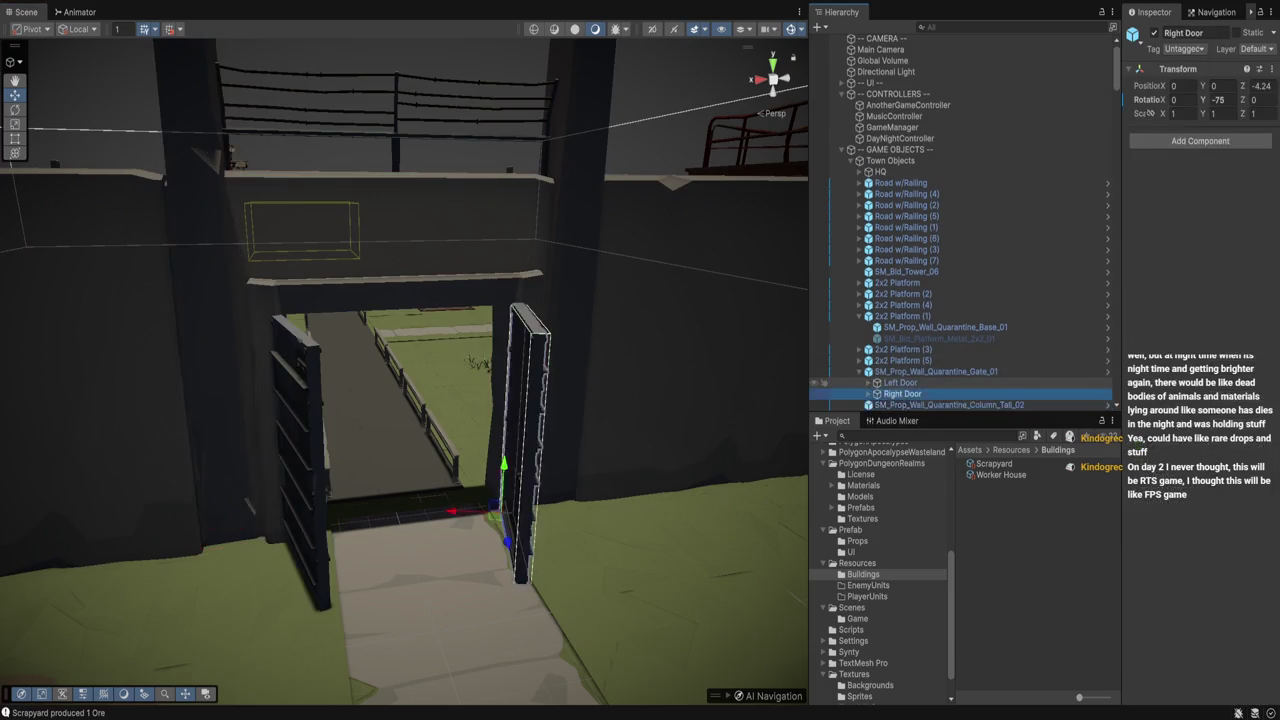
key(e)
mouse_move(300, 570)
mouse_down()
mouse_move(370, 574)
mouse_move(290, 572)
mouse_up()
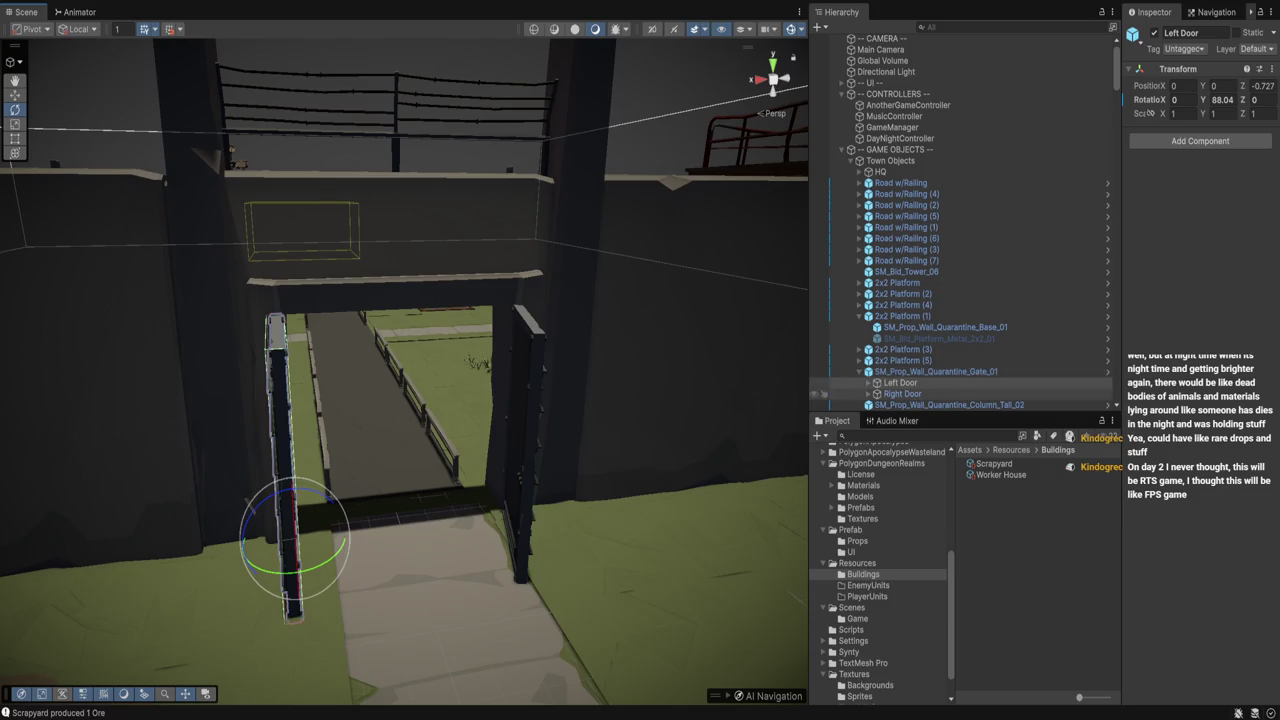
click(902, 393)
mouse_move(500, 545)
mouse_down()
mouse_move(455, 545)
mouse_move(520, 545)
mouse_up()
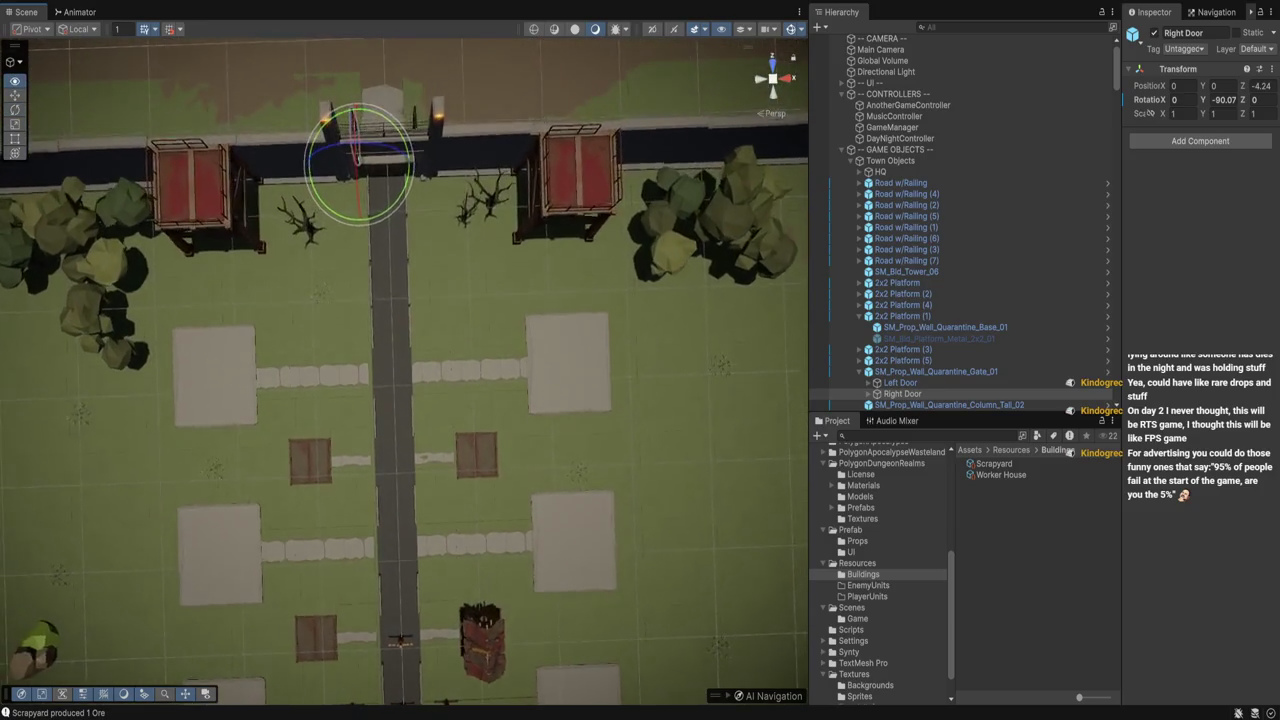
key(f)
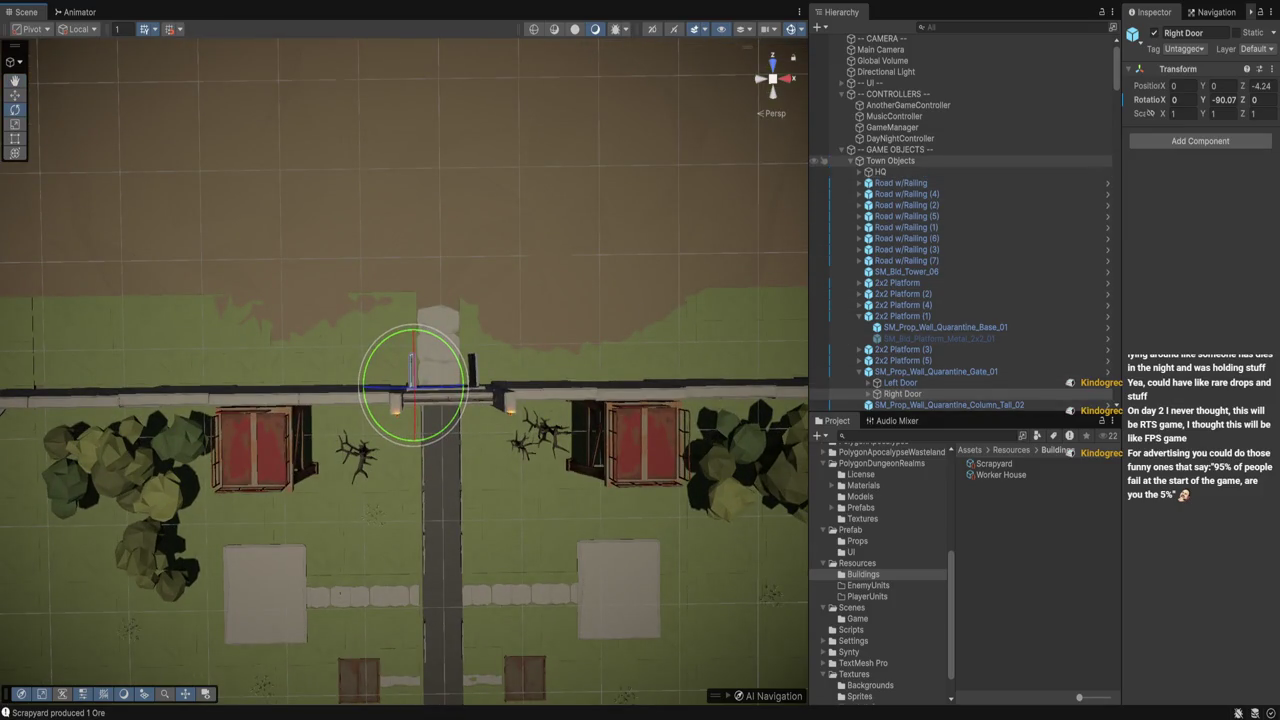
Search the Project assets for 'bunker', replacing an earlier 'defense' search
click(900, 436)
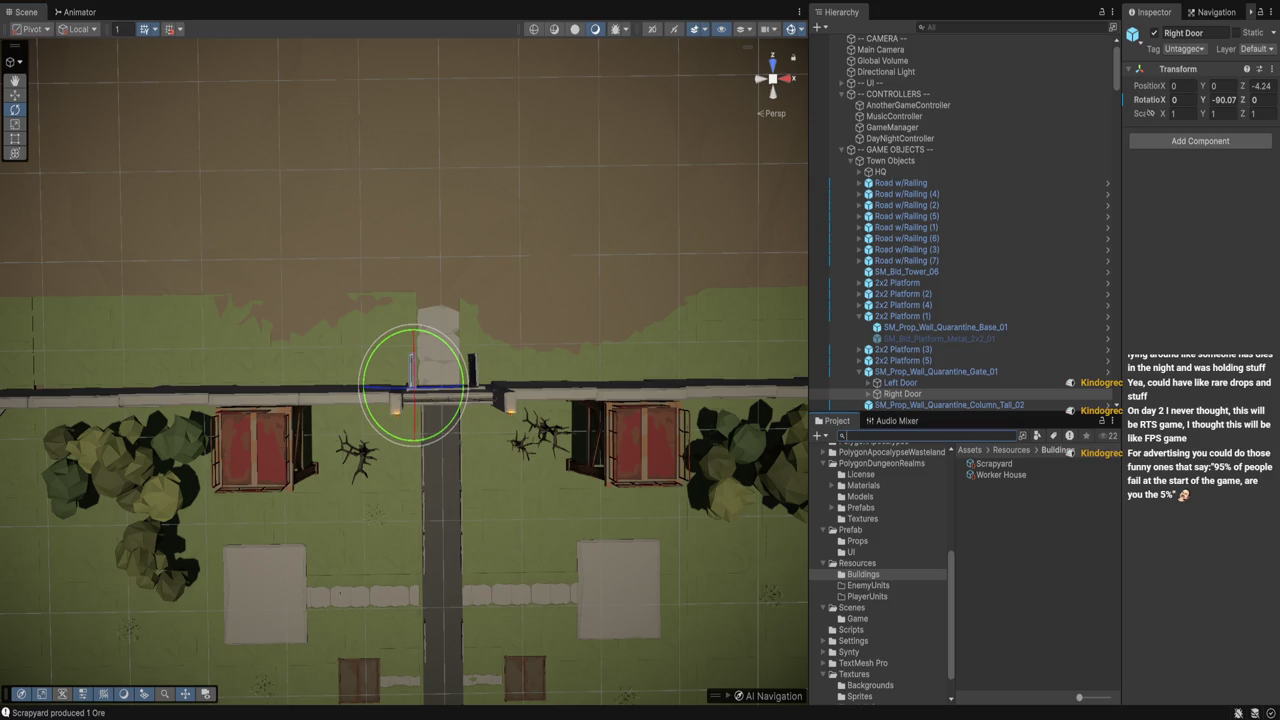
text(defense)
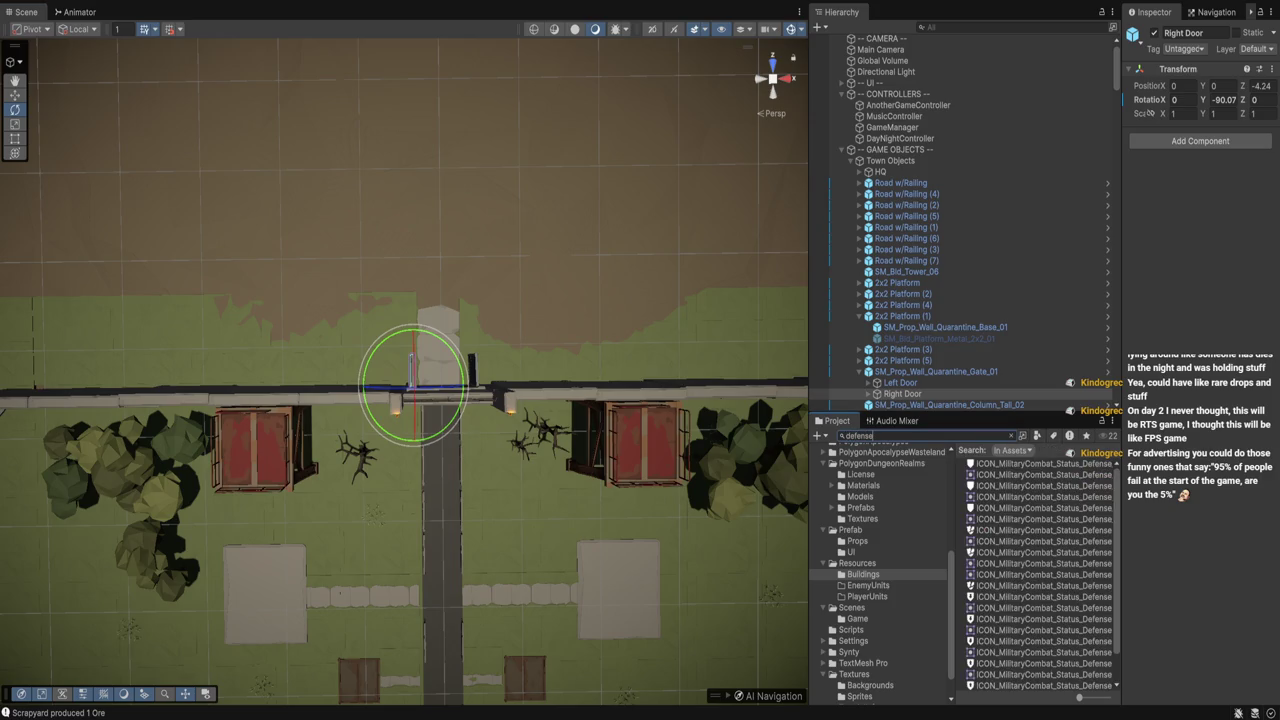
key(ctrl+a)
key(BackSpace)
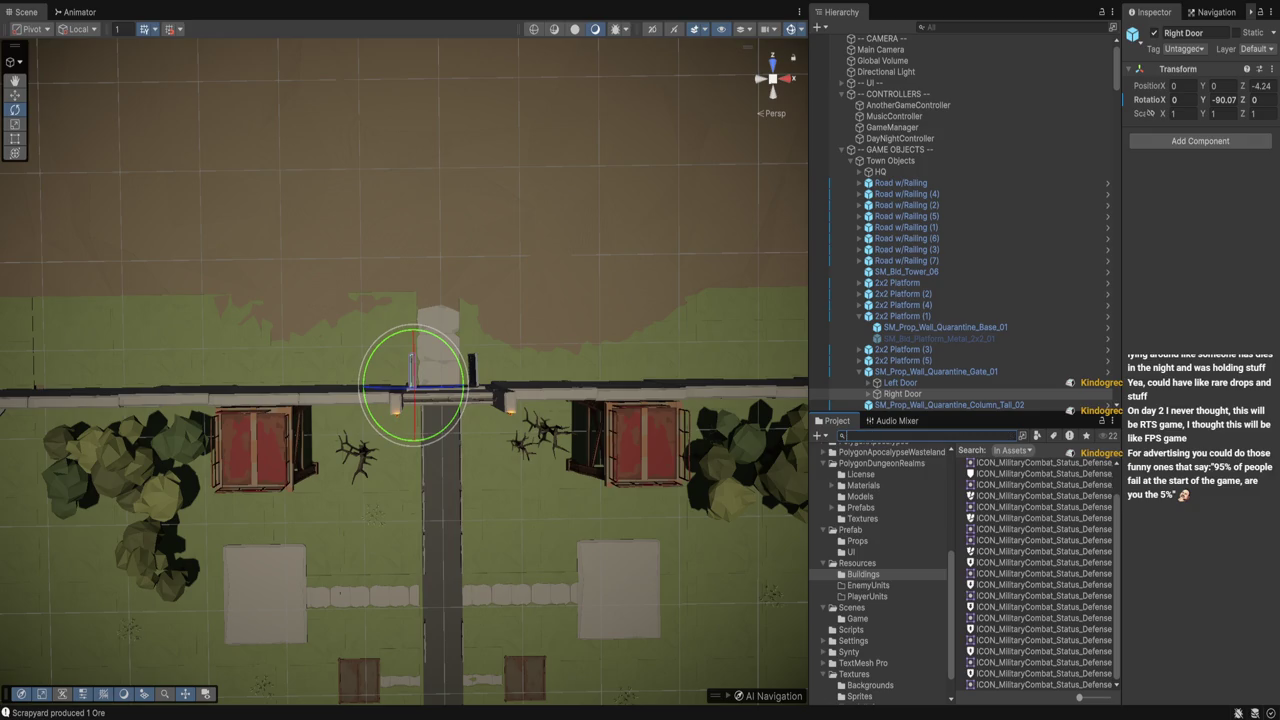
text(bunker)
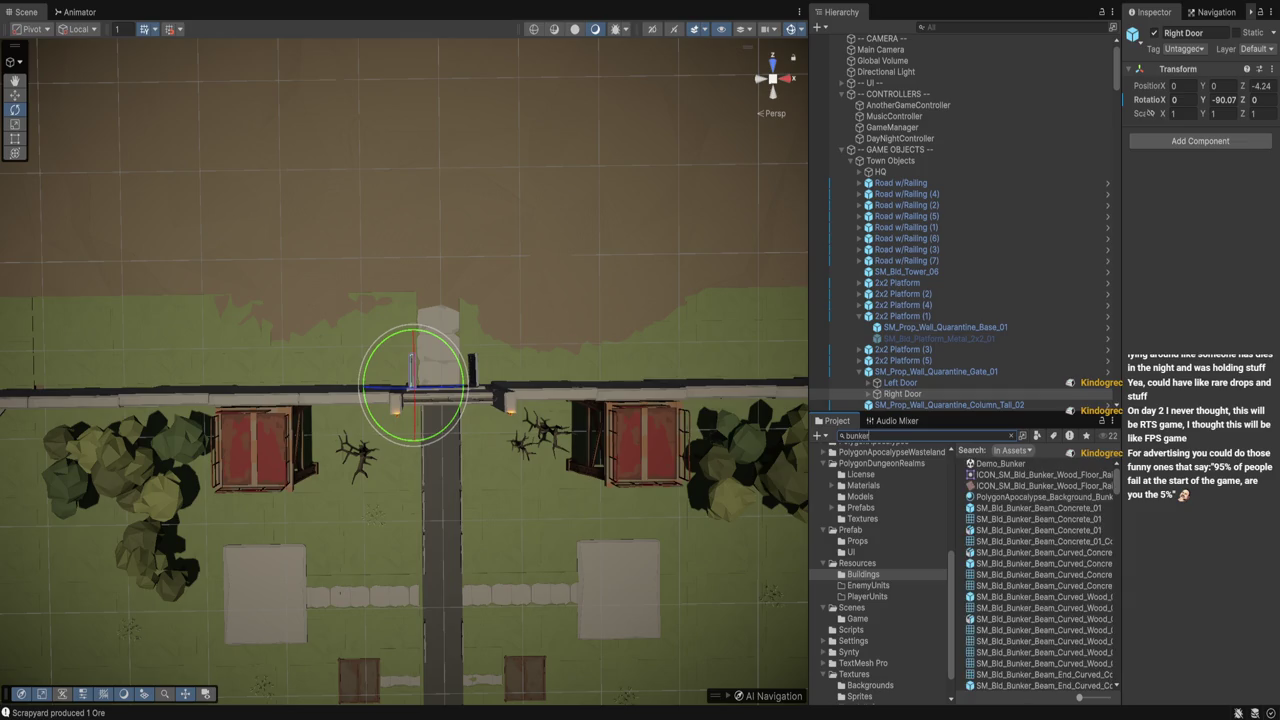
Compare the bunker beam, ceiling and vent pieces, then place Concrete_Floor_01 in the scene
click(1043, 563)
scroll(1038, 574, down, 5)
click(1033, 588)
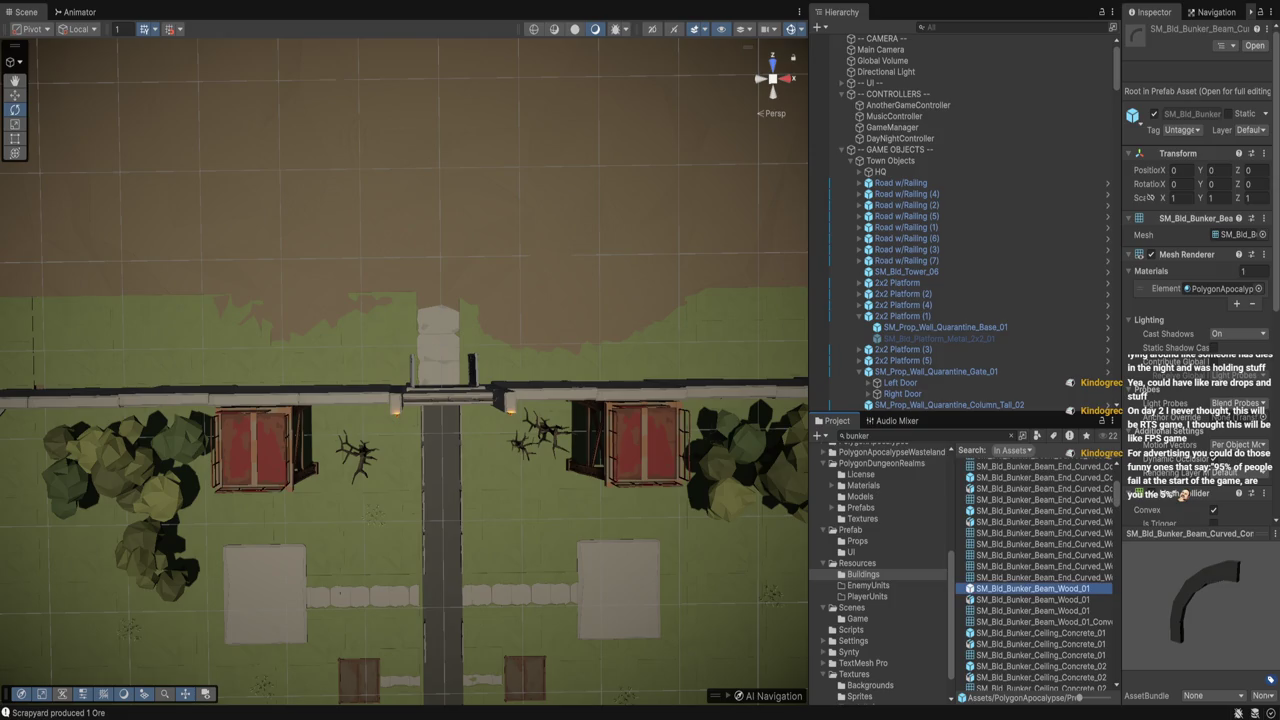
scroll(1037, 575, down, 4)
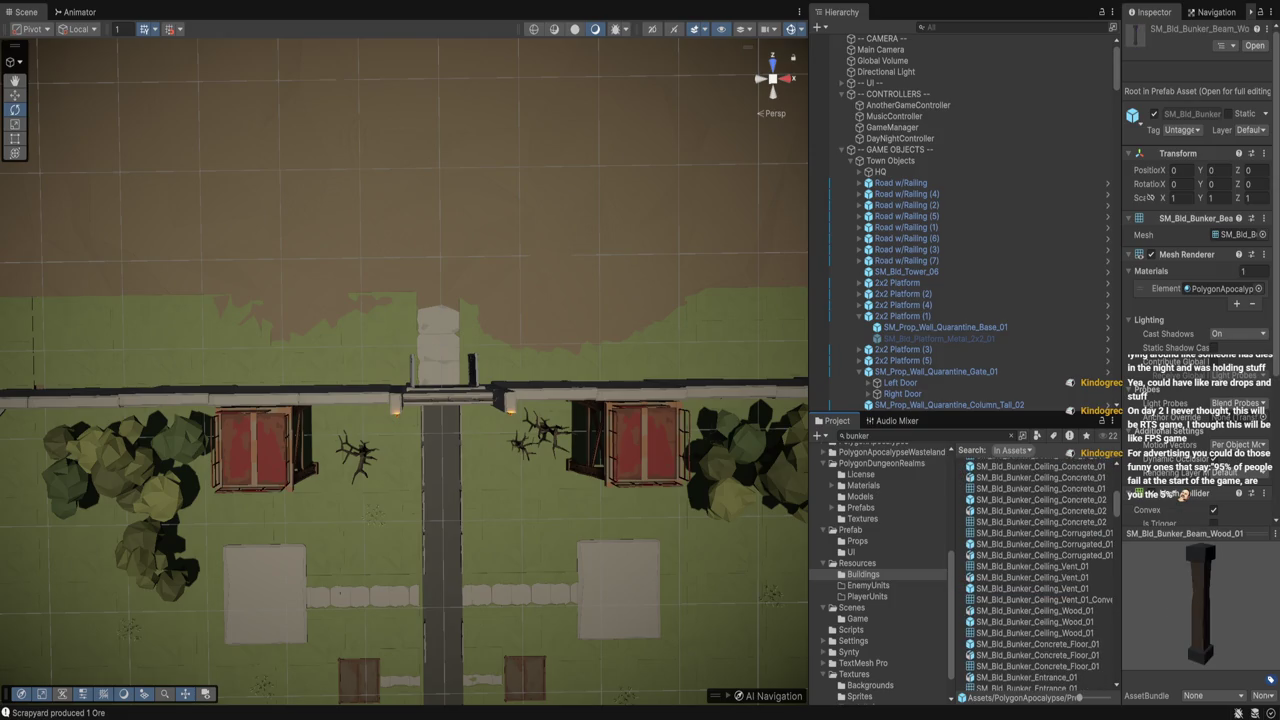
click(1035, 621)
drag(1195, 610, 1225, 595)
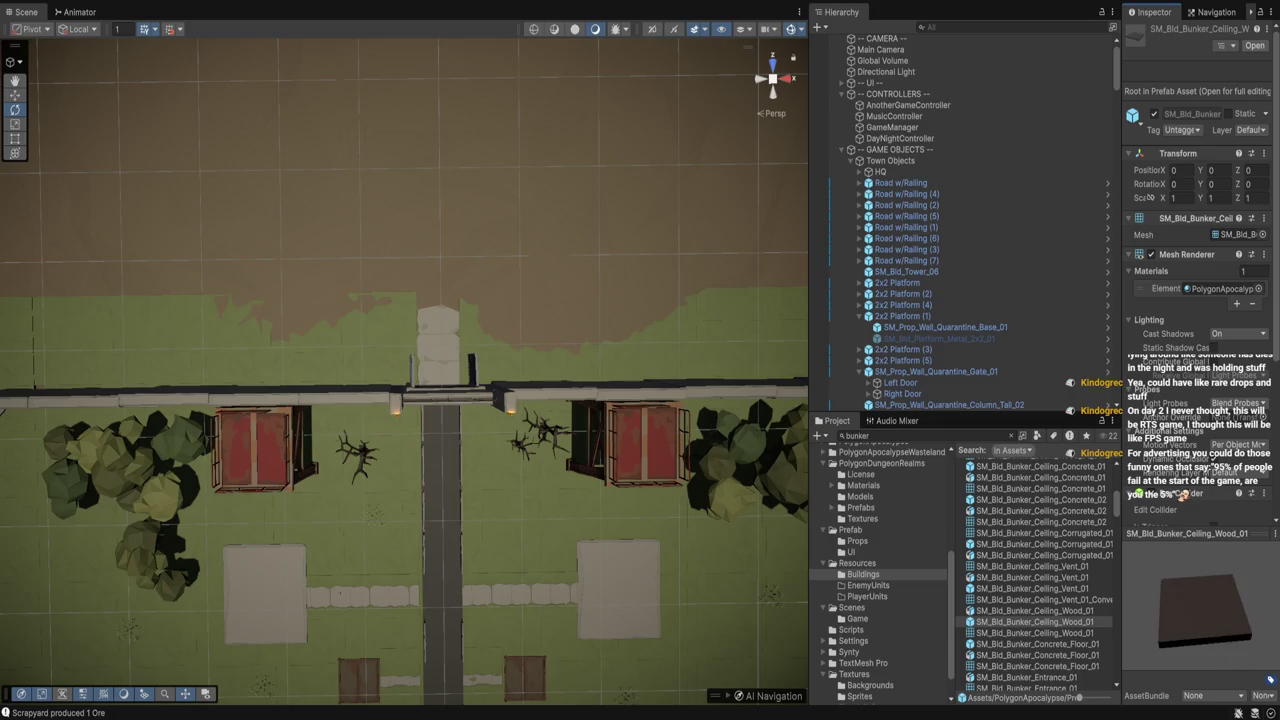
click(1035, 588)
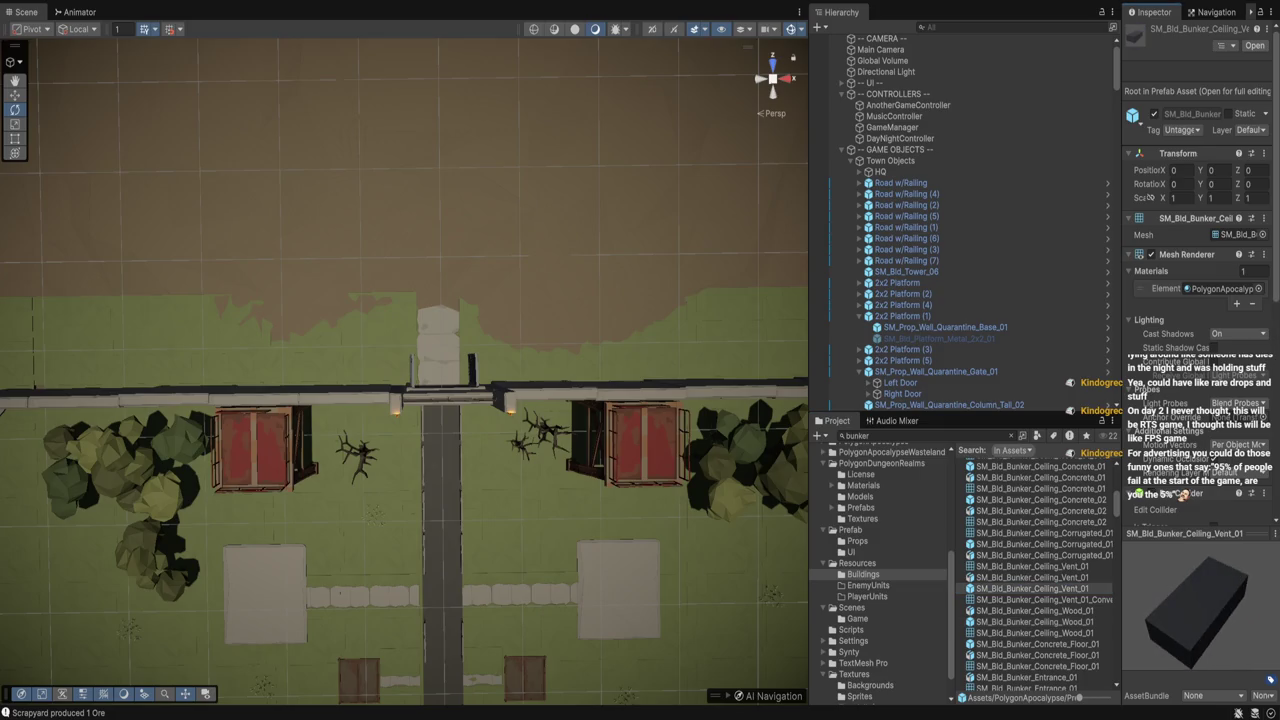
click(1035, 643)
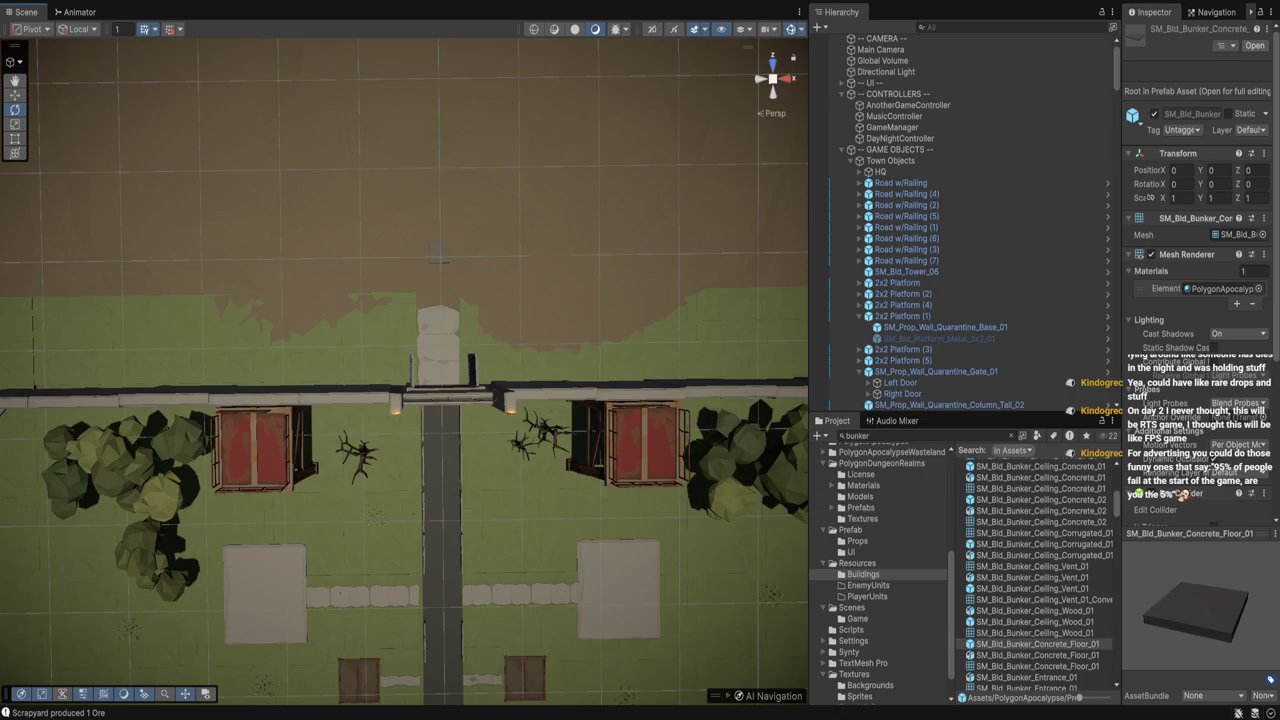
drag(438, 252, 438, 252)
Lower the floor slab and set its Scale to 2, 2, 2 and Position X to 2.4
key(f)
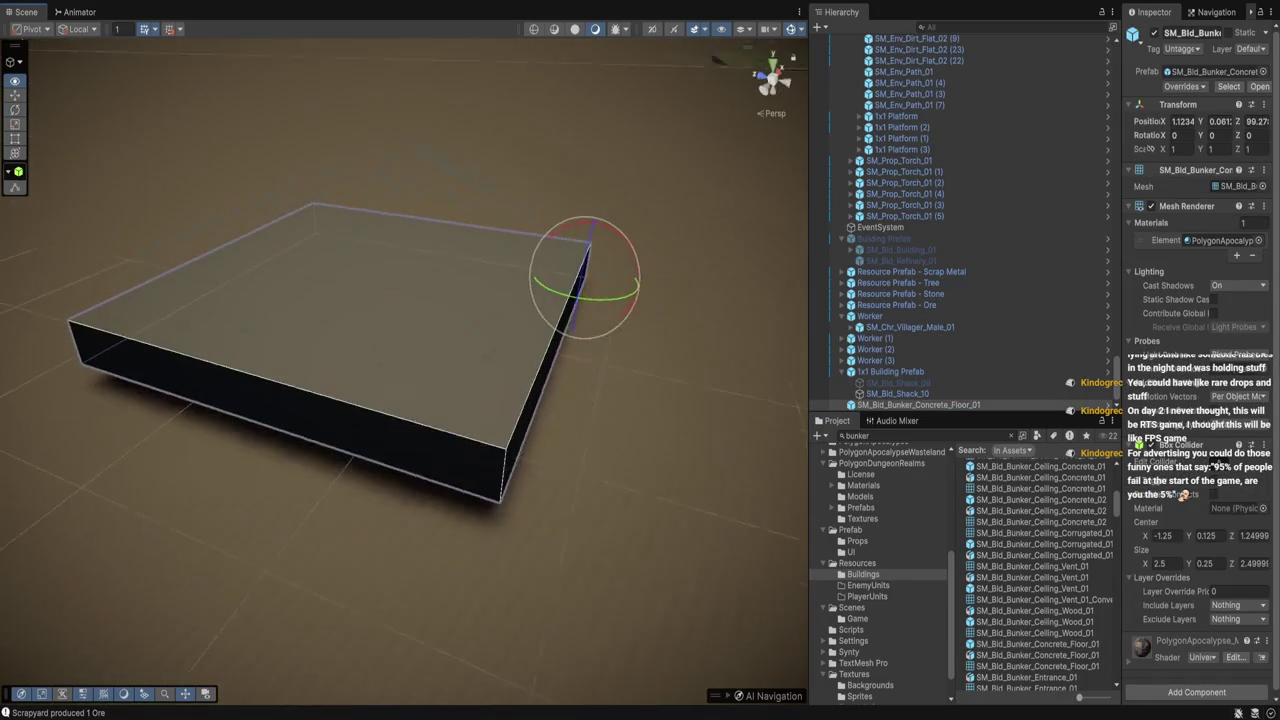
scroll(404, 365, down, 10)
key(w)
drag(448, 300, 447, 410)
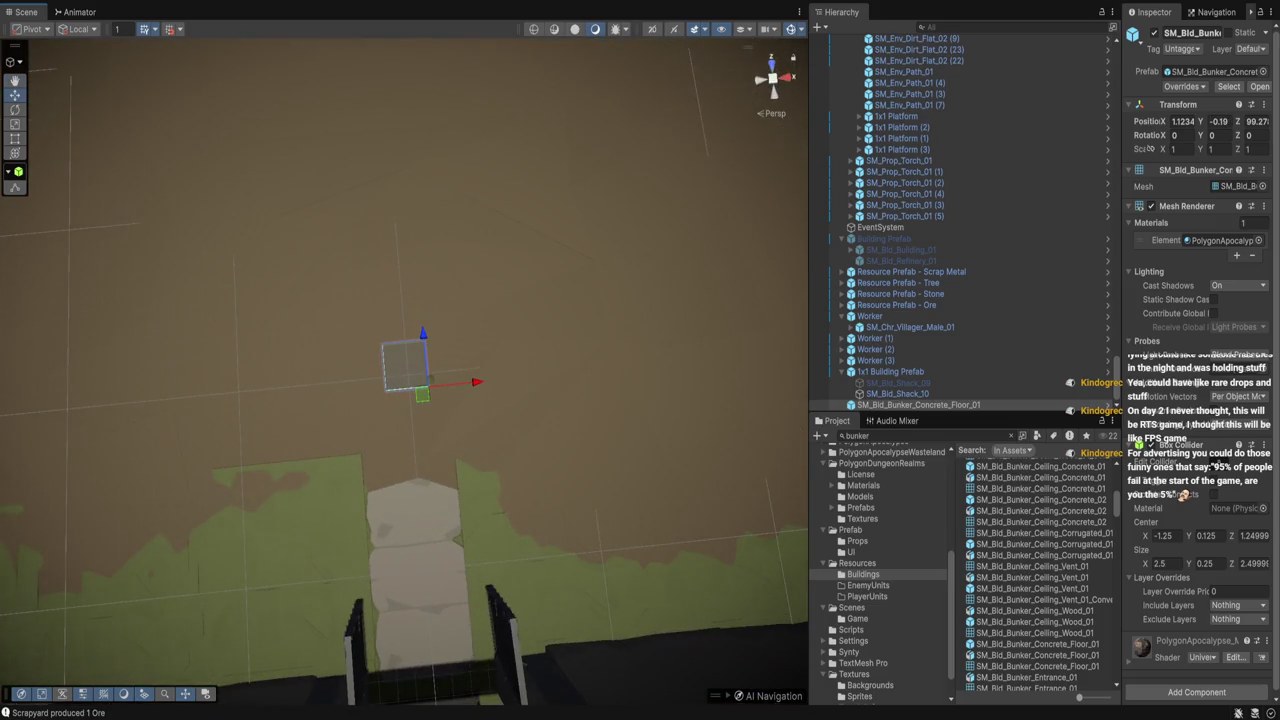
text(22)
key(Tab)
key(Tab)
text(2)
key(shift+Tab)
text(2)
key(shift+Tab)
text(2)
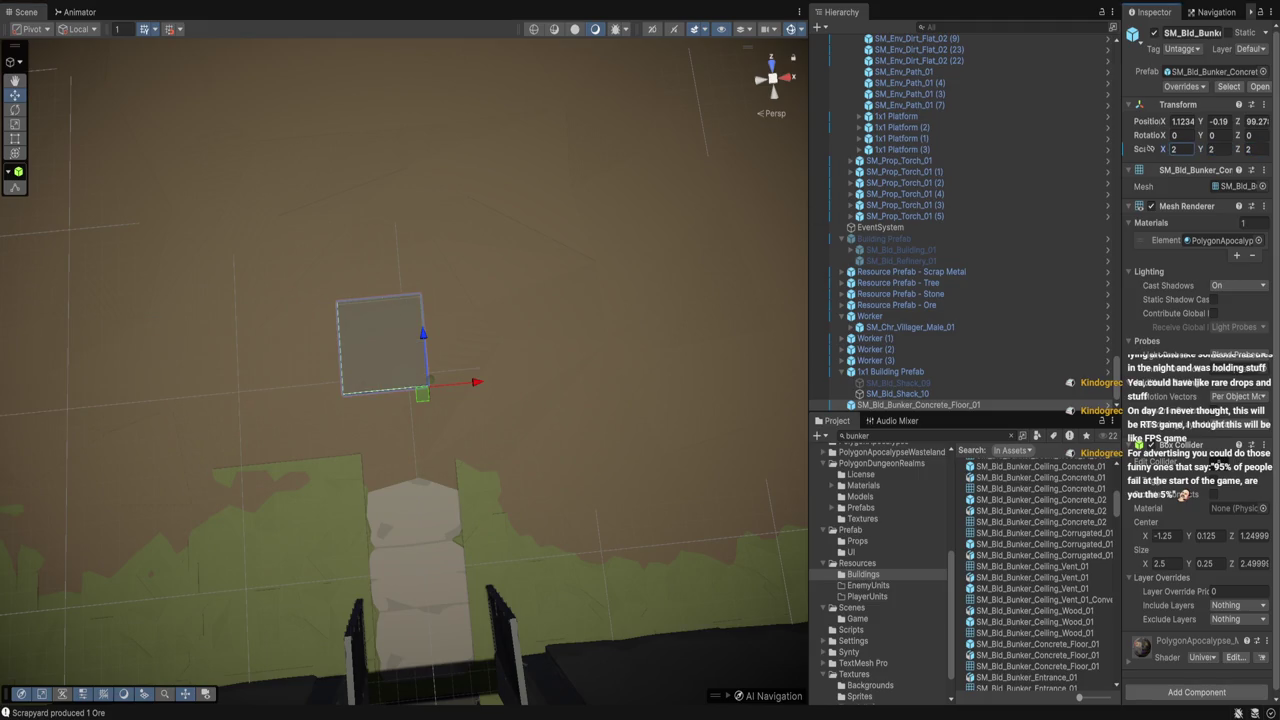
key(shift+Tab)
key(shift+Tab)
key(shift+Tab)
text(2.4)
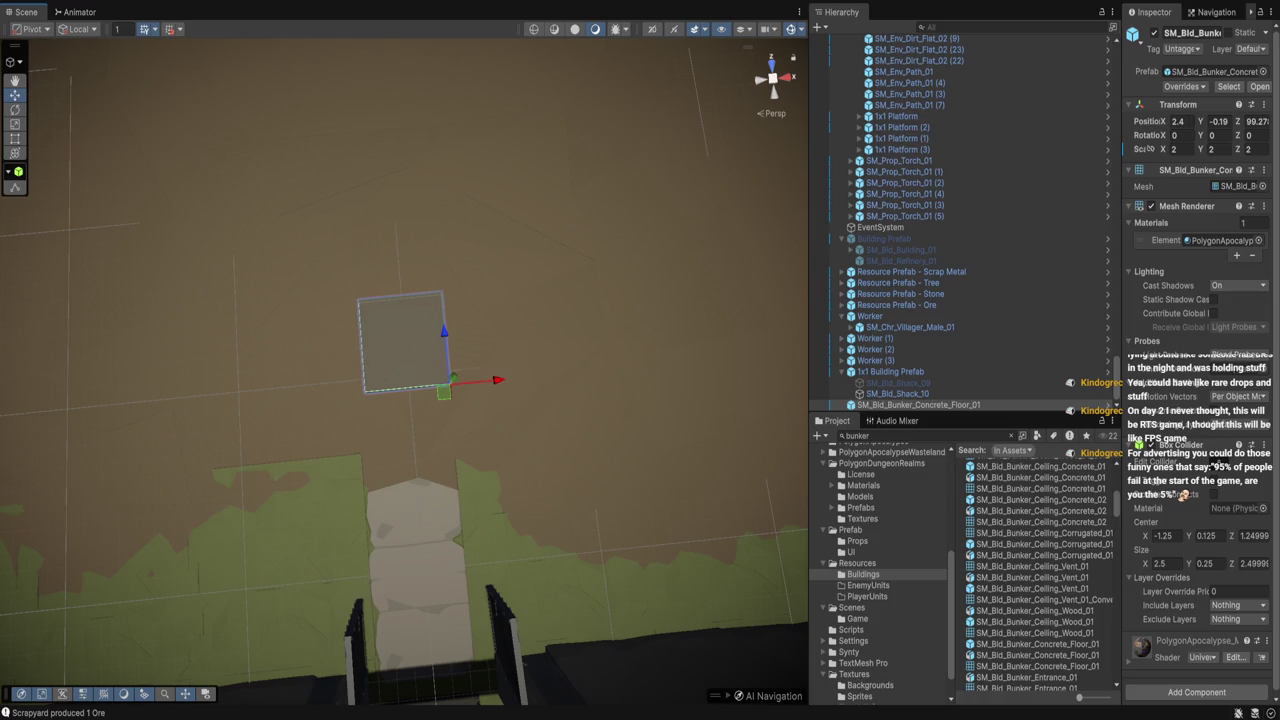
text(zf)
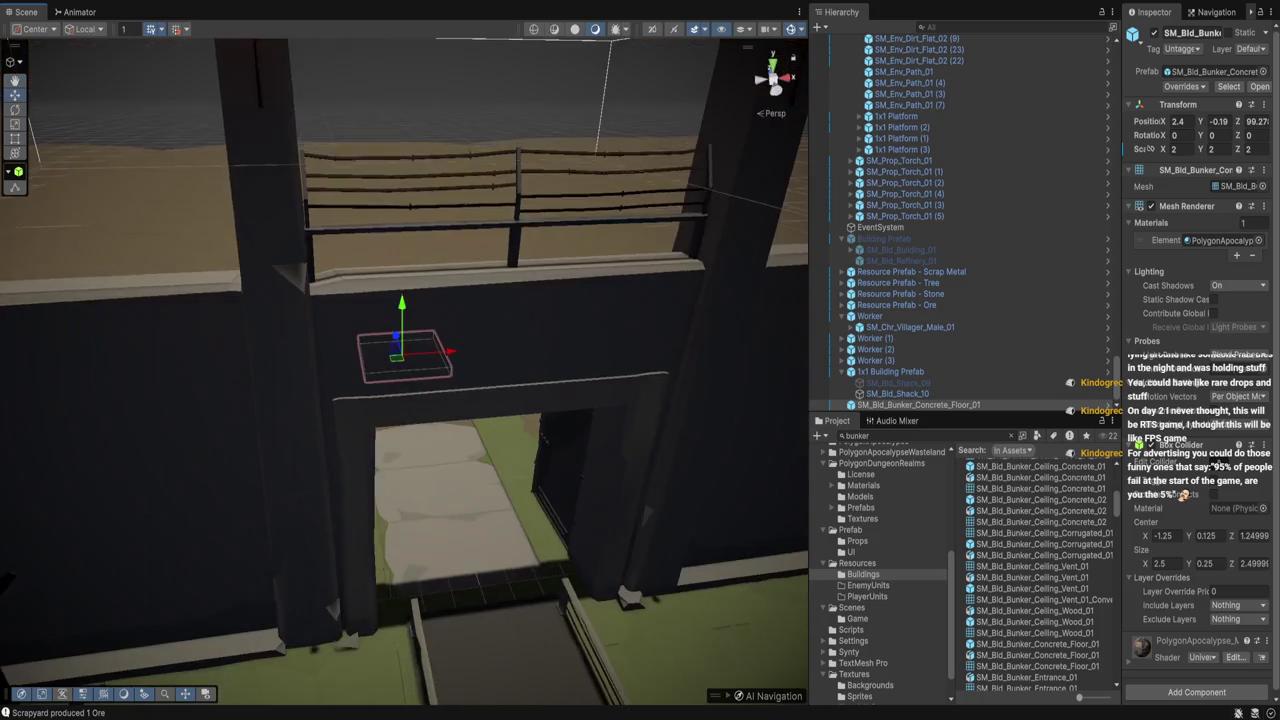
Slide the slab toward the gate and duplicate it into a row of tiles along X
scroll(404, 372, down, 5)
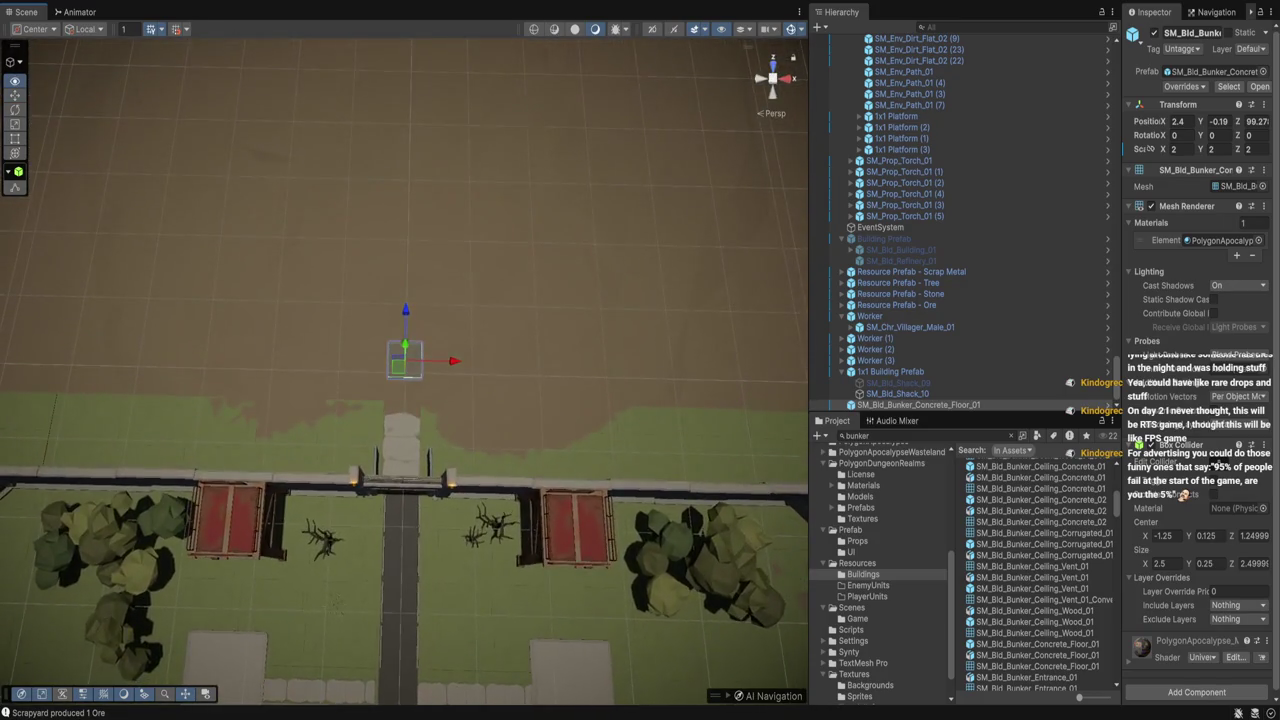
mouse_move(404, 372)
mouse_down()
mouse_move(410, 360)
mouse_move(560, 345)
mouse_up()
drag(350, 377, 381, 373)
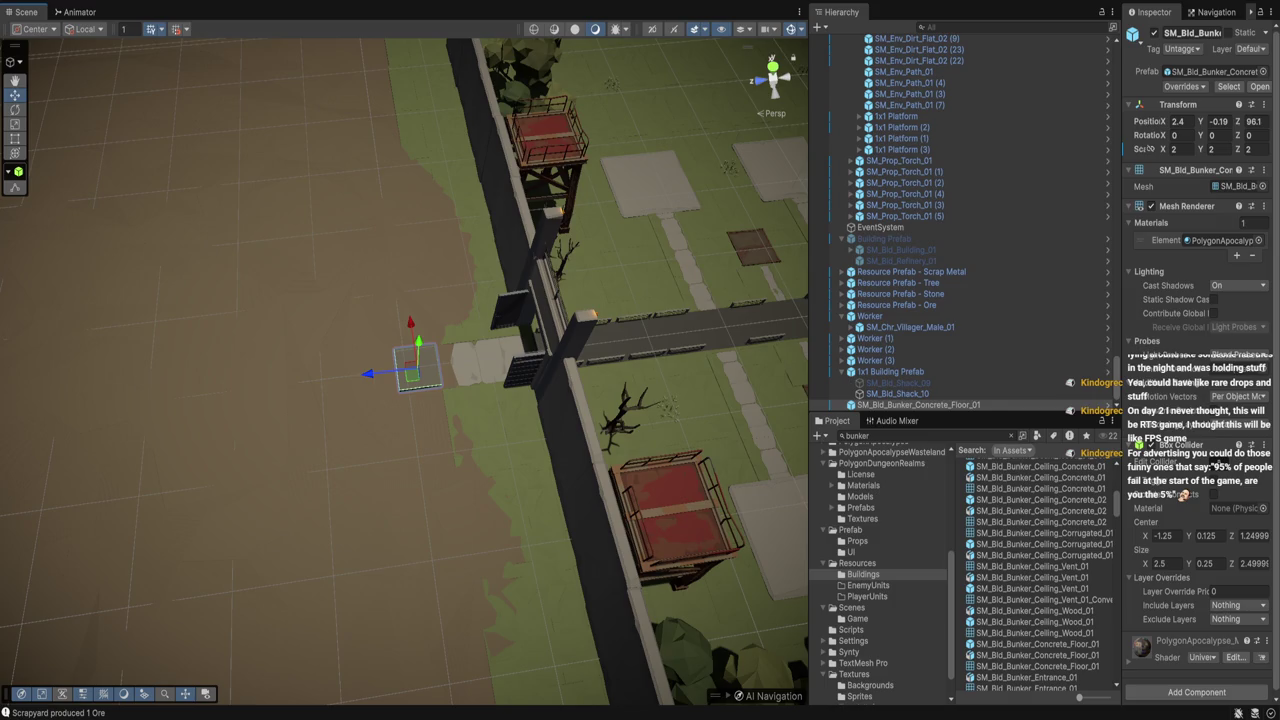
key(ctrl+d)
key(f)
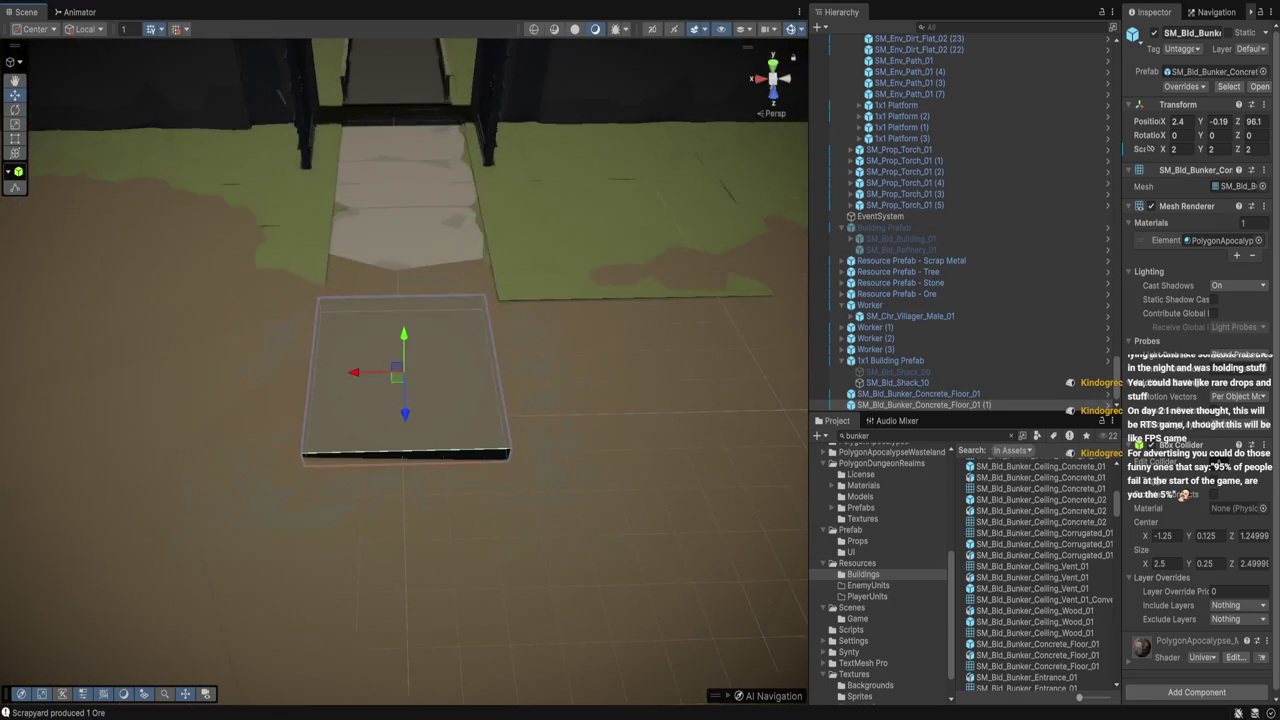
mouse_move(375, 373)
mouse_down()
mouse_move(166, 376)
mouse_move(590, 368)
mouse_up()
key(ctrl+d)
scroll(590, 368, down, 2)
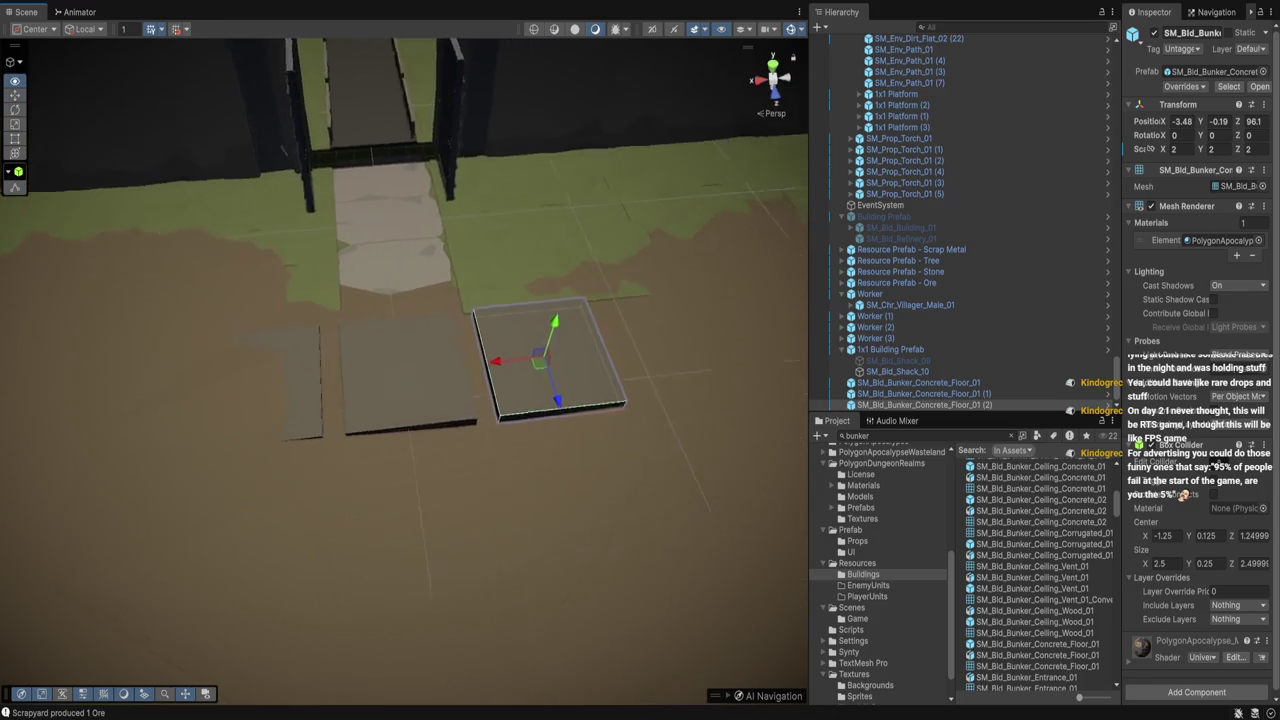
key(ctrl+d)
mouse_move(505, 352)
mouse_down()
mouse_move(480, 353)
mouse_move(550, 340)
mouse_up()
drag(490, 352, 150, 424)
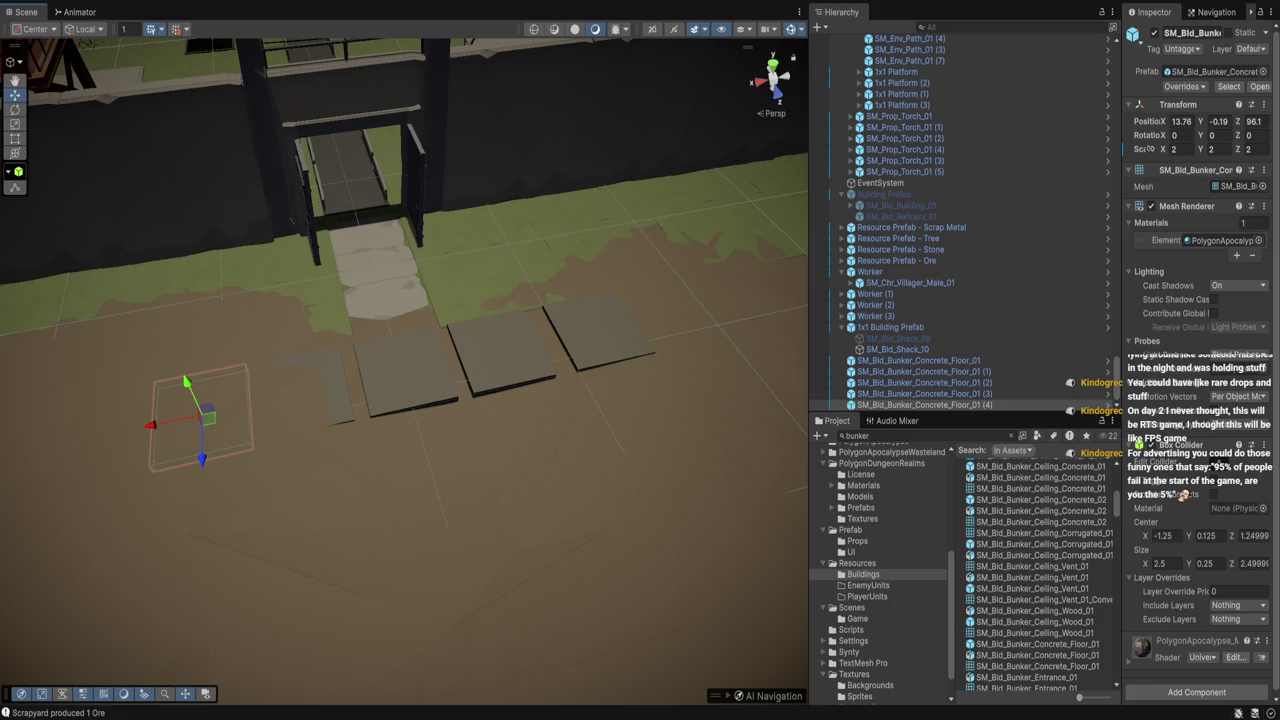
key(ctrl+z)
Try vertical scales of 3 and 1 on dirt ground tiles, then undo back to the floor tiles
key(f)
click(1220, 148)
text(3)
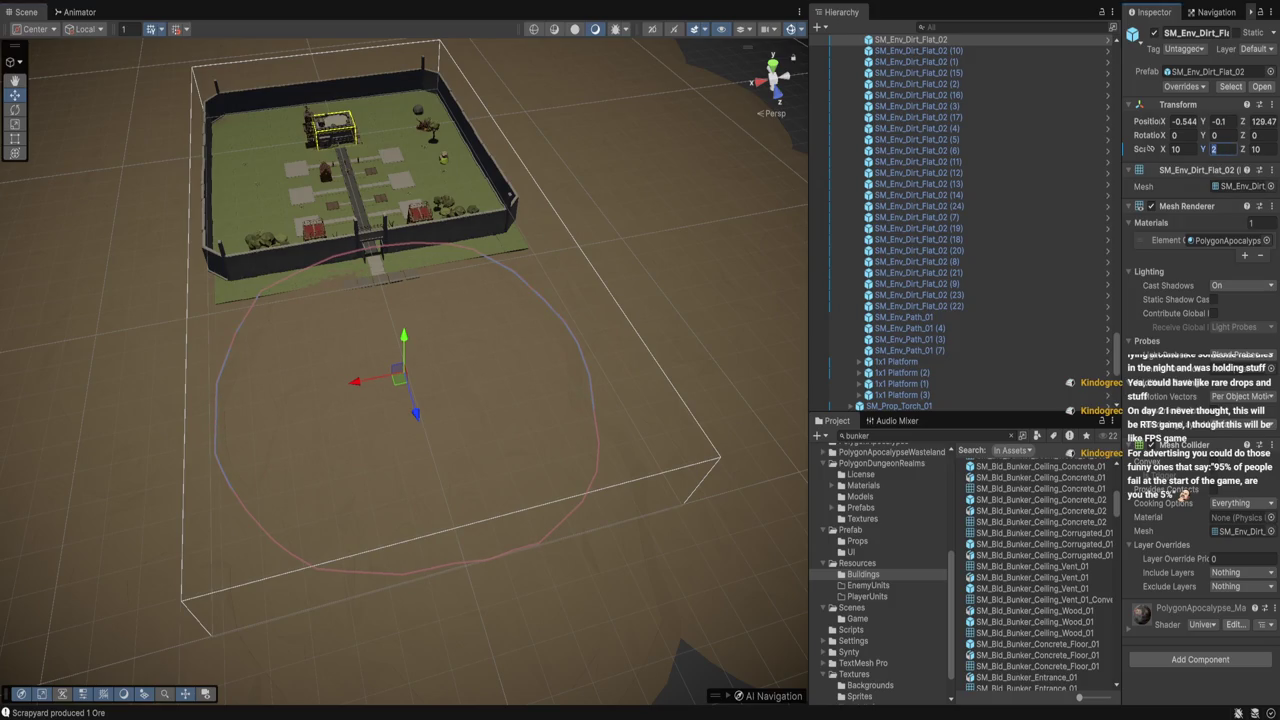
click(612, 255)
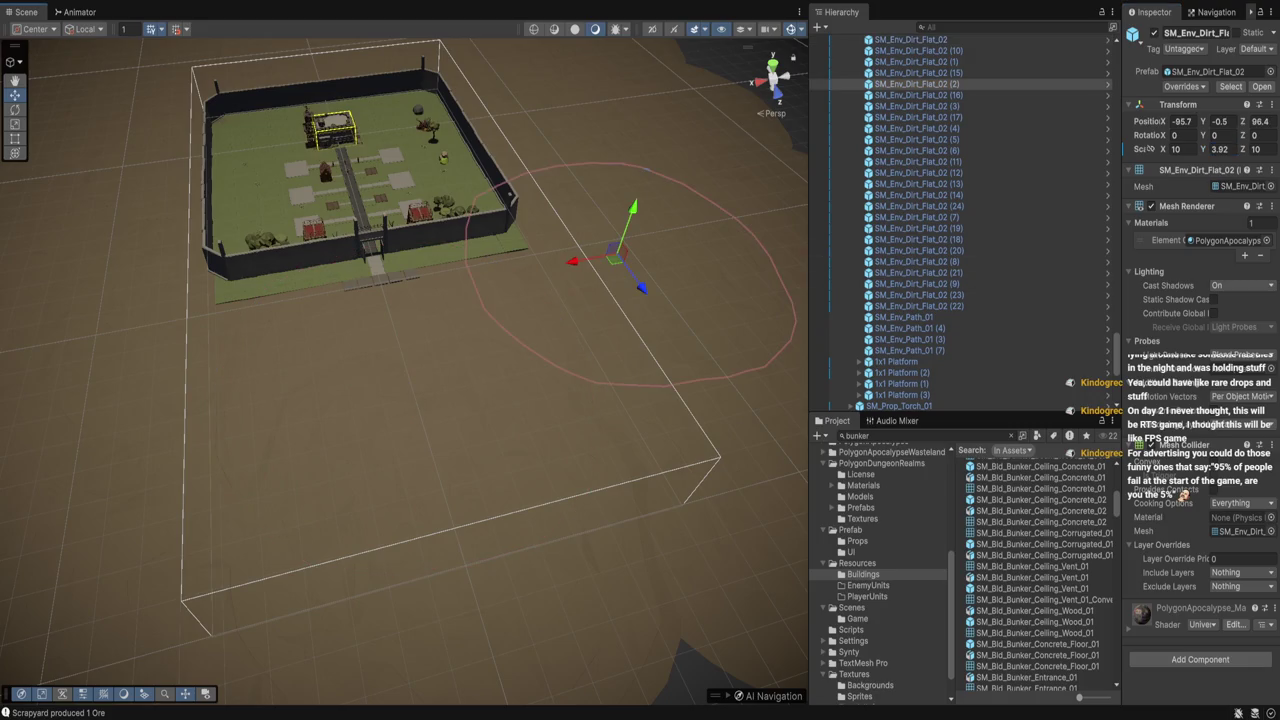
click(437, 505)
text(1)
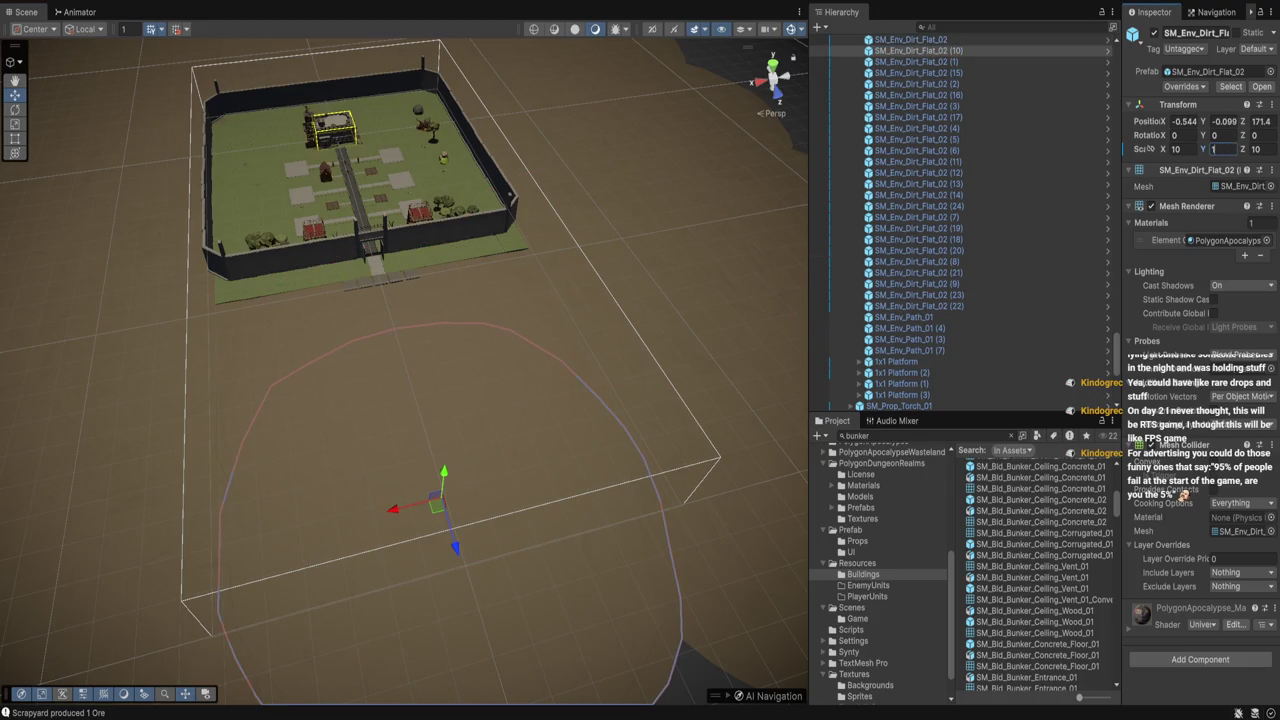
key(ctrl+z)
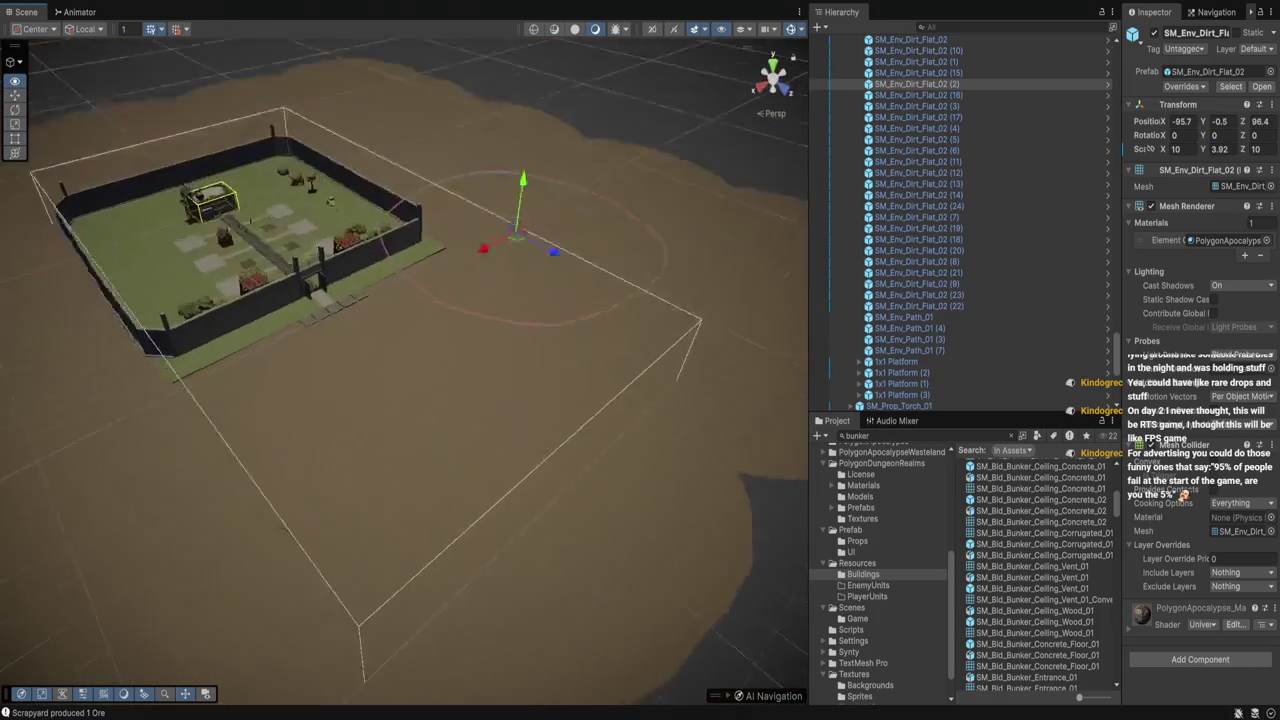
key(ctrl+z)
key(f)
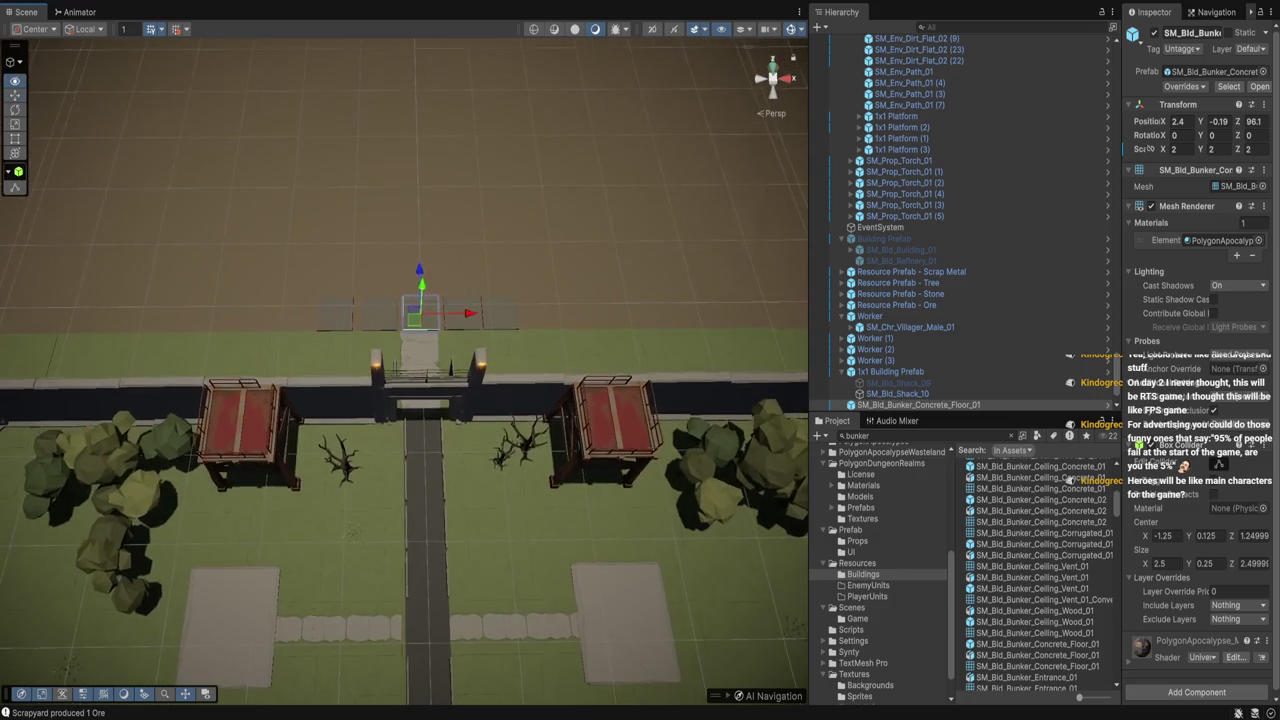
Orbit and zoom the view to look at the gate and the tile row head-on
scroll(404, 370, up, 3)
mouse_move(404, 370)
mouse_down()
mouse_move(404, 300)
mouse_move(320, 290)
mouse_move(260, 310)
mouse_move(252, 360)
mouse_up()
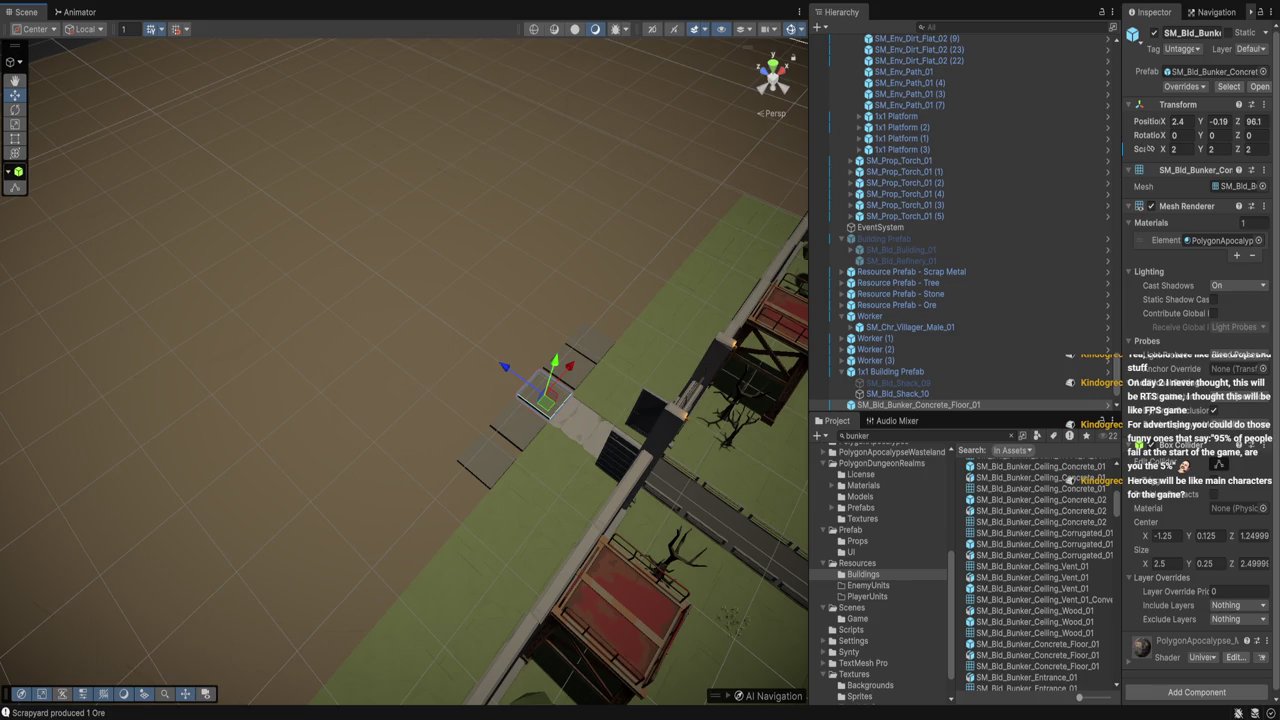
drag(252, 360, 328, 332)
scroll(404, 360, up, 2)
scroll(404, 360, down, 4)
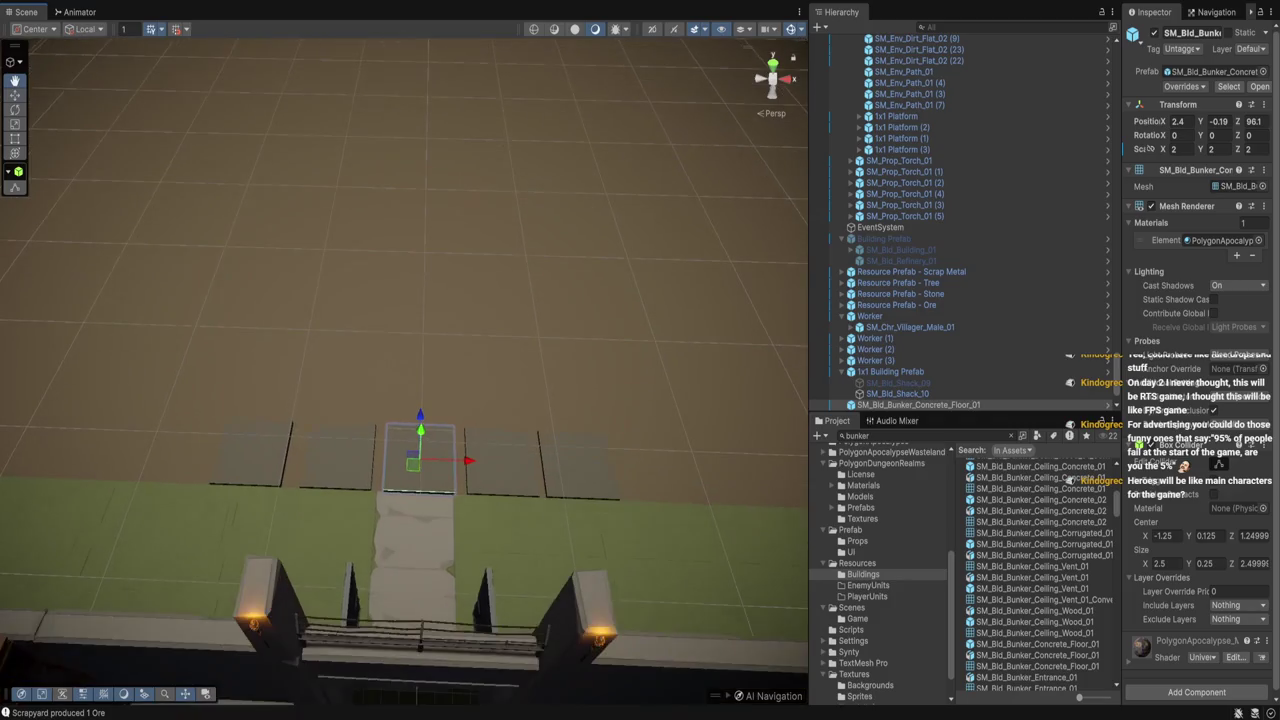
scroll(404, 372, down, 5)
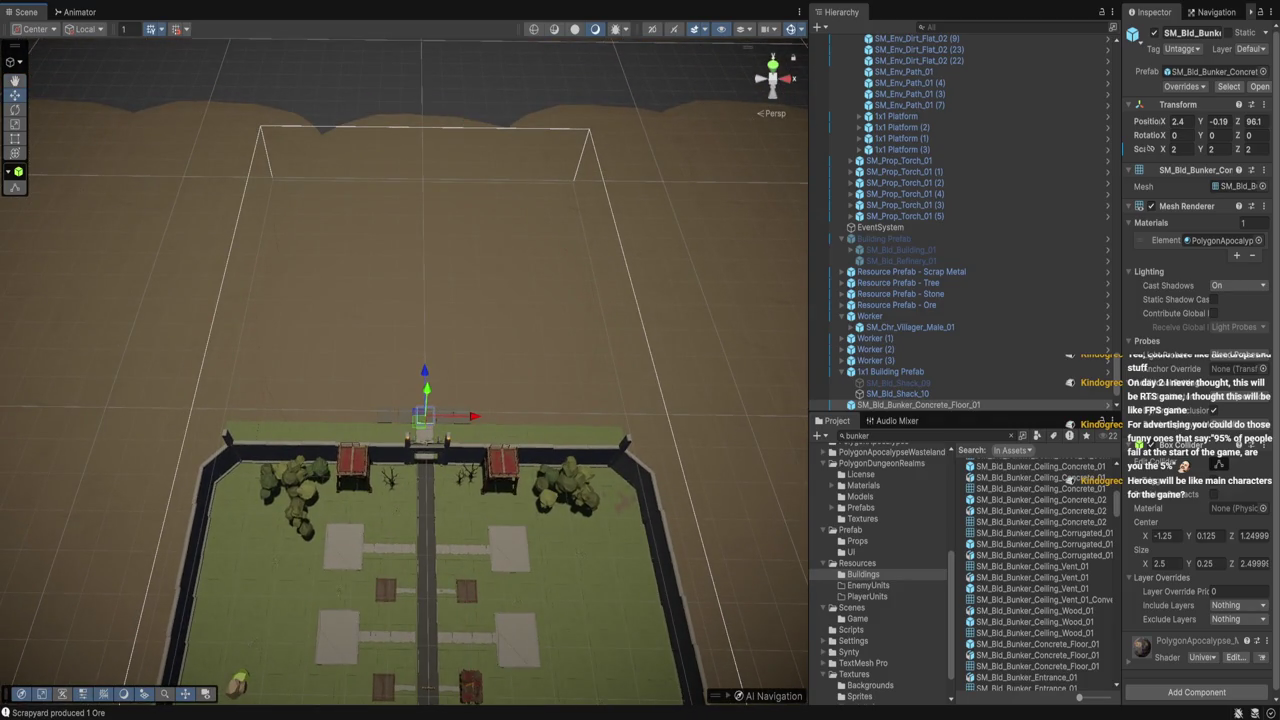
scroll(404, 380, up, 5)
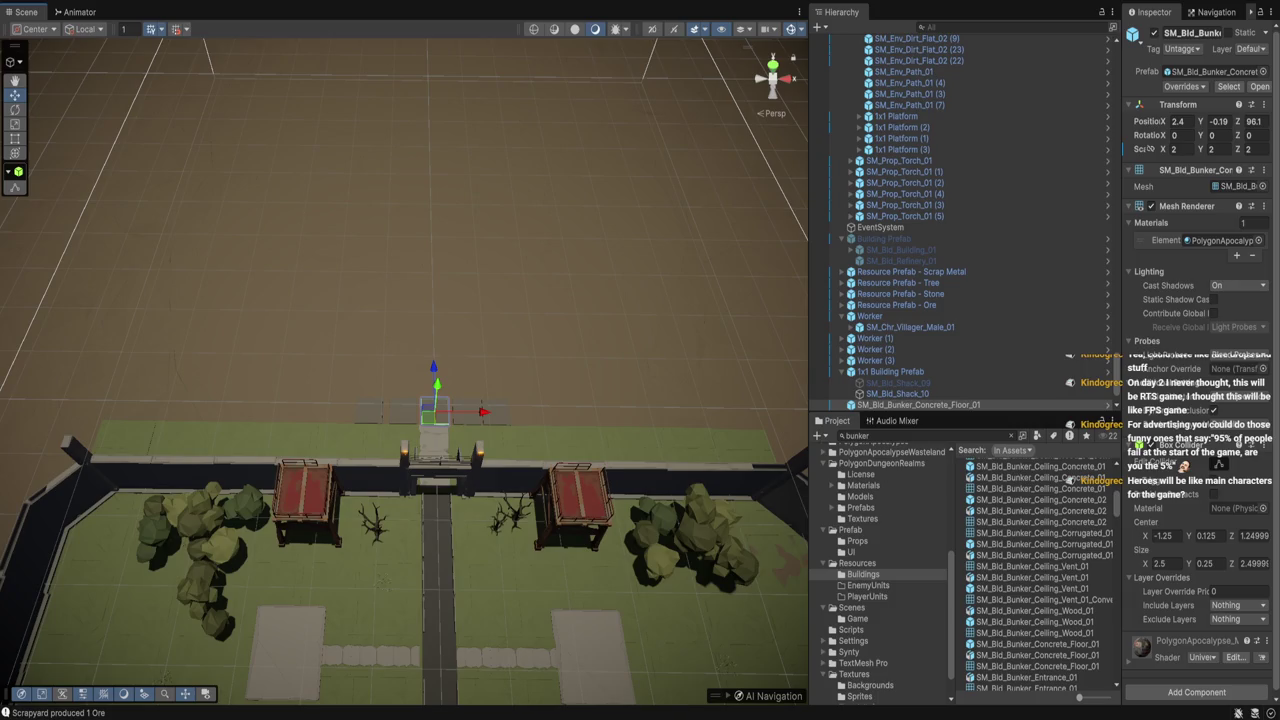
scroll(404, 450, up, 2)
Restore the end floor tile, nudge it right, then clear the search and open PlayerUnits
click(290, 520)
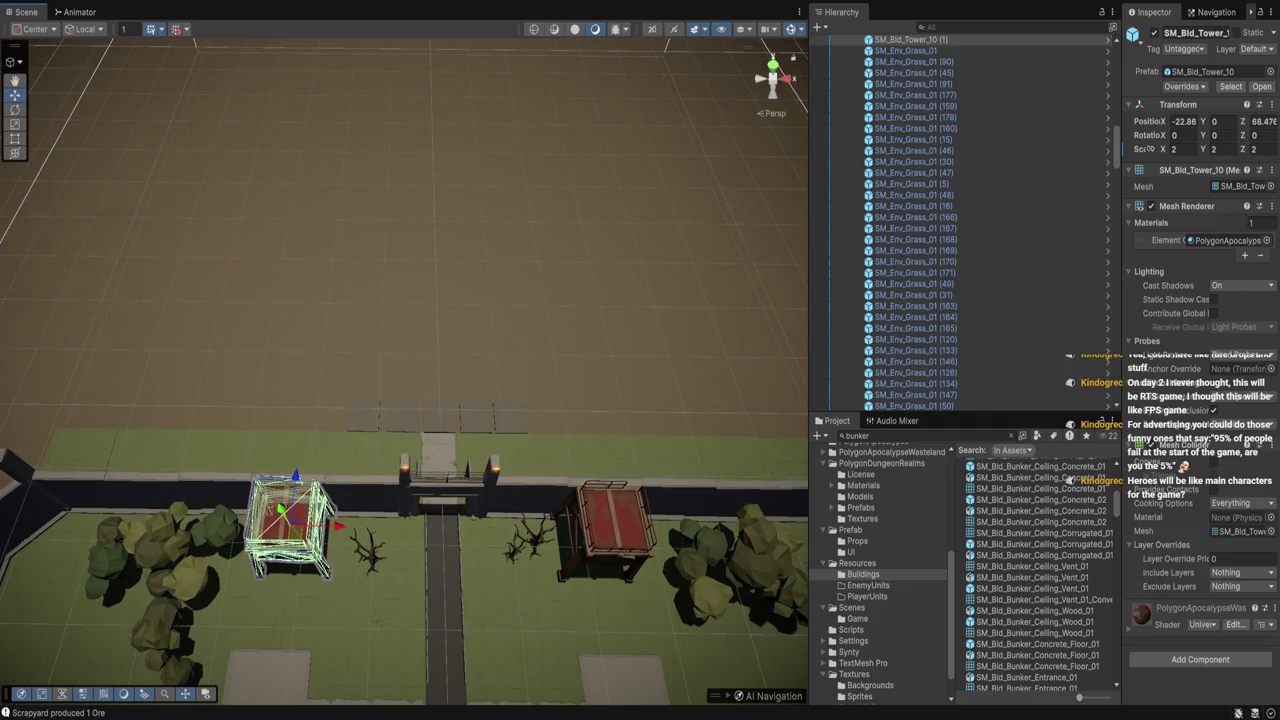
click(605, 527)
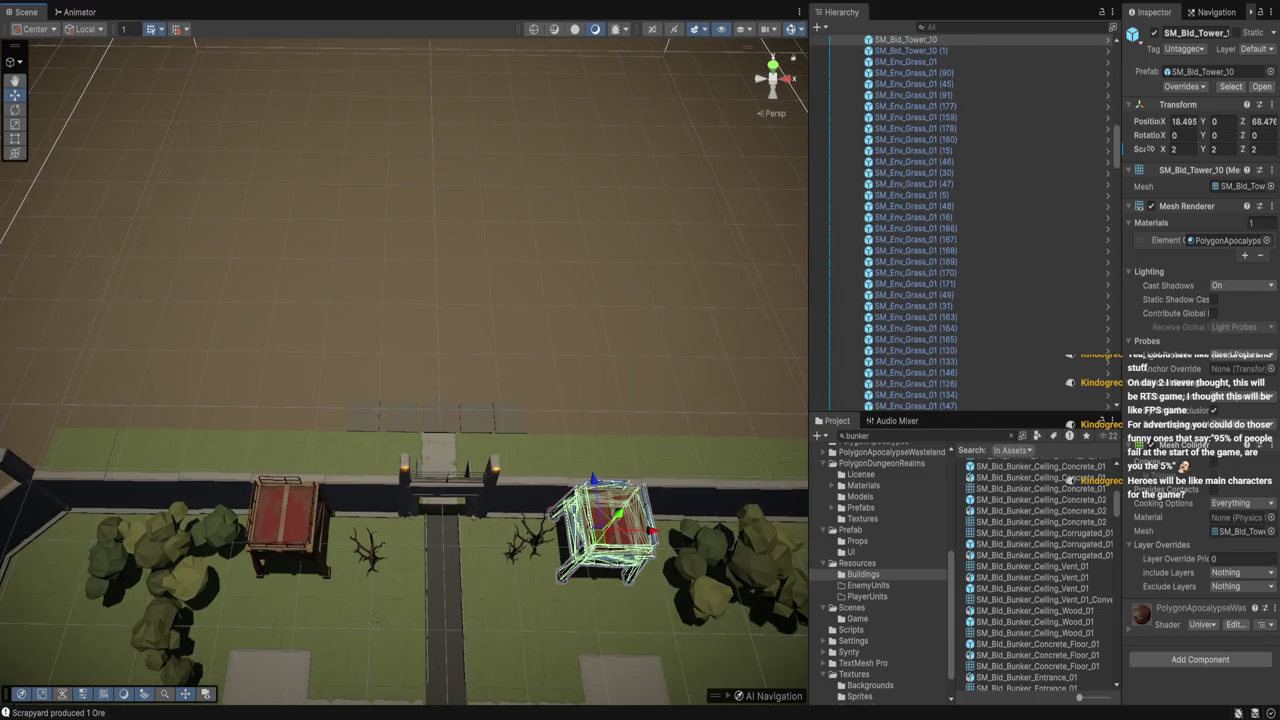
mouse_move(605, 527)
mouse_down()
mouse_move(605, 327)
mouse_move(617, 462)
mouse_up()
click(437, 360)
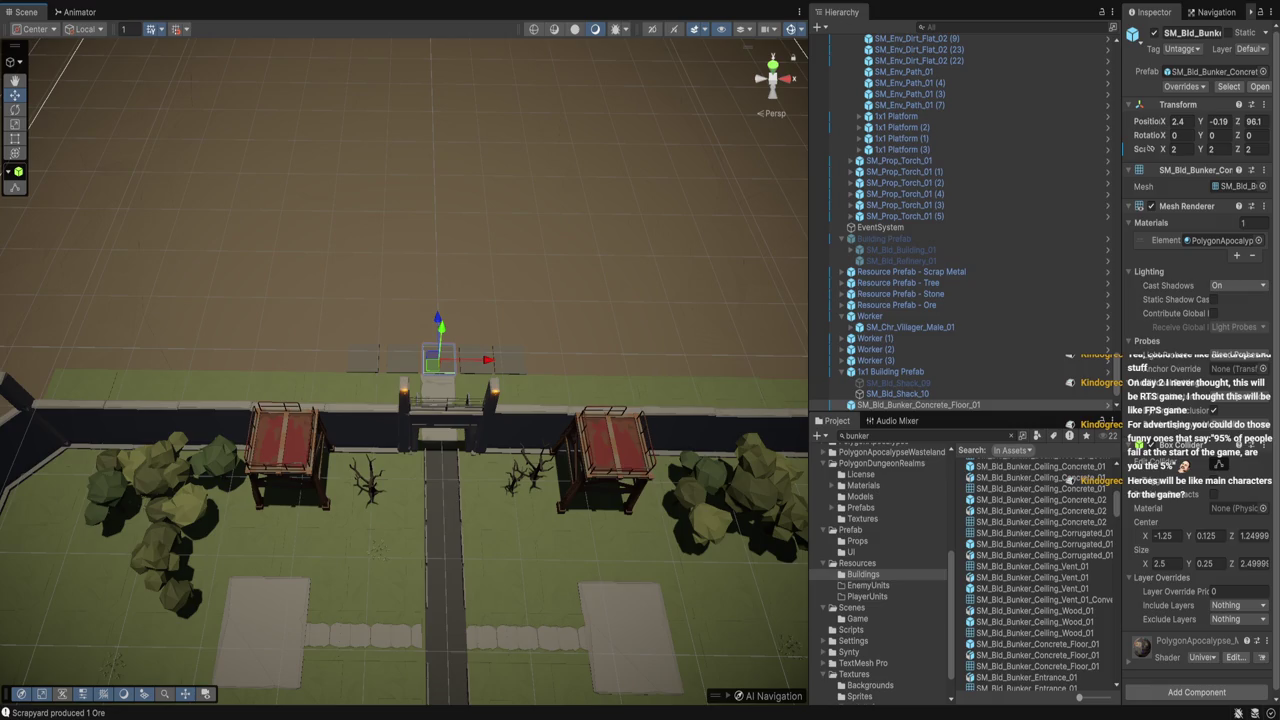
key(ctrl+d)
key(ctrl+d)
key(ctrl+d)
drag(545, 361, 551, 361)
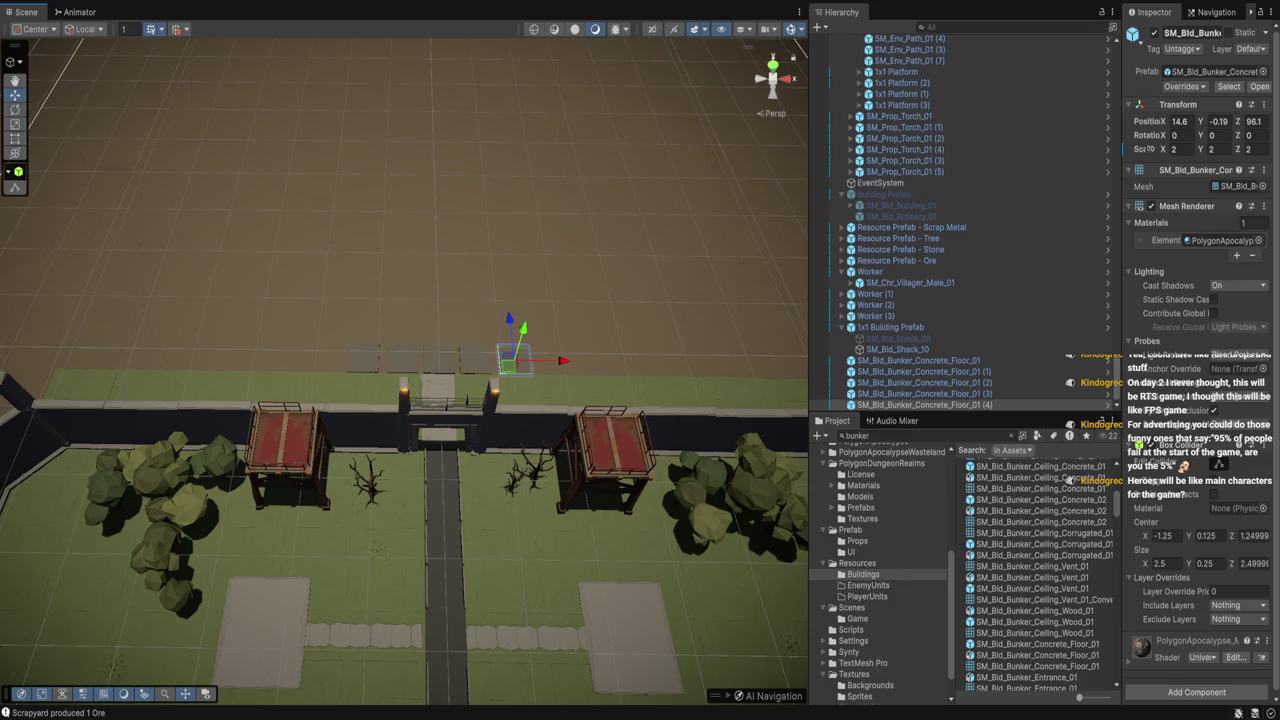
click(868, 585)
click(867, 596)
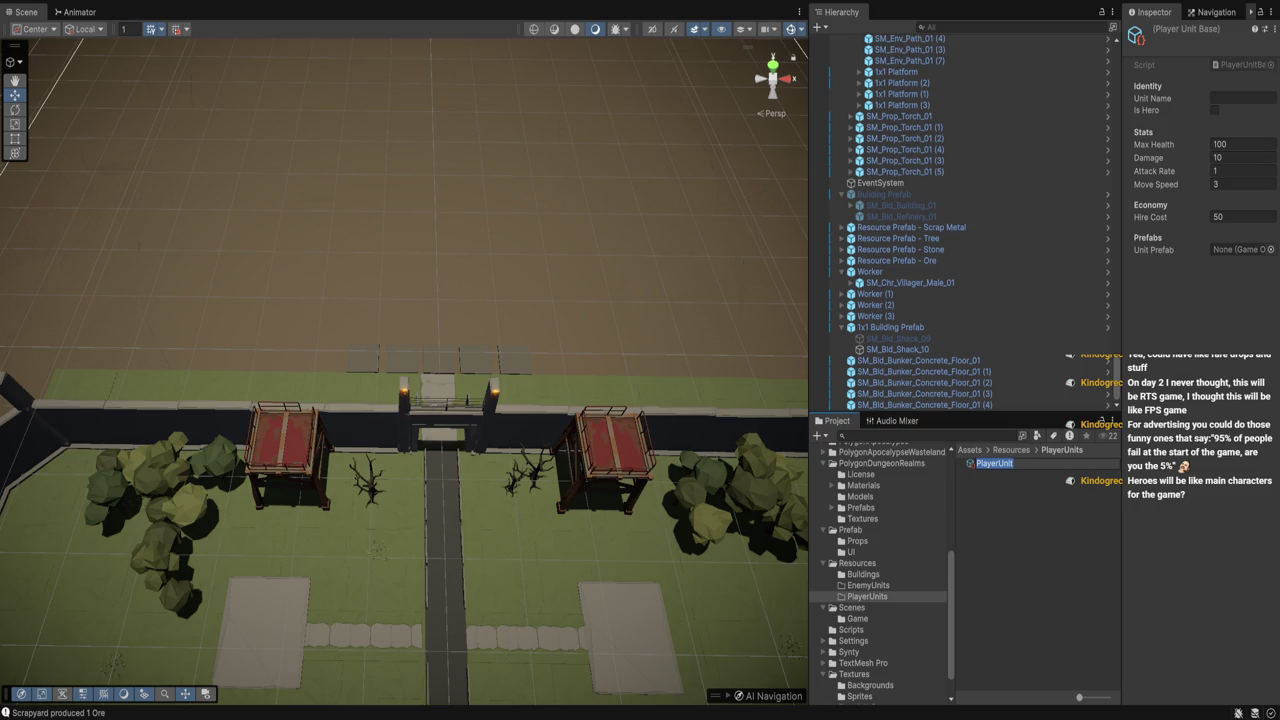
Commit the PlayerUnit asset name, widen the Inspector, and start editing its Unit Name field
key(Return)
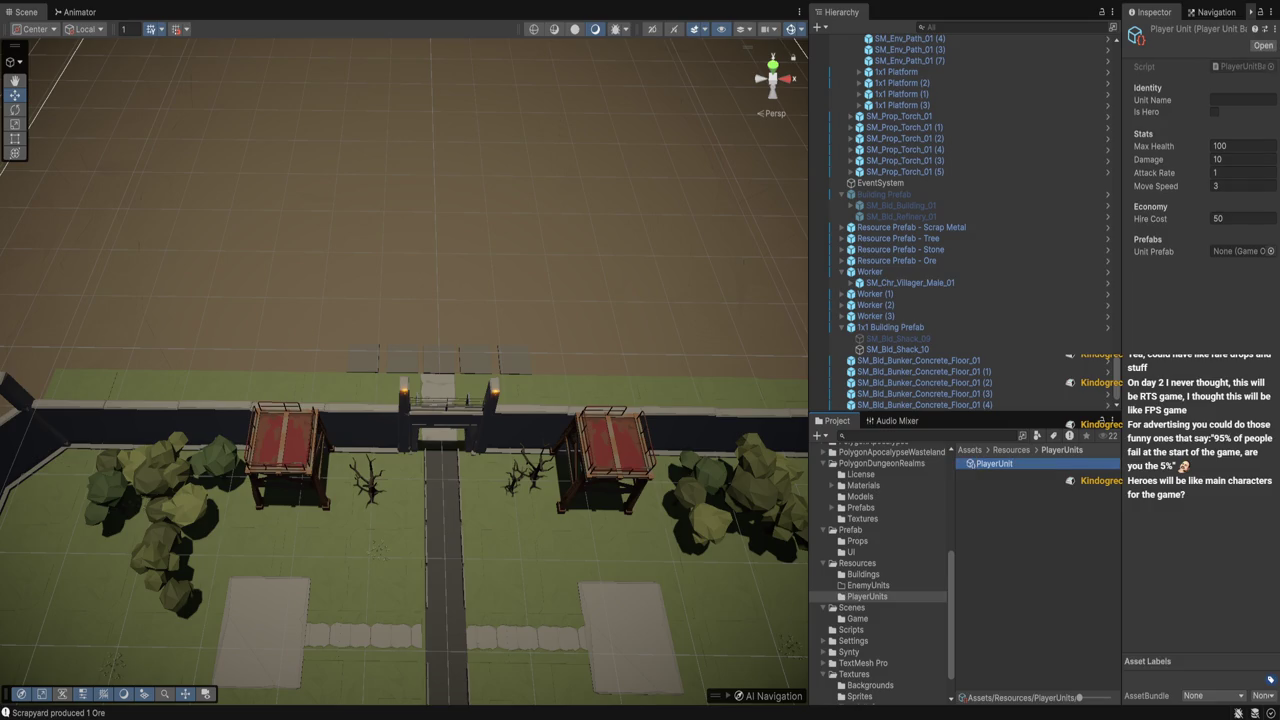
drag(1121, 250, 1091, 250)
click(1228, 100)
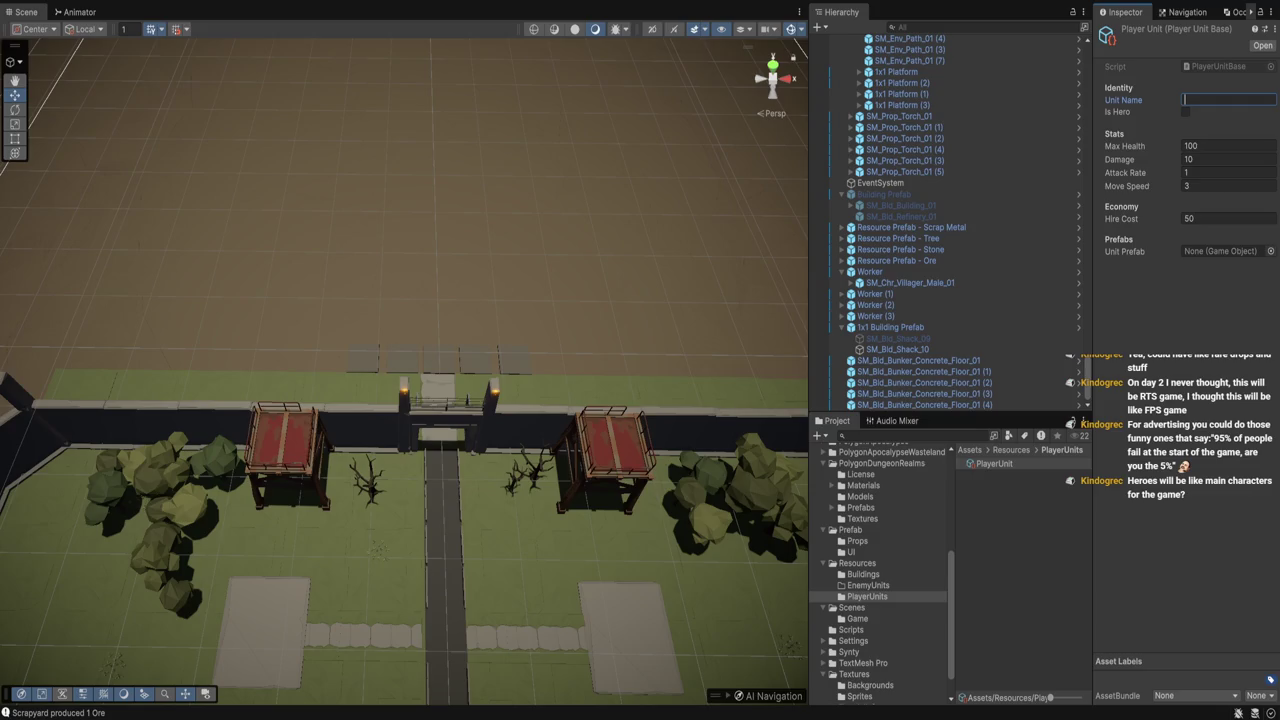
click(918, 360)
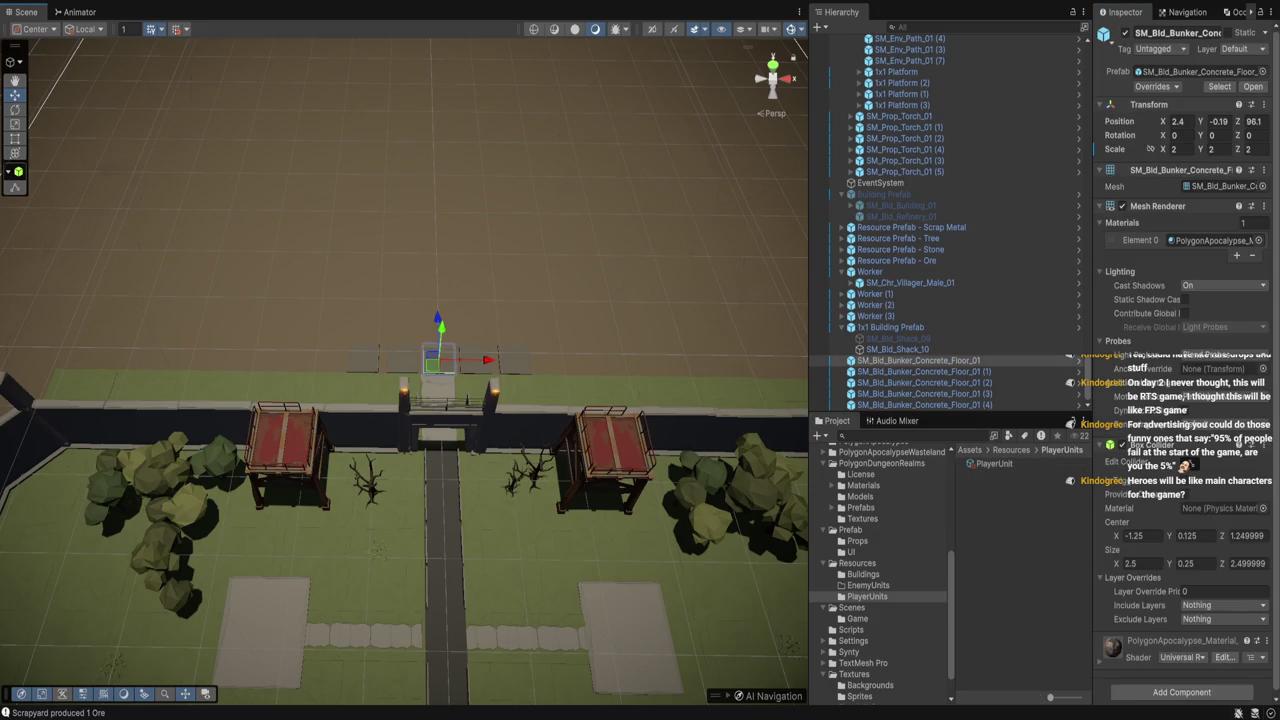
Frame the floor tile and pull the view back to see the whole walled base
key(f)
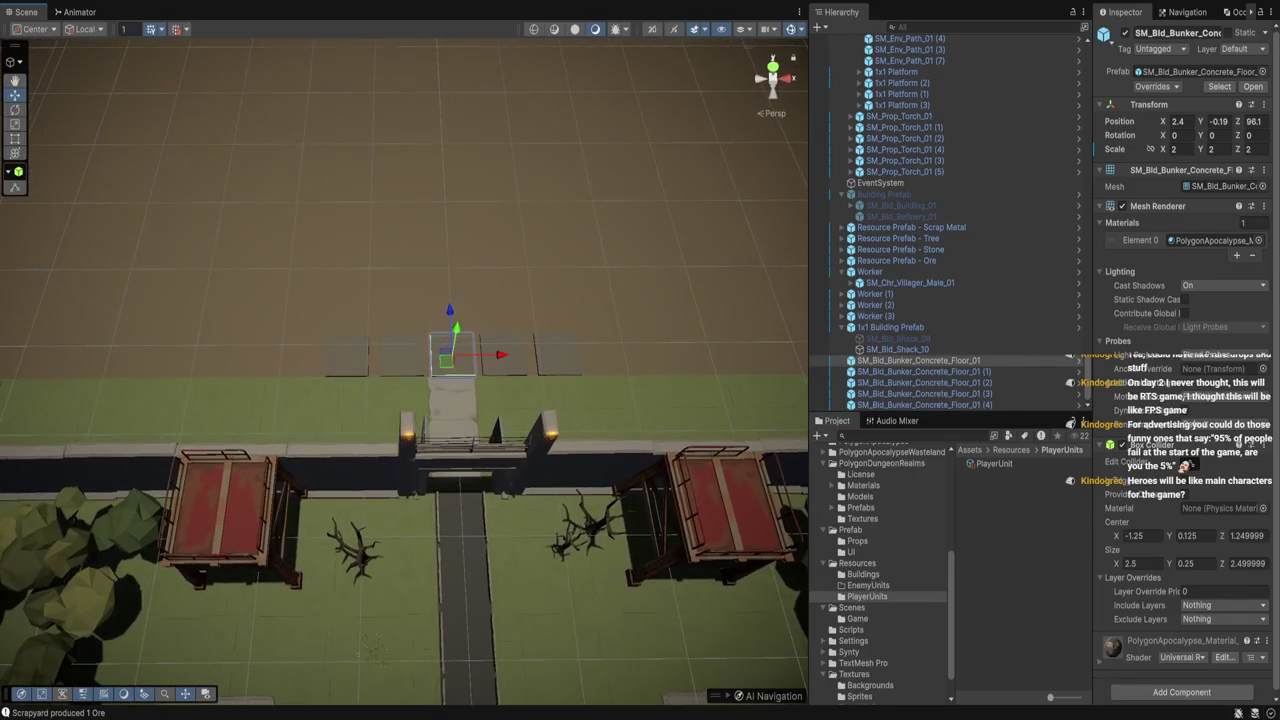
scroll(440, 360, down, 2)
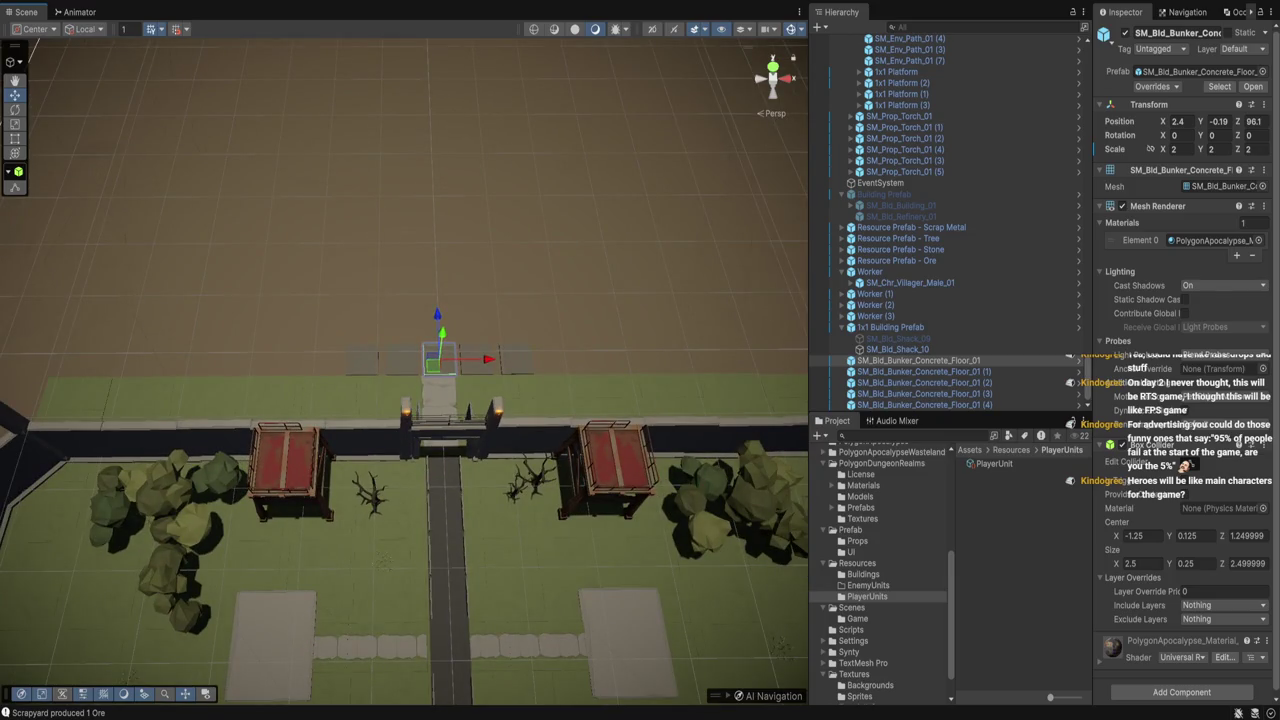
scroll(404, 400, down, 1)
scroll(404, 400, down, 3)
drag(404, 500, 404, 360)
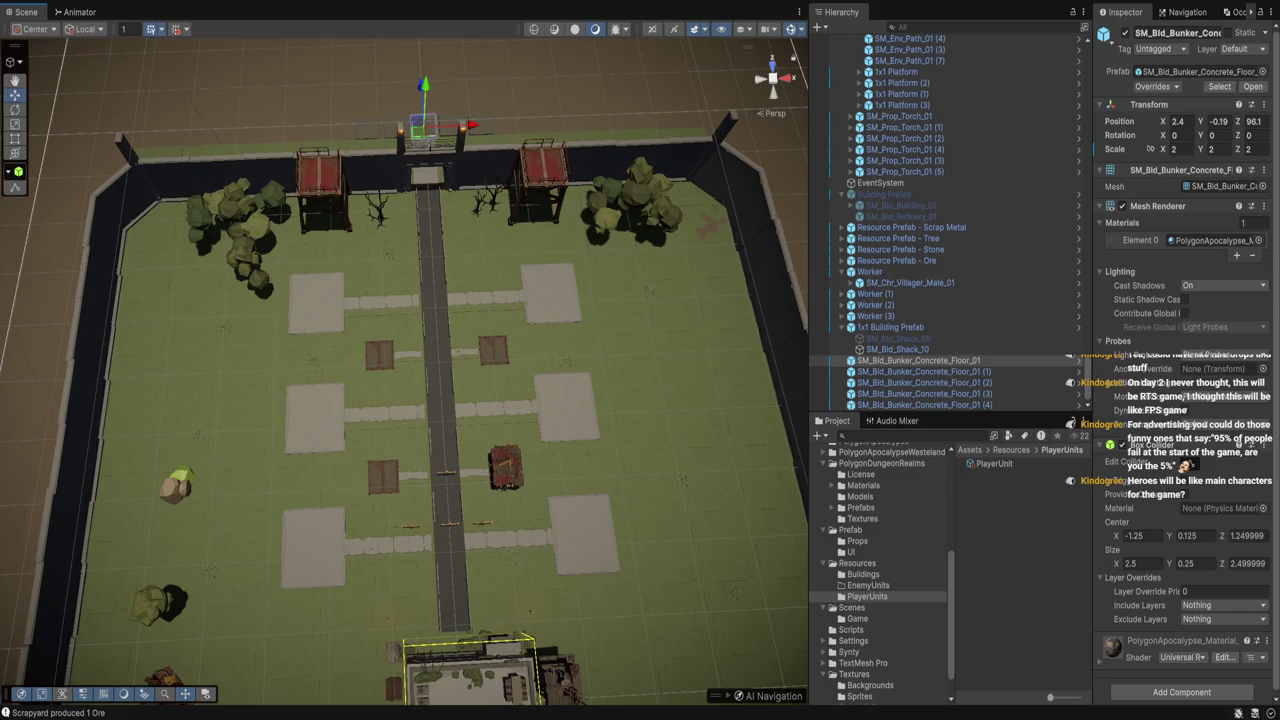
scroll(900, 230, up, 10)
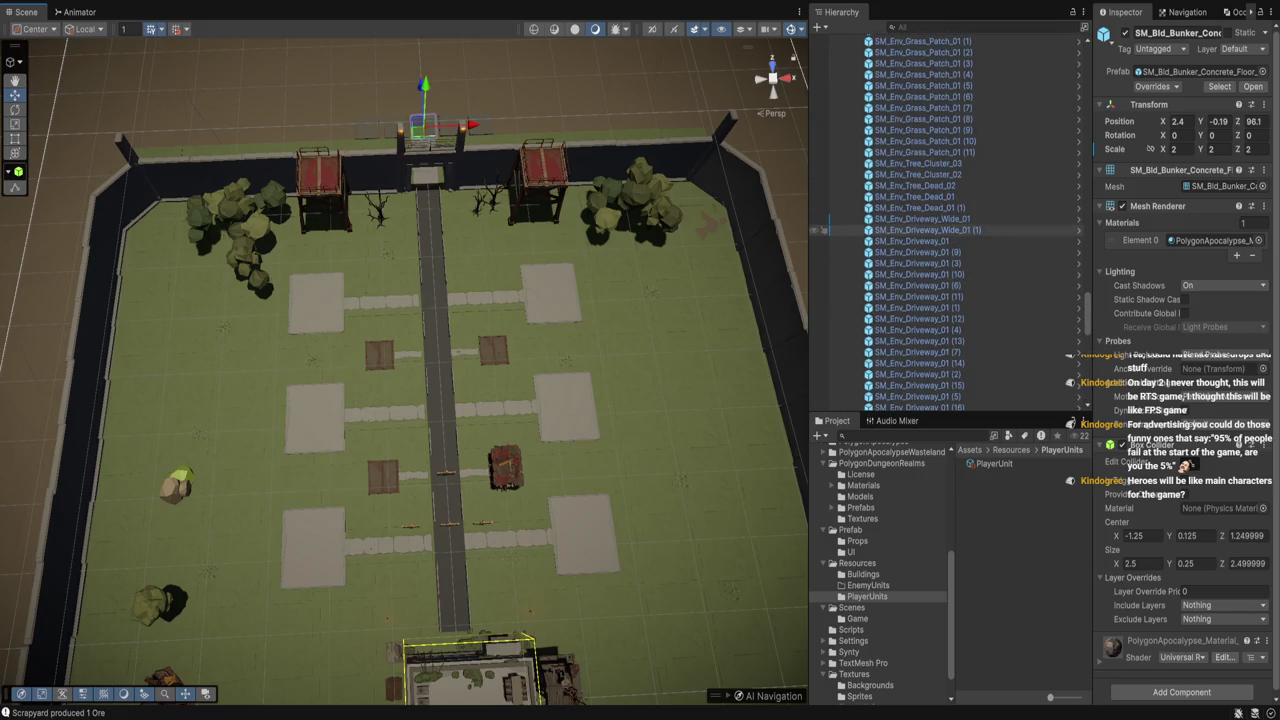
scroll(900, 230, up, 5)
Select GameManager and locate its PlayerResourcesScript in the Project files
click(890, 105)
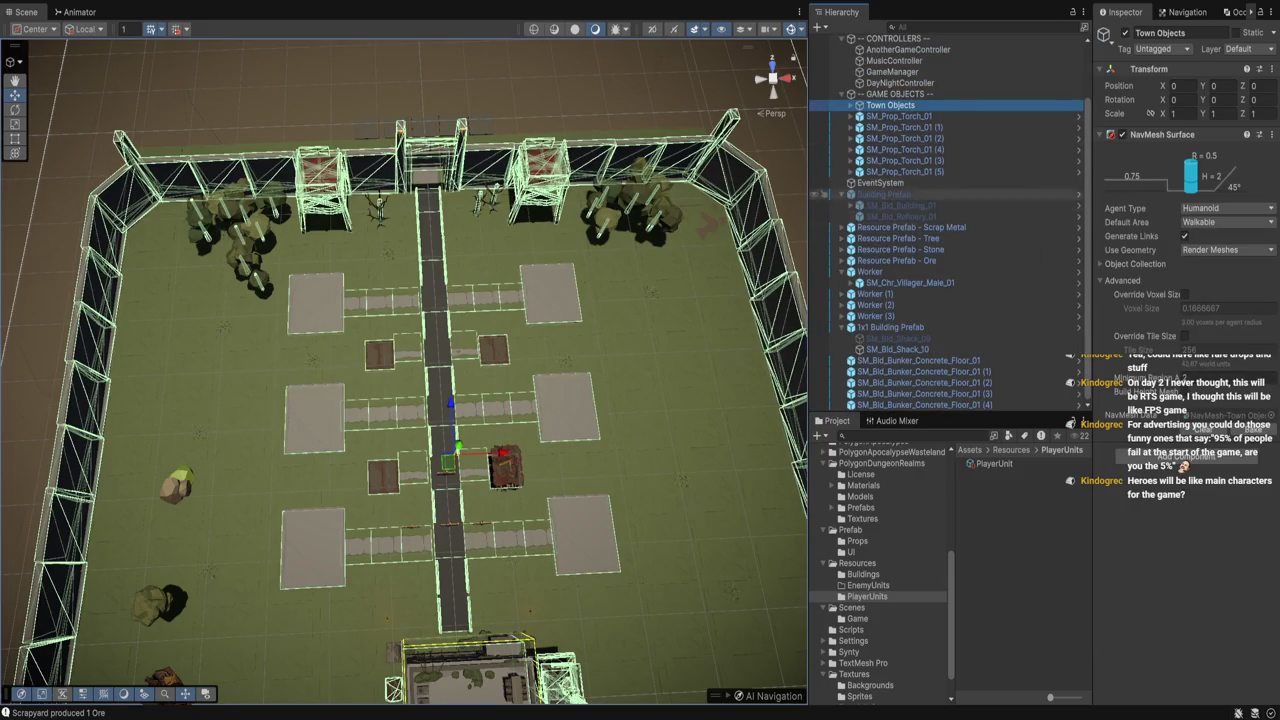
scroll(900, 139, up, 3)
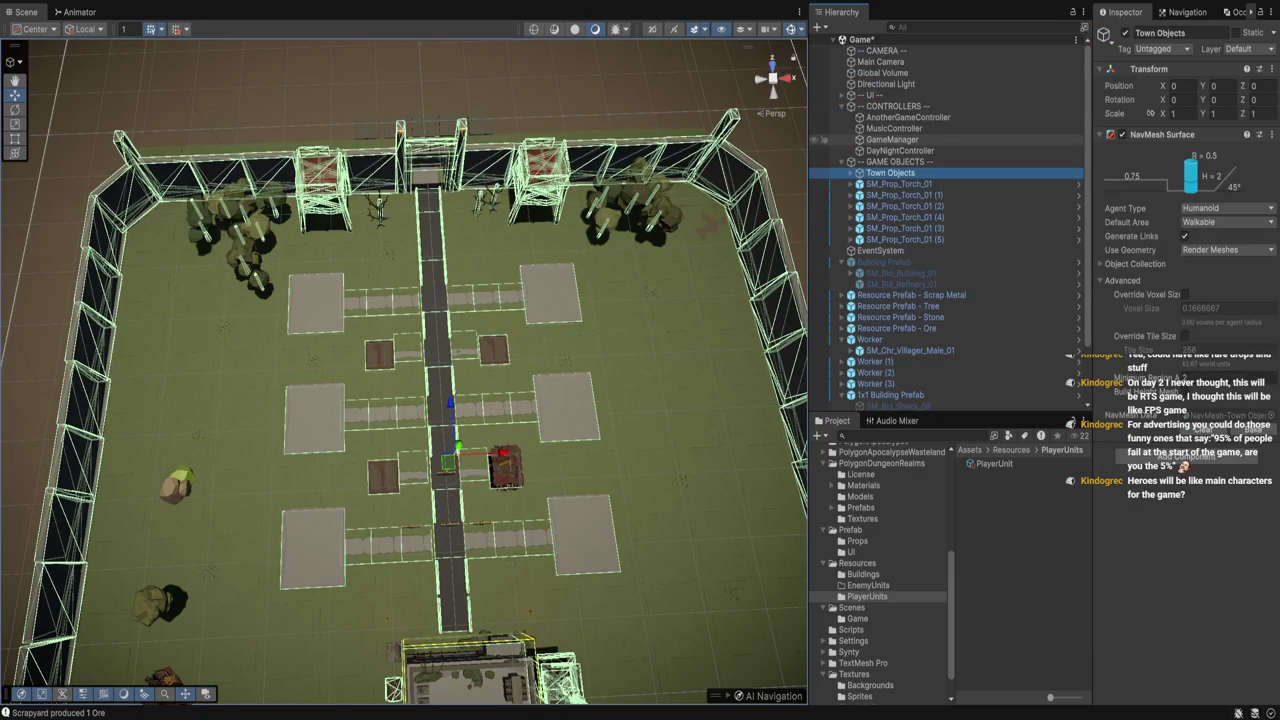
click(891, 139)
click(1222, 150)
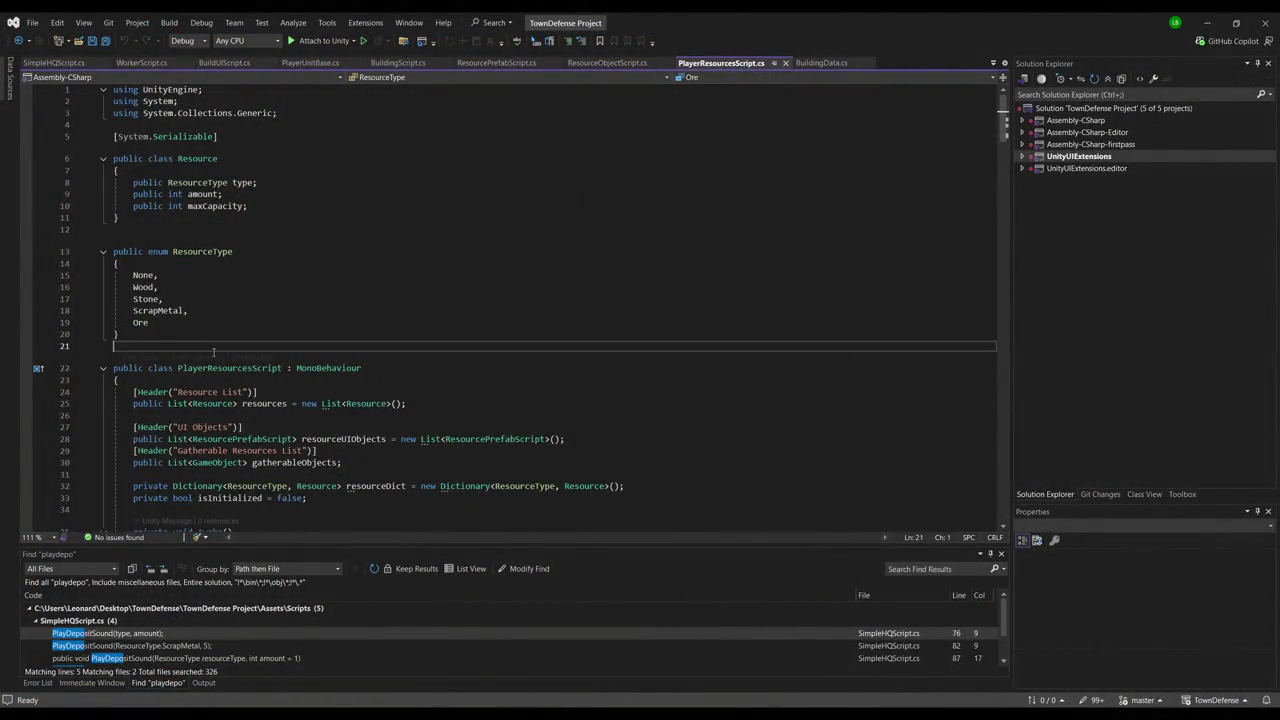
scroll(378, 365, down, 1)
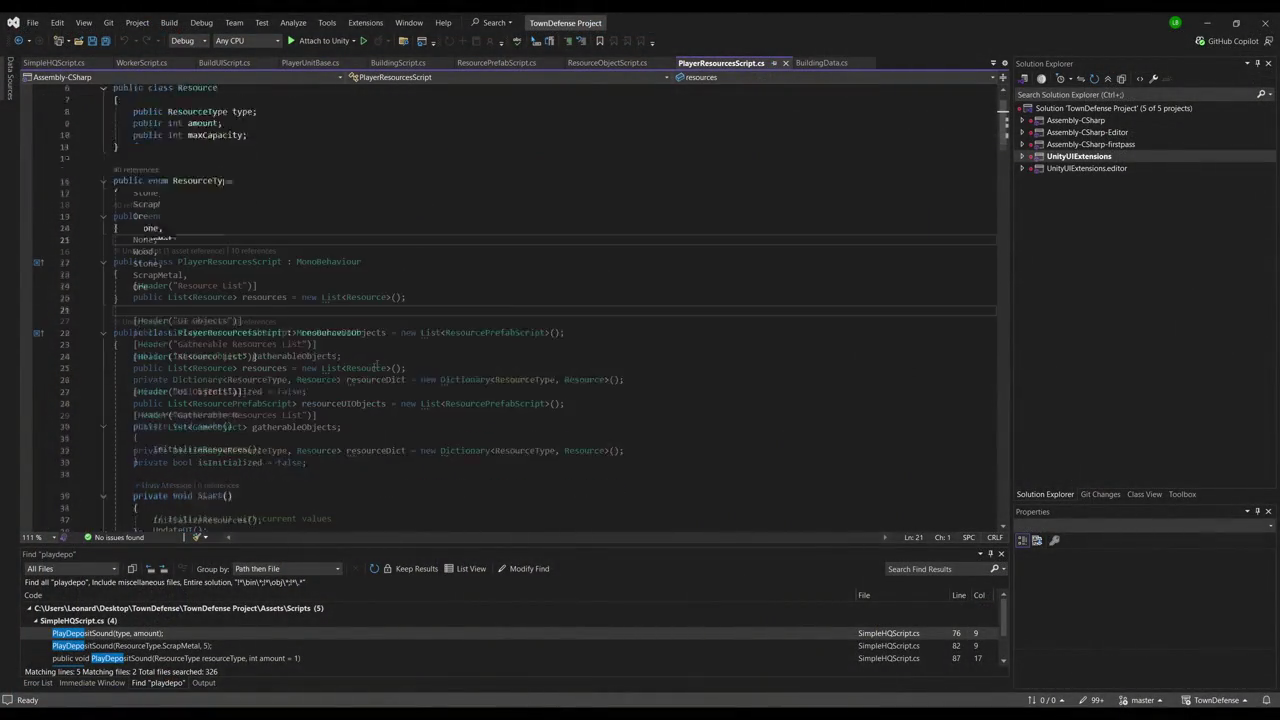
Add a [SerializeField] attribute line below the private fields, fixing its spelling
scroll(378, 365, down, 5)
click(309, 267)
click(299, 296)
key(Return)
text([Seri)
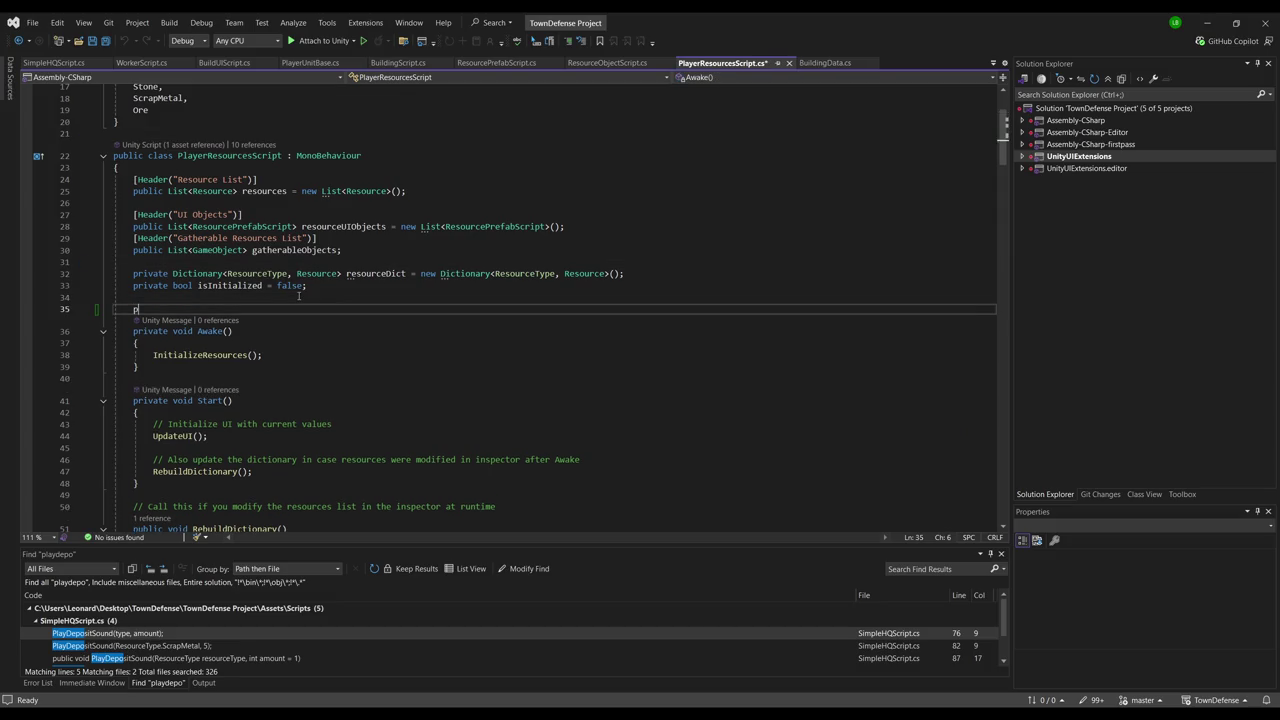
text(alizae)
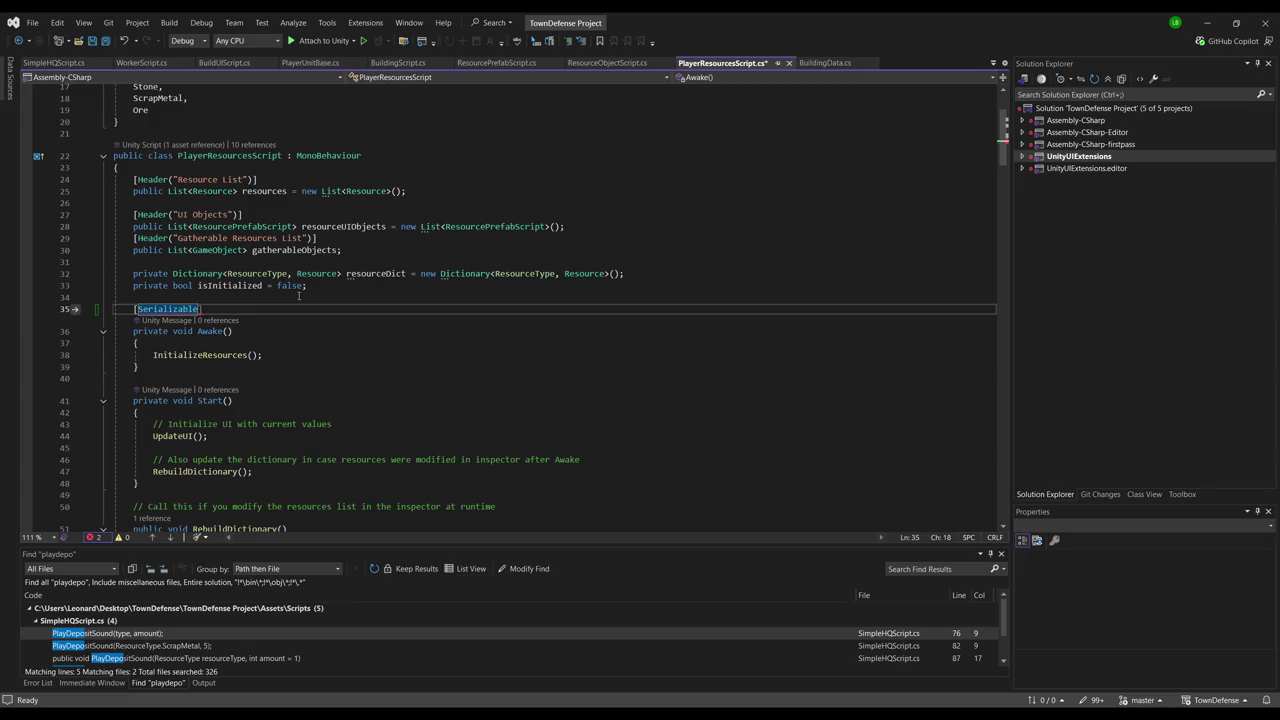
key(BackSpace)
text(eble)
key(Tab)
key(Return)
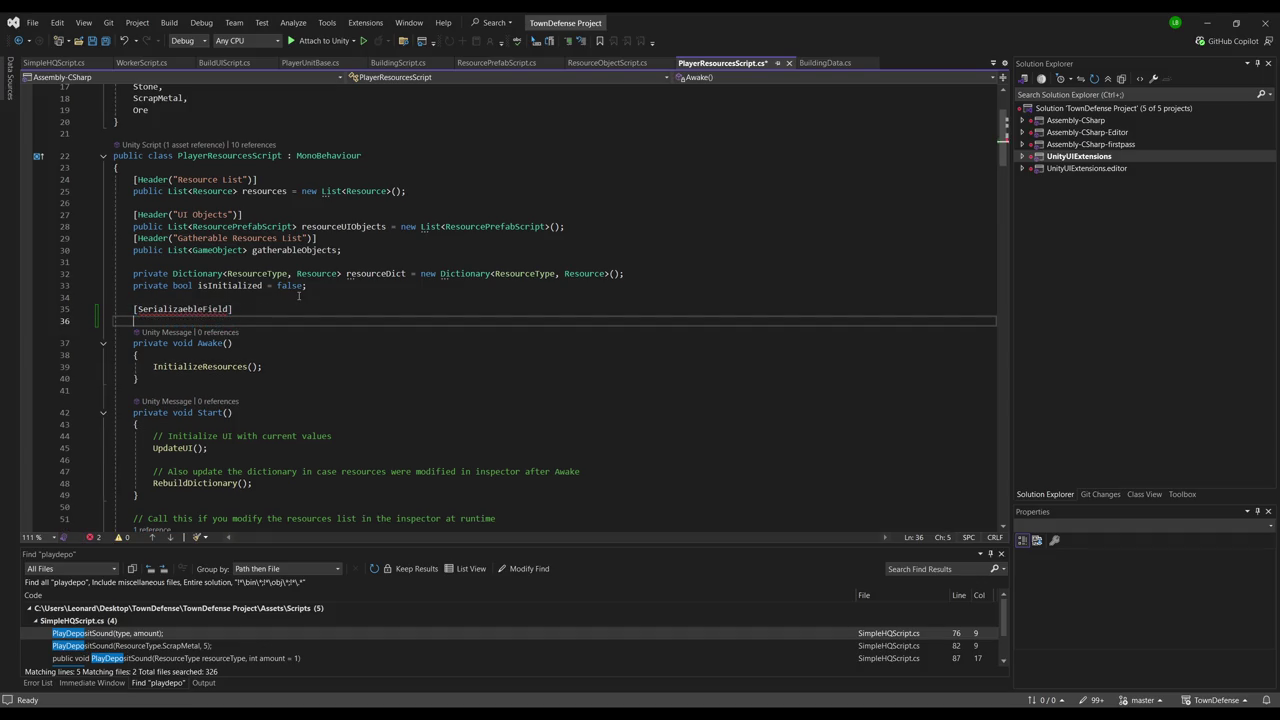
click(179, 309)
key(Delete)
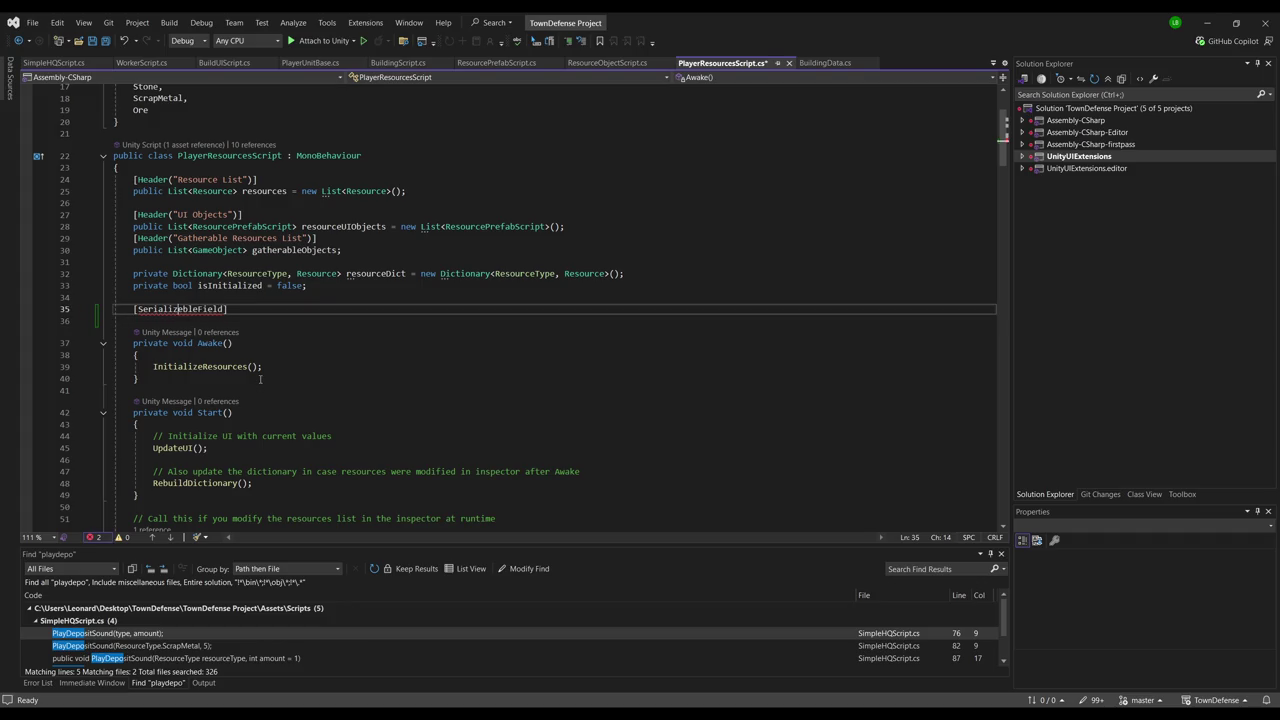
key(End)
key(BackSpace)
key(BackSpace)
key(BackSpace)
text(SerializeField])
key(Return)
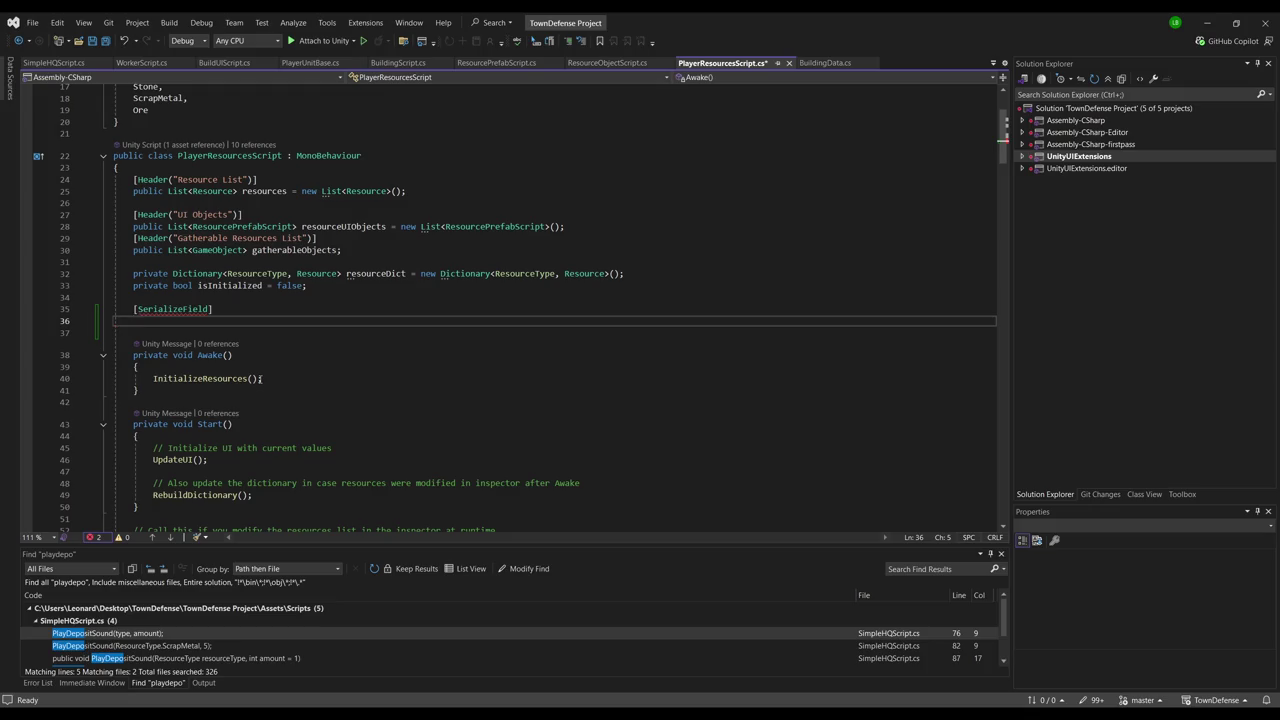
Declare 'private GameObject[] heroPadObjects;', save the script and return to Unity
text(private GameObject)
text([] )
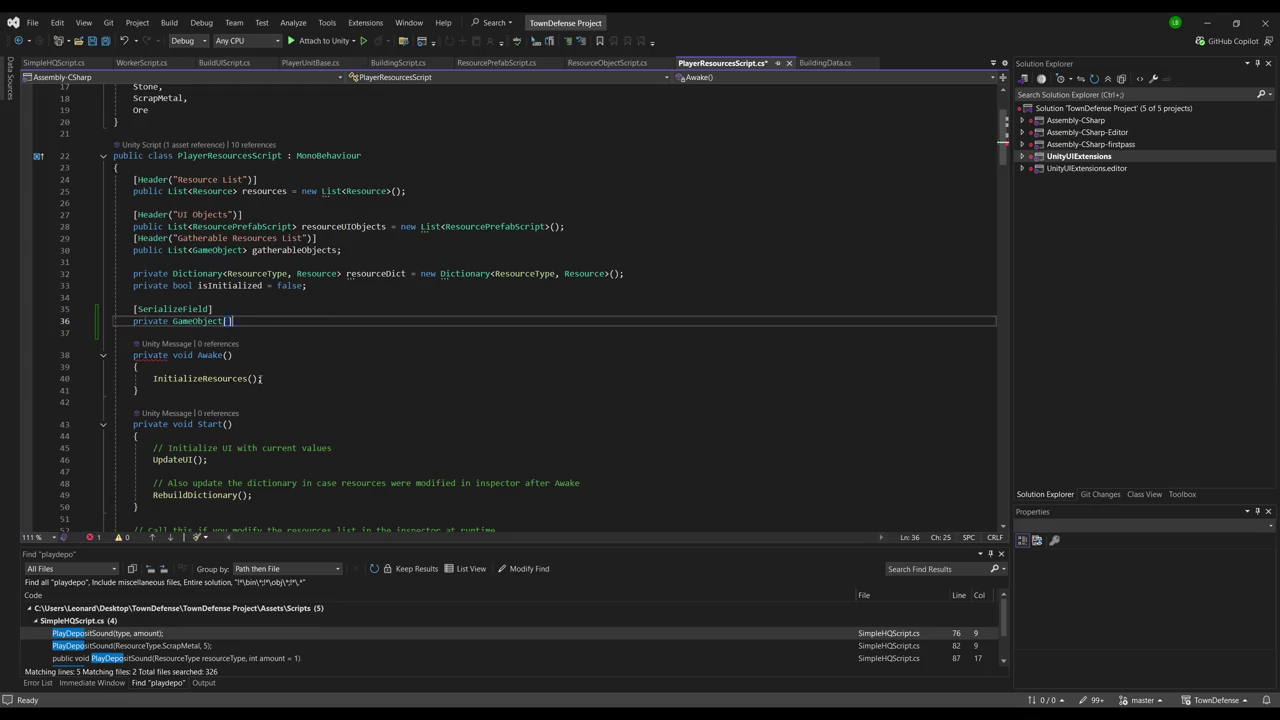
text(heroPad)
text(Objects;)
key(Down)
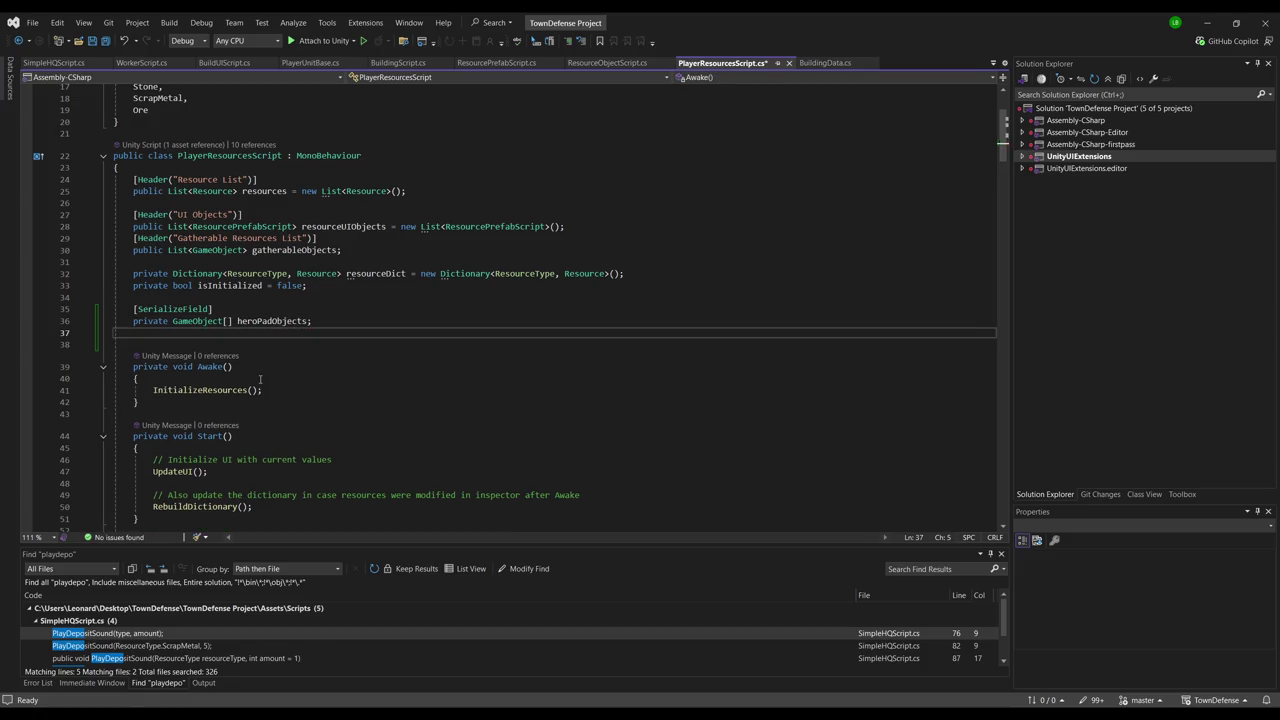
key(ctrl+s)
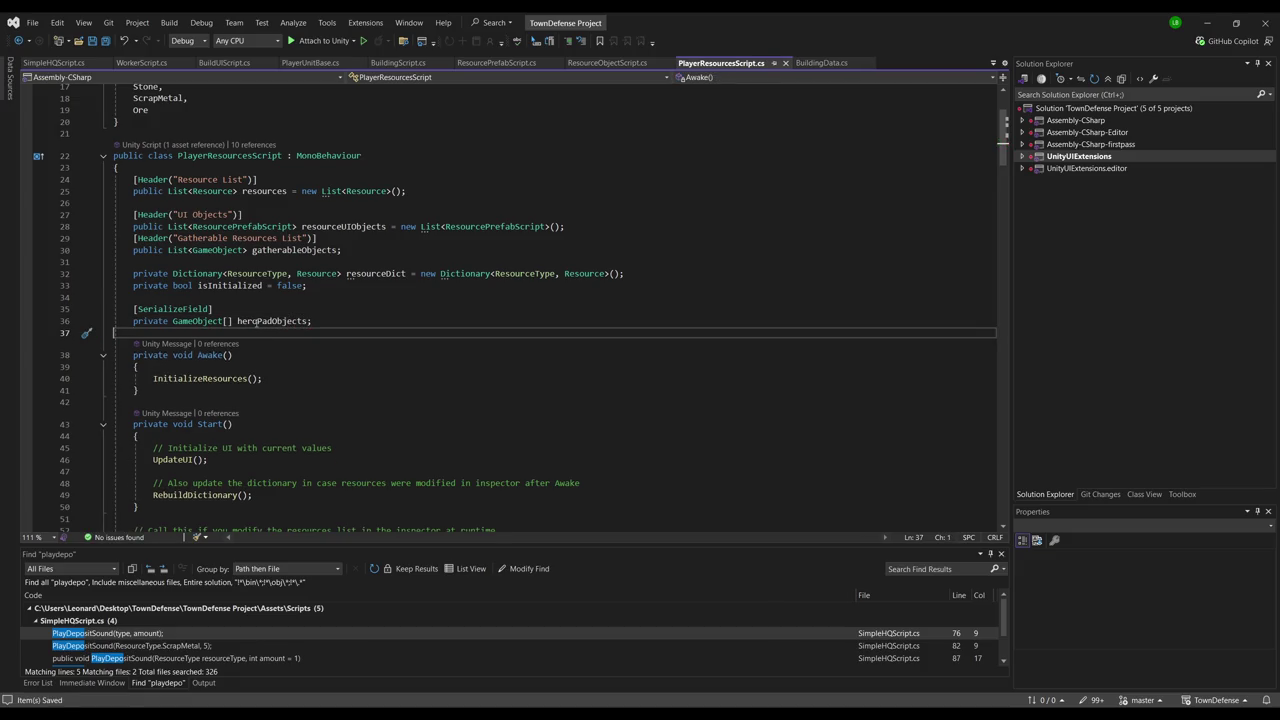
key(alt+Tab)
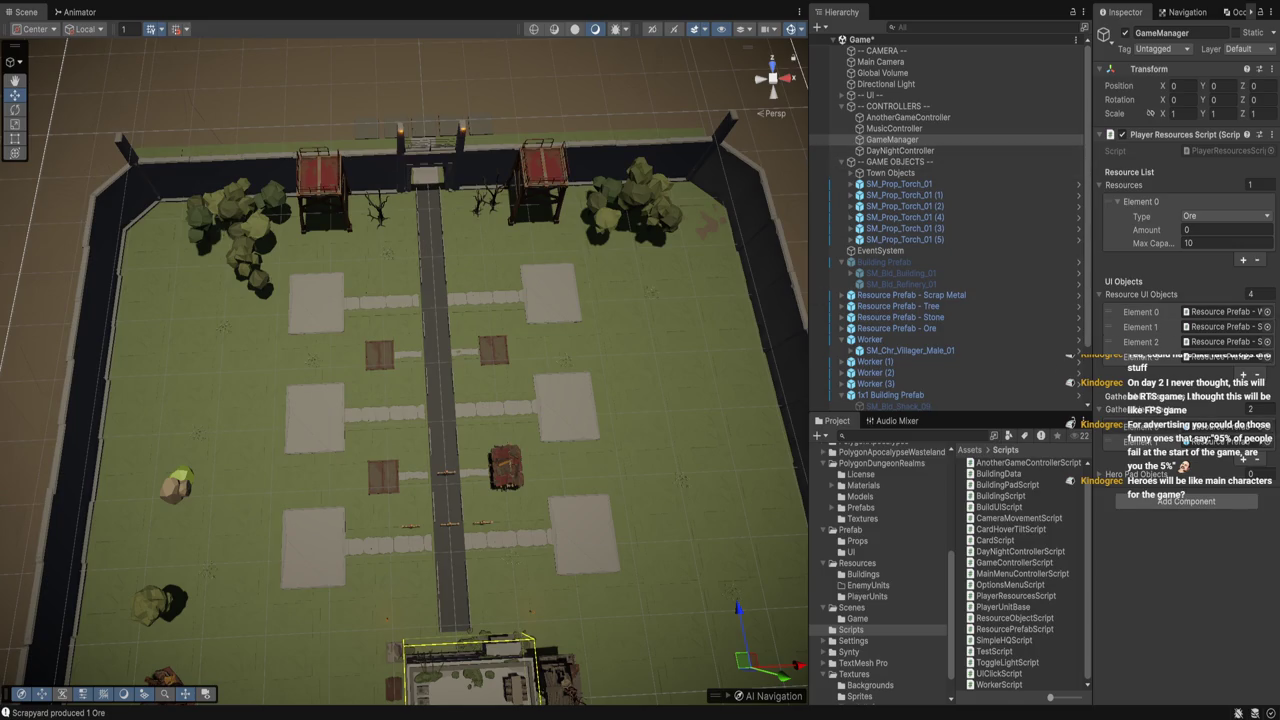
Add the five SM_Bld_Bunker_Concrete_Floor_01 tiles to GameManager's Hero Pad Objects as Elements 0–4
click(1140, 474)
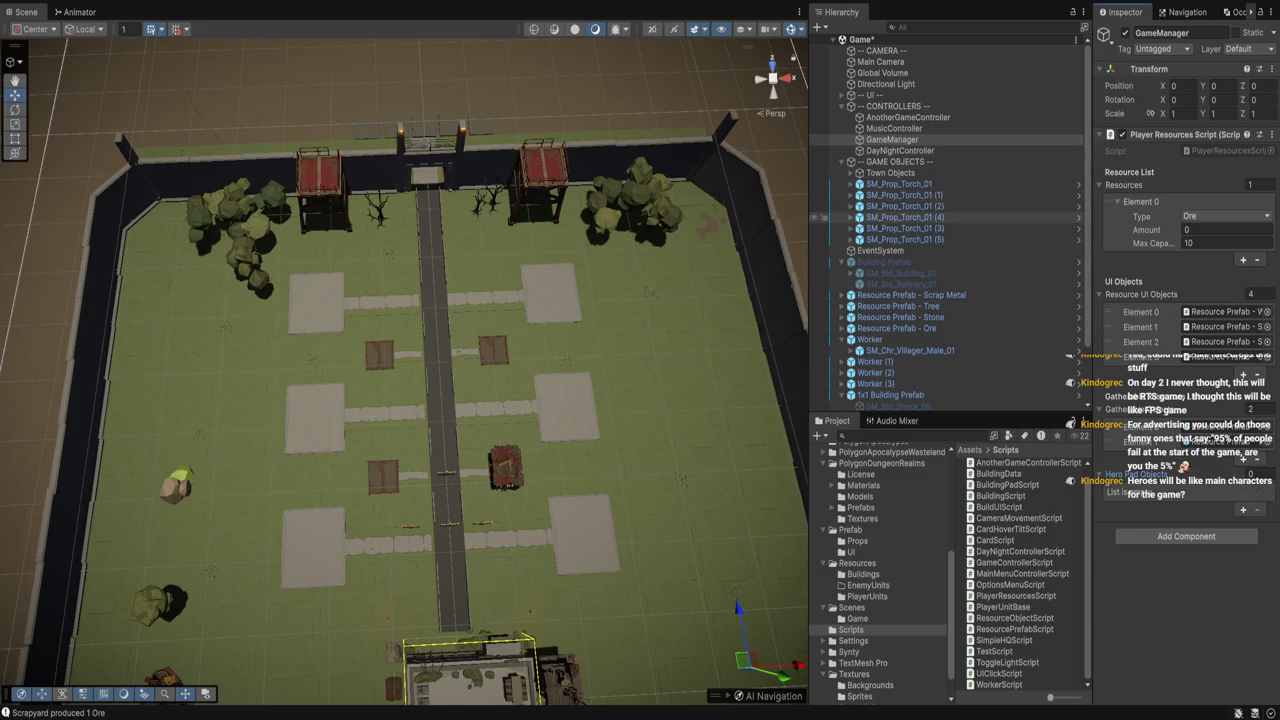
scroll(950, 220, down, 3)
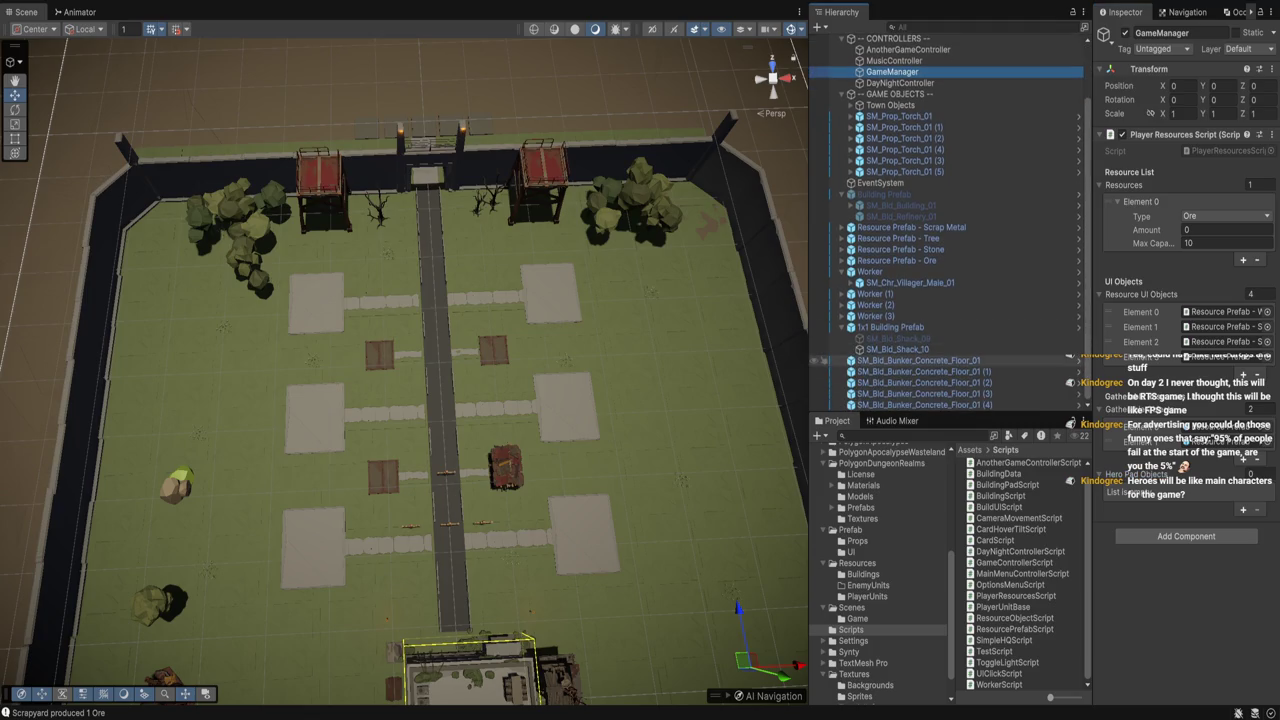
click(918, 360)
shift+click(920, 404)
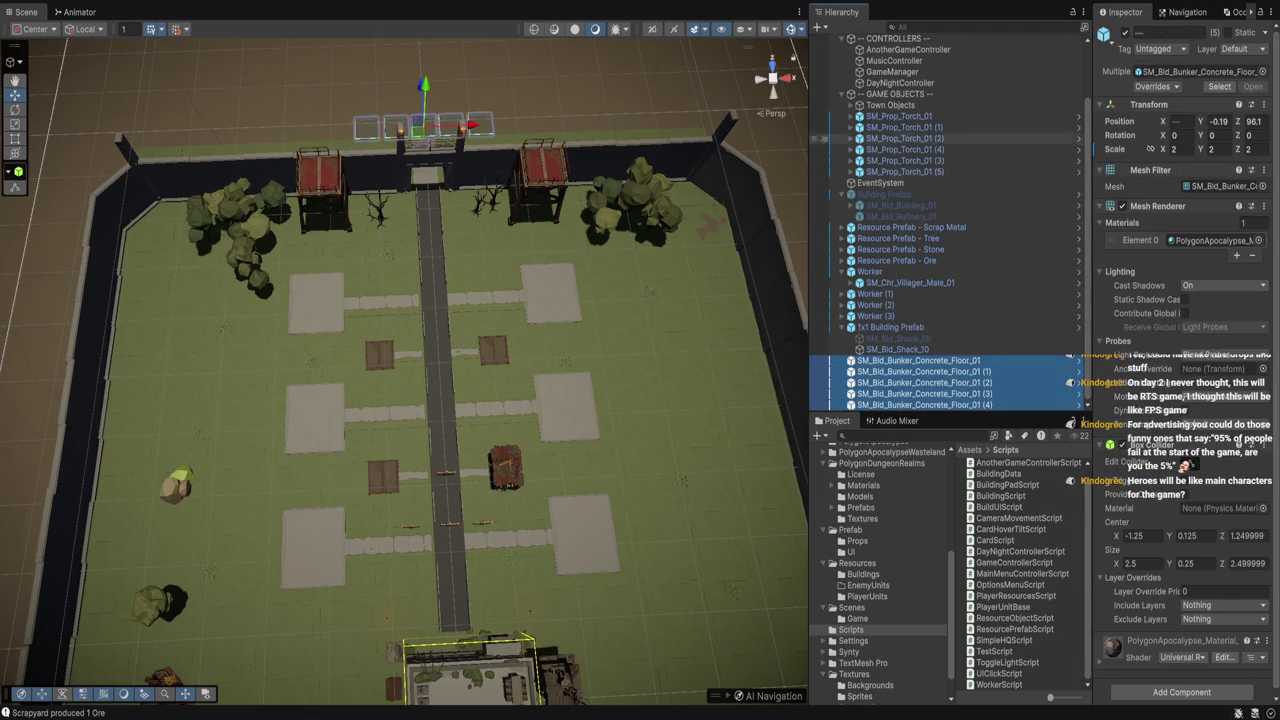
click(892, 72)
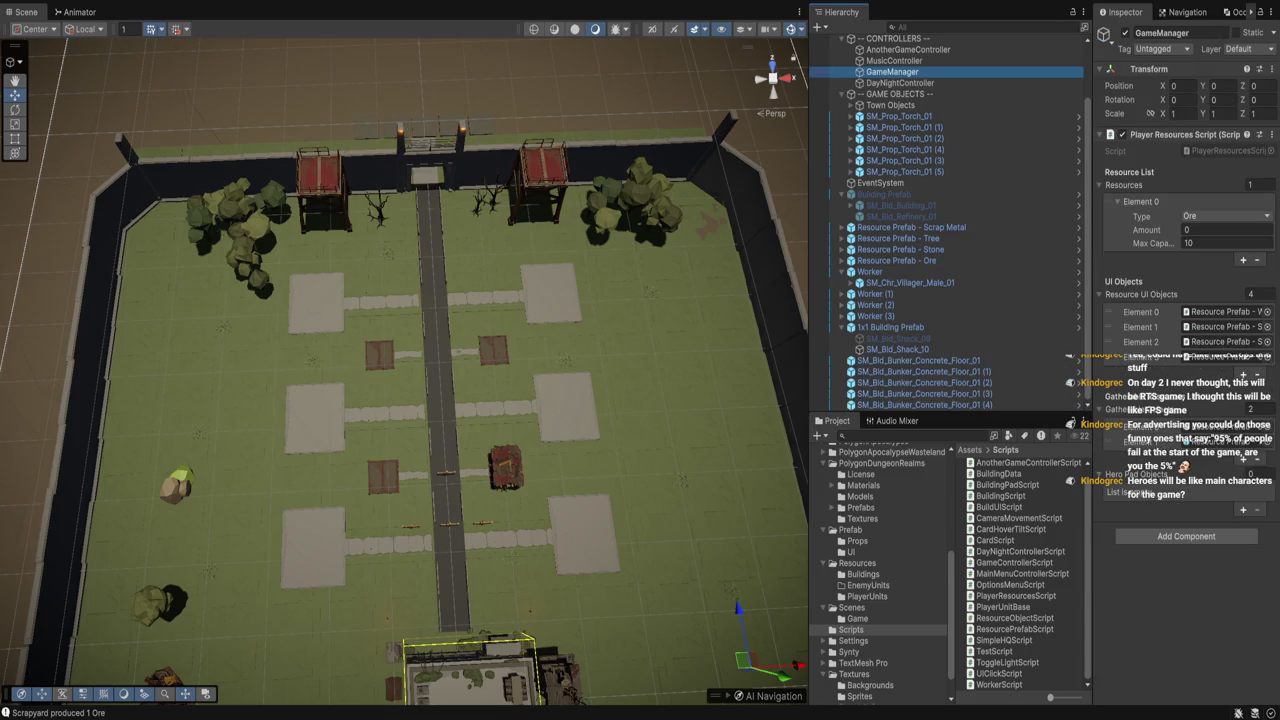
click(918, 360)
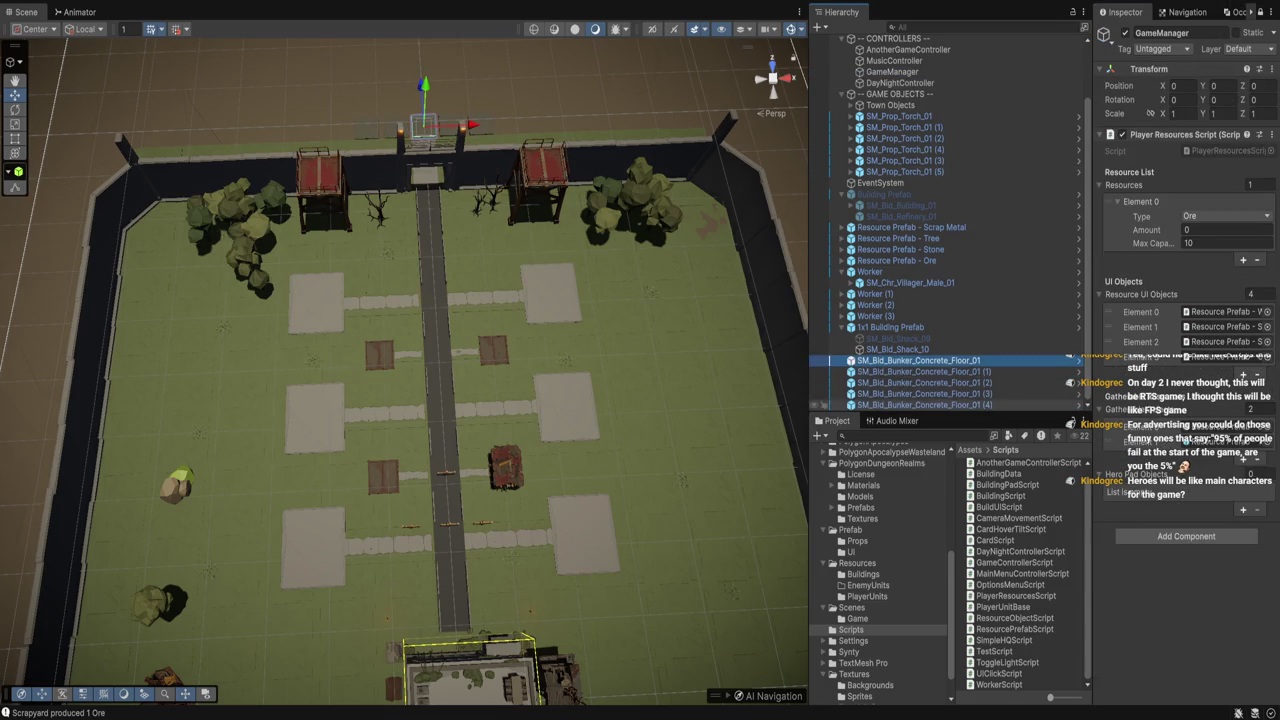
shift+click(920, 404)
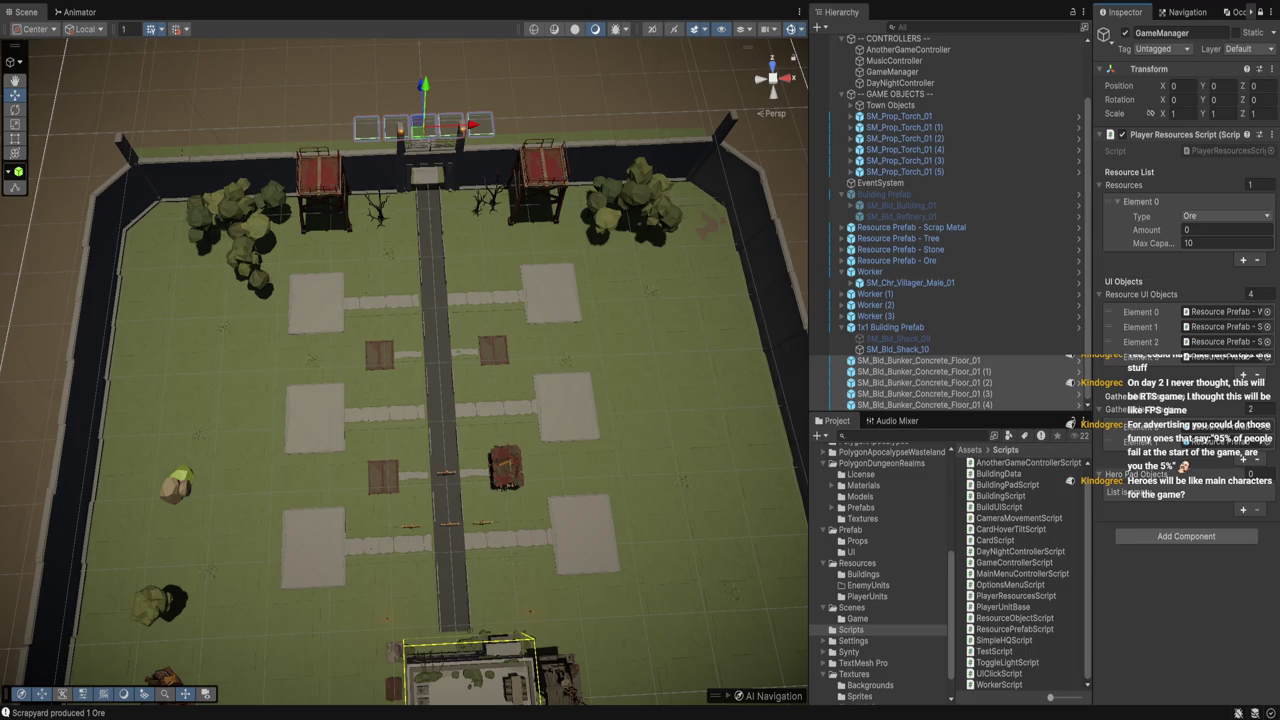
drag(920, 382, 1140, 474)
key(f)
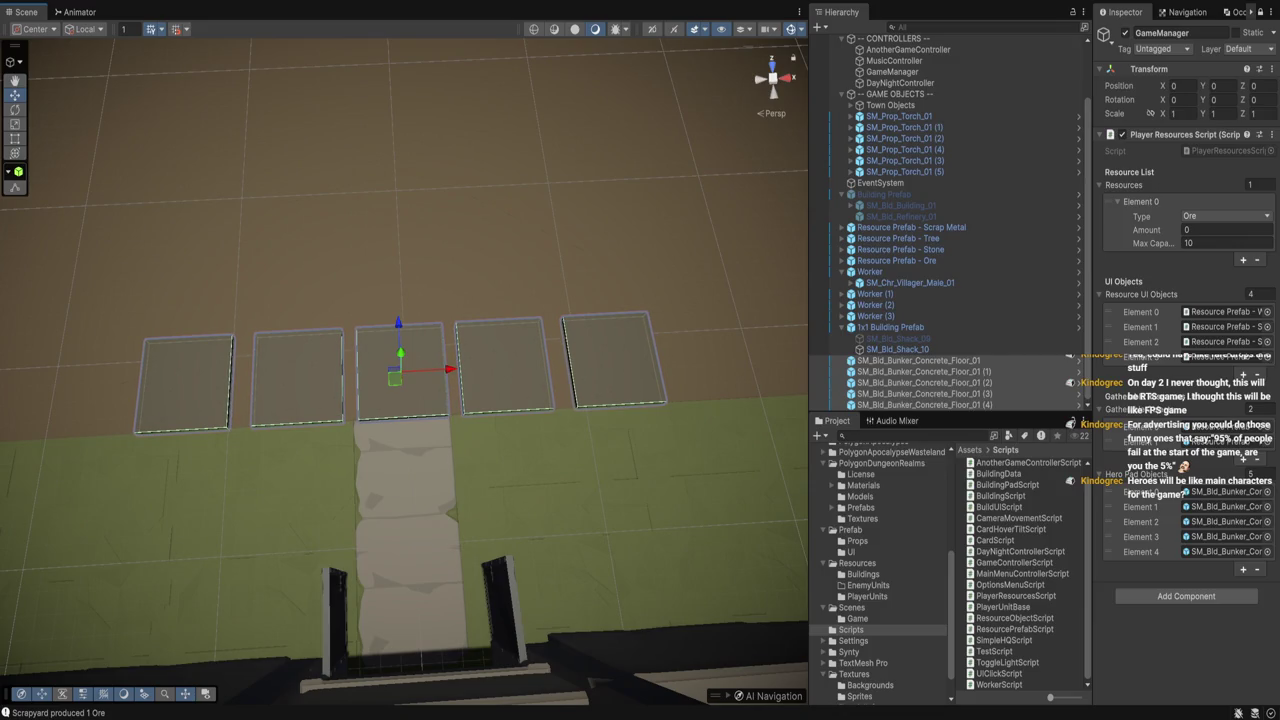
key(ctrl+z)
key(f)
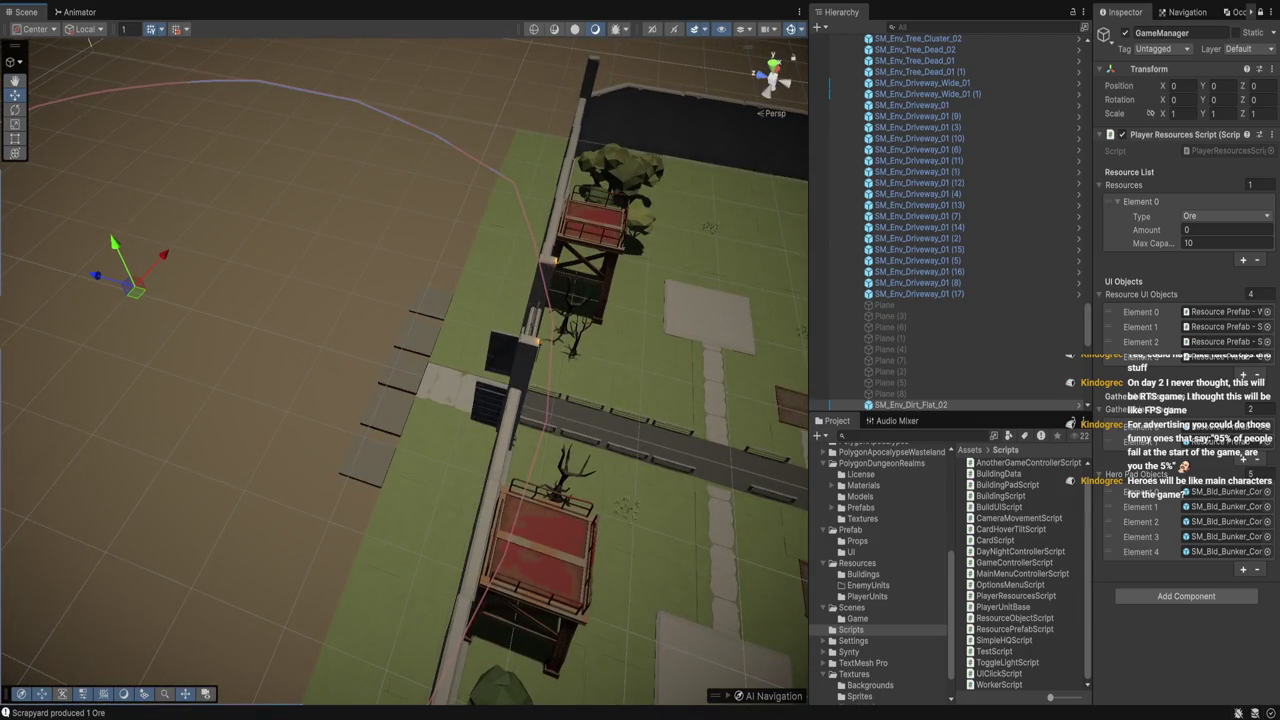
Duplicate the five floor tiles, move the copies aside and add them to Hero Pad Objects
scroll(945, 220, down, 10)
click(918, 360)
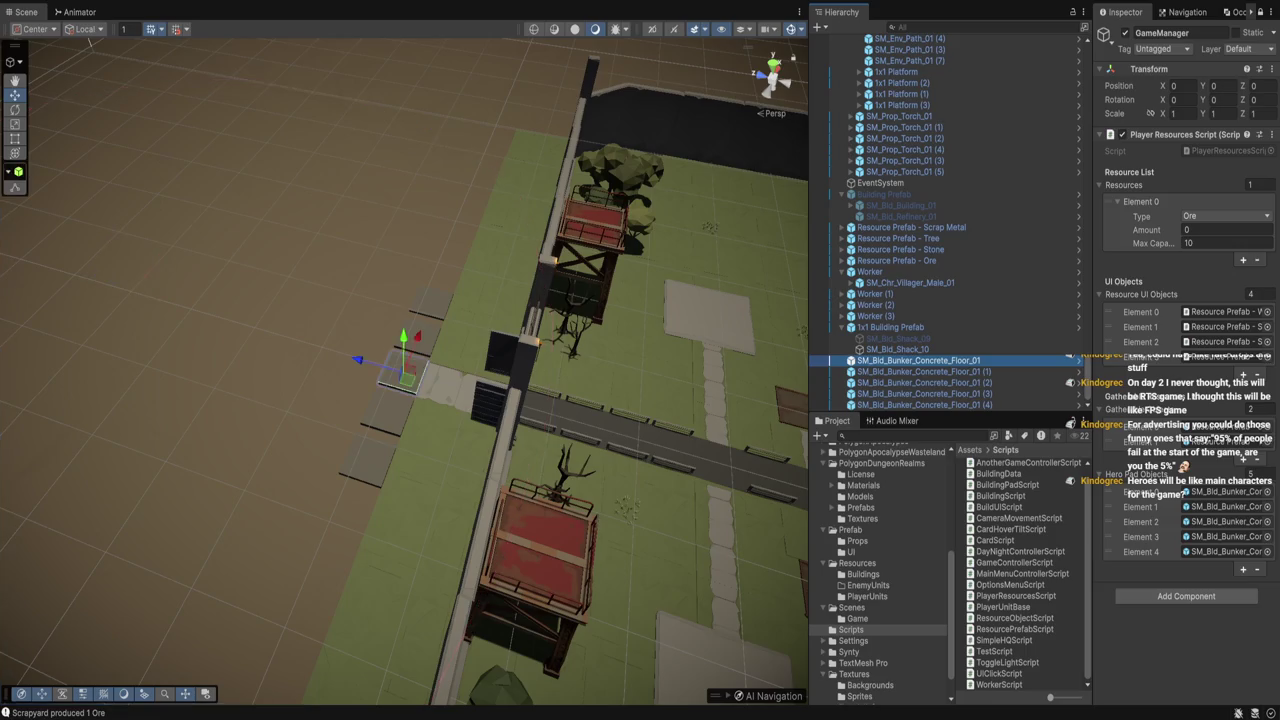
shift+click(925, 404)
key(ctrl+d)
drag(357, 358, 314, 347)
mouse_move(404, 370)
mouse_down()
mouse_move(404, 330)
mouse_move(404, 355)
mouse_up()
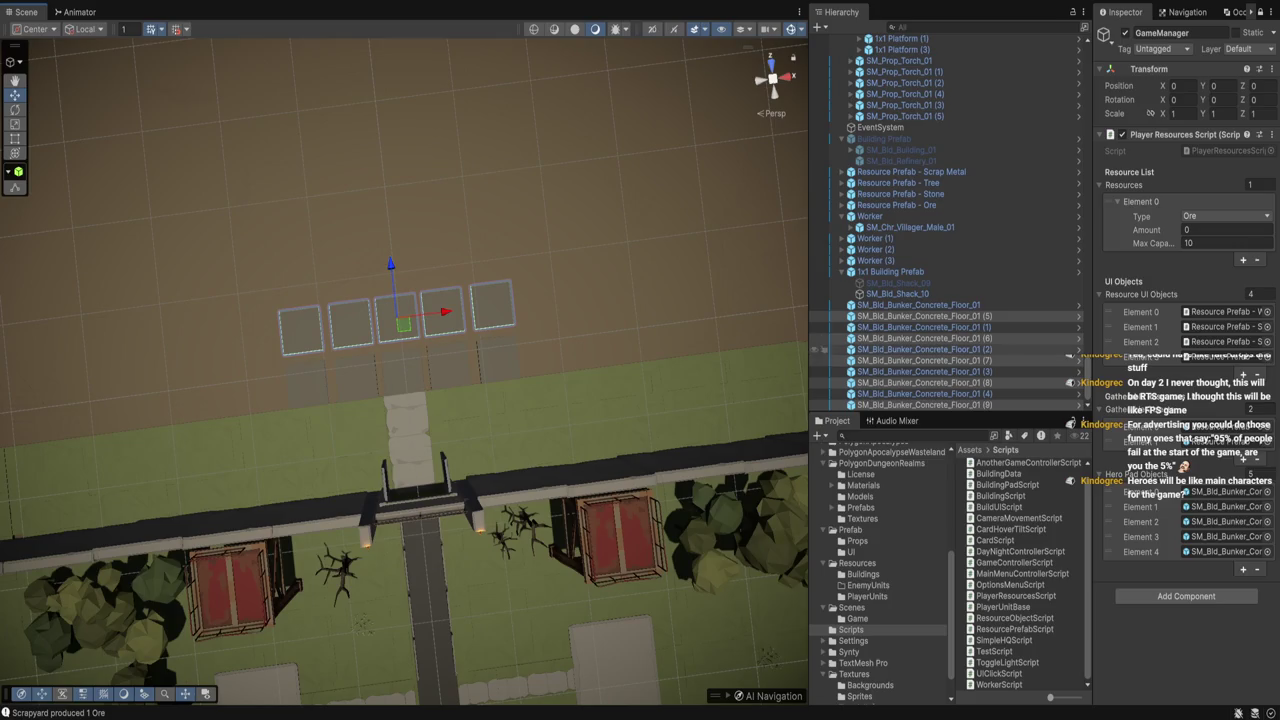
drag(920, 382, 1180, 474)
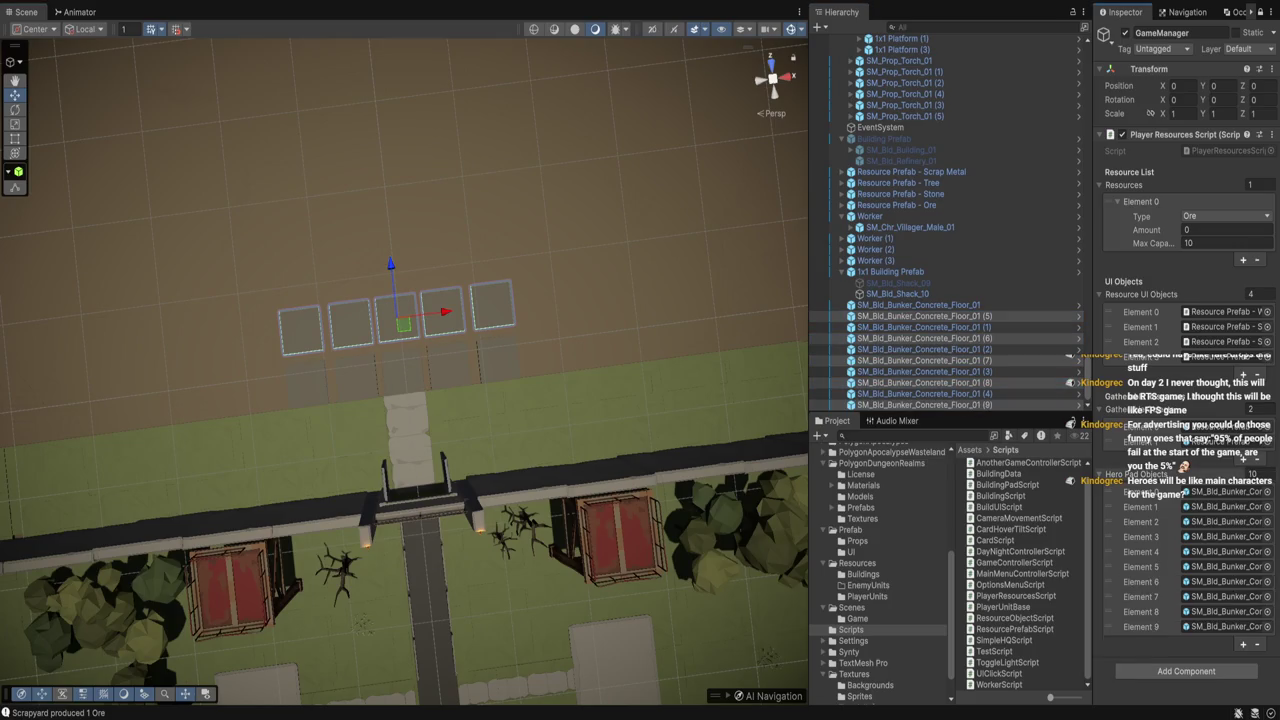
mouse_move(1090, 300)
mouse_down()
mouse_move(977, 300)
mouse_move(1097, 300)
mouse_up()
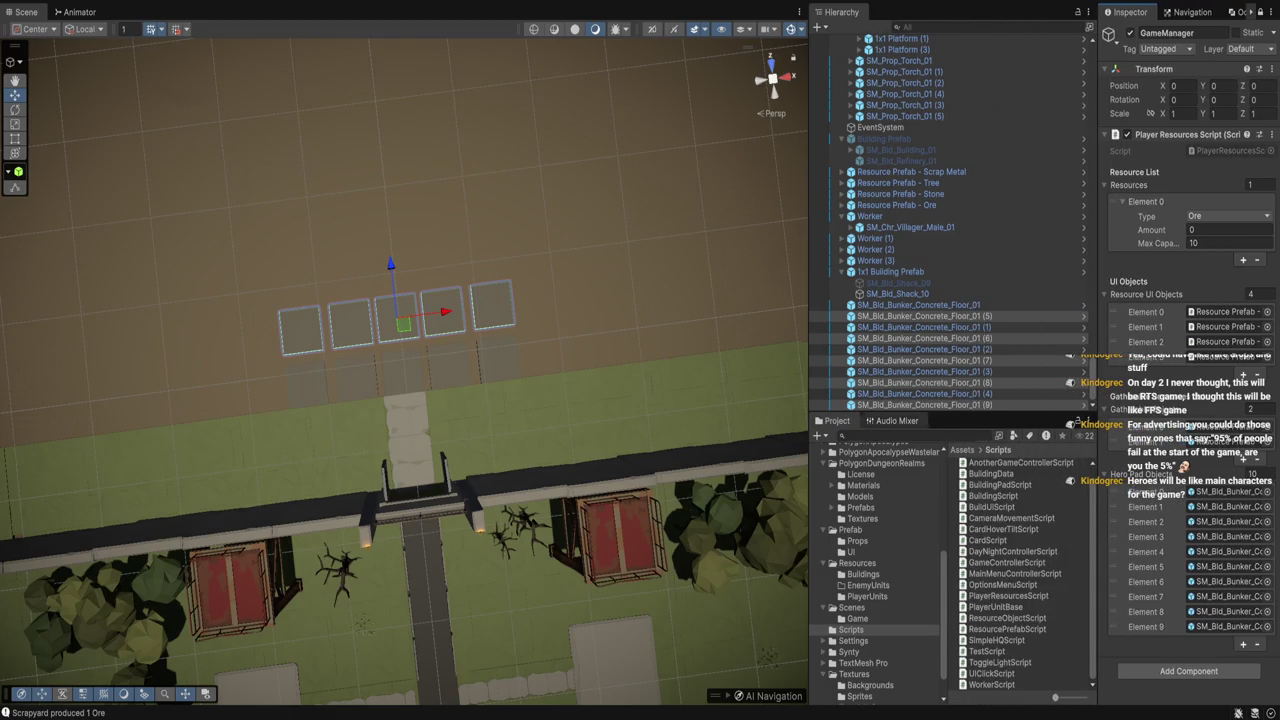
Marquee-select the town gate, watchtowers and trees, then collapse Town Objects
scroll(400, 380, down, 3)
mouse_move(700, 380)
mouse_down()
mouse_move(728, 386)
mouse_move(706, 363)
mouse_move(728, 386)
mouse_move(792, 378)
mouse_up()
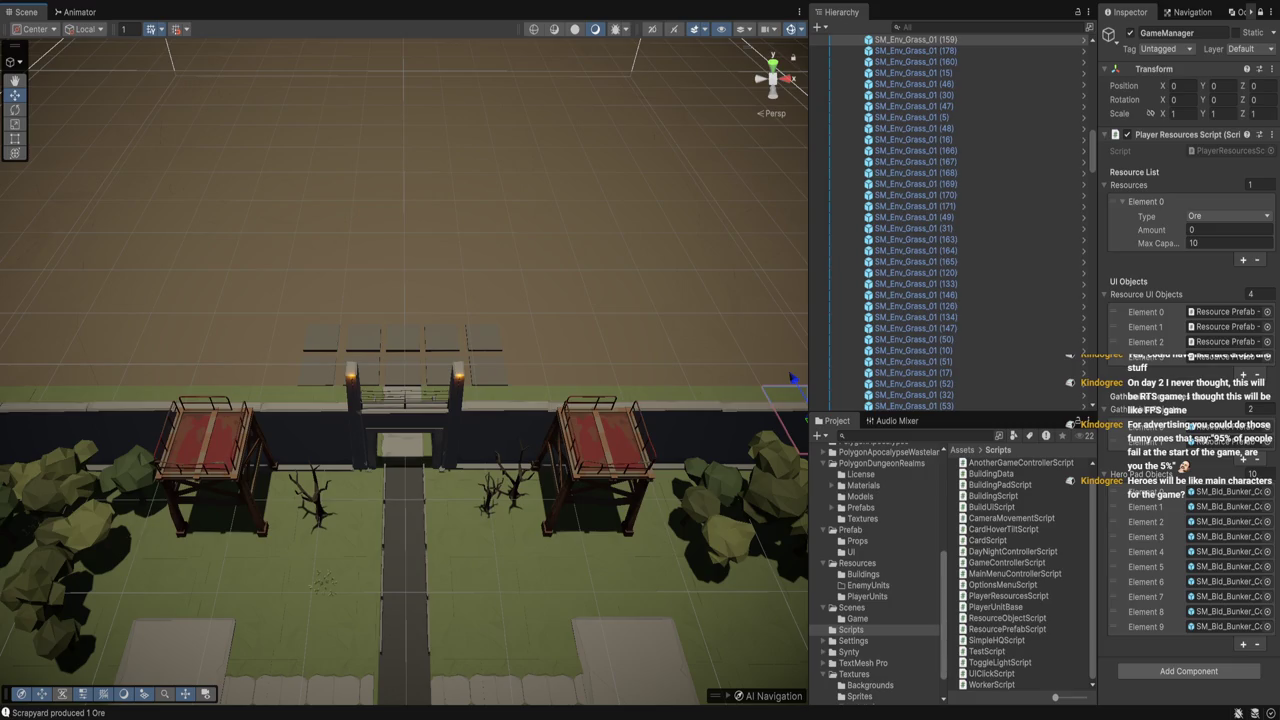
scroll(880, 570, down, 2)
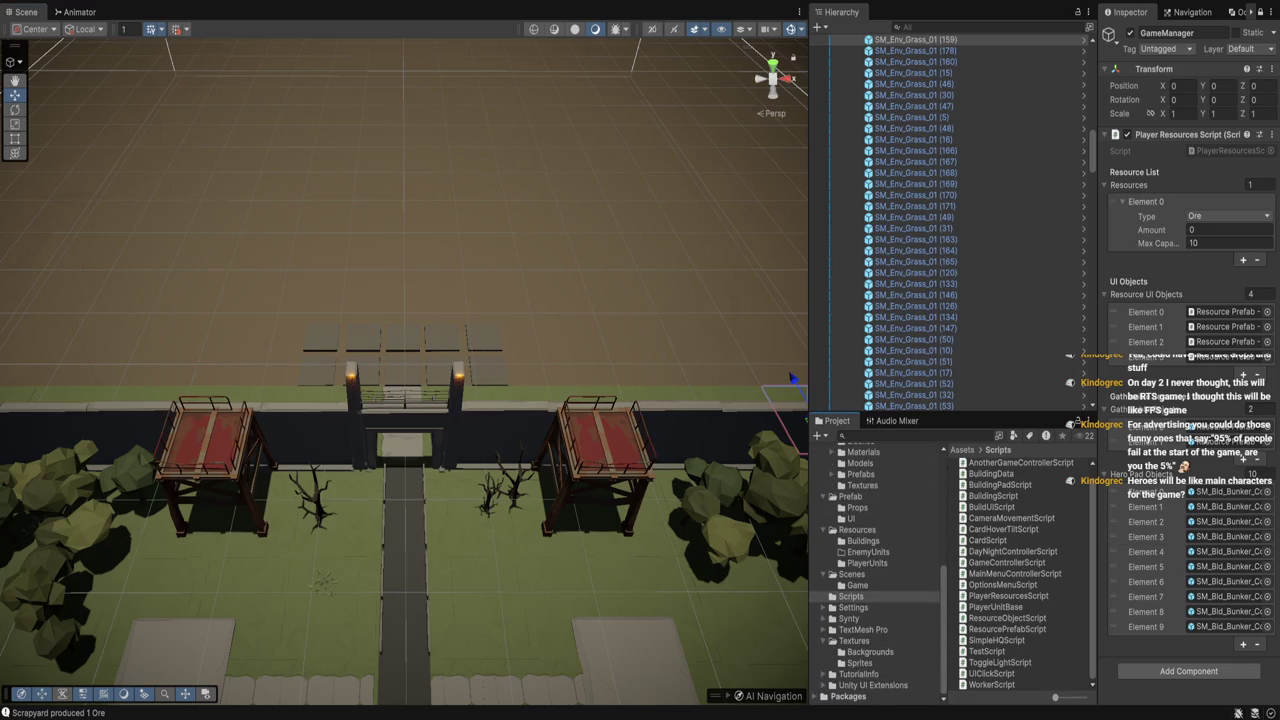
drag(790, 378, 790, 380)
key(Left)
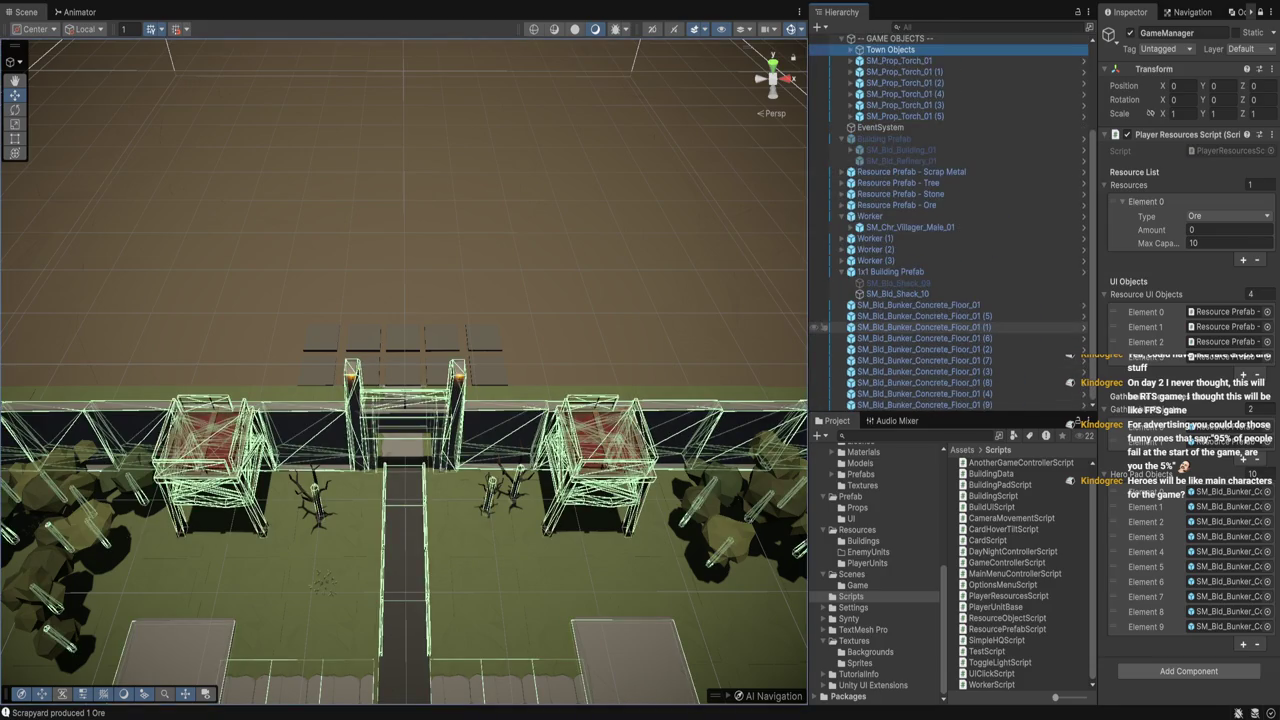
Delete the 1x1 Building Prefab and its shacks from the scene
click(918, 304)
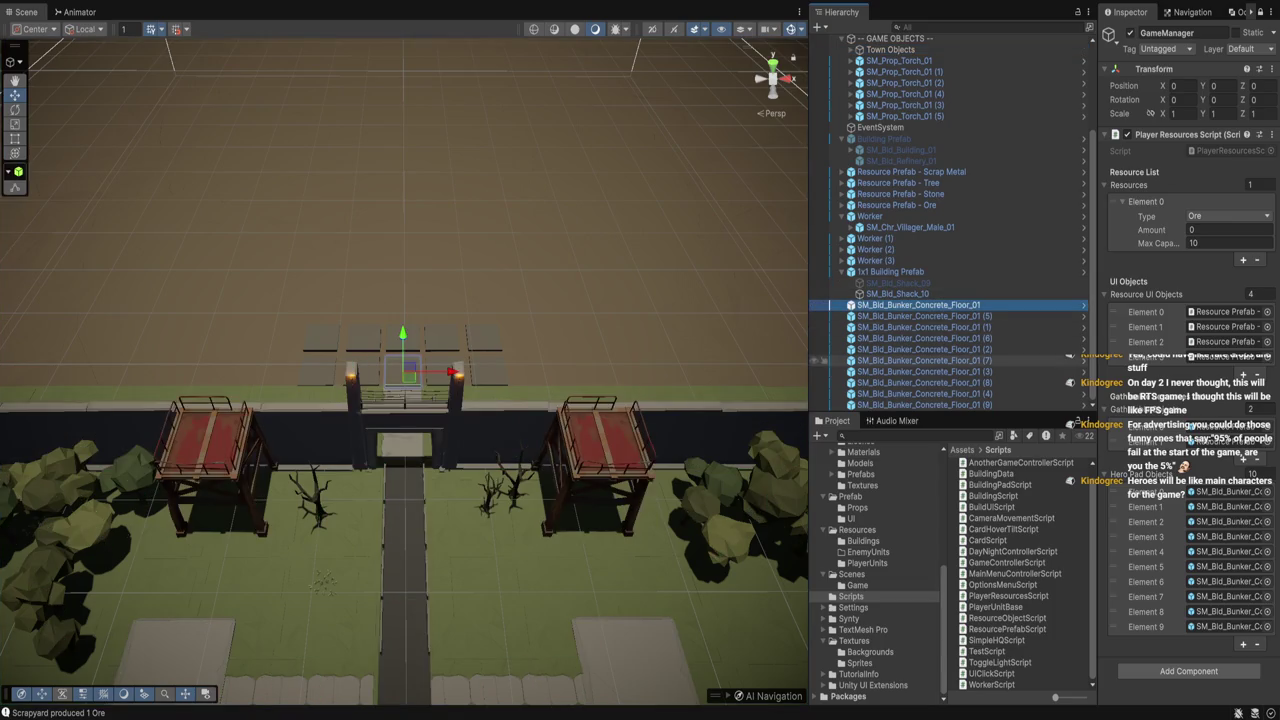
shift+click(922, 404)
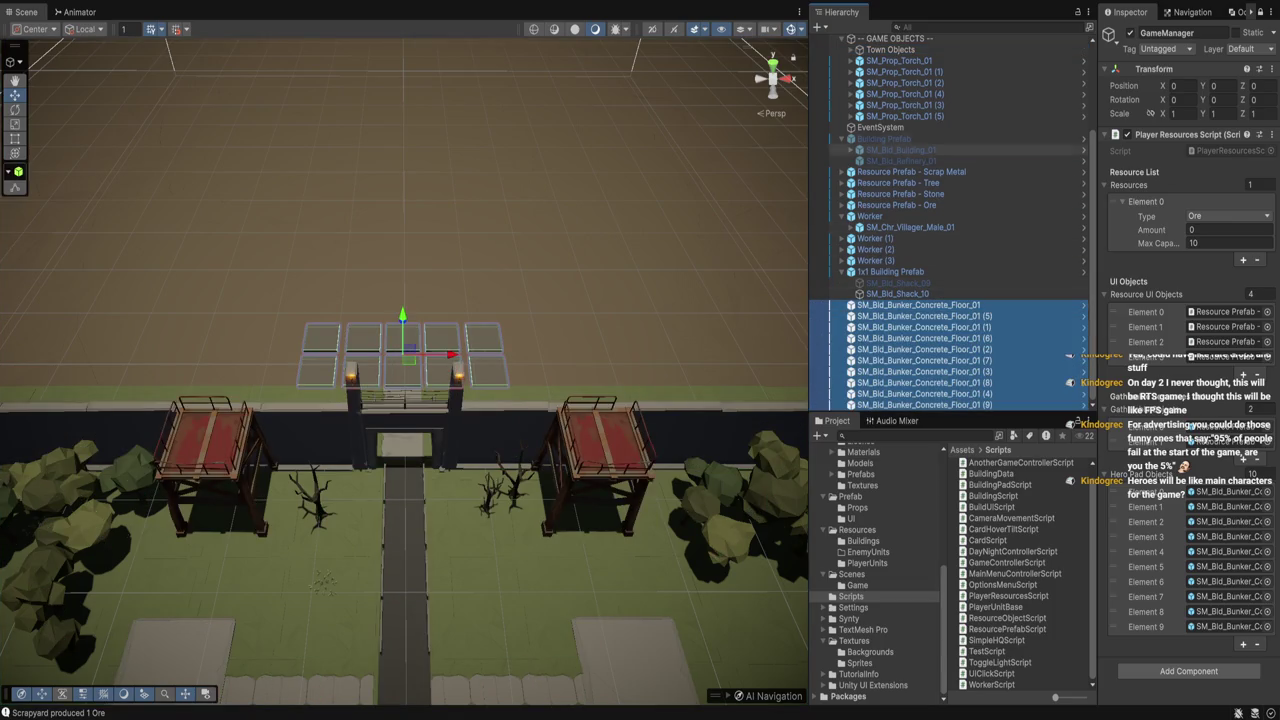
scroll(900, 50, up, 3)
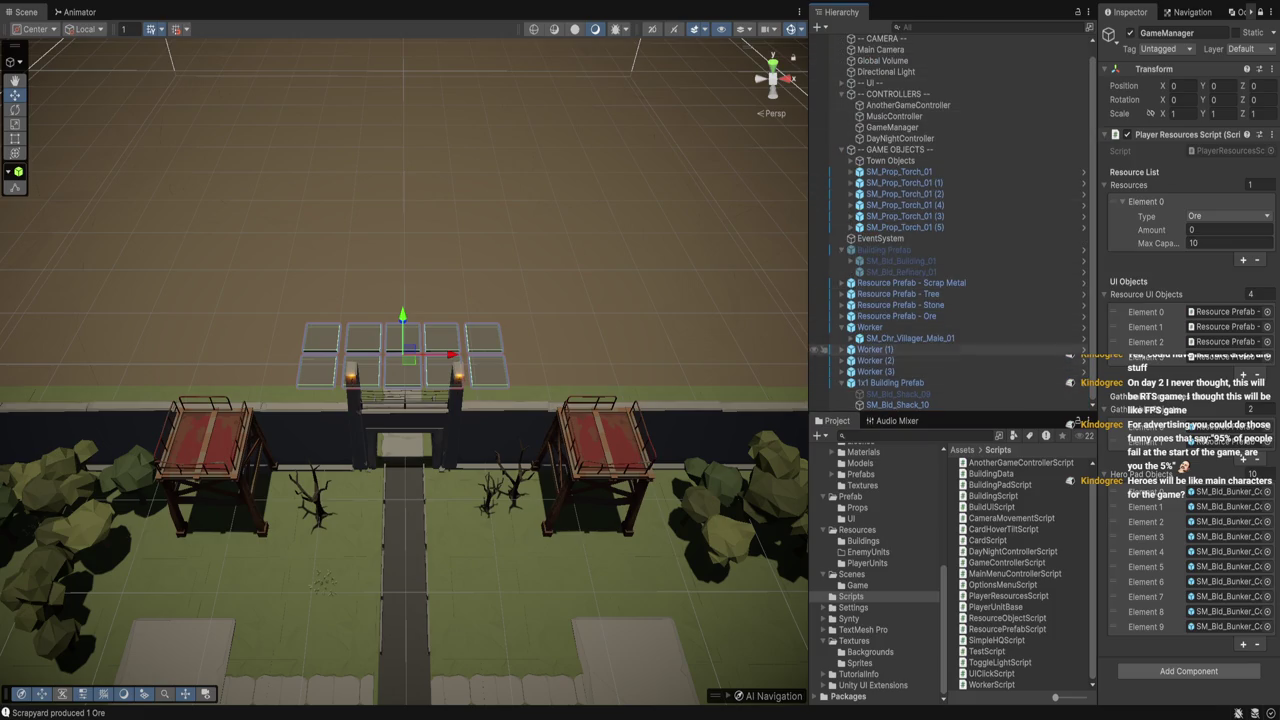
click(890, 383)
key(Delete)
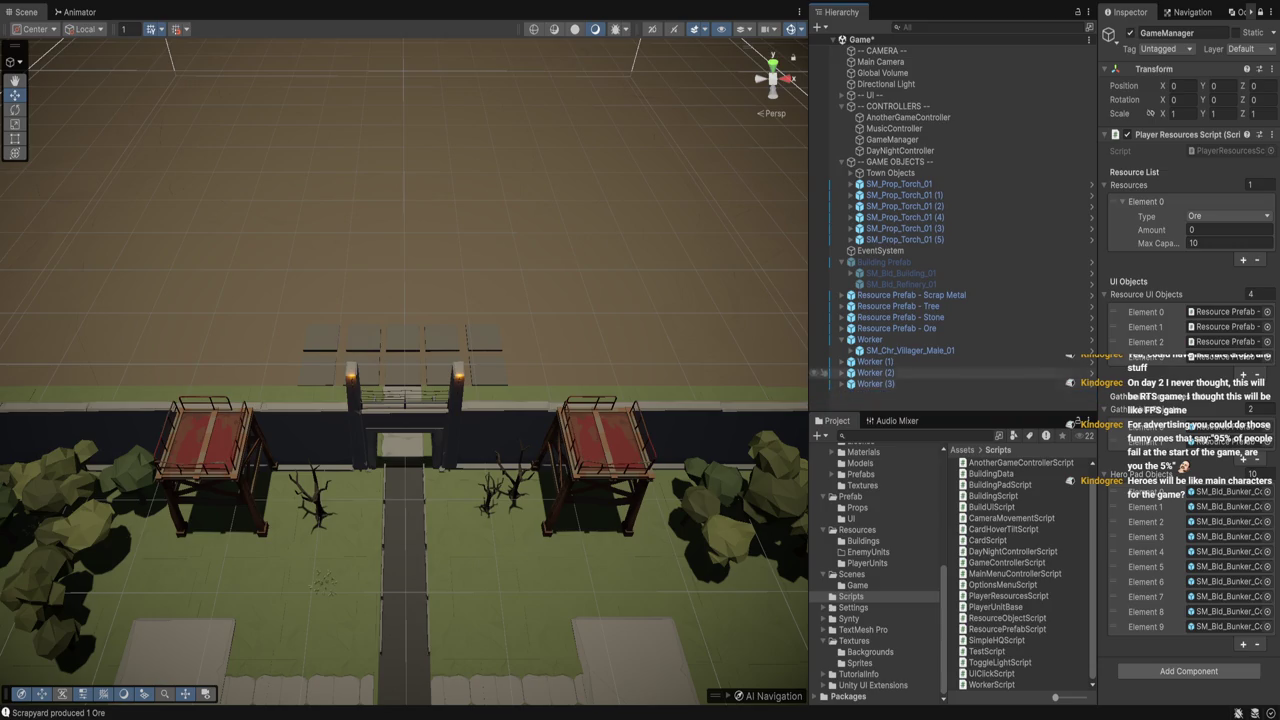
Inspect Building Prefab and Worker (3), clear the selection, and create a new empty GameObject
click(870, 339)
click(841, 339)
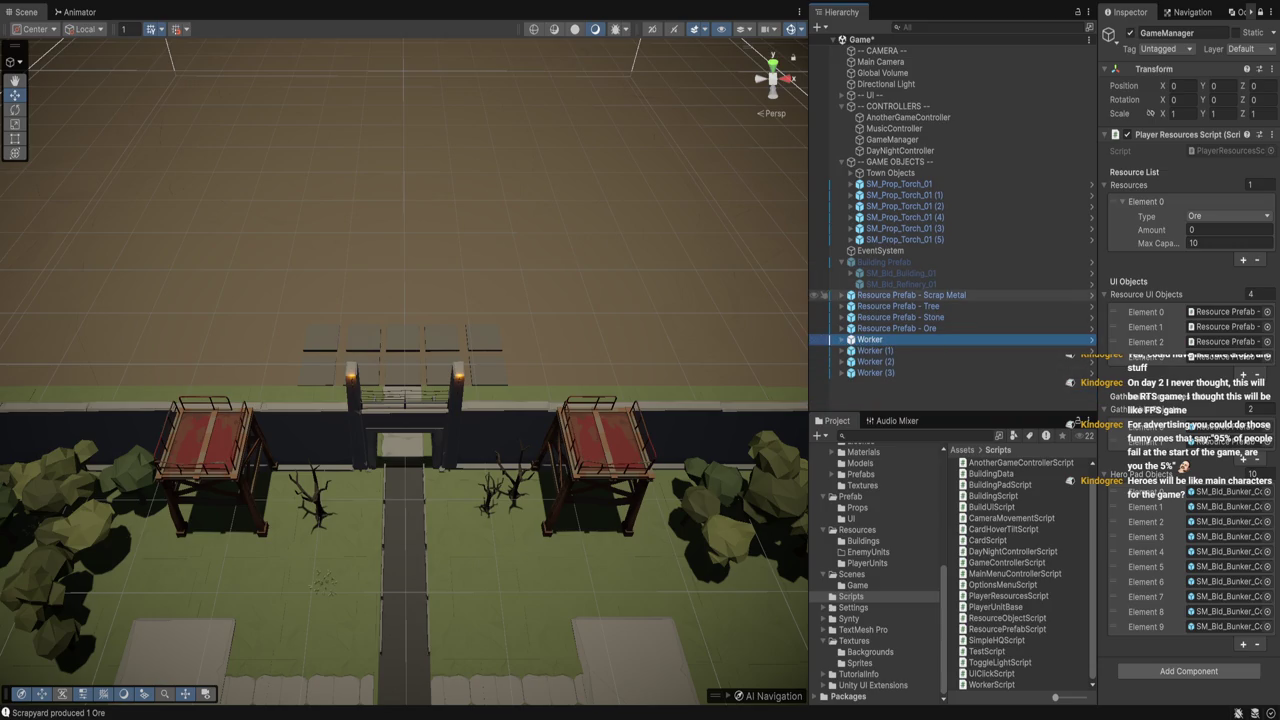
click(885, 262)
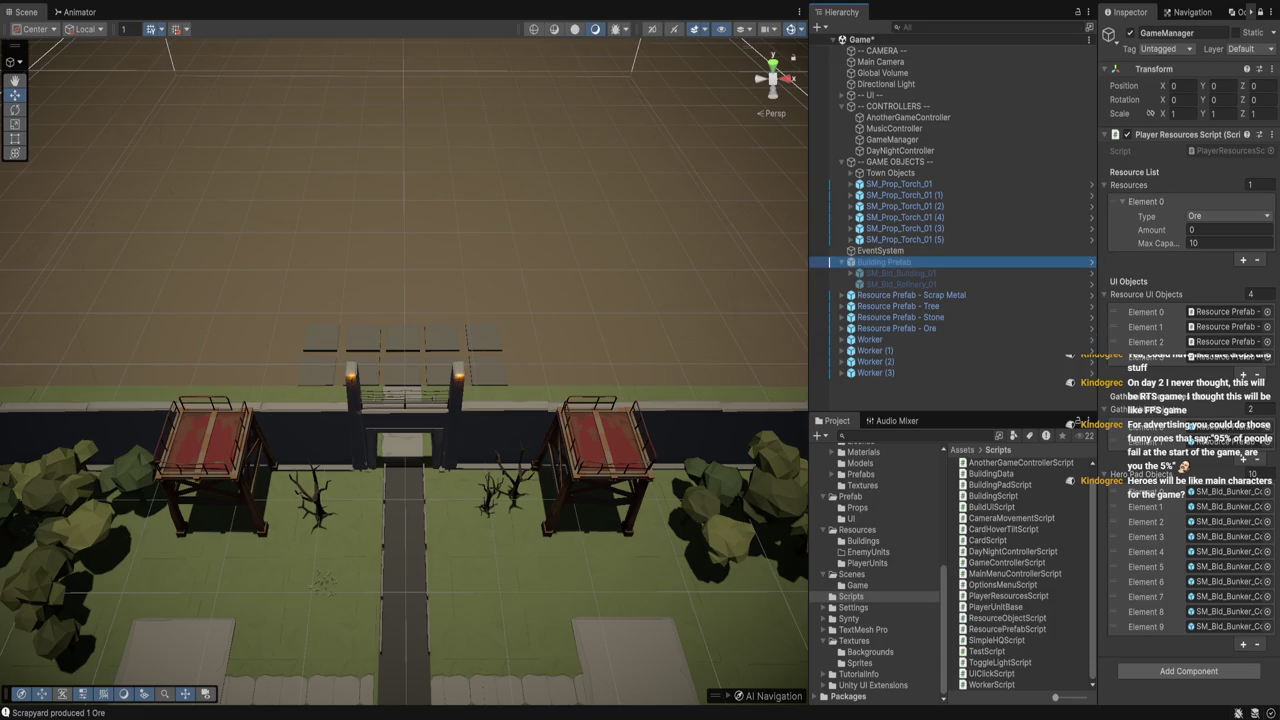
key(f)
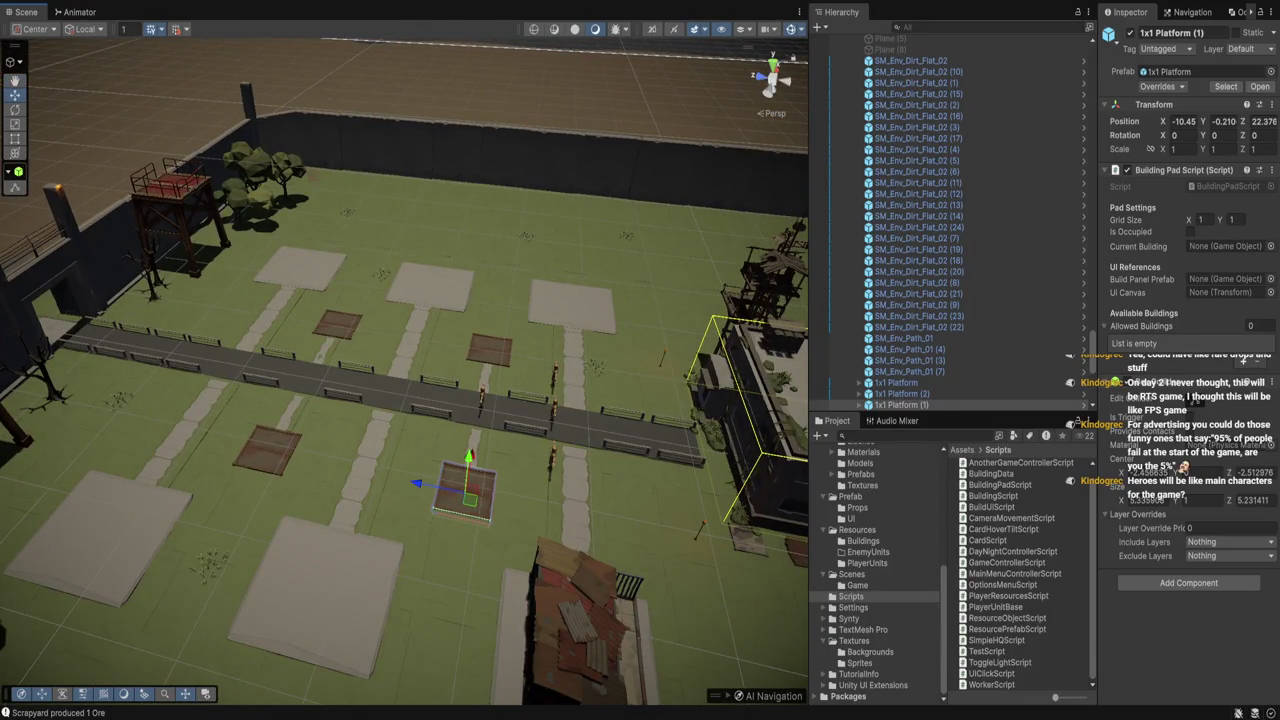
scroll(950, 220, down, 10)
click(876, 405)
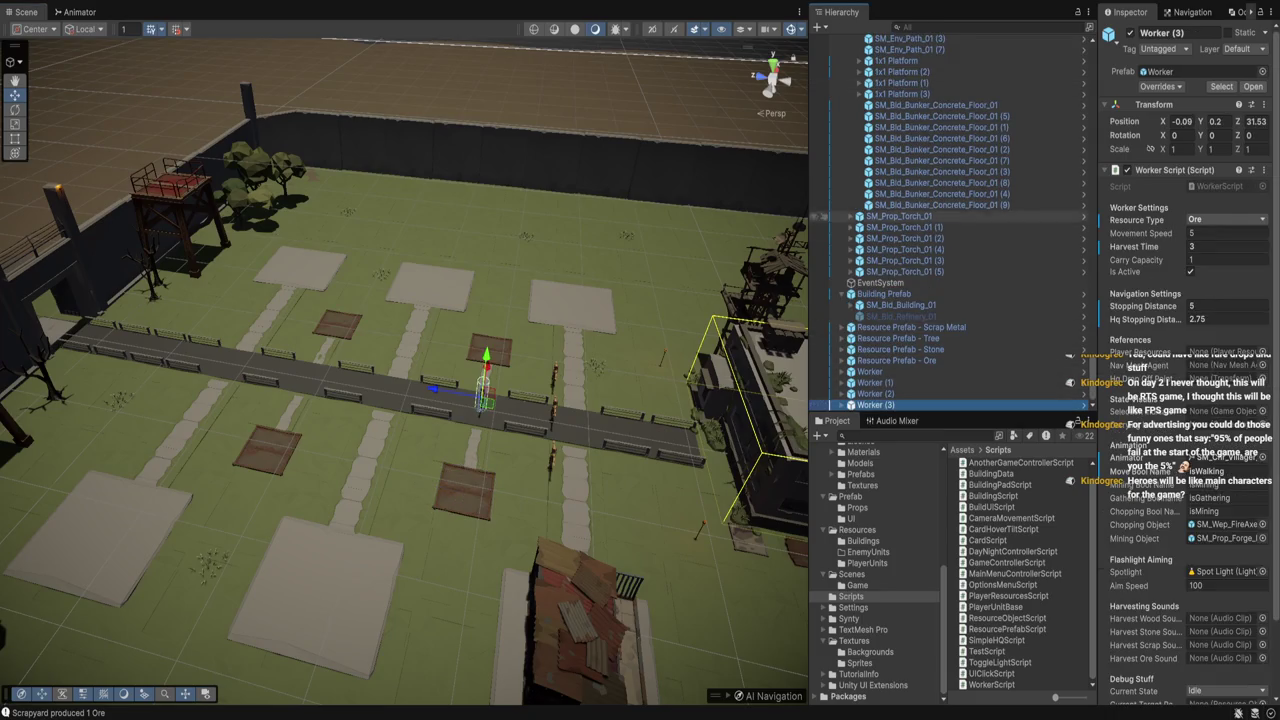
click(300, 360)
click(950, 390)
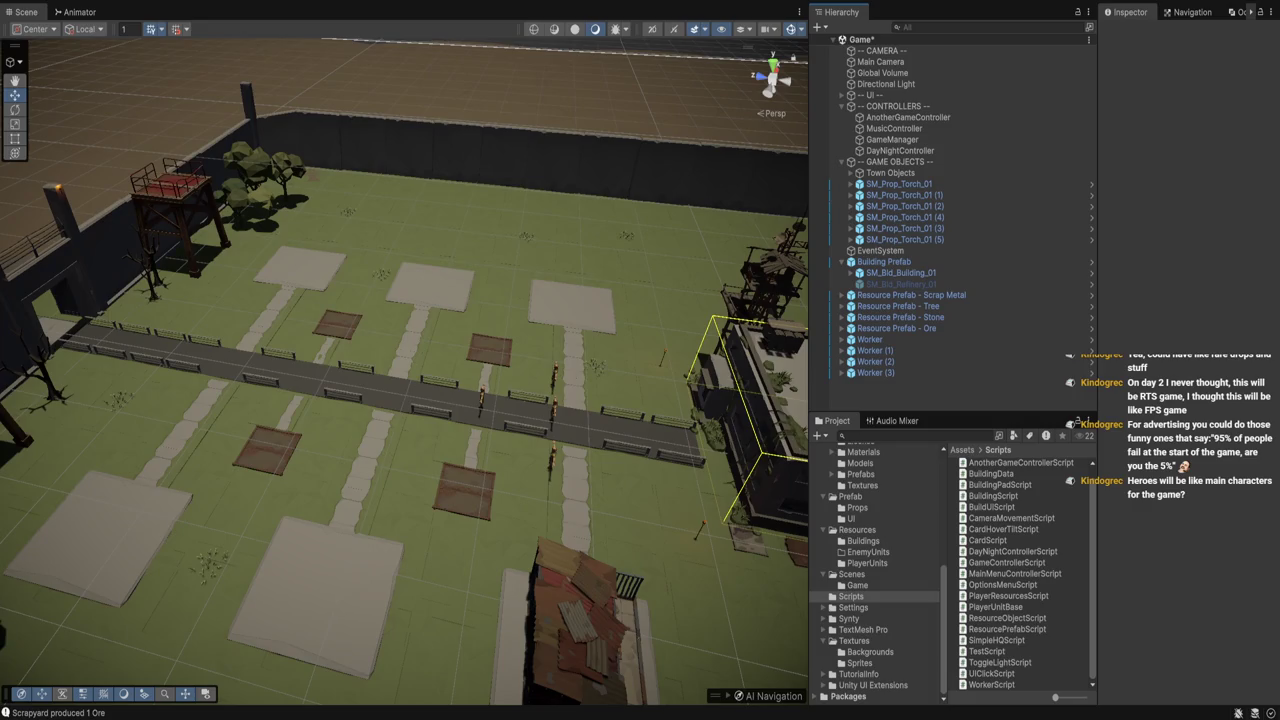
key(ctrl+shift+n)
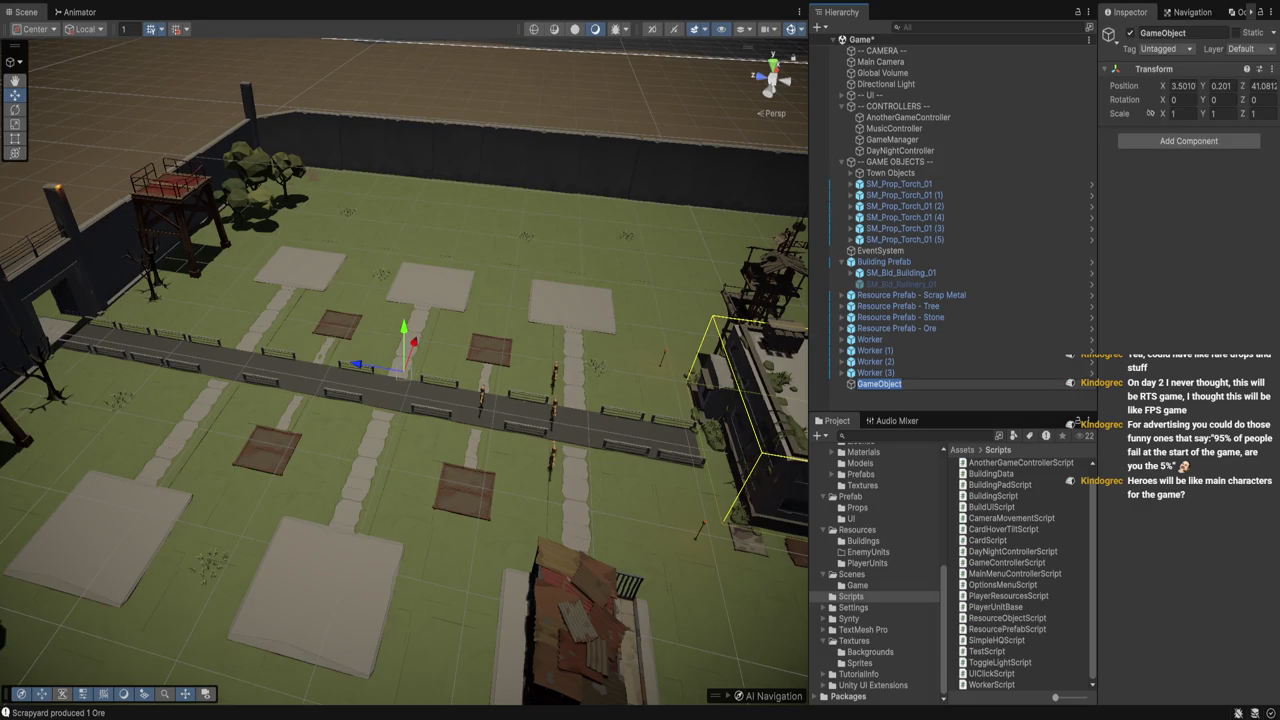
Name the new object 'Player Unit' and place it on the road at Y position 0
text(Player Unit)
key(Return)
key(f)
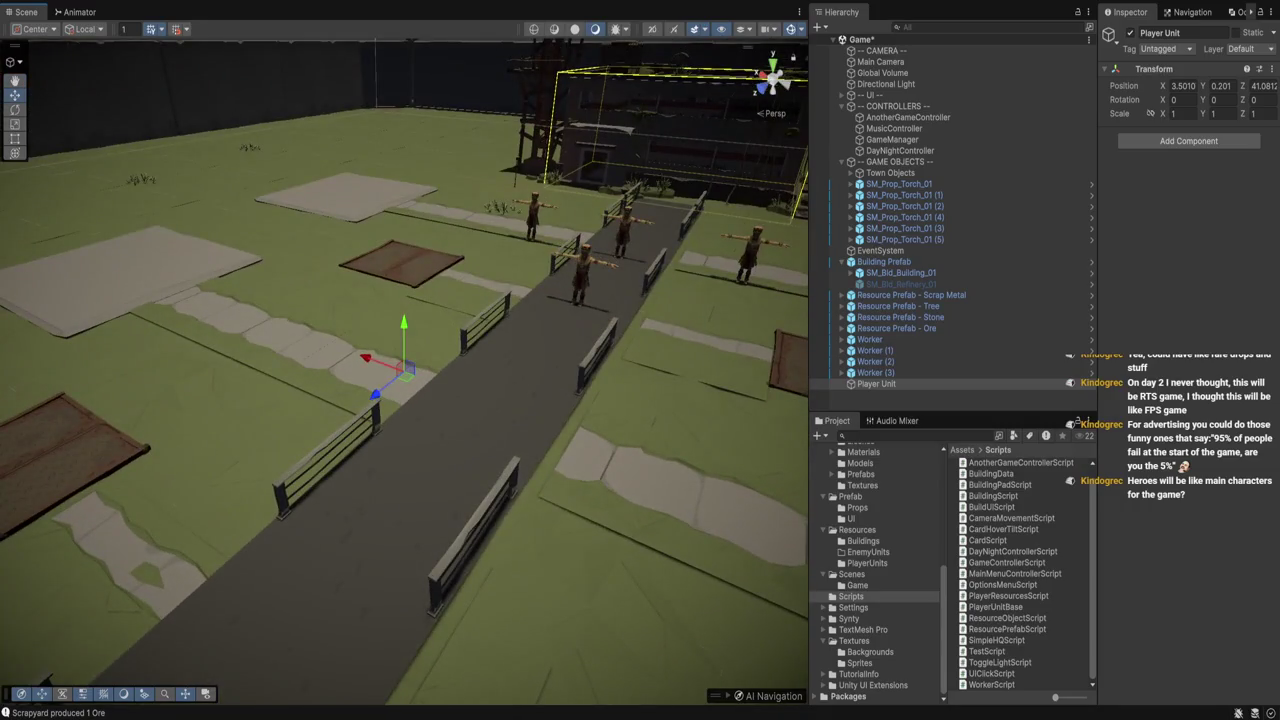
drag(380, 362, 475, 397)
click(1220, 85)
text(0)
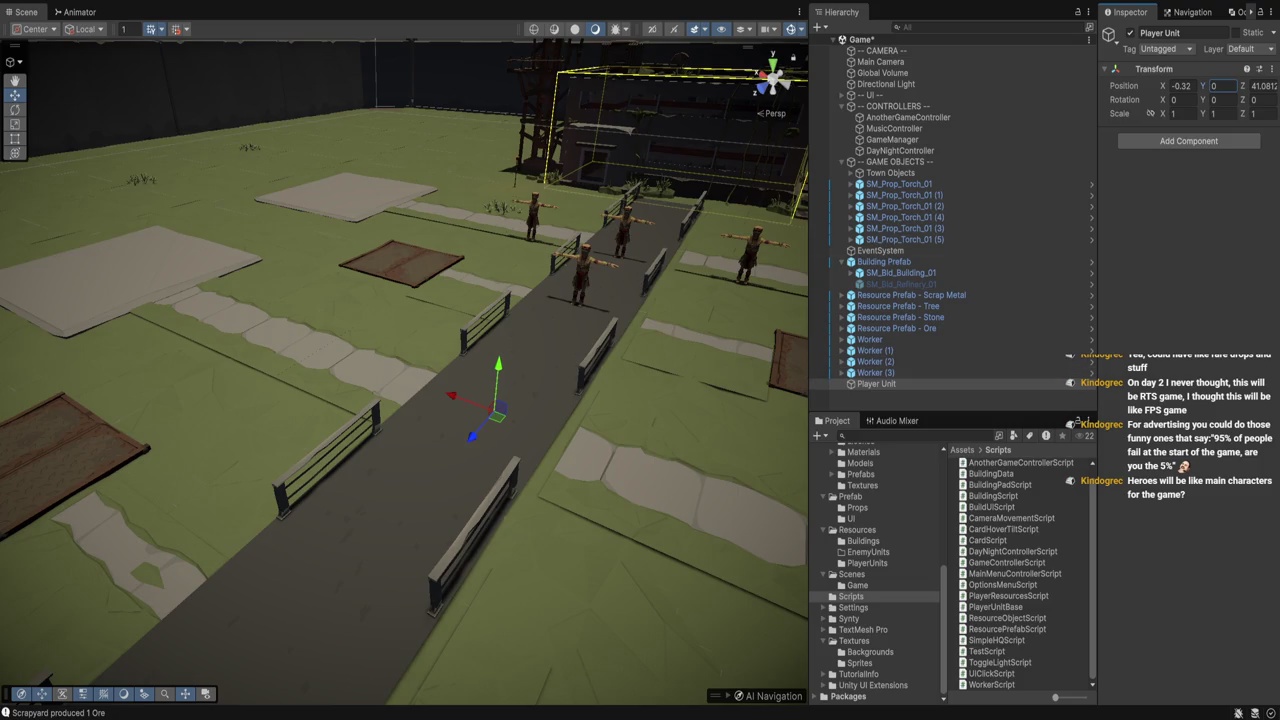
key(Return)
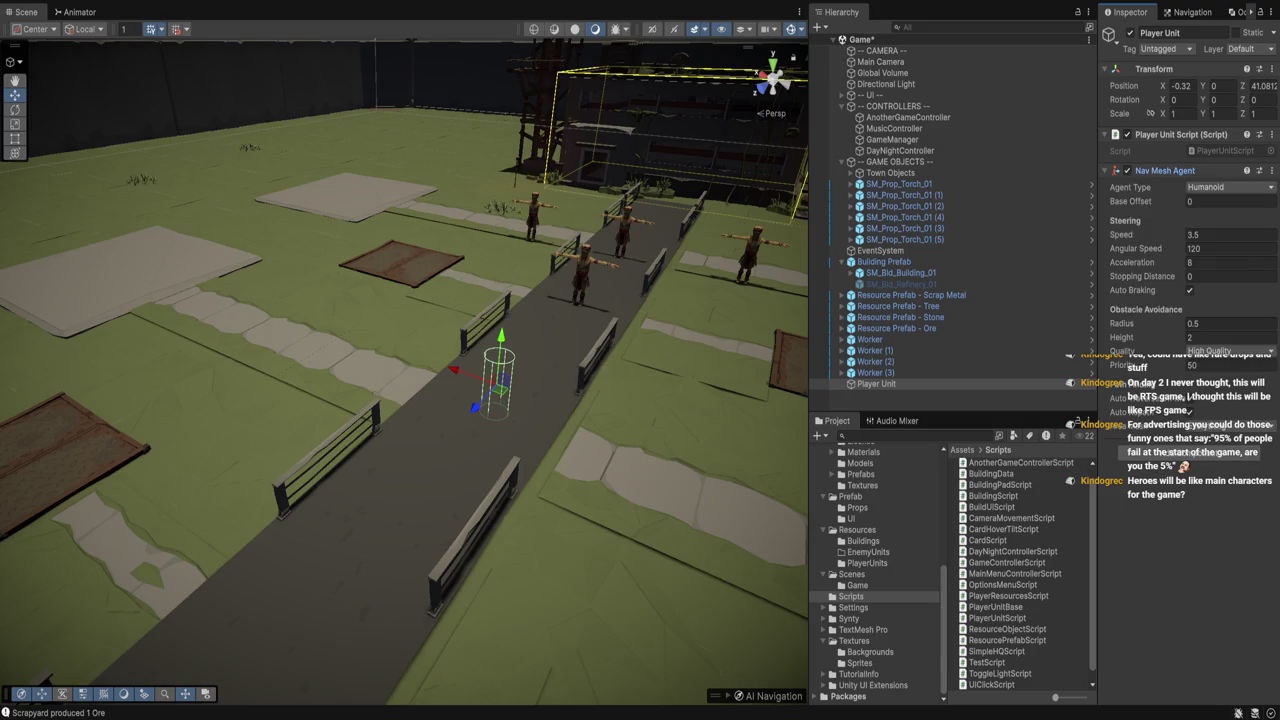
key(f)
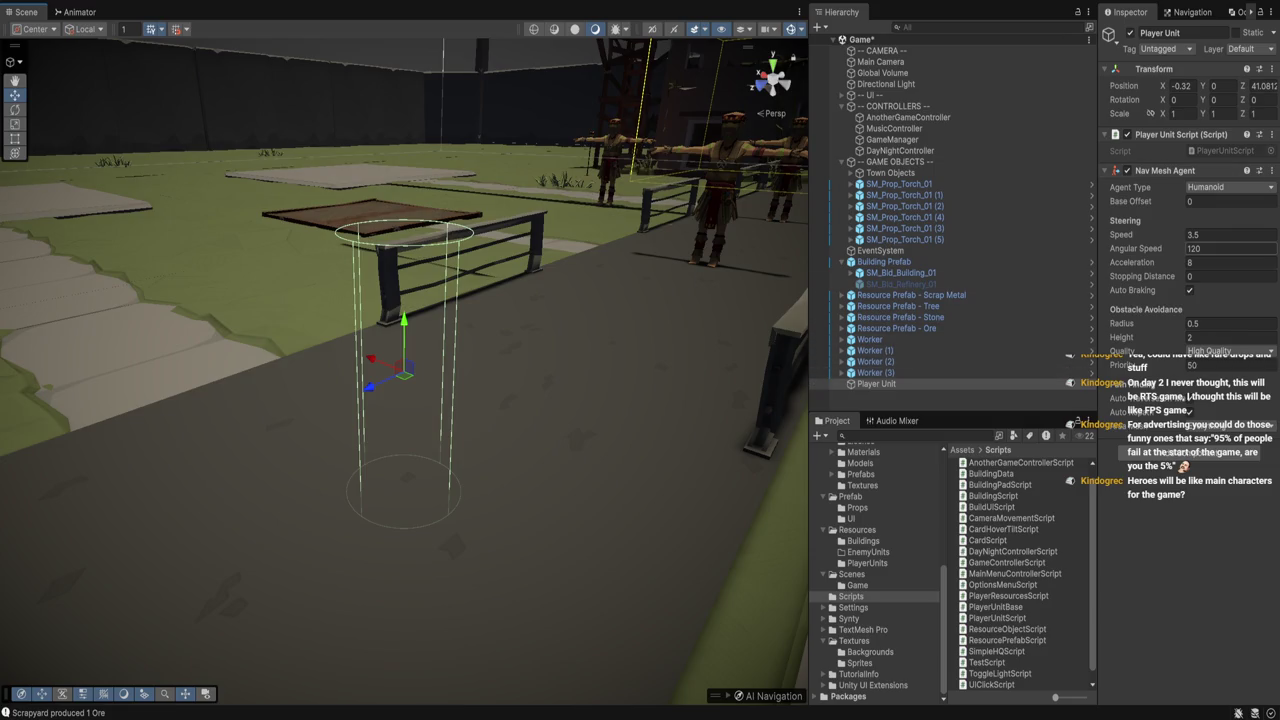
Lift Player Unit above the road and set its Transform Position Y to 0.25
mouse_move(400, 420)
mouse_down()
mouse_move(400, 370)
mouse_move(400, 460)
mouse_move(600, 460)
mouse_up()
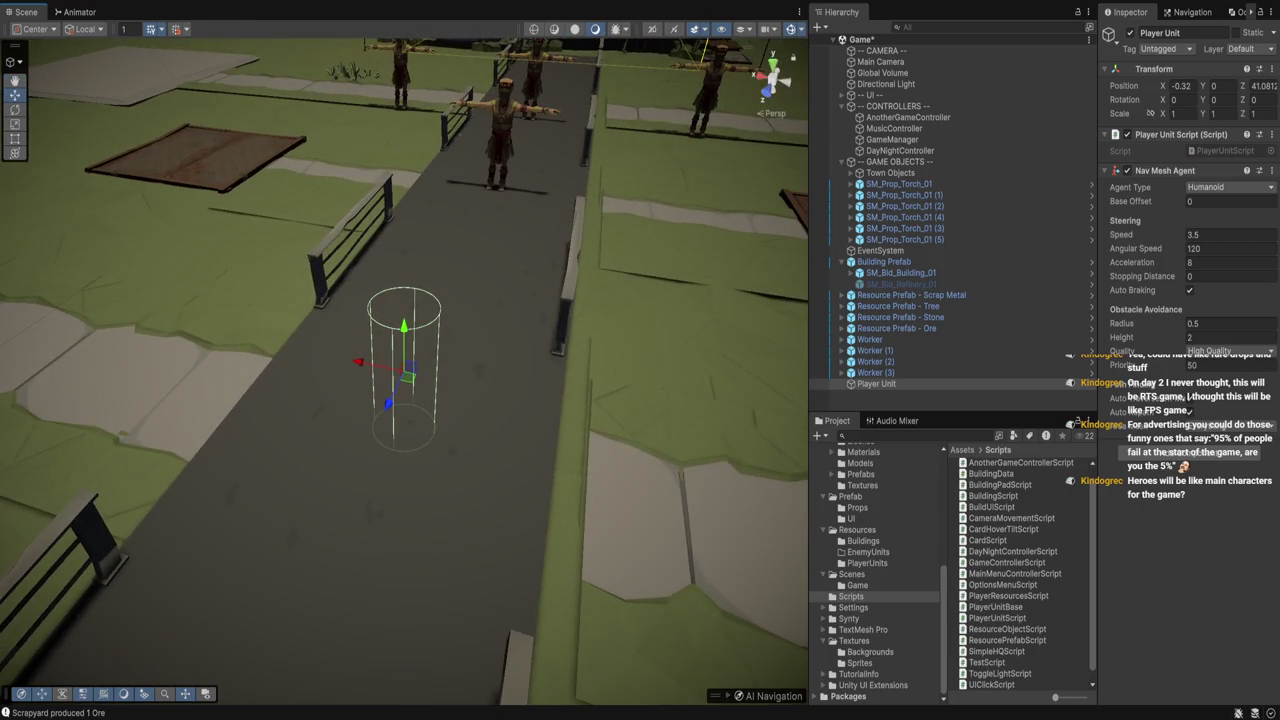
mouse_move(403, 326)
mouse_down()
mouse_move(403, 302)
mouse_move(450, 400)
mouse_up()
click(1219, 86)
text(0.25)
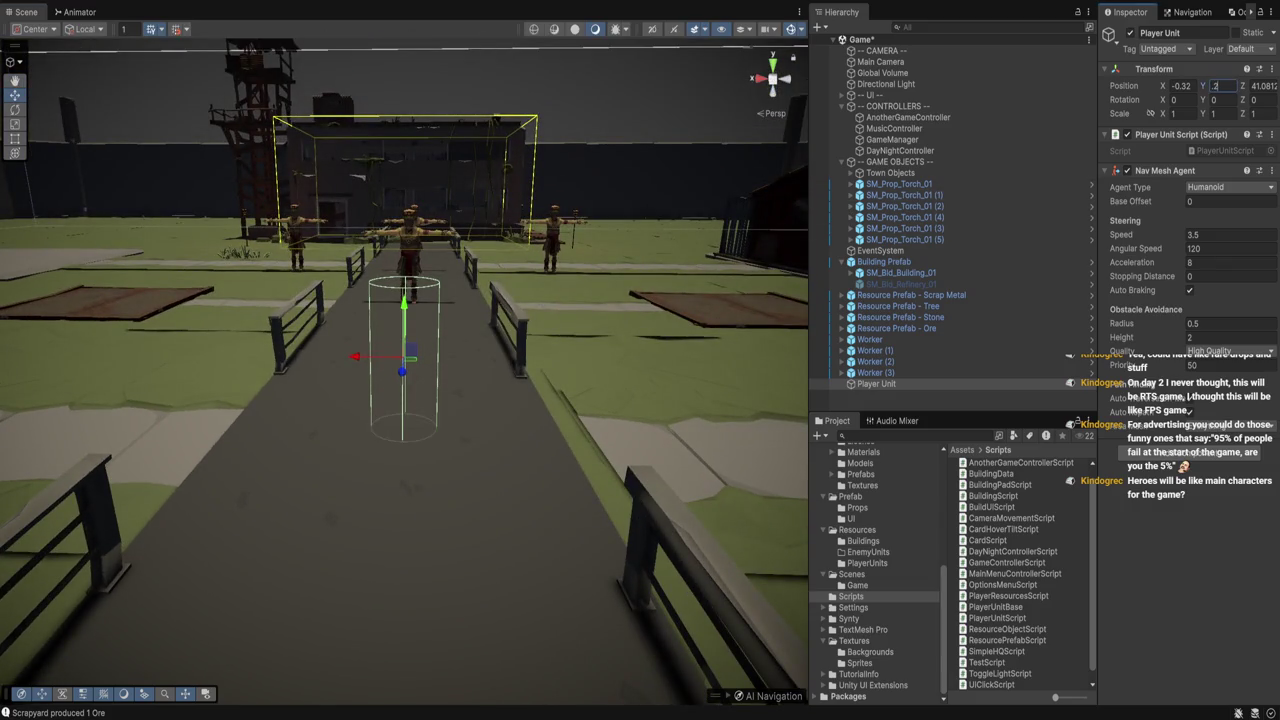
drag(450, 400, 370, 400)
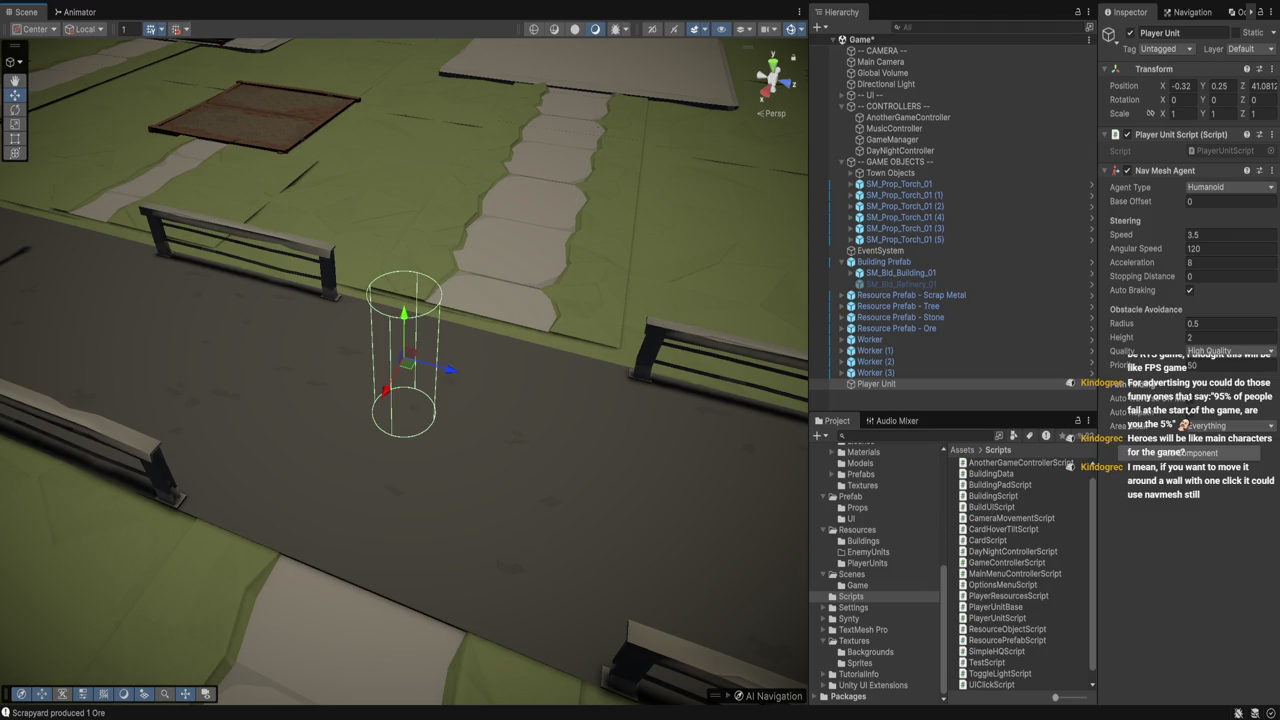
Add a Box Collider to Player Unit with Center Y 1 and Size Y 2
click(515, 255)
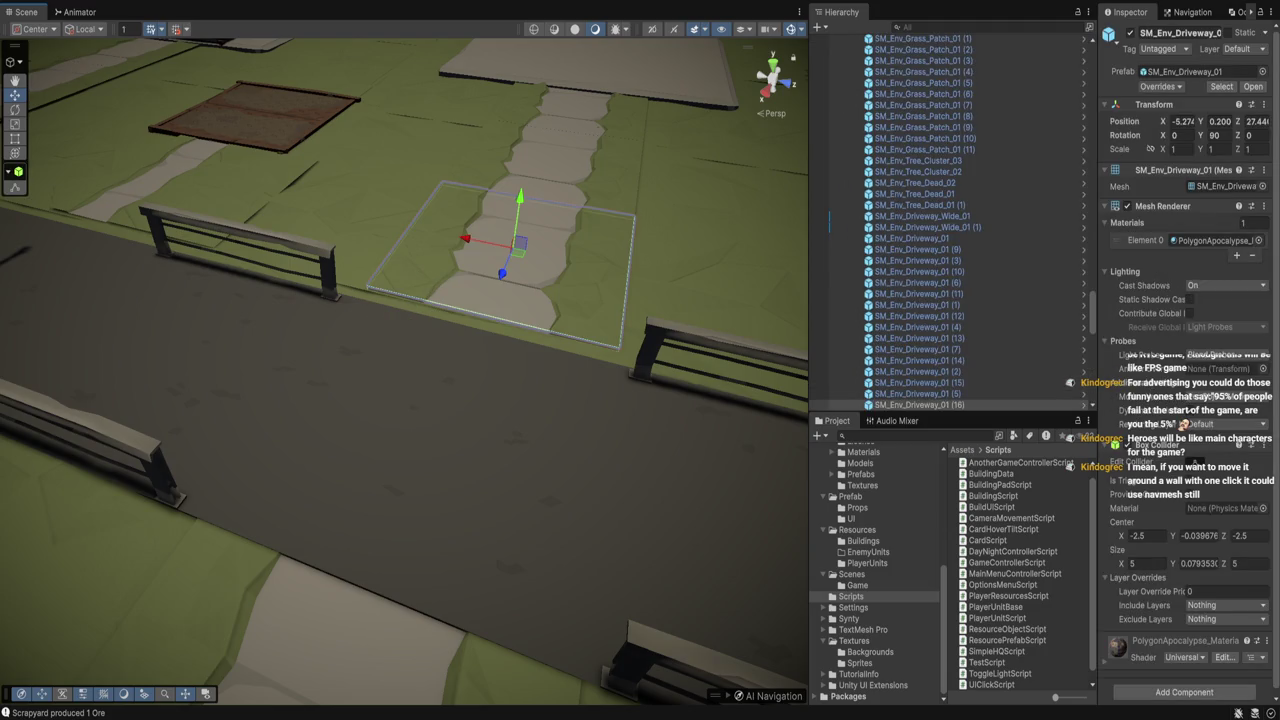
scroll(948, 300, down, 5)
click(876, 405)
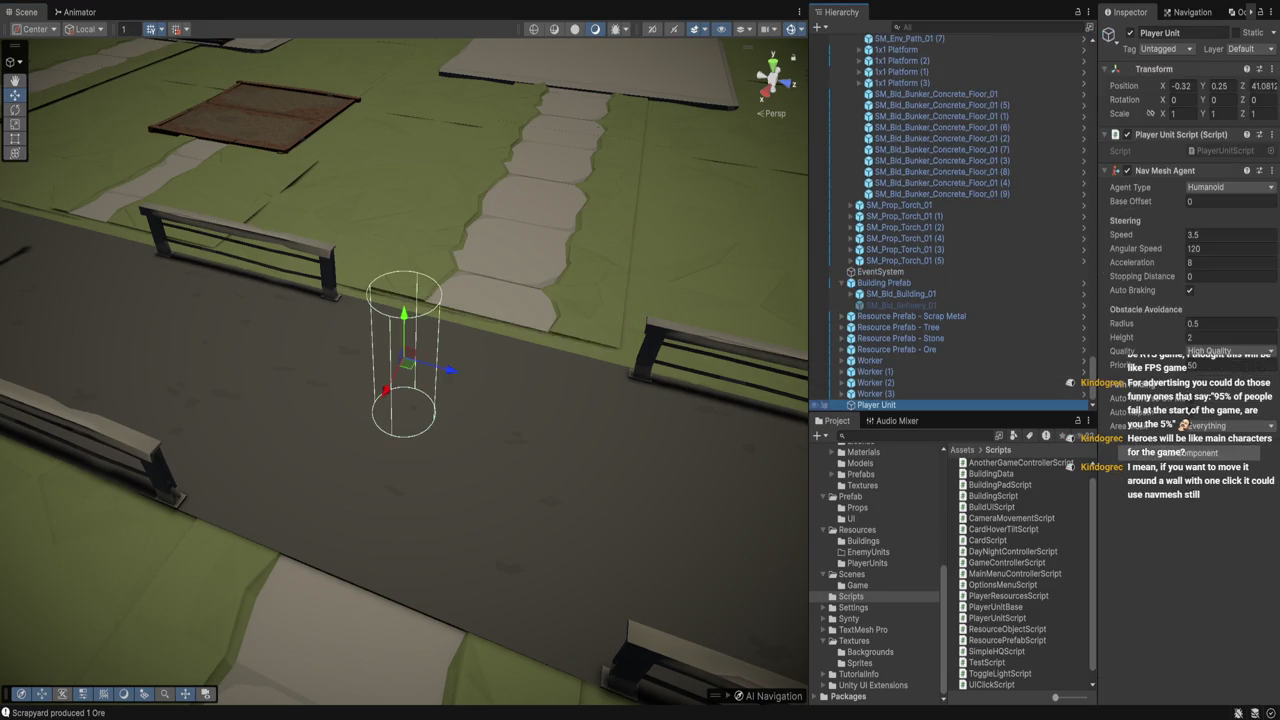
drag(500, 400, 600, 400)
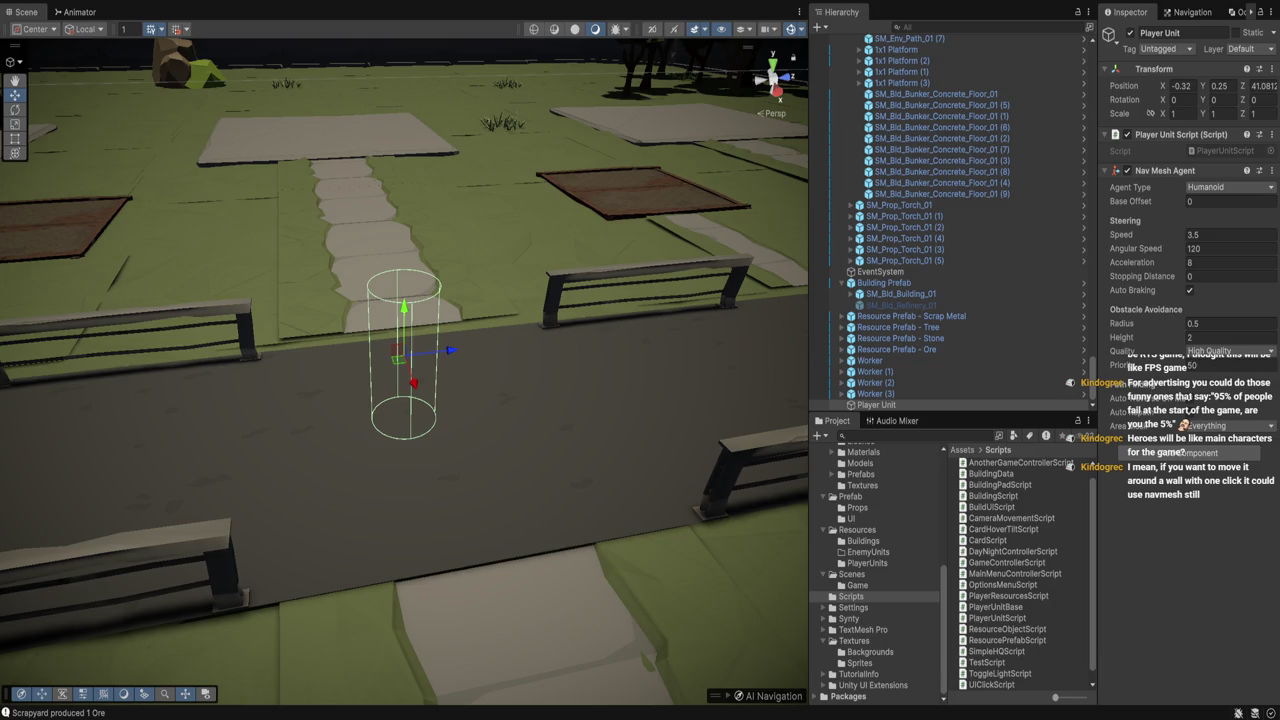
key(ctrl+z)
drag(400, 450, 400, 355)
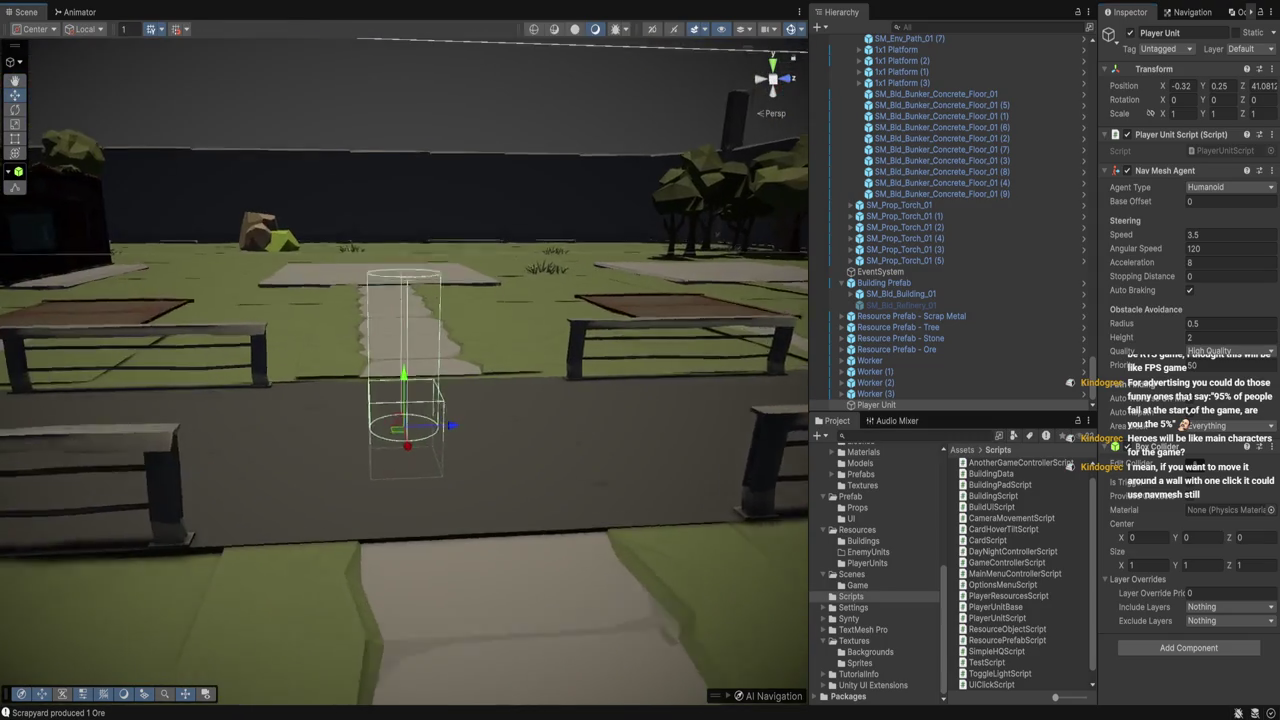
scroll(404, 400, up, 3)
click(1200, 537)
text(0.5)
click(1200, 565)
text(2)
click(1200, 537)
text(1)
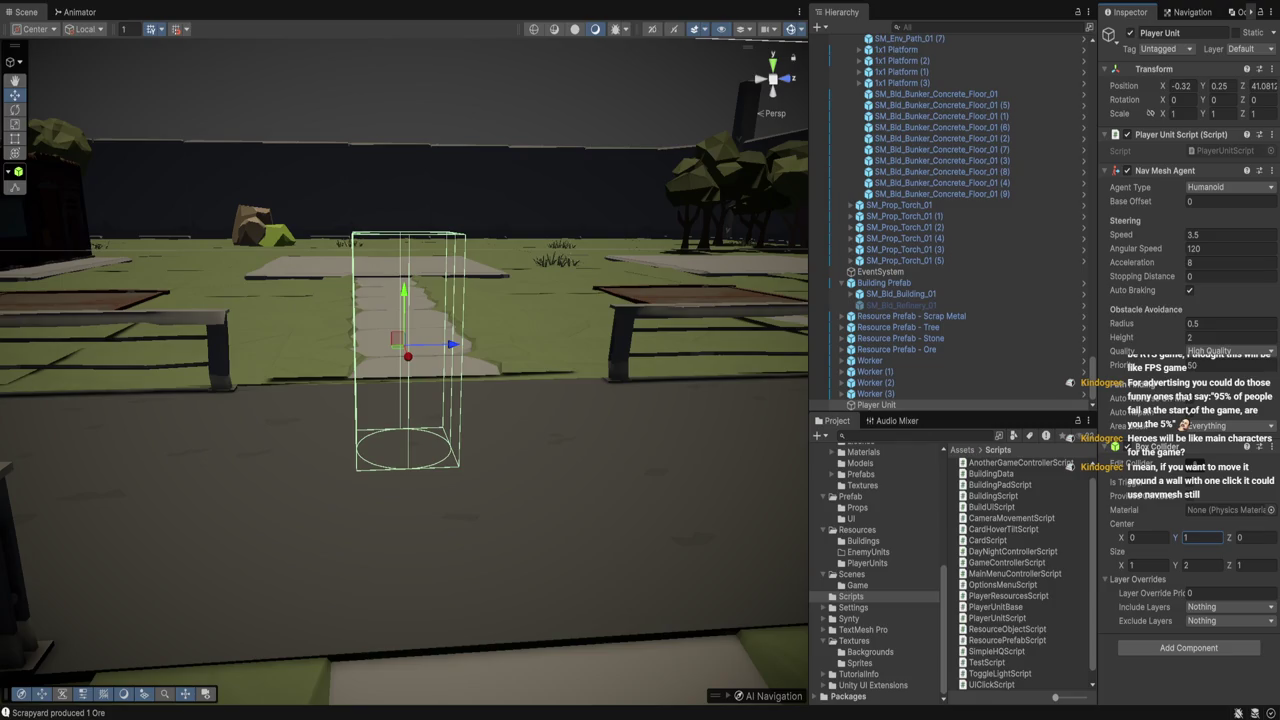
Search the Project window for 'Chr_ t:Prefab' assets
drag(405, 350, 405, 300)
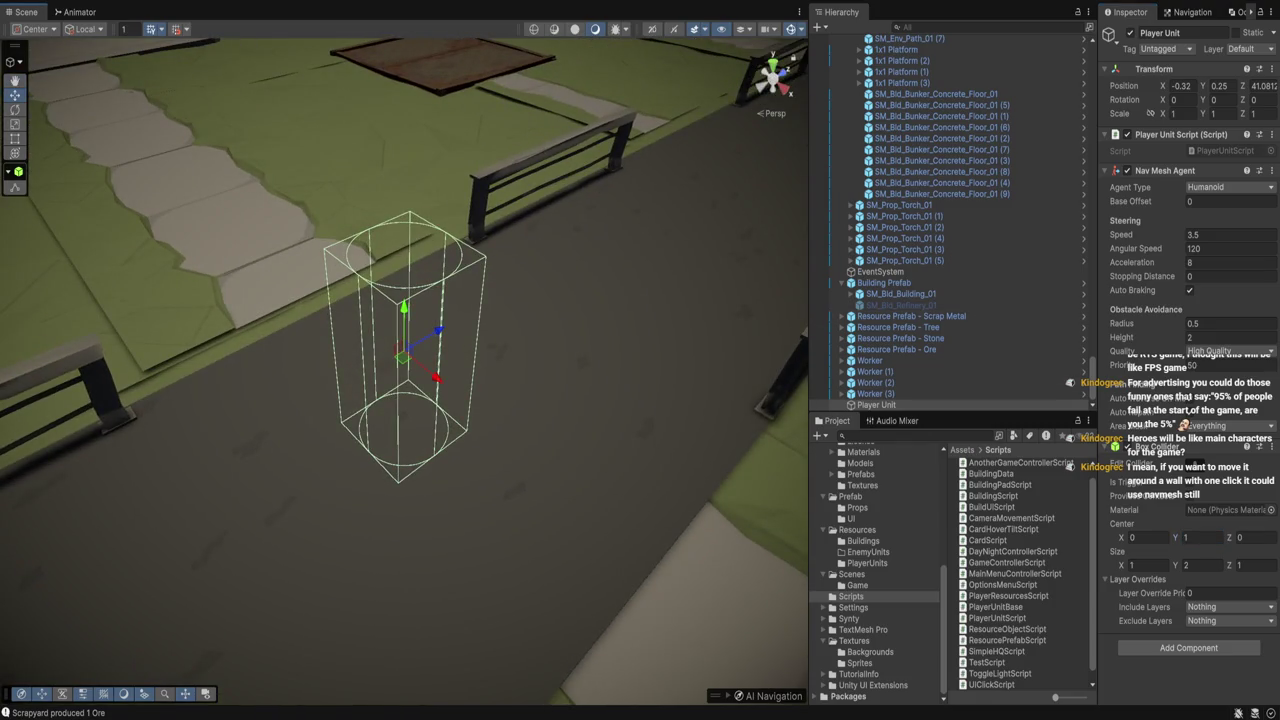
scroll(880, 570, up, 10)
text(Chr_ t:Prefab)
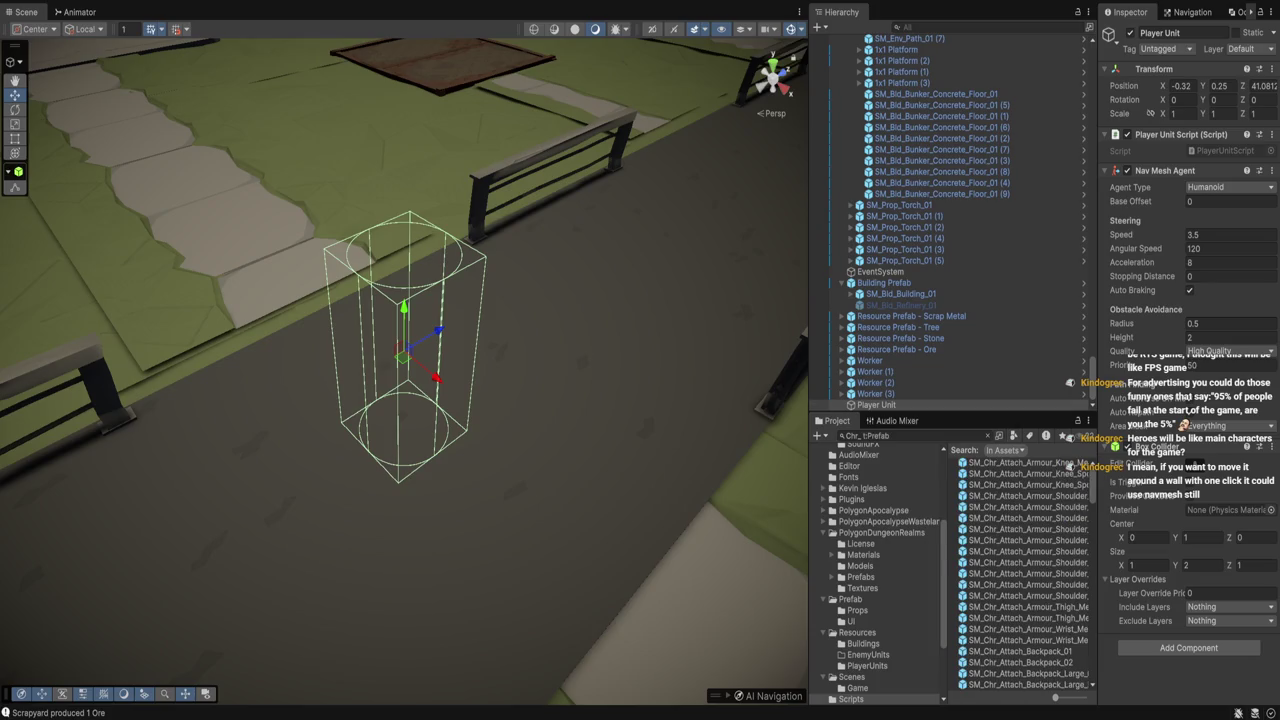
Preview character prefabs from SM_Chr_Cool_Male_01 down to SM_Chr_Nerd_Female_01 with an enlarged preview
scroll(1027, 575, down, 15)
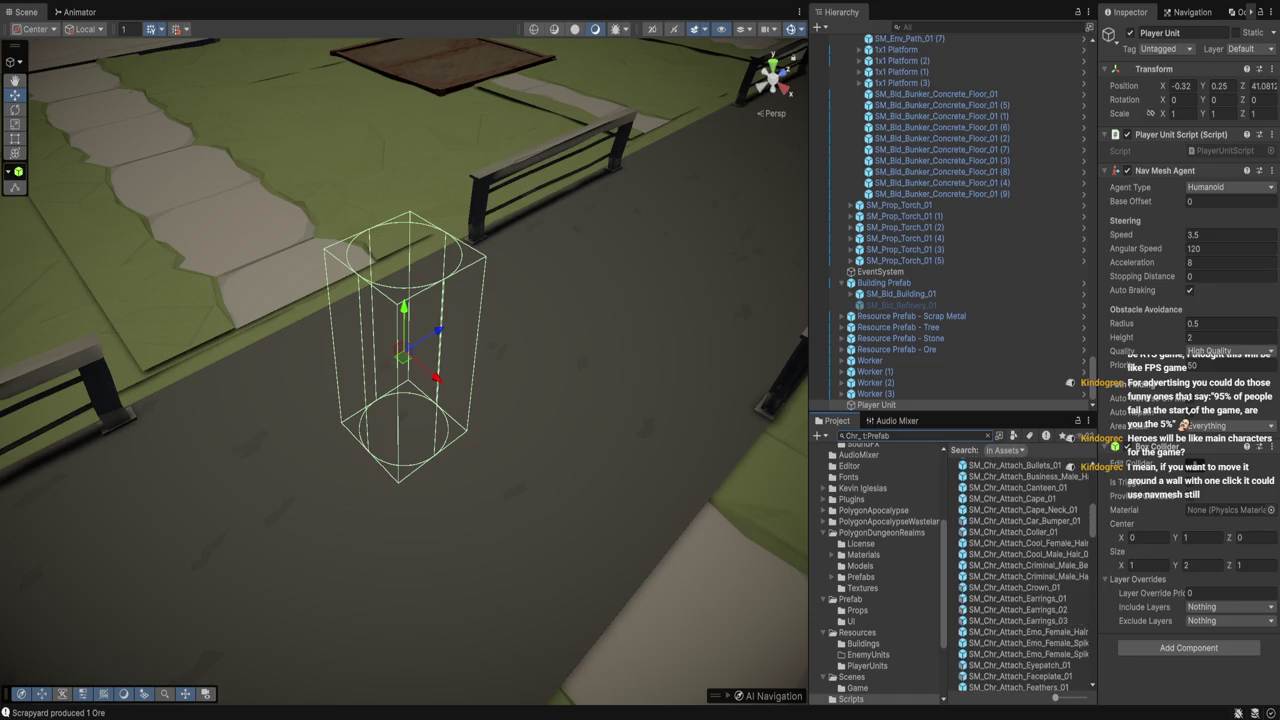
scroll(1027, 575, down, 10)
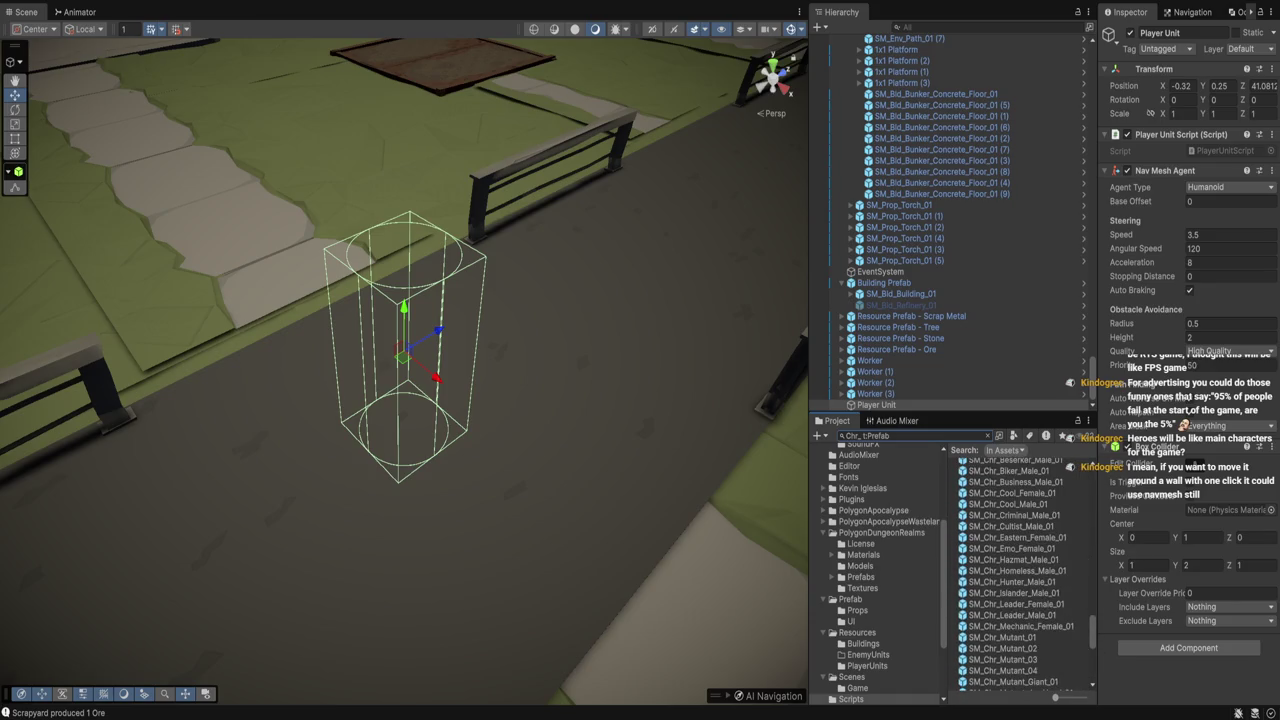
scroll(1024, 574, up, 3)
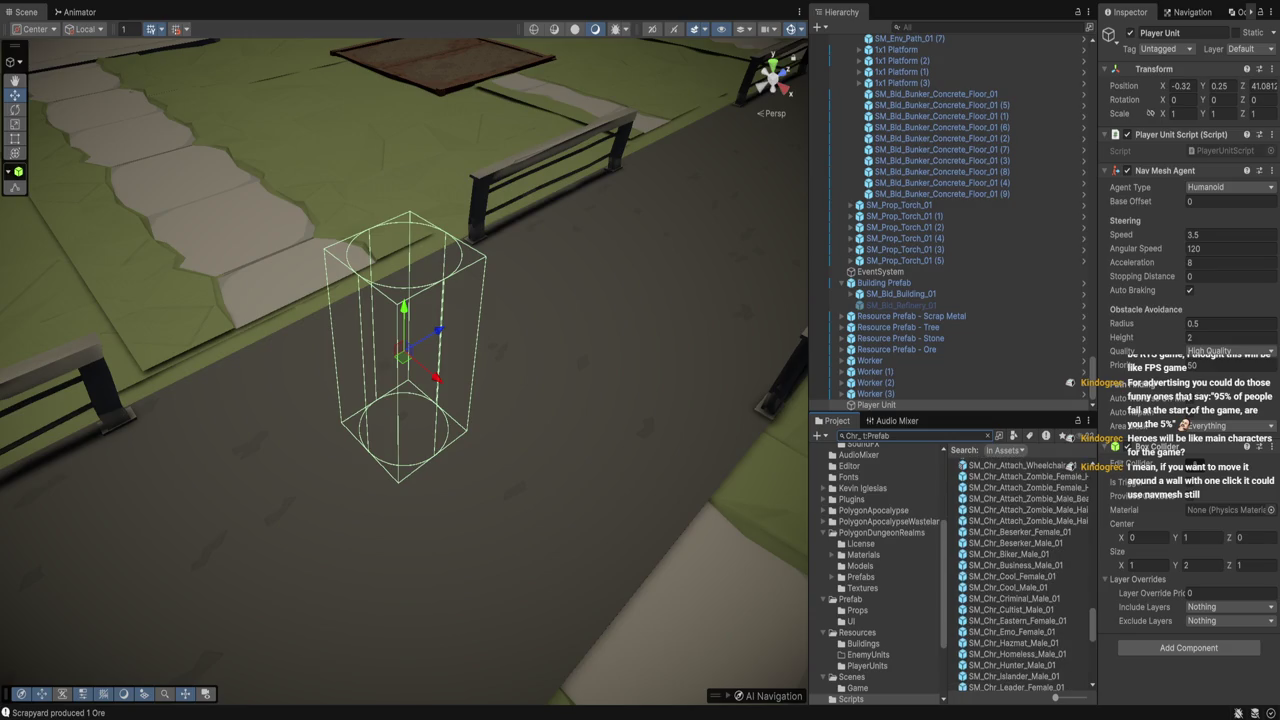
click(1008, 587)
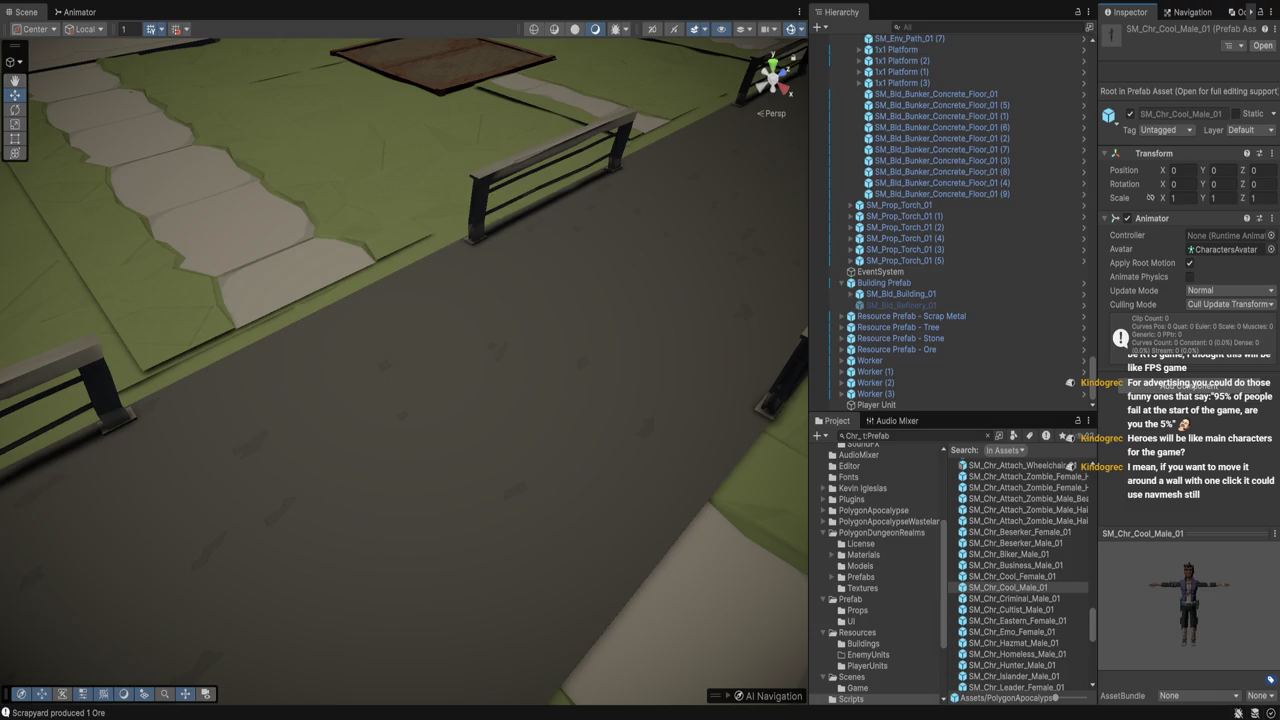
click(1012, 631)
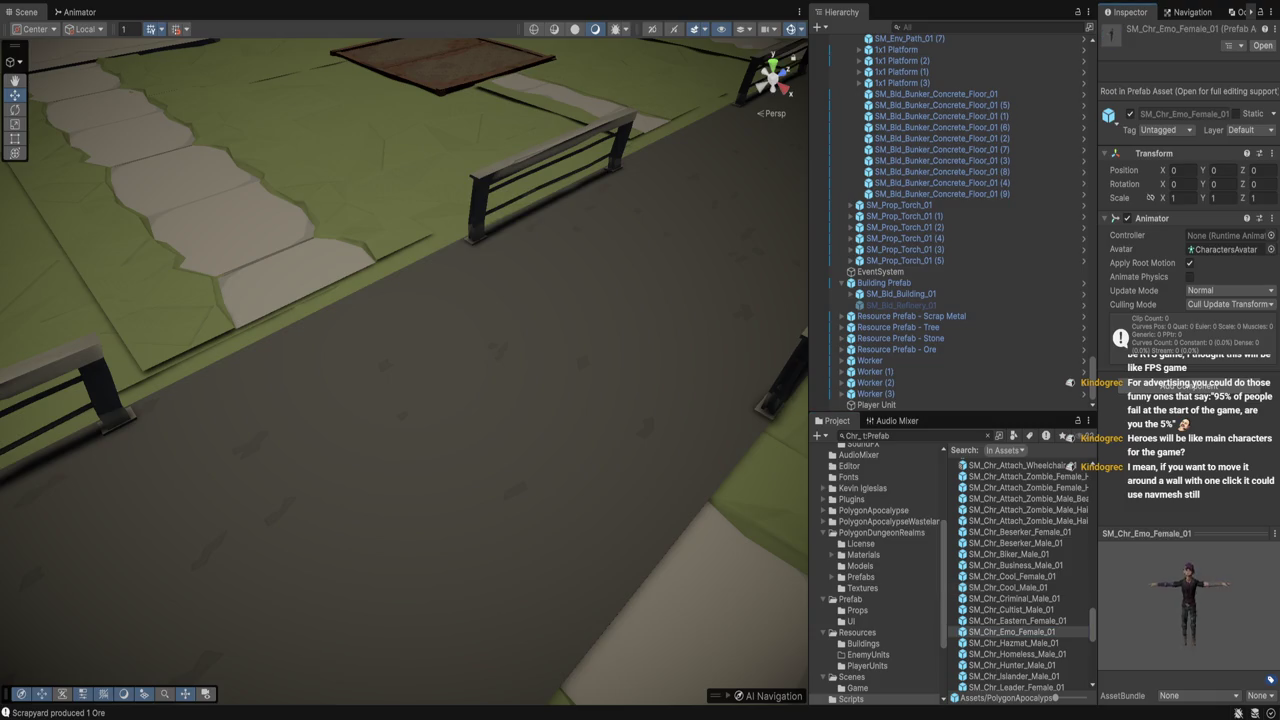
key(Down)
key(Down)
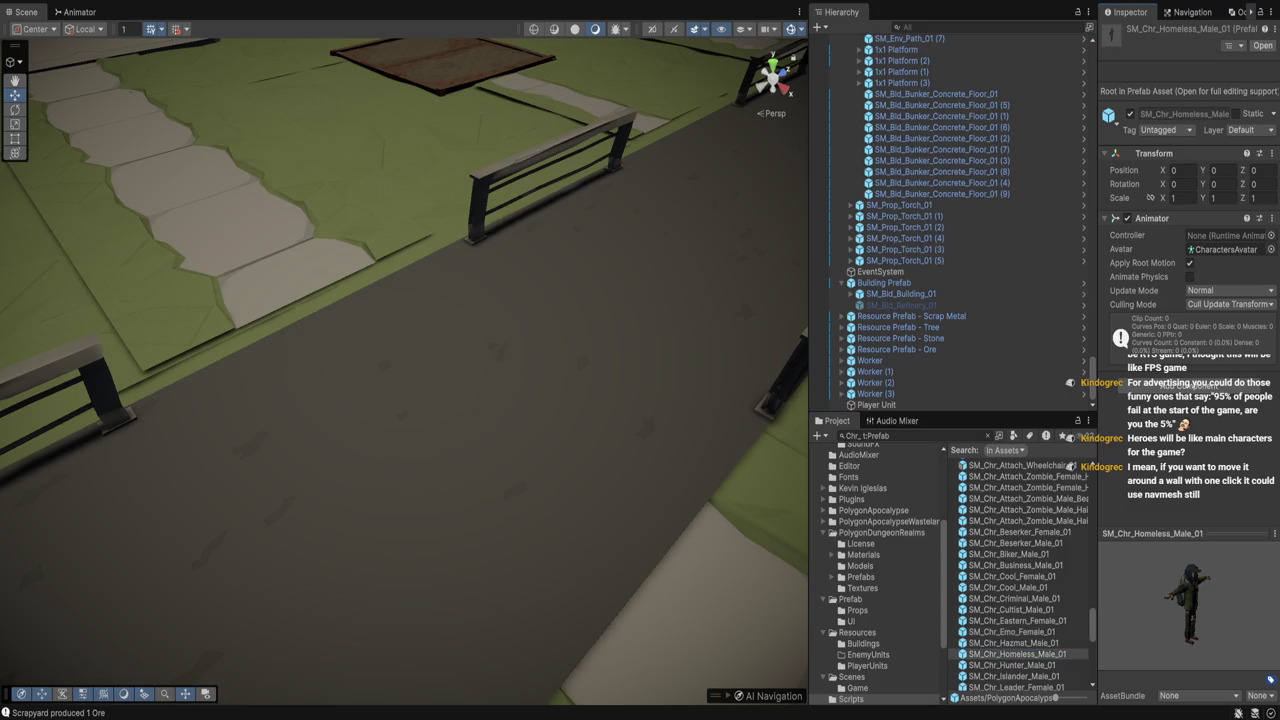
drag(1150, 533, 1150, 375)
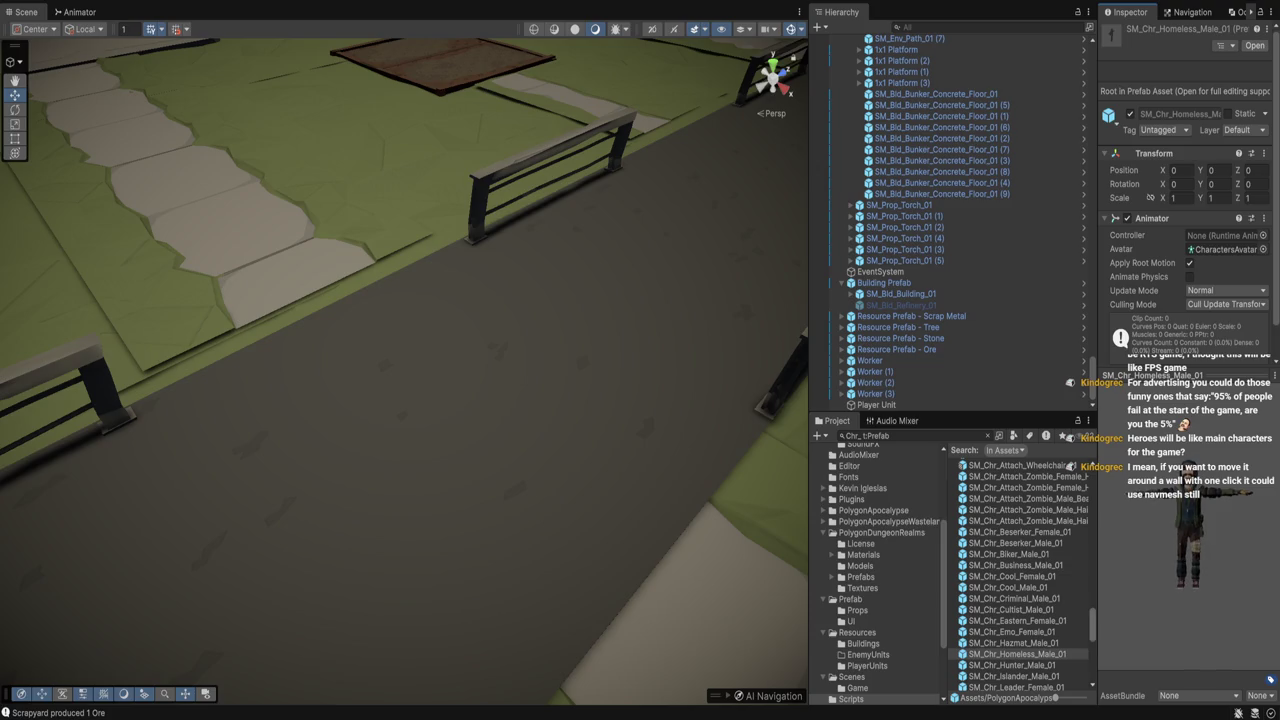
key(Down)
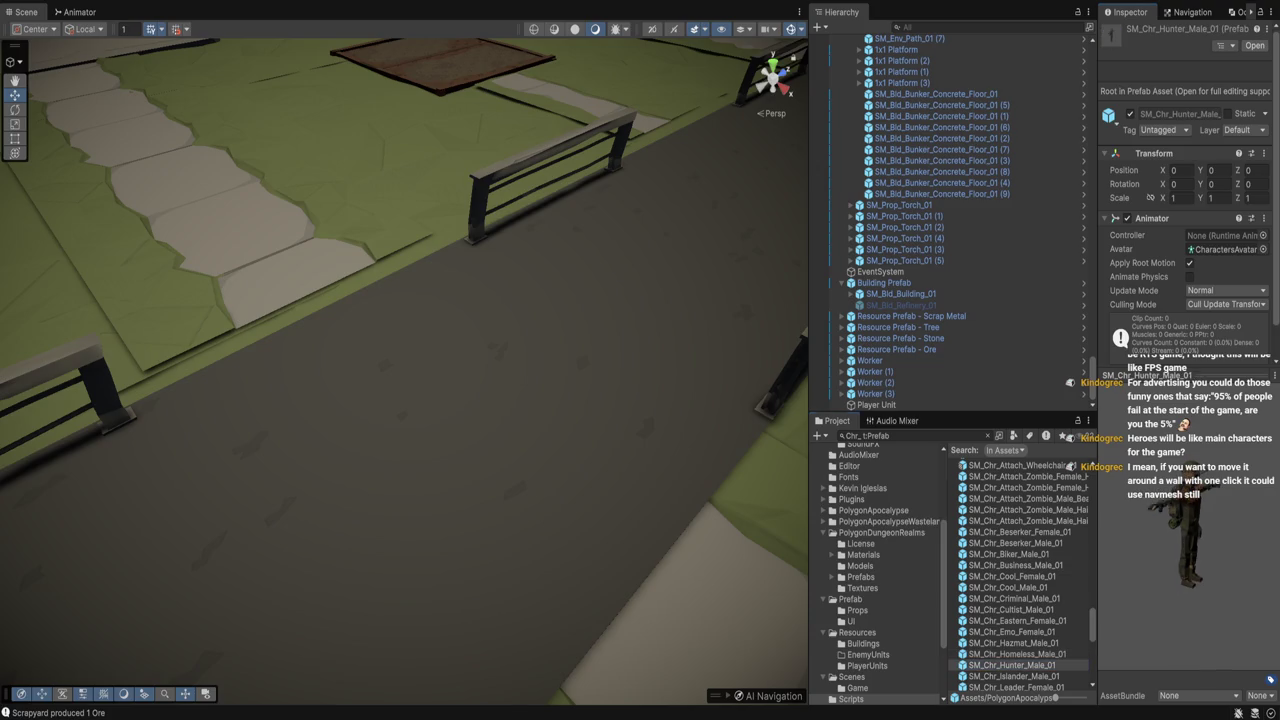
key(Down)
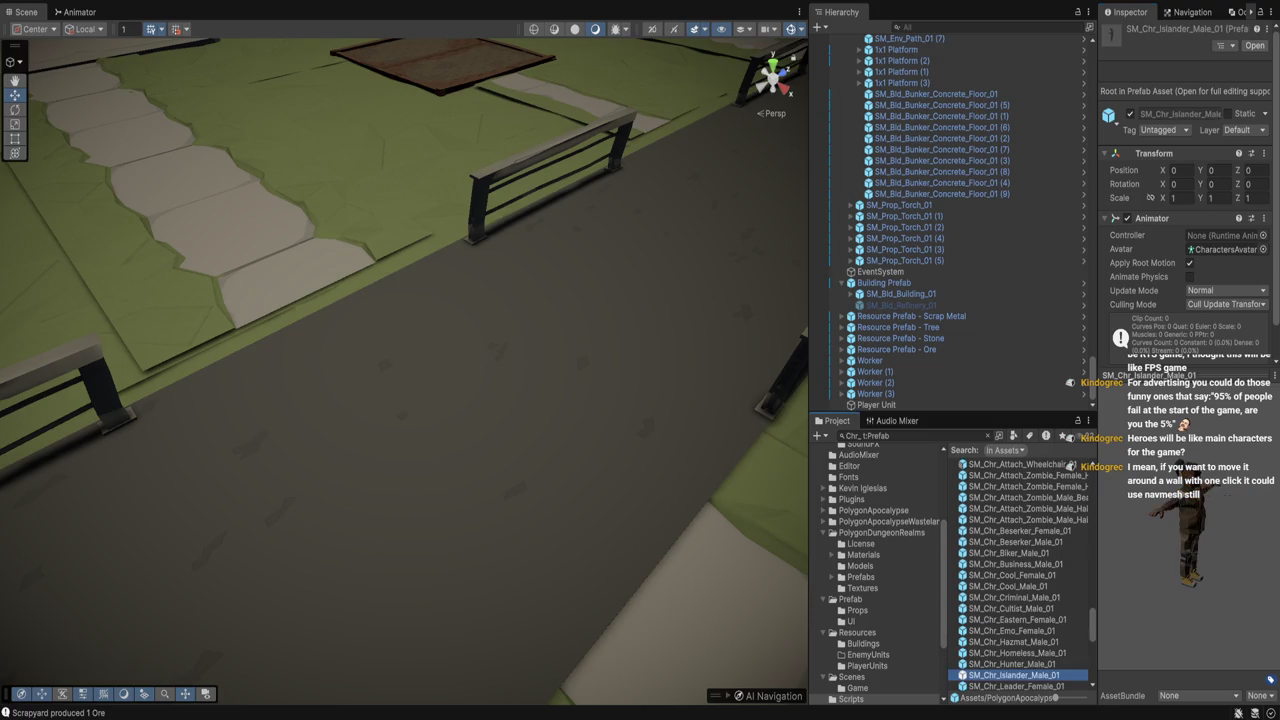
scroll(1020, 575, down, 3)
key(Down)
key(Down)
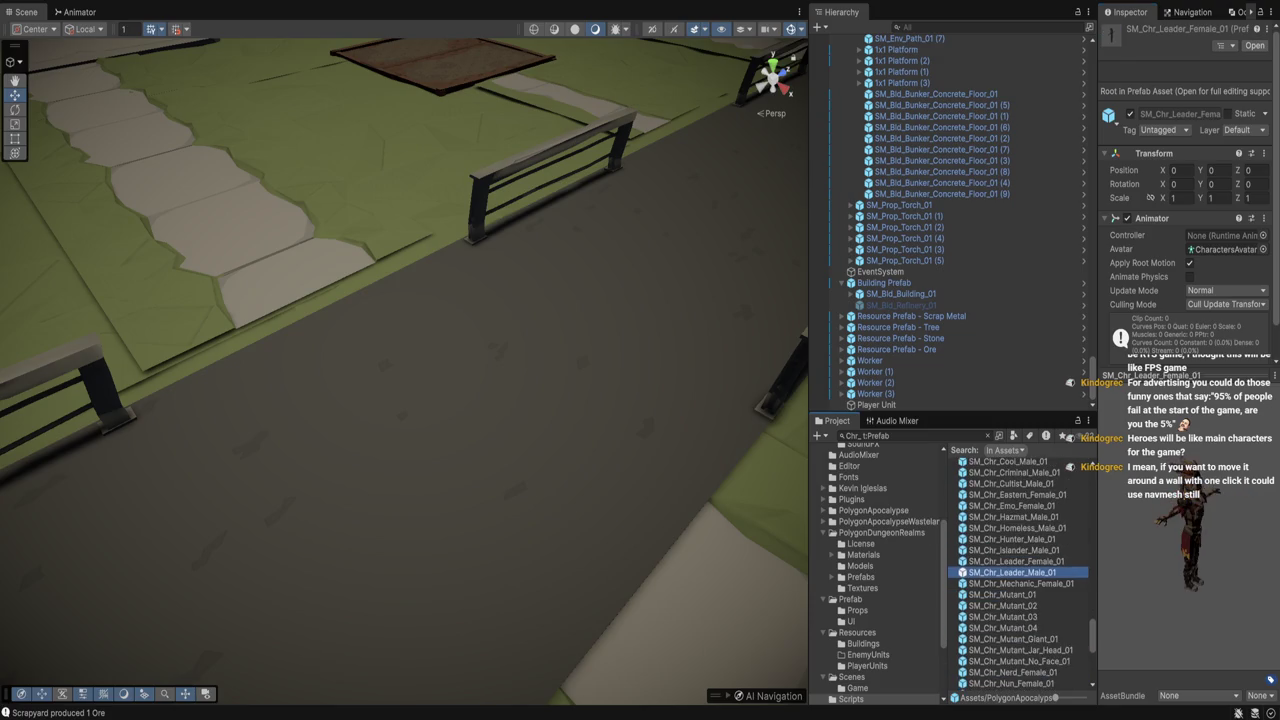
key(Down)
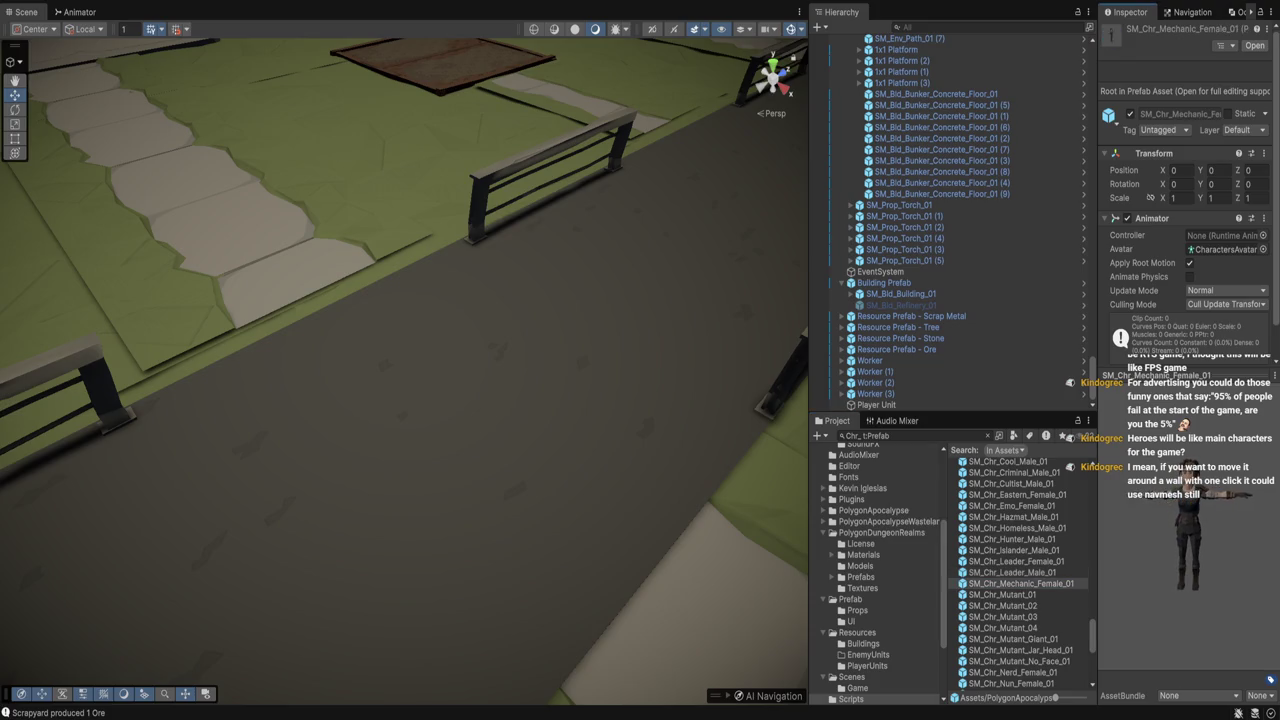
key(Down)
key(Down)
key(Down)
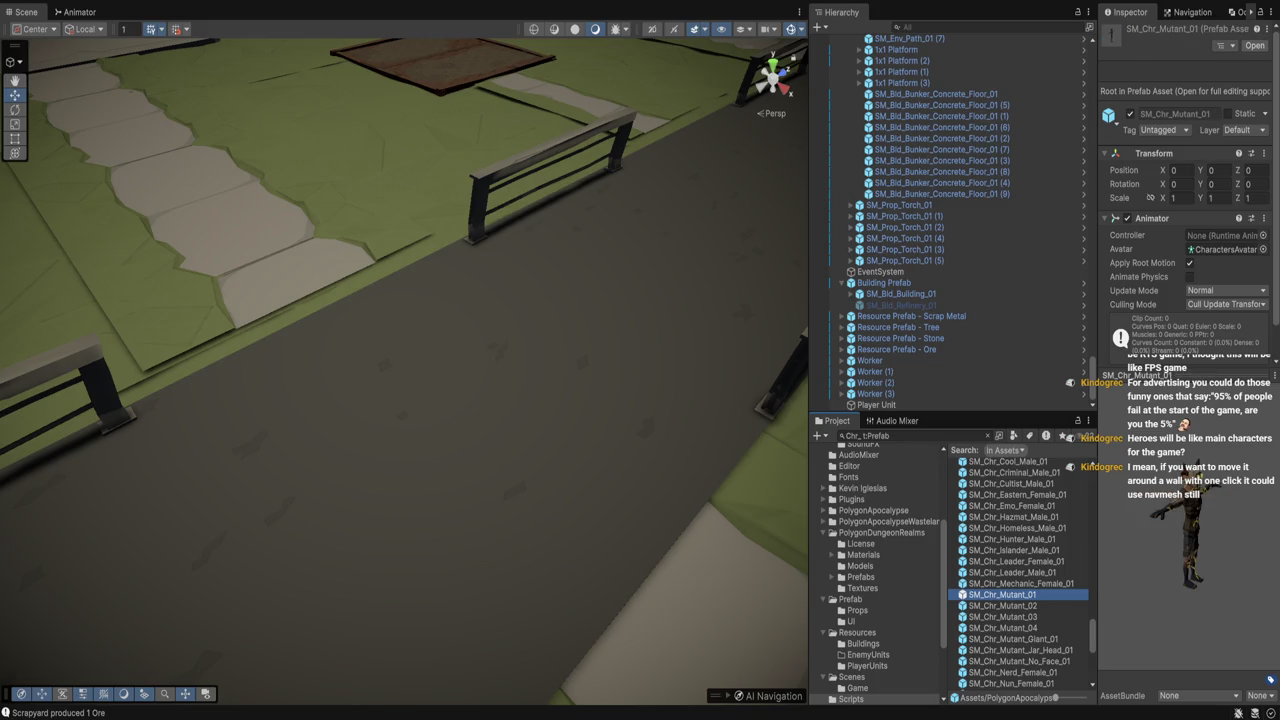
key(Down)
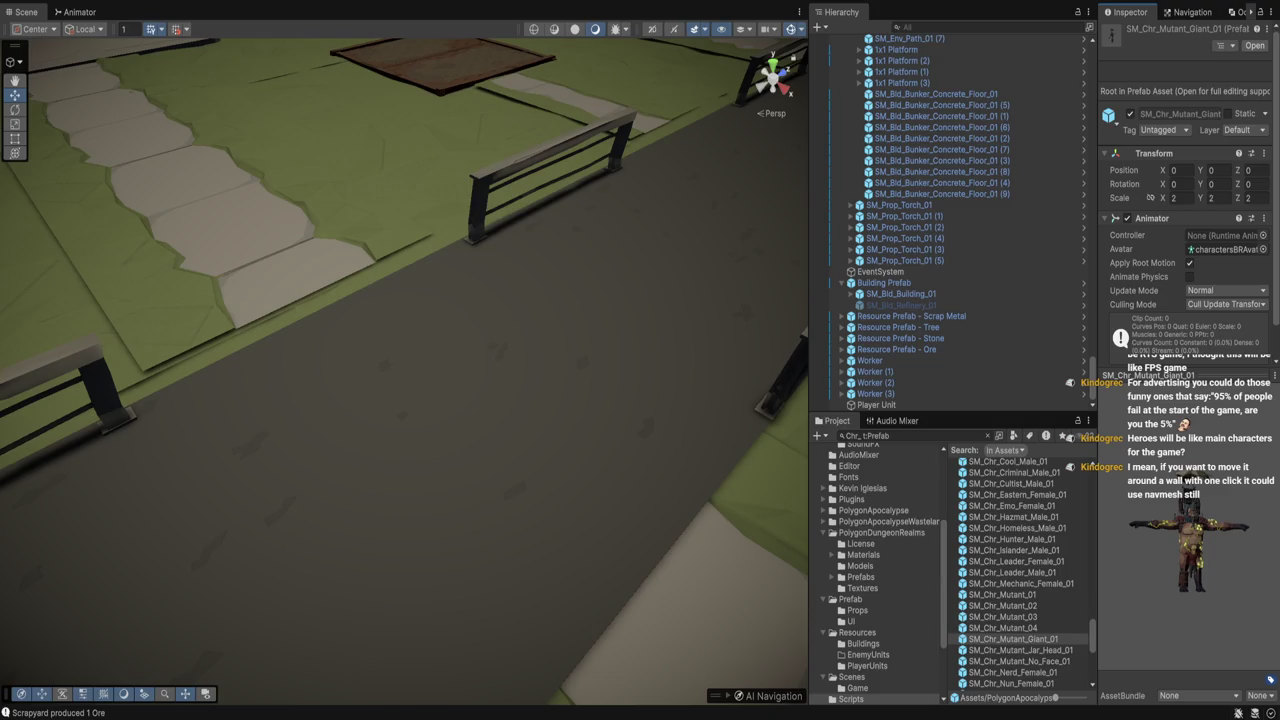
key(Down)
key(Down)
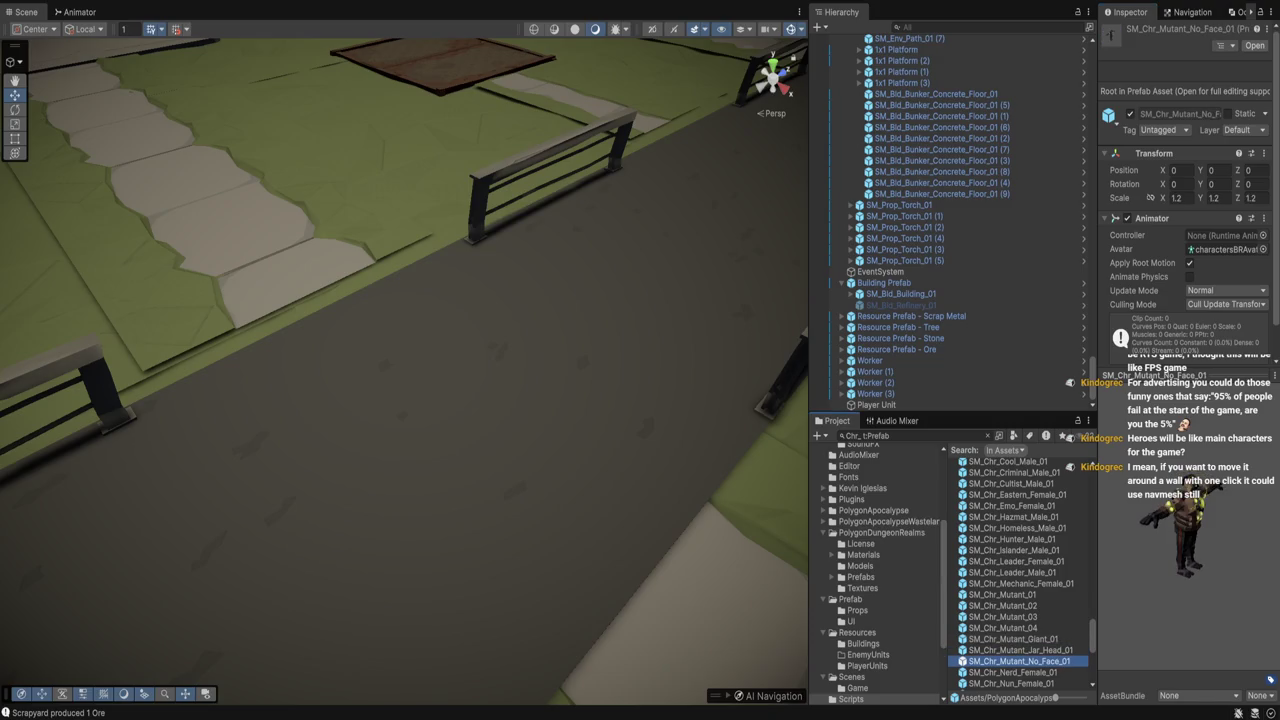
key(Down)
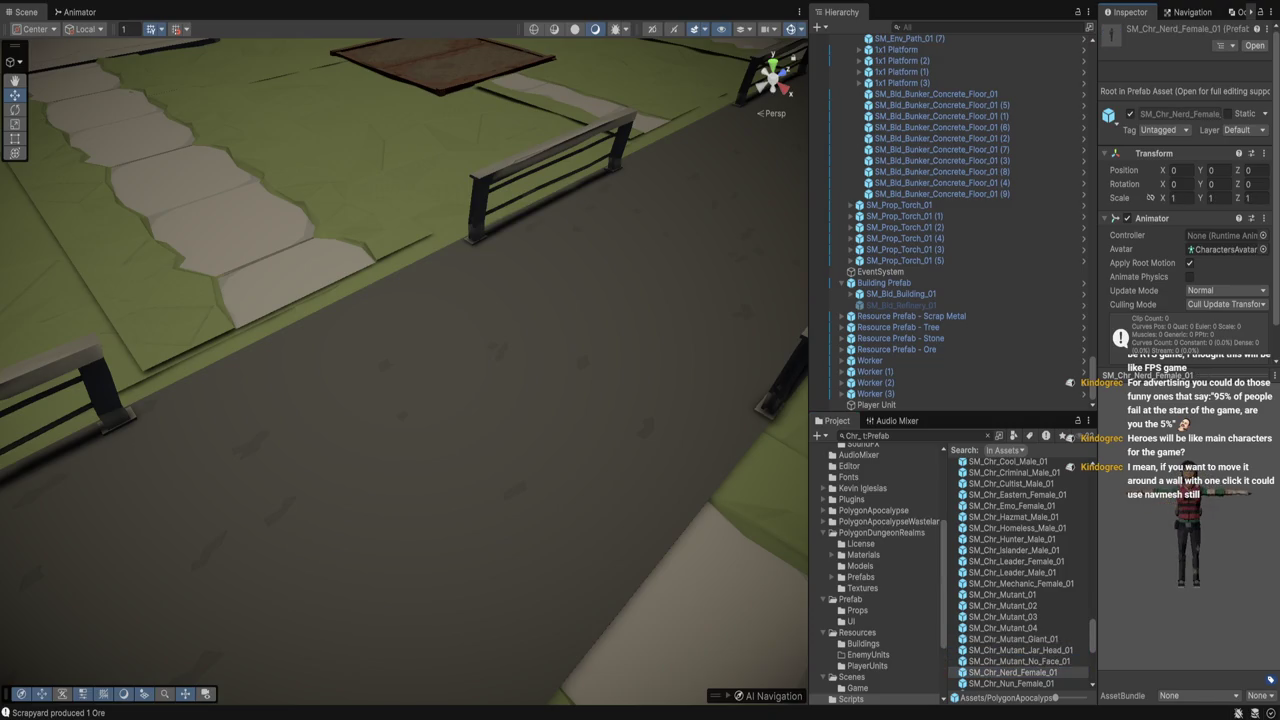
Preview further characters from SM_Chr_Nun_Female_01 through the Zombie and Villager models
scroll(1018, 574, down, 1)
click(1011, 675)
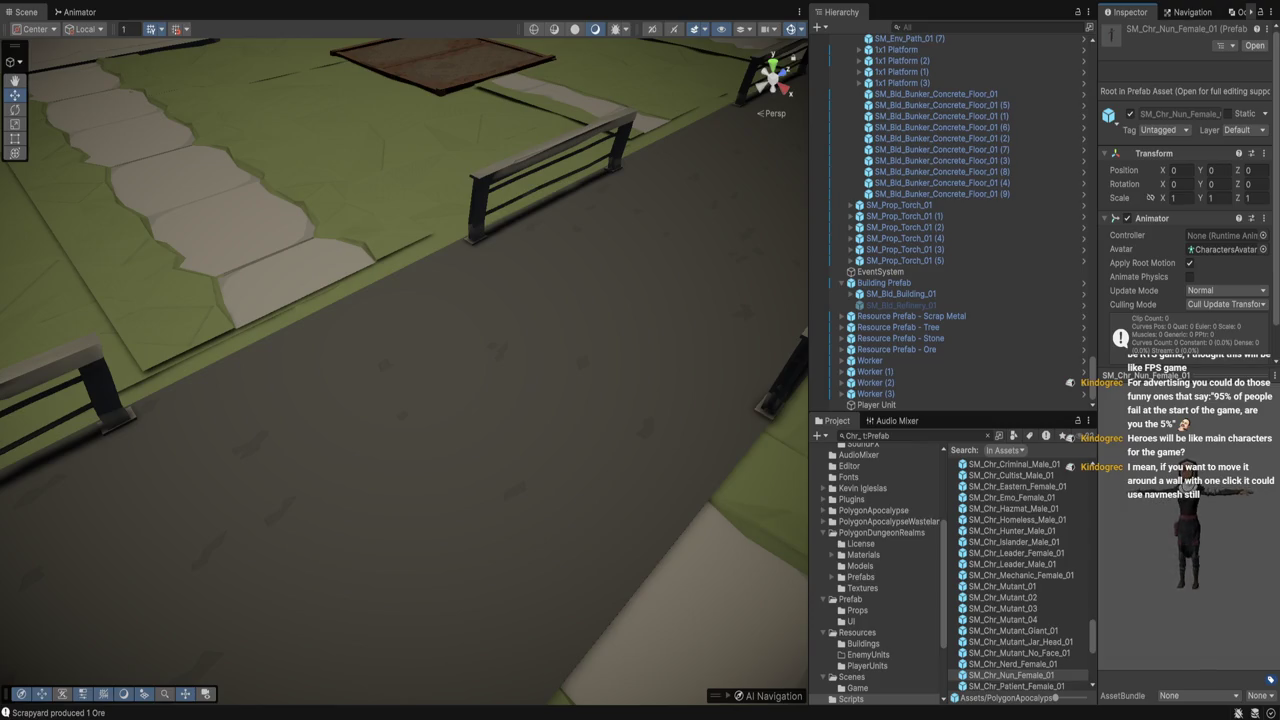
scroll(1018, 574, down, 3)
click(1015, 561)
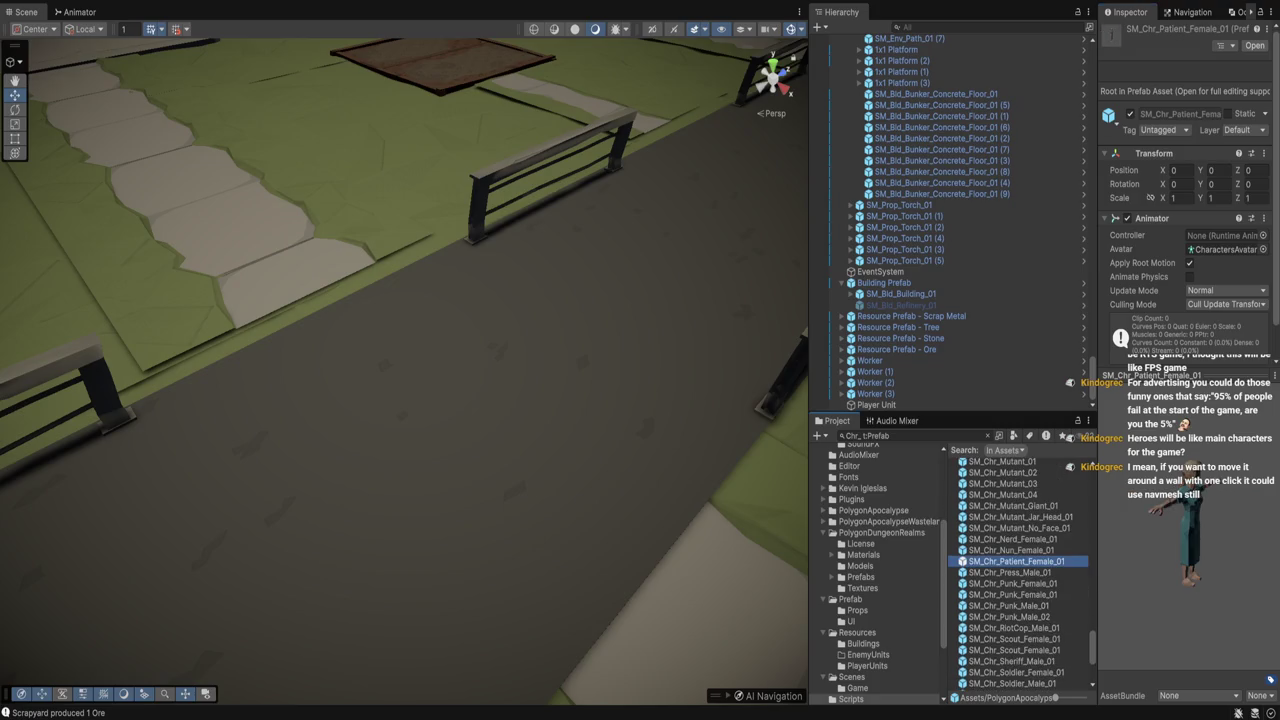
click(1010, 572)
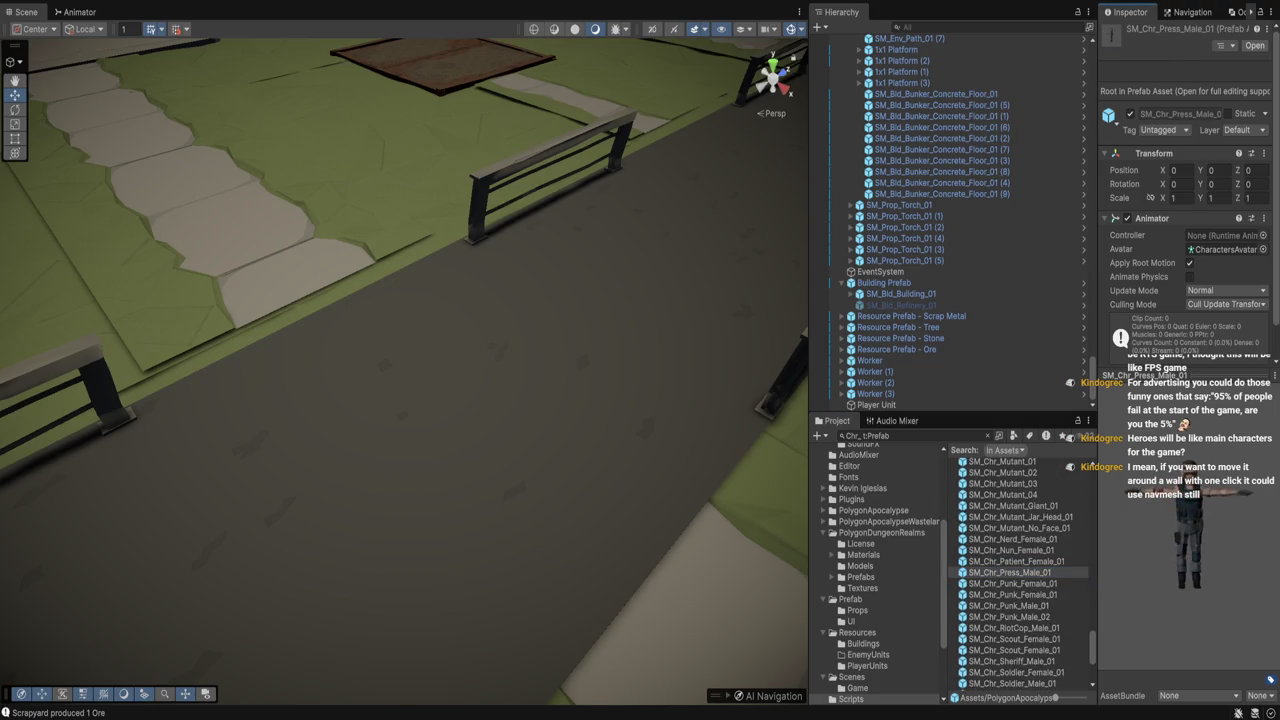
click(1012, 583)
click(1012, 594)
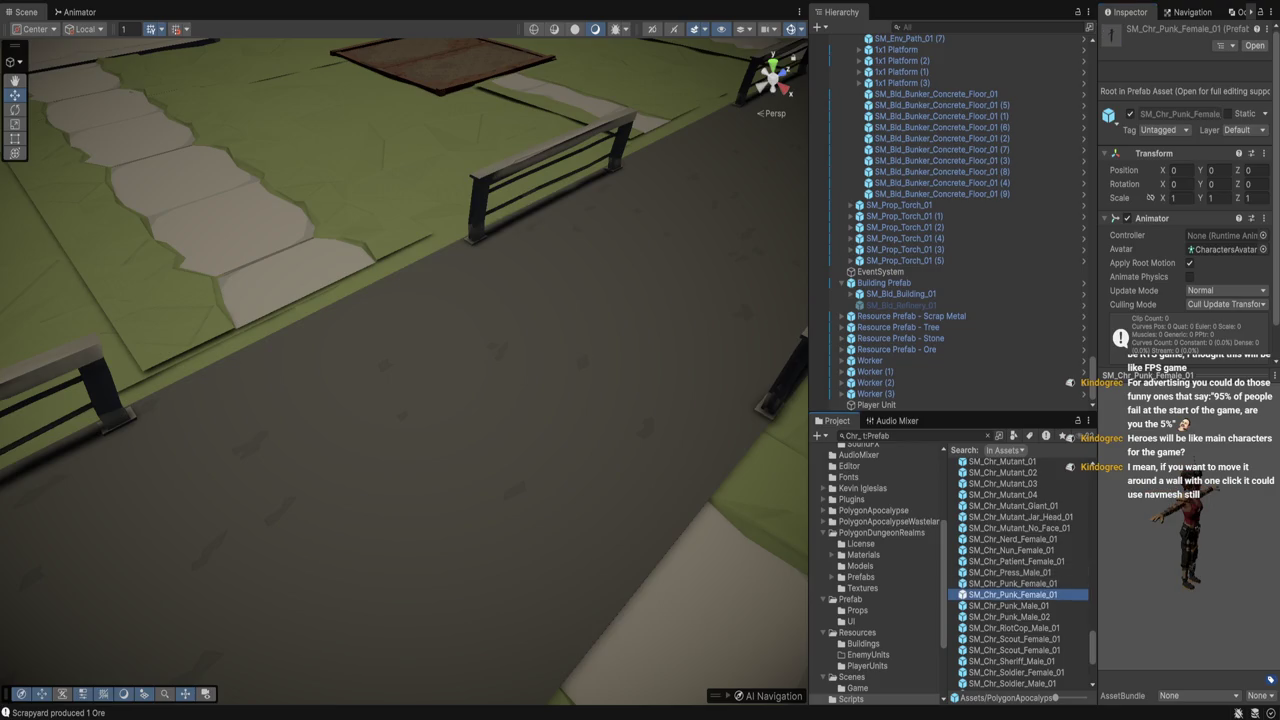
click(1009, 605)
click(1009, 616)
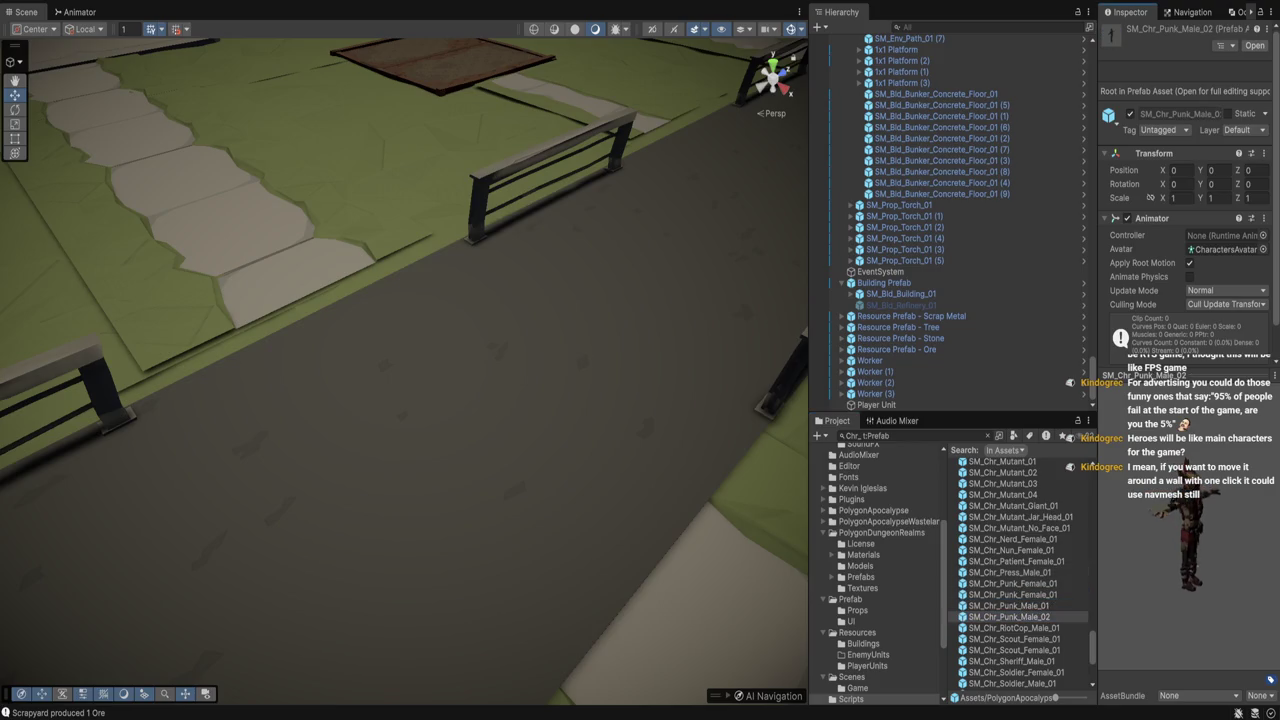
click(1014, 627)
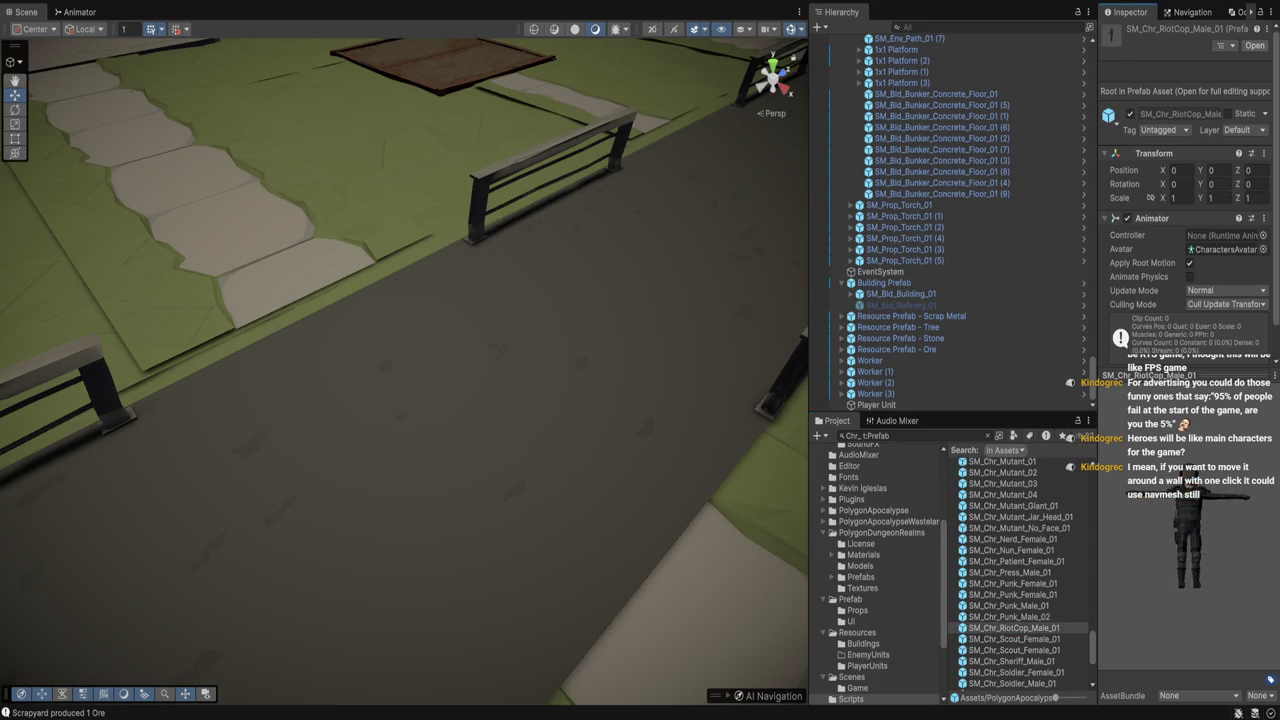
click(1014, 638)
click(1014, 650)
click(1012, 661)
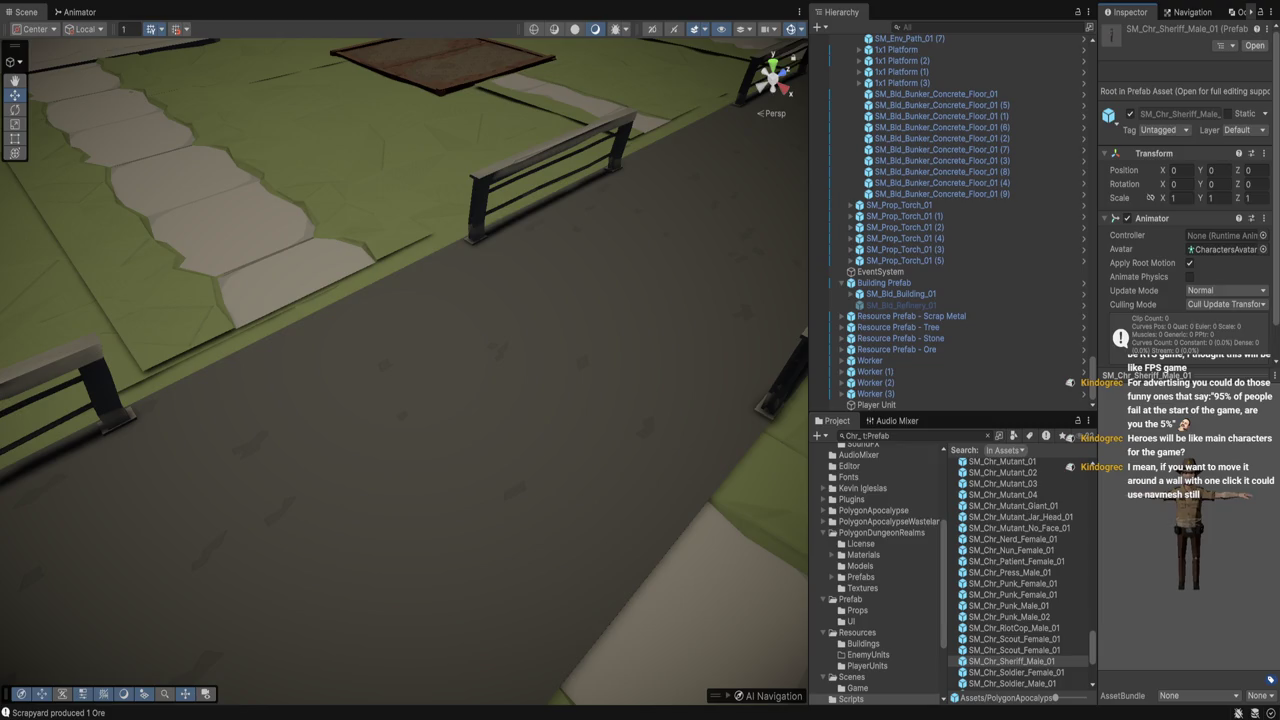
scroll(1020, 570, down, 5)
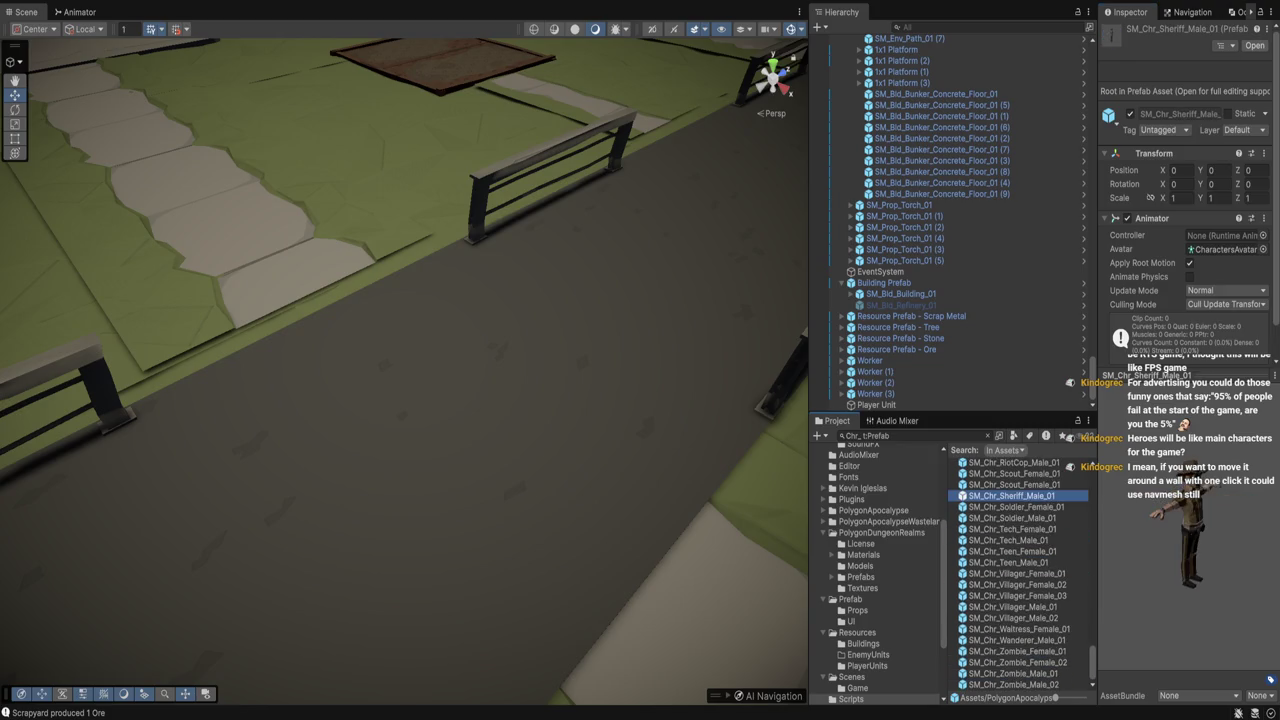
click(1008, 551)
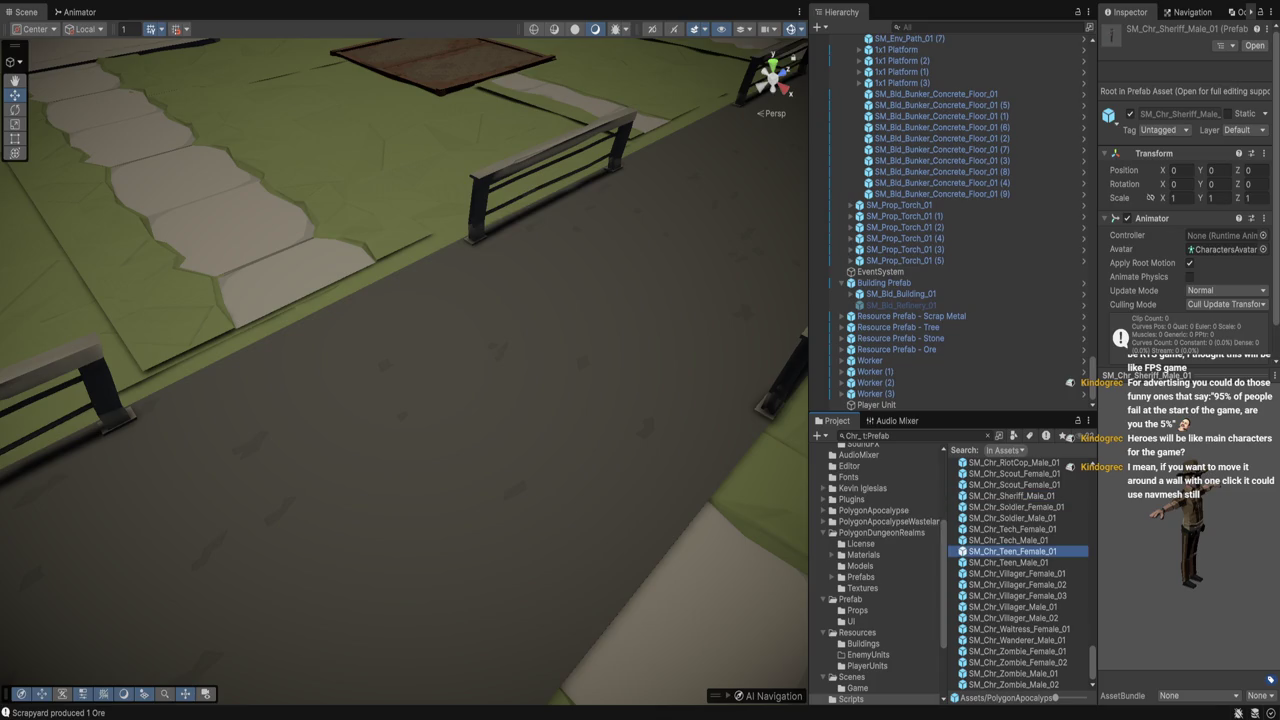
click(1008, 540)
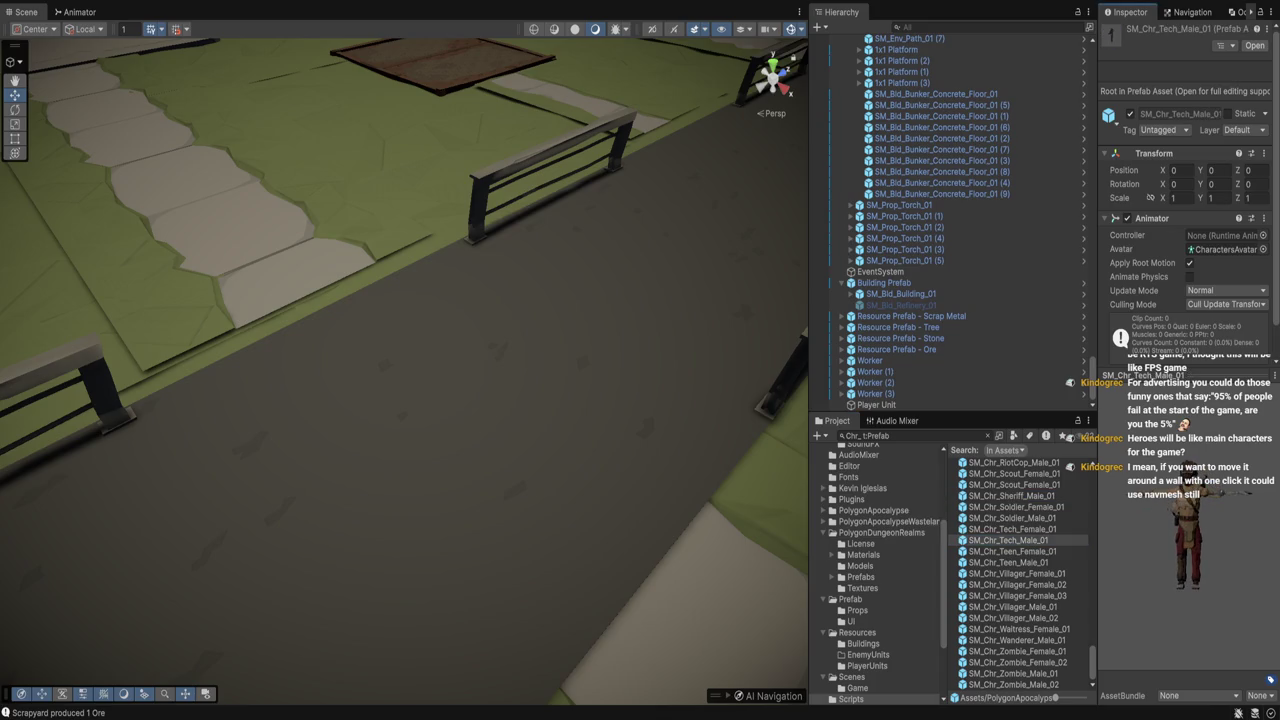
click(1008, 551)
click(1008, 562)
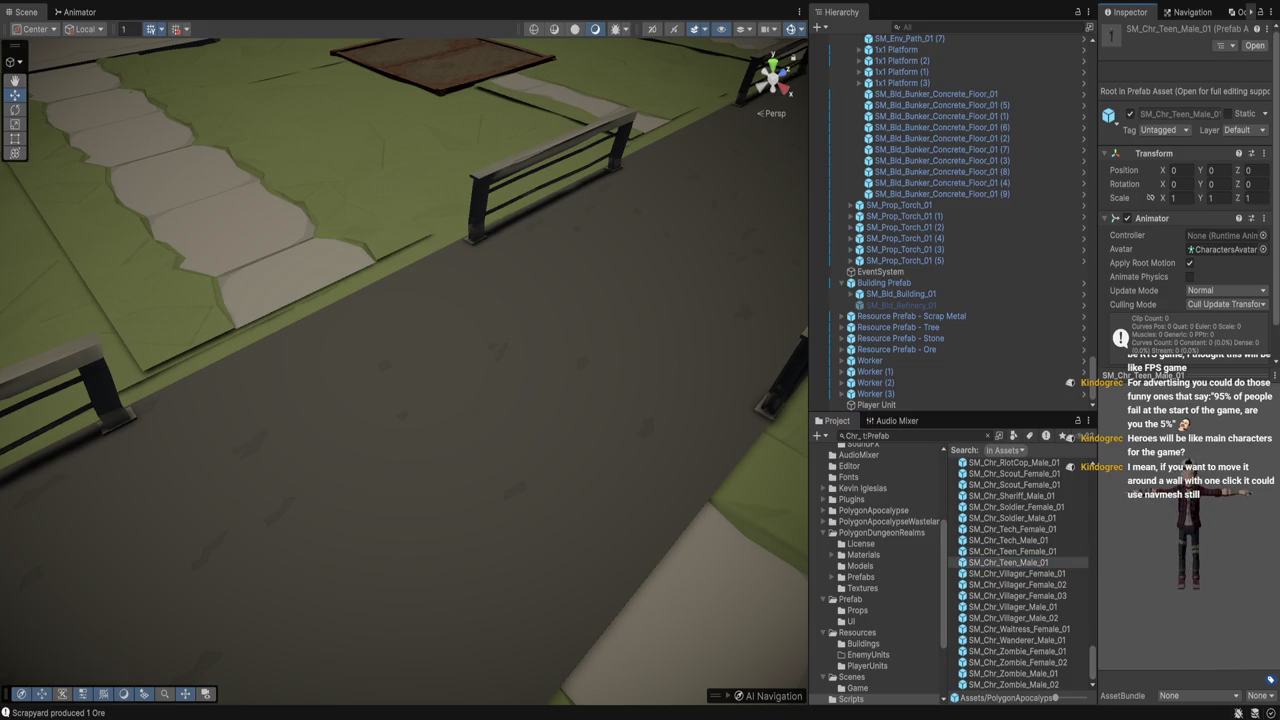
click(1015, 629)
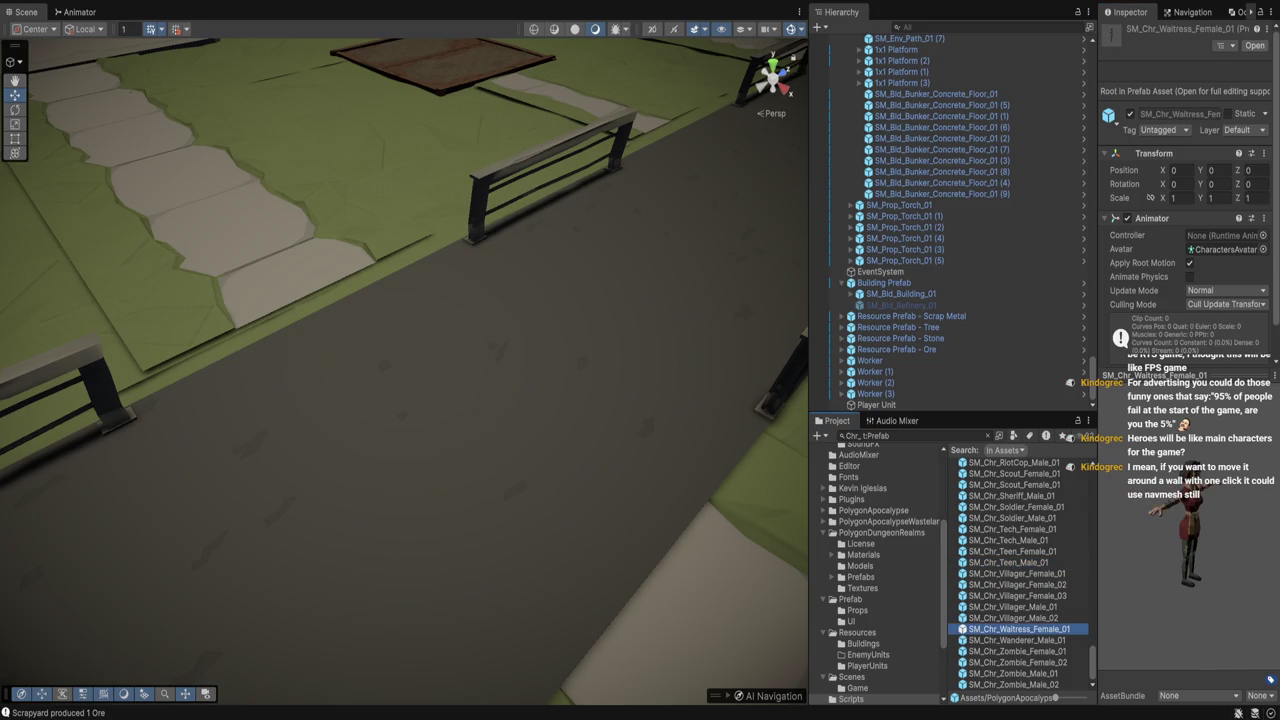
click(1015, 640)
click(1015, 684)
click(1015, 673)
click(1015, 651)
click(1015, 596)
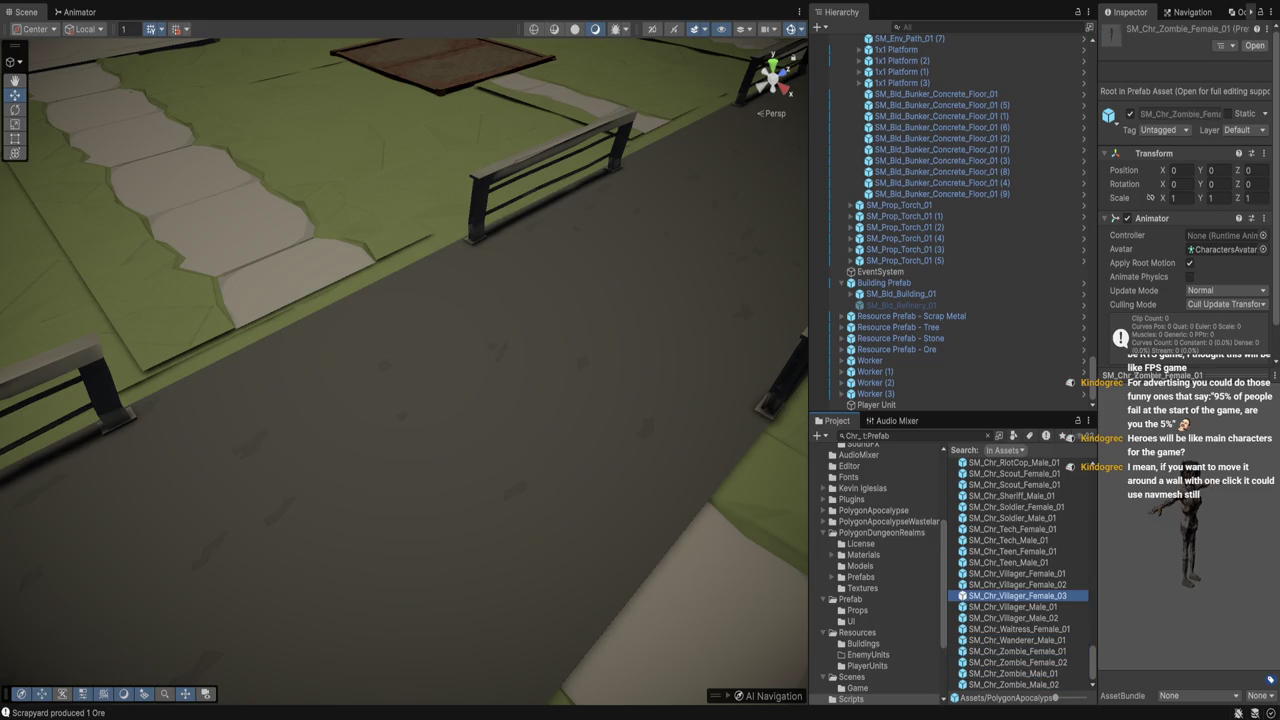
click(1008, 562)
Compare the Beserker Female and Male characters, ending on SM_Chr_Biker_Male_01
scroll(1015, 570, up, 3)
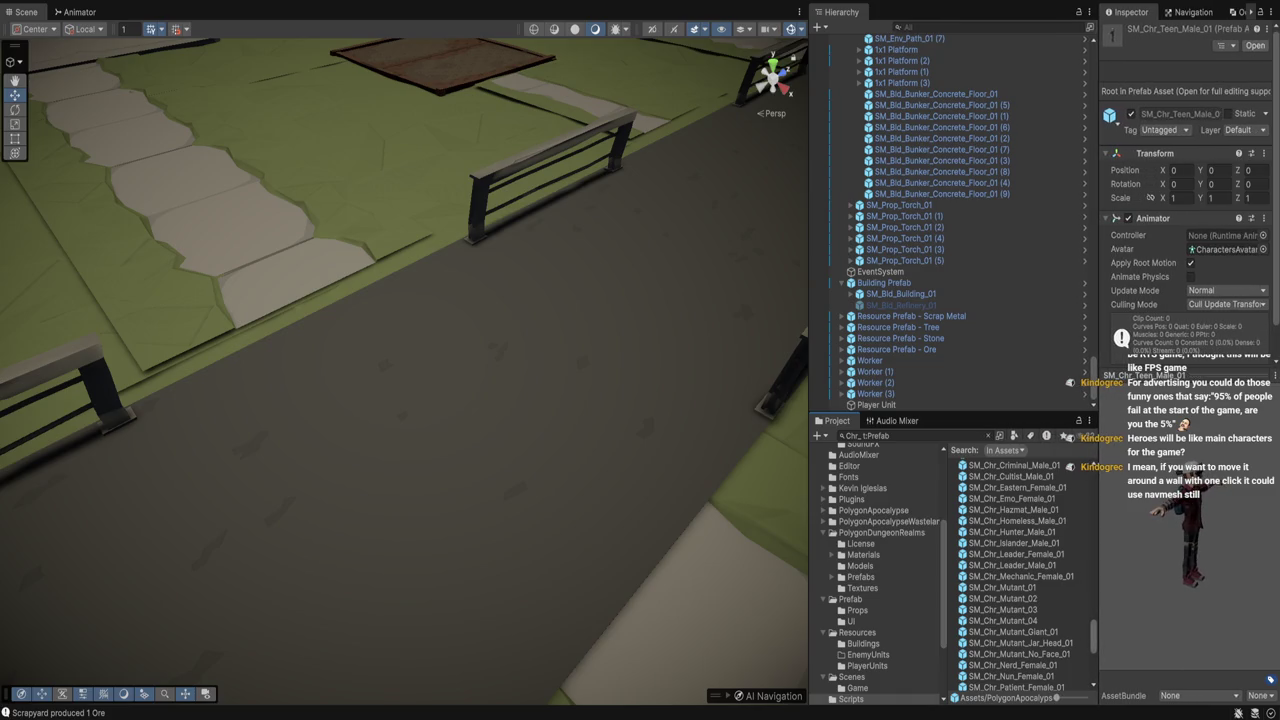
scroll(1068, 467, up, 5)
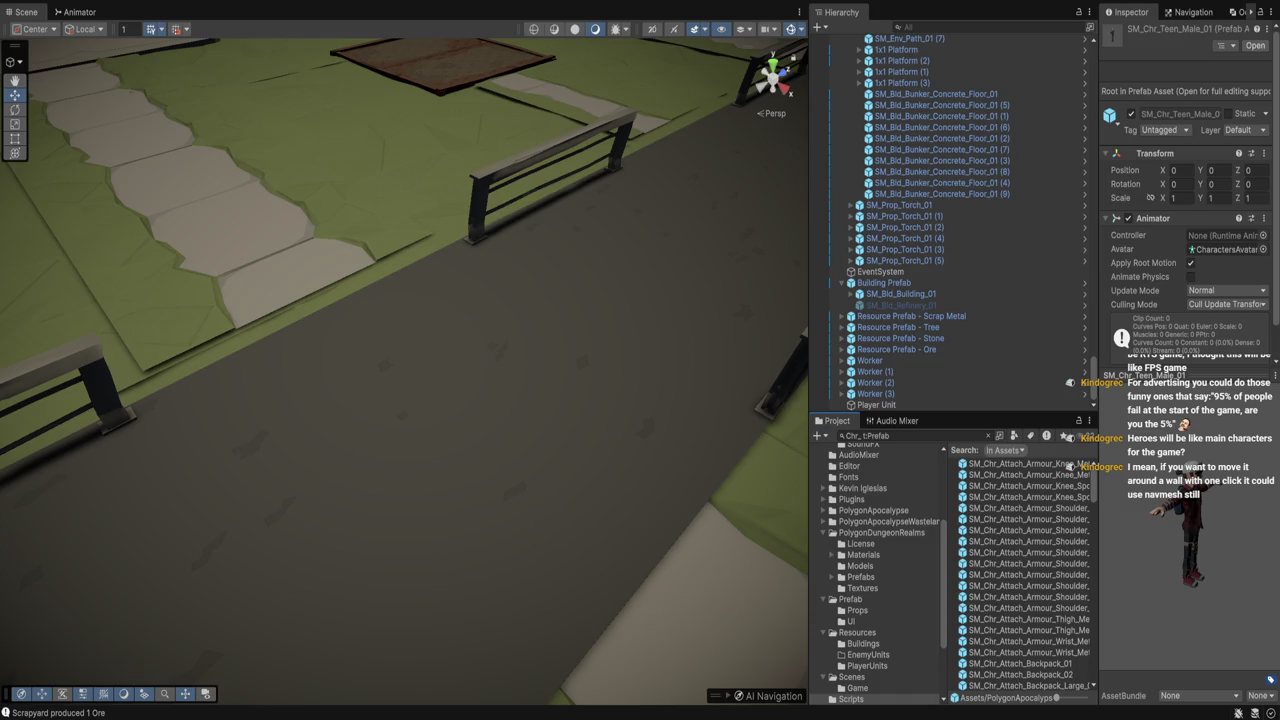
scroll(1070, 467, down, 10)
scroll(1070, 467, down, 5)
scroll(1070, 467, up, 3)
click(1015, 544)
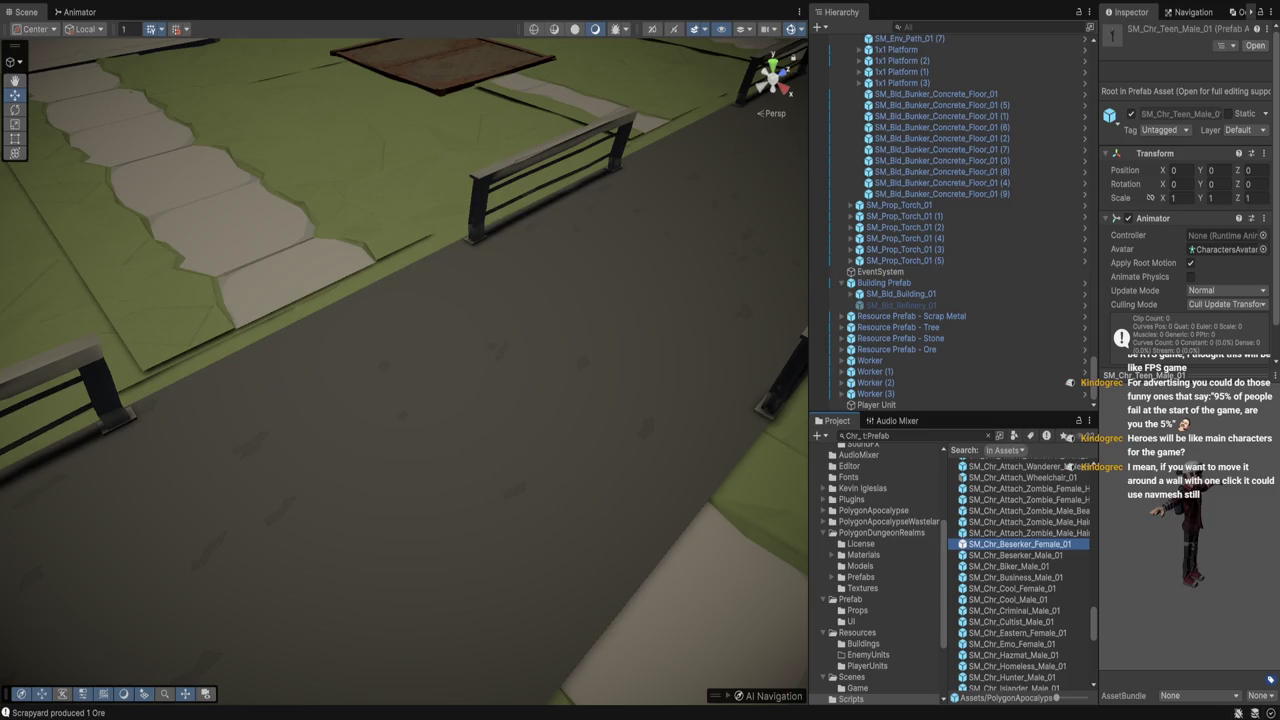
click(1015, 555)
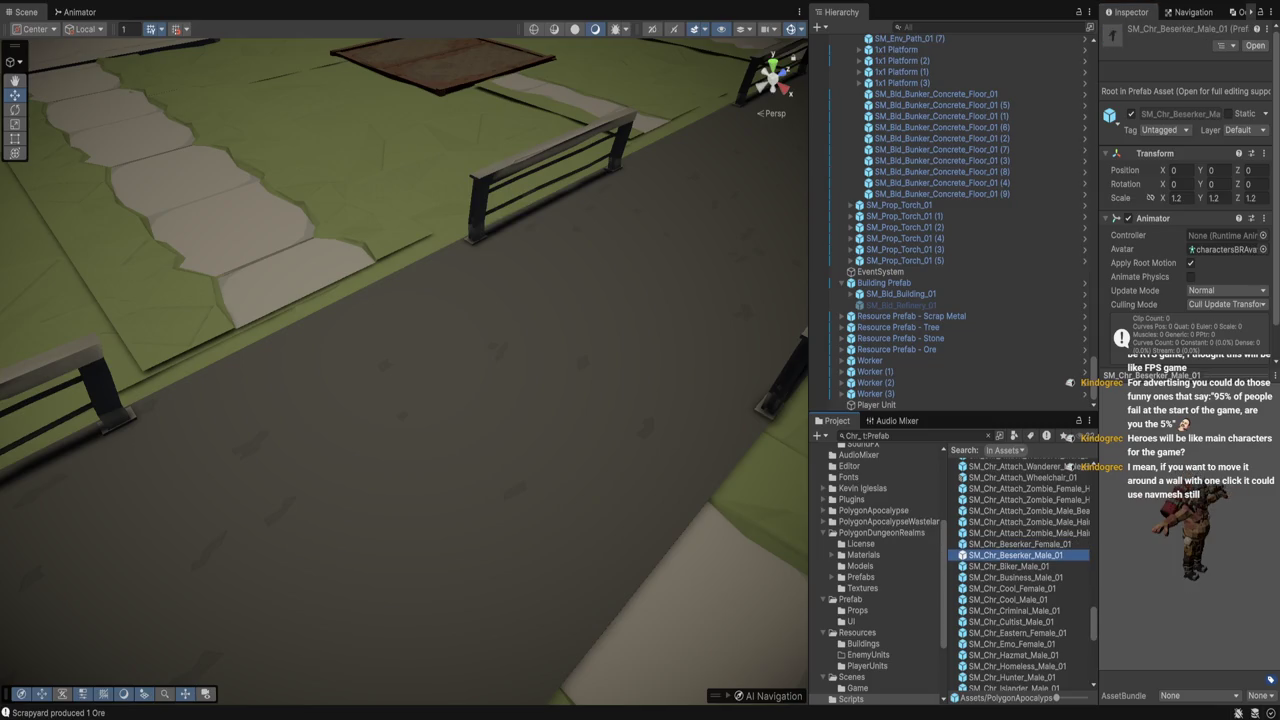
click(1008, 566)
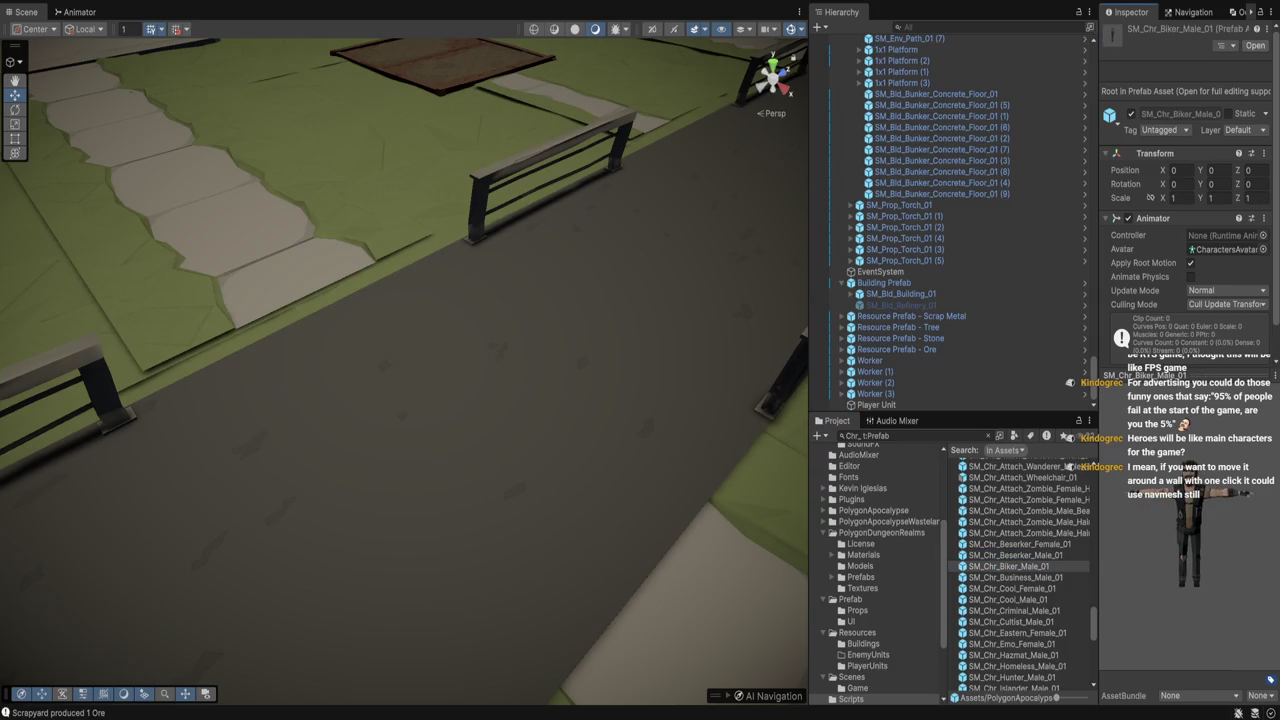
scroll(1020, 575, up, 1)
Make SM_Chr_Biker_Male_01 a child of Player Unit with Position X and Y set to 0
drag(1100, 372, 876, 404)
click(1222, 121)
text(0)
key(Return)
click(1185, 121)
text(0)
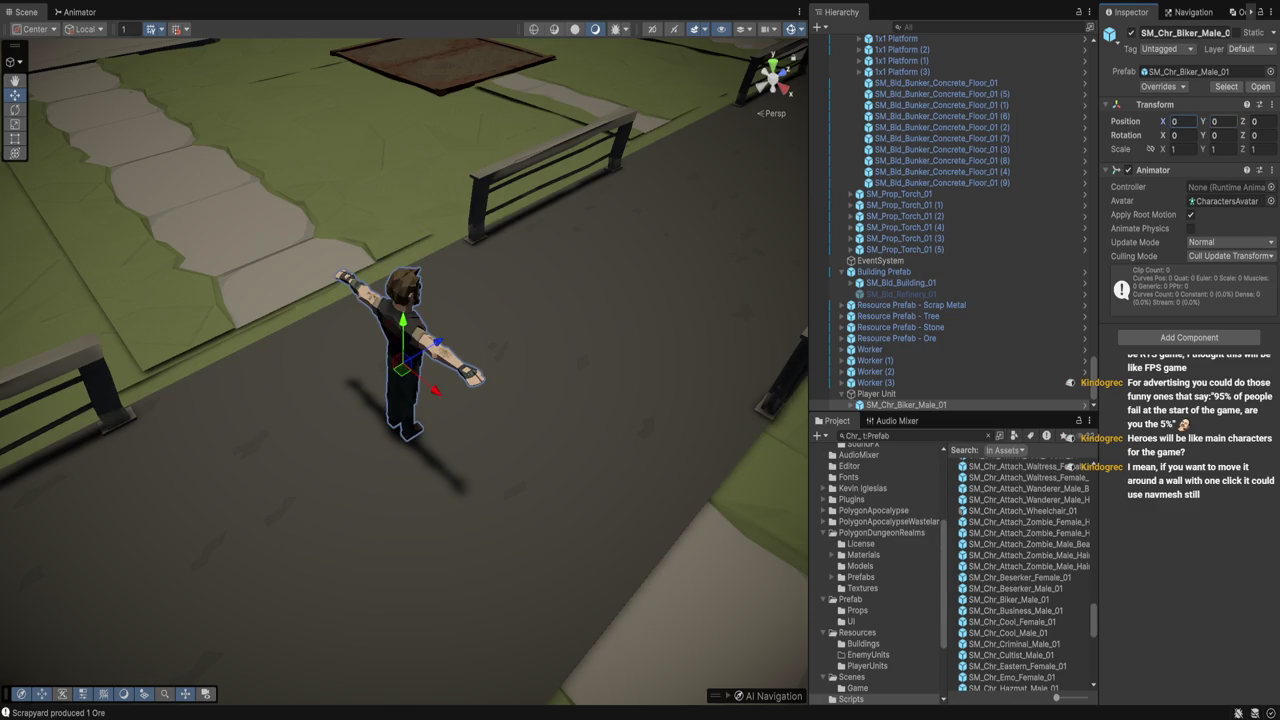
key(Return)
Scale the biker model to 1.5 on X, Y and Z
key(f)
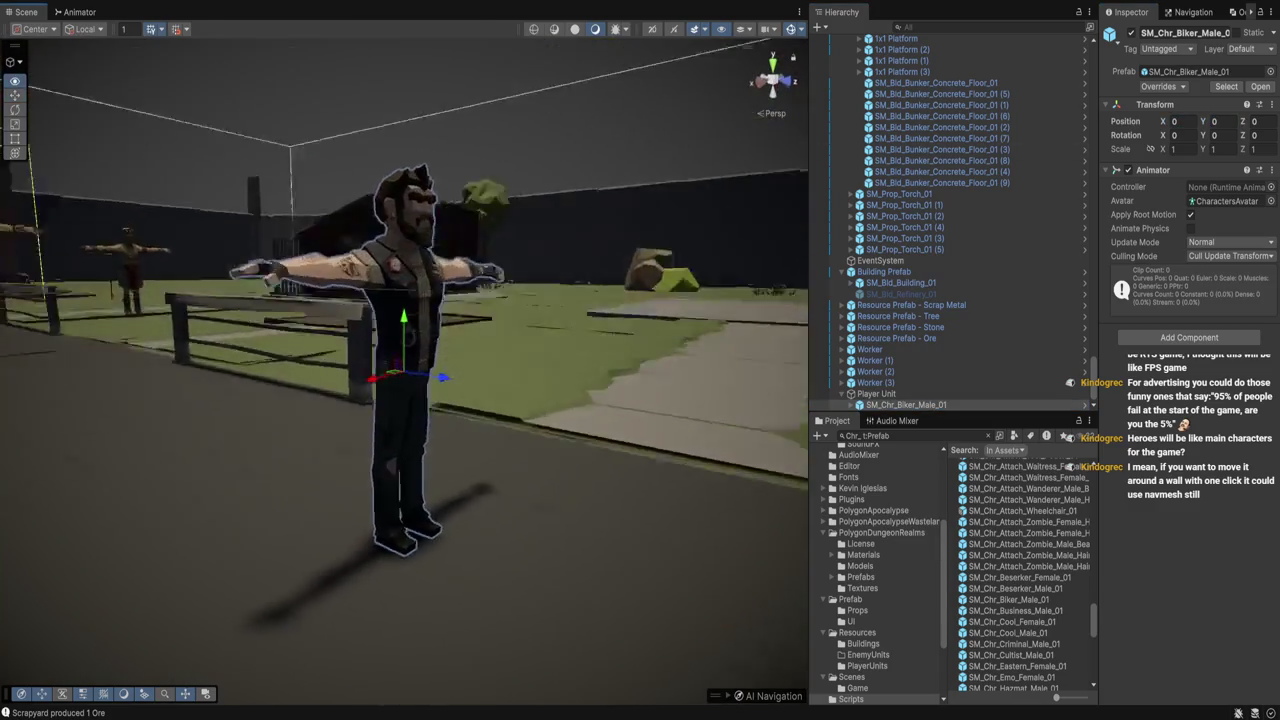
scroll(404, 370, down, 5)
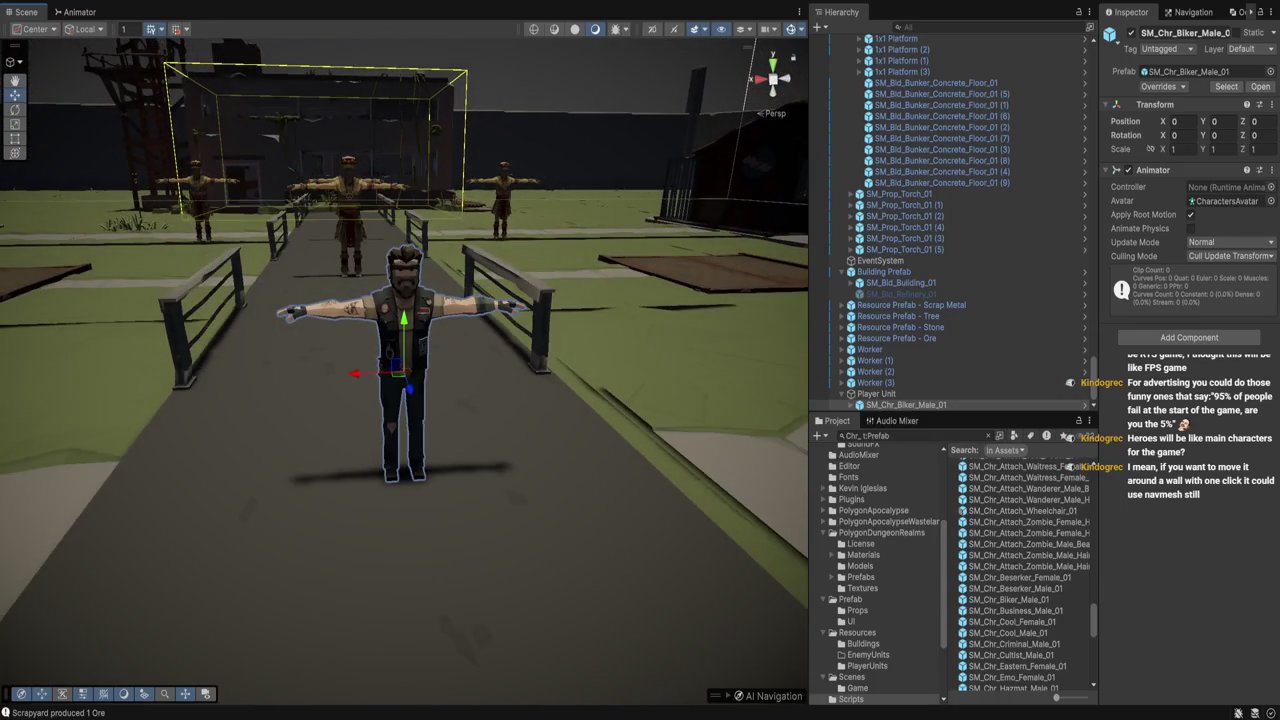
drag(450, 400, 360, 400)
click(1180, 148)
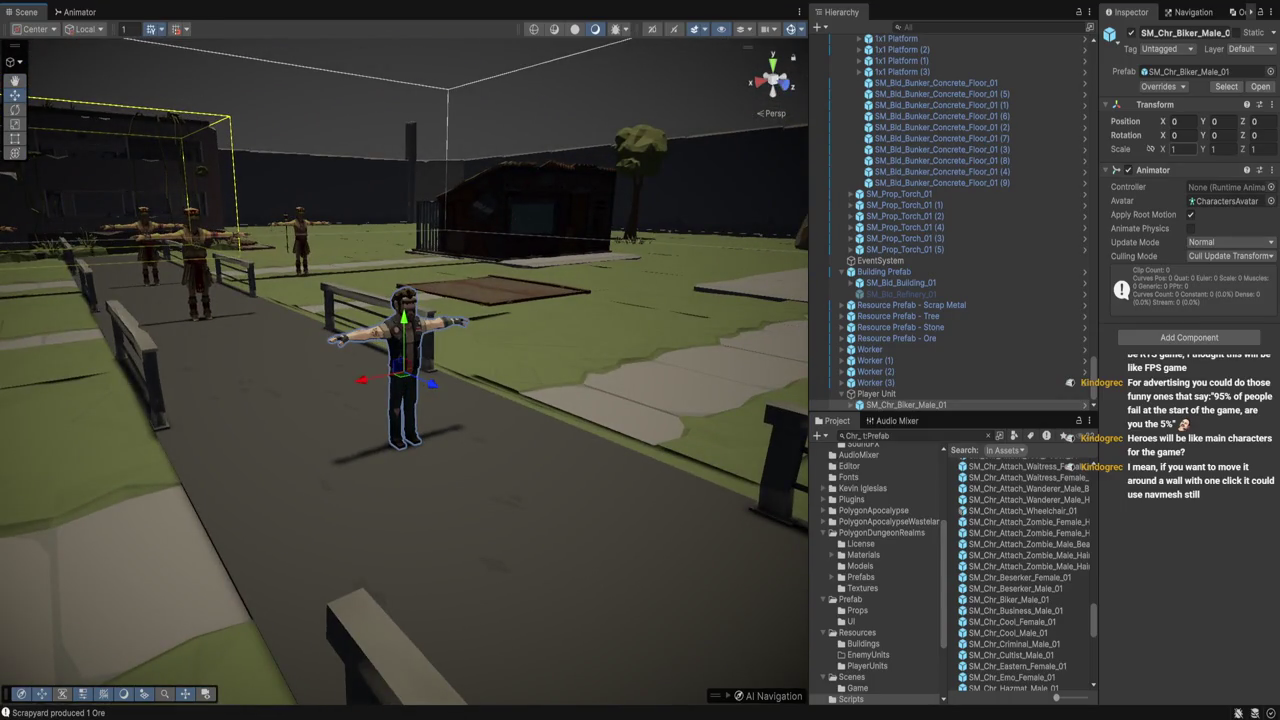
text(2)
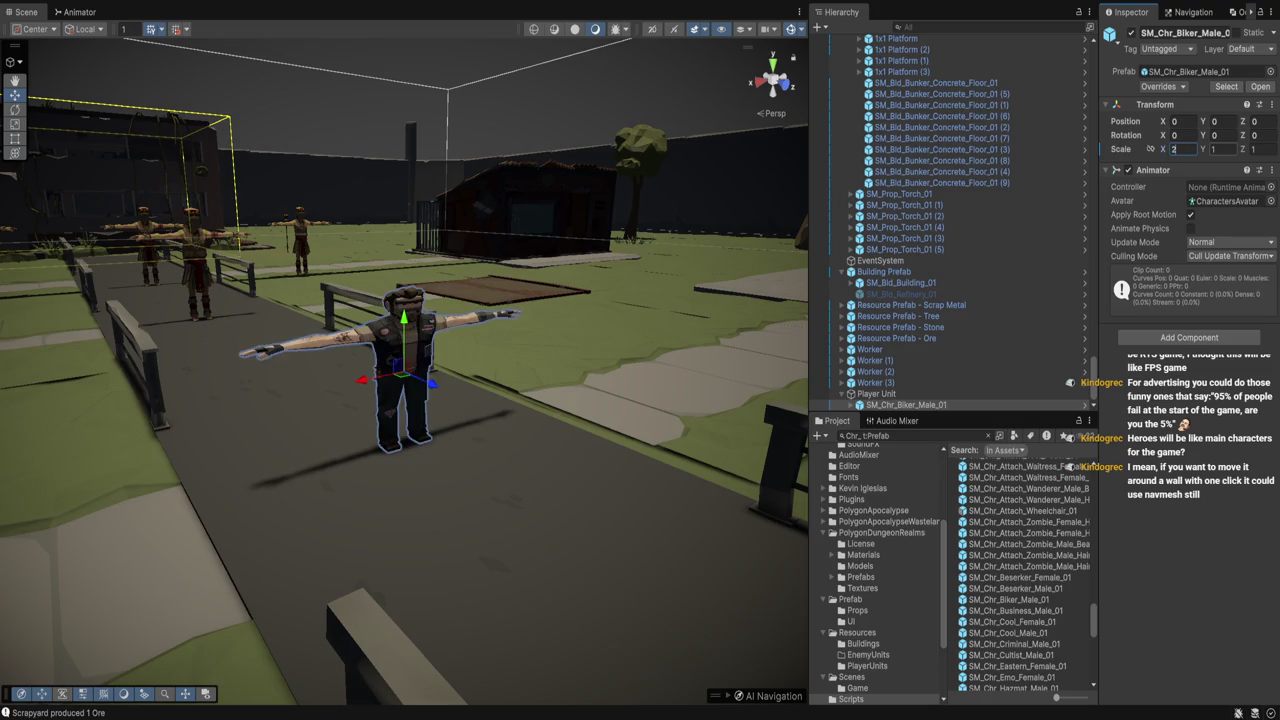
key(Tab)
text(2)
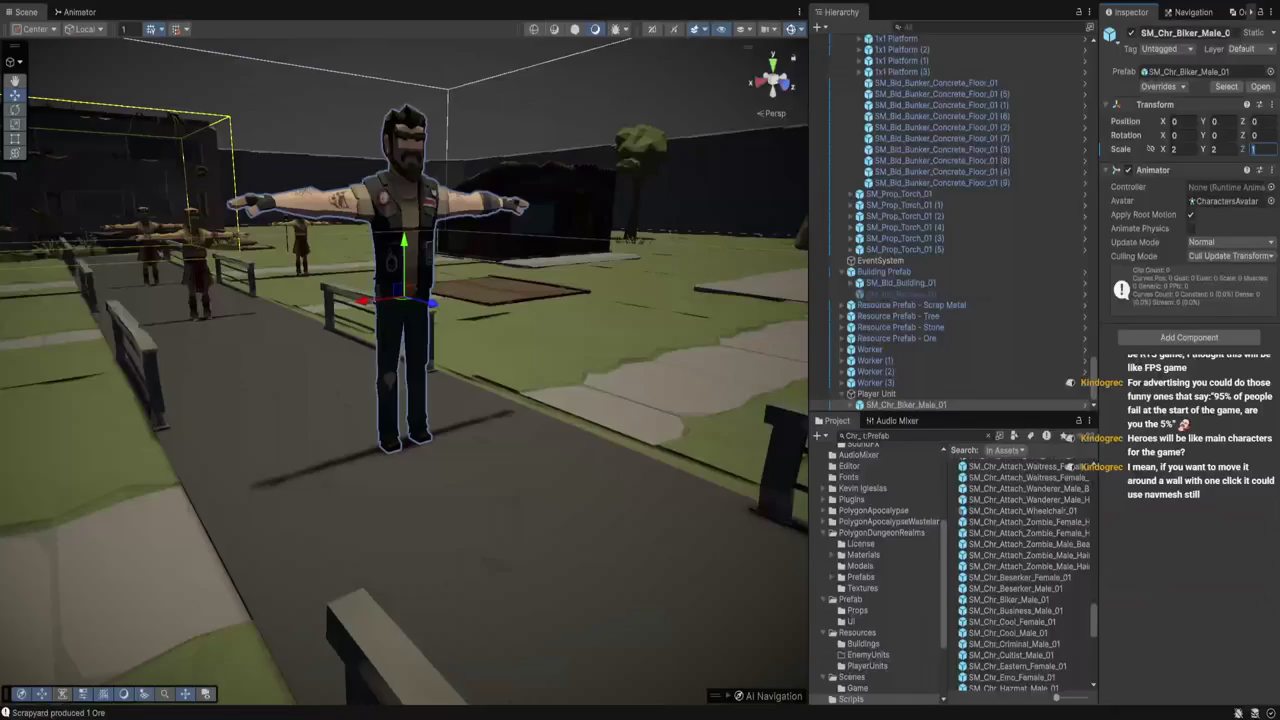
key(Tab)
text(2)
click(1180, 148)
text(1.5)
key(Tab)
text(1)
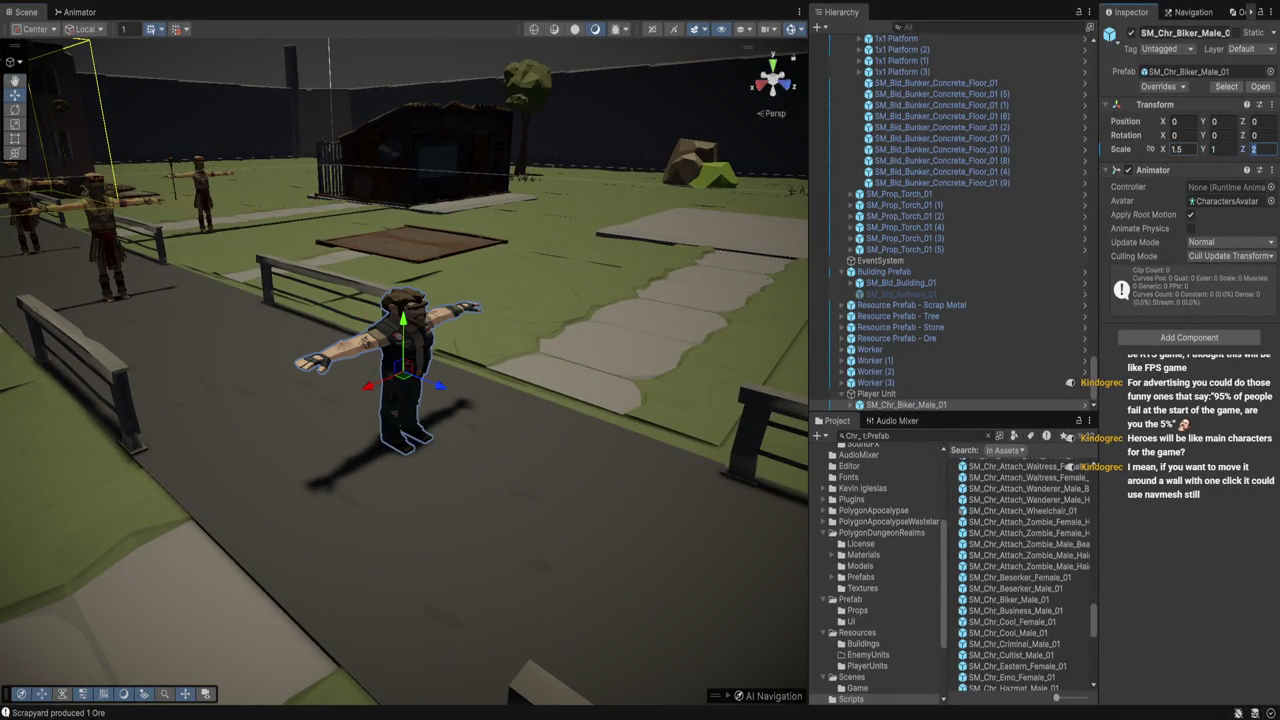
text(.5)
key(Tab)
text(1.5)
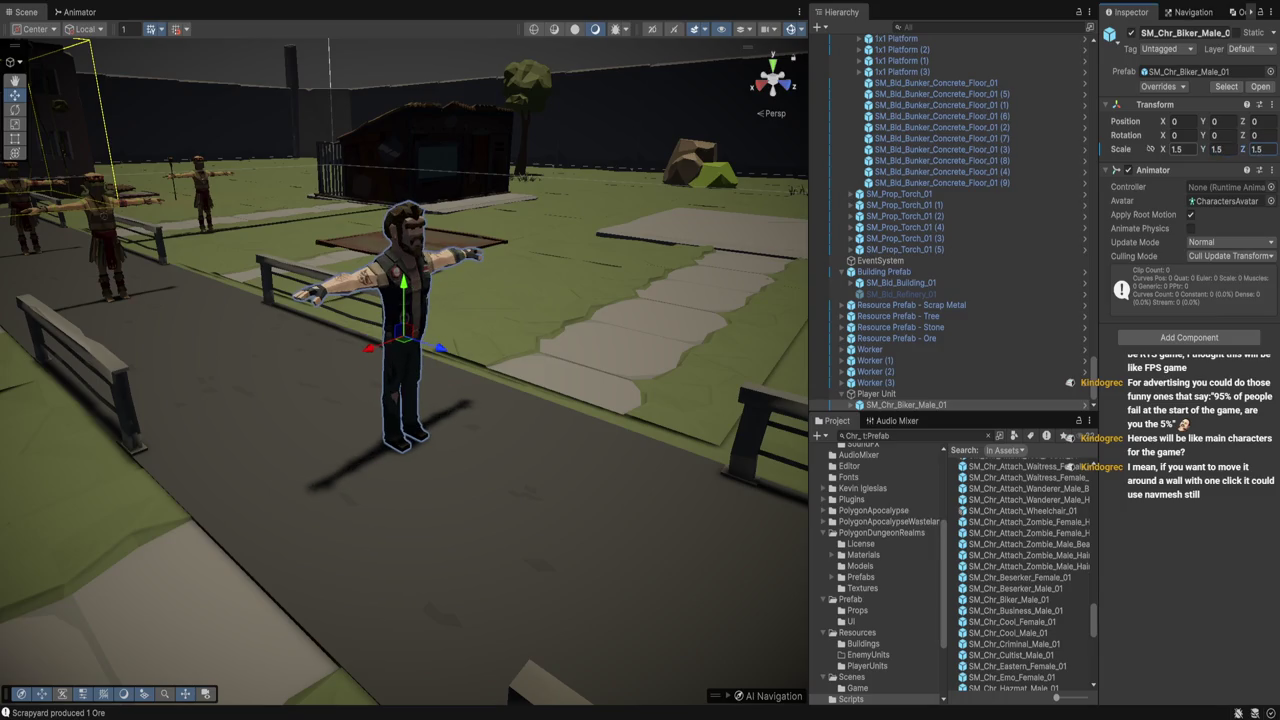
Move Player Unit along Z to 32.14, beside the workers
scroll(404, 372, down, 2)
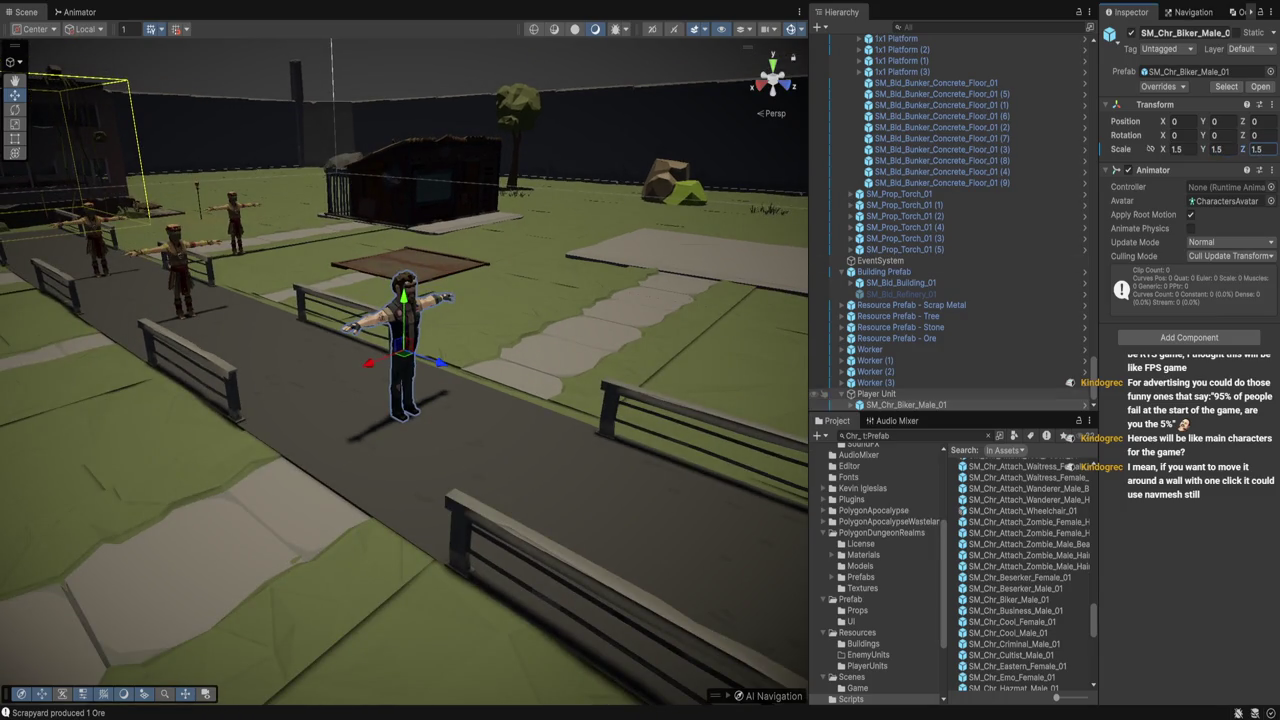
click(820, 394)
mouse_move(440, 364)
mouse_down()
mouse_move(213, 272)
mouse_move(220, 283)
mouse_up()
key(f)
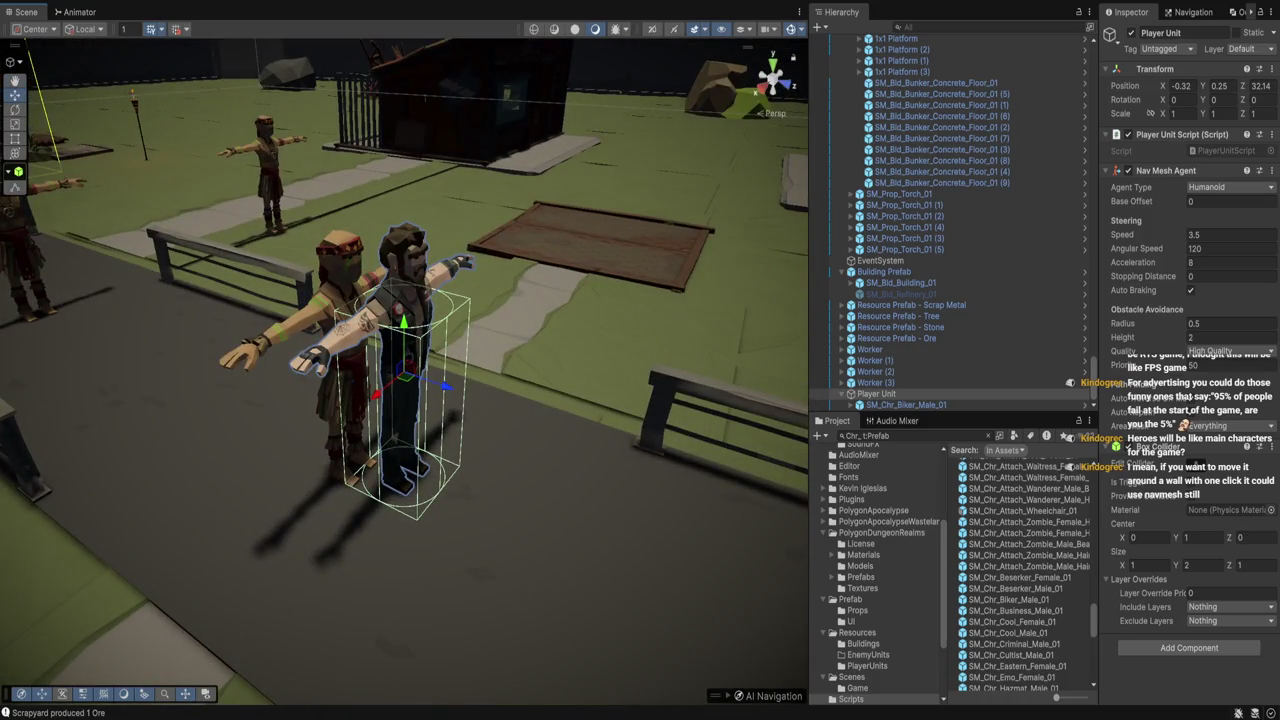
Set the biker model's scale to 1.75 on all axes
click(905, 404)
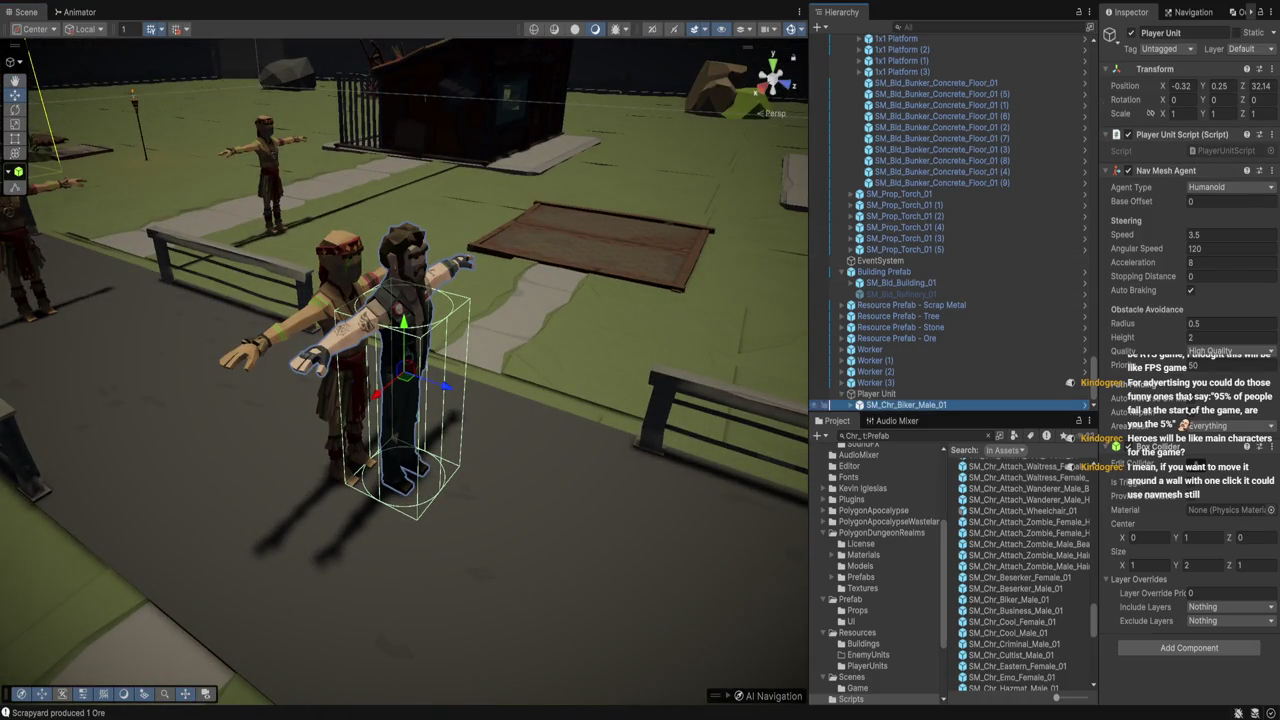
click(1180, 149)
text(1)
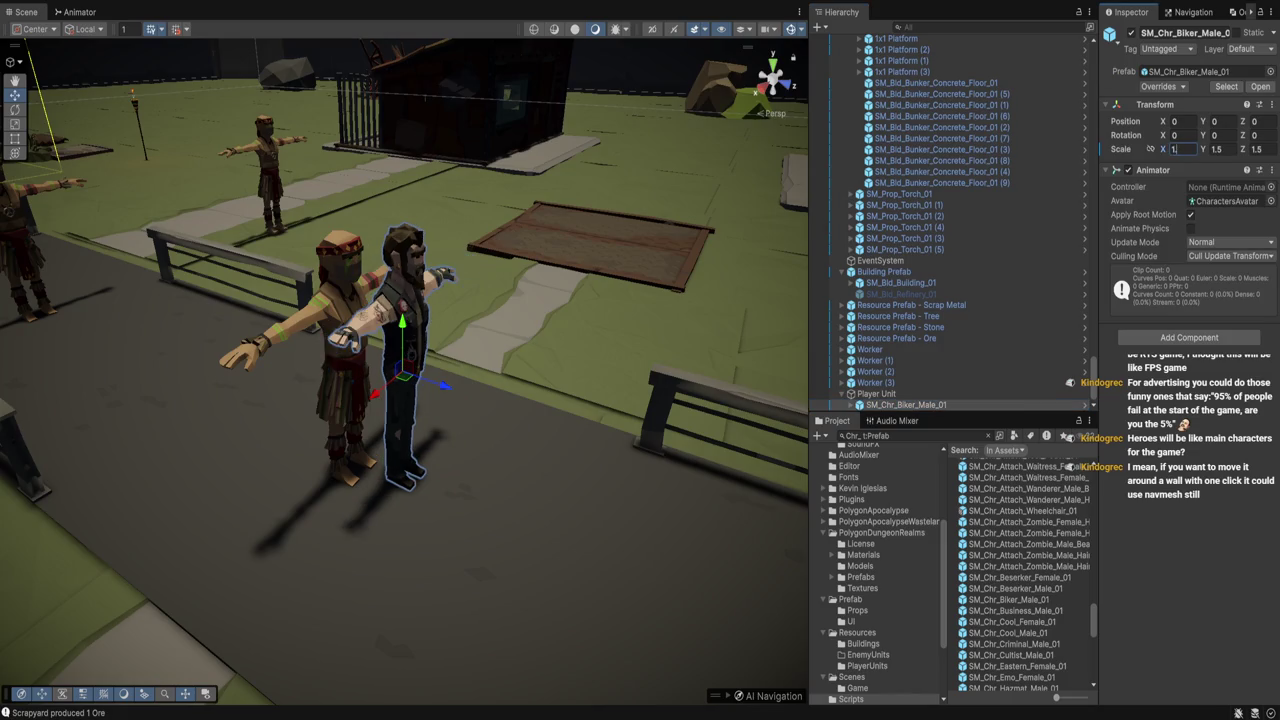
text(.75)
key(Tab)
text(1.75)
key(Tab)
text(17)
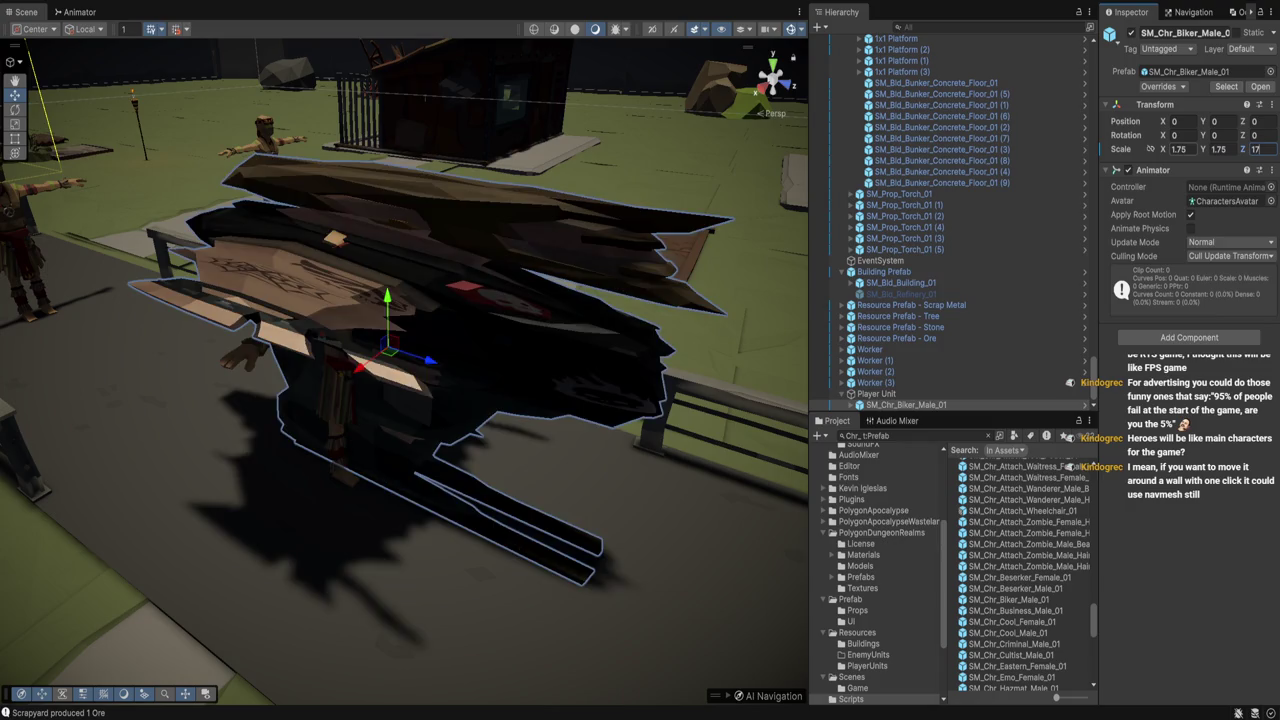
key(BackSpace)
text(.75)
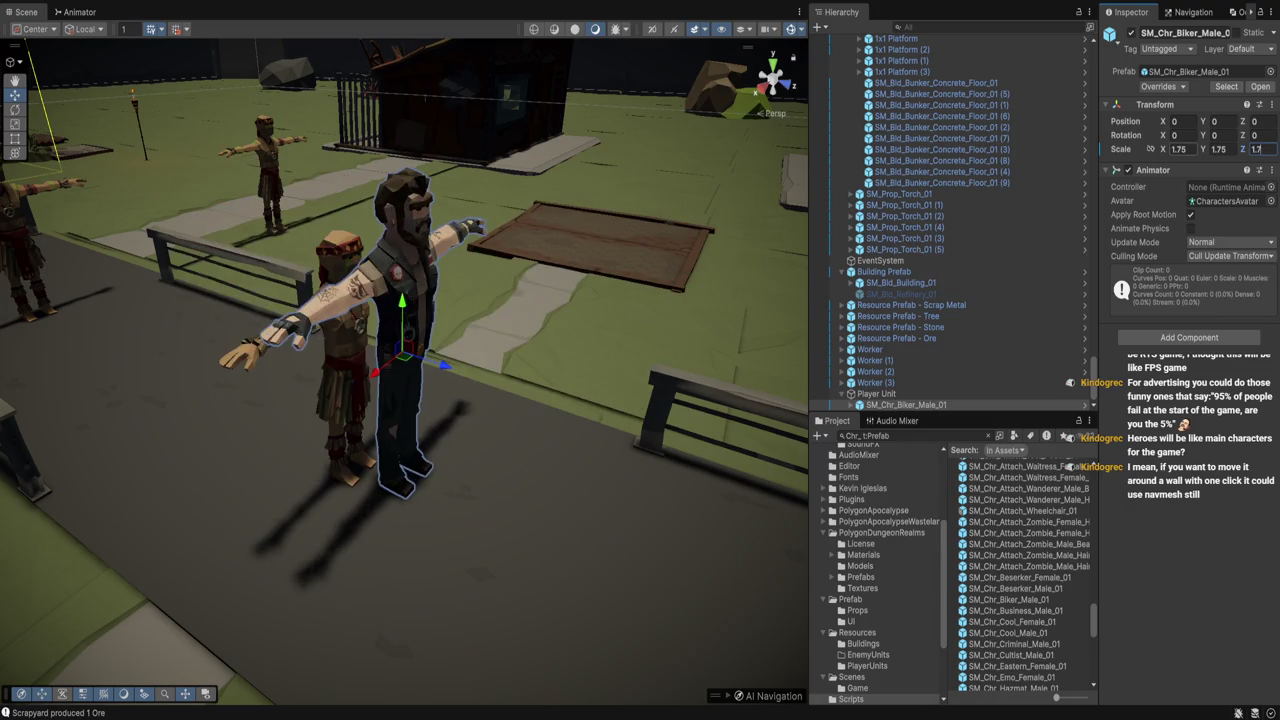
drag(400, 350, 460, 325)
On Player Unit, set Nav Mesh Agent Height 3, Box Collider Size Y 3 and Center Y 1.5
click(876, 393)
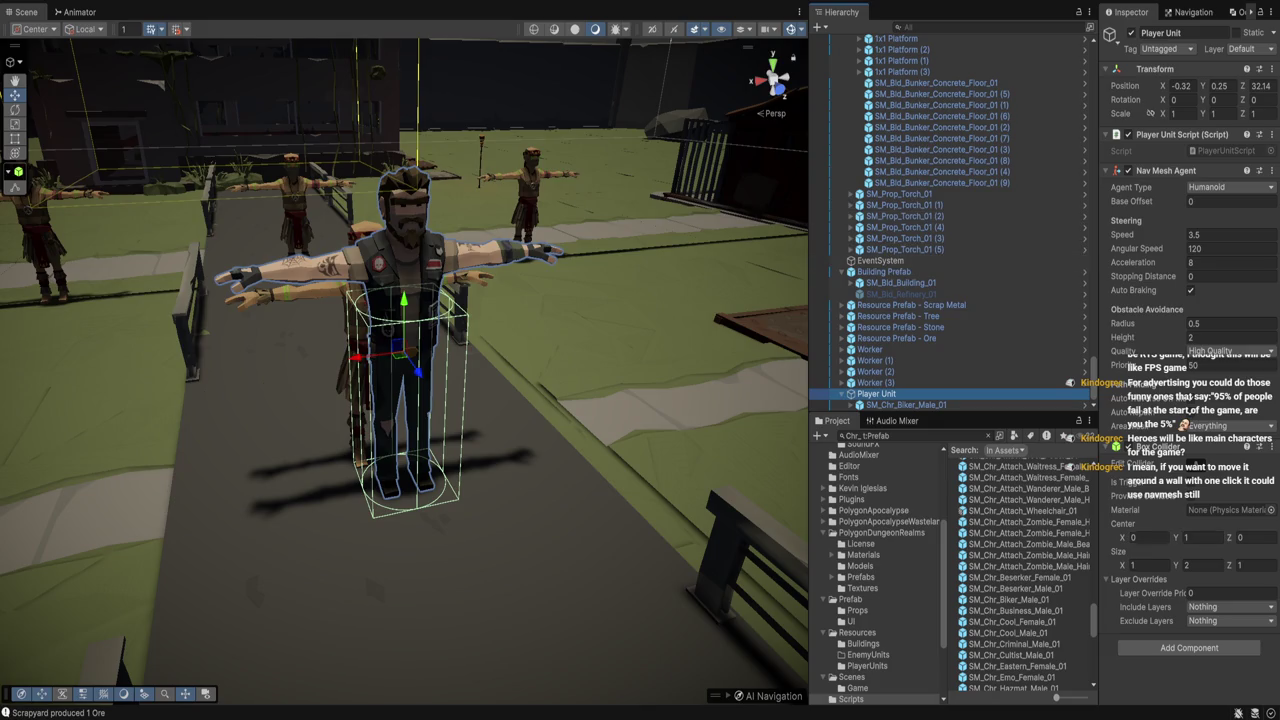
click(1230, 337)
text(3)
drag(400, 400, 414, 340)
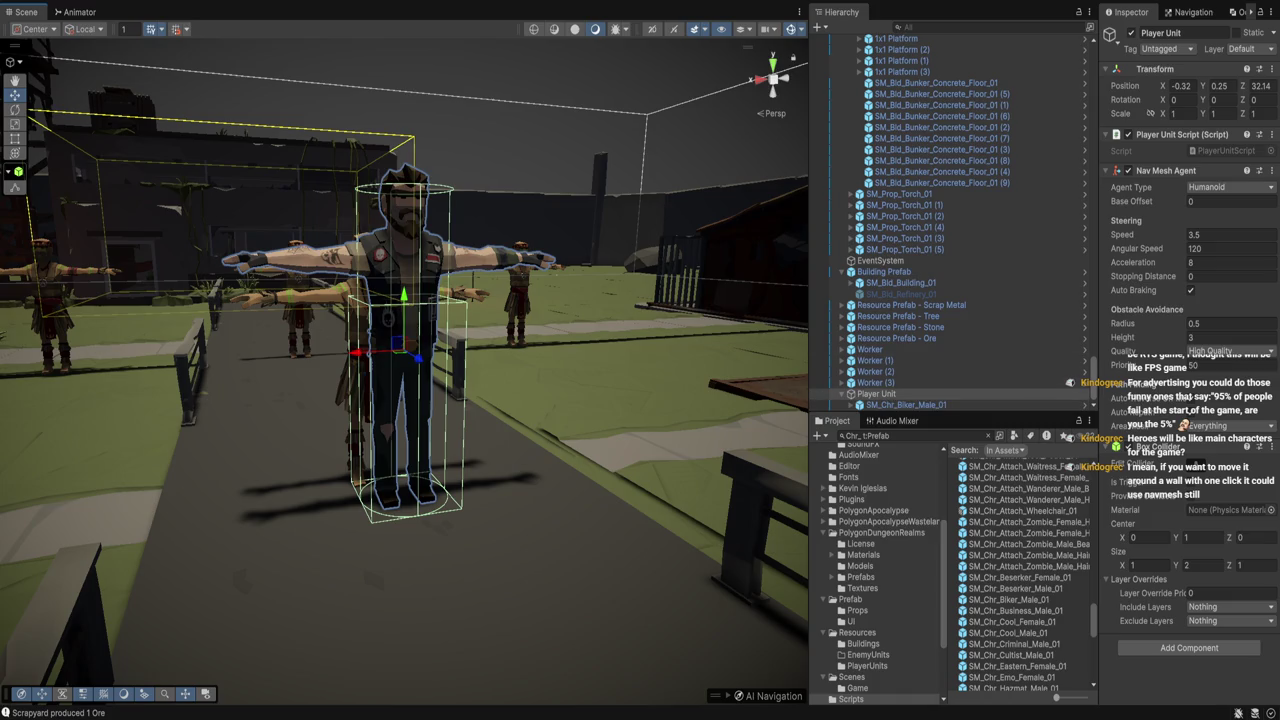
click(1200, 565)
text(3)
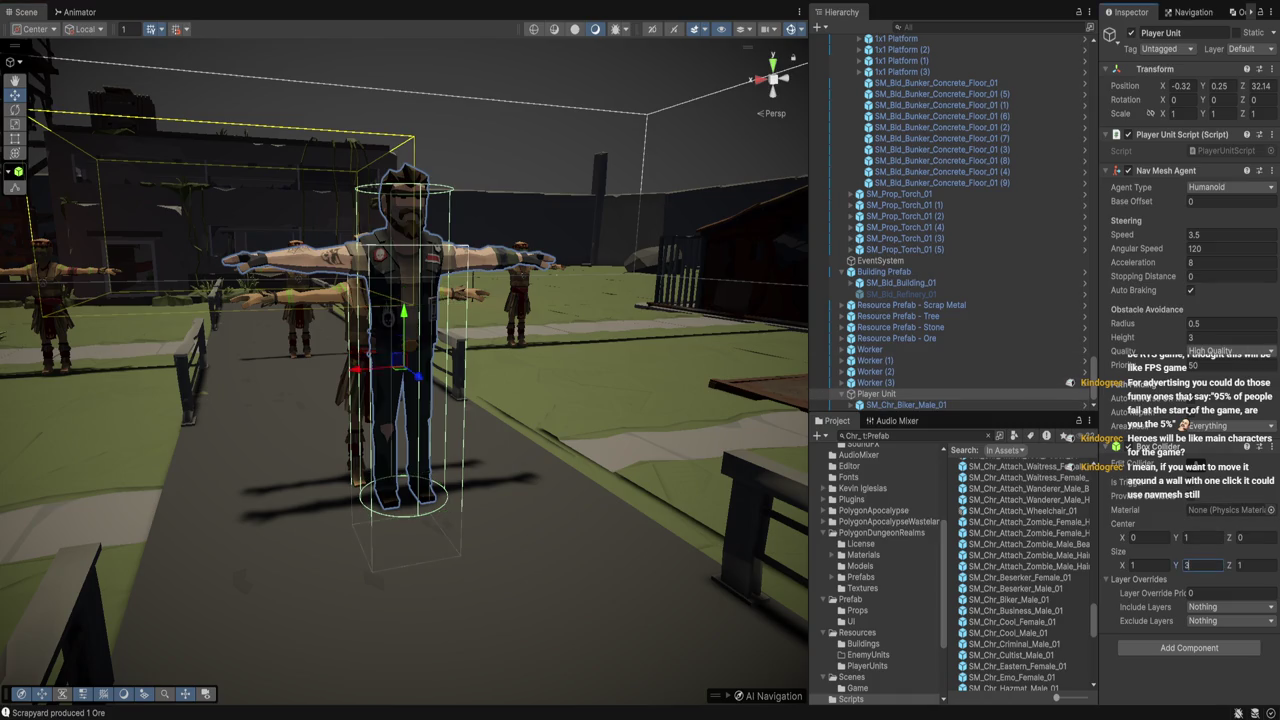
click(1200, 537)
text(.5)
mouse_move(400, 300)
mouse_down()
mouse_move(400, 430)
mouse_move(510, 320)
mouse_up()
click(905, 404)
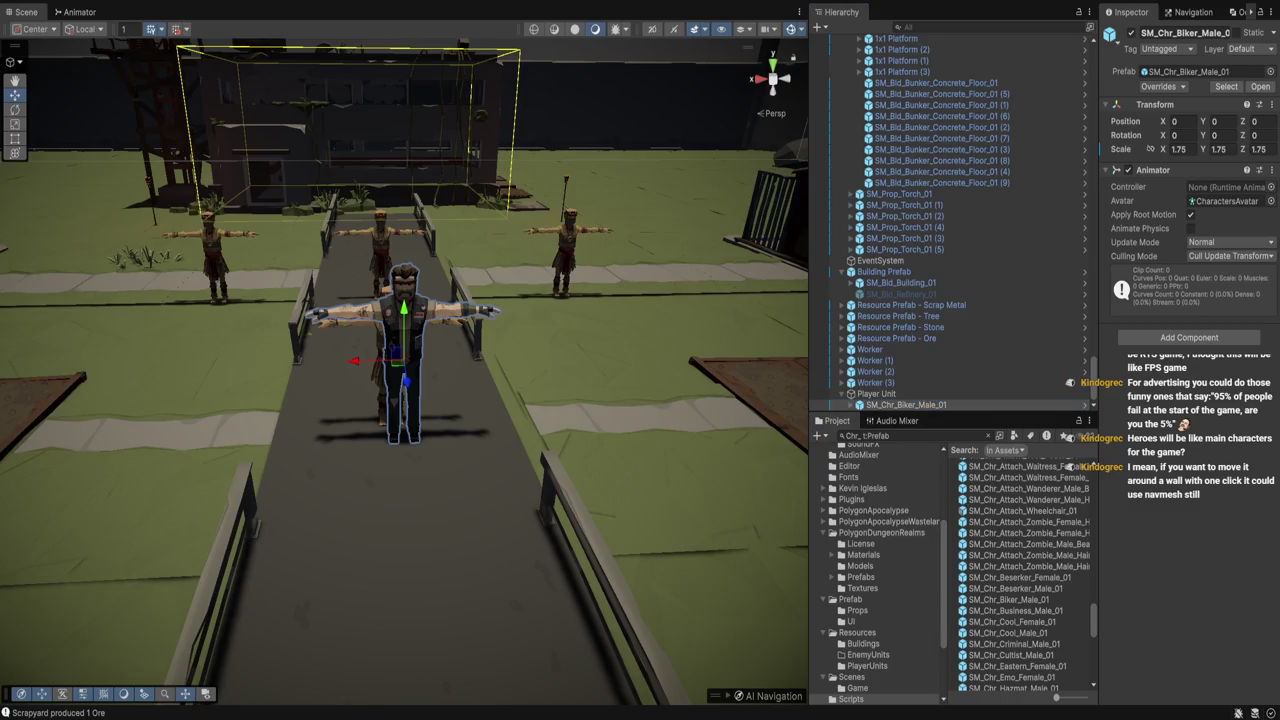
From the biker's Animator Controller field, go to Assets > Animations and select the Worker controller
click(1228, 187)
scroll(875, 570, up, 5)
click(848, 569)
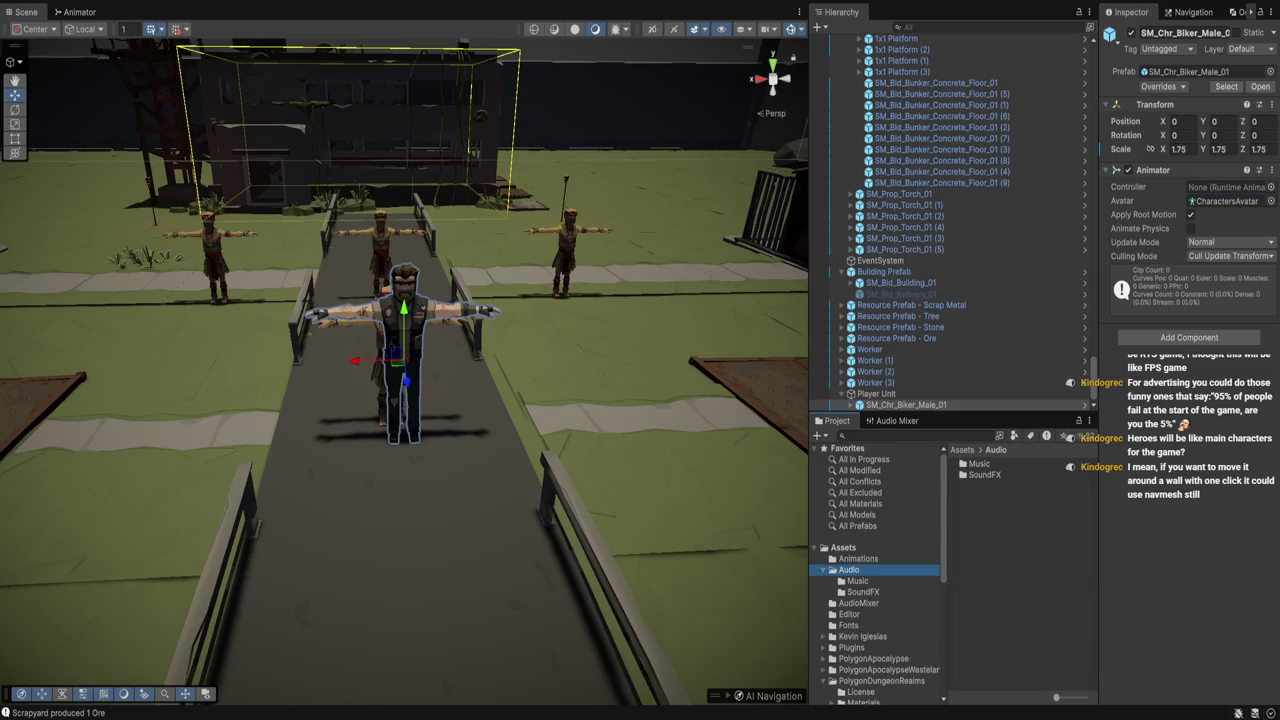
click(858, 558)
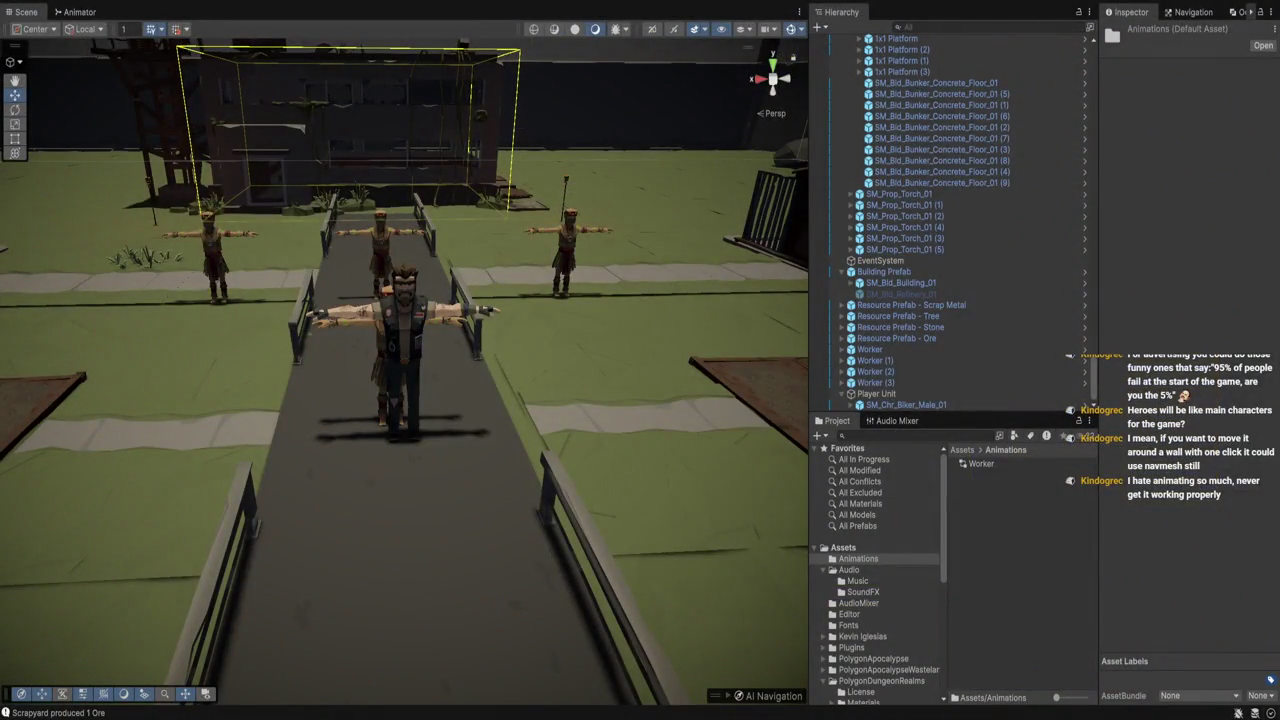
click(978, 463)
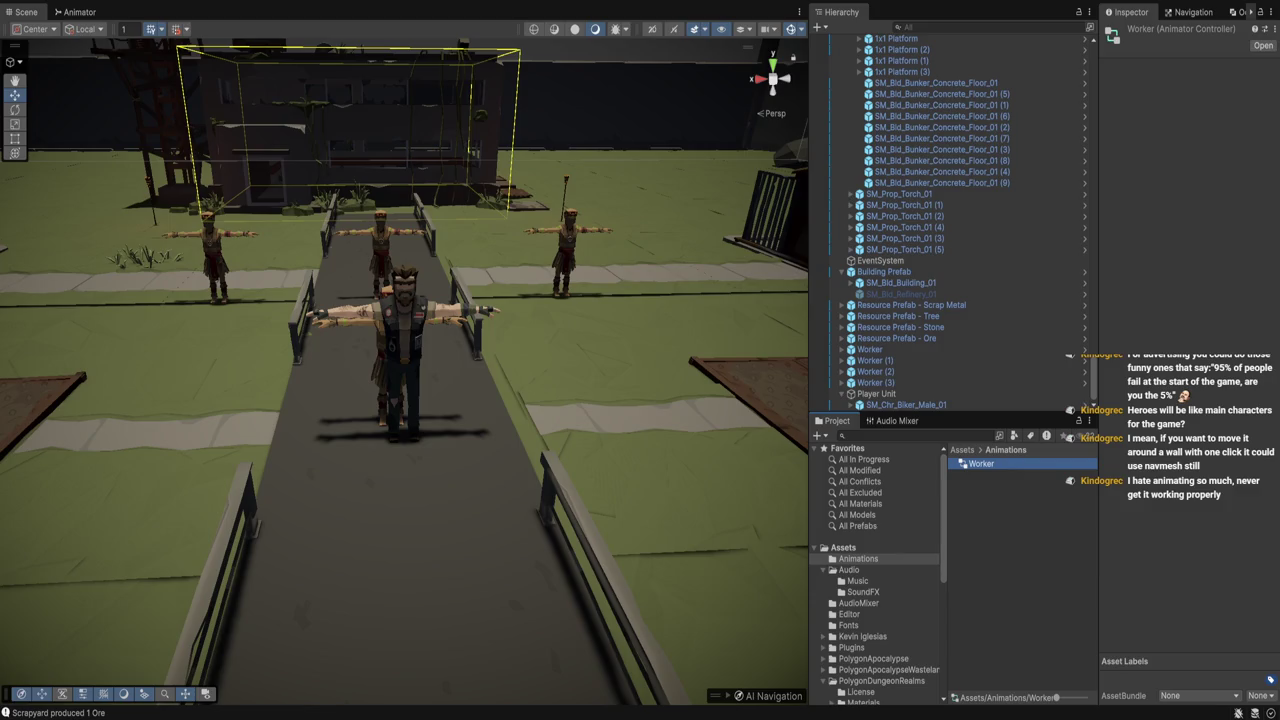
Create an animator controller in Assets/Animations, first named 'Player - Melee', then renamed to 'Player'
drag(400, 400, 480, 375)
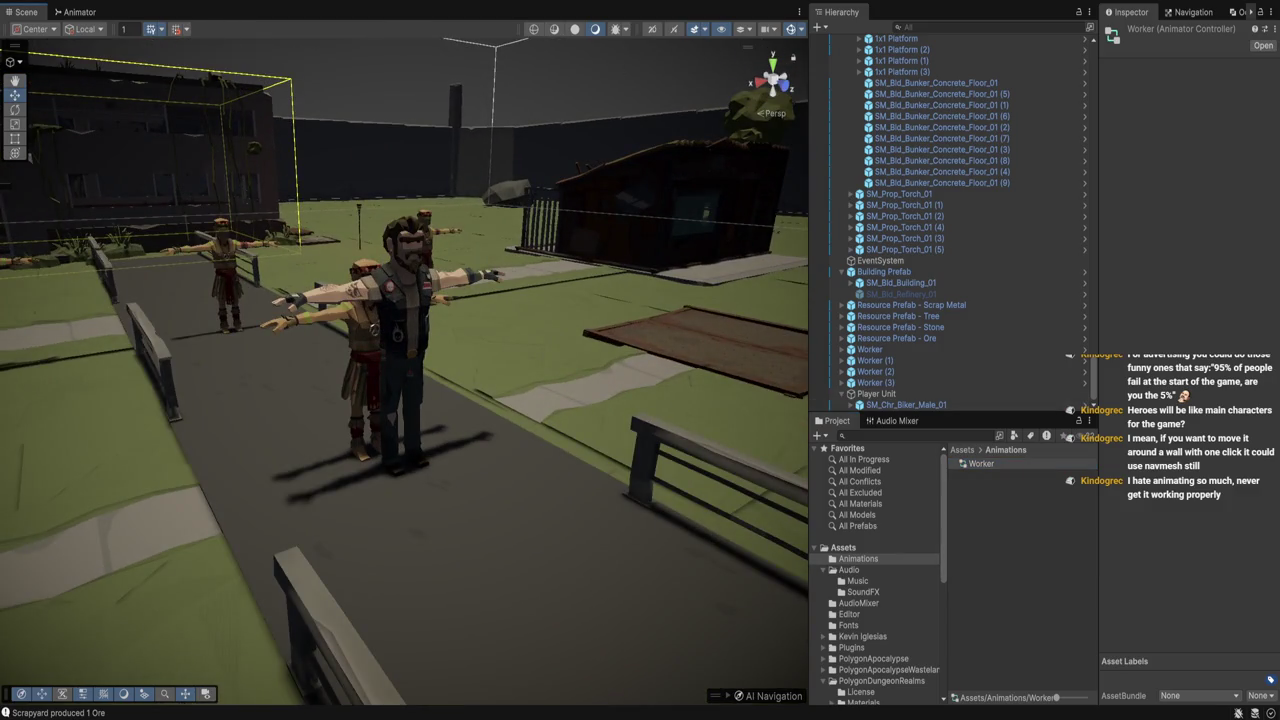
click(1020, 560)
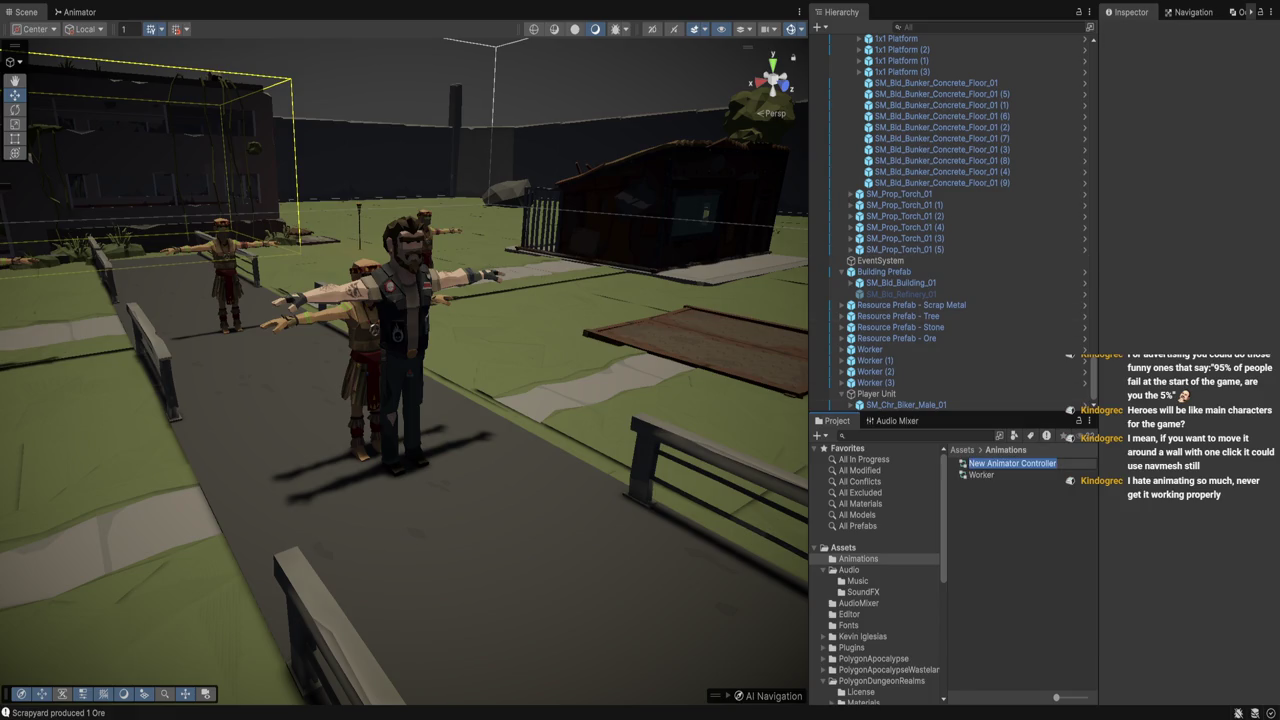
text(Player - Melee)
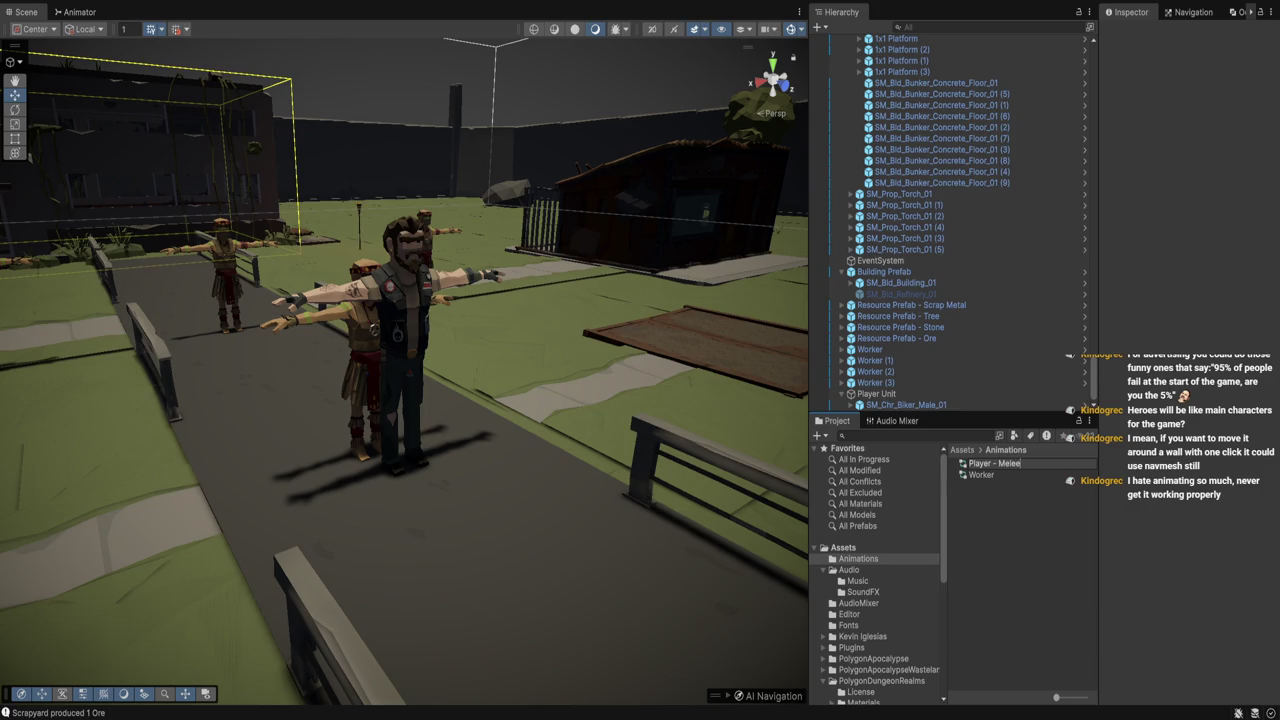
key(Return)
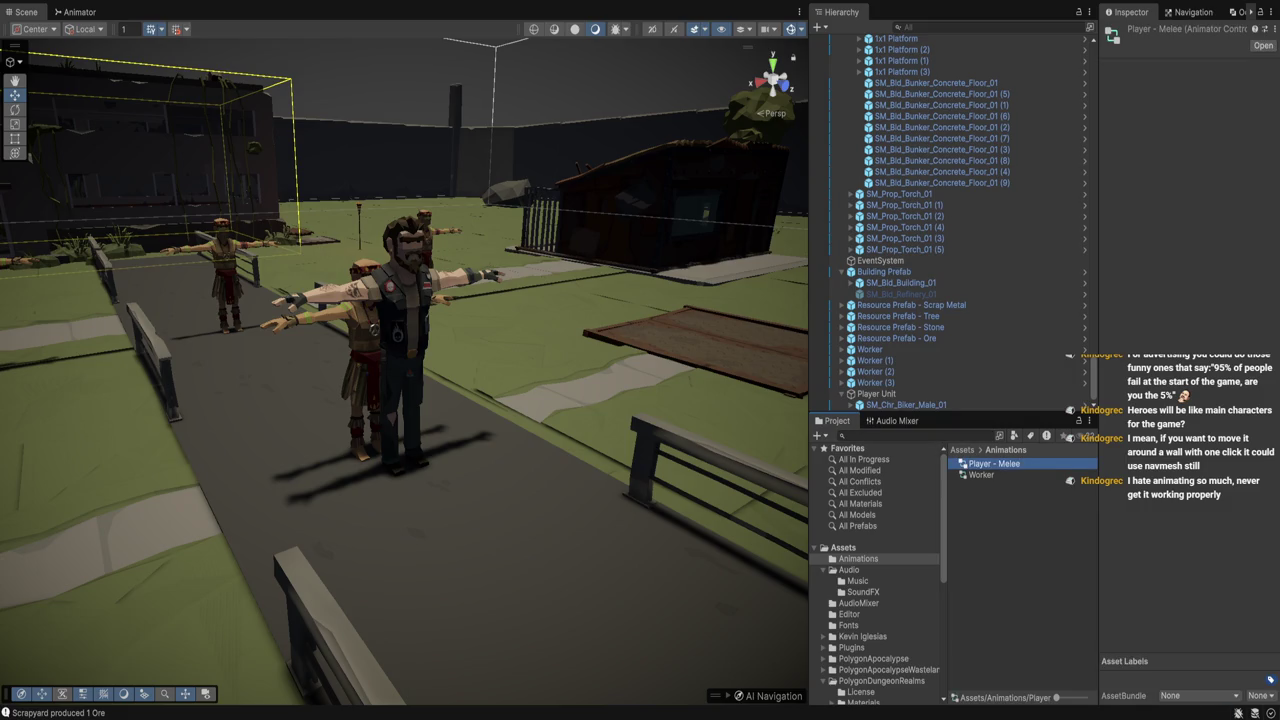
key(F2)
key(BackSpace)
key(BackSpace)
key(BackSpace)
key(Return)
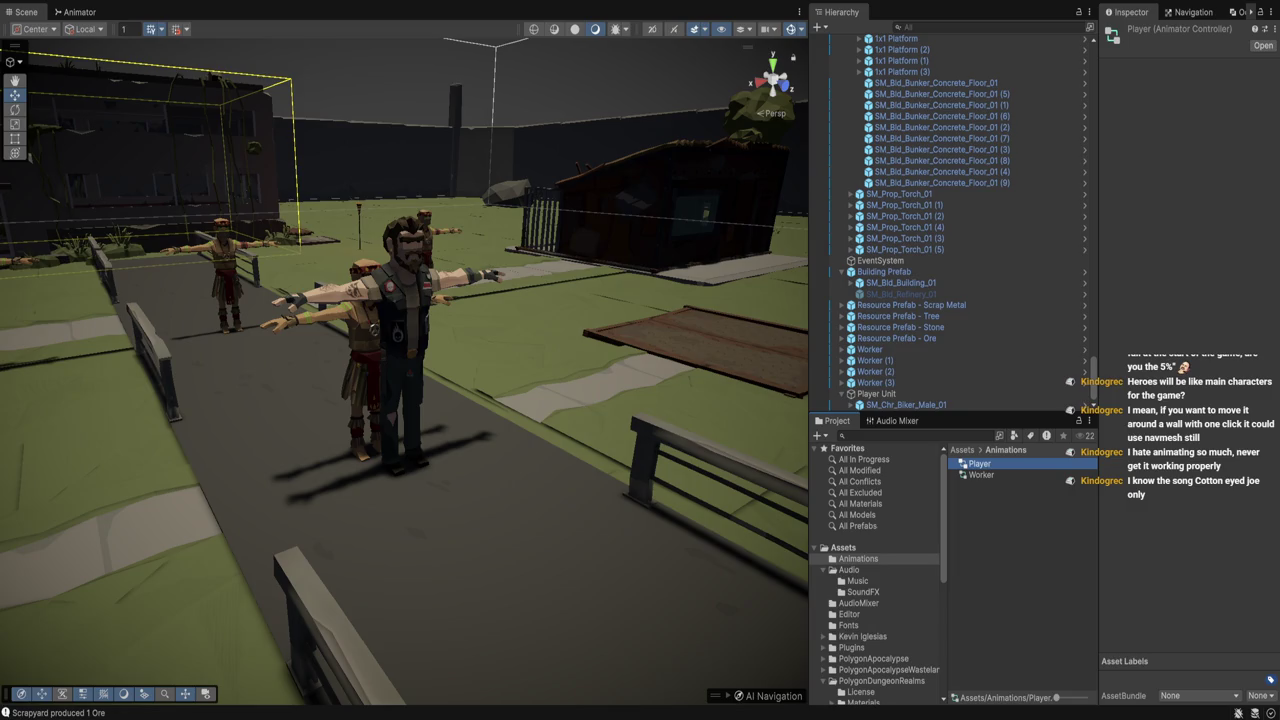
Assign the Player controller to the biker's Animator Controller slot
click(906, 404)
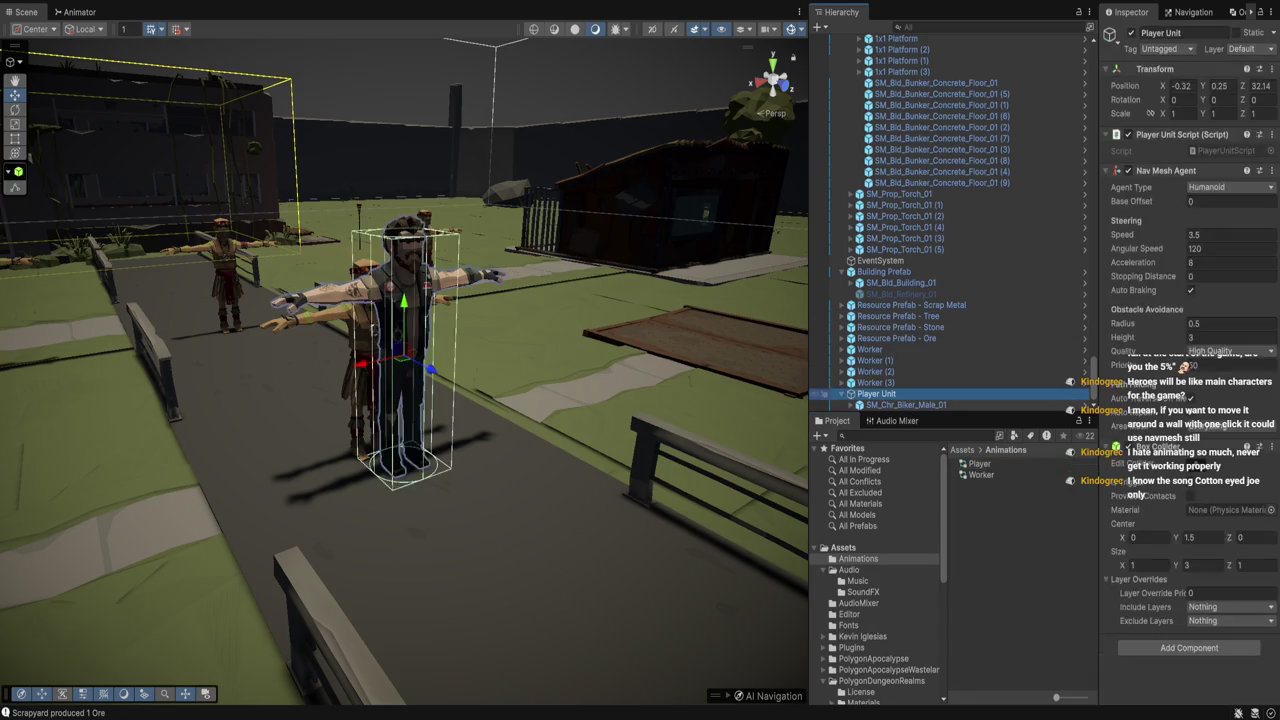
click(1226, 187)
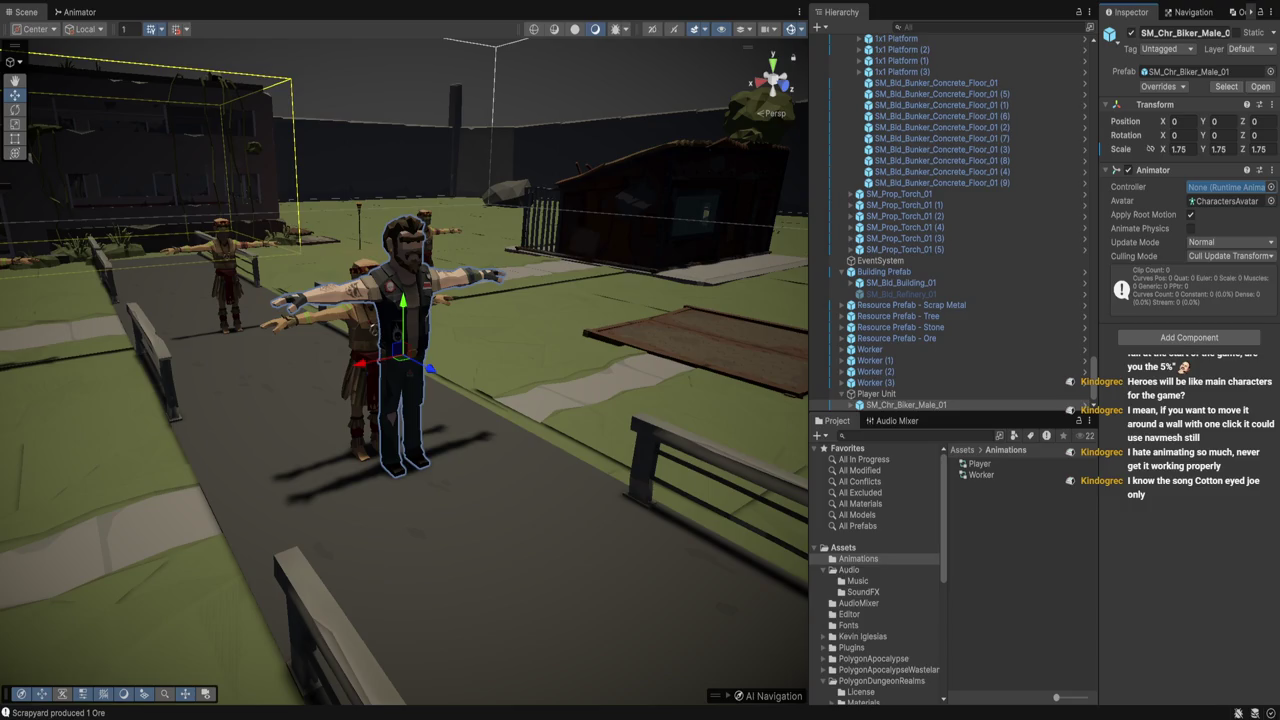
drag(1226, 187, 1226, 187)
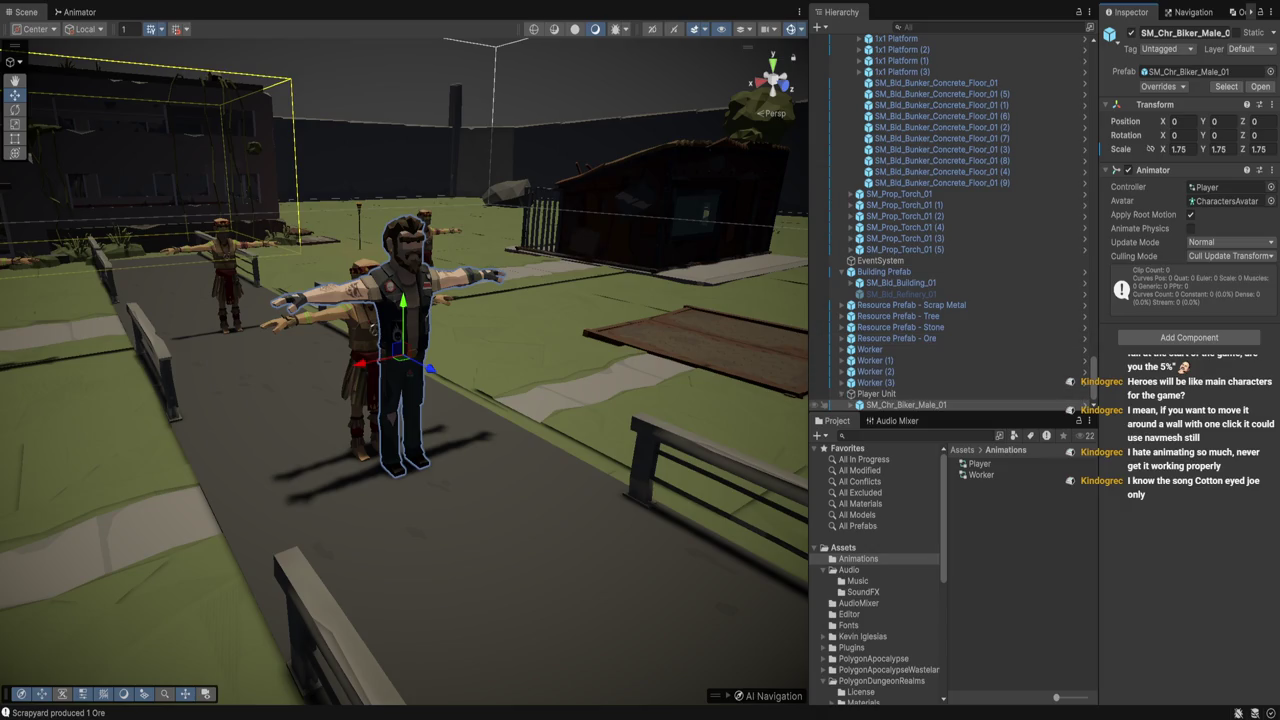
Check Player Unit in Play mode, stop it, and open the Player controller's graph
click(876, 393)
drag(400, 350, 430, 350)
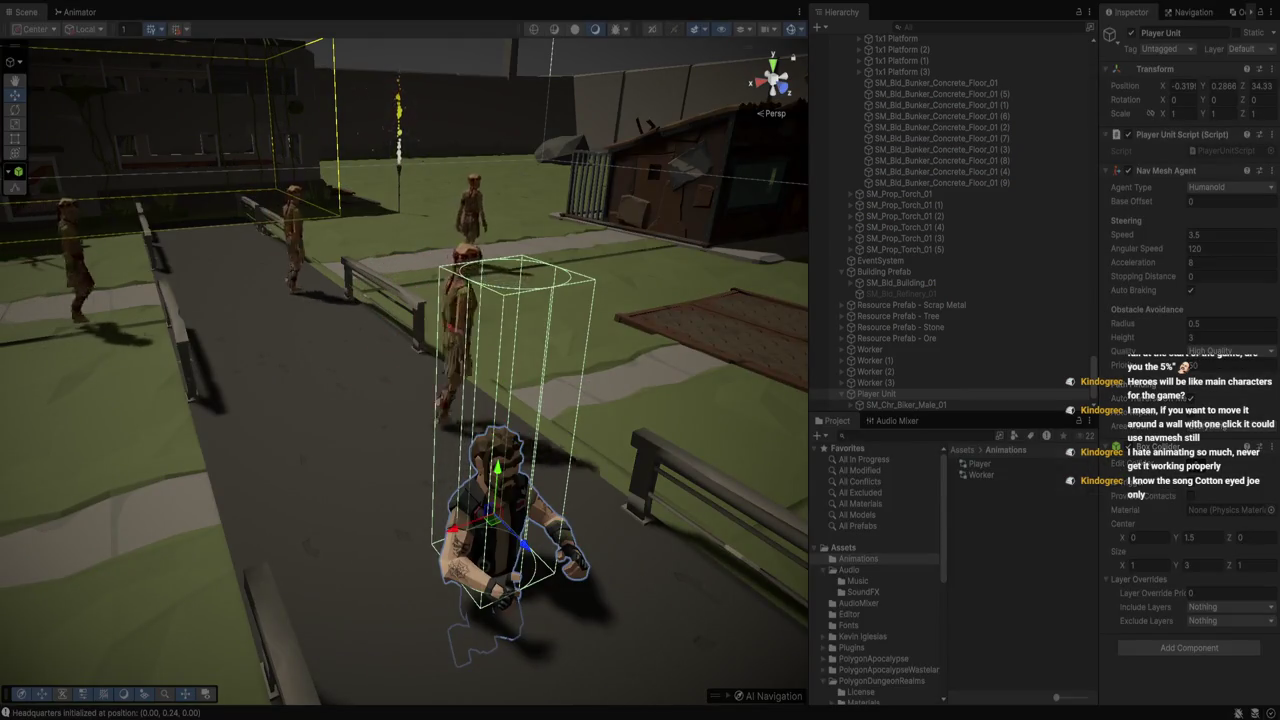
key(ctrl+p)
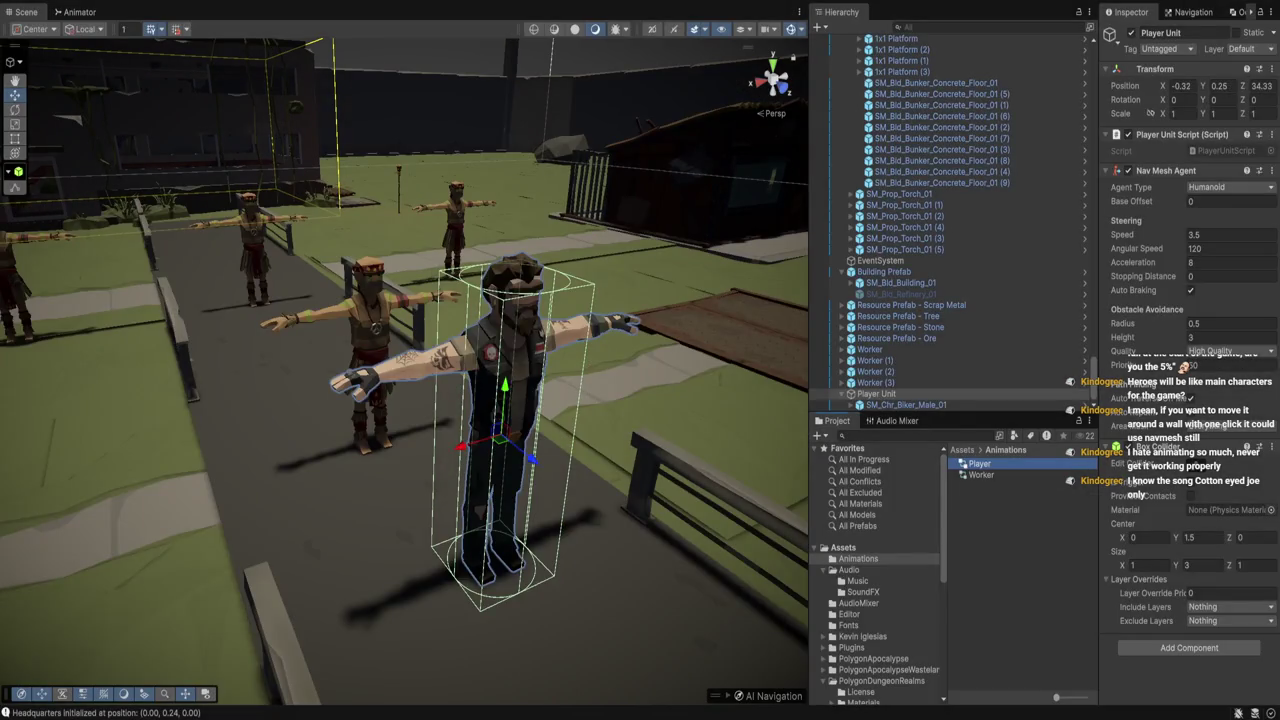
click(979, 464)
double_click(979, 464)
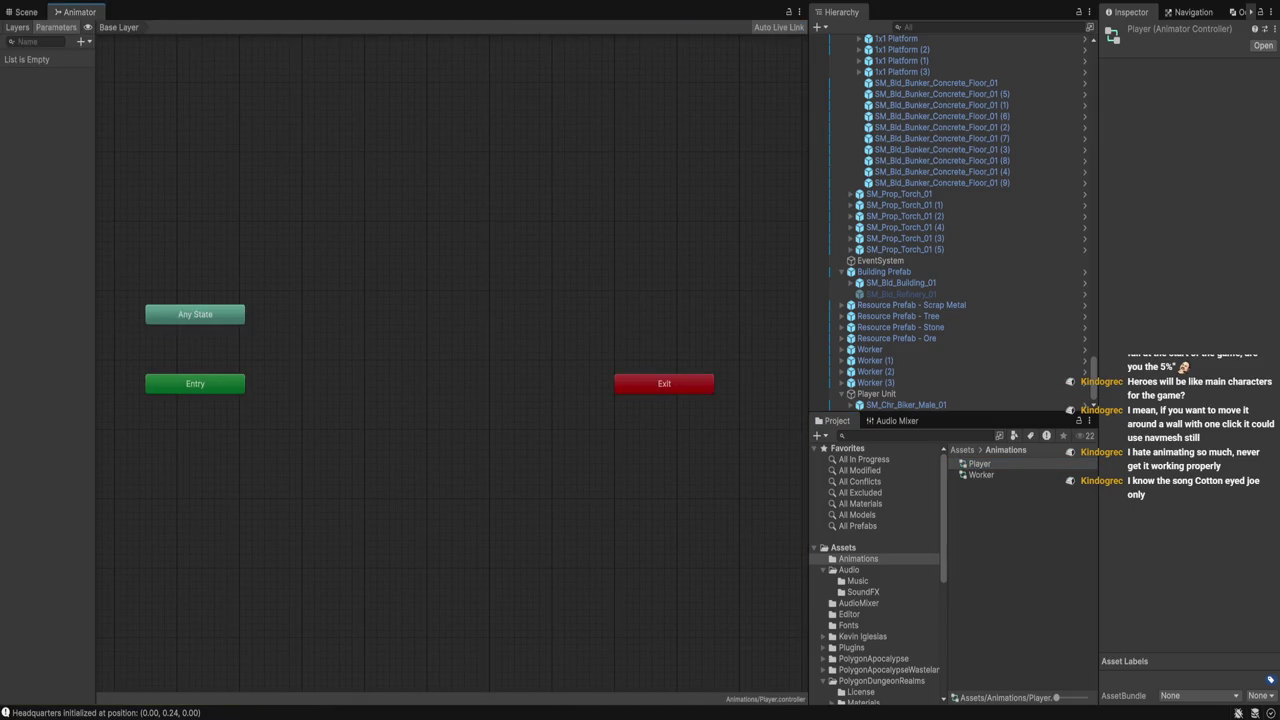
Add an empty state to the Player controller's Base Layer and name it Idle
click(465, 338)
click(1180, 32)
key(BackSpace)
text(Idle)
key(Return)
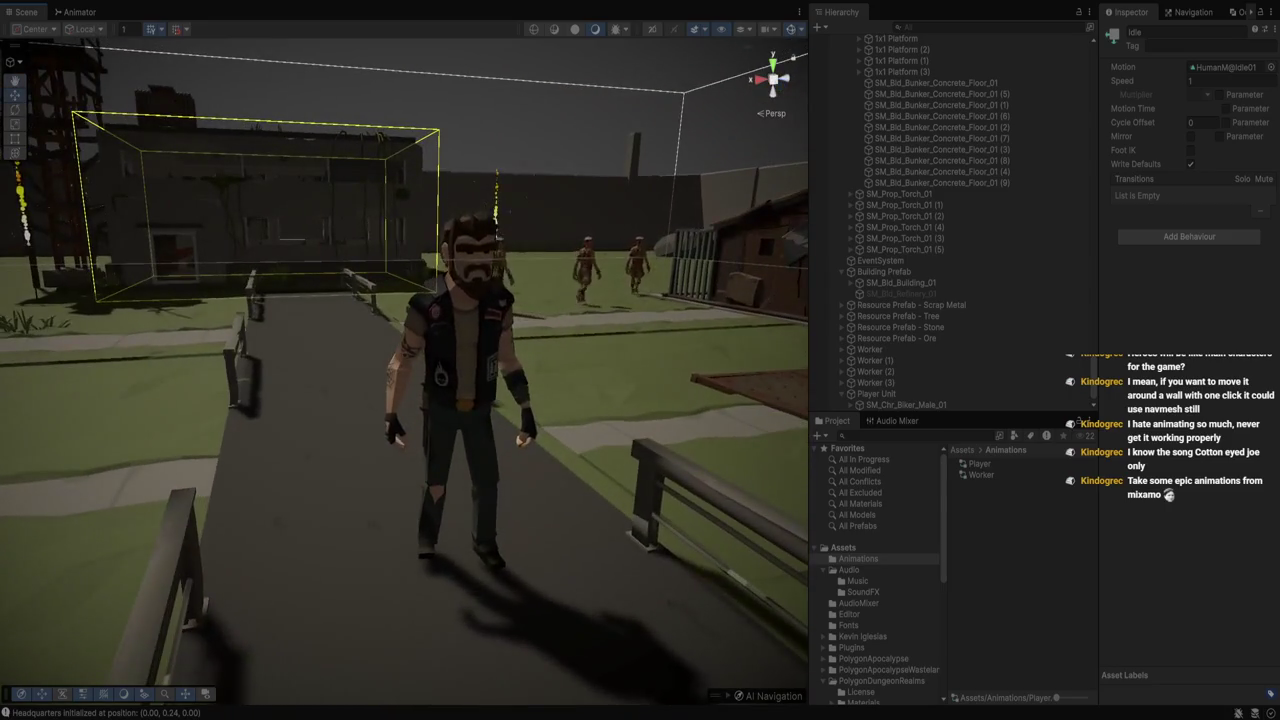
Select the biker and switch the Idle state's motion to HumanM@Idle02 in the Player graph
click(400, 330)
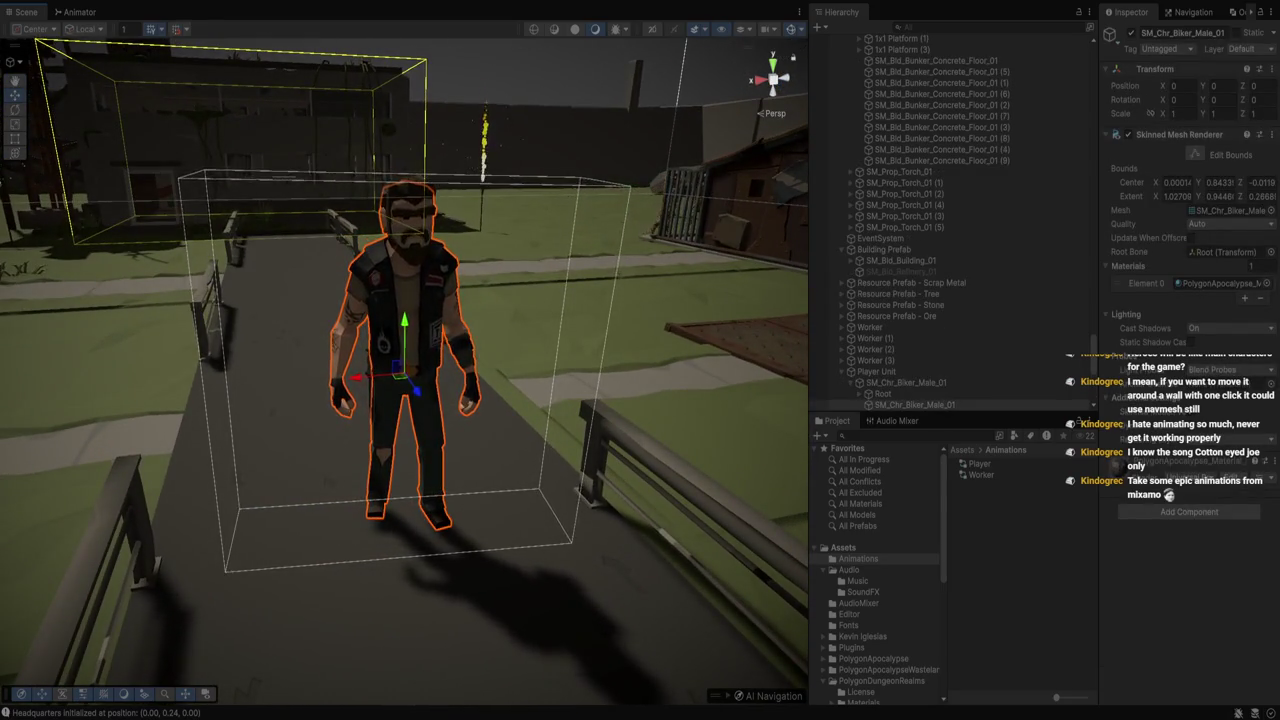
click(905, 382)
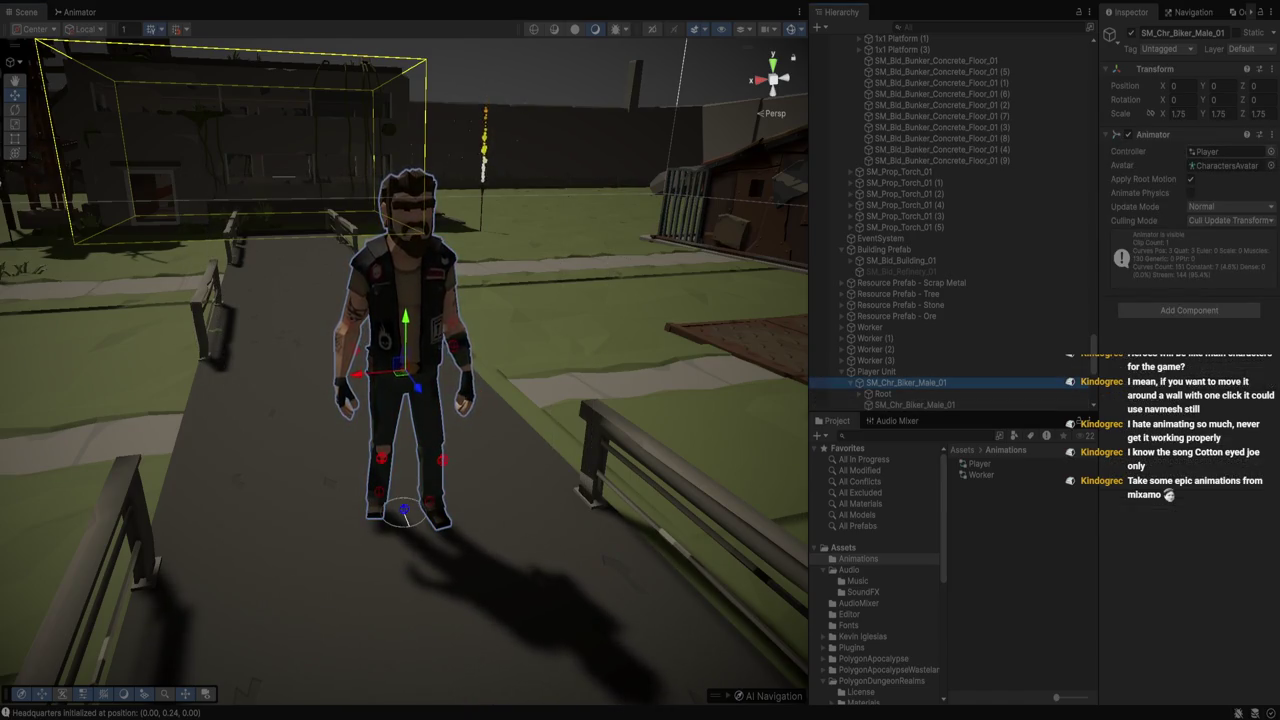
click(80, 12)
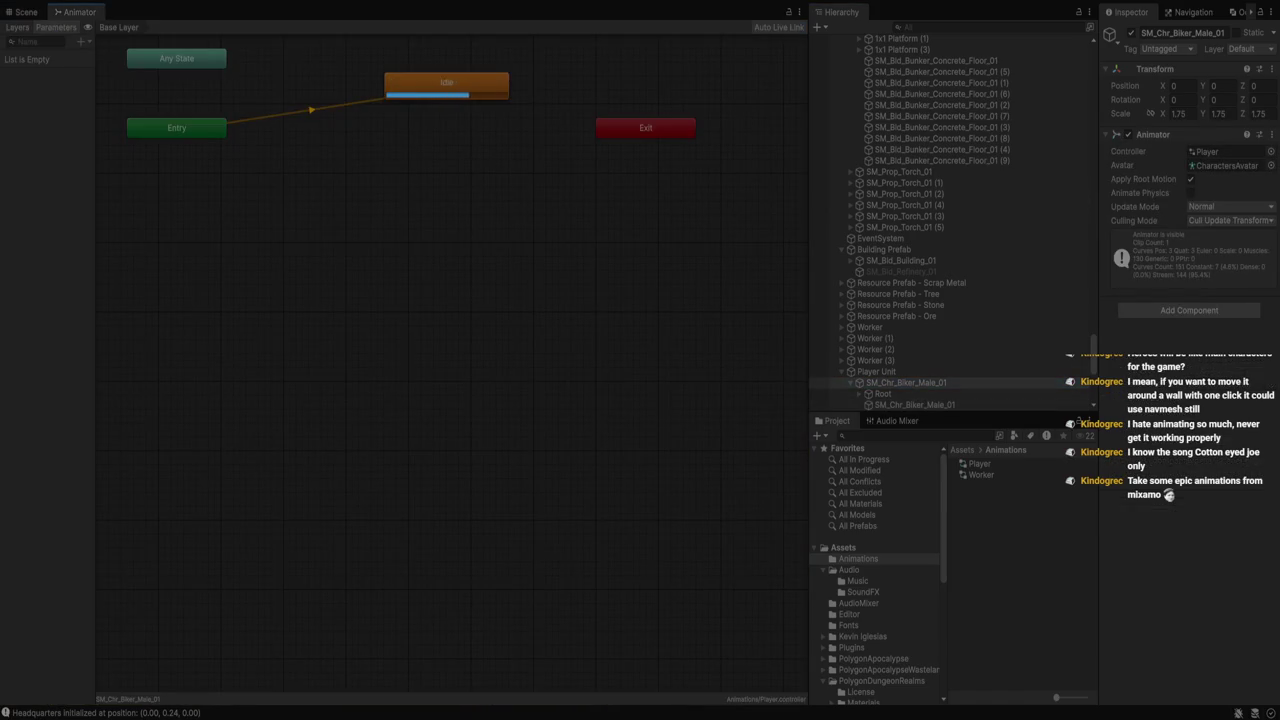
click(445, 80)
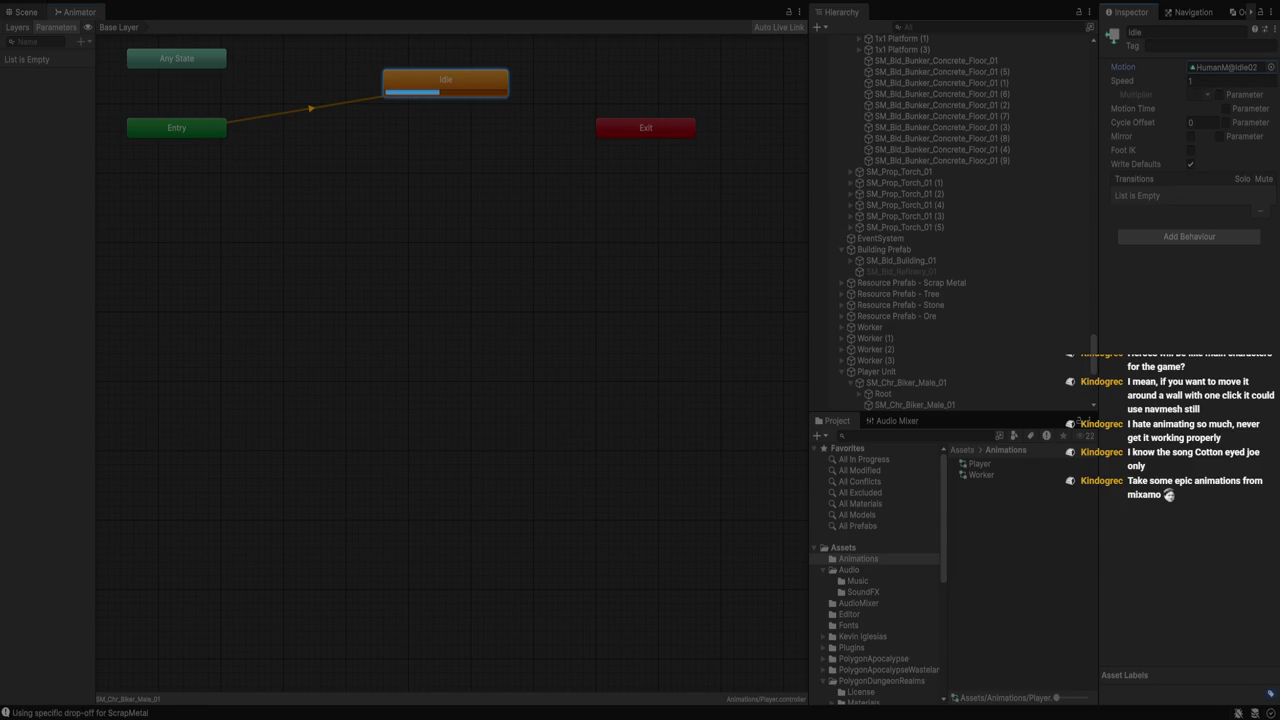
click(26, 12)
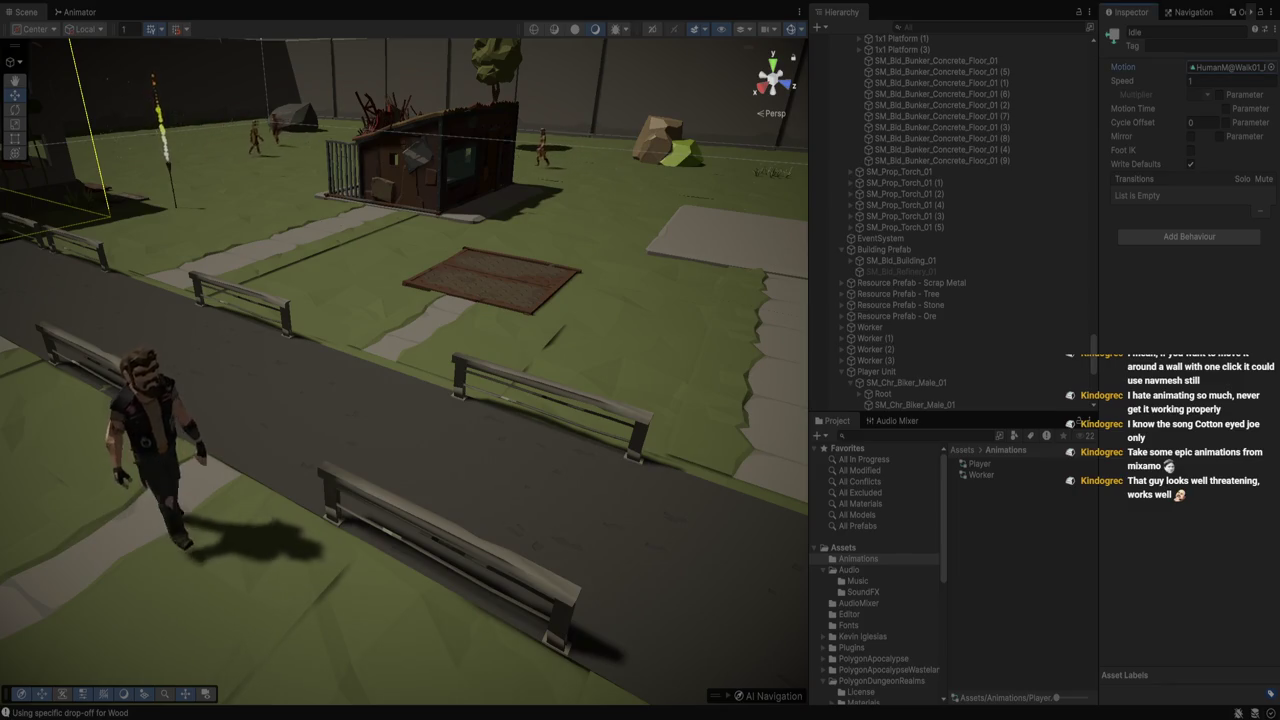
Stop Play mode, give Idle the A_Idle_Standing clip, and test it framed on the biker
key(ctrl+p)
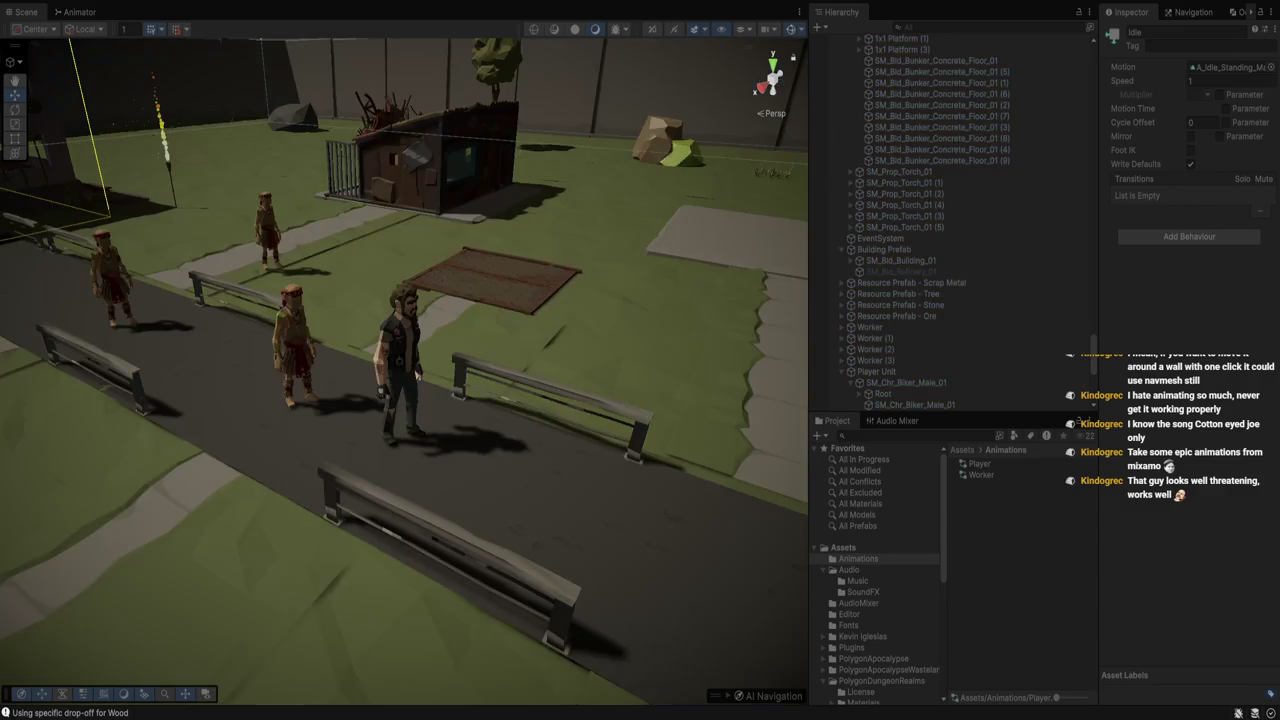
key(f)
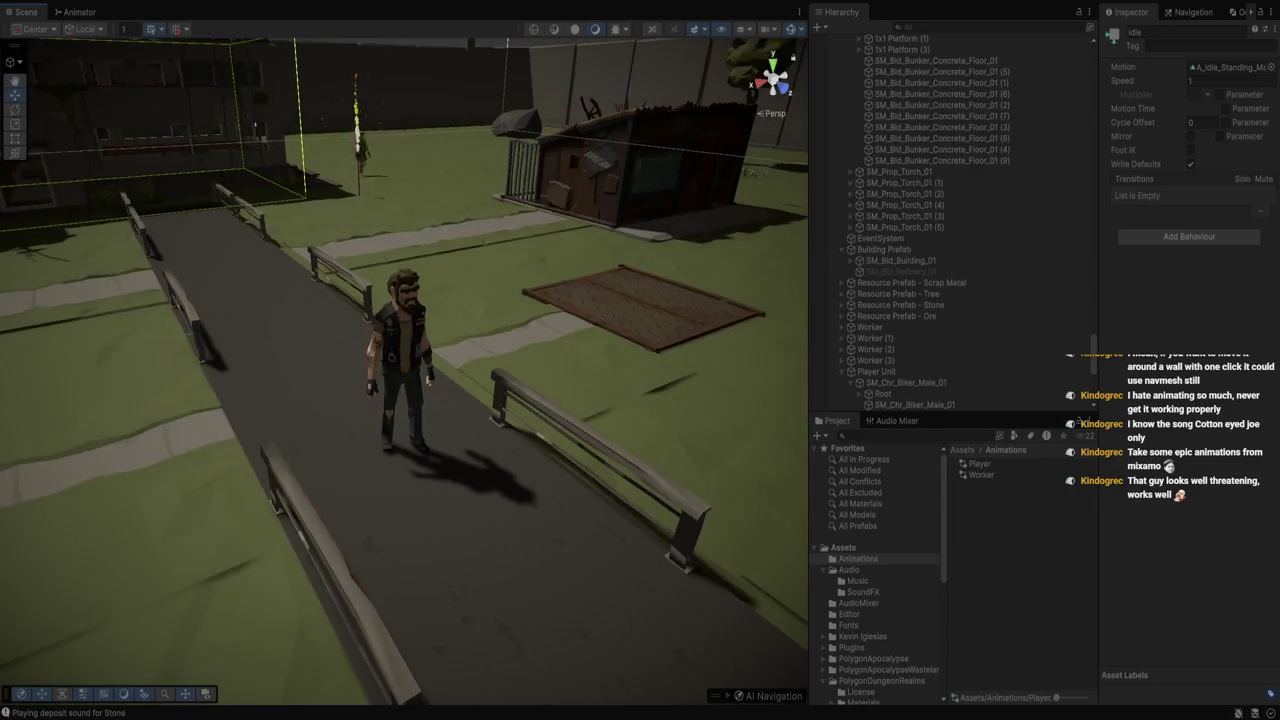
key(ctrl+p)
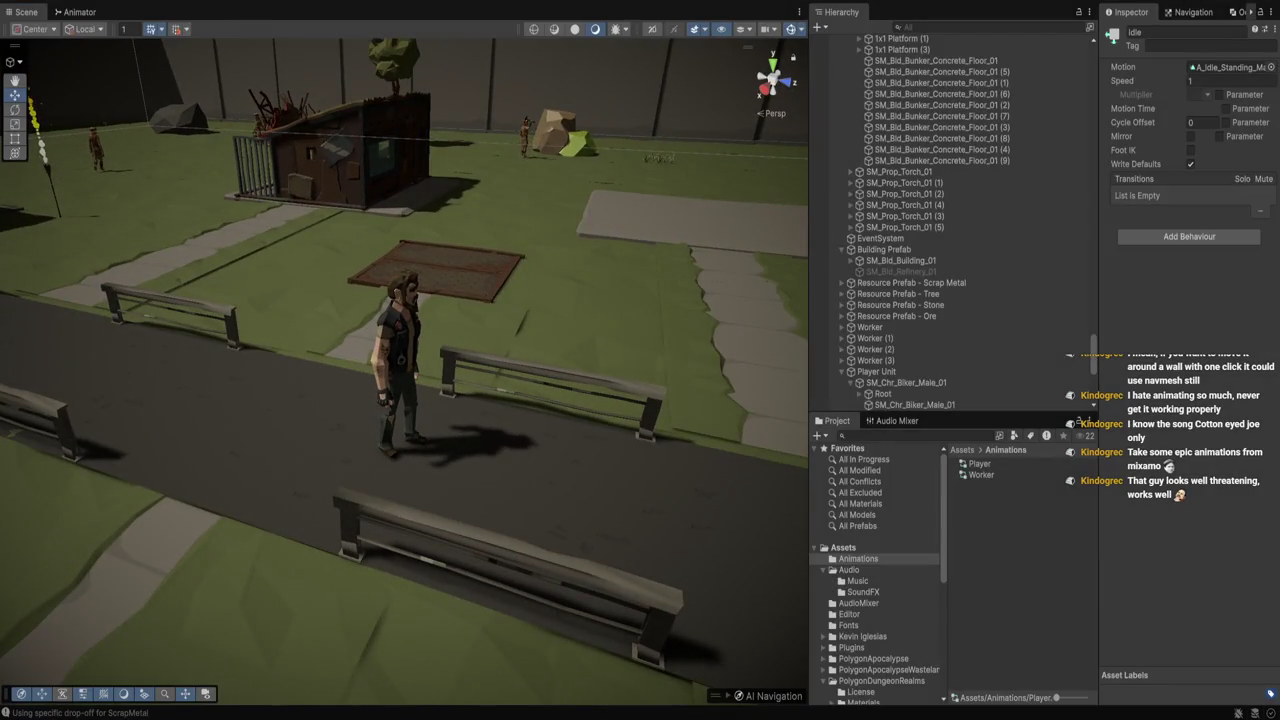
Add a new state above Idle in the Player controller and name it Walking
click(906, 382)
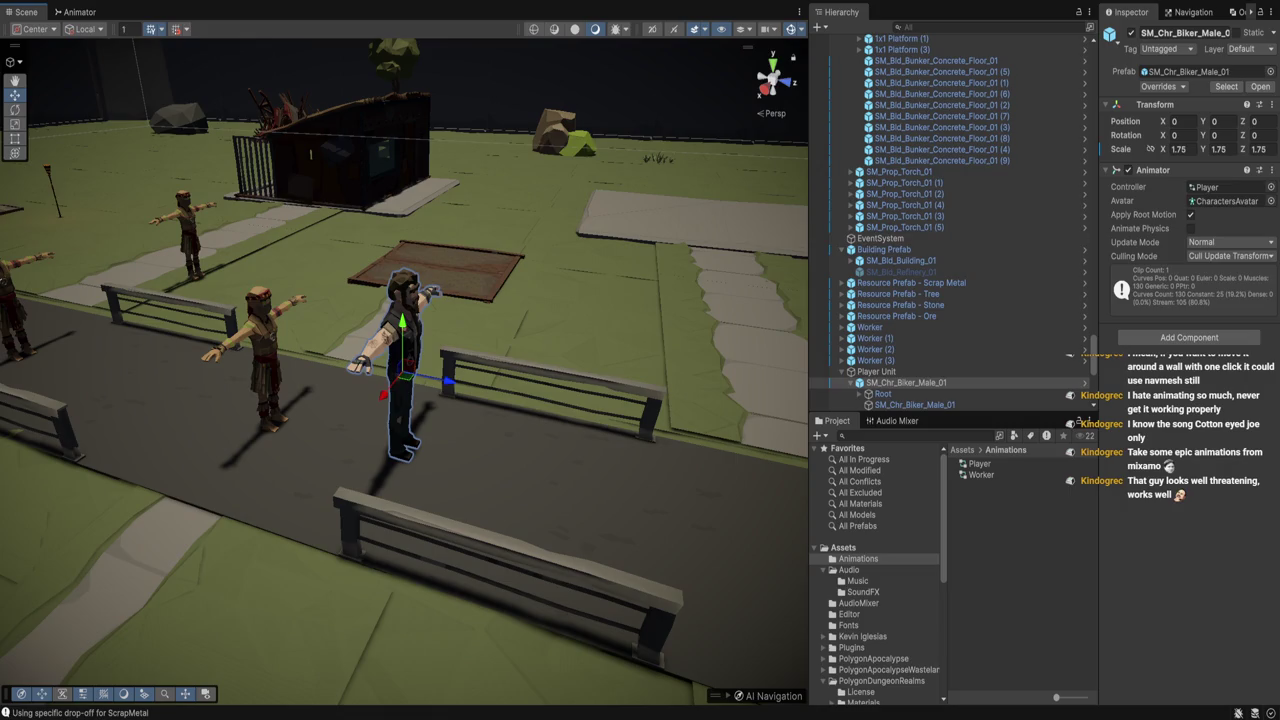
click(1228, 187)
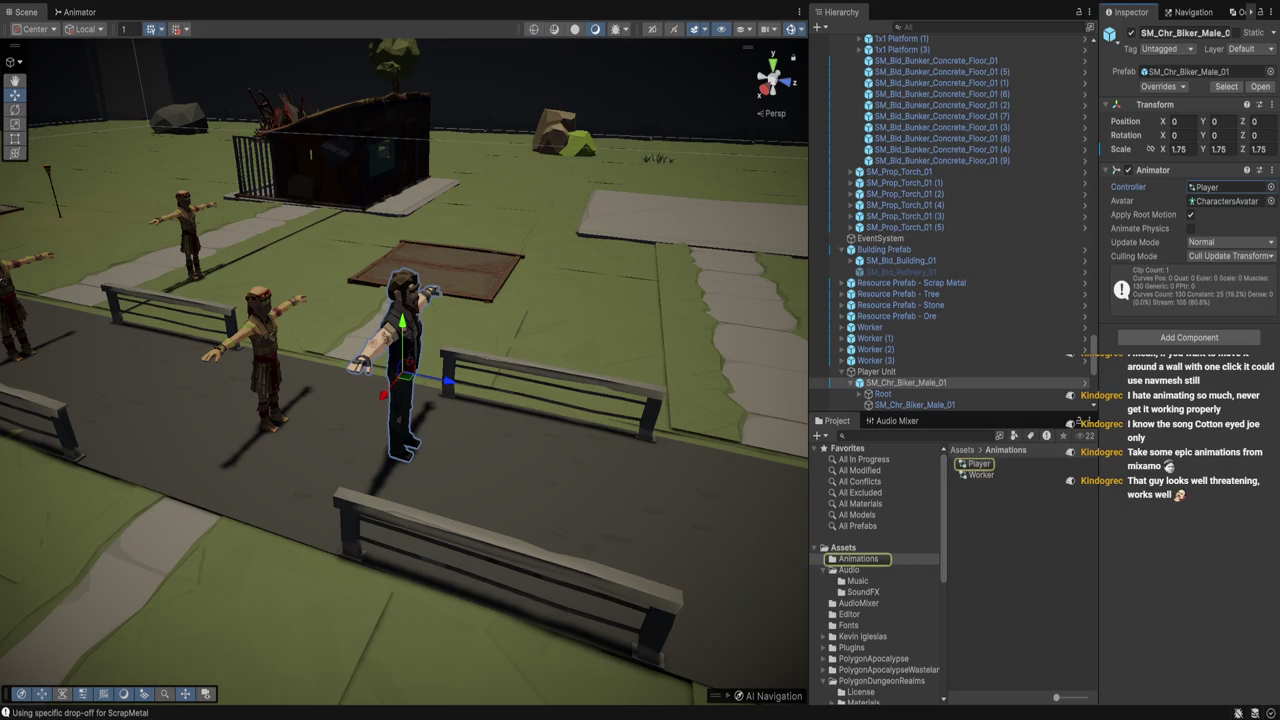
double_click(1228, 187)
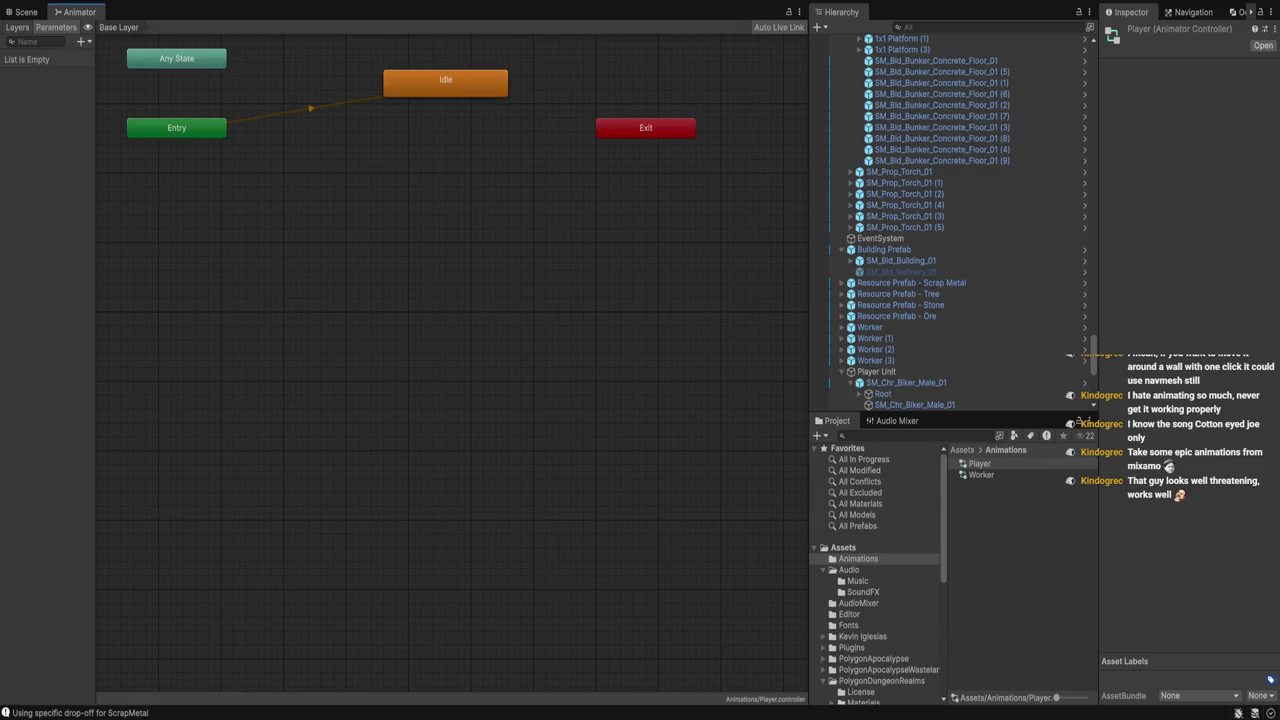
click(445, 83)
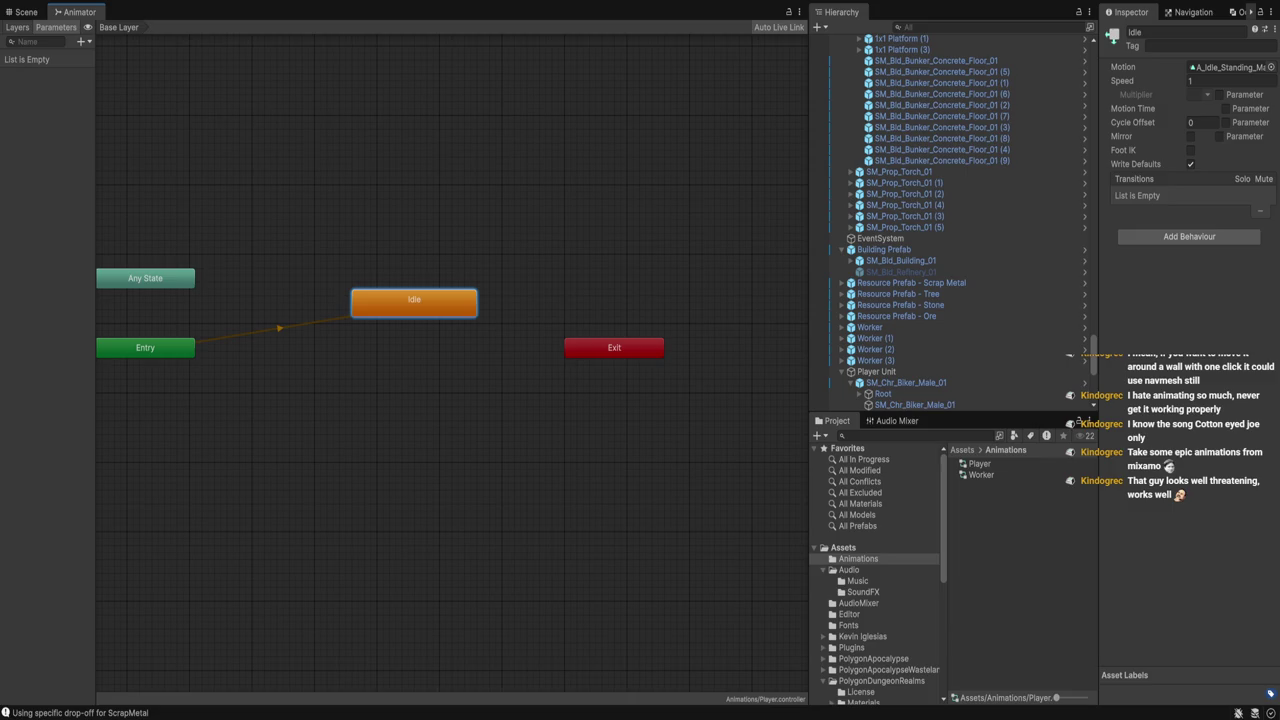
key(a)
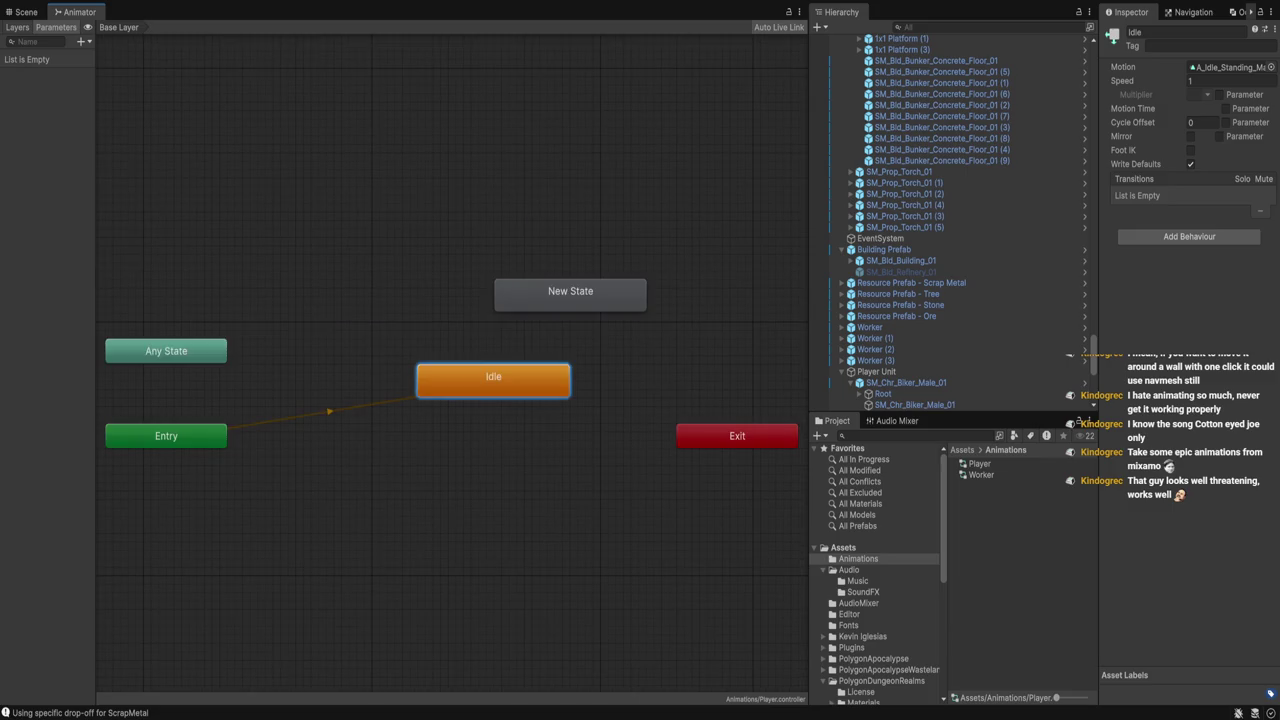
drag(570, 291, 493, 284)
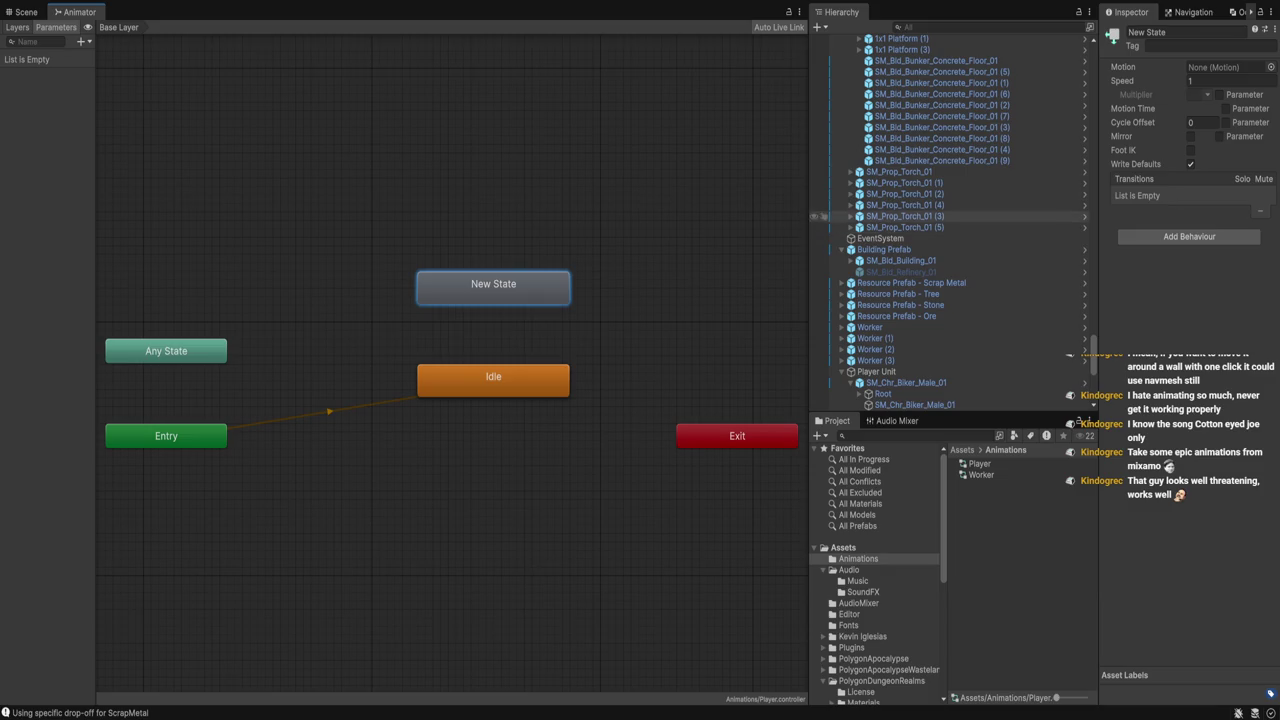
click(1190, 32)
text(Walking)
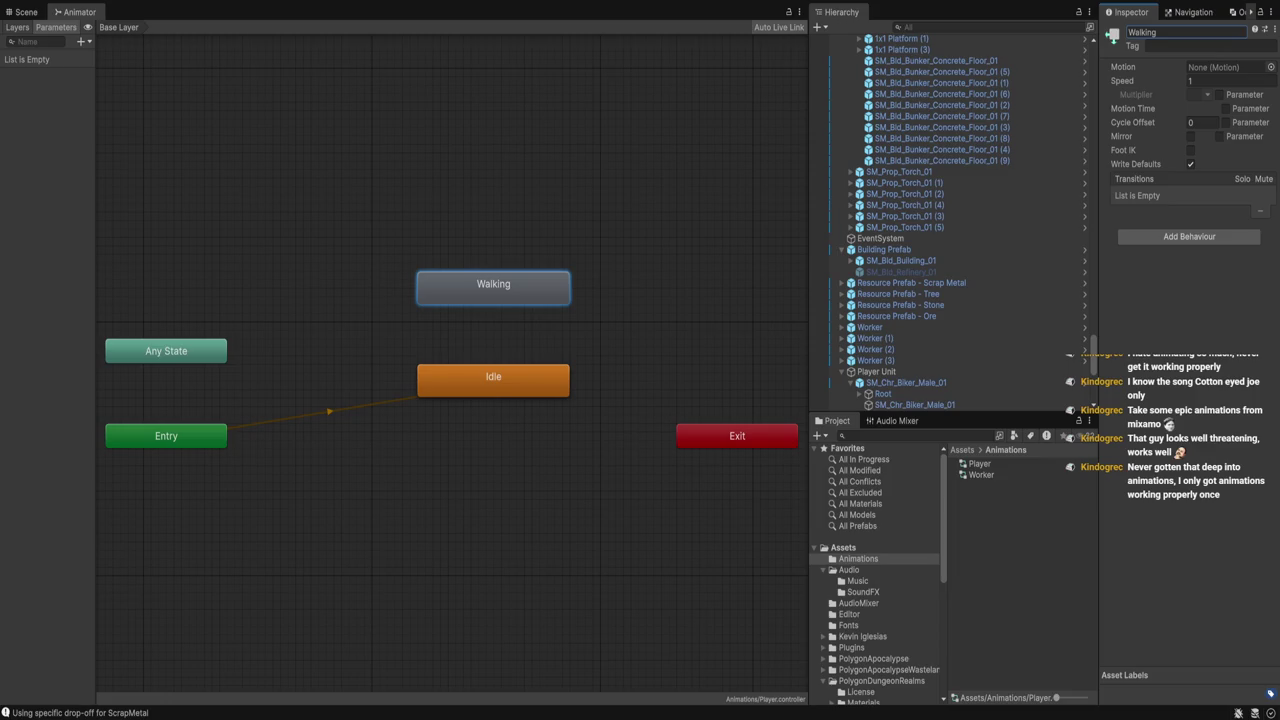
click(493, 380)
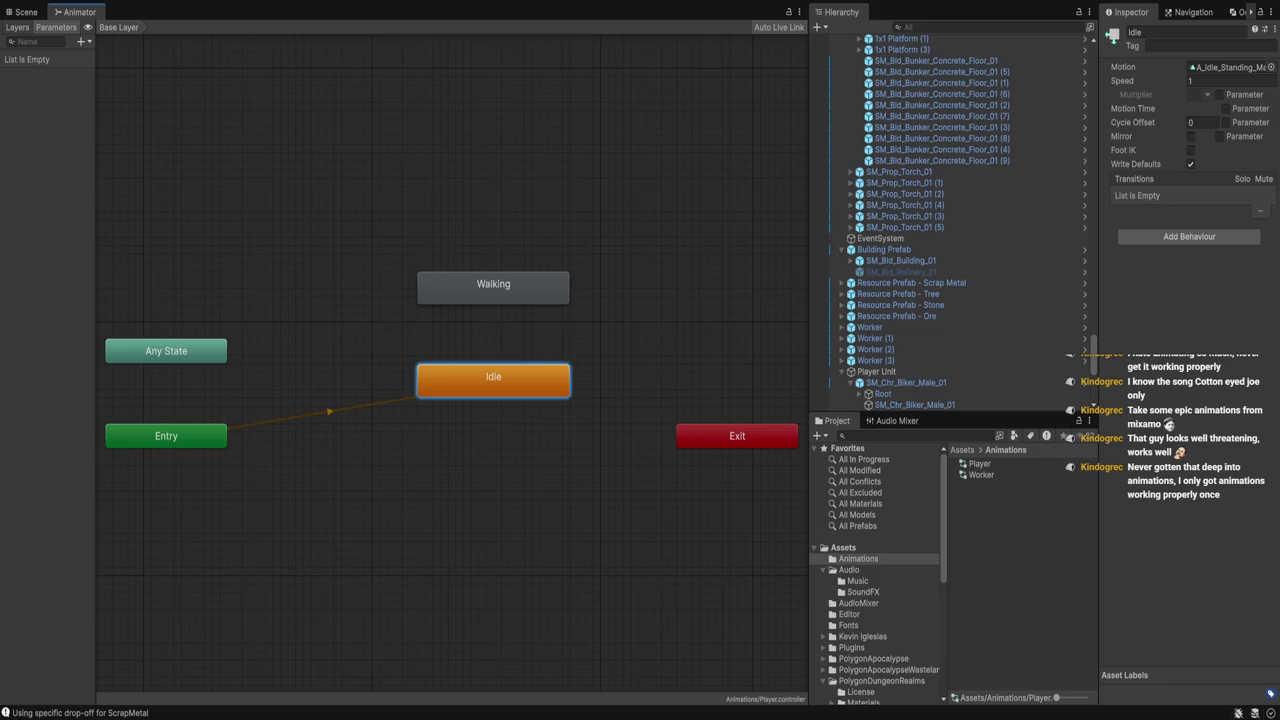
Show the Animator's Layers list and review Human Arm Left Mask's Humanoid body parts
click(17, 27)
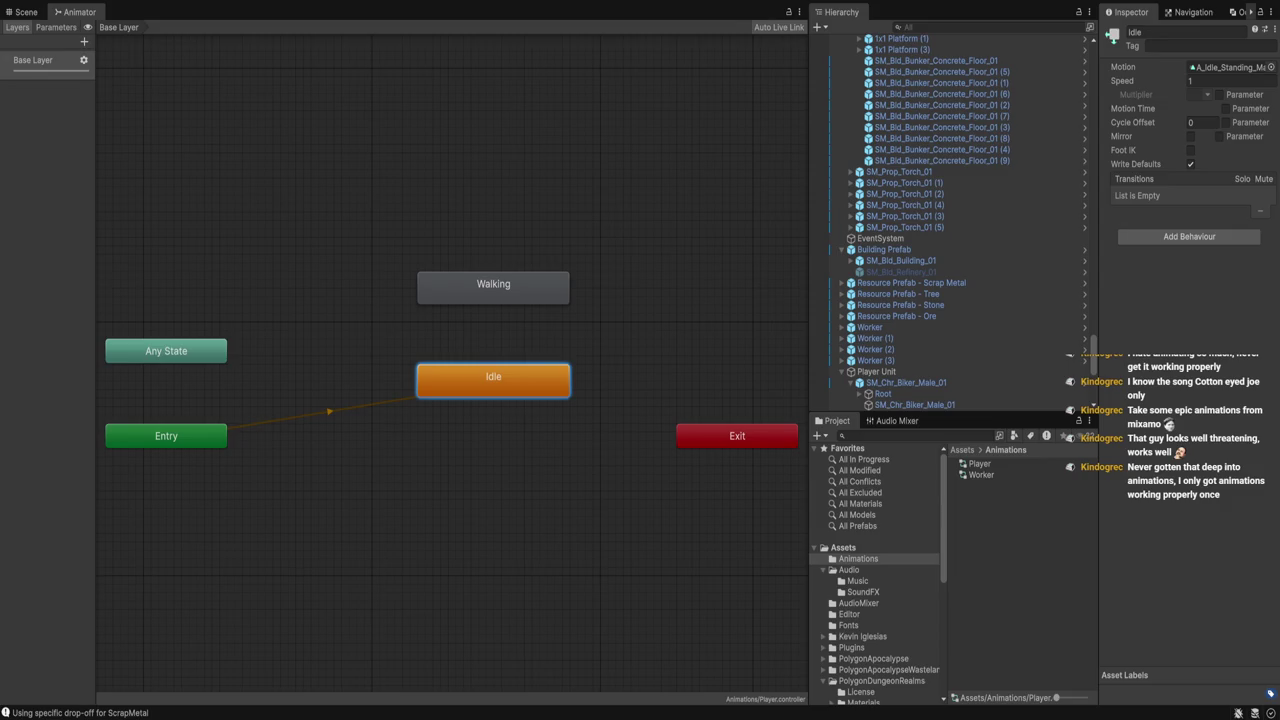
key(Escape)
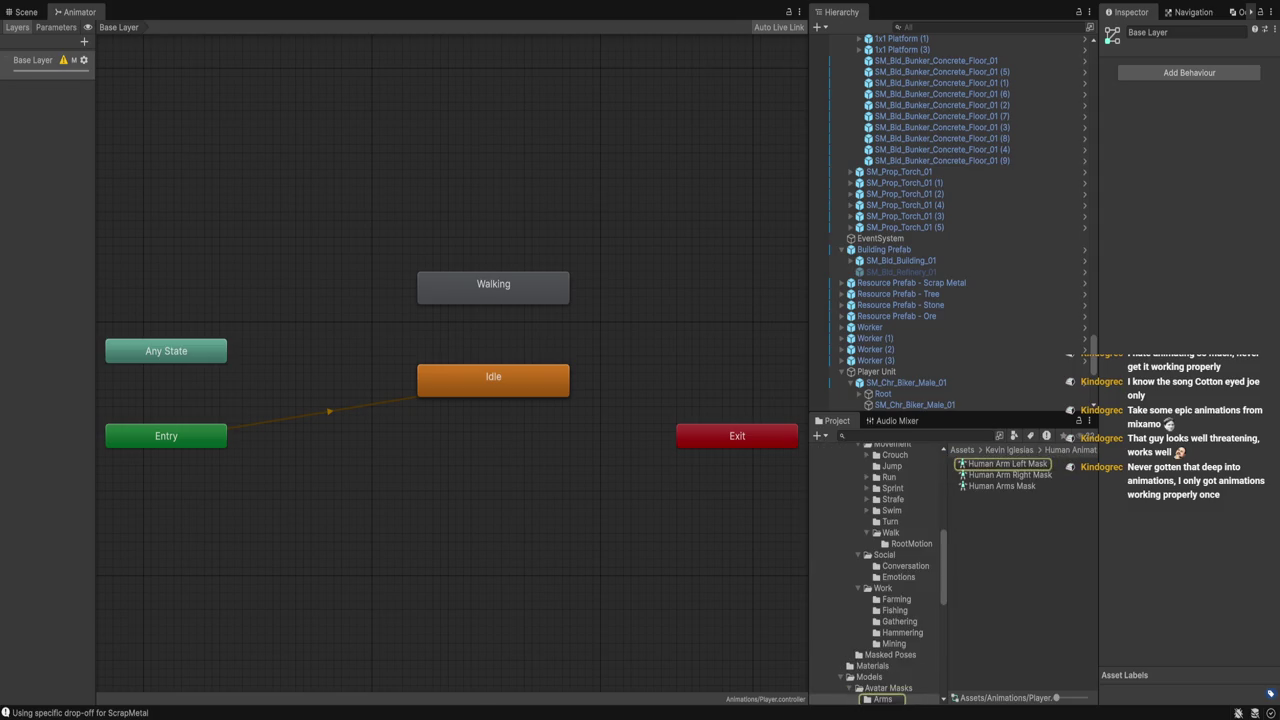
click(1007, 464)
click(1128, 66)
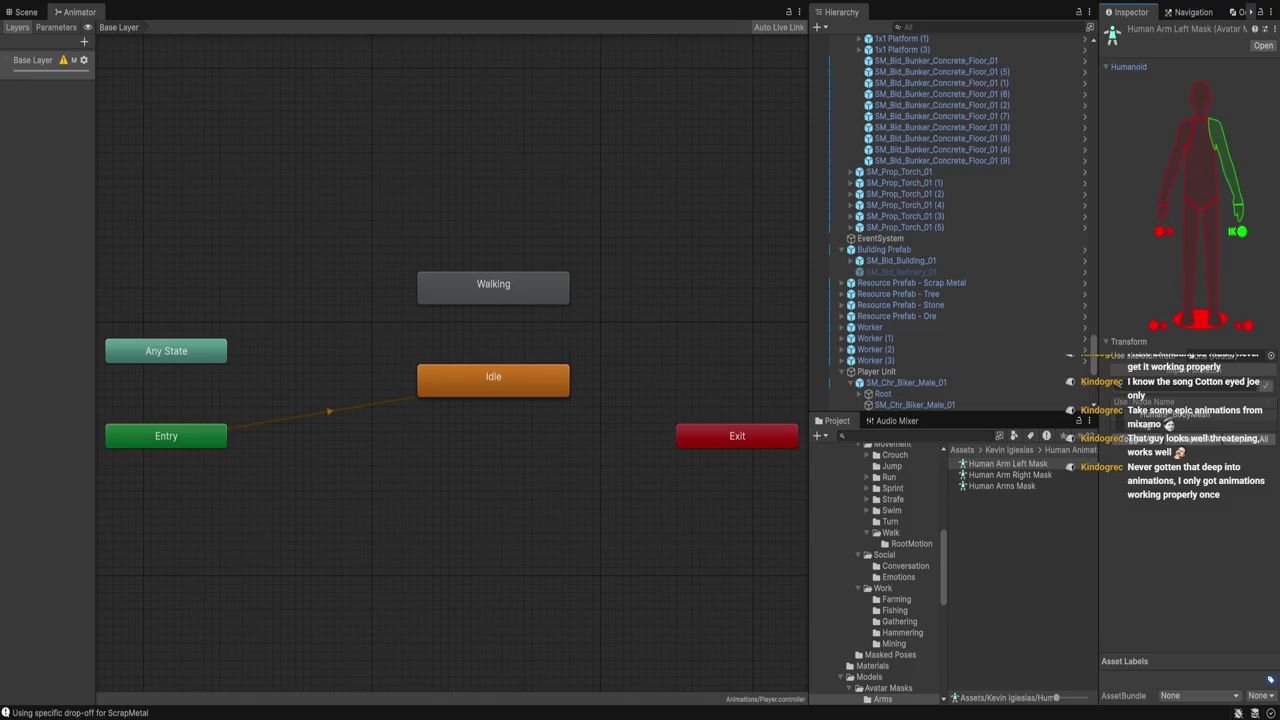
click(450, 200)
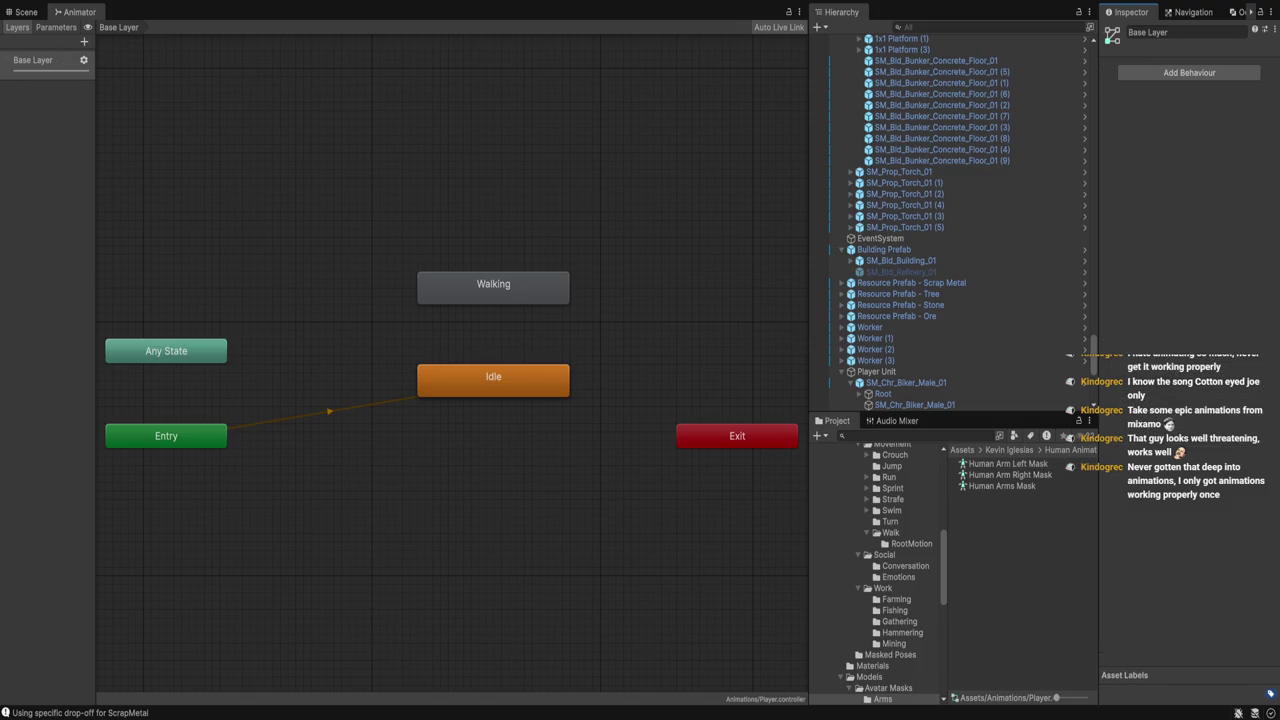
click(493, 380)
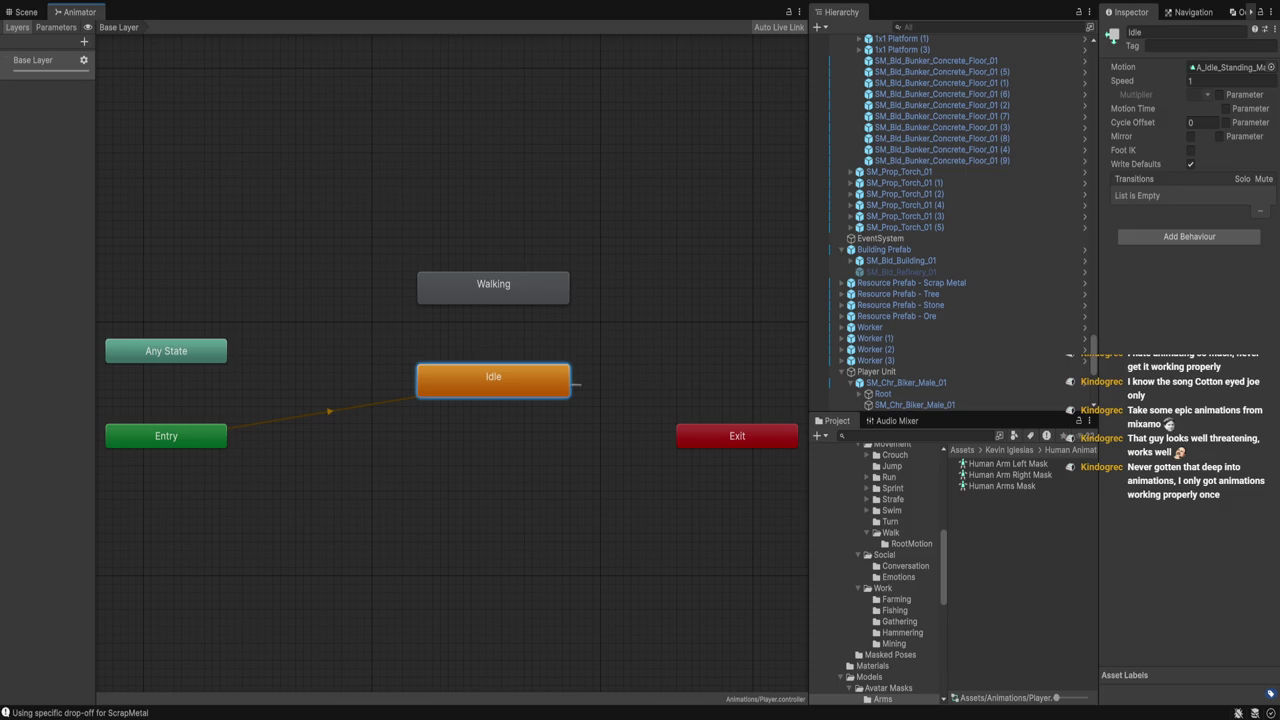
Link Idle and Walking with transitions in both directions
click(493, 286)
click(493, 286)
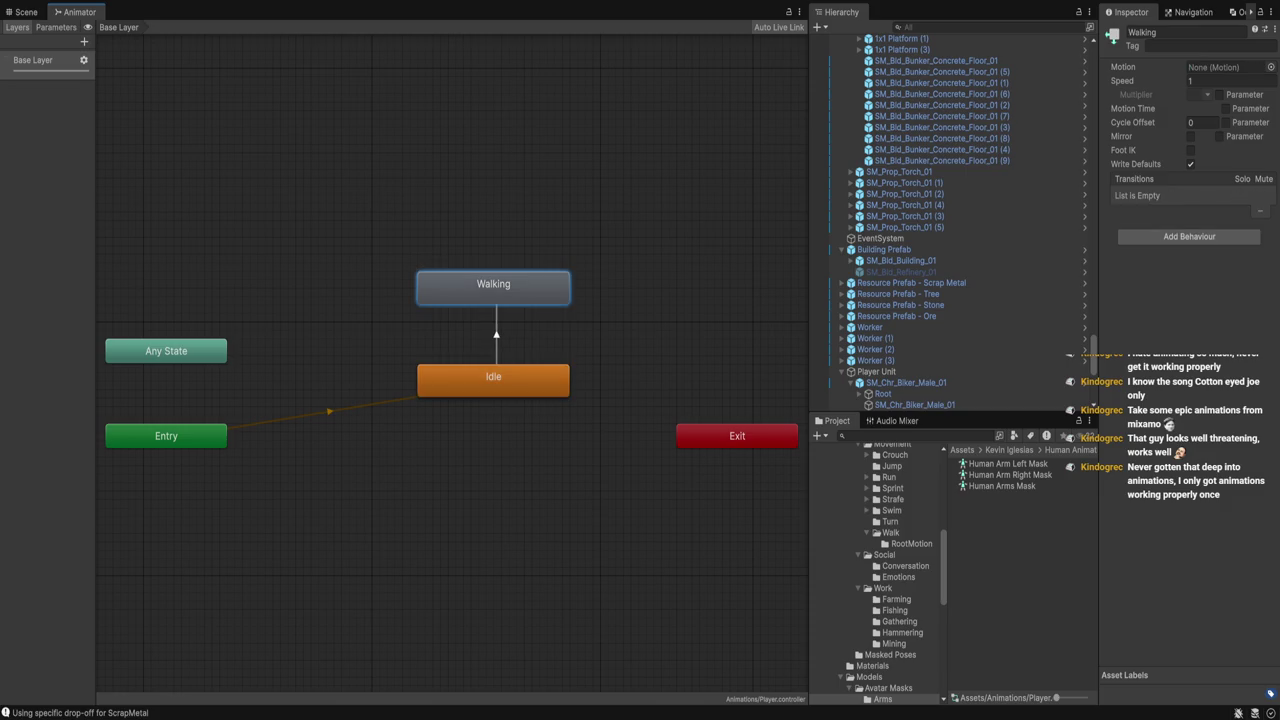
click(518, 372)
click(491, 330)
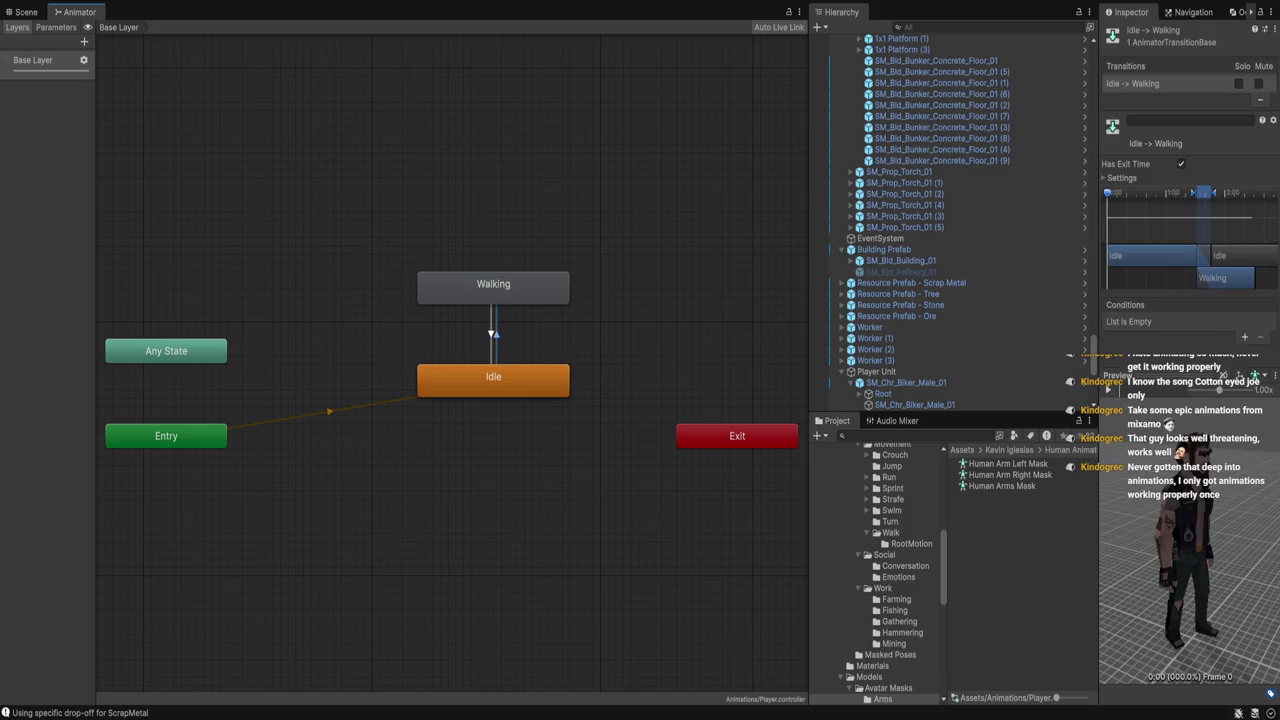
click(493, 286)
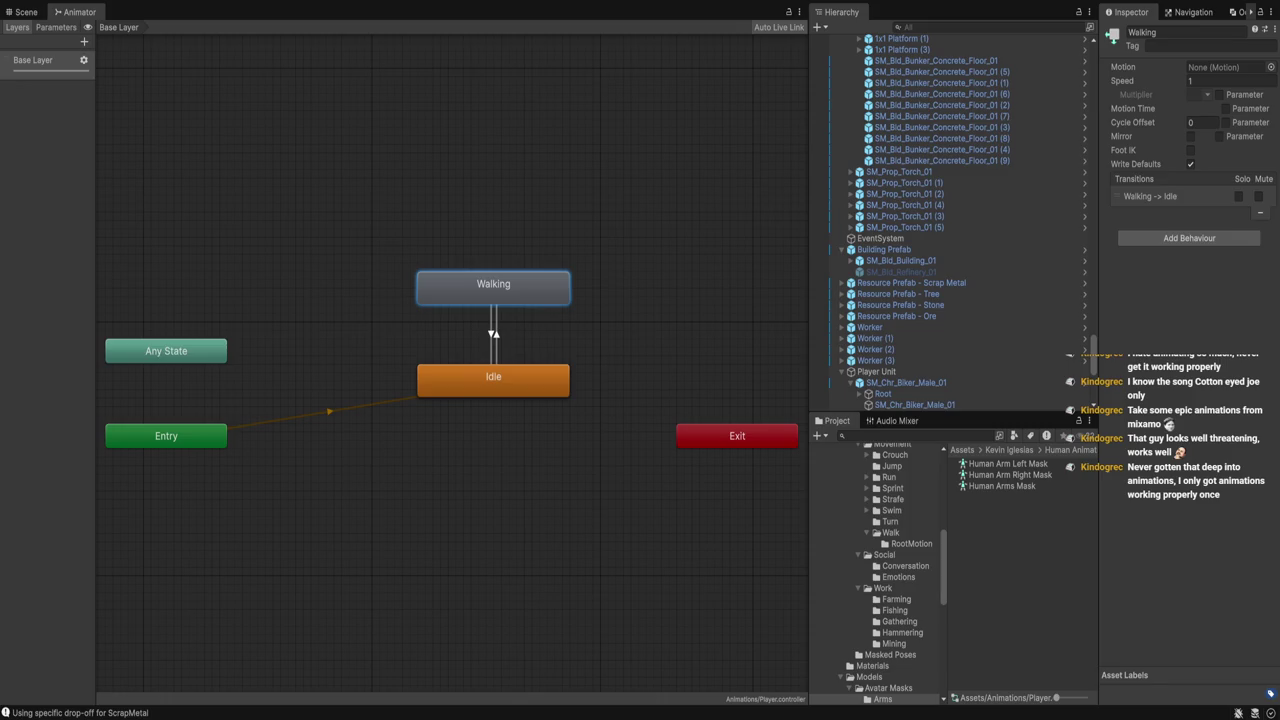
Set the Idle to Walking transition's exit time to 0.2 and replay its preview
click(492, 335)
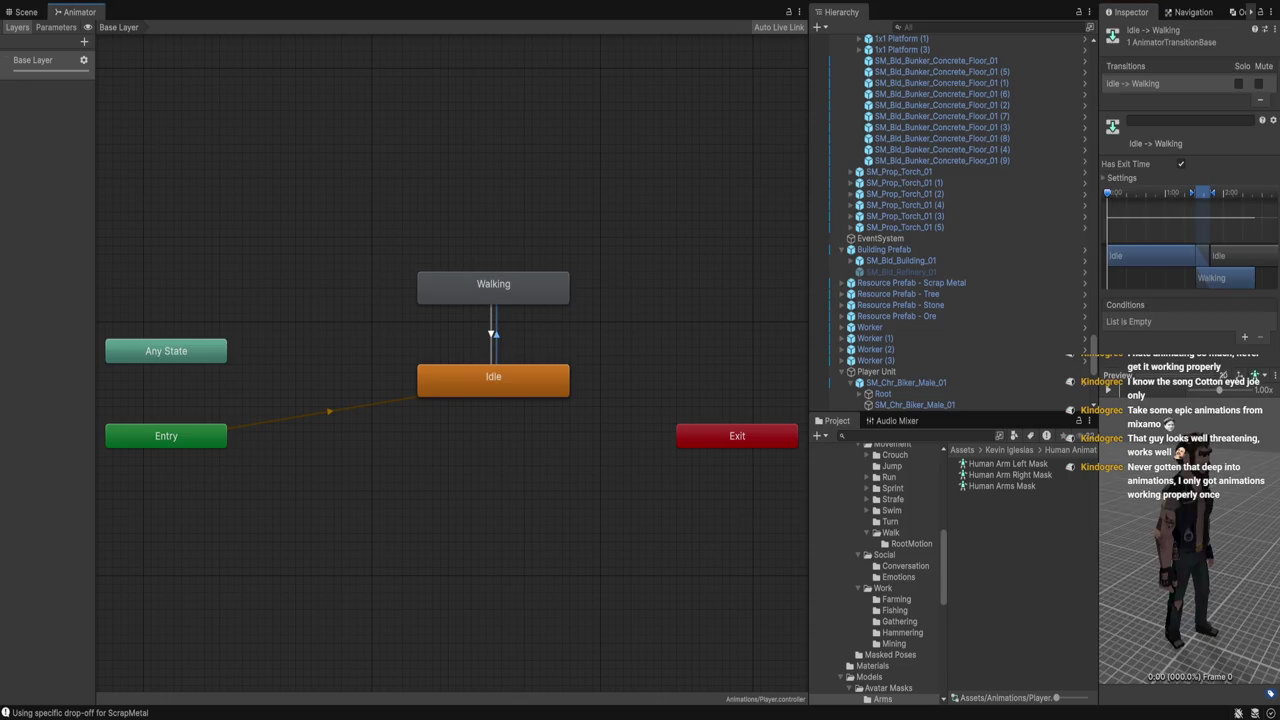
click(1108, 389)
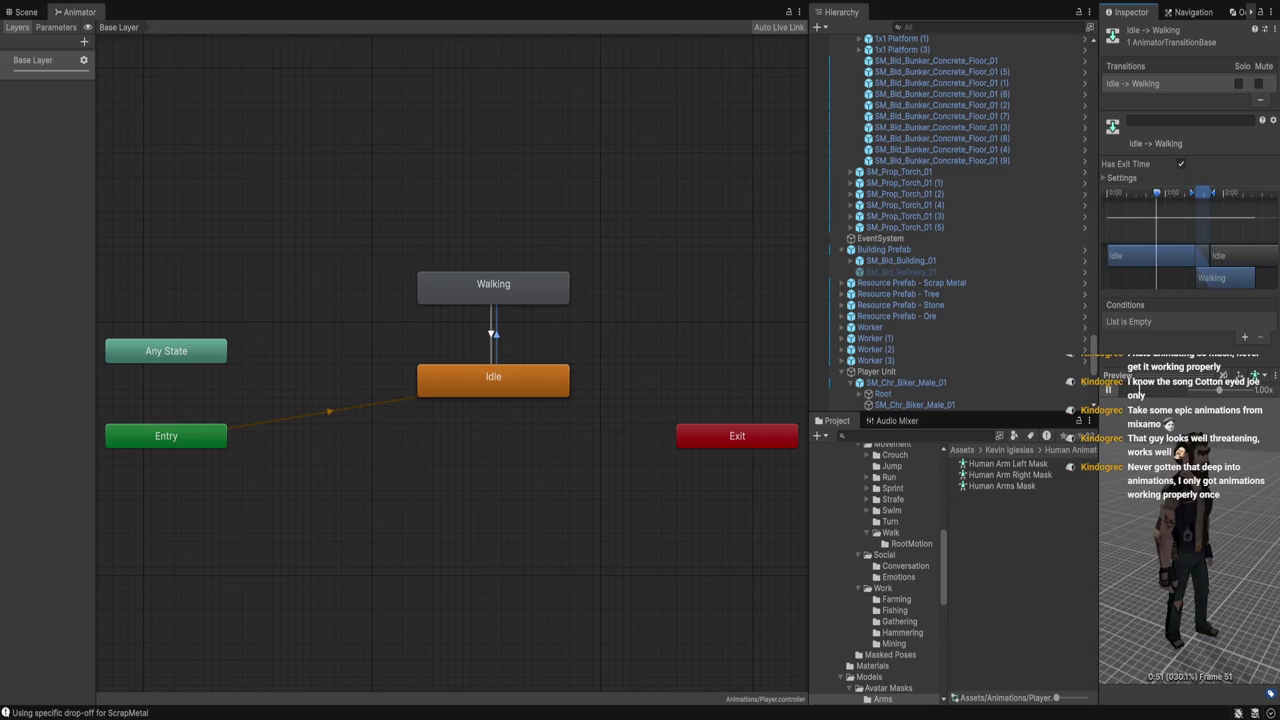
click(1112, 177)
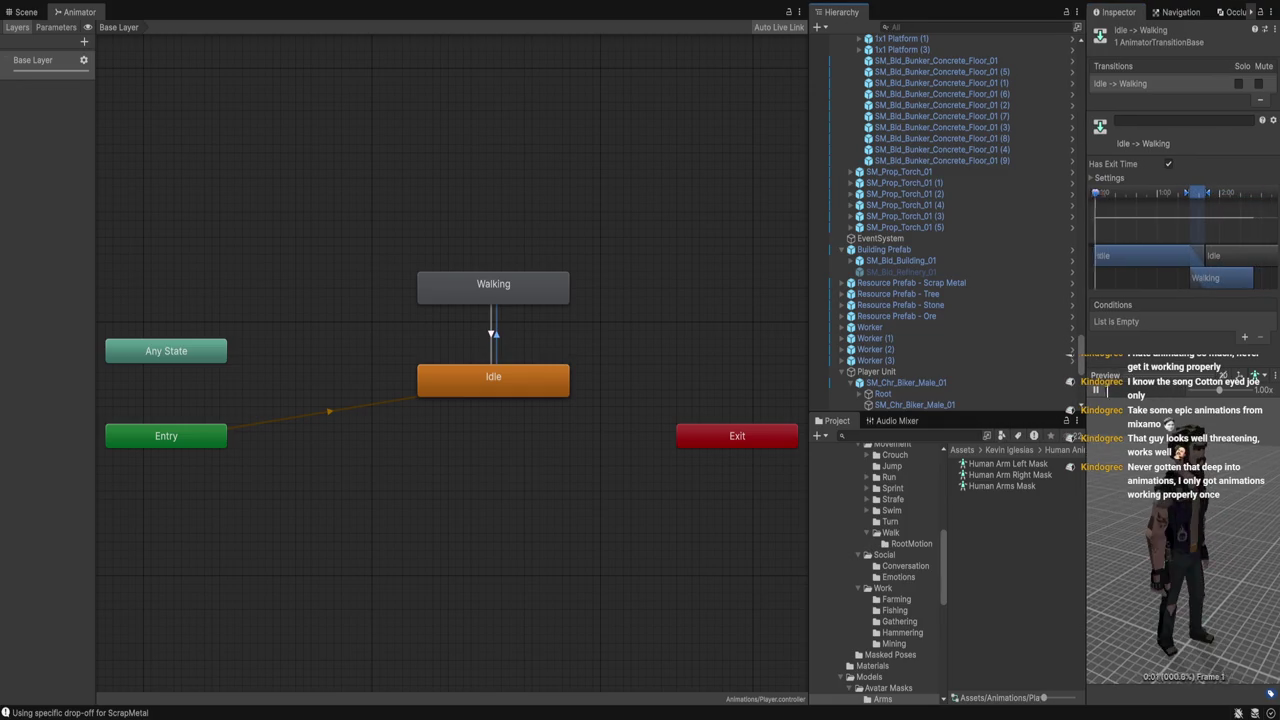
drag(1099, 200, 1087, 200)
click(1215, 191)
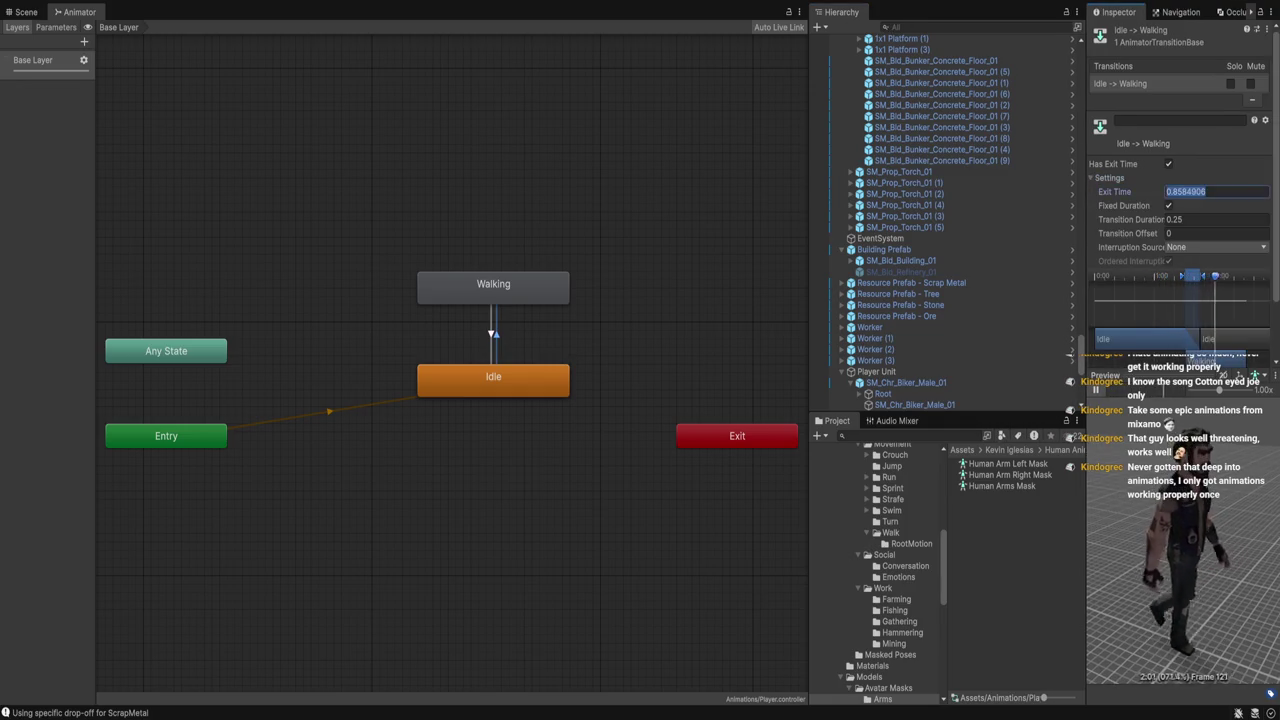
text(.2)
key(Return)
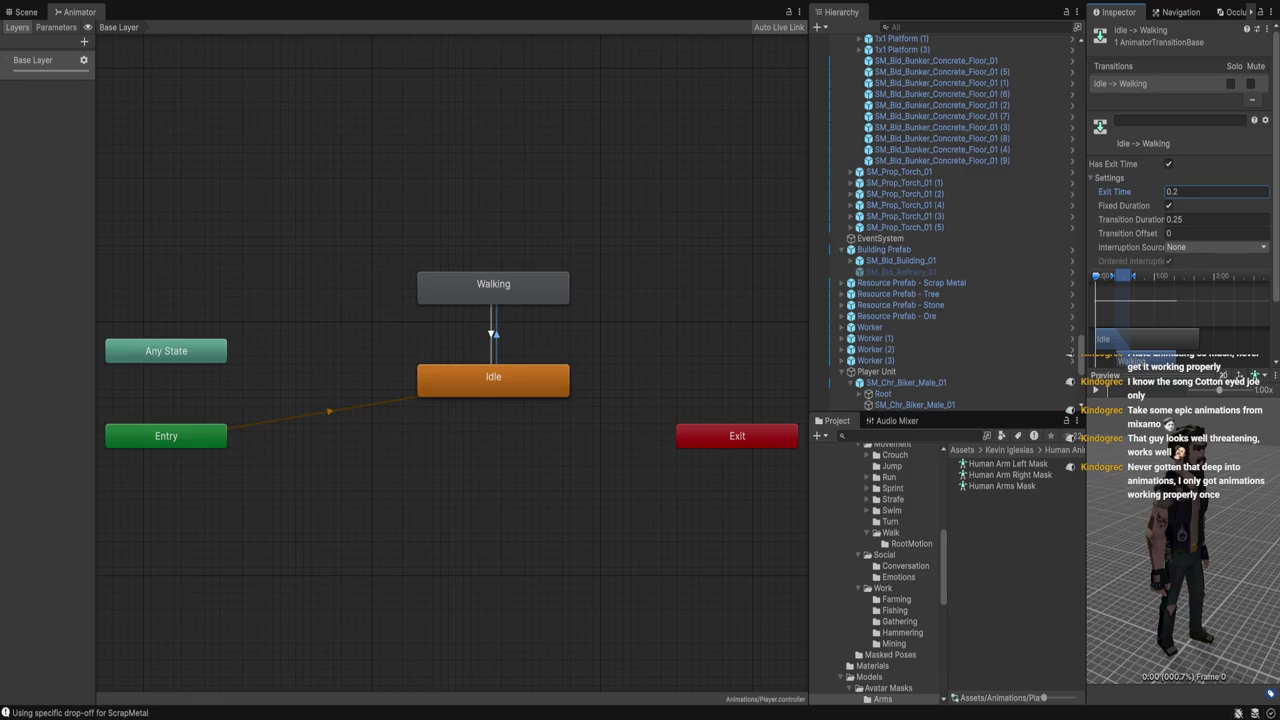
click(1096, 390)
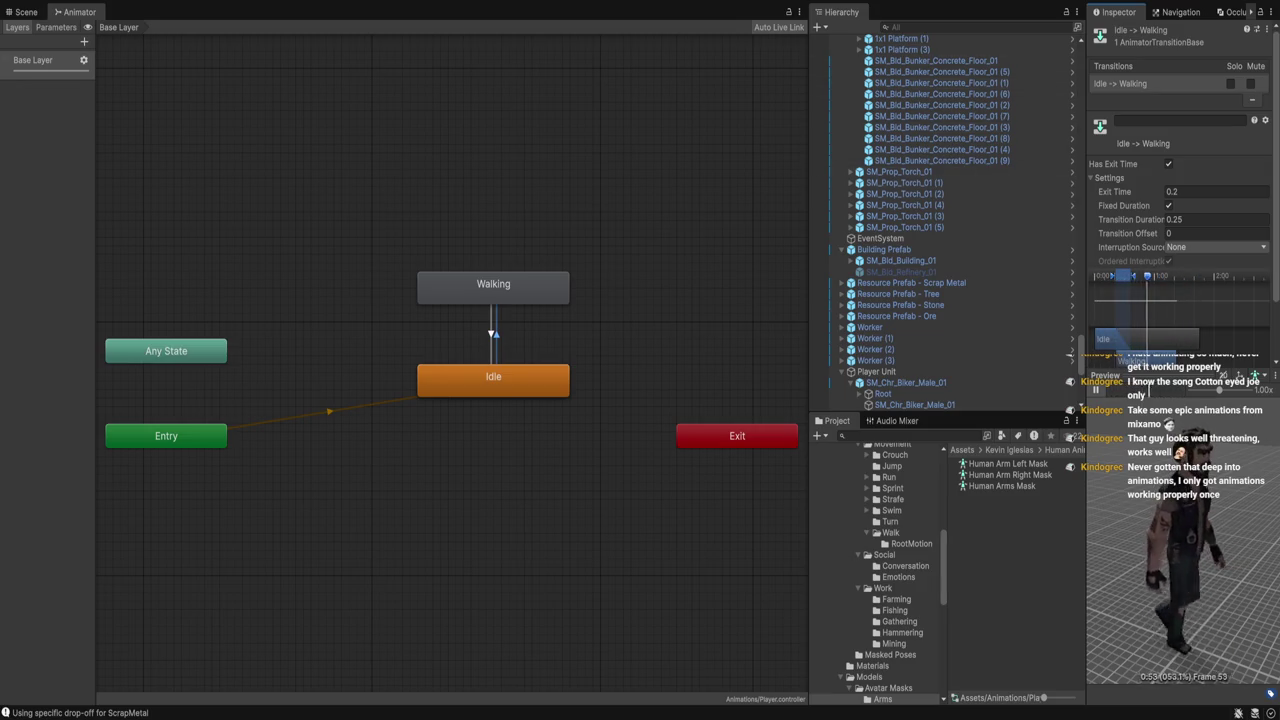
click(493, 287)
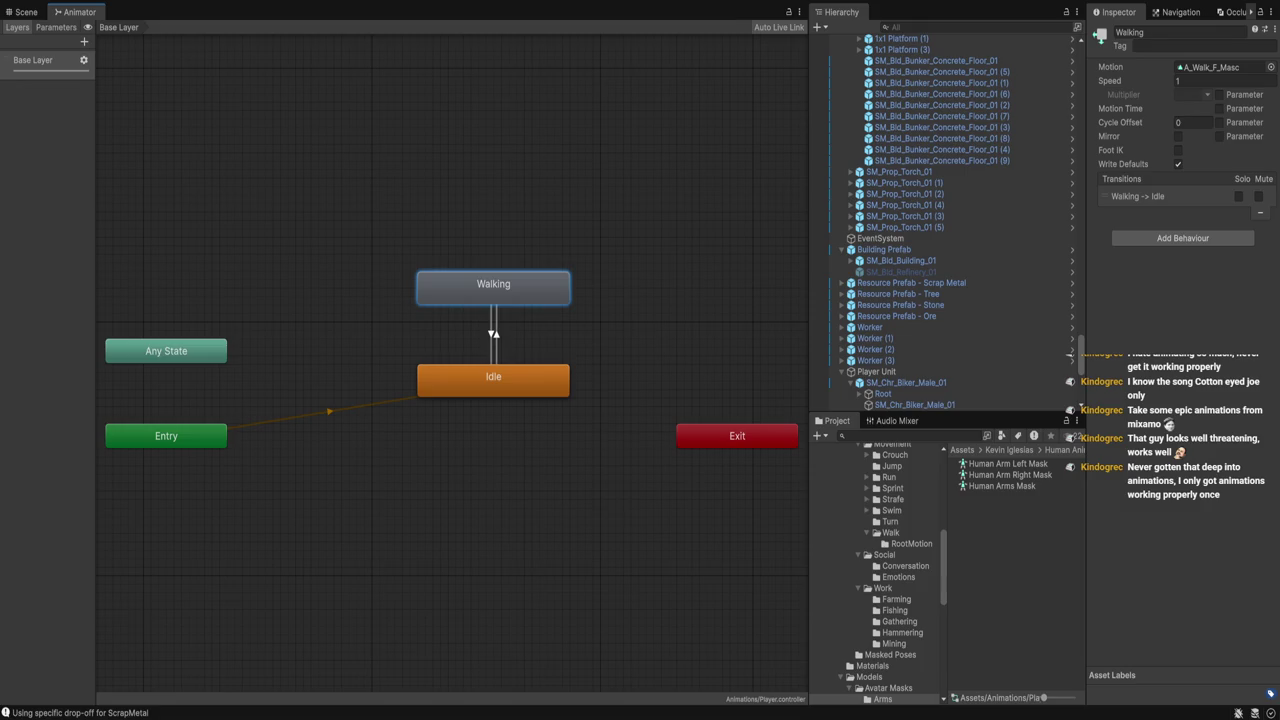
Create an empty state near Idle and name it 'Melee Attack'
key(Escape)
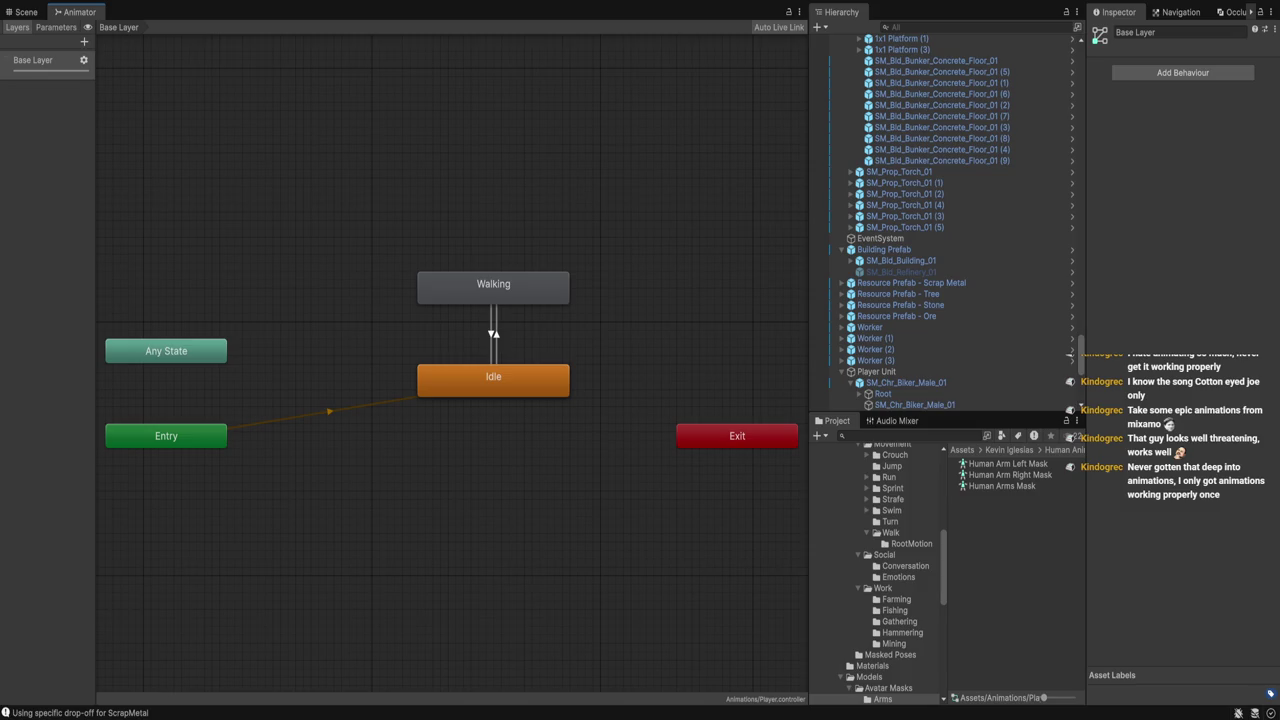
click(493, 286)
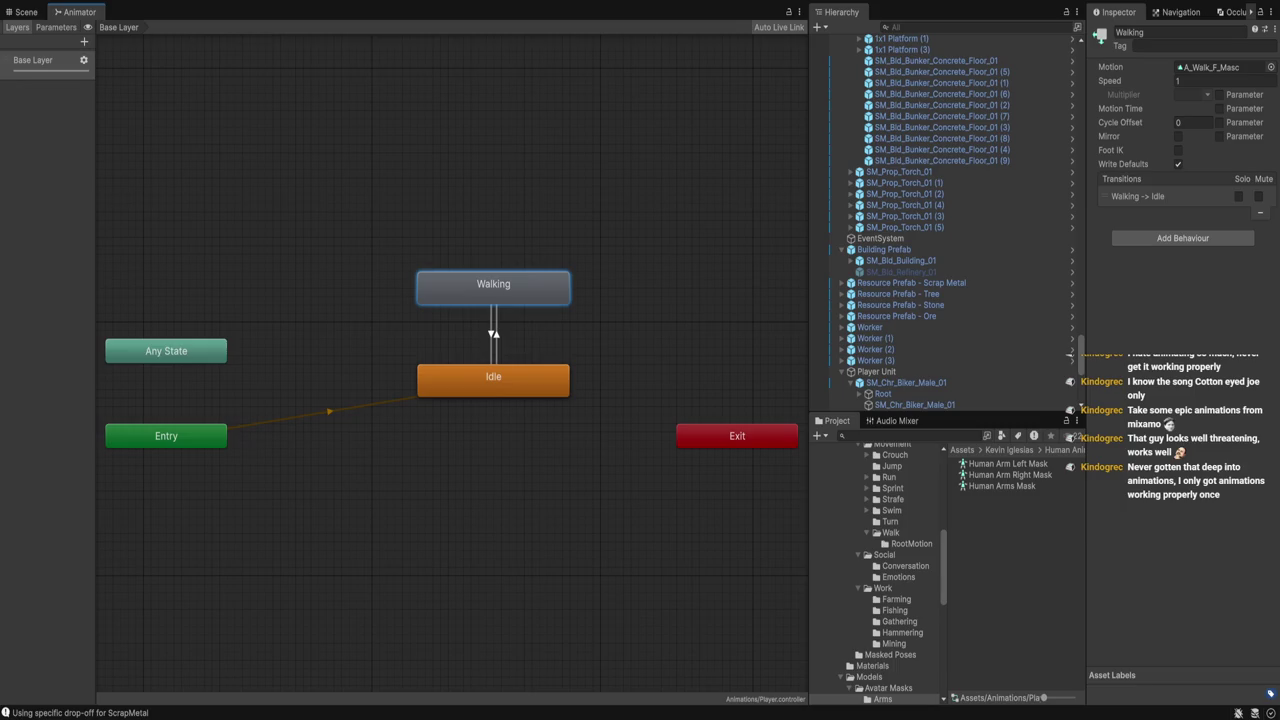
key(Escape)
click(493, 378)
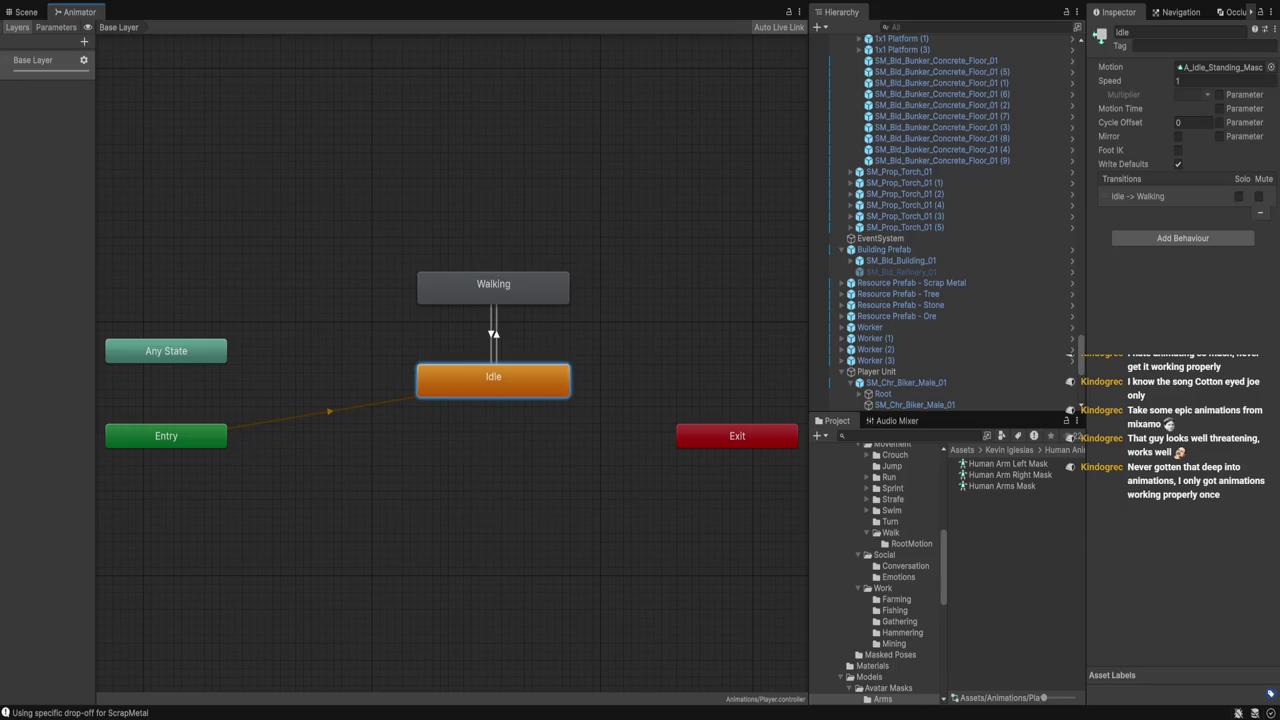
click(585, 483)
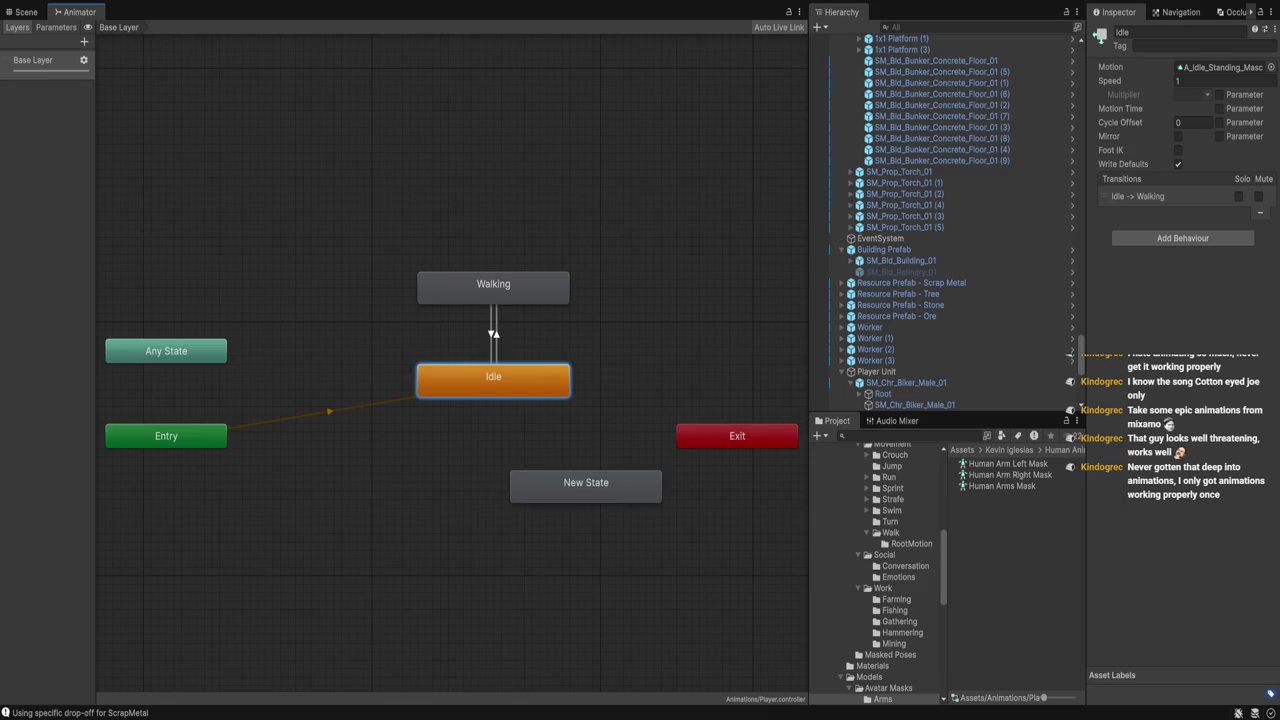
click(1134, 32)
text(Melee Attack)
key(Return)
Move Melee Attack directly below Idle and add an IsWalking Bool parameter
drag(586, 482, 493, 469)
click(493, 378)
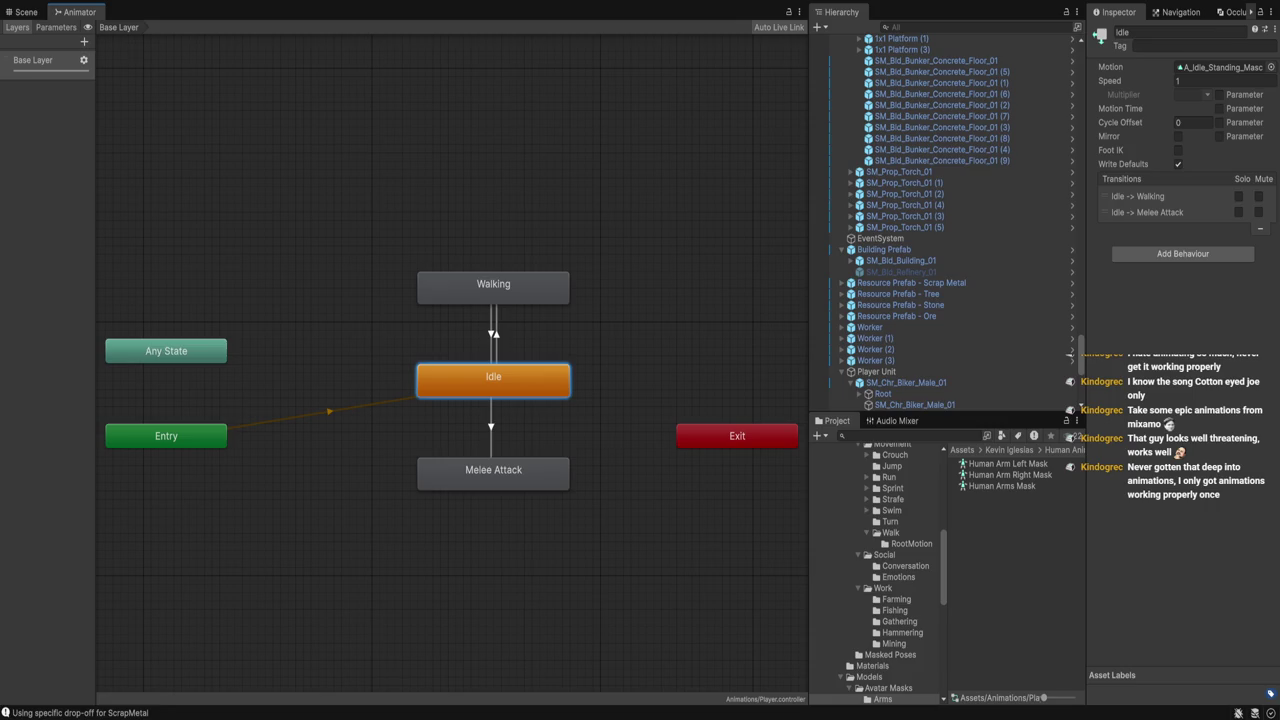
click(56, 27)
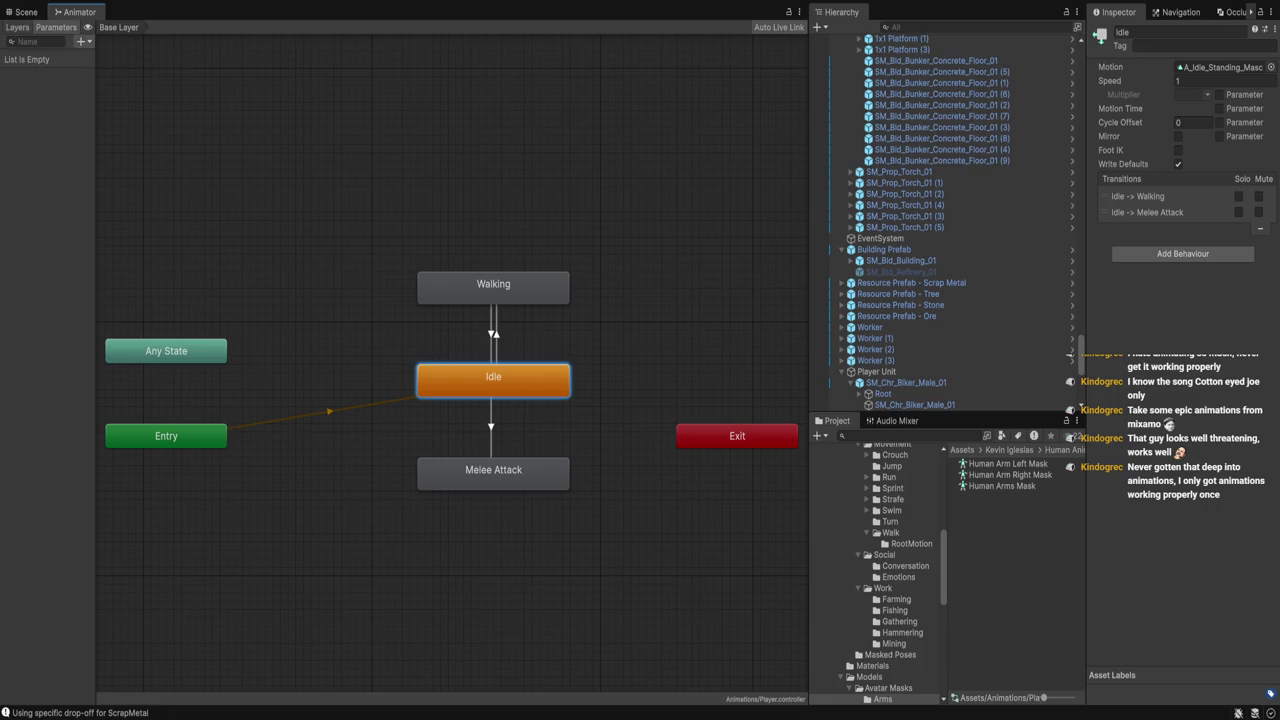
click(81, 41)
click(105, 85)
text(IsWalking)
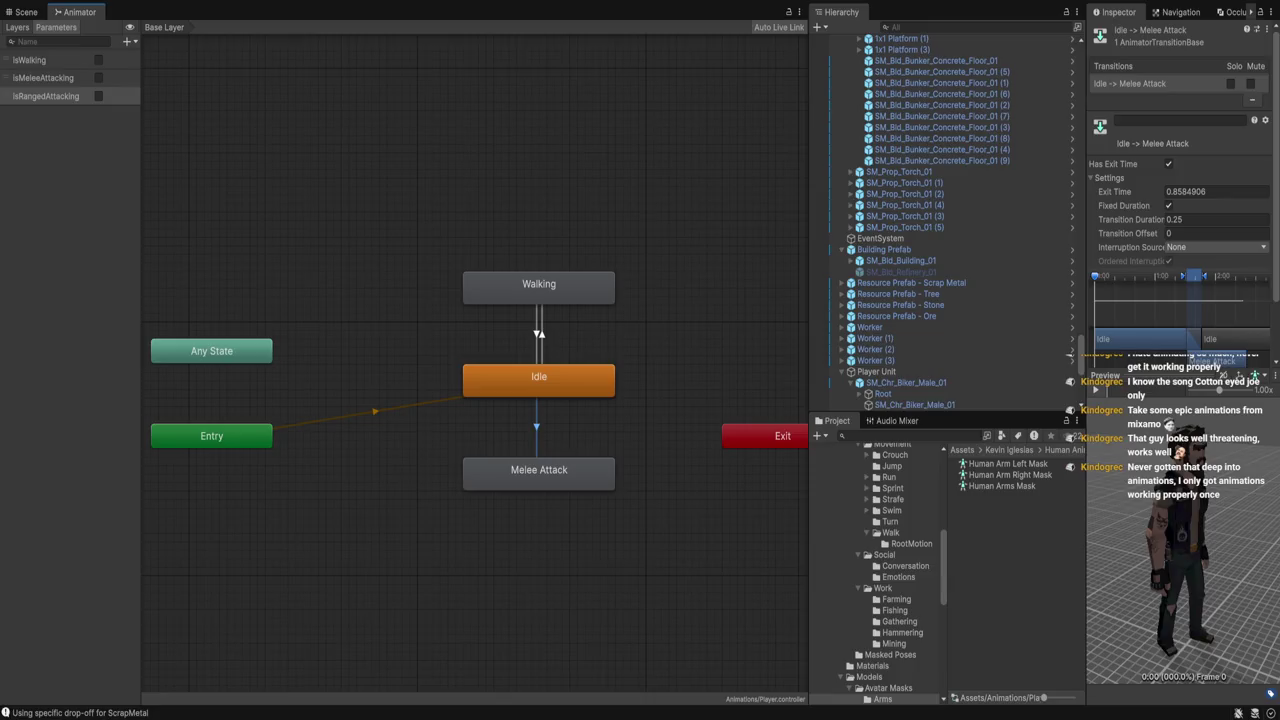
Give Idle to Melee Attack an IsMeleeAttacking condition, add a return transition, and edit the exit time
click(1244, 421)
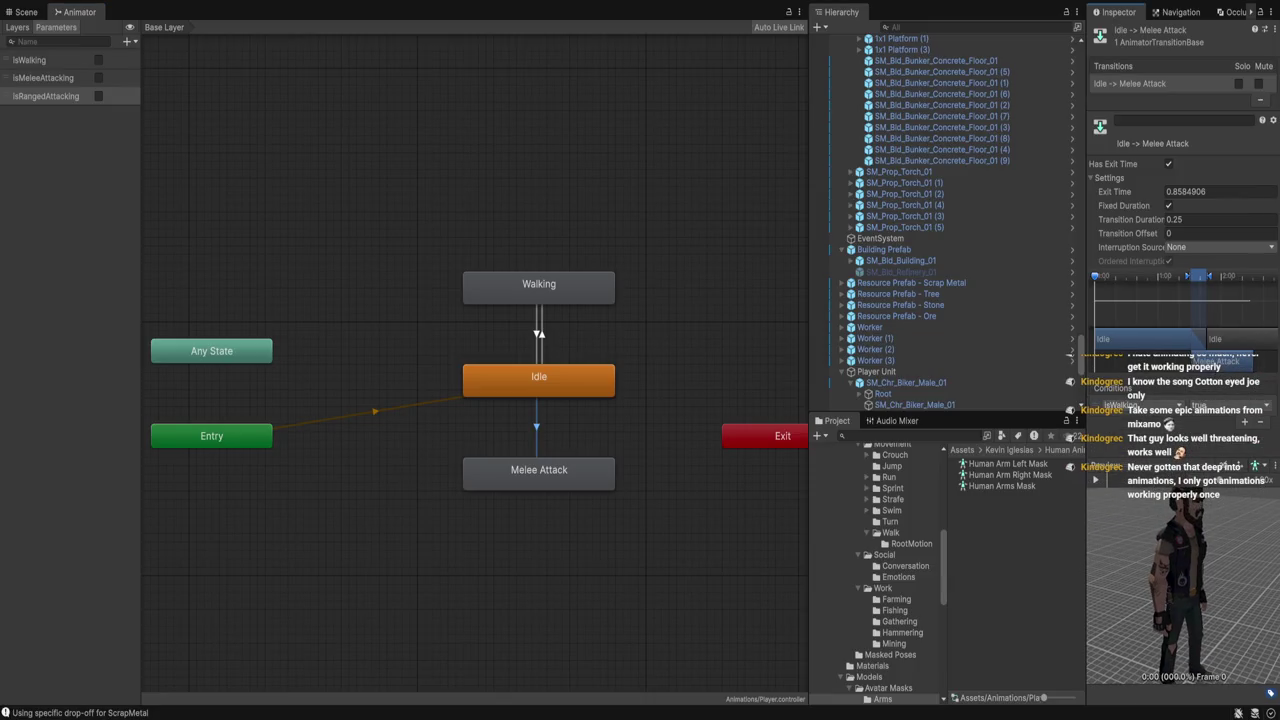
click(1142, 404)
click(539, 472)
click(539, 378)
click(539, 427)
click(1220, 191)
key(BackSpace)
text(0.2)
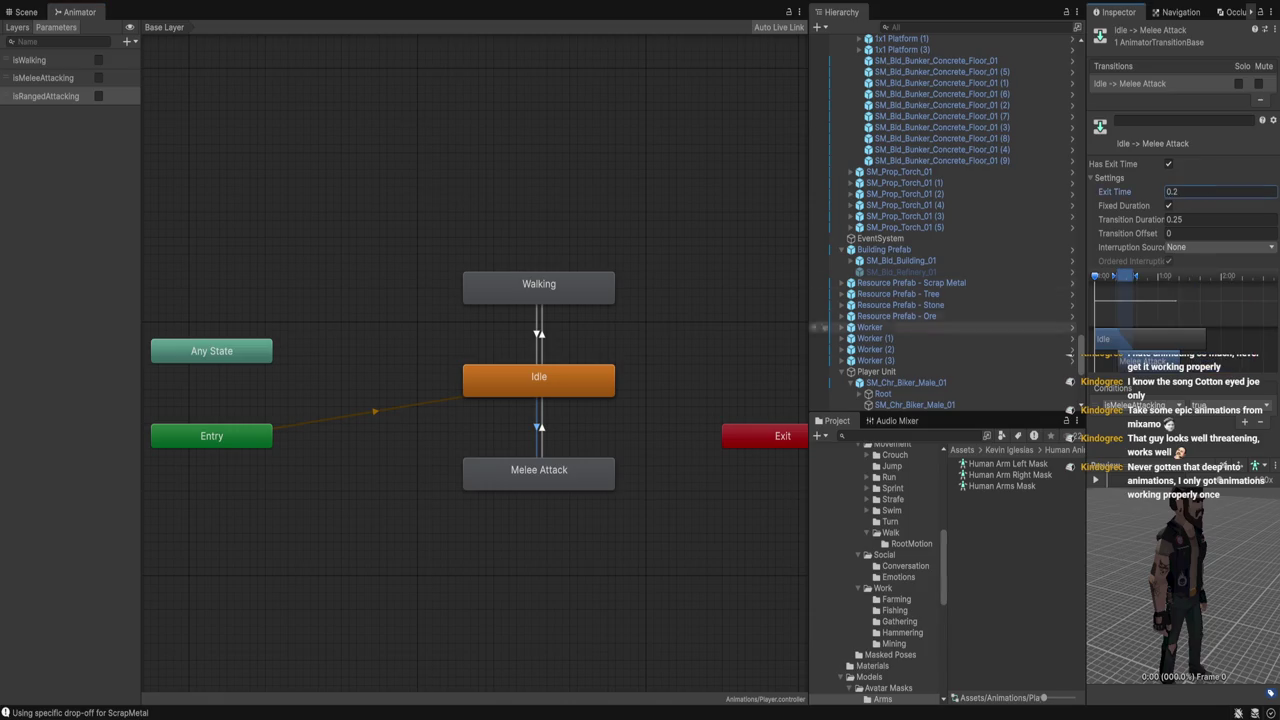
click(539, 472)
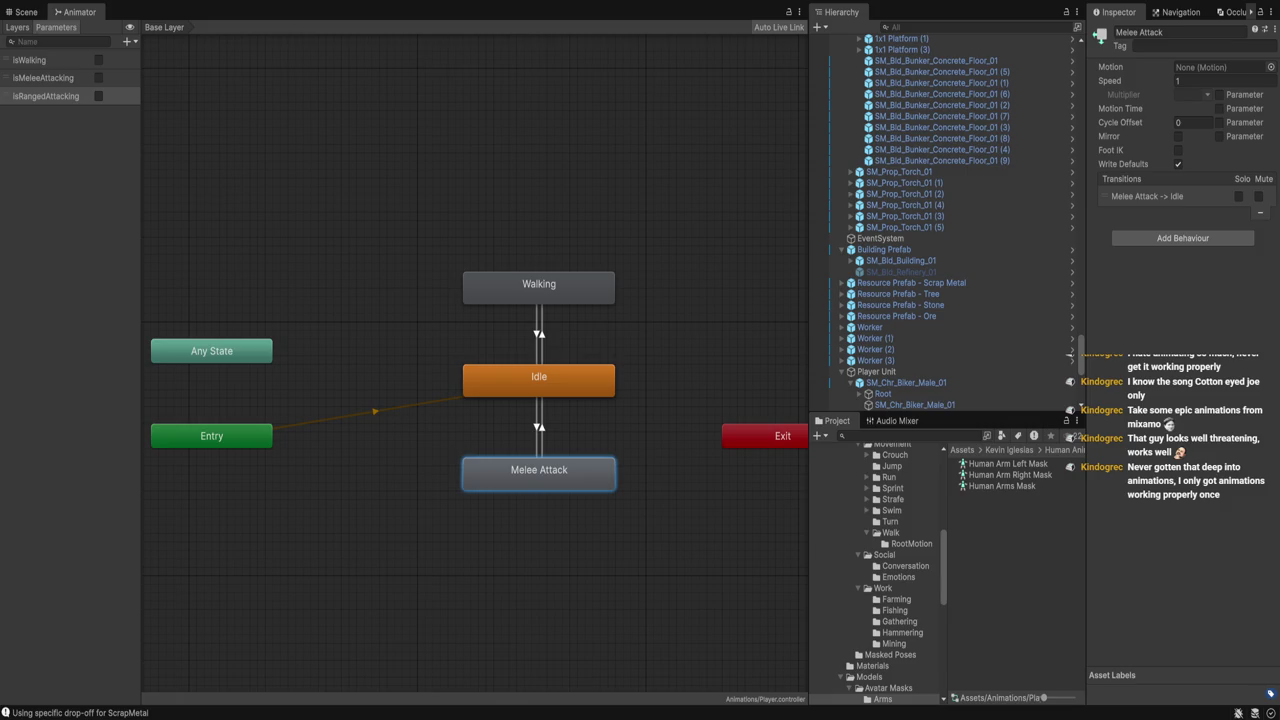
Assign a mining animation clip to Melee Attack and shift it left under Idle
drag(1000, 470, 1220, 67)
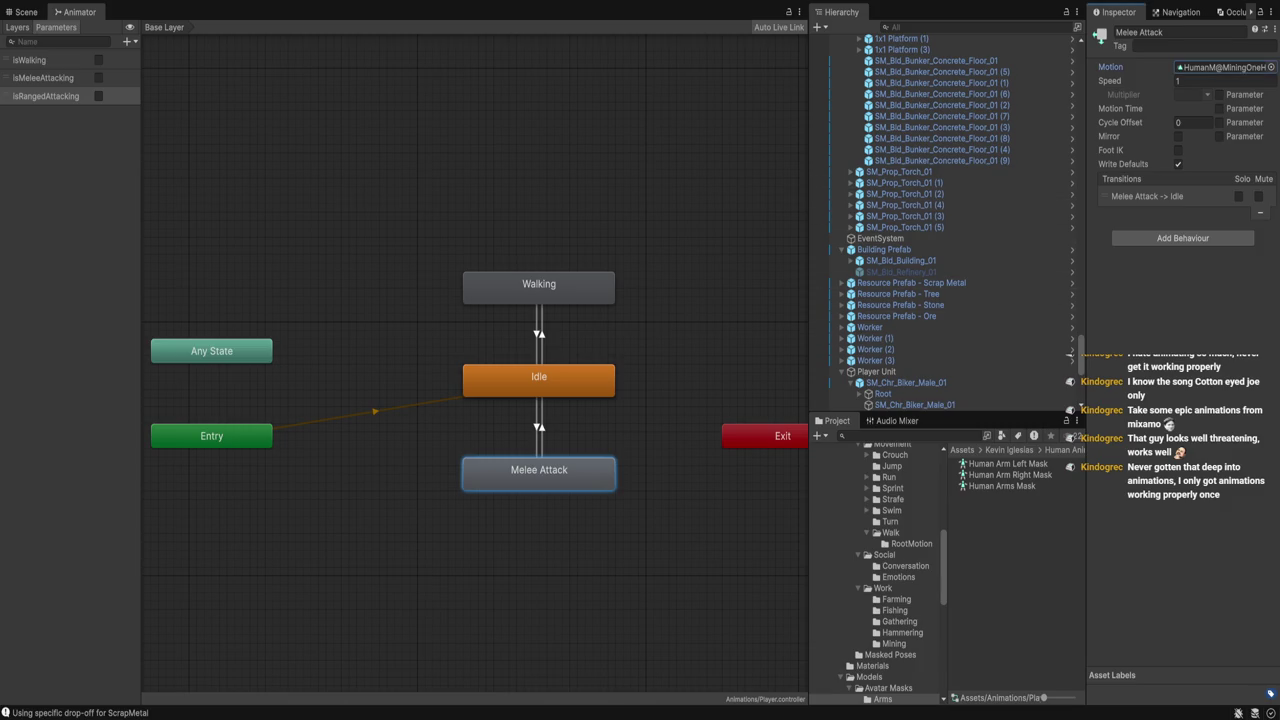
click(539, 427)
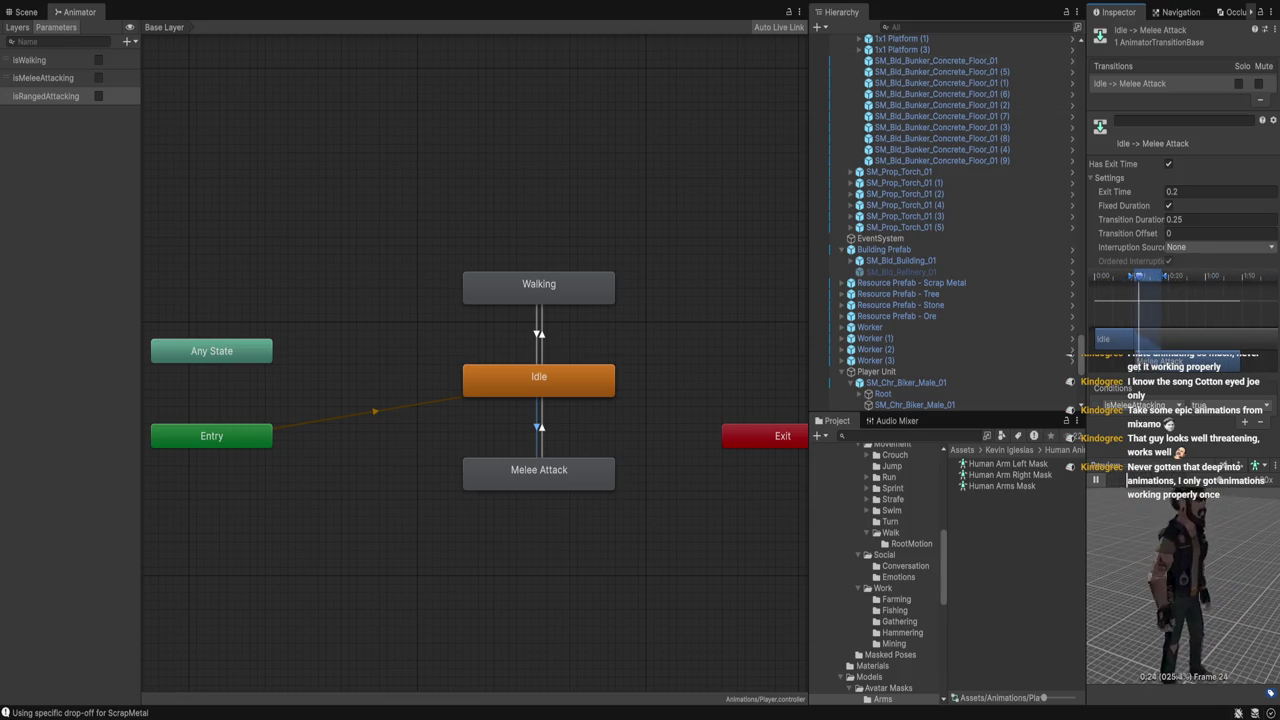
drag(539, 472, 455, 472)
click(539, 378)
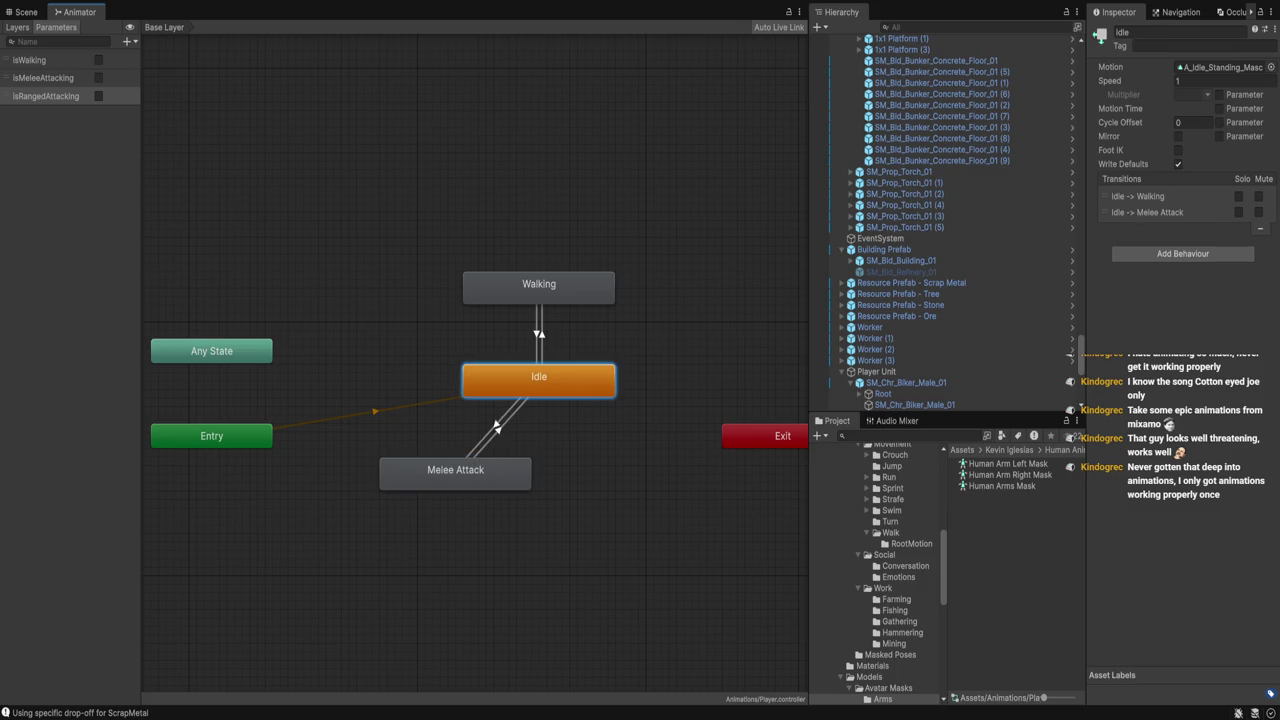
Add a new empty state positioned beside Melee Attack
key(Escape)
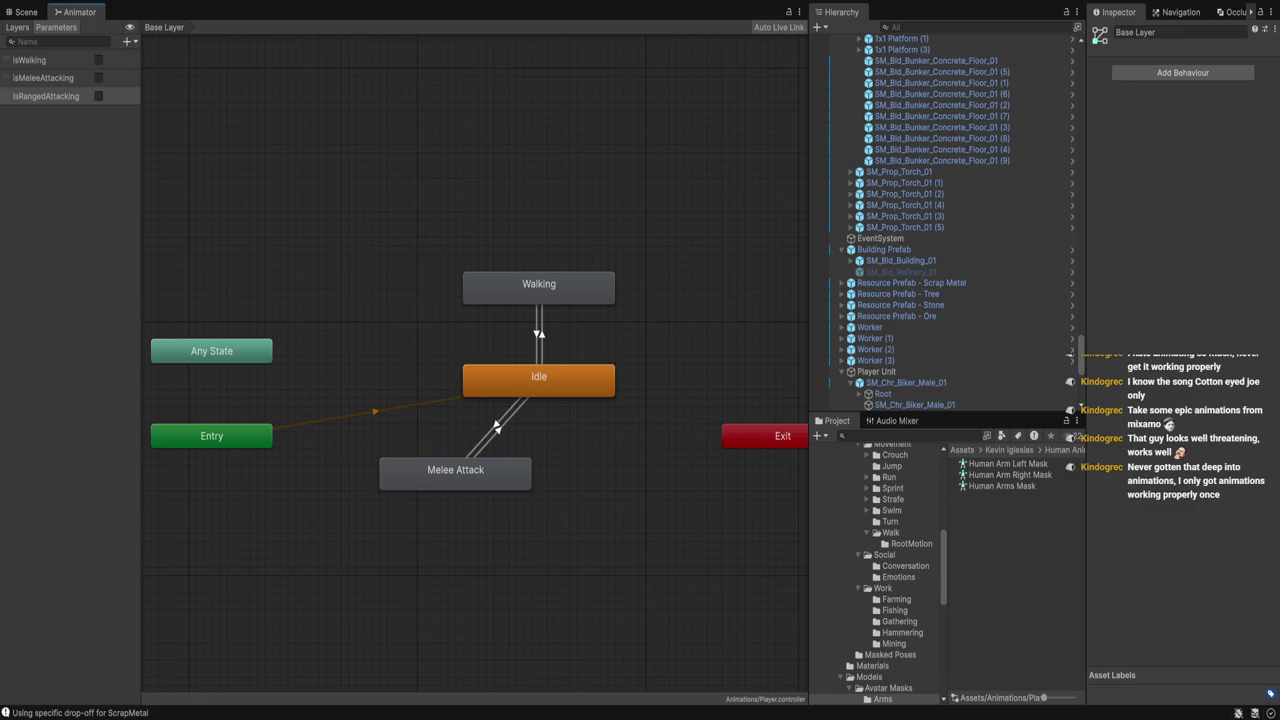
click(686, 488)
drag(686, 488, 637, 473)
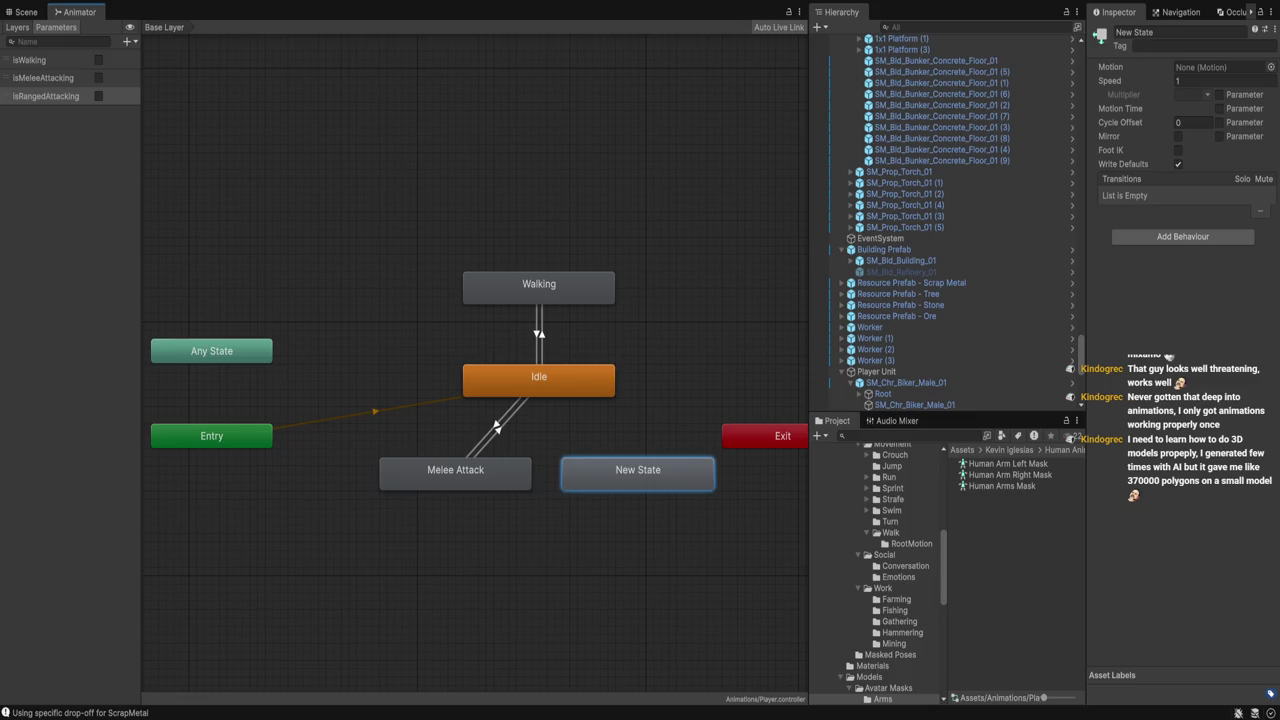
Transition Idle into the new state and rename that state 'Ranged Attack'
click(538, 380)
click(615, 465)
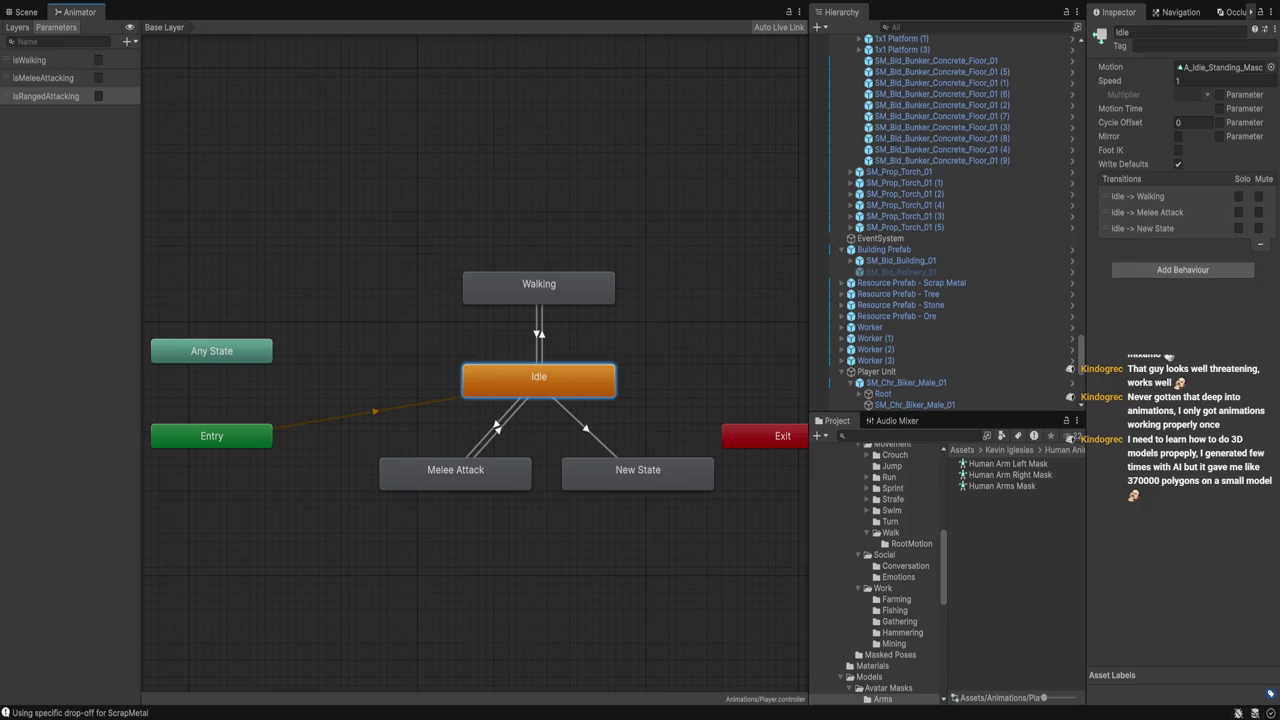
click(638, 470)
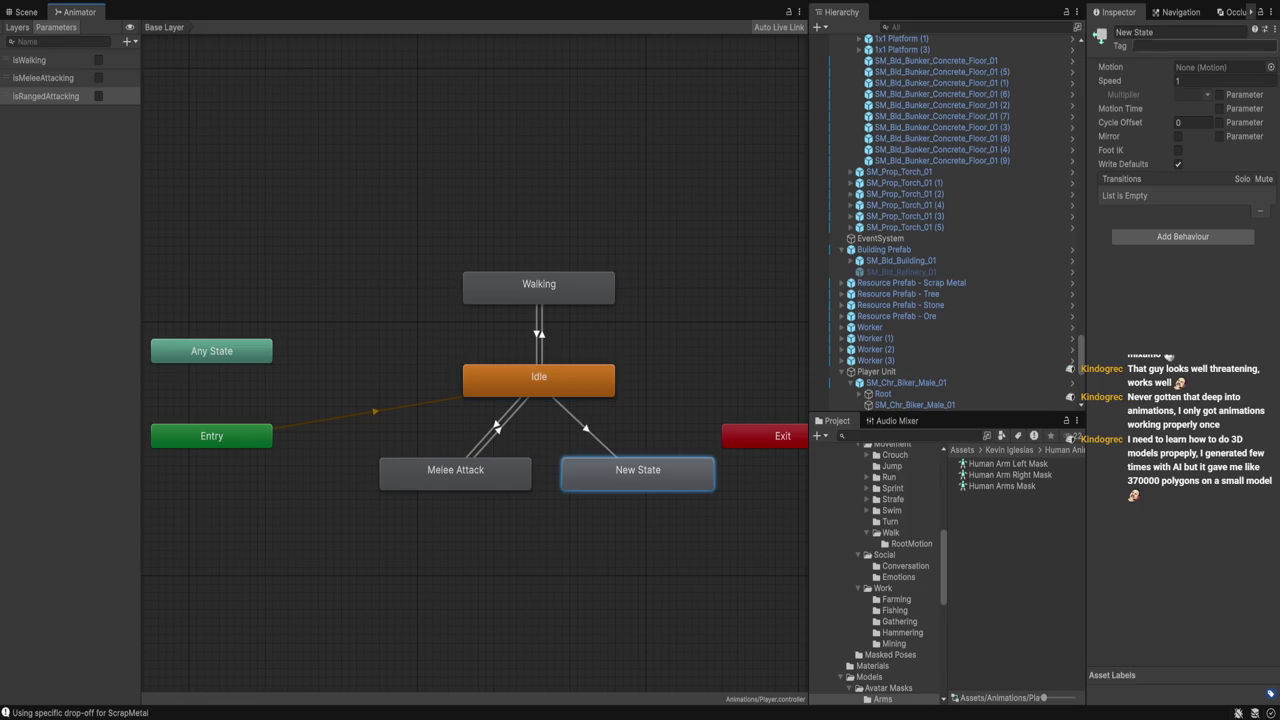
click(1180, 32)
text(Ra)
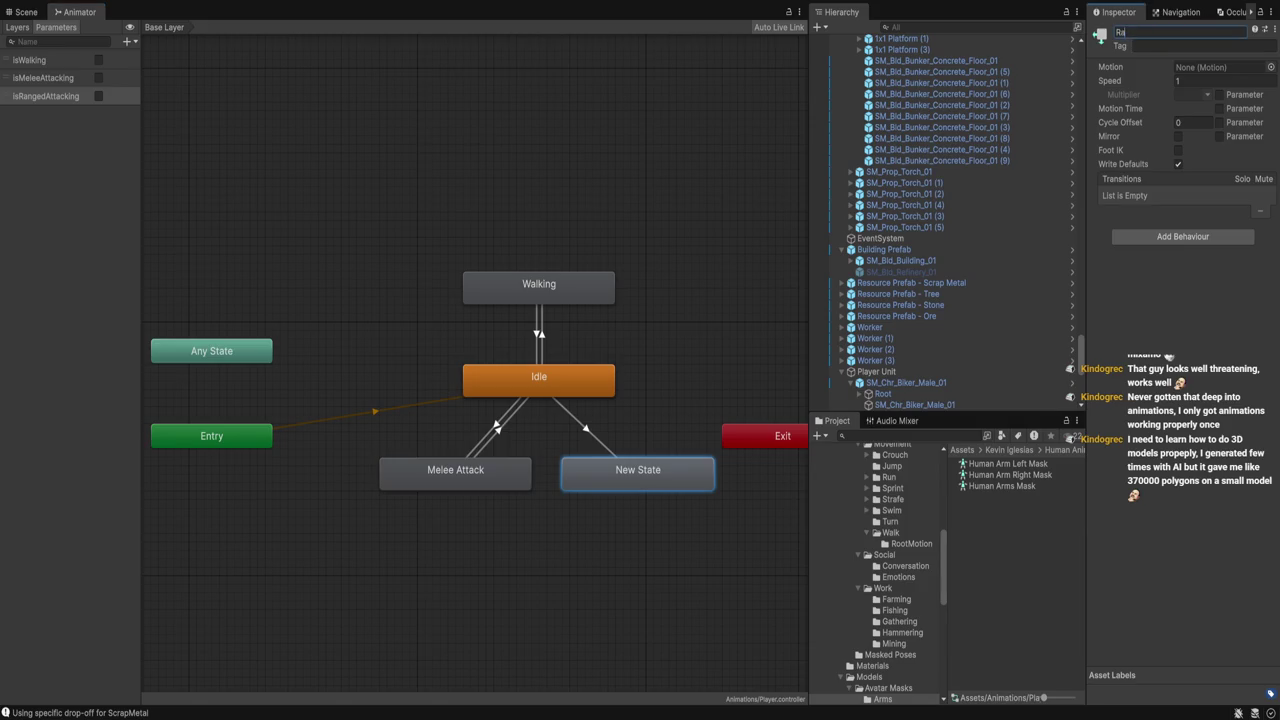
text(nged Attack)
key(Return)
click(584, 427)
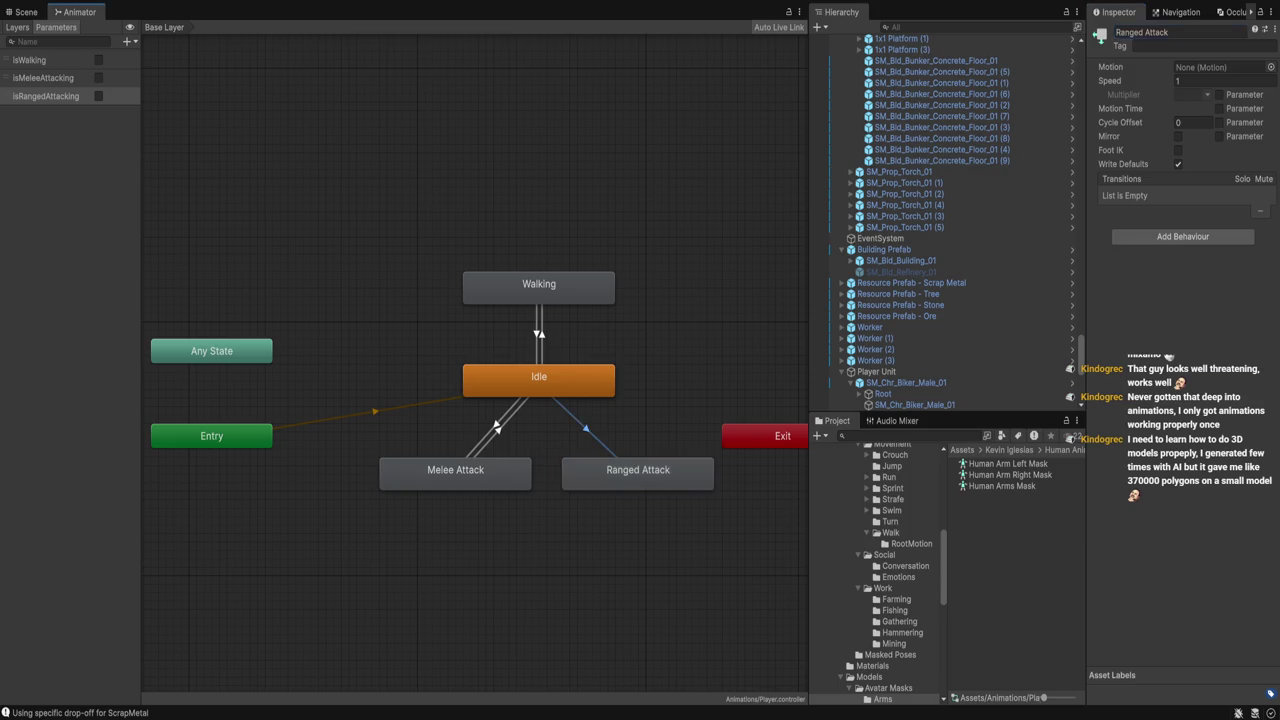
Add a condition to Idle to Ranged Attack, a return transition to Idle, and exit time 0.2
click(1245, 421)
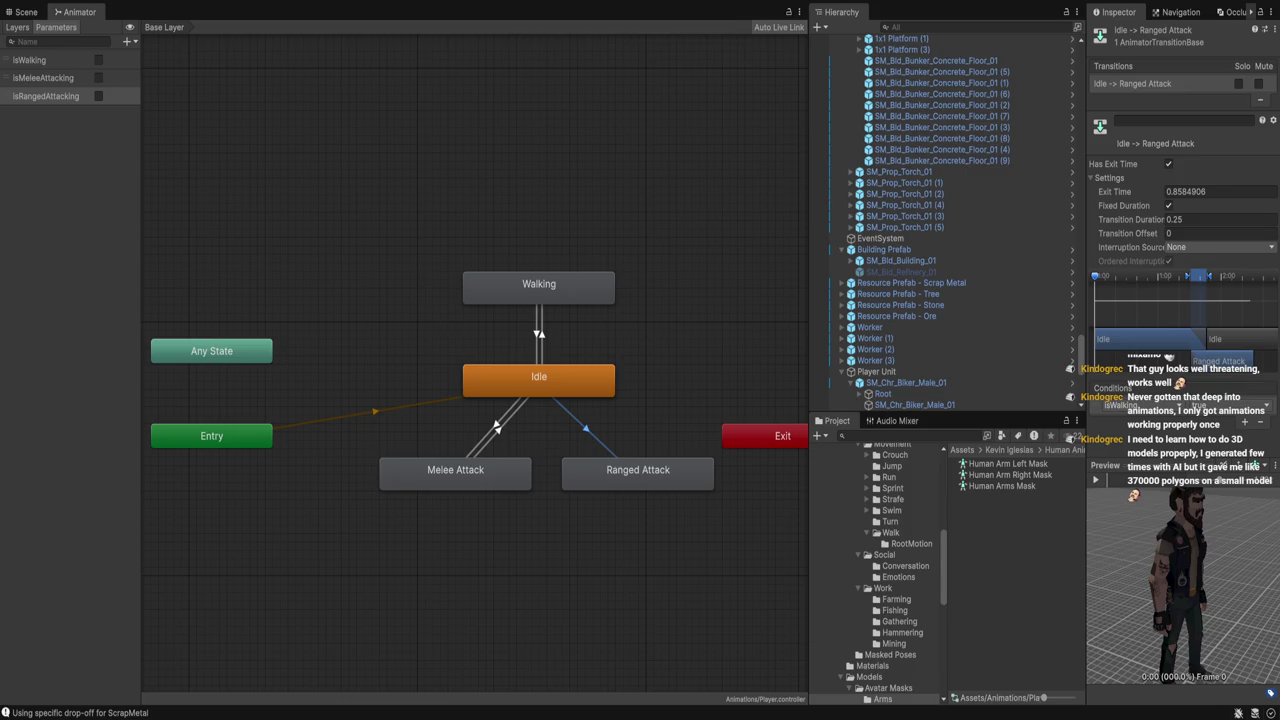
click(638, 470)
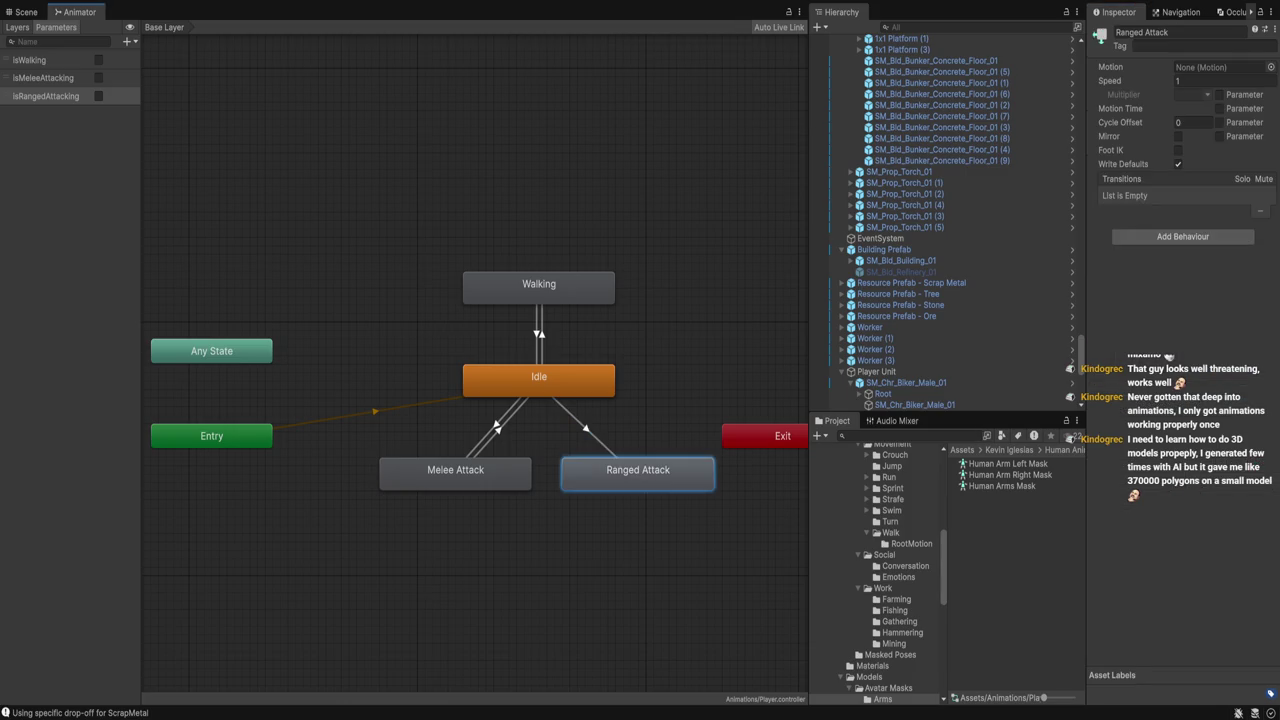
click(539, 380)
click(582, 422)
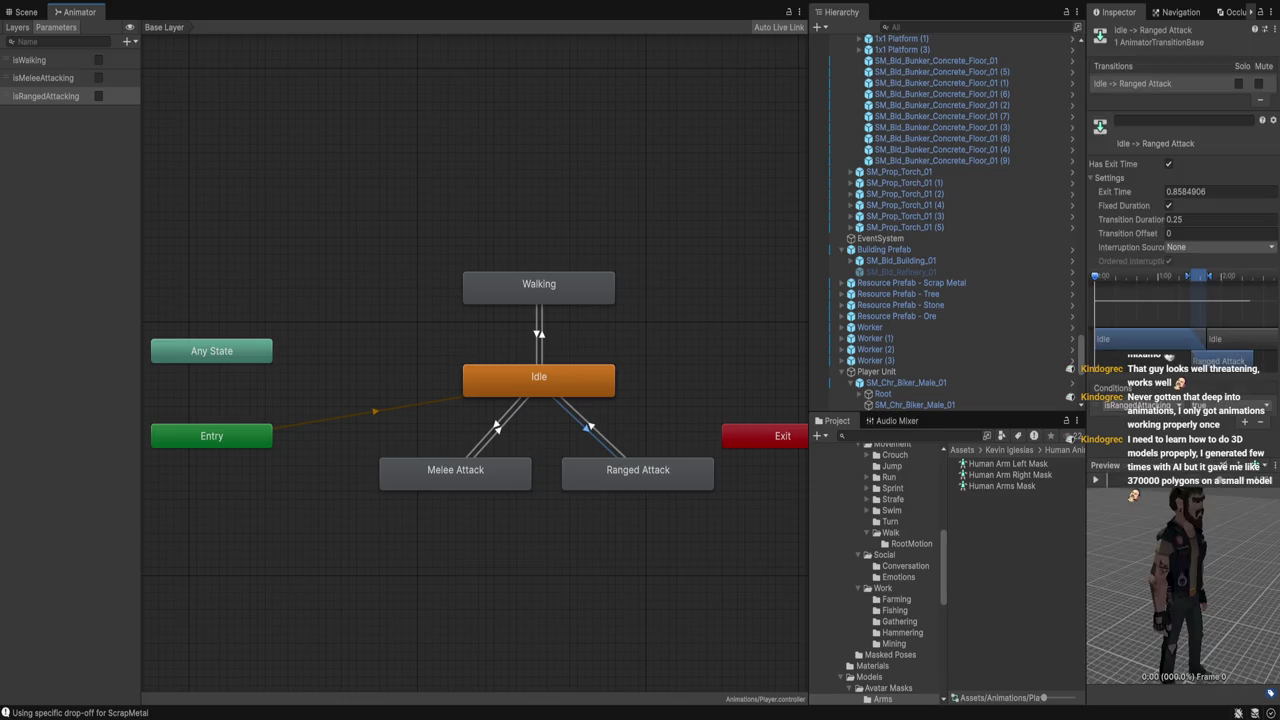
click(1190, 191)
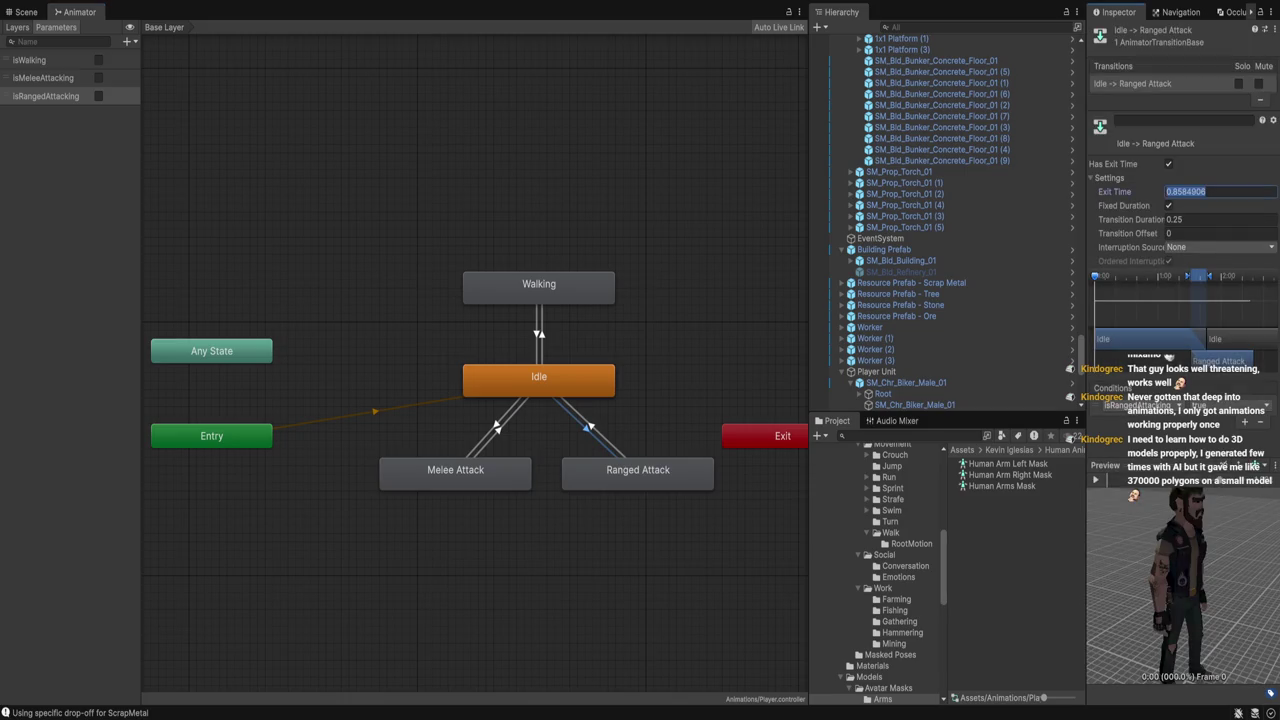
text(0.2)
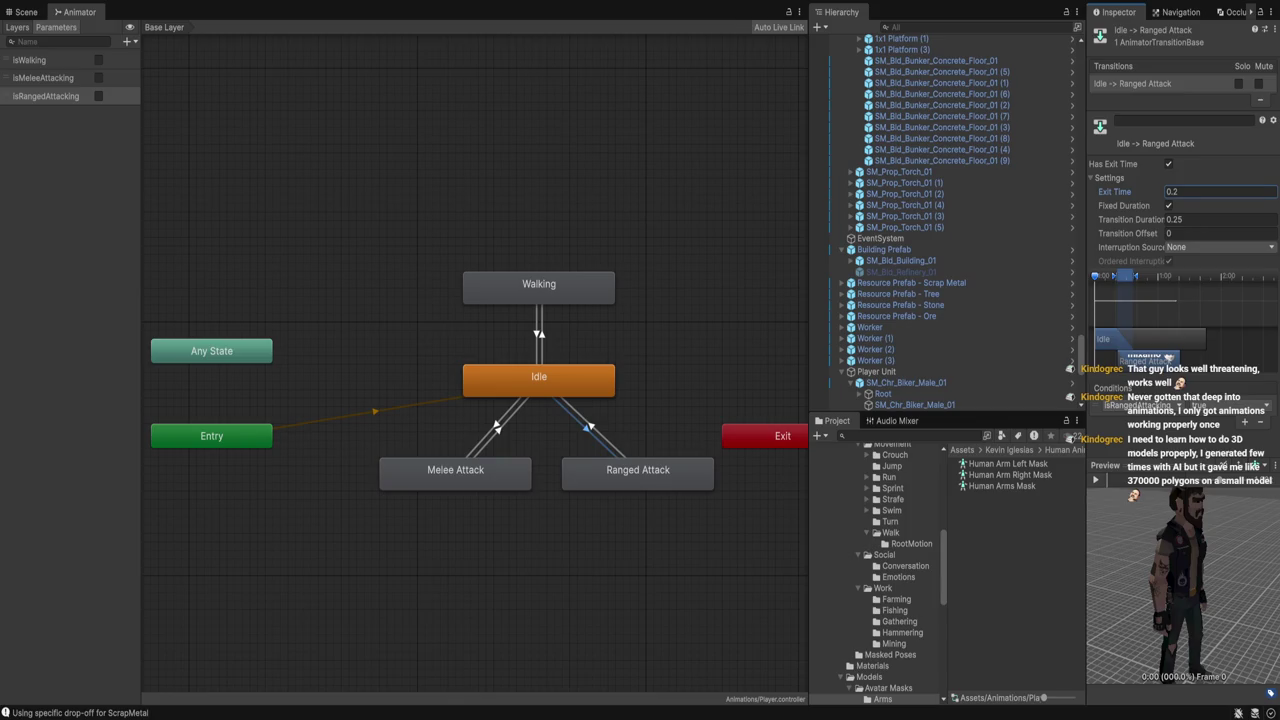
key(Return)
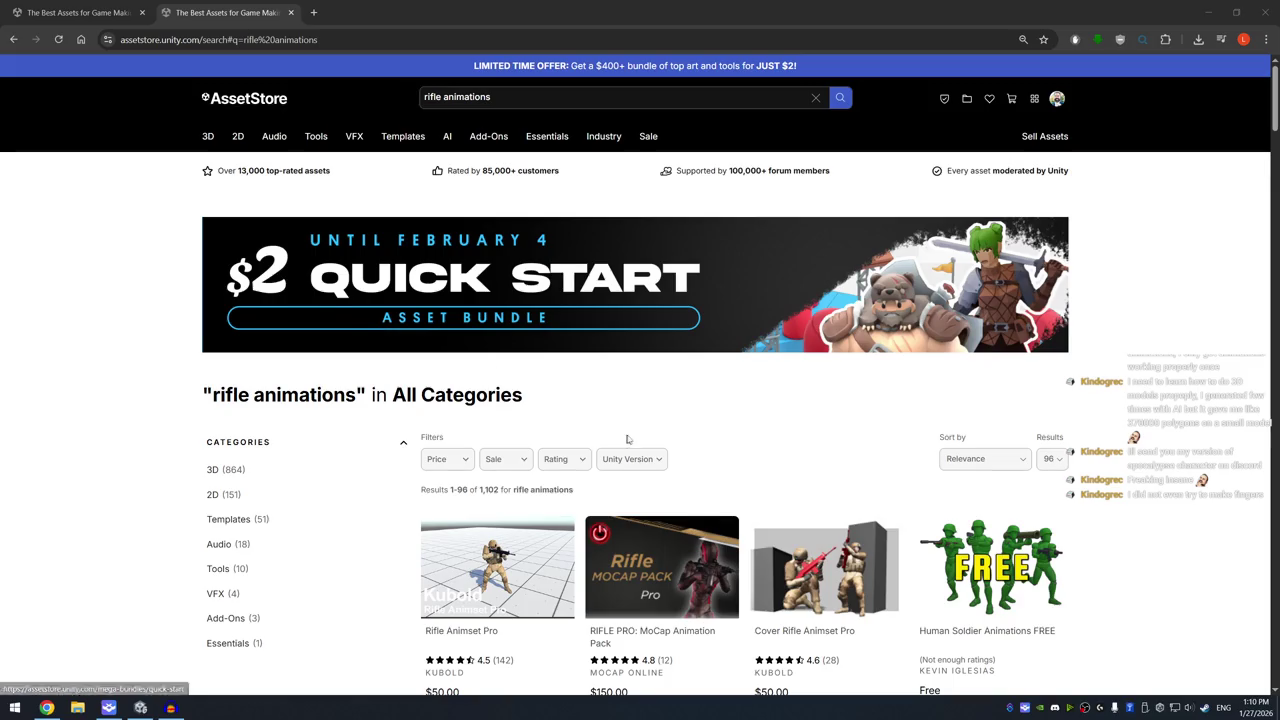
scroll(625, 380, down, 2)
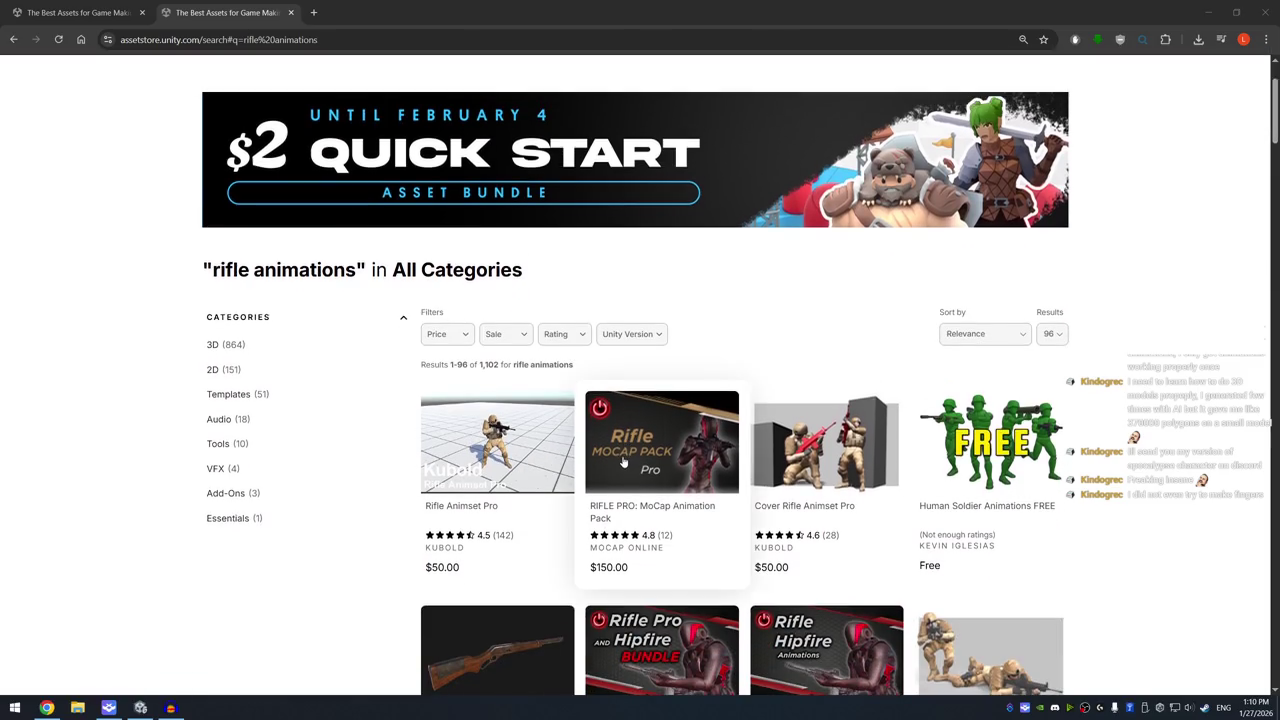
Bring up the Human Soldier Animations FREE result in a new tab and view its second preview image
right_click(966, 418)
click(1030, 451)
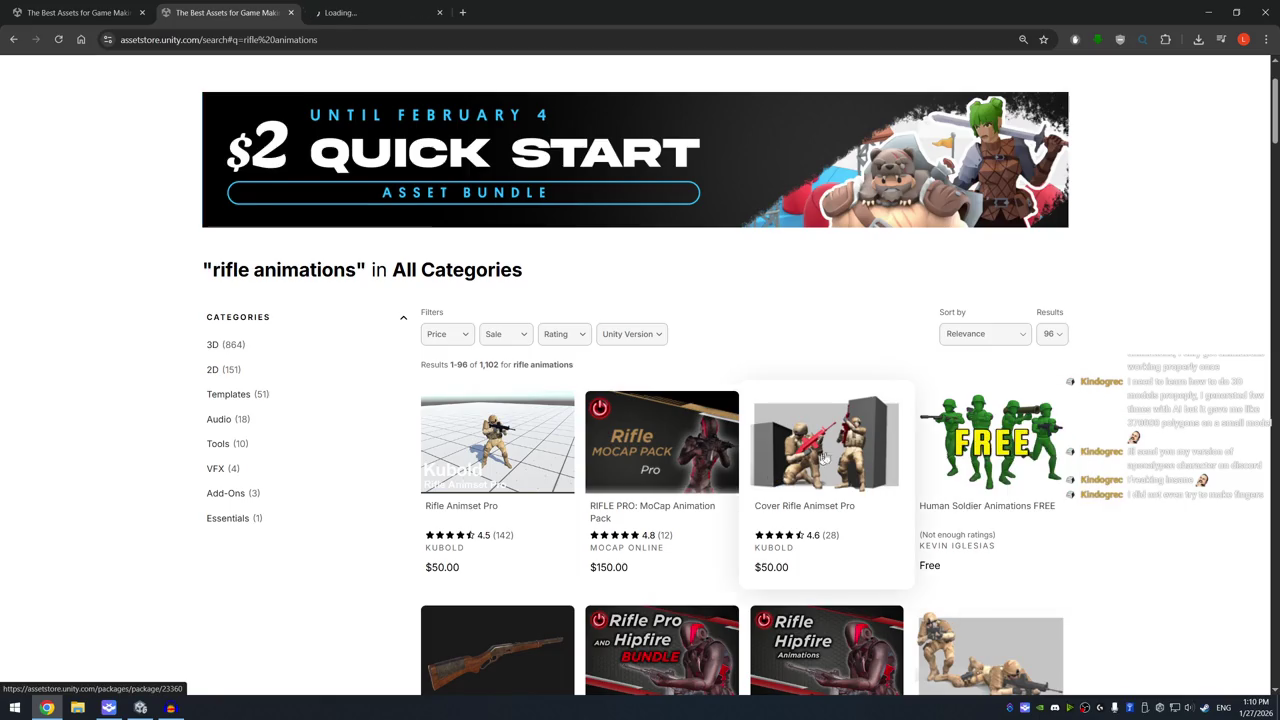
scroll(837, 452, down, 2)
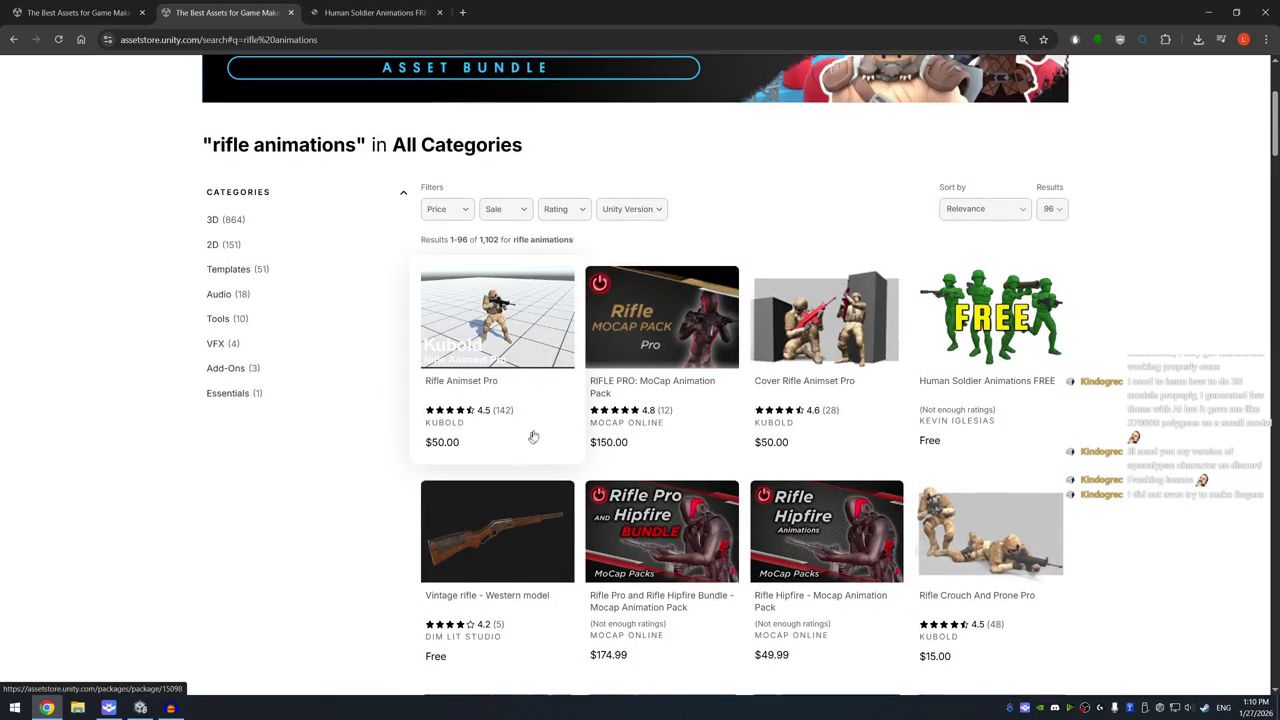
scroll(530, 437, down, 1)
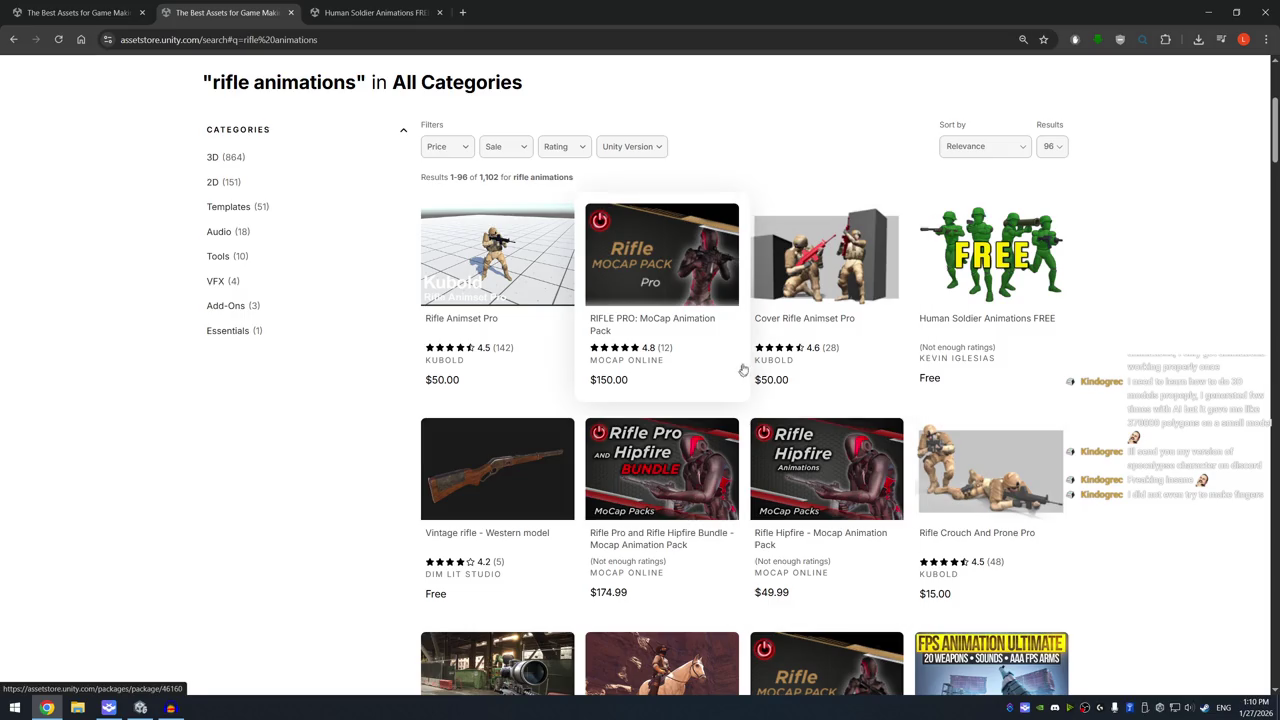
scroll(745, 340, down, 3)
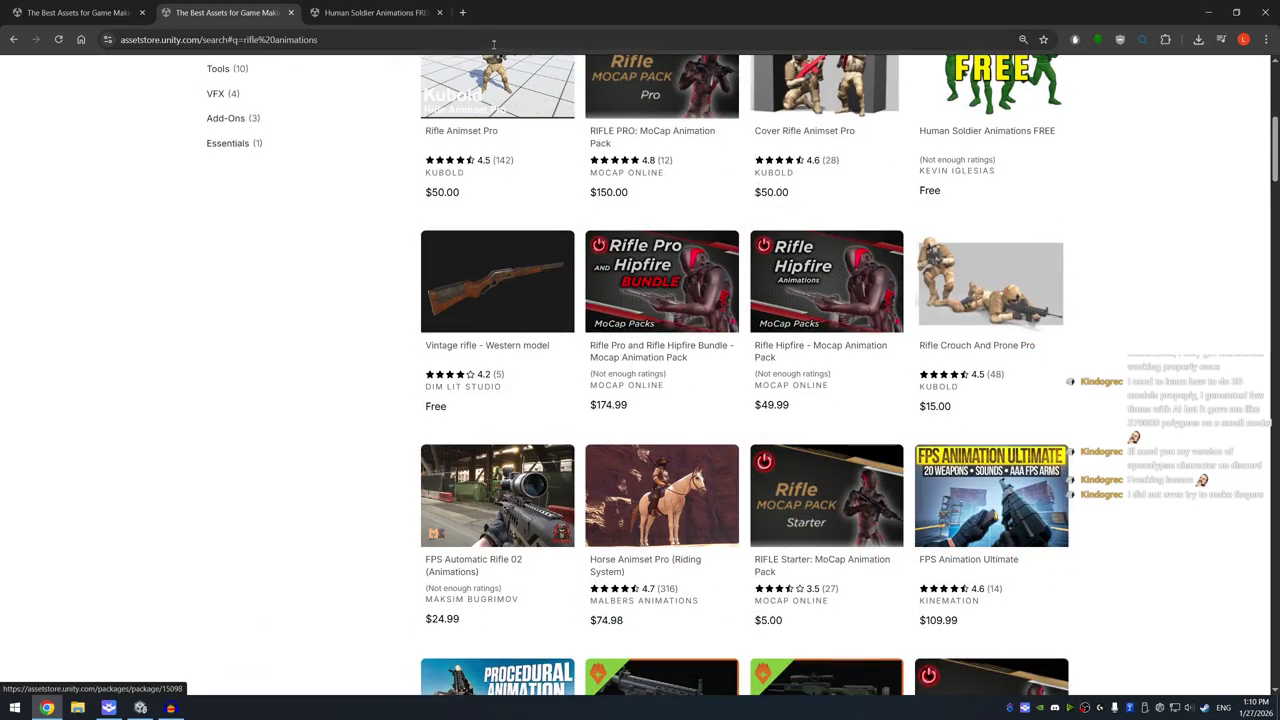
click(373, 14)
click(392, 565)
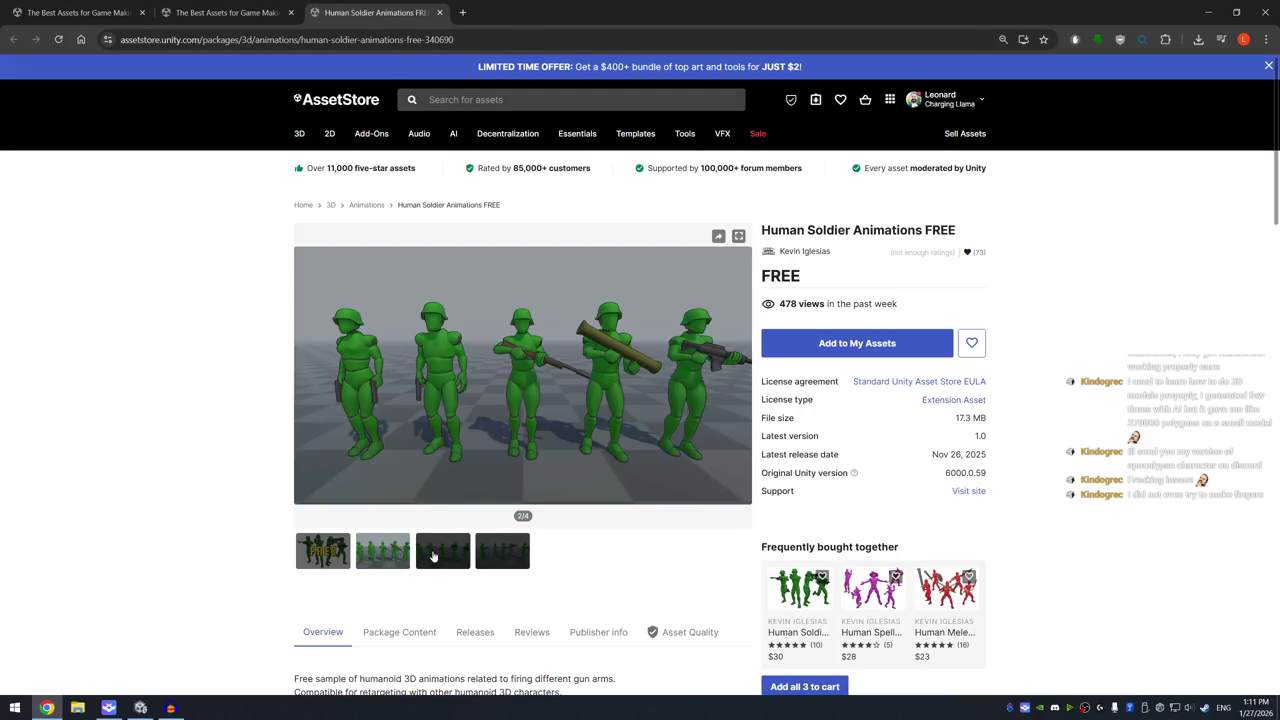
View the pack's previews, then add it to My Assets accepting the terms
click(438, 551)
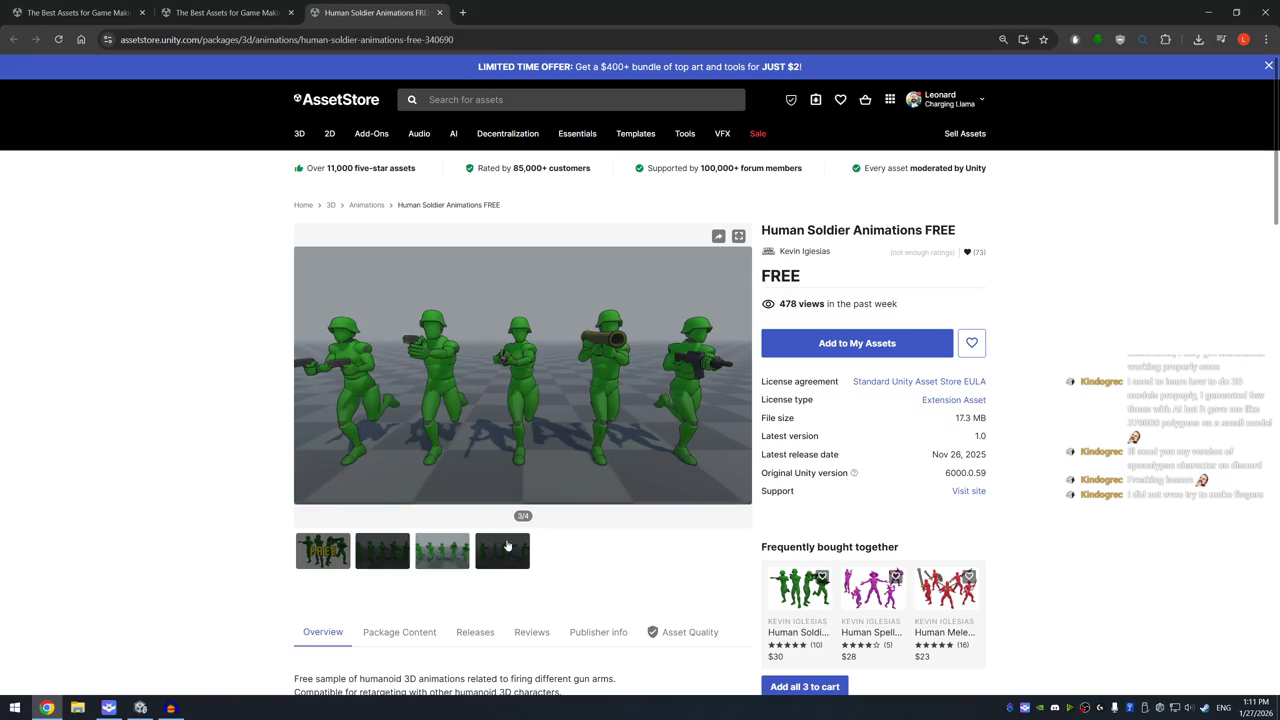
click(507, 545)
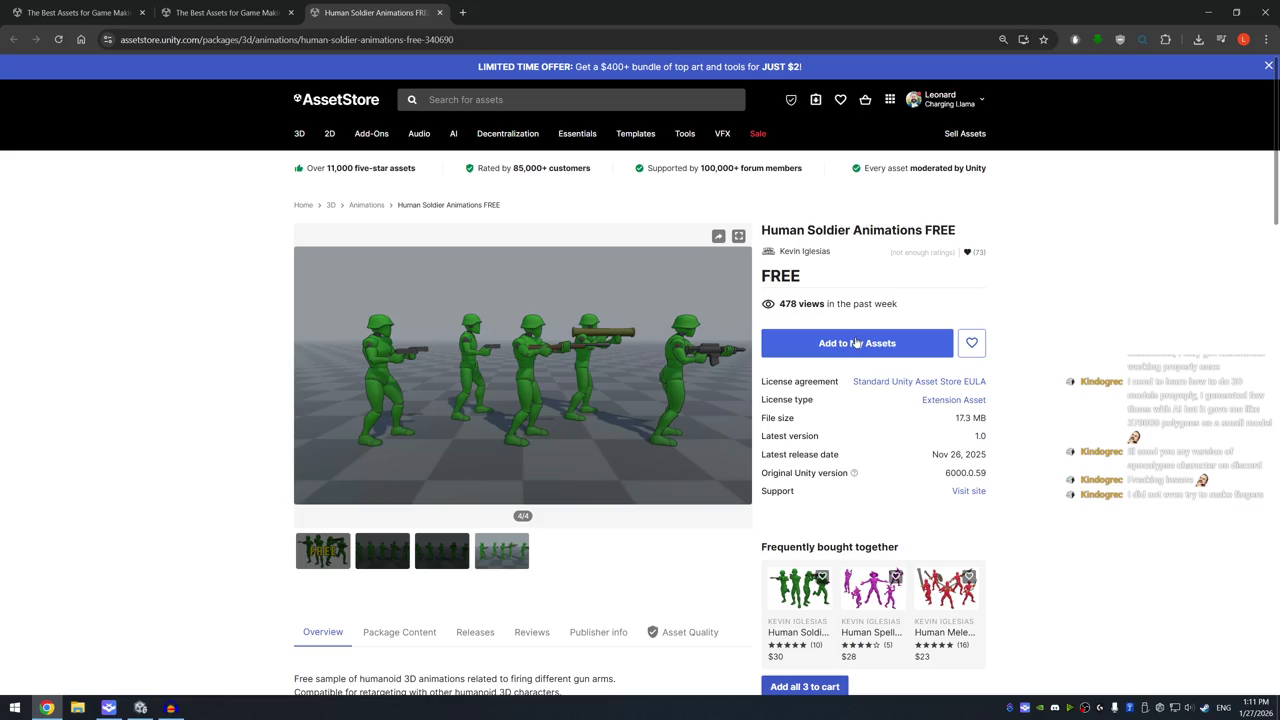
click(857, 343)
click(714, 437)
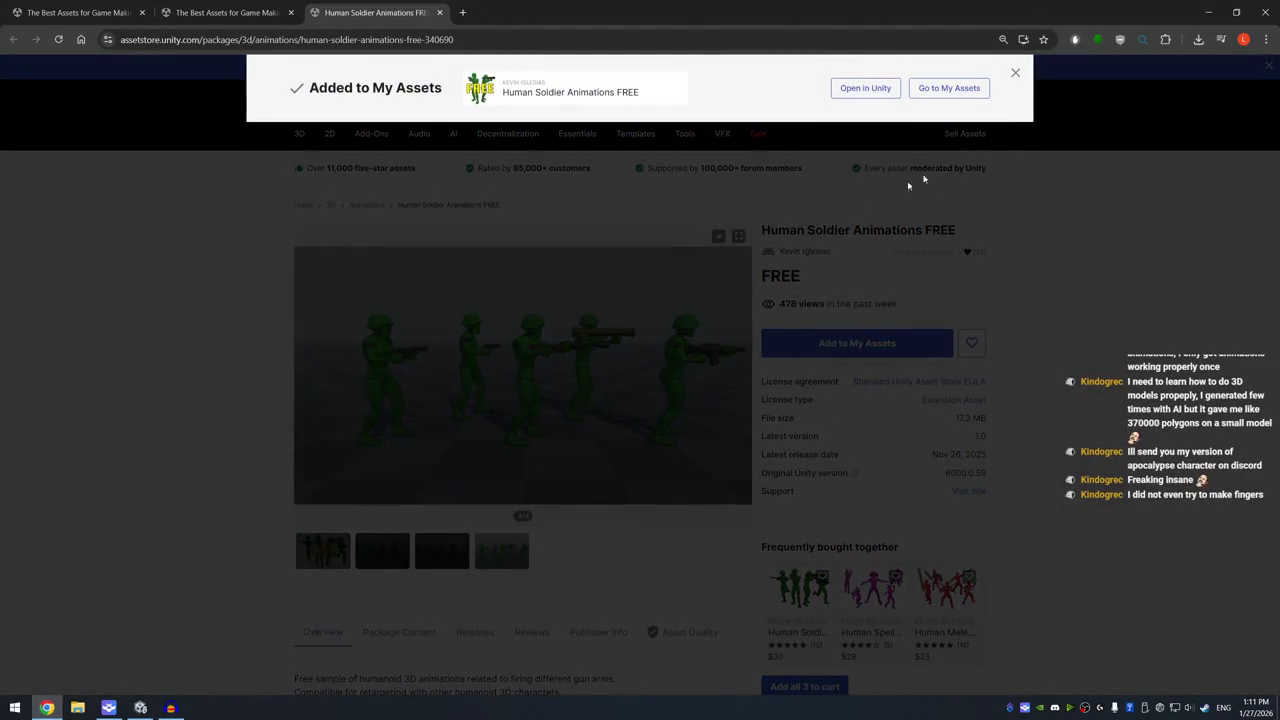
click(1015, 73)
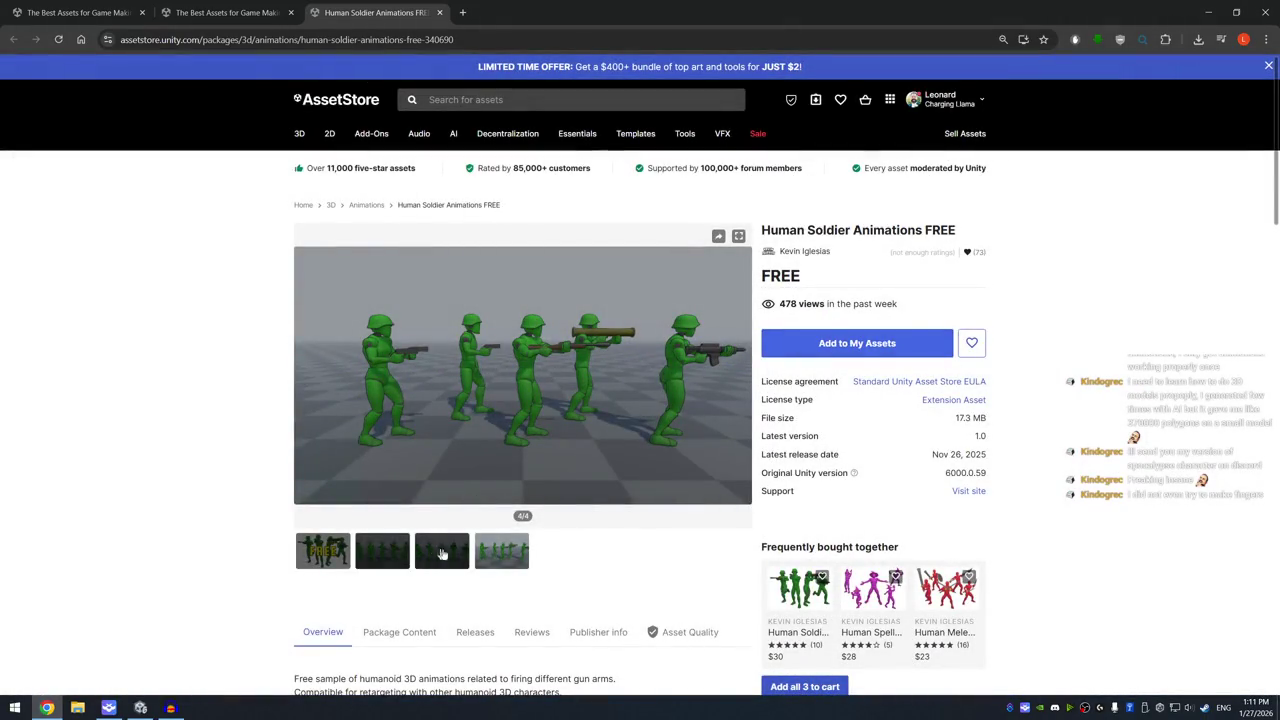
scroll(615, 490, down, 5)
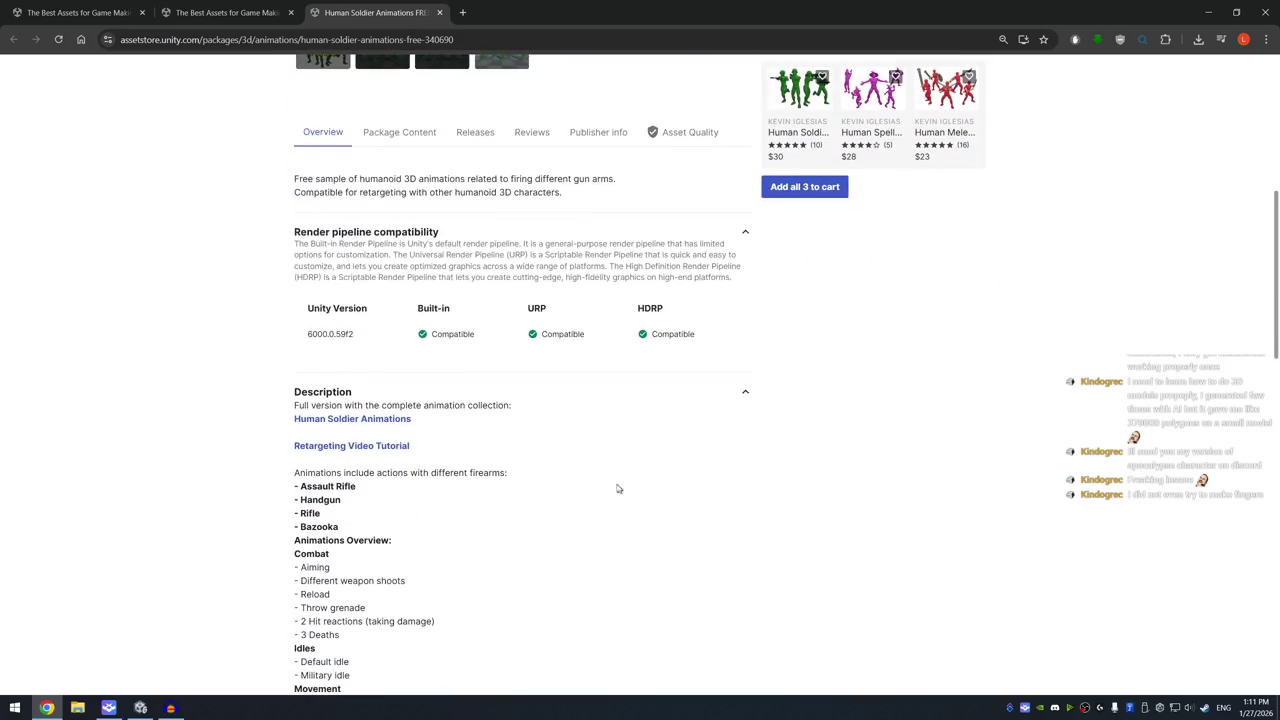
scroll(388, 509, down, 2)
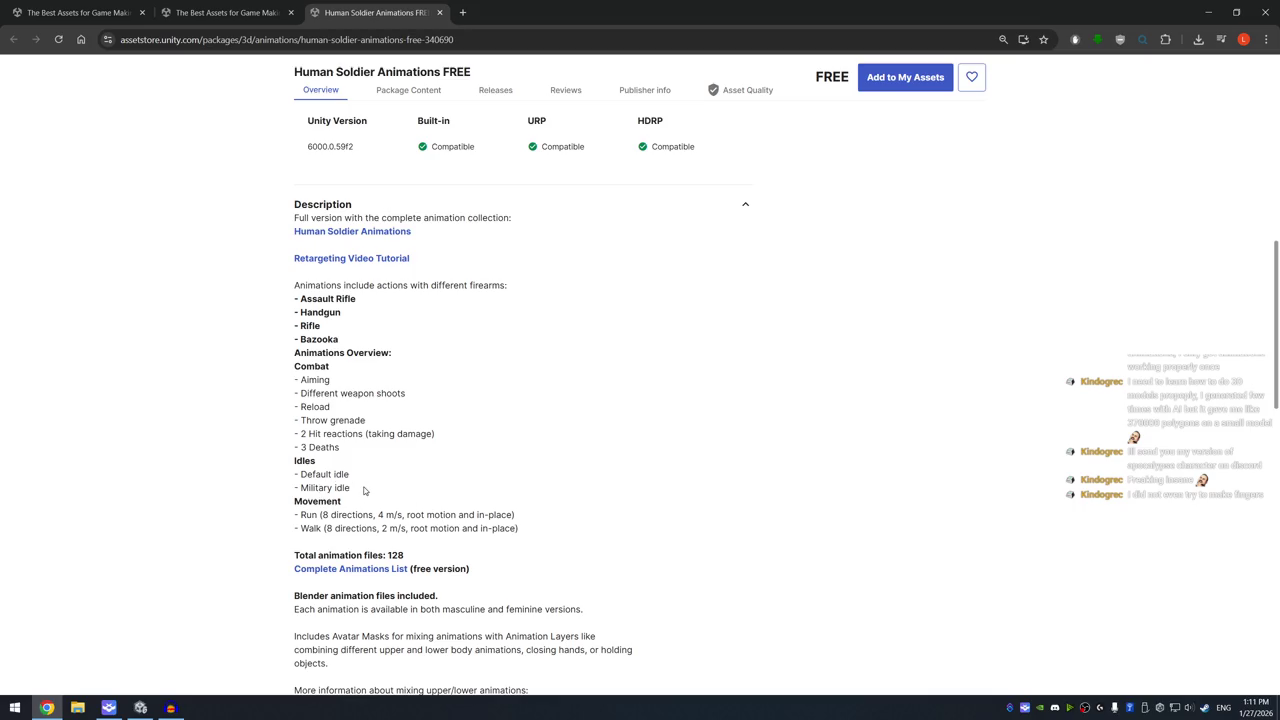
scroll(397, 445, down, 2)
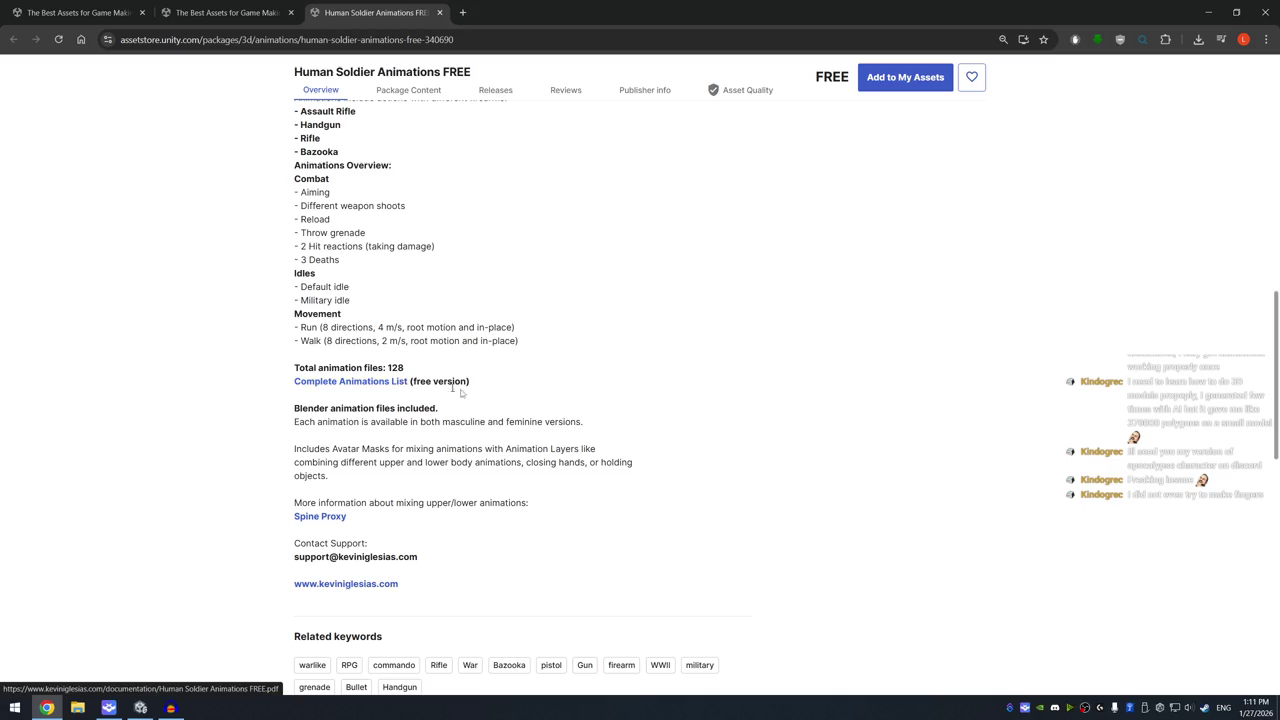
Close the metal_deposit audio editor without saving changes
click(140, 708)
click(170, 708)
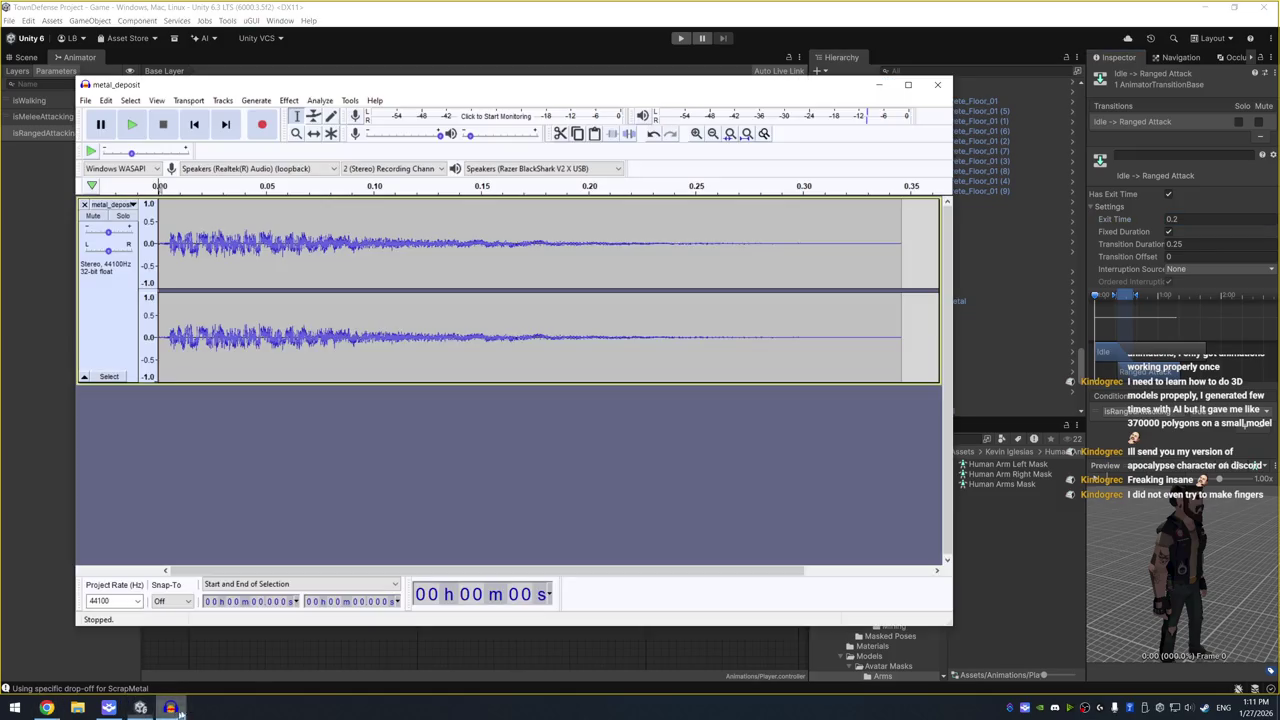
click(937, 84)
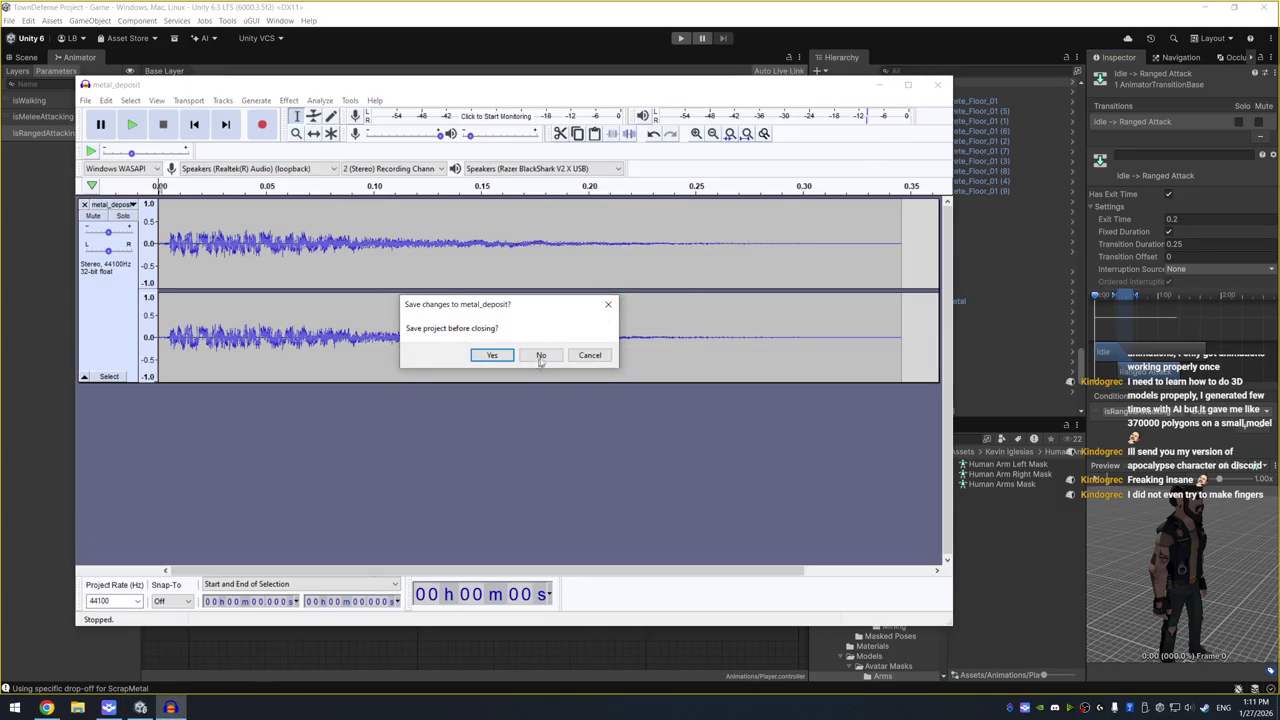
click(540, 355)
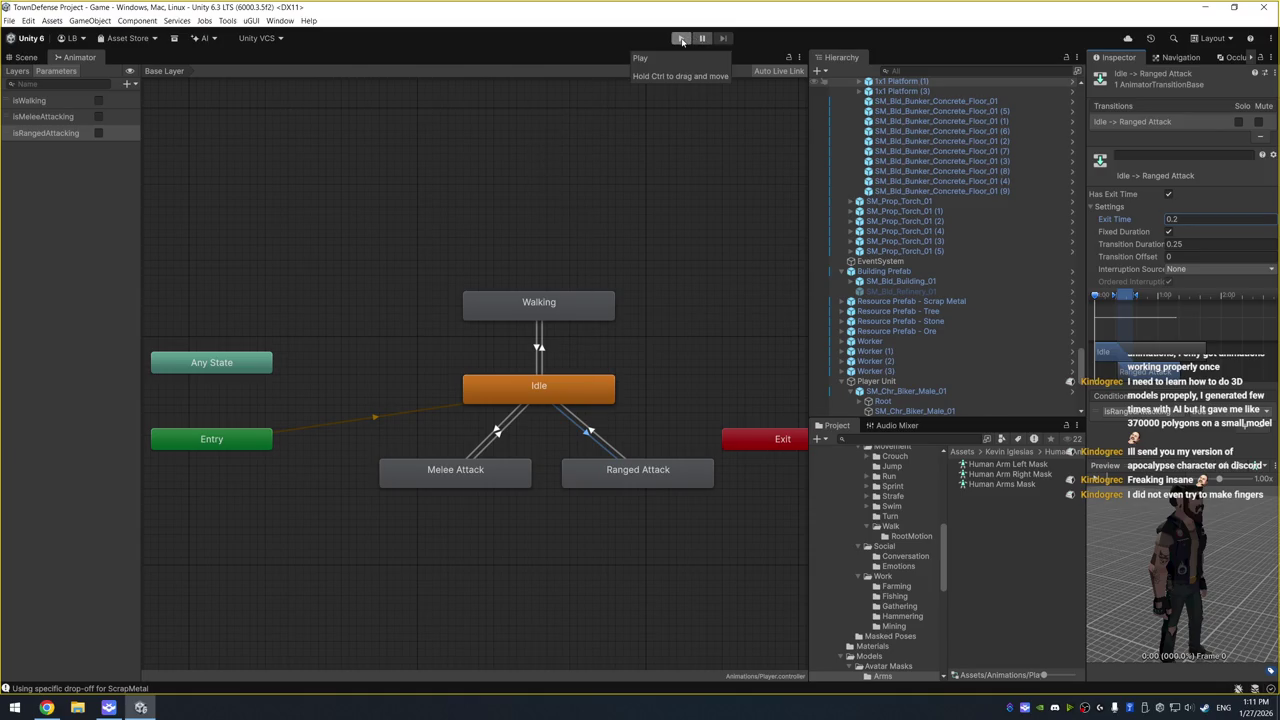
Rotate the biker character in the transition preview, then browse toward package management
drag(1174, 586, 1160, 564)
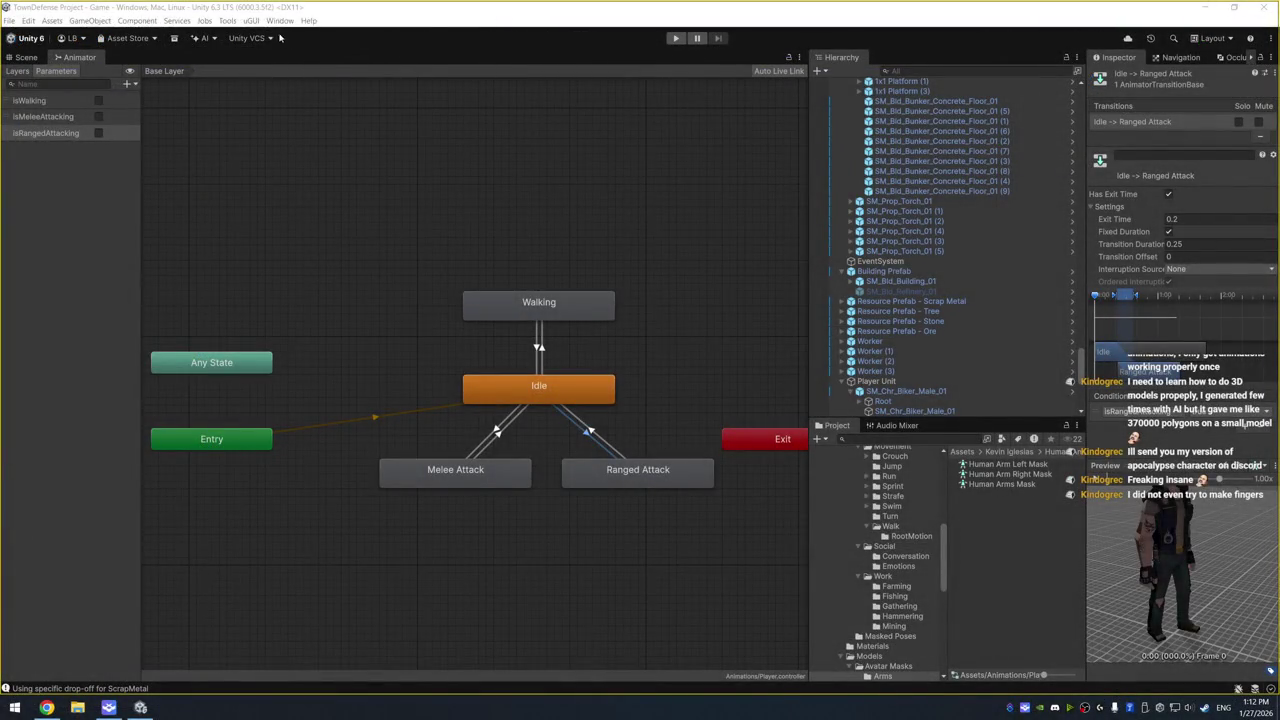
click(280, 20)
Search My Assets for 'soldier', download Human Soldier Animations FREE, and import all its files
mouse_move(346, 201)
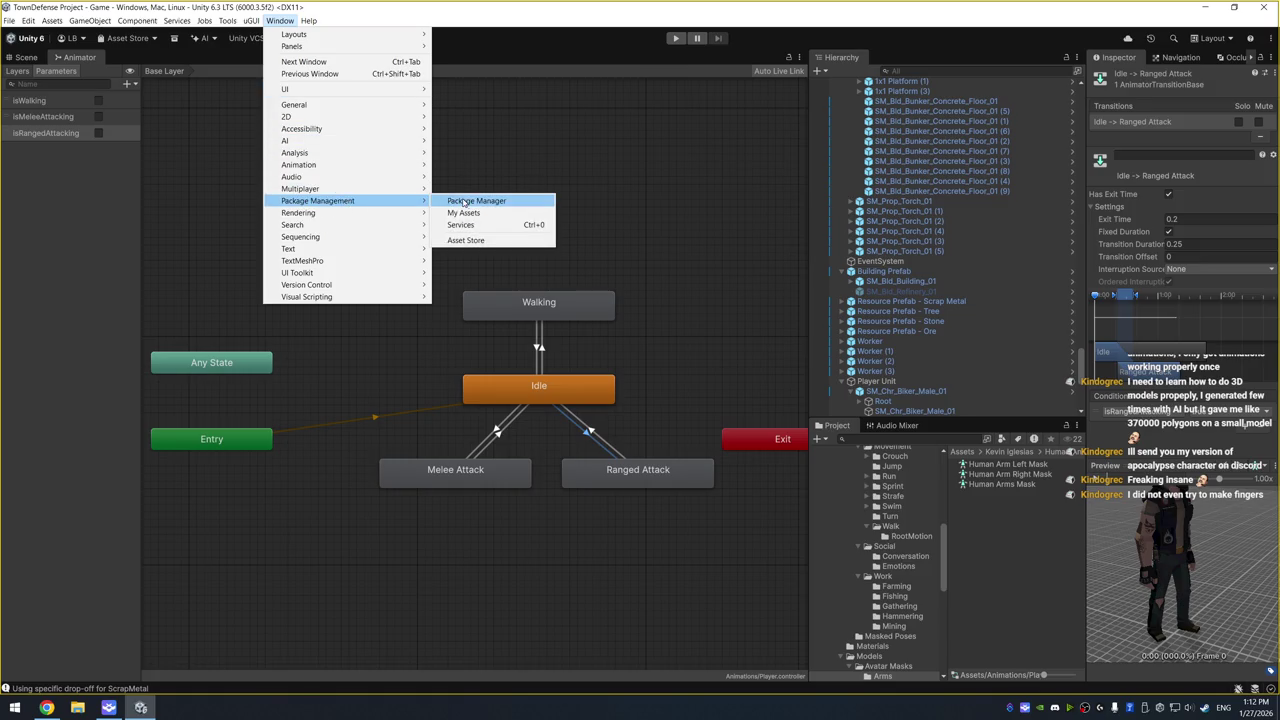
click(474, 213)
click(300, 197)
text(rif)
key(BackSpace)
key(BackSpace)
key(BackSpace)
text(soldier)
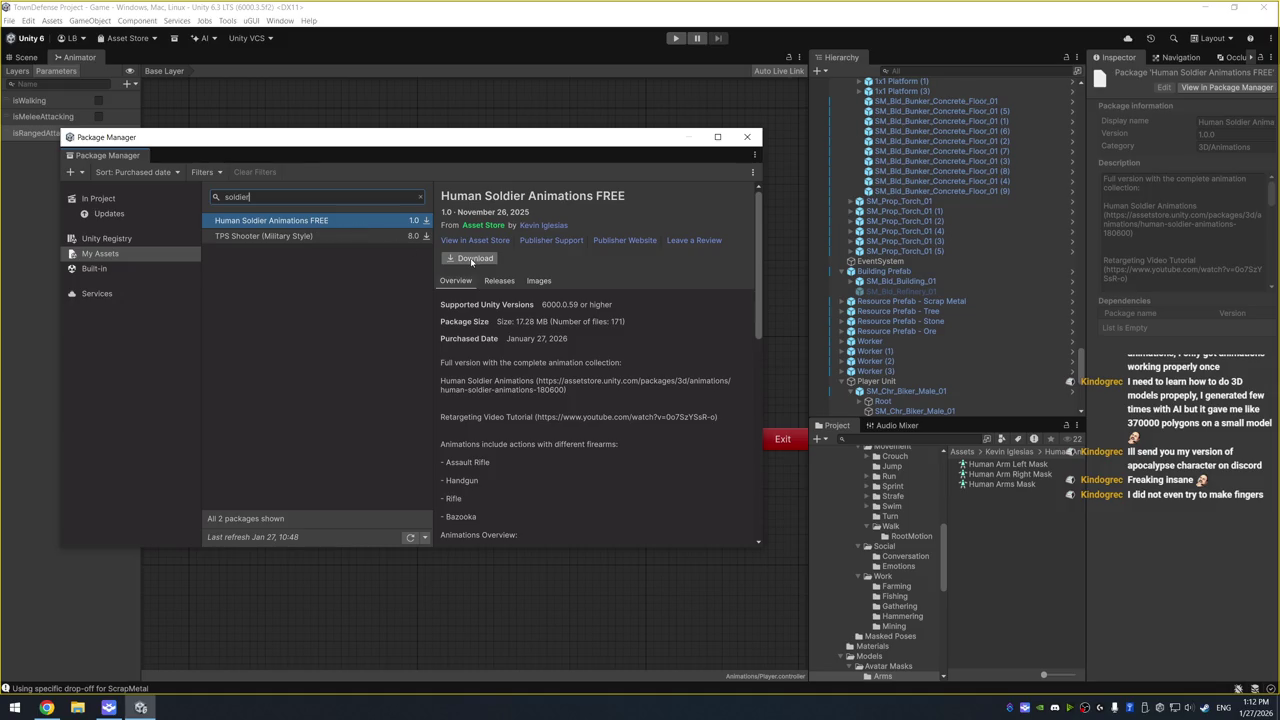
click(472, 259)
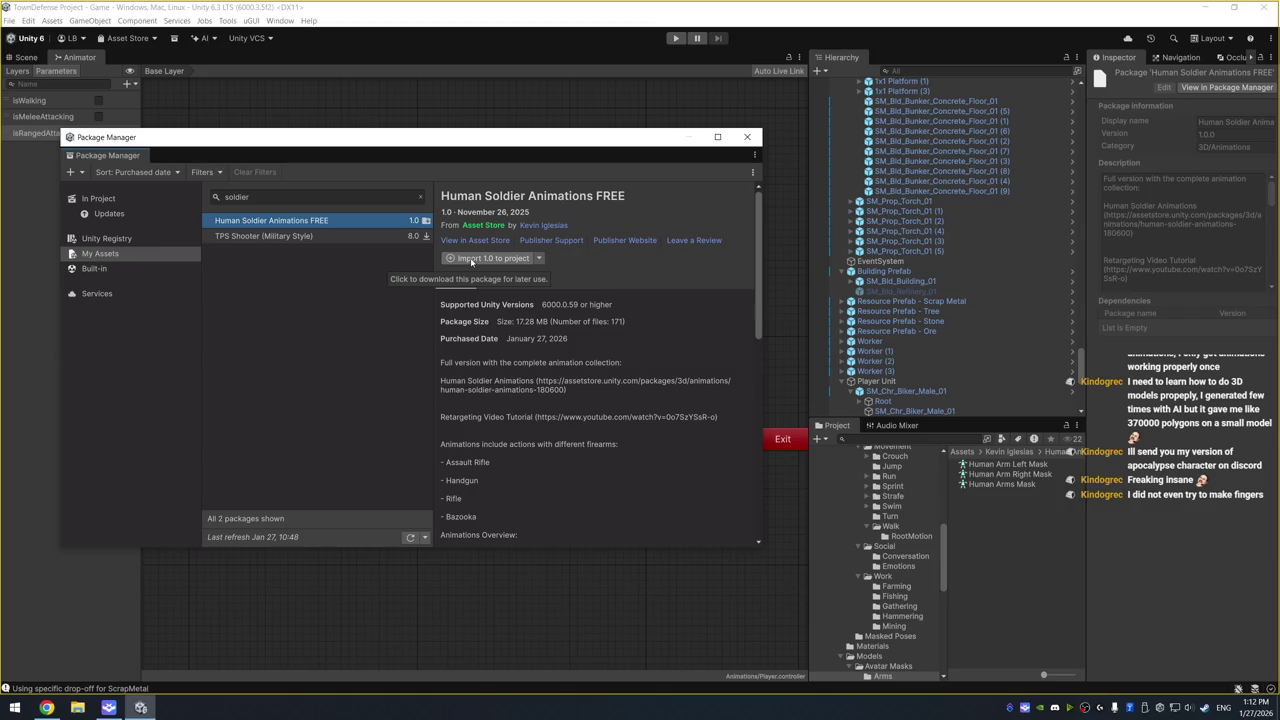
click(471, 258)
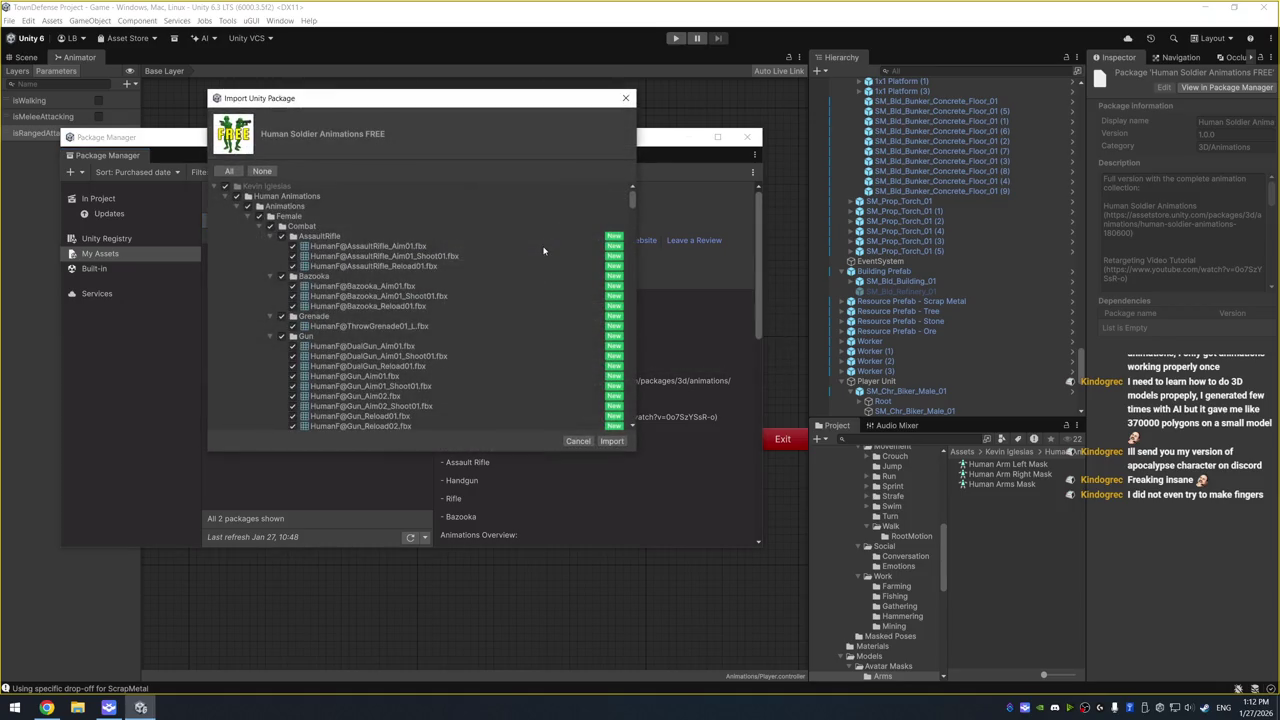
click(611, 441)
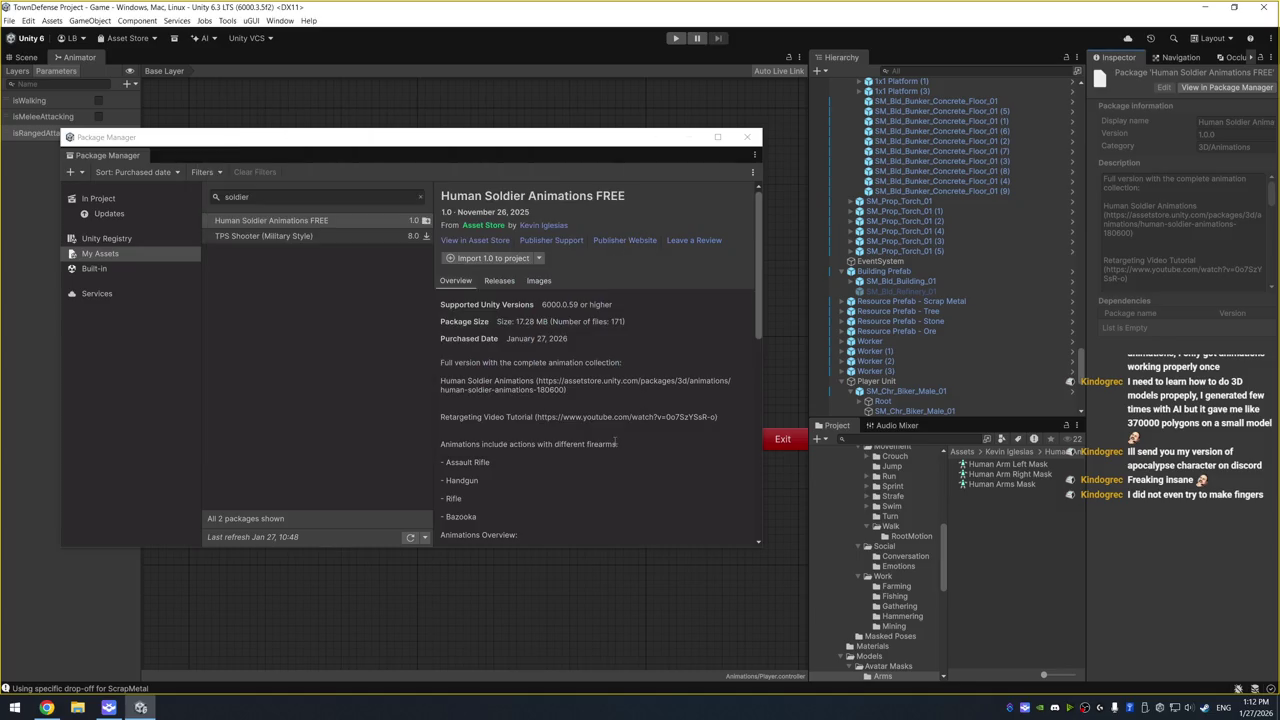
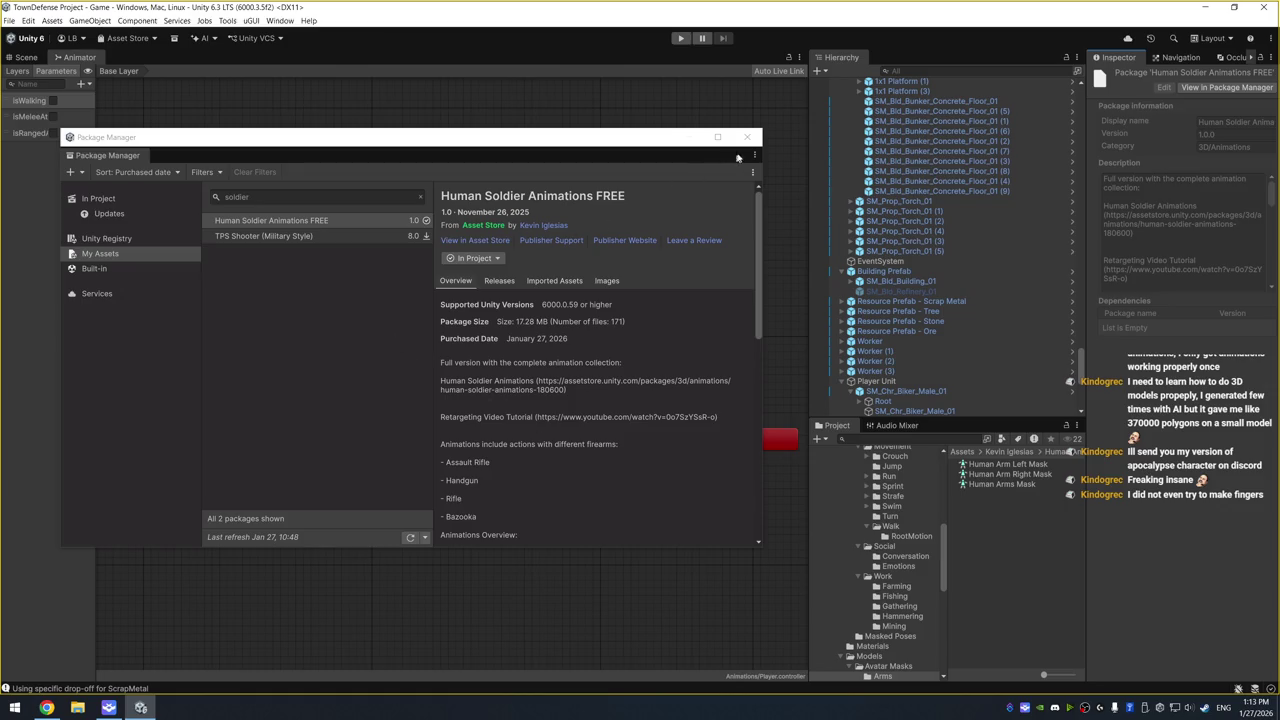
Give Ranged Attack the HumanM@AssaultRifle_Aim01 clip and preview the Idle→Ranged Attack transition
click(747, 137)
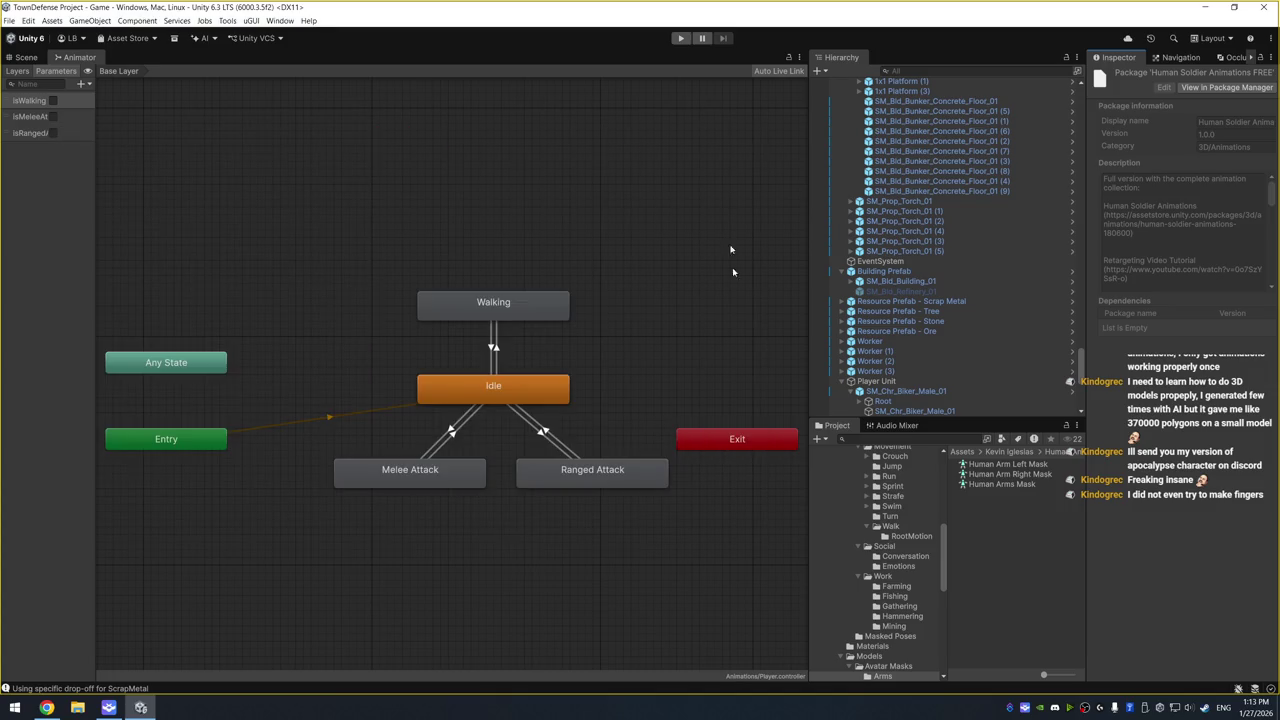
click(601, 475)
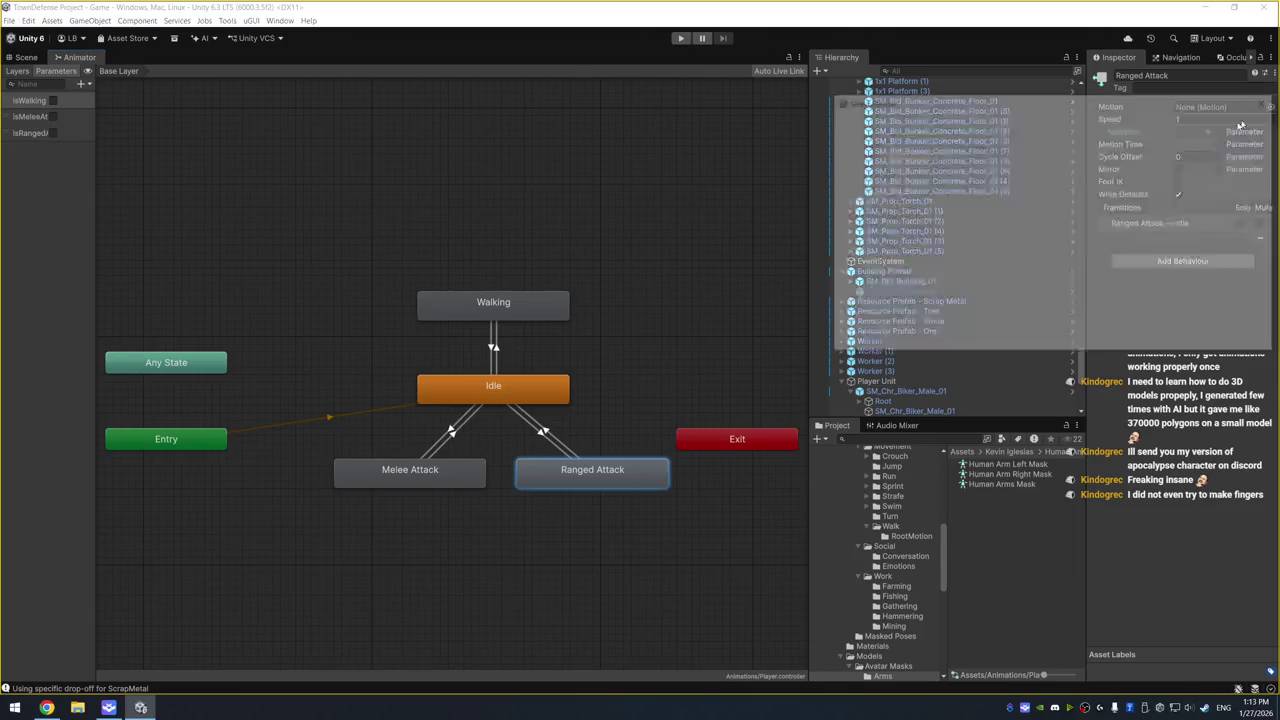
click(1271, 107)
text(ifle)
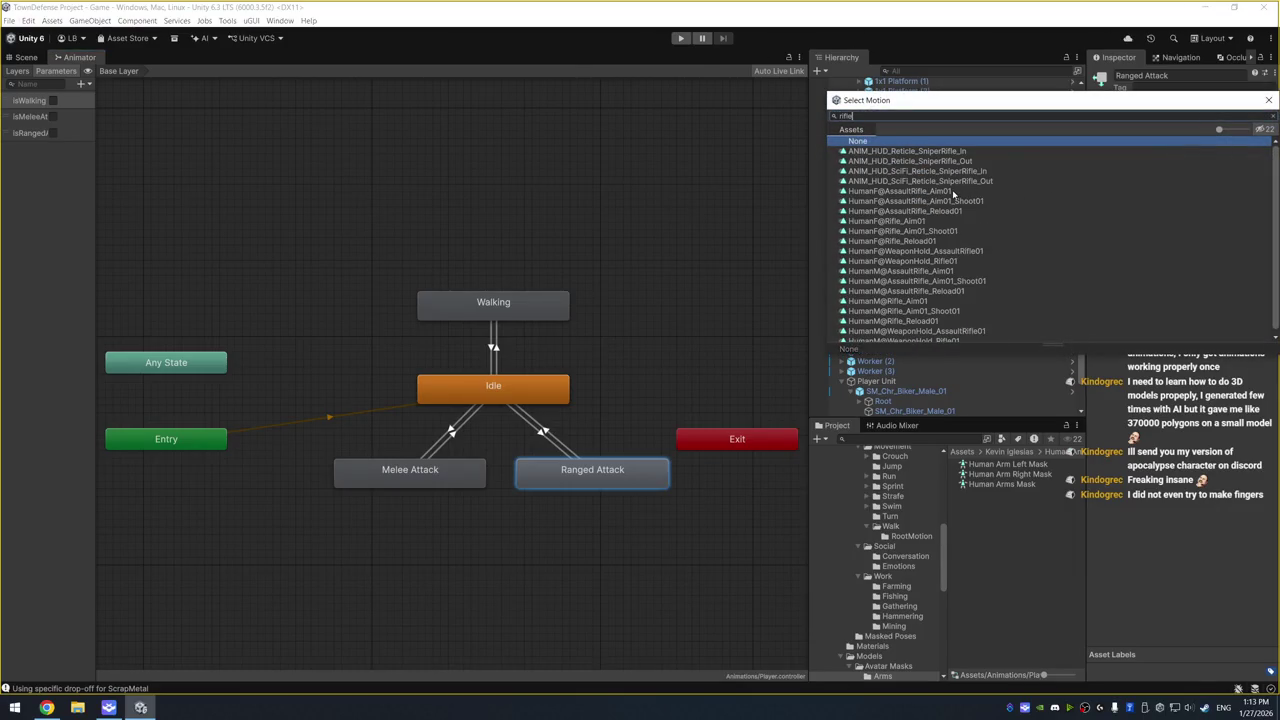
double_click(934, 271)
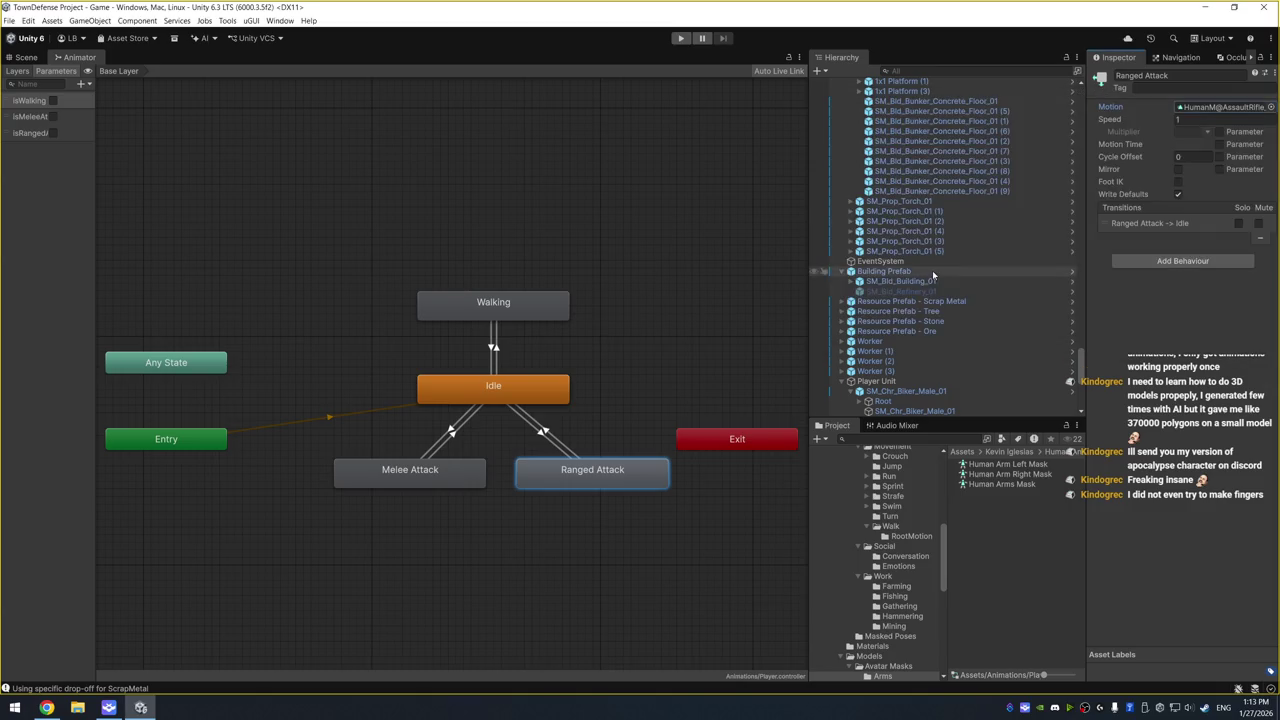
click(540, 434)
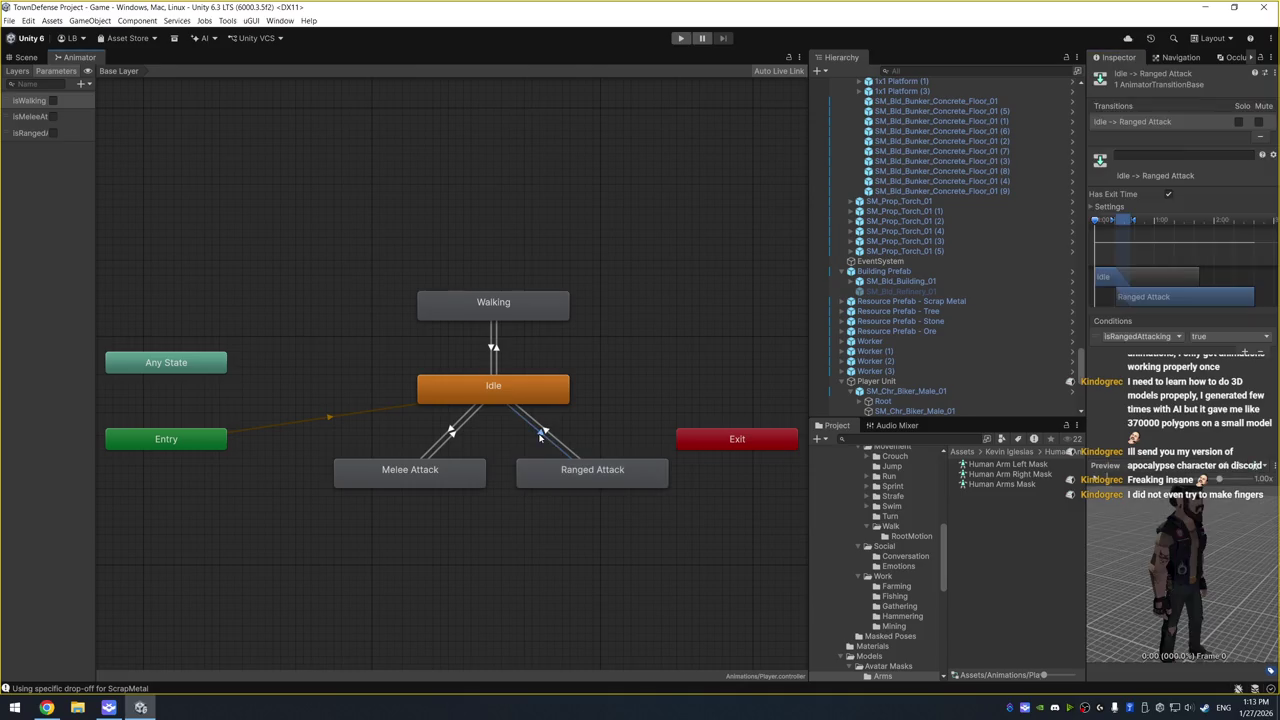
click(1097, 480)
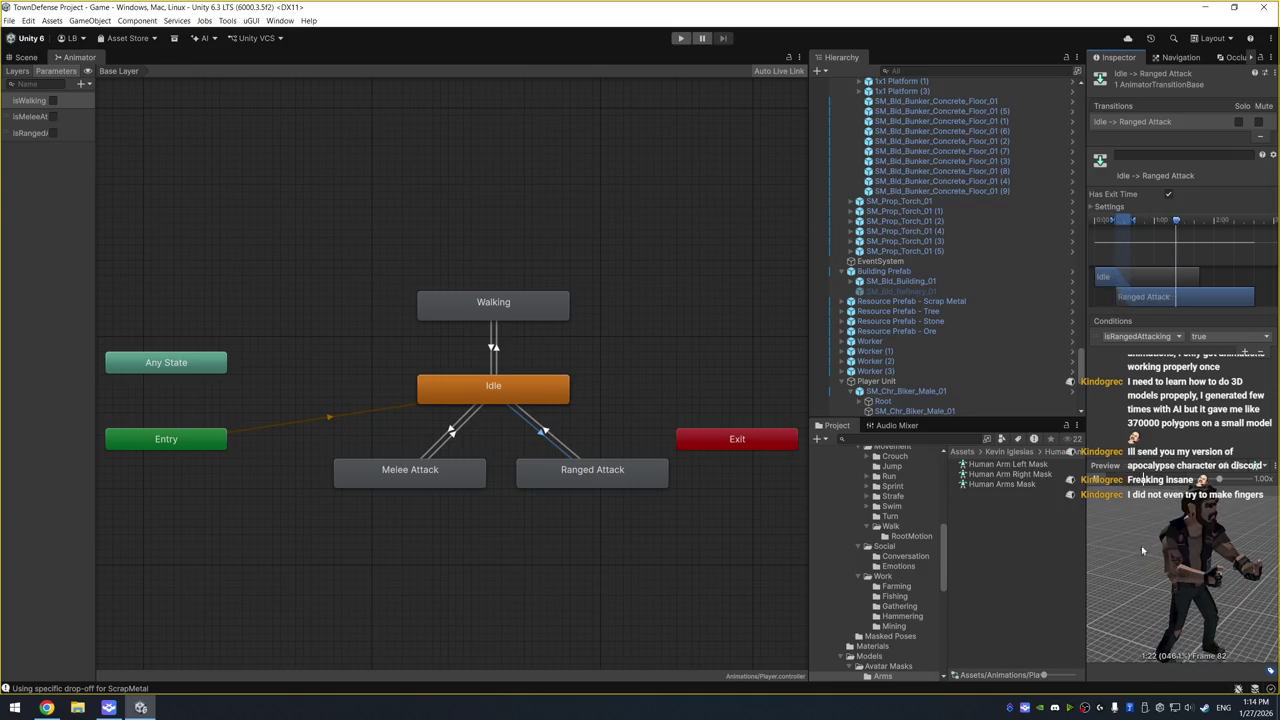
Swap Ranged Attack's motion to HumanM@Bazooka_Aim01 and reselect the Idle→Ranged Attack transition
click(615, 485)
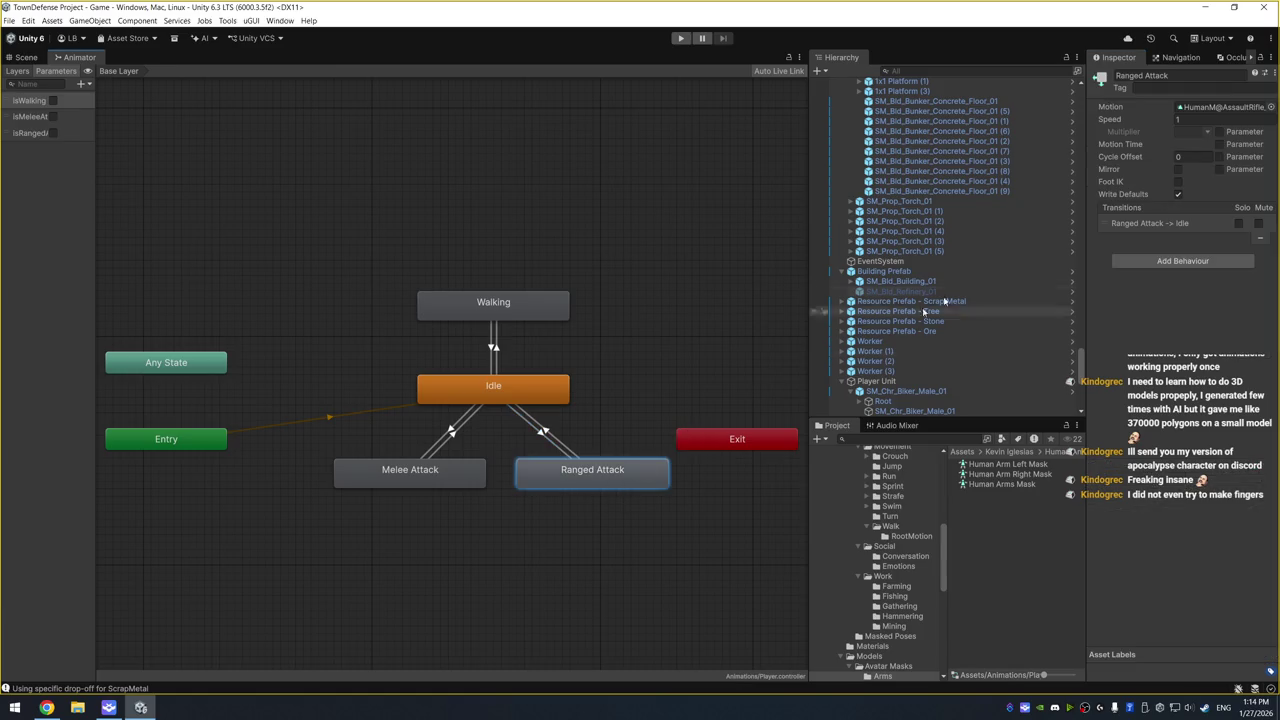
click(1212, 160)
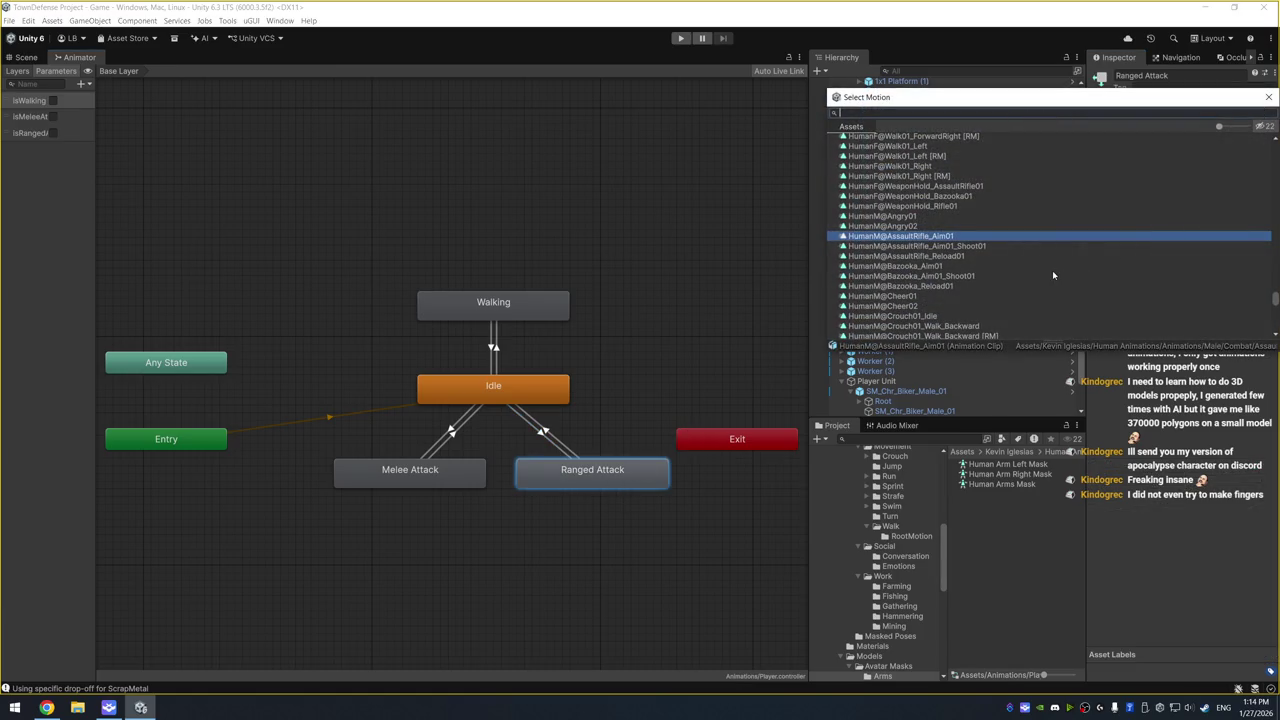
double_click(962, 266)
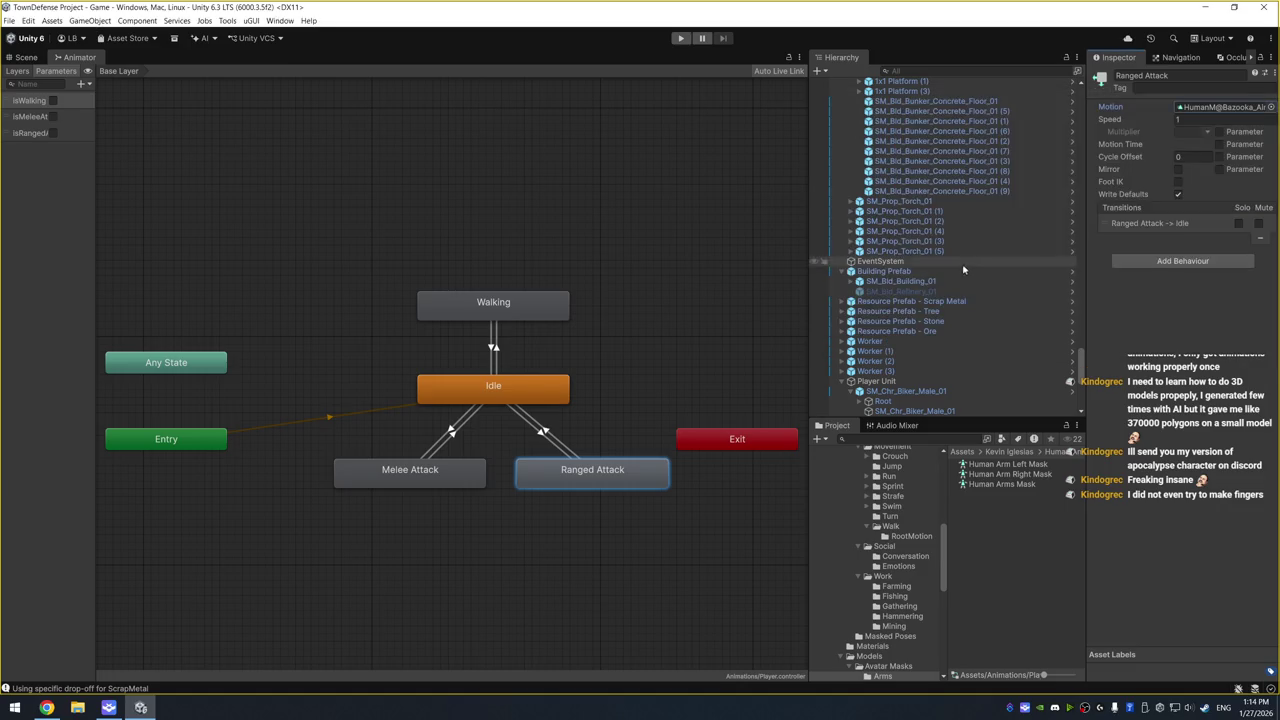
click(542, 438)
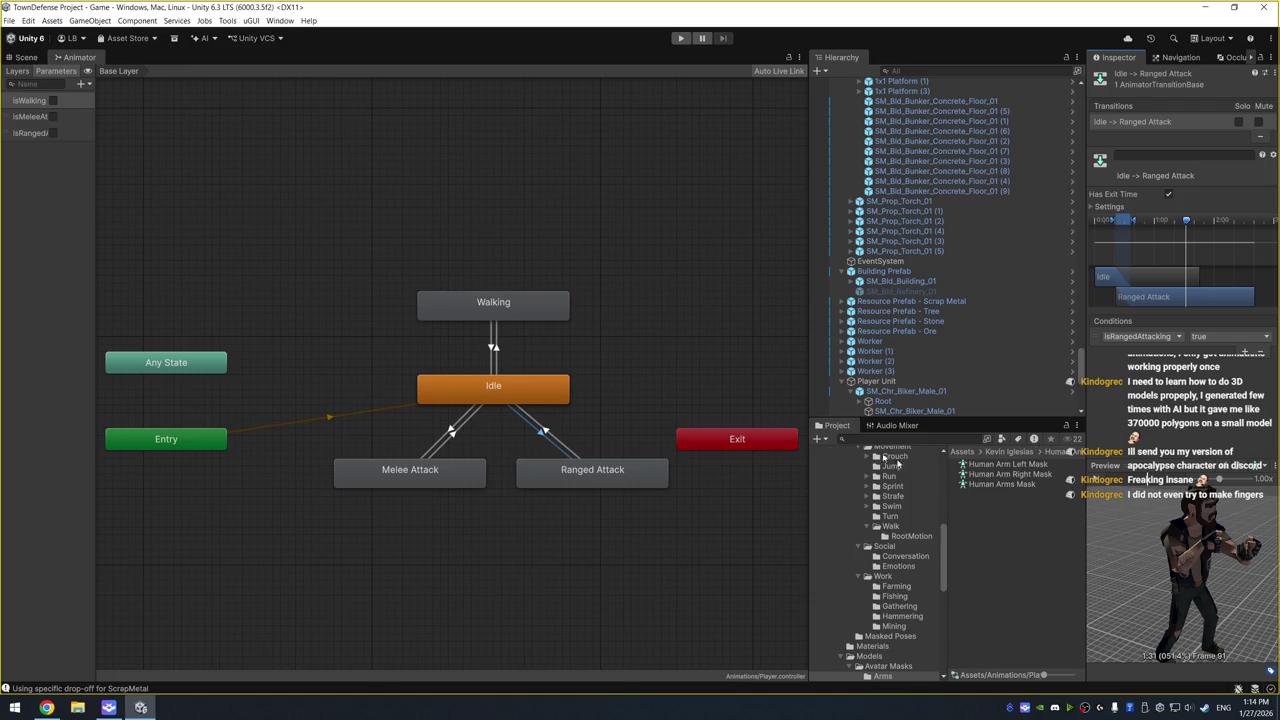
Preview the Combat > Rifle clips: Rifle_Aim01, Rifle_Aim01_Shoot01 and Rifle_Reload01
scroll(917, 511, up, 10)
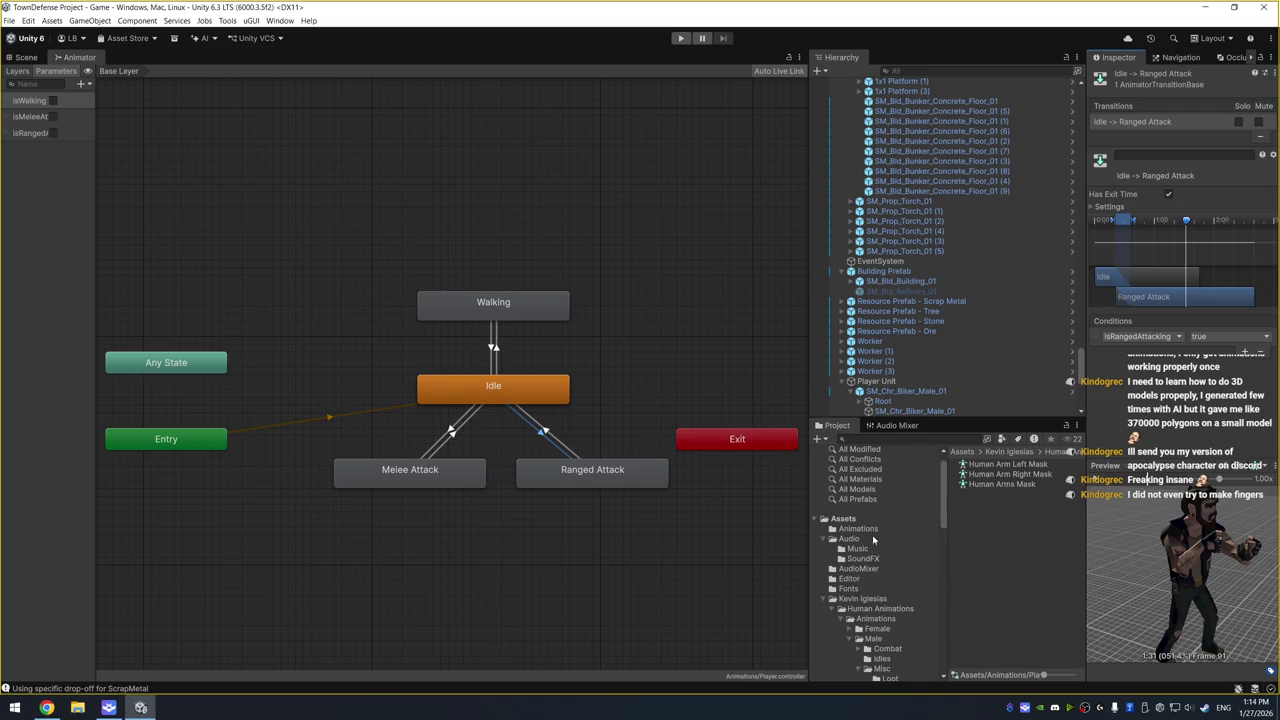
scroll(886, 612, down, 3)
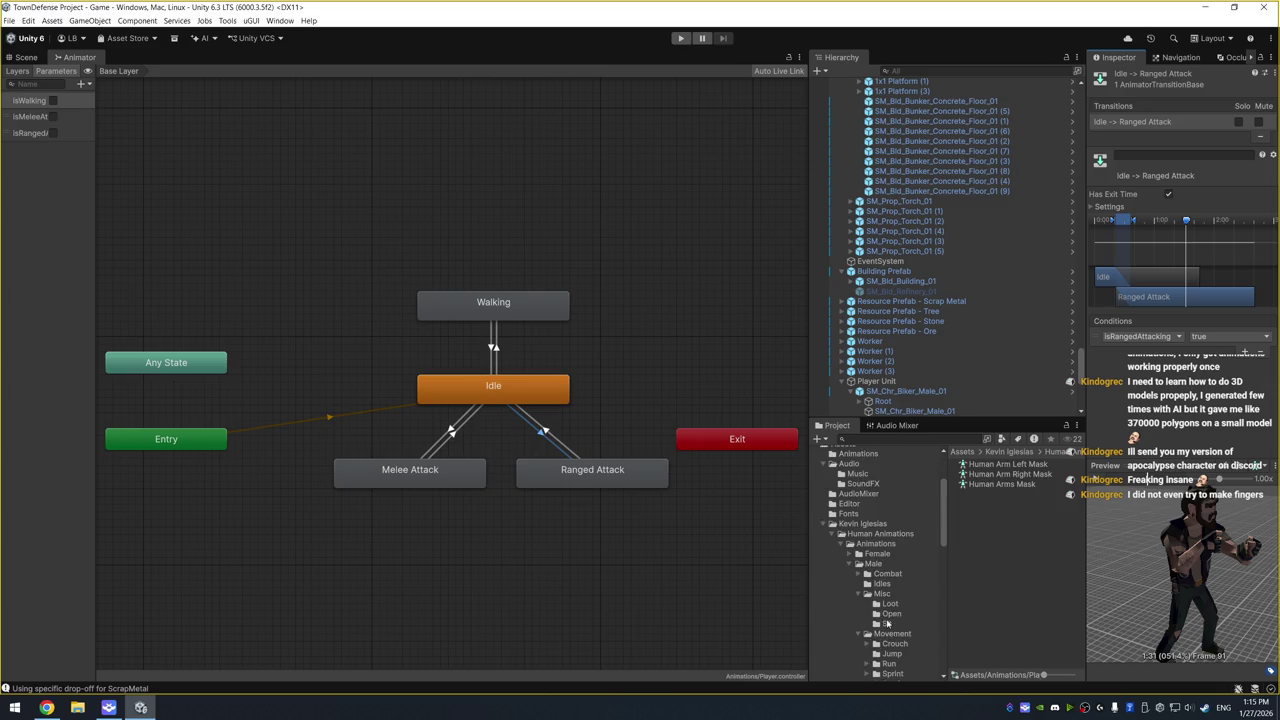
click(899, 575)
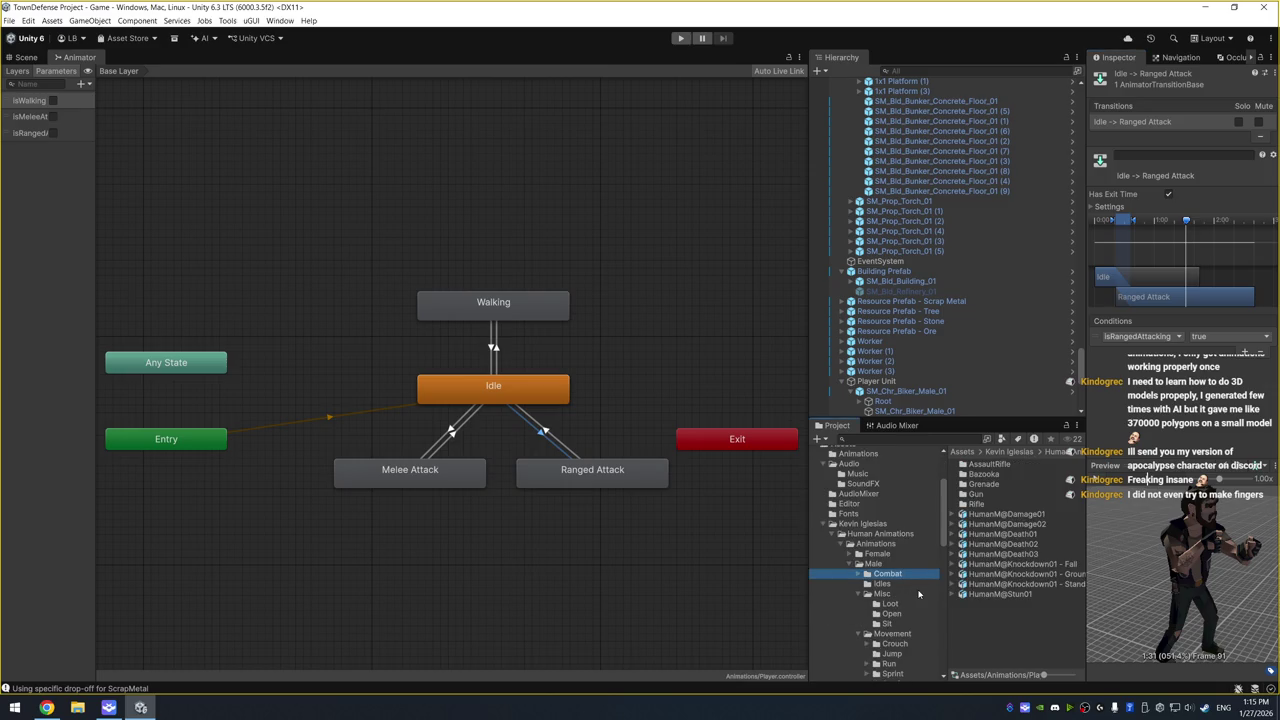
click(977, 504)
double_click(995, 508)
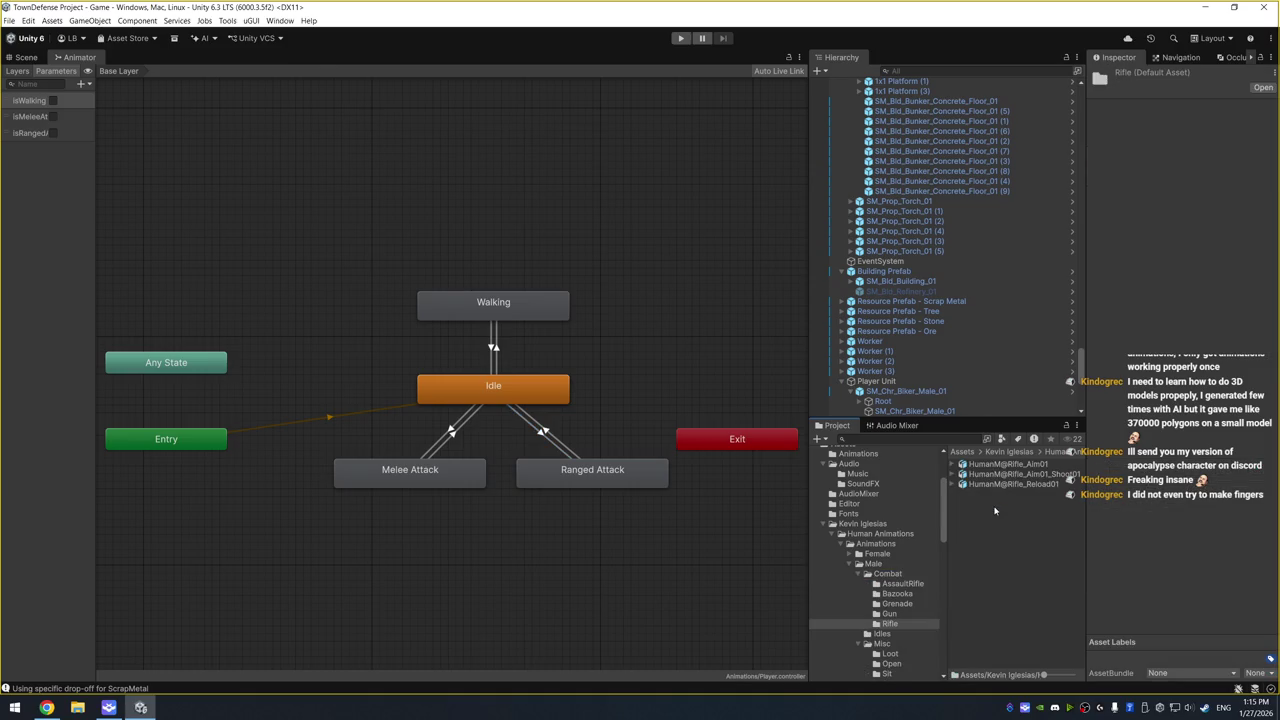
click(1043, 466)
mouse_move(1120, 560)
mouse_down()
mouse_move(1190, 552)
mouse_move(1150, 546)
mouse_move(1165, 542)
mouse_up()
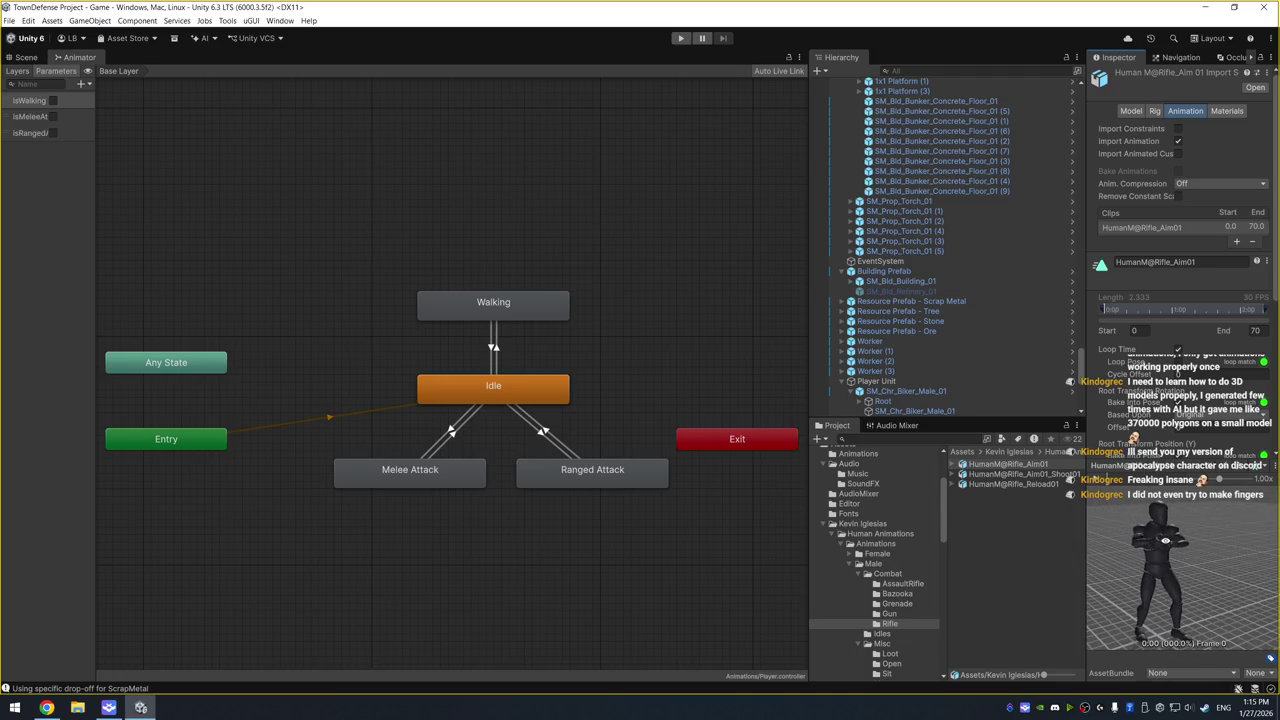
click(1053, 475)
click(1099, 480)
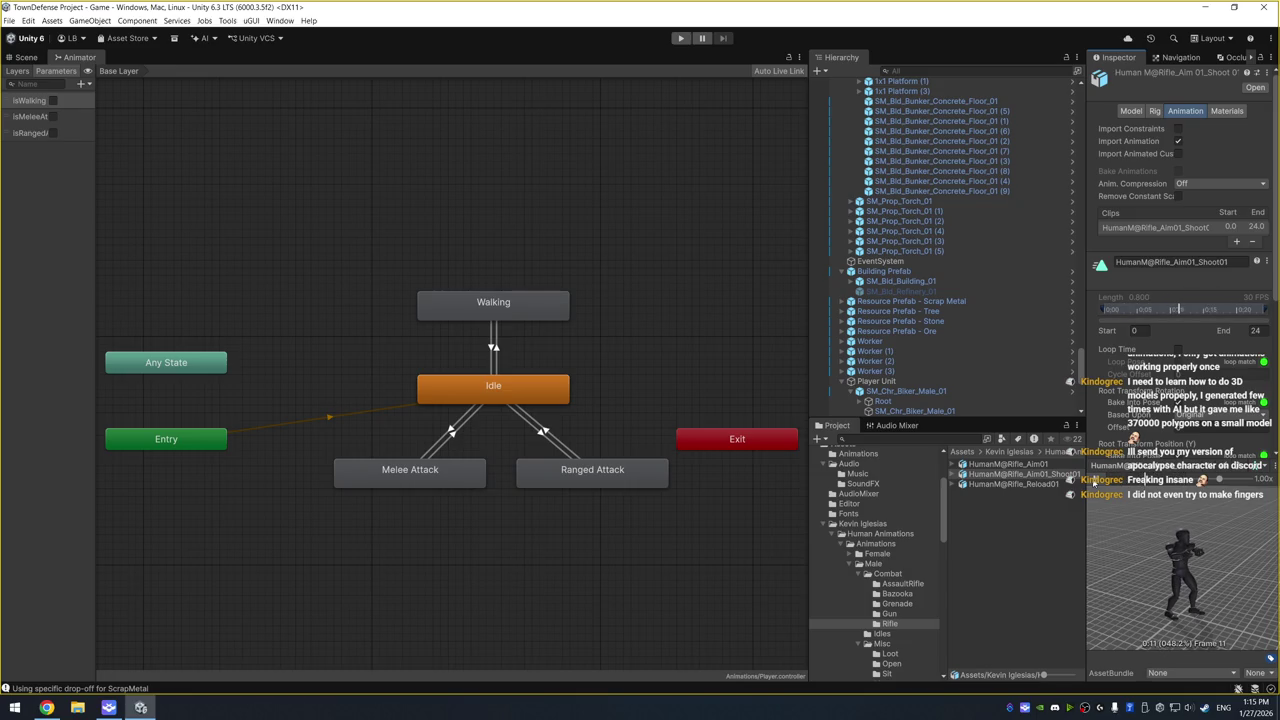
click(1060, 484)
click(1092, 484)
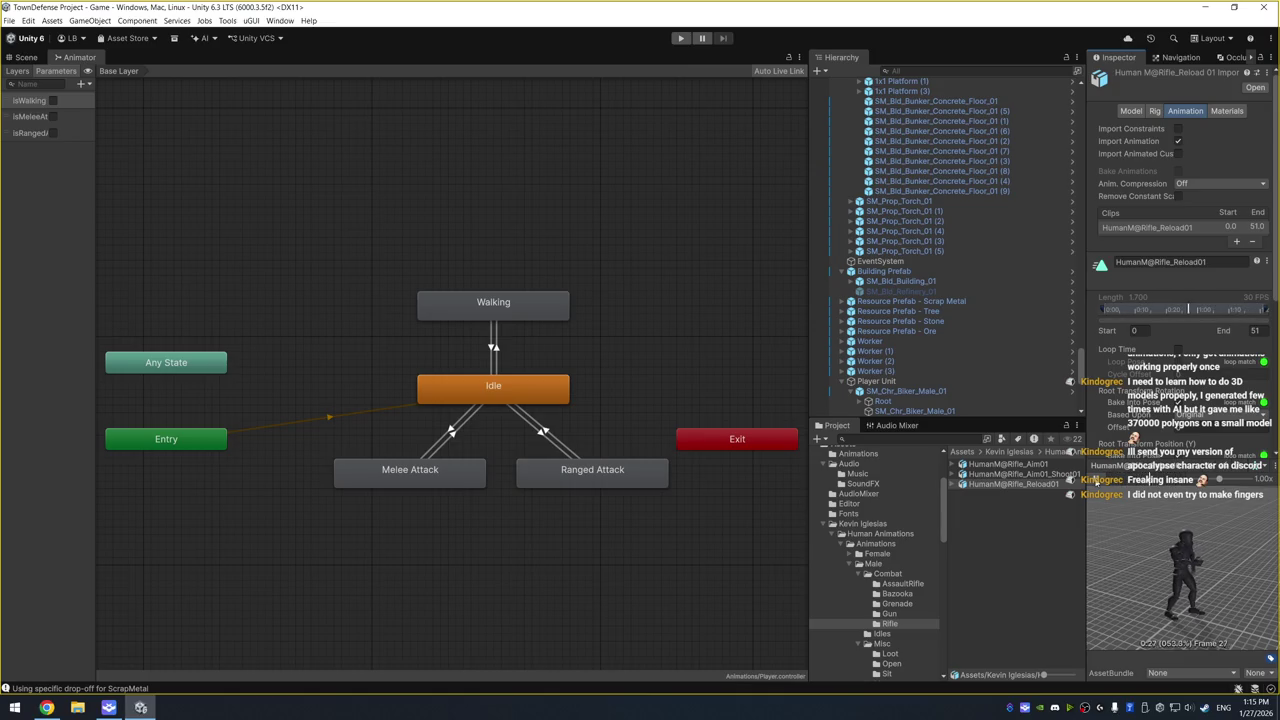
click(1048, 467)
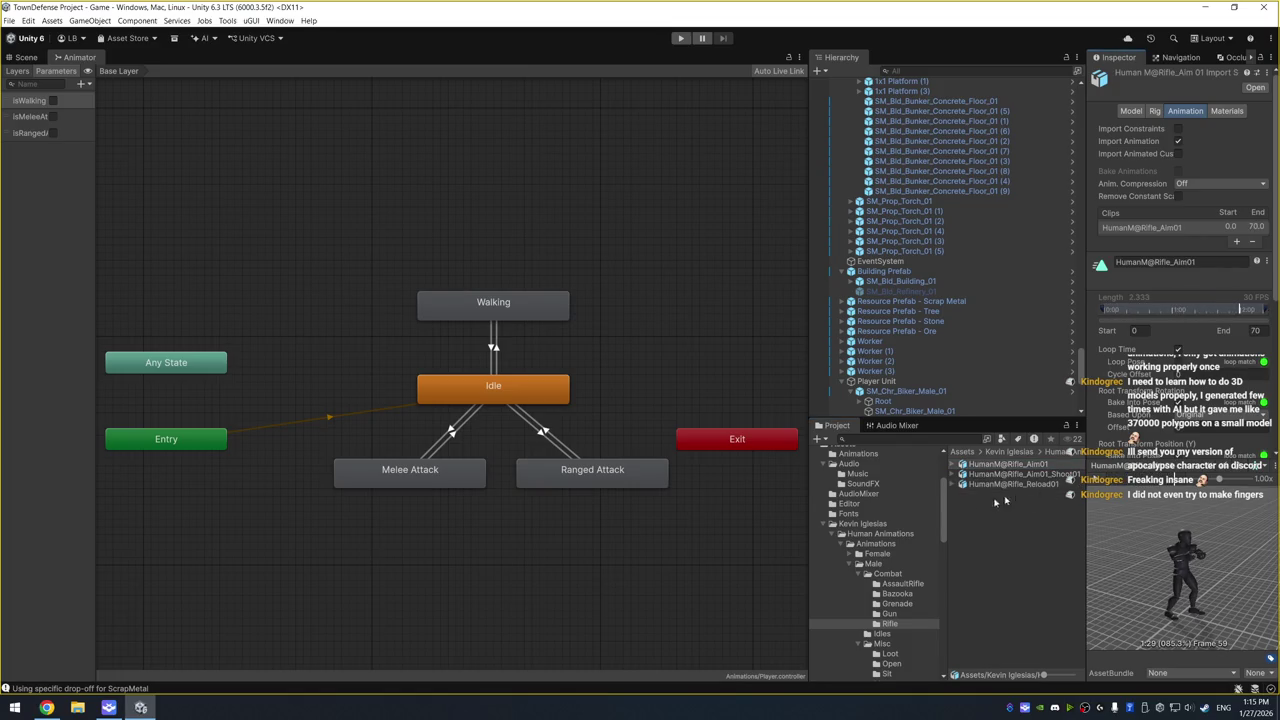
Preview the Gun folder's DualGun_Aim01, DualGun_Aim01_Shoot01 and DualGun_Reload01 clips
click(908, 614)
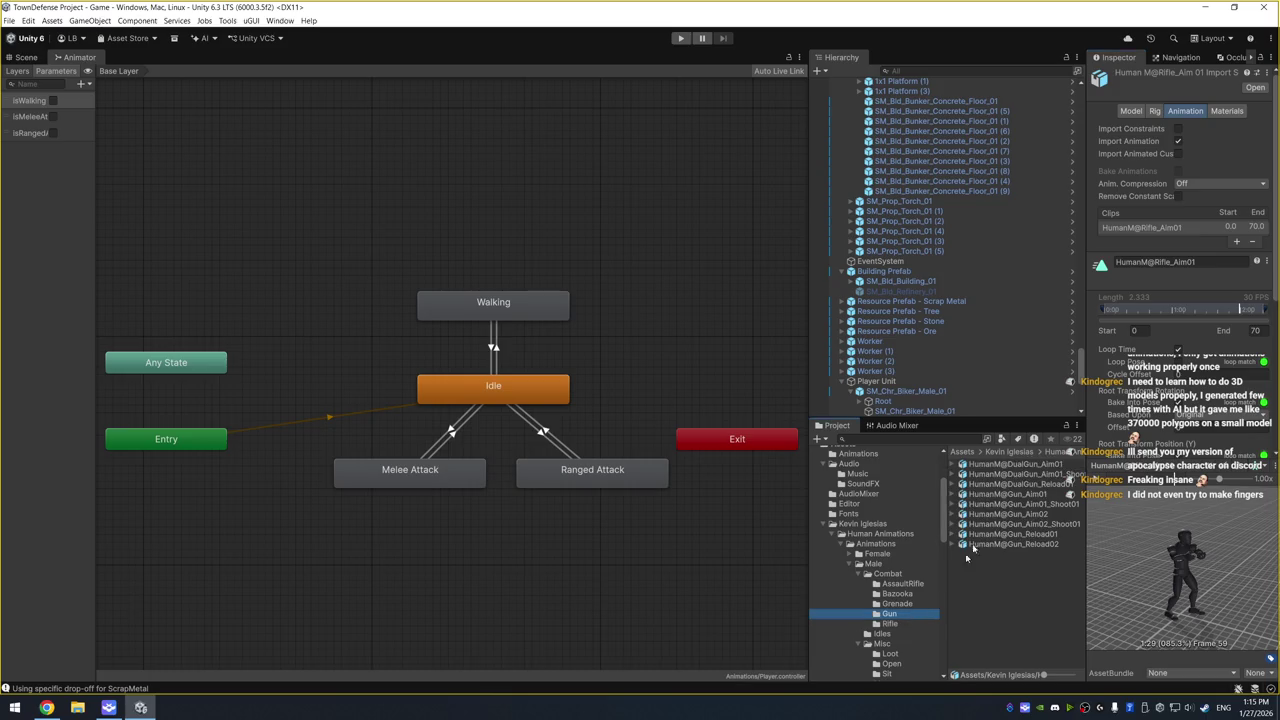
click(1049, 466)
click(1097, 482)
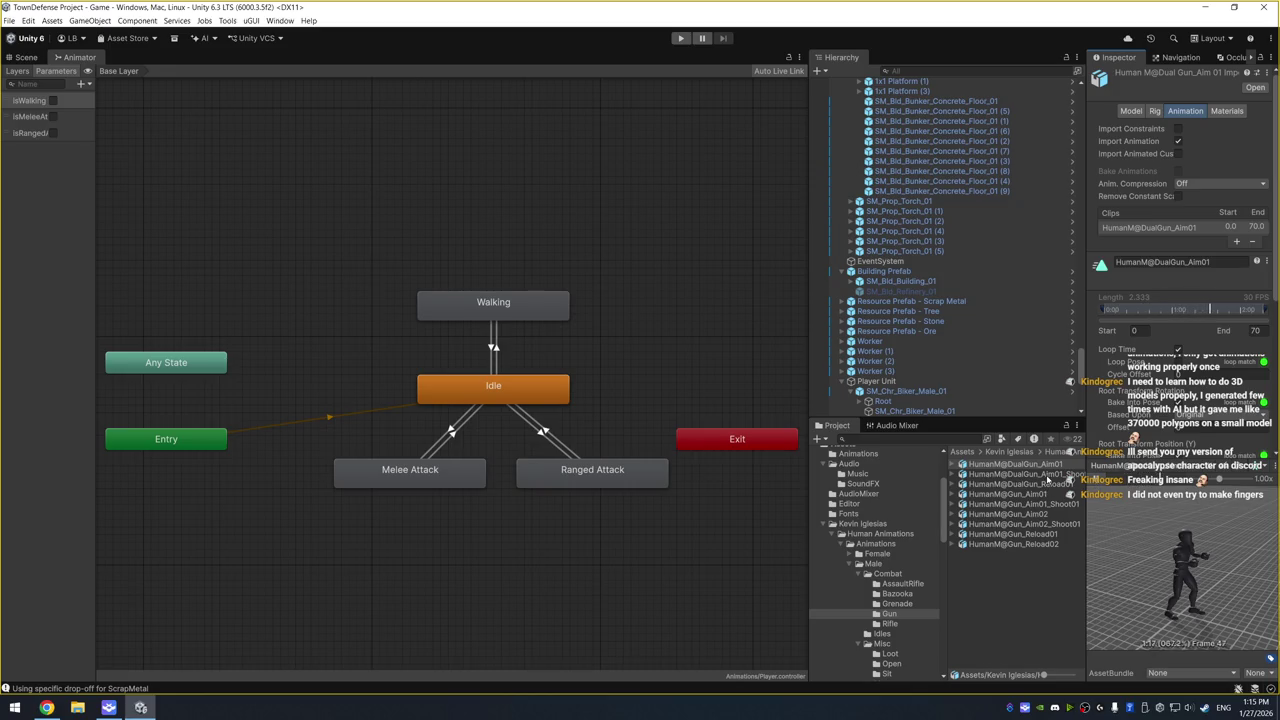
click(1040, 474)
click(1100, 484)
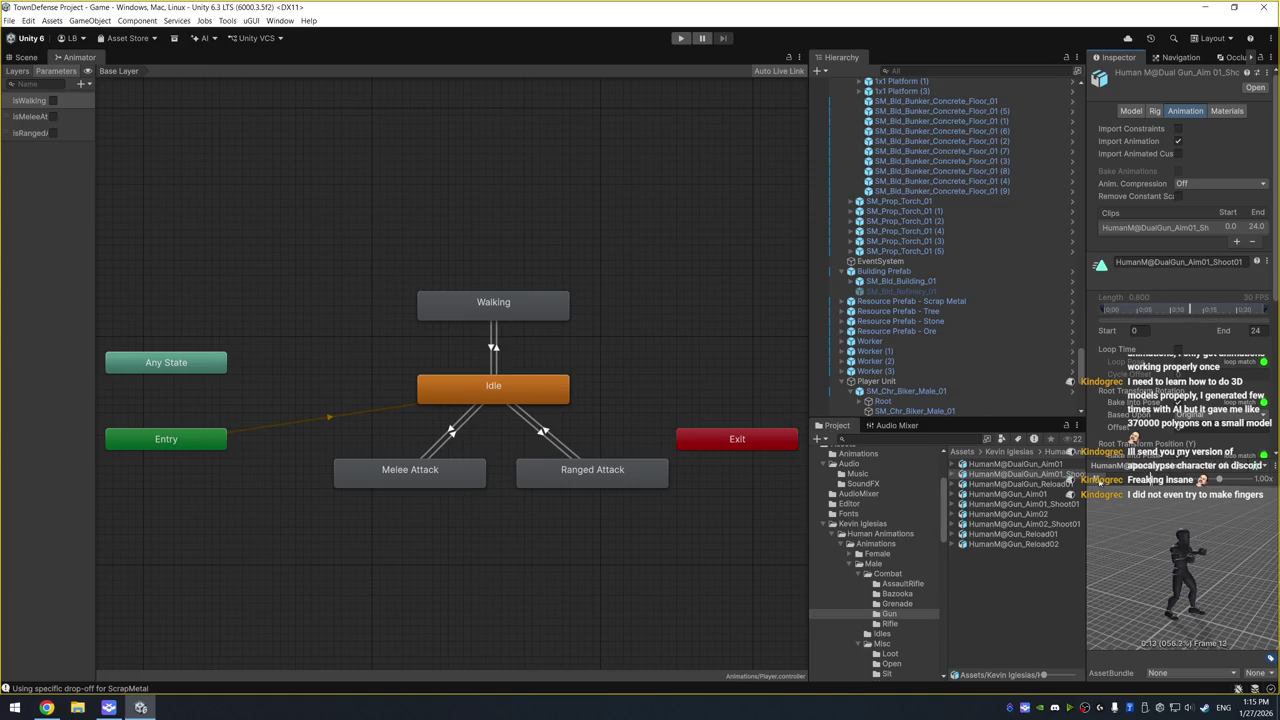
click(1040, 484)
click(1100, 484)
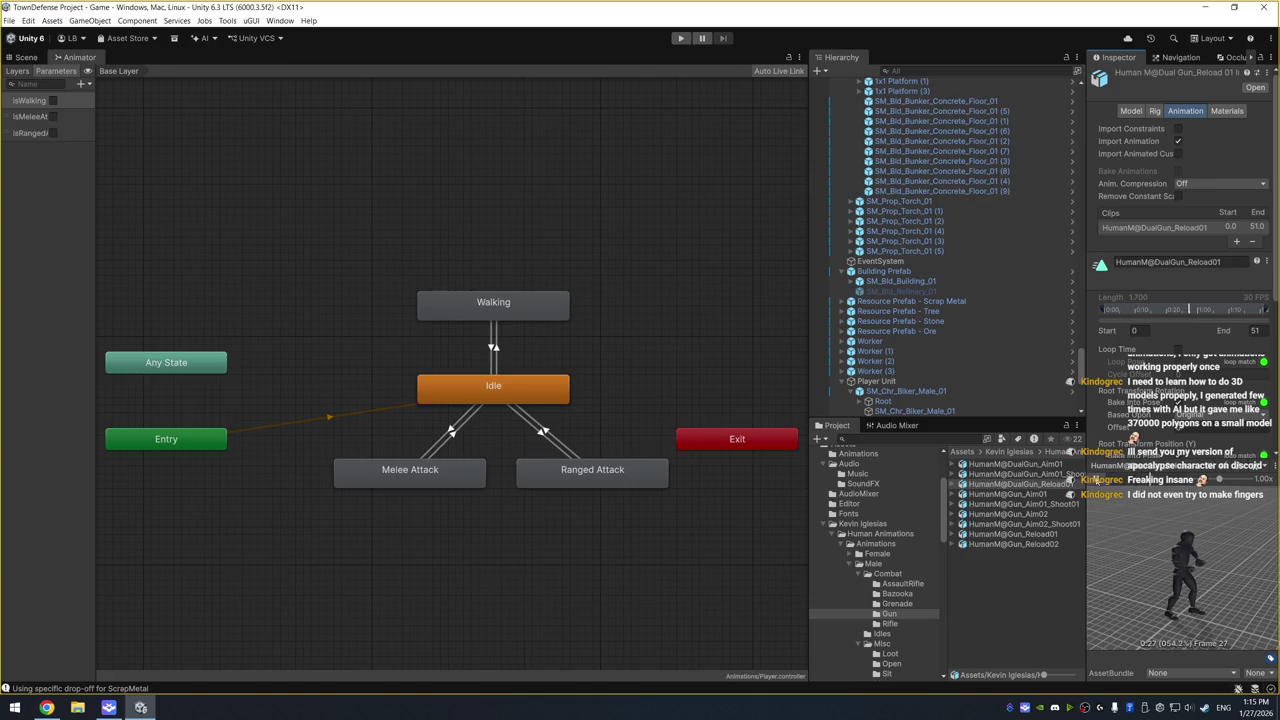
Preview Gun_Aim01, Gun_Aim01_Shoot01 and Gun_Aim02, then select the Ranged Attack state
click(1064, 494)
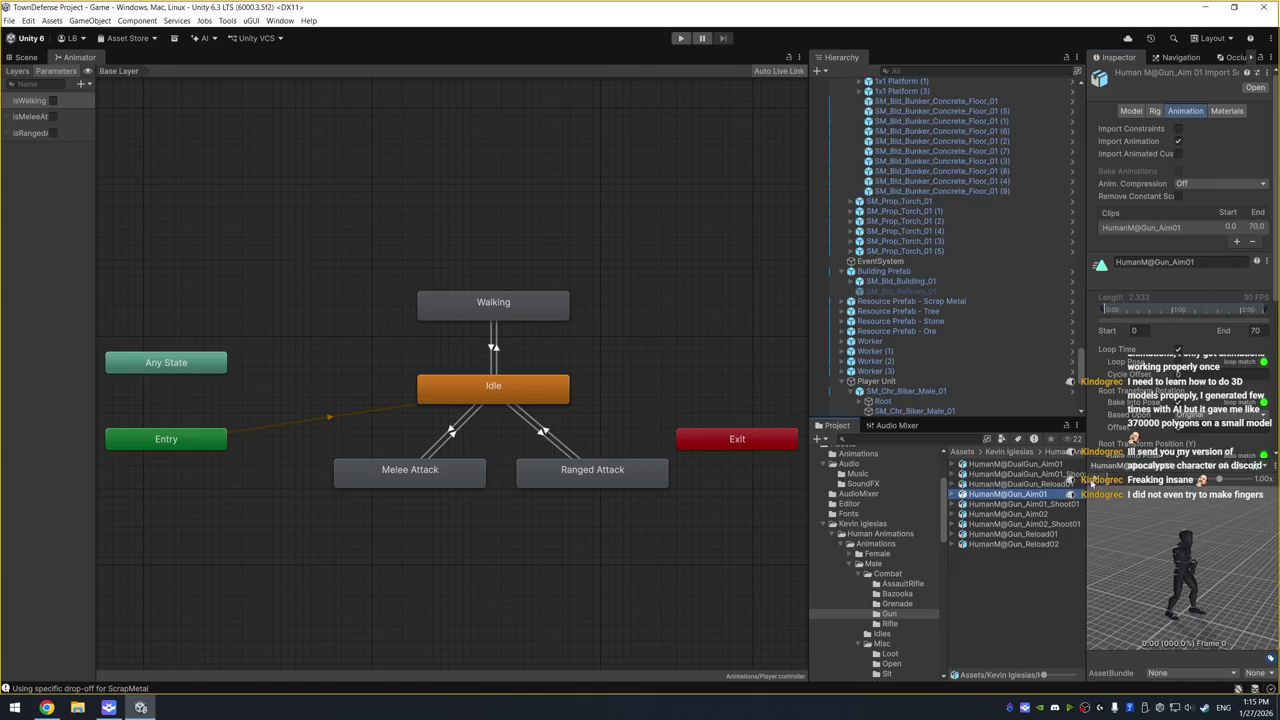
click(1044, 504)
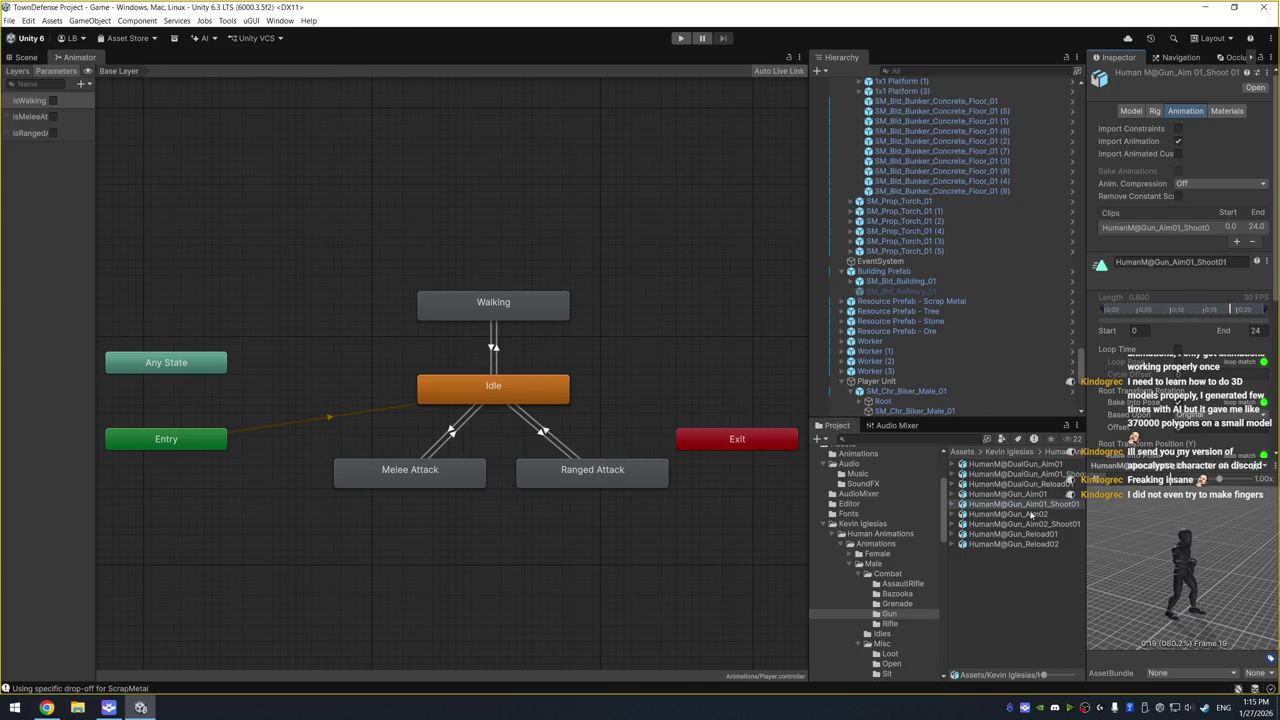
key(Down)
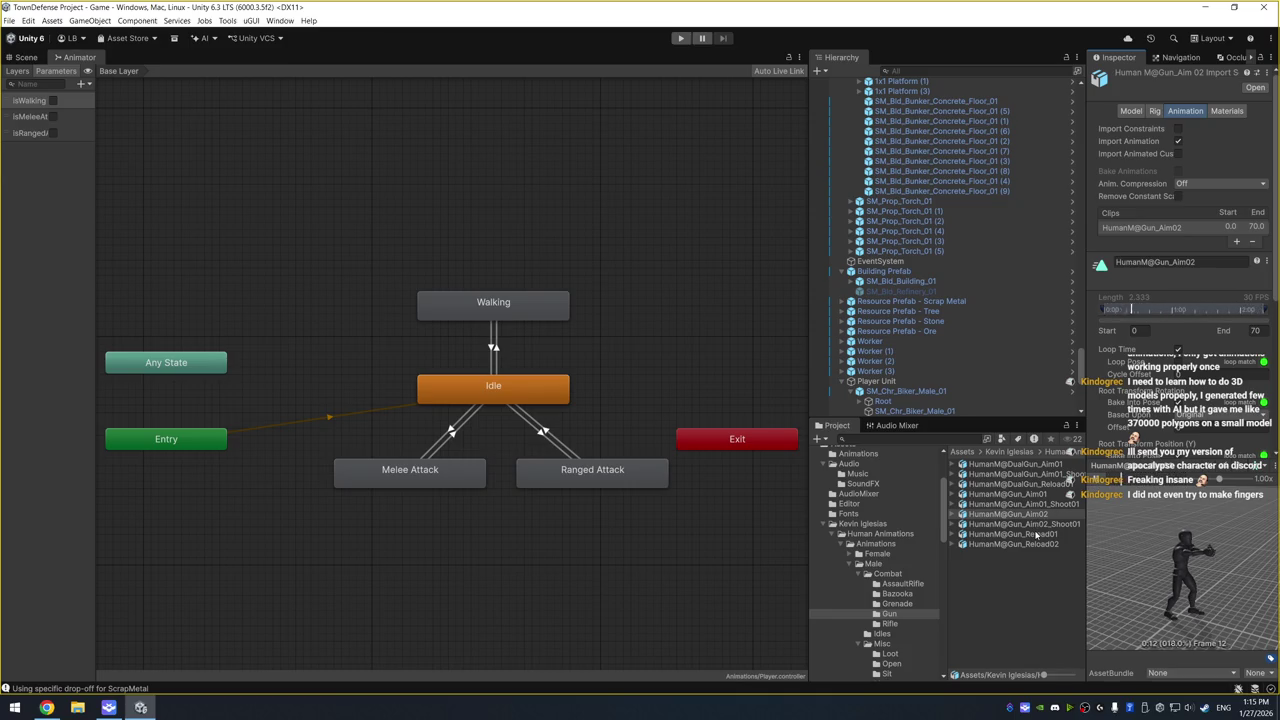
click(568, 474)
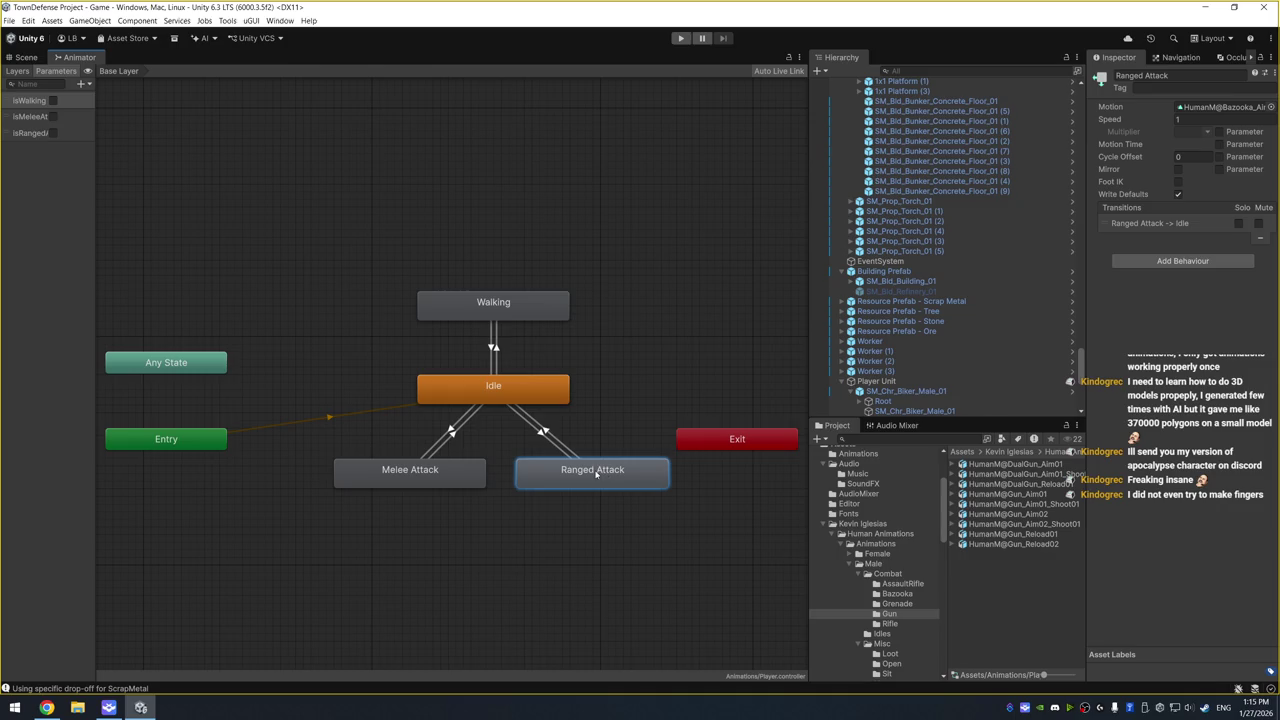
Widen the Parameters list, confirm the isRangedAttacking parameter name, and inspect Idle→Melee Attack
right_click(596, 474)
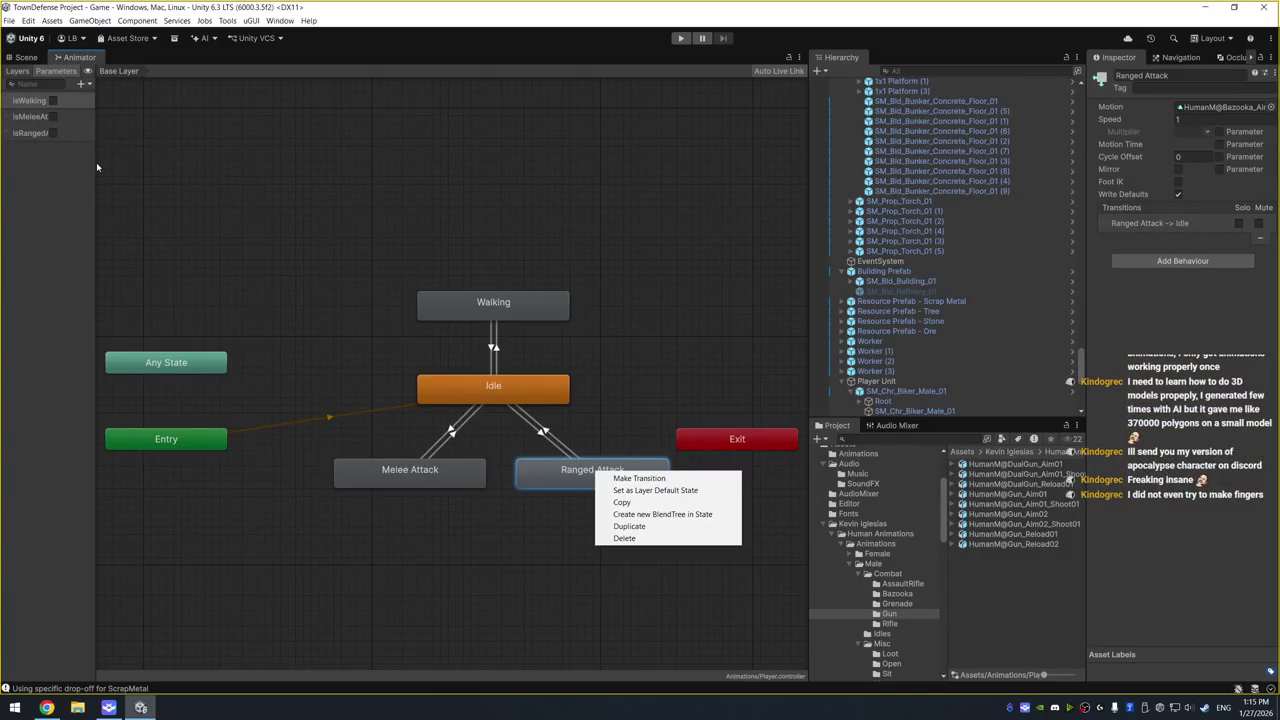
click(98, 162)
drag(98, 162, 172, 169)
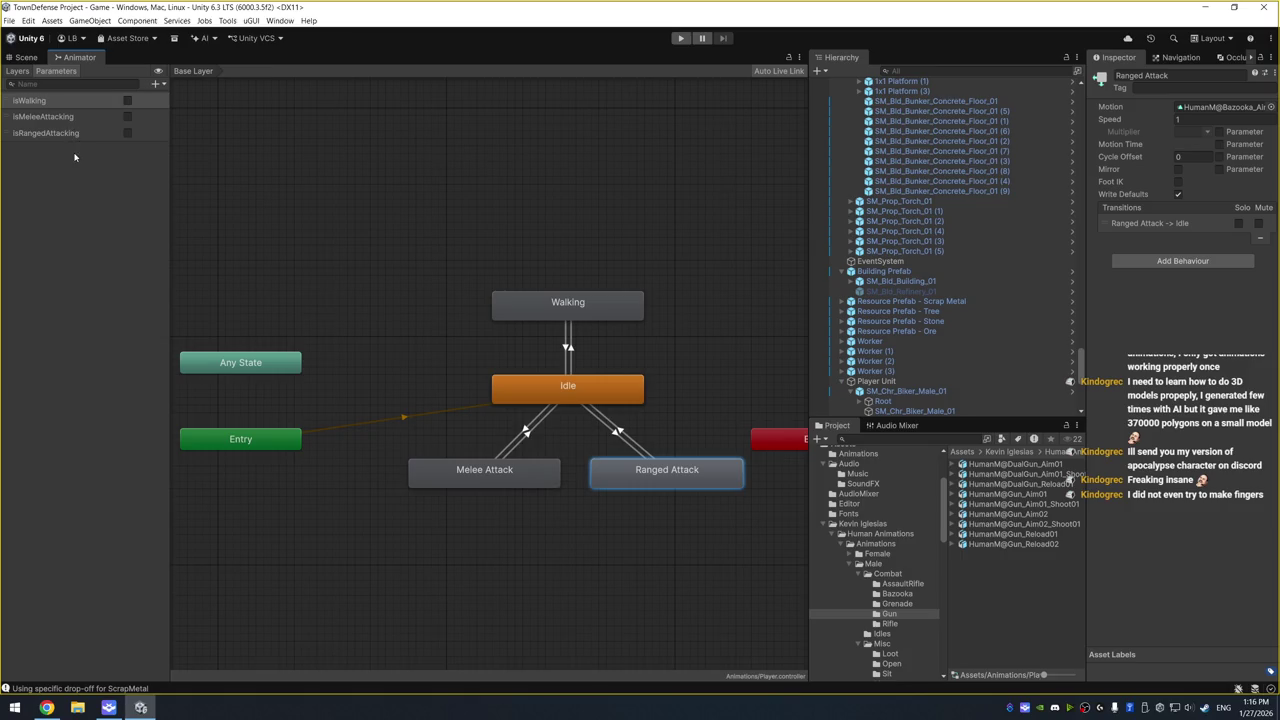
click(96, 135)
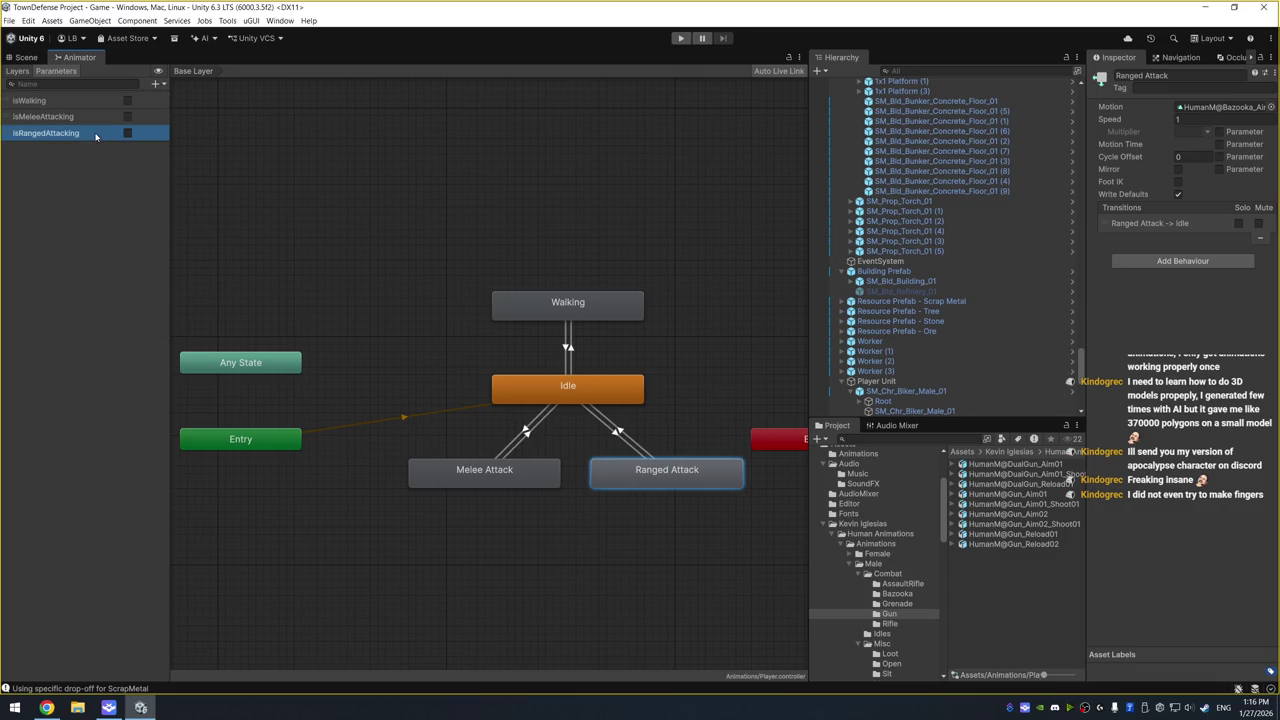
double_click(94, 134)
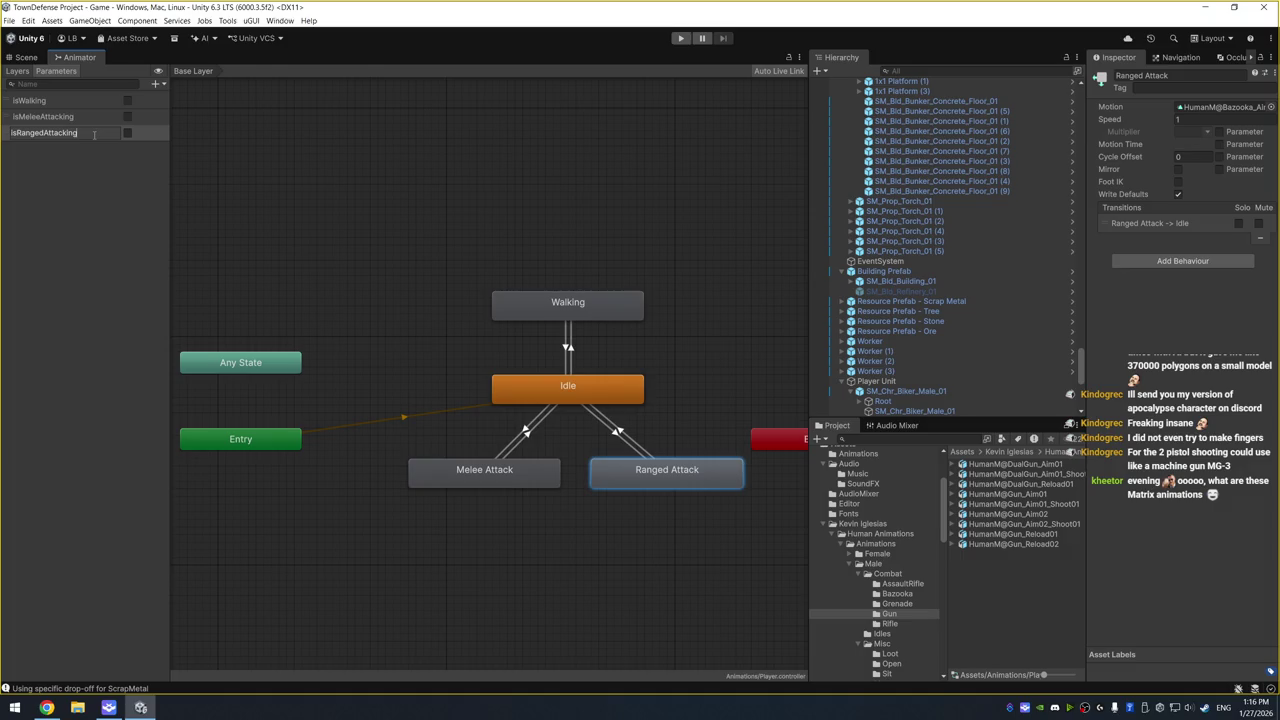
key(Return)
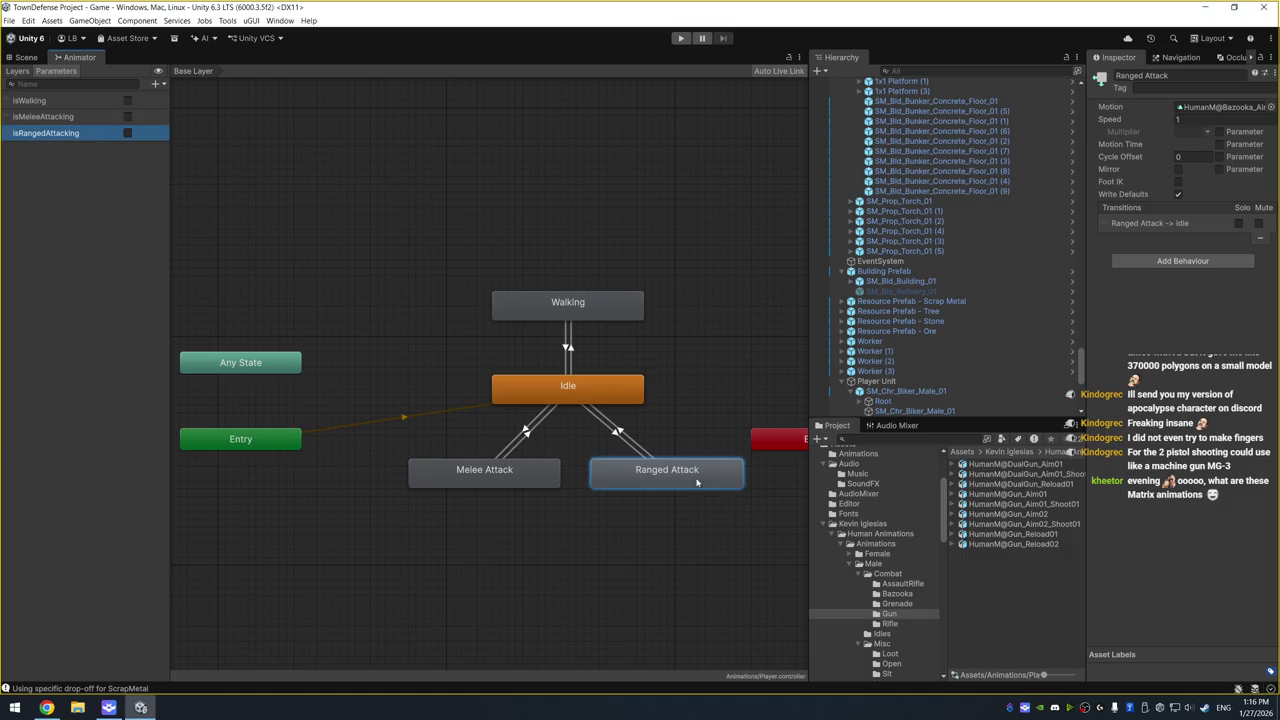
click(527, 431)
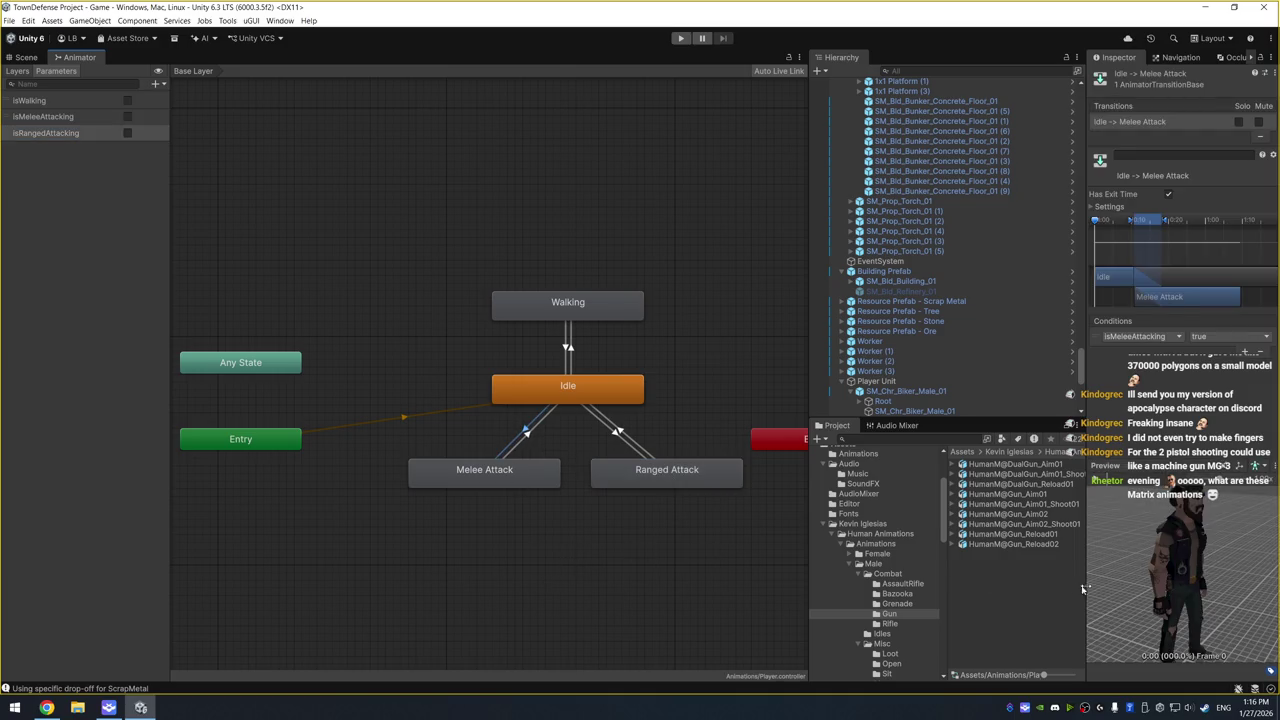
Play the Idle→Melee Attack and Idle→Ranged Attack transition previews in an enlarged preview
drag(1196, 565, 1190, 520)
drag(1180, 466, 1180, 380)
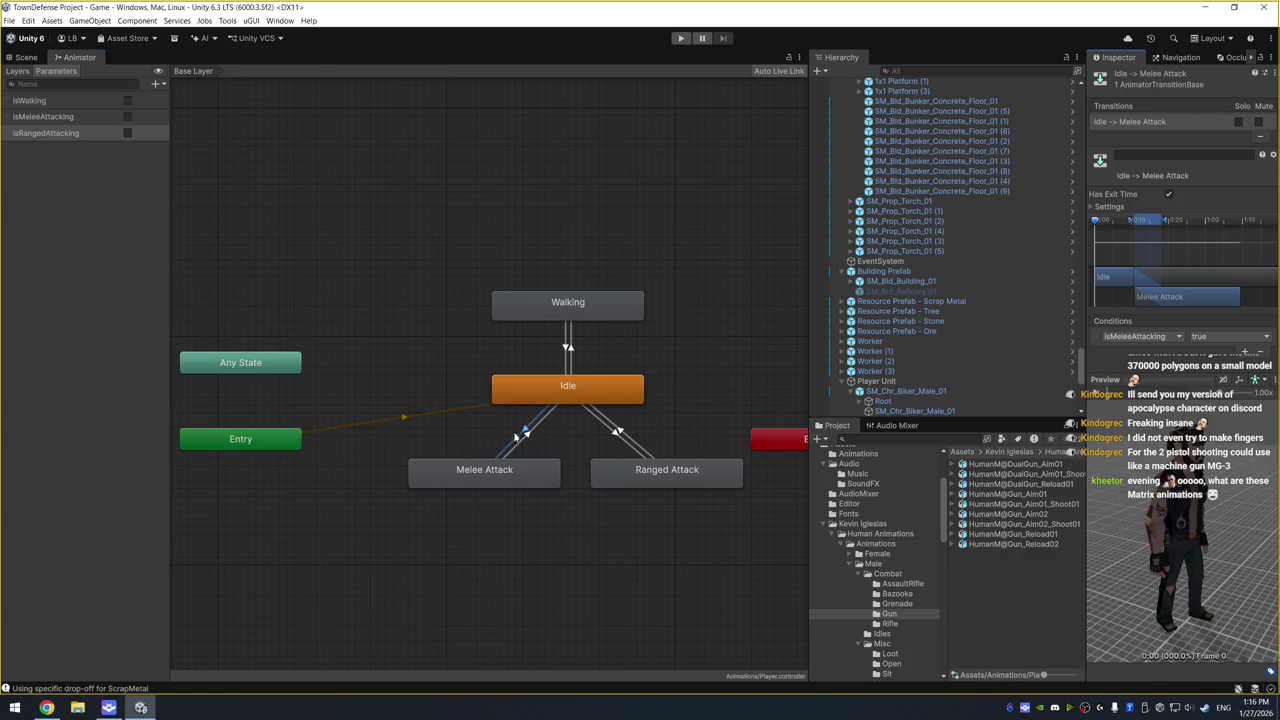
click(1096, 393)
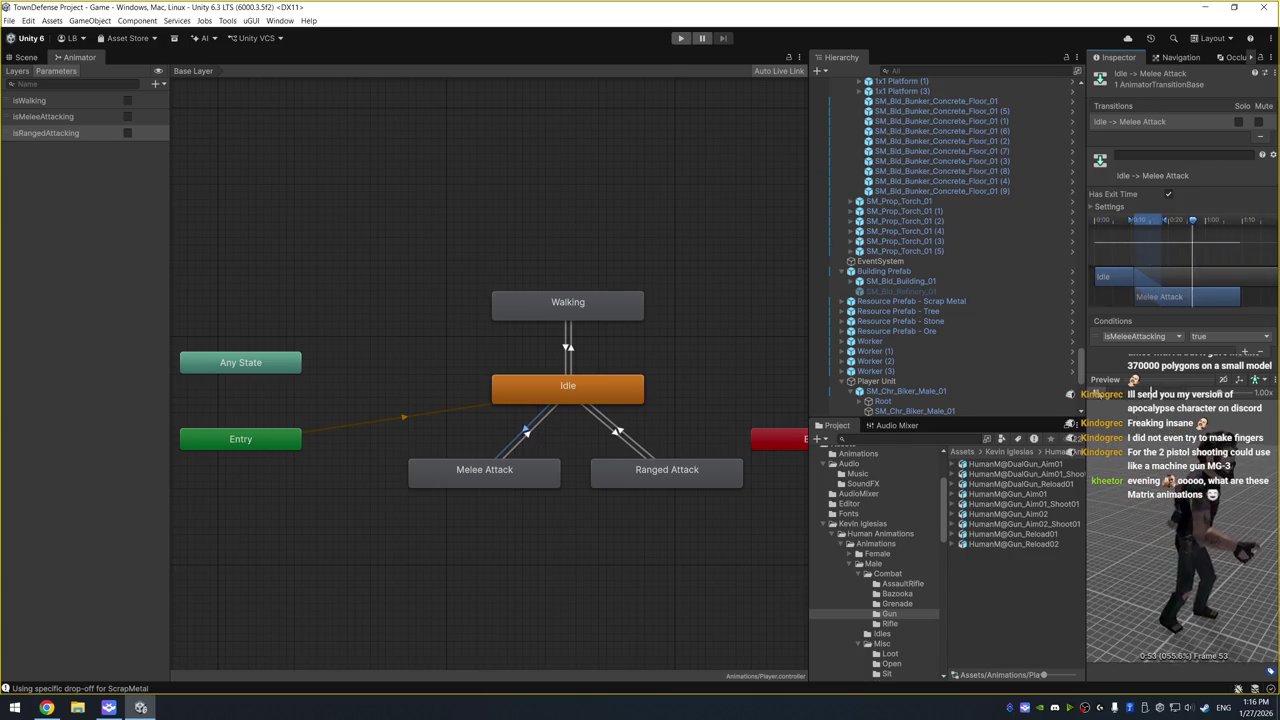
click(617, 432)
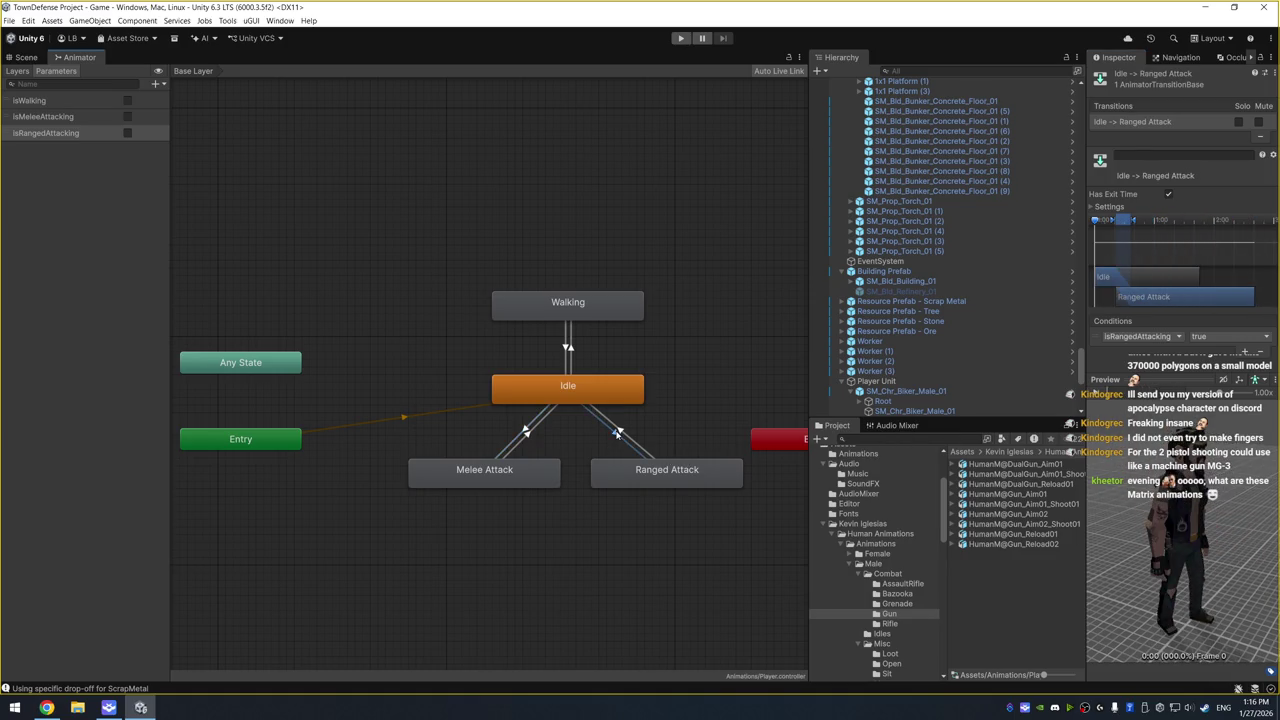
click(1099, 393)
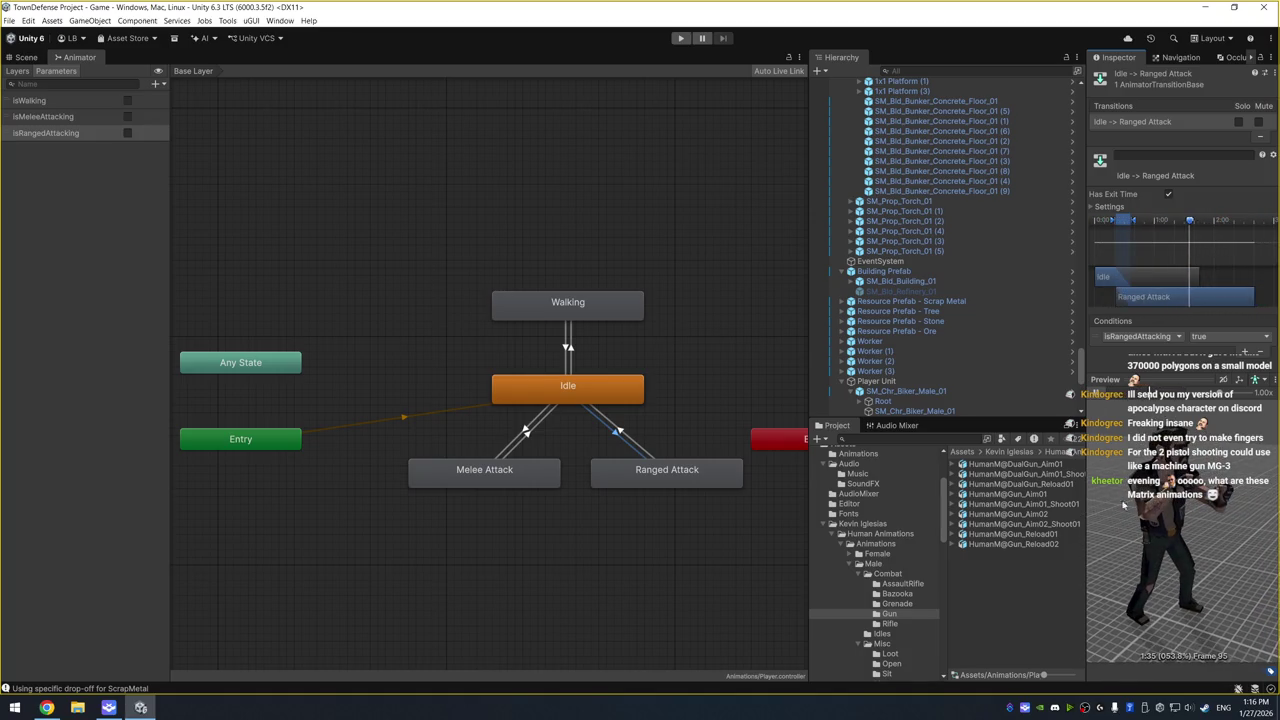
View the HumanM@DualGun_Aim01 and DualGun_Aim01_Shoot01 clips, orbiting the preview character
click(1046, 466)
scroll(1196, 513, up, 3)
click(1062, 476)
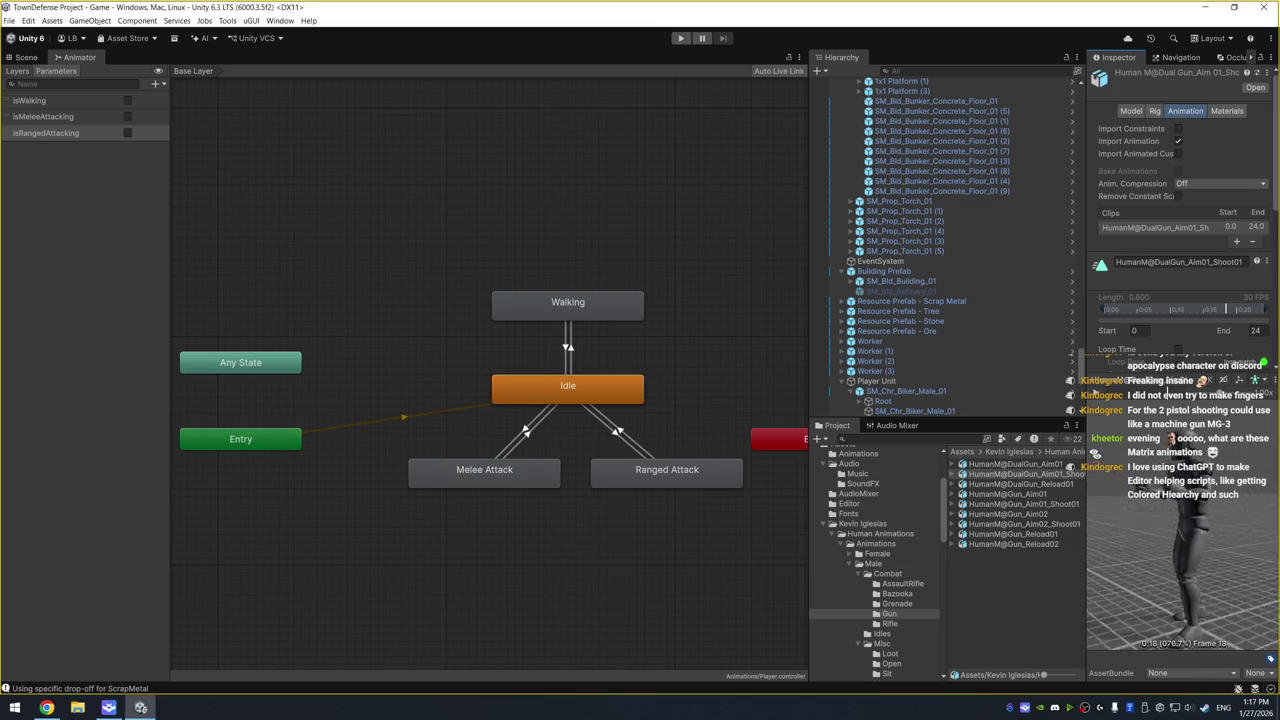
drag(1215, 478, 1195, 518)
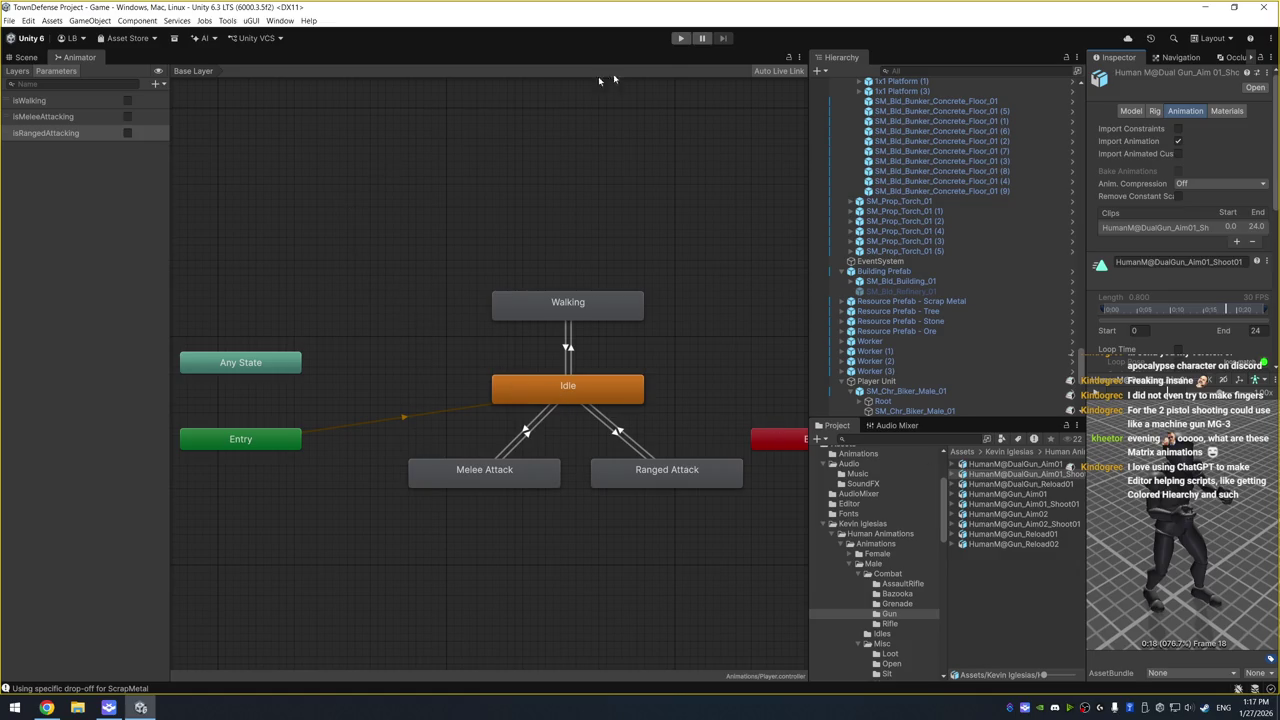
Survey the walled town level in the Scene view, then enter Play mode
click(25, 57)
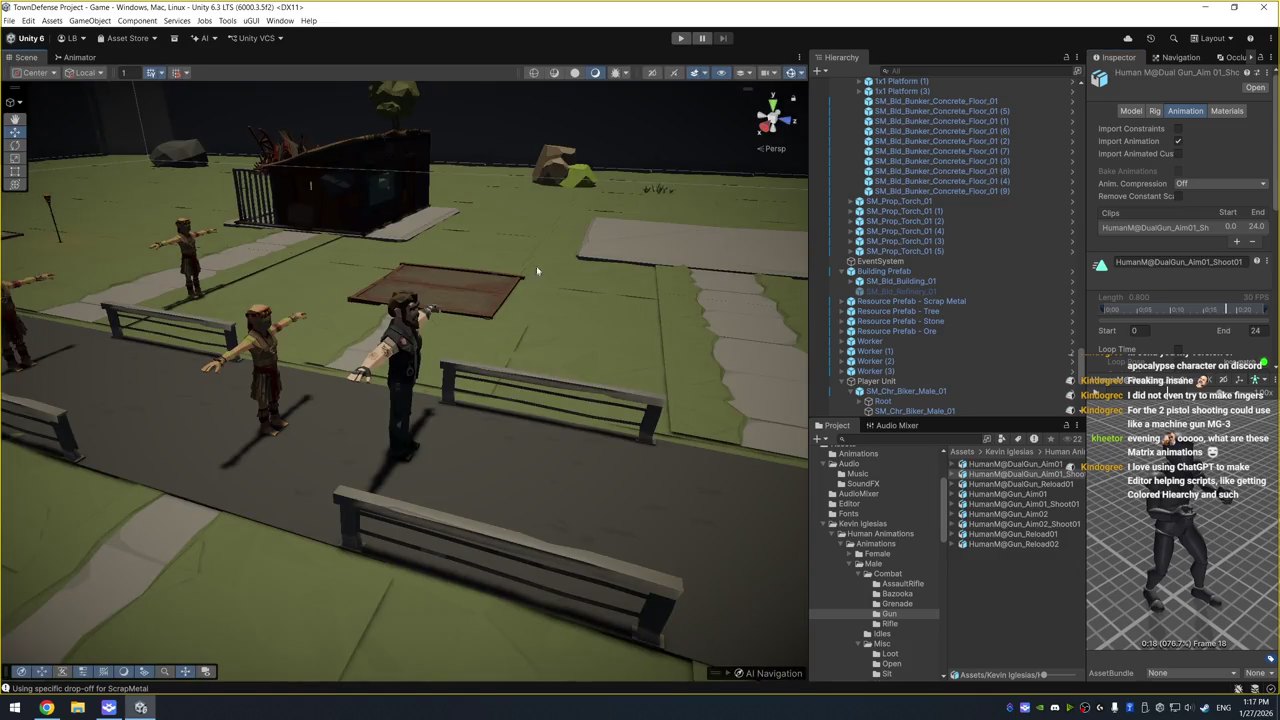
mouse_move(280, 219)
mouse_down()
mouse_move(412, 220)
mouse_move(400, 266)
mouse_move(260, 246)
mouse_move(330, 300)
mouse_up()
scroll(355, 315, down, 3)
mouse_move(409, 263)
mouse_down()
mouse_move(393, 317)
mouse_move(276, 343)
mouse_up()
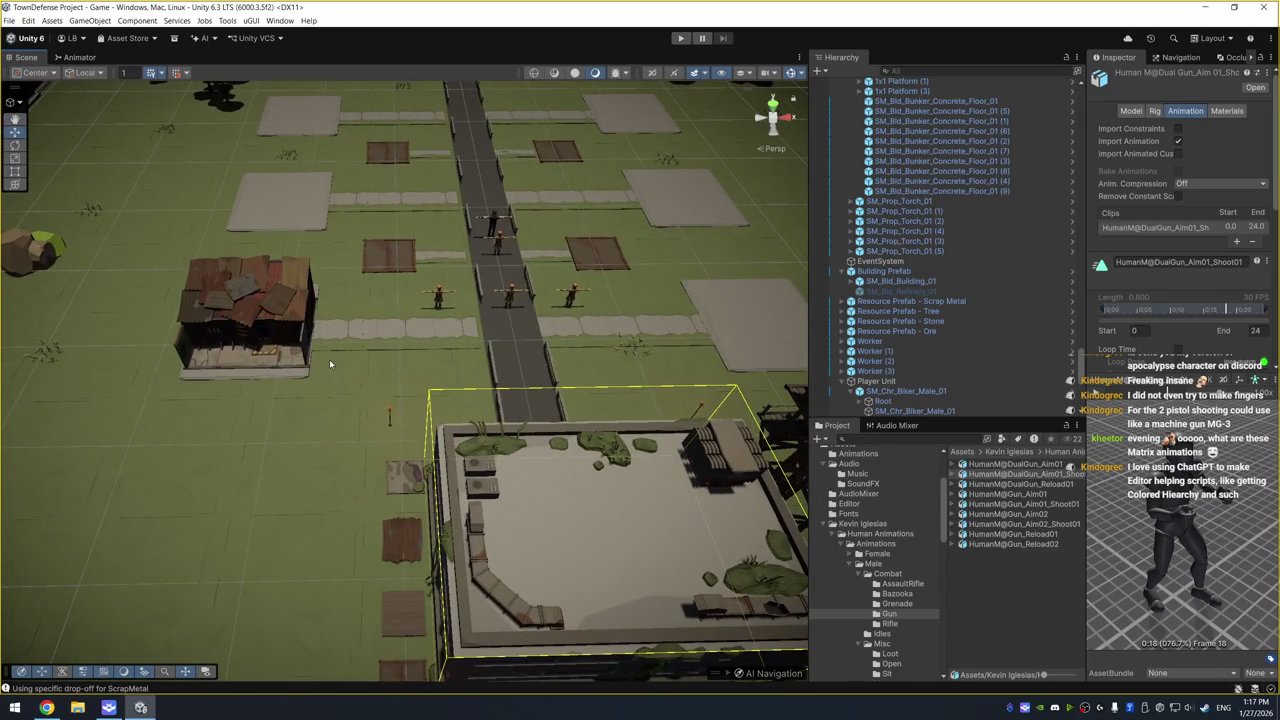
scroll(329, 359, down, 5)
scroll(405, 282, up, 3)
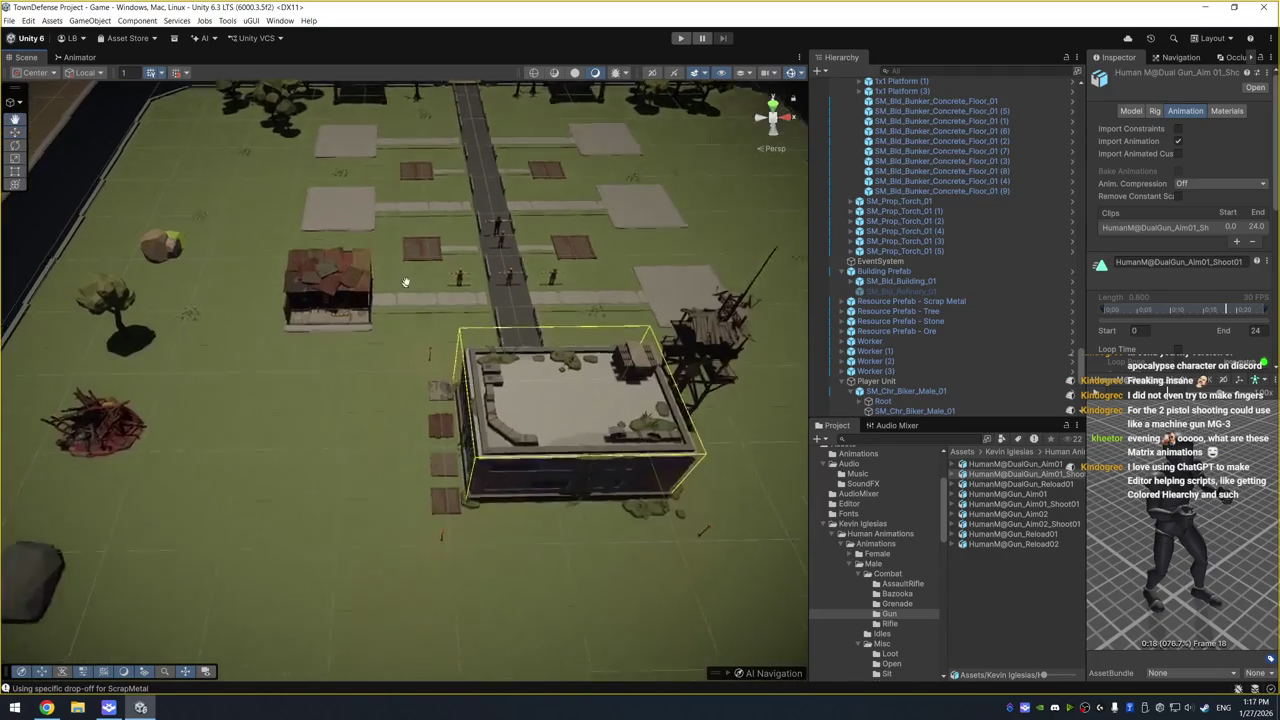
scroll(405, 282, down, 5)
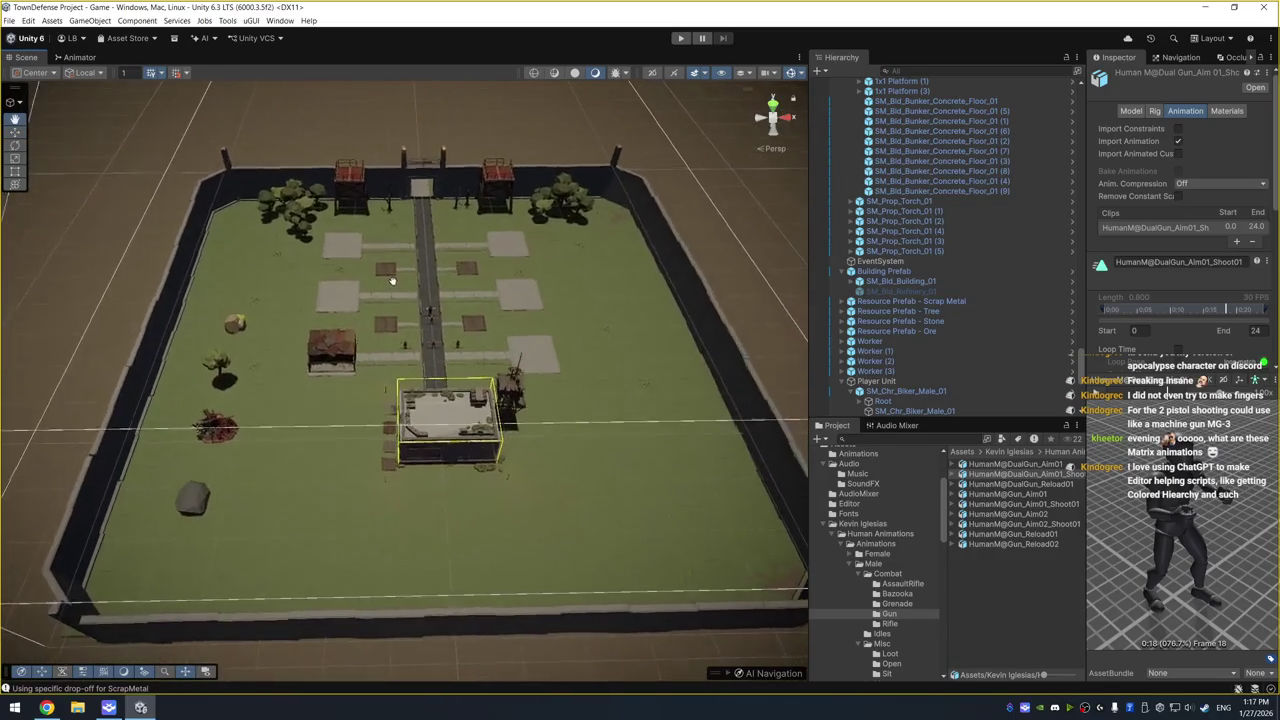
scroll(413, 331, up, 2)
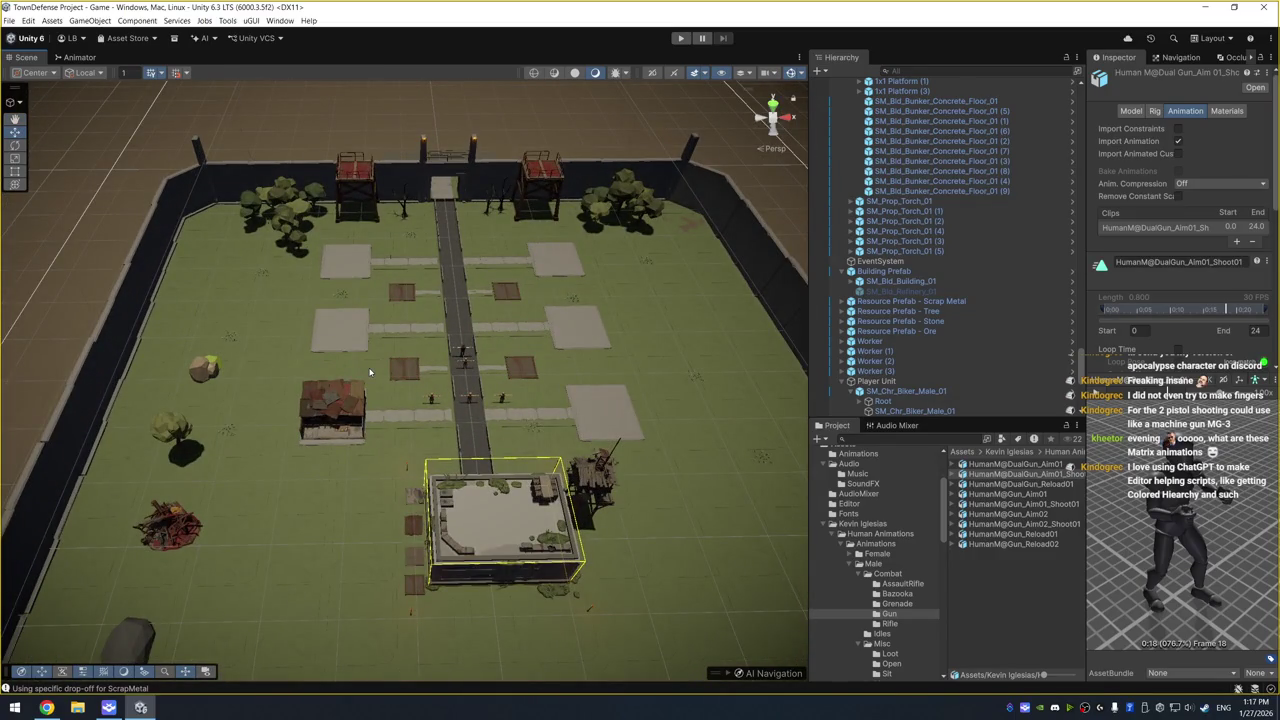
mouse_move(376, 347)
mouse_down()
mouse_move(398, 343)
mouse_move(470, 263)
mouse_up()
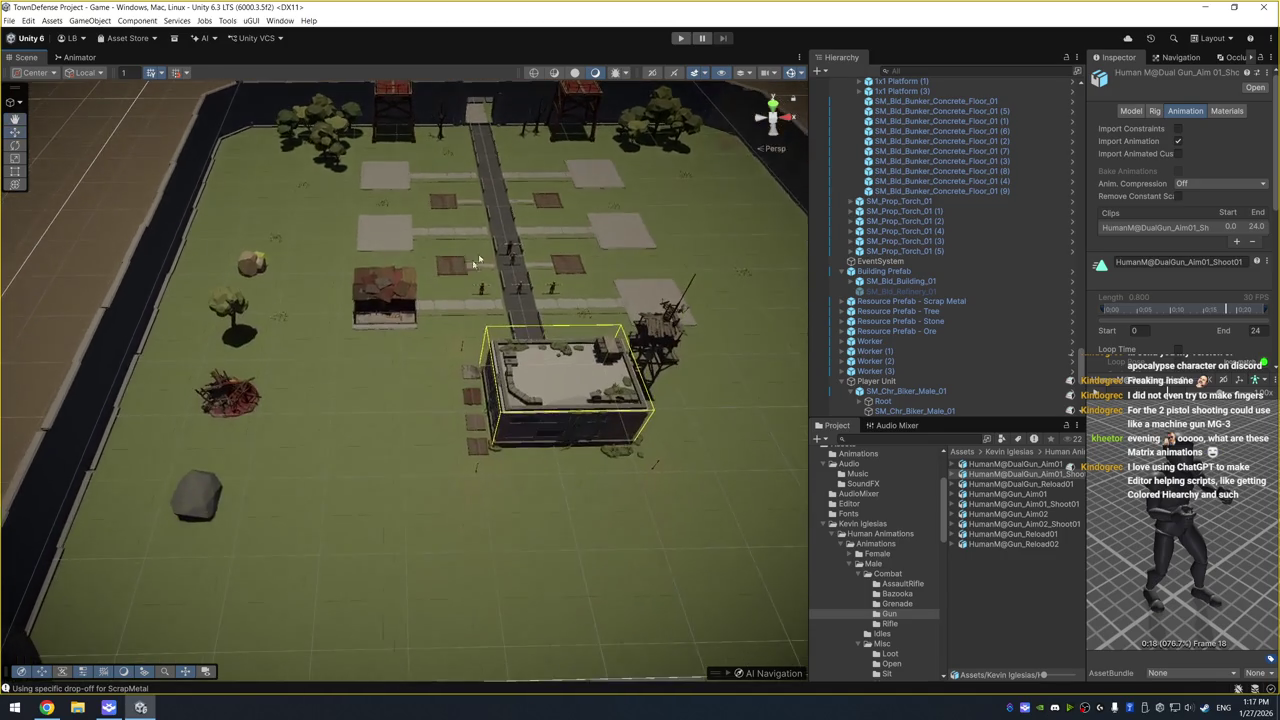
click(679, 40)
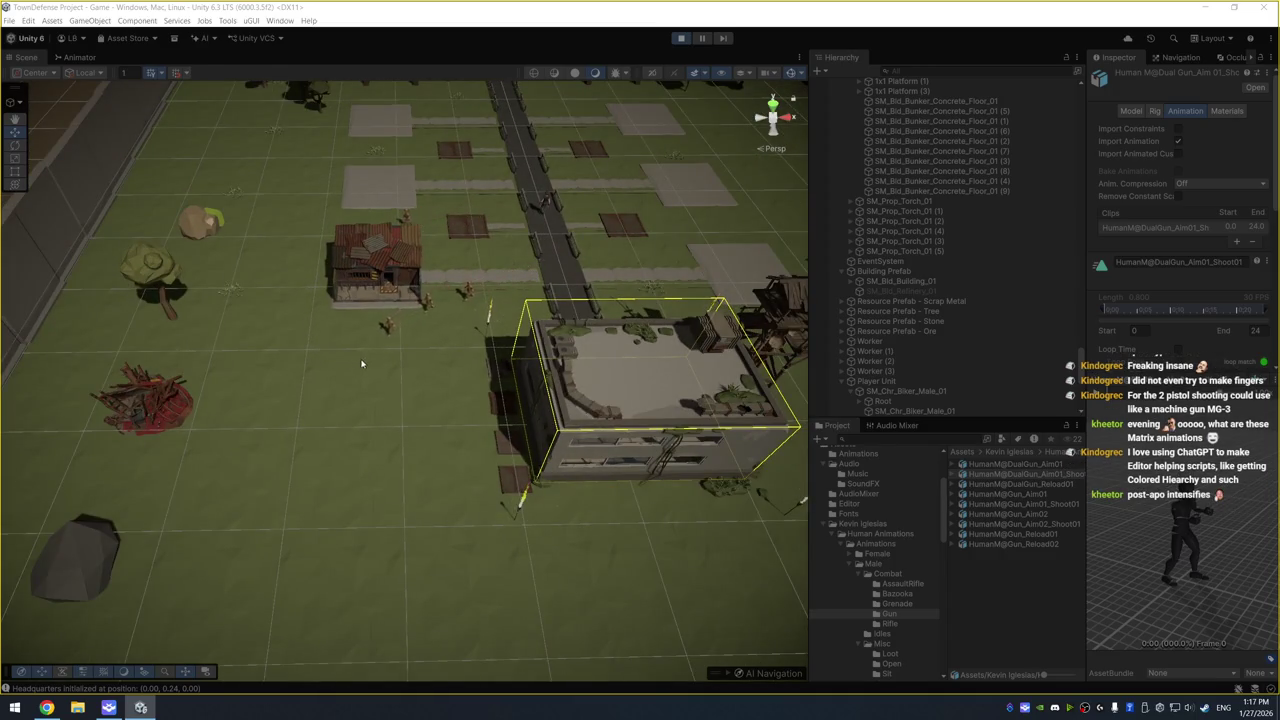
mouse_move(390, 370)
mouse_down()
mouse_move(437, 354)
mouse_move(423, 346)
mouse_move(476, 338)
mouse_up()
scroll(456, 330, up, 2)
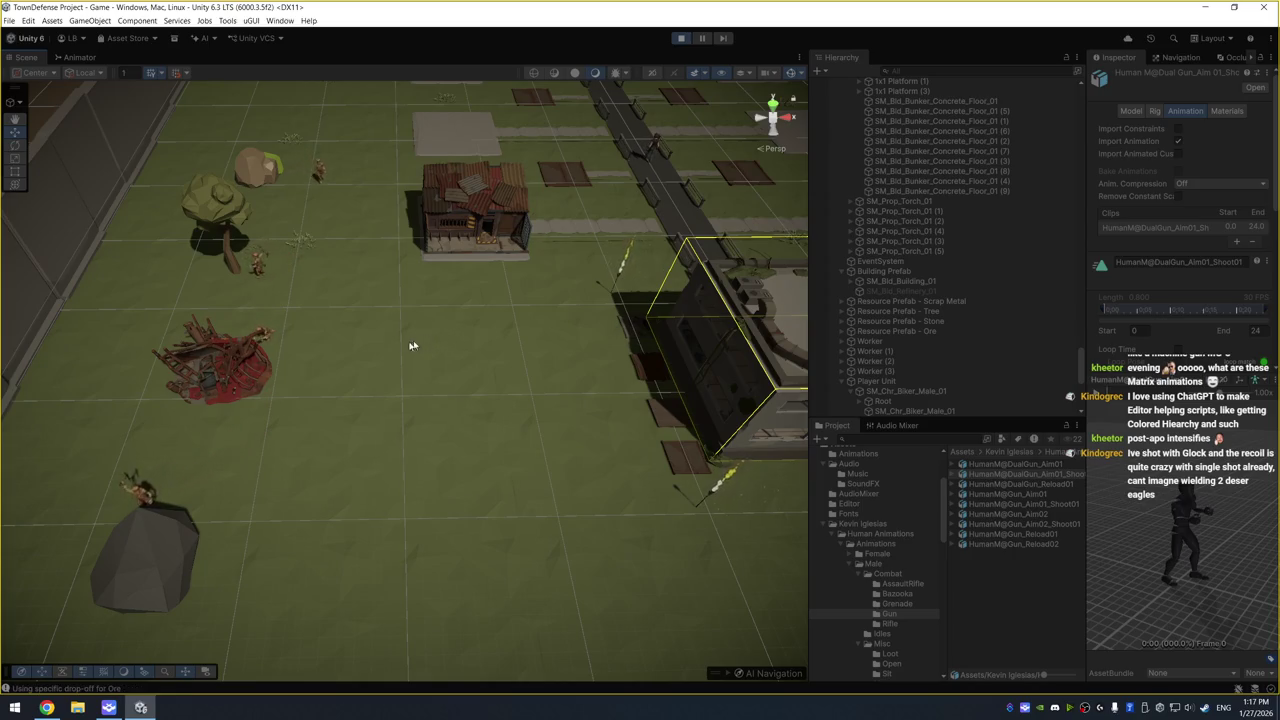
scroll(480, 300, up, 2)
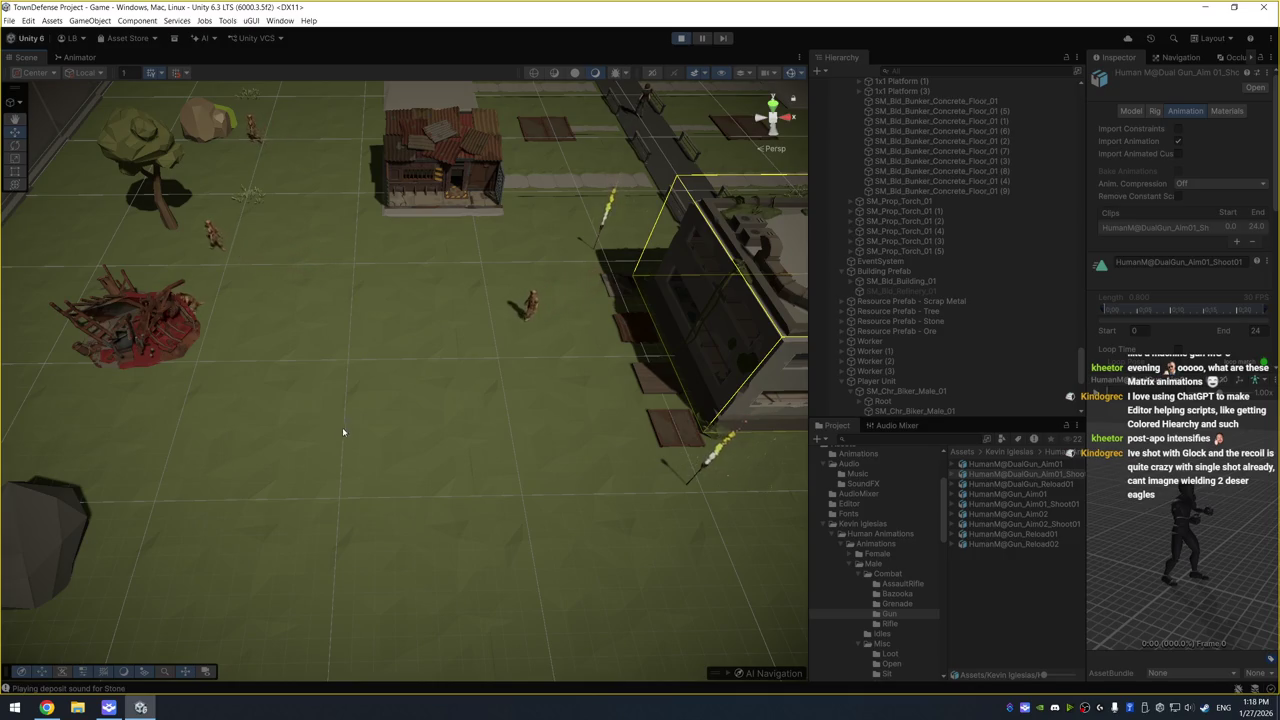
drag(341, 429, 530, 320)
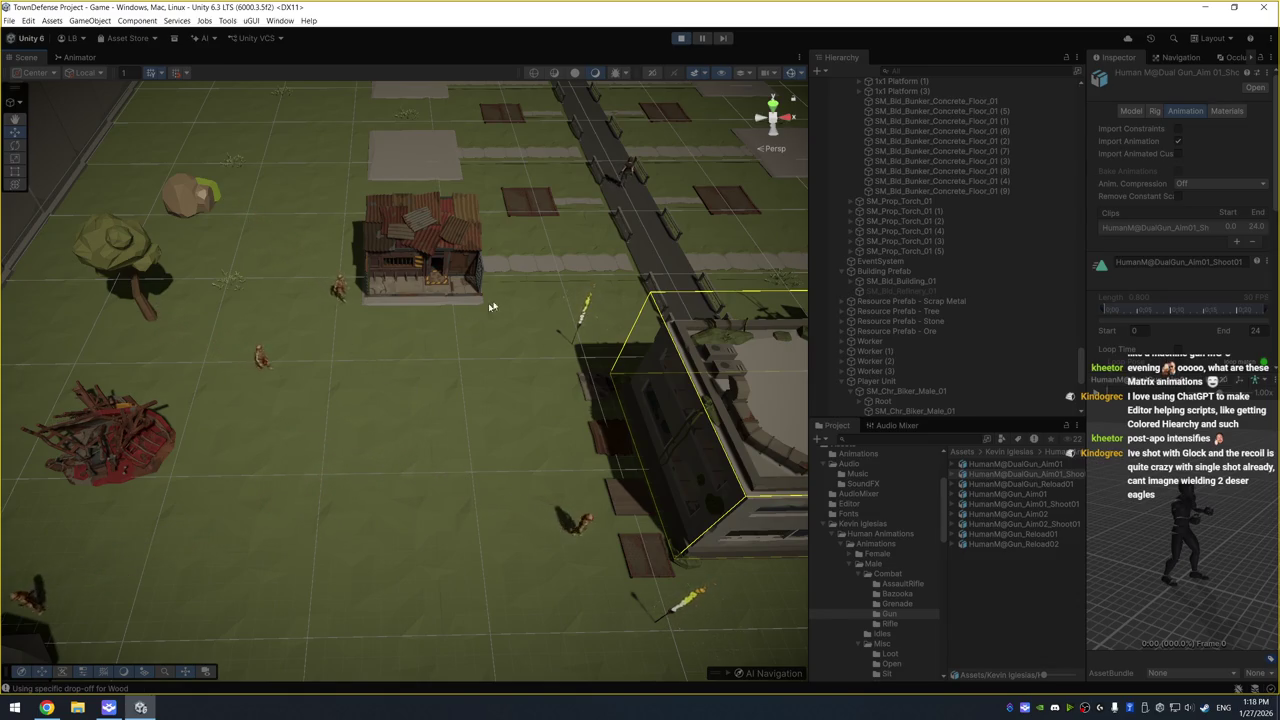
mouse_move(661, 216)
mouse_down()
mouse_move(420, 277)
mouse_move(368, 317)
mouse_up()
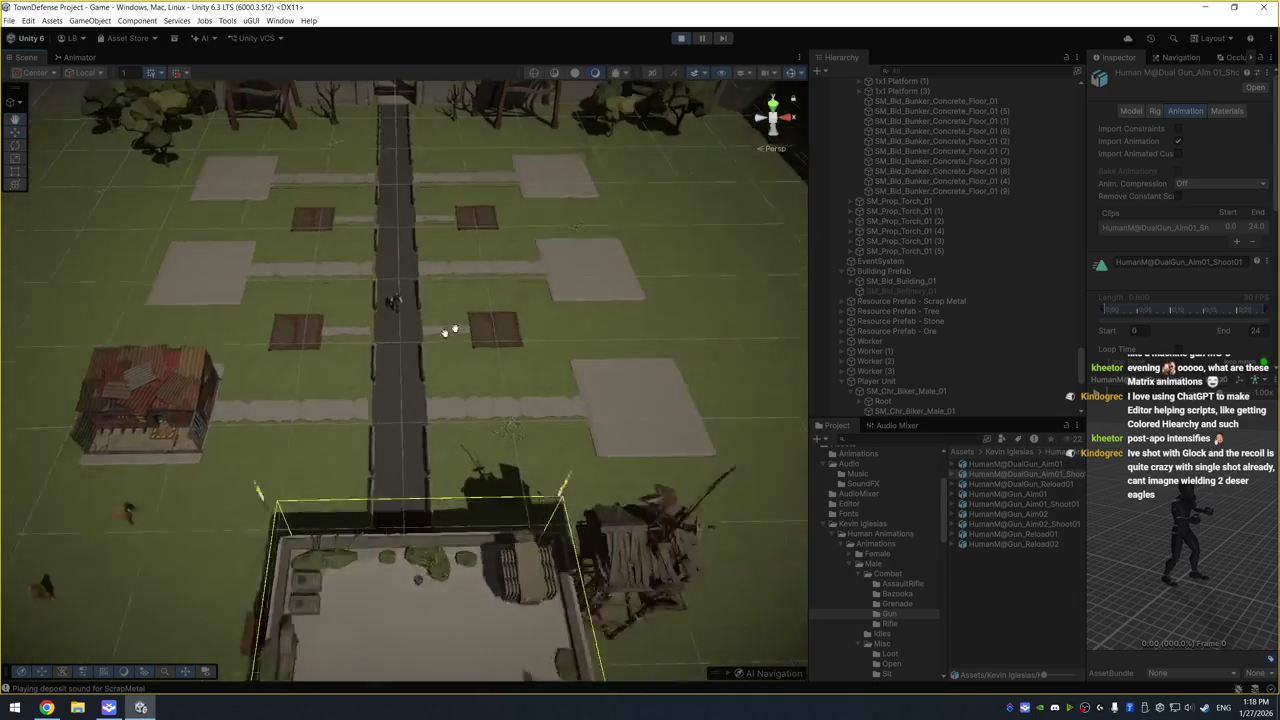
Browse level objects: biker, quarantine wall, SM_Bld_Building_01, grass and Town Objects group
click(364, 316)
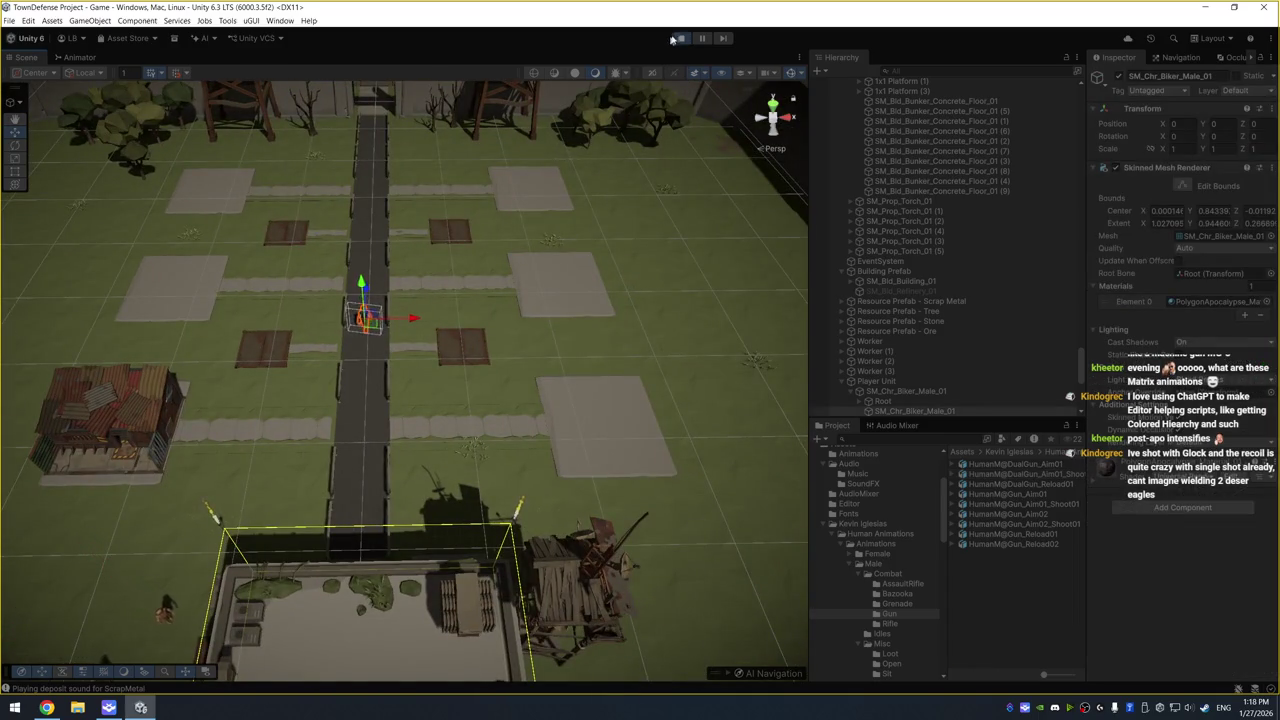
drag(361, 455, 690, 135)
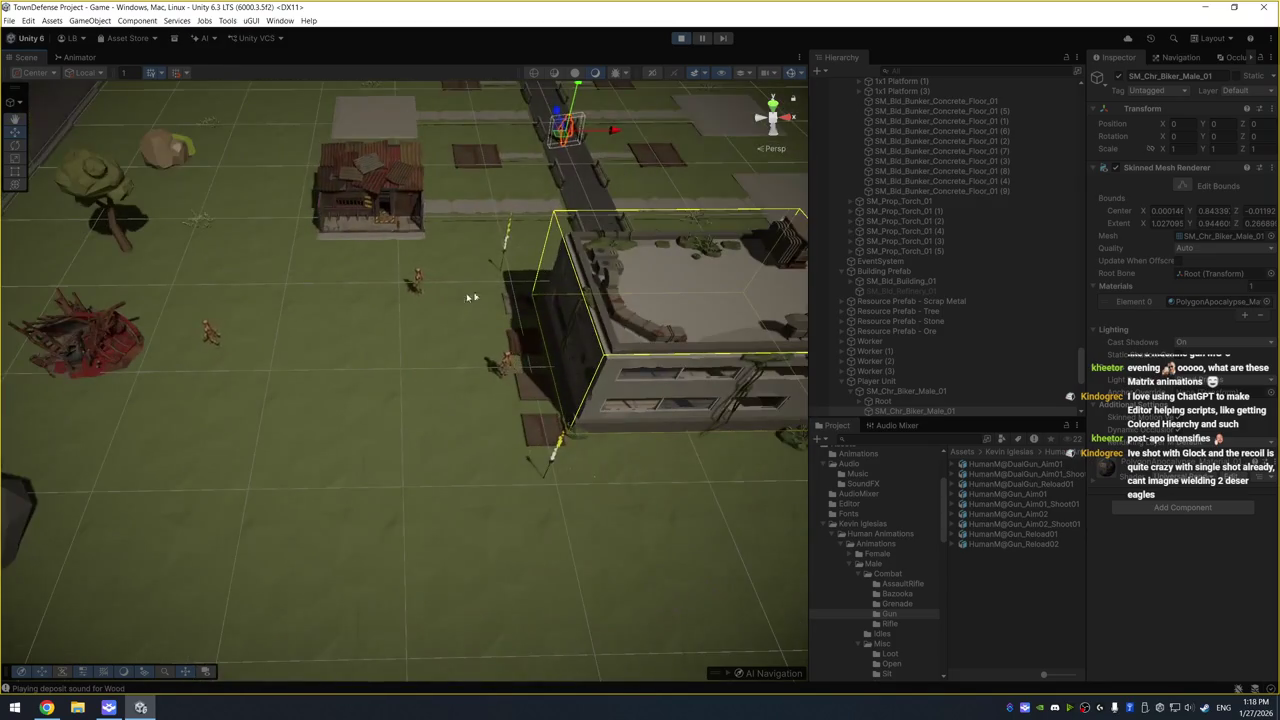
click(372, 170)
drag(372, 170, 334, 263)
click(333, 259)
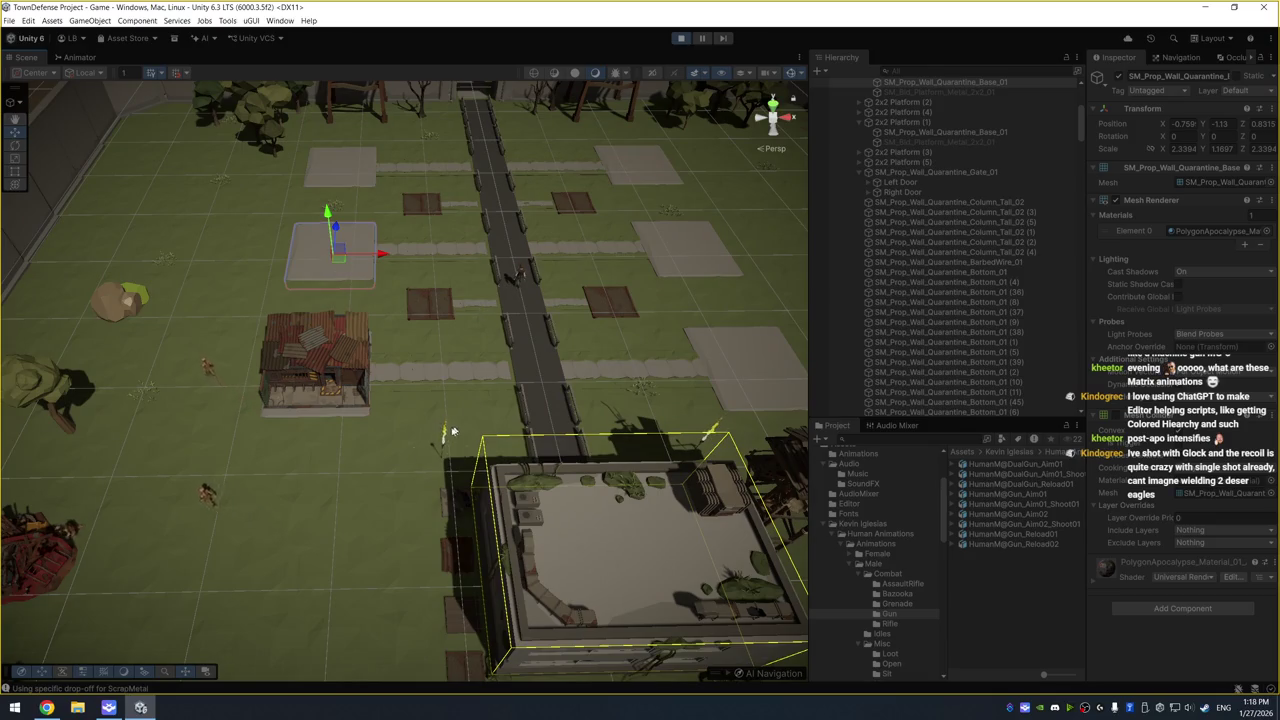
click(338, 360)
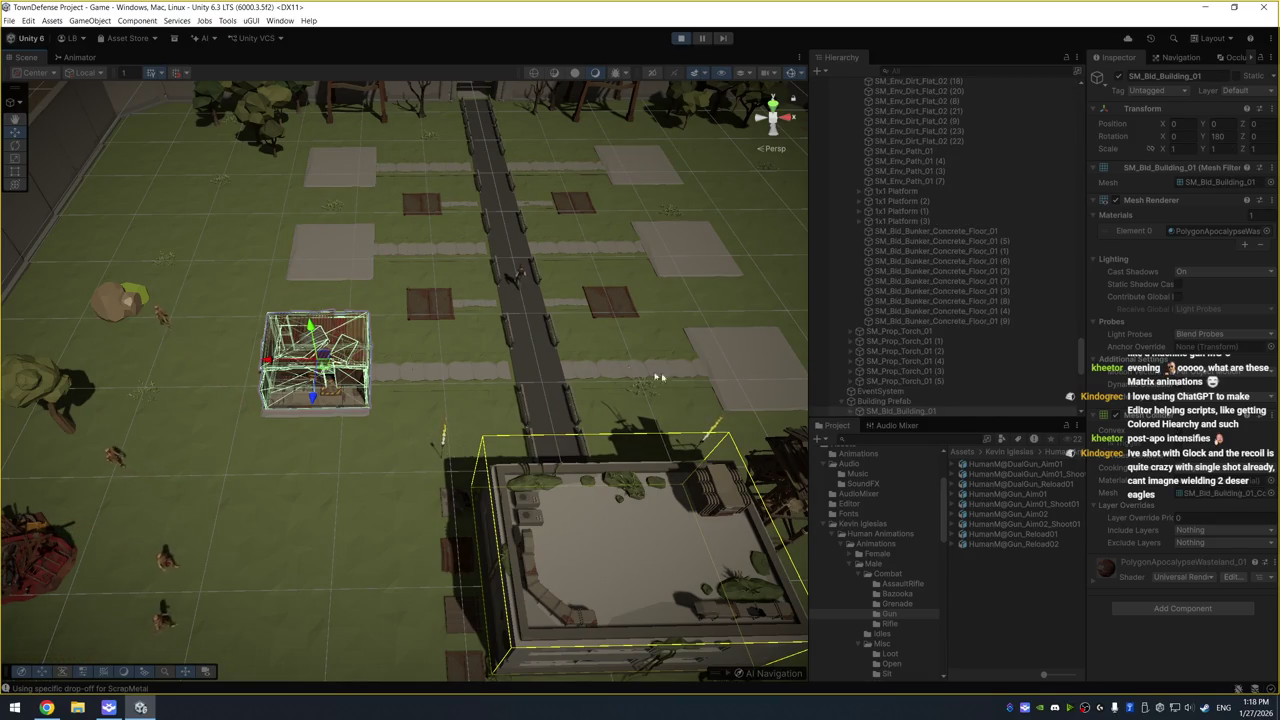
click(867, 402)
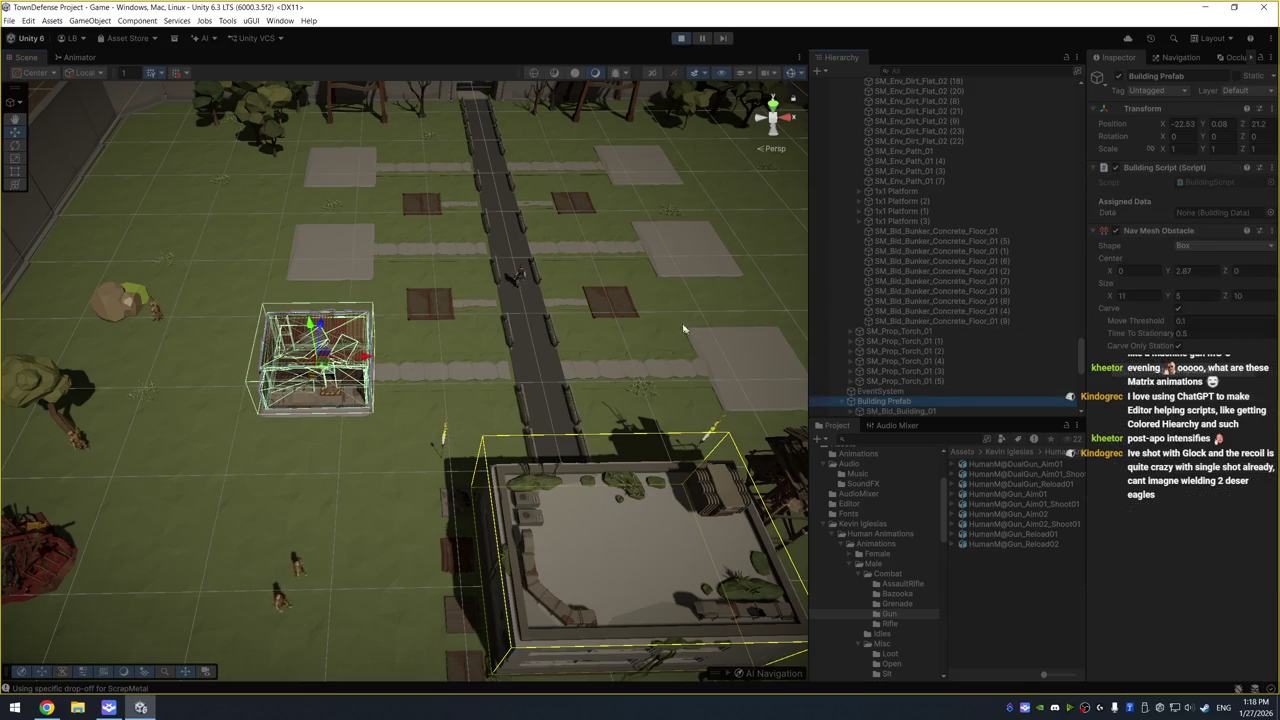
scroll(528, 345, down, 3)
scroll(930, 245, up, 5)
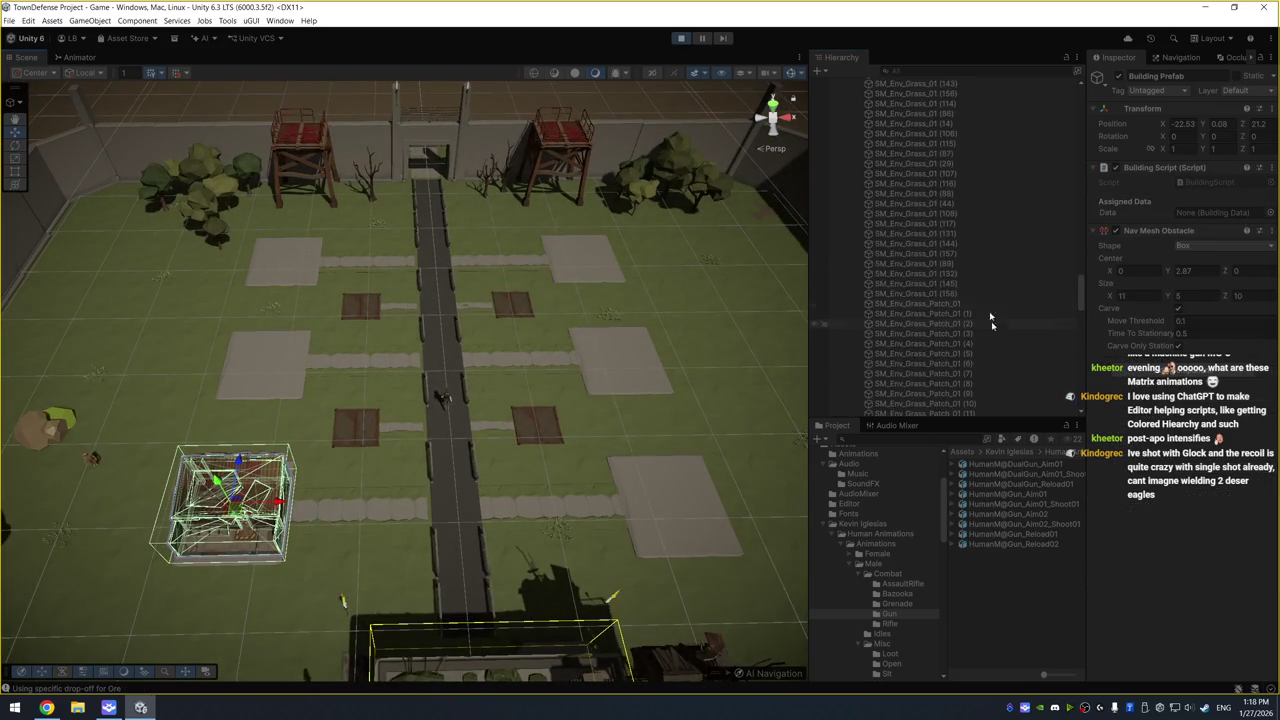
click(978, 233)
key(Left)
scroll(918, 192, up, 3)
Set DayNightController's Real Minutes Per to 0.05 and pan the game camera north
click(900, 182)
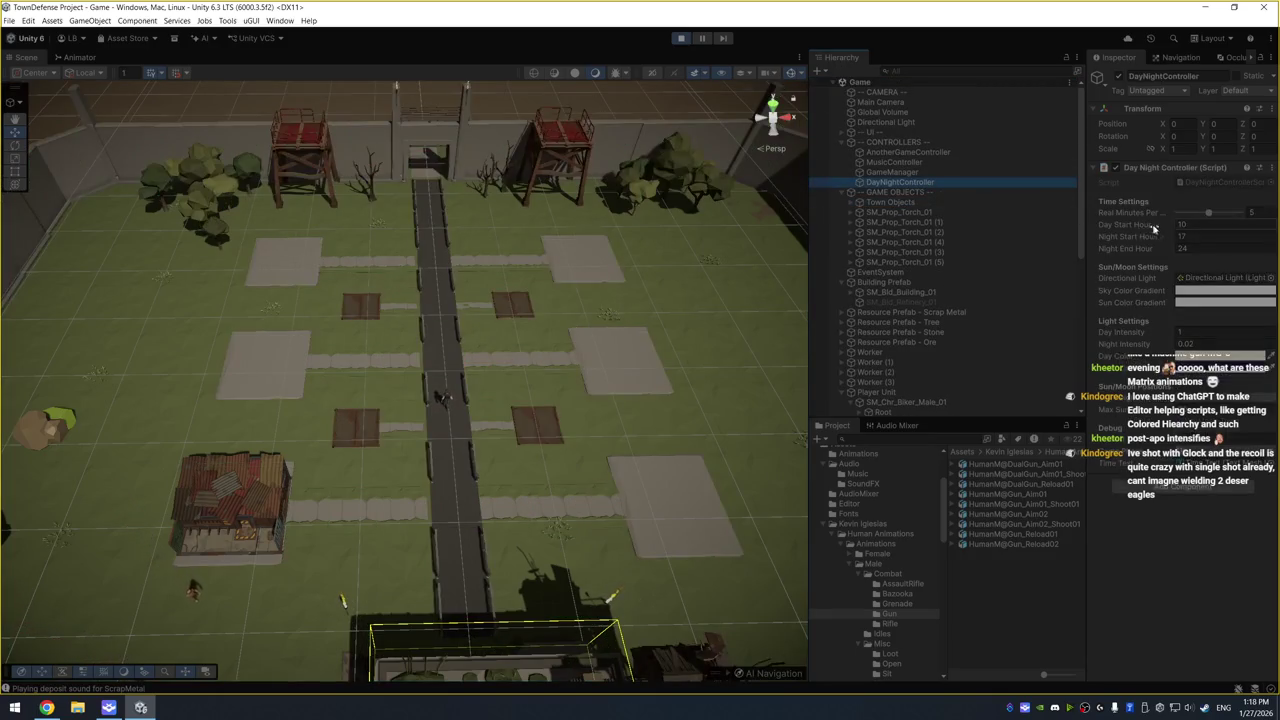
drag(1203, 216, 1172, 216)
scroll(493, 408, down, 3)
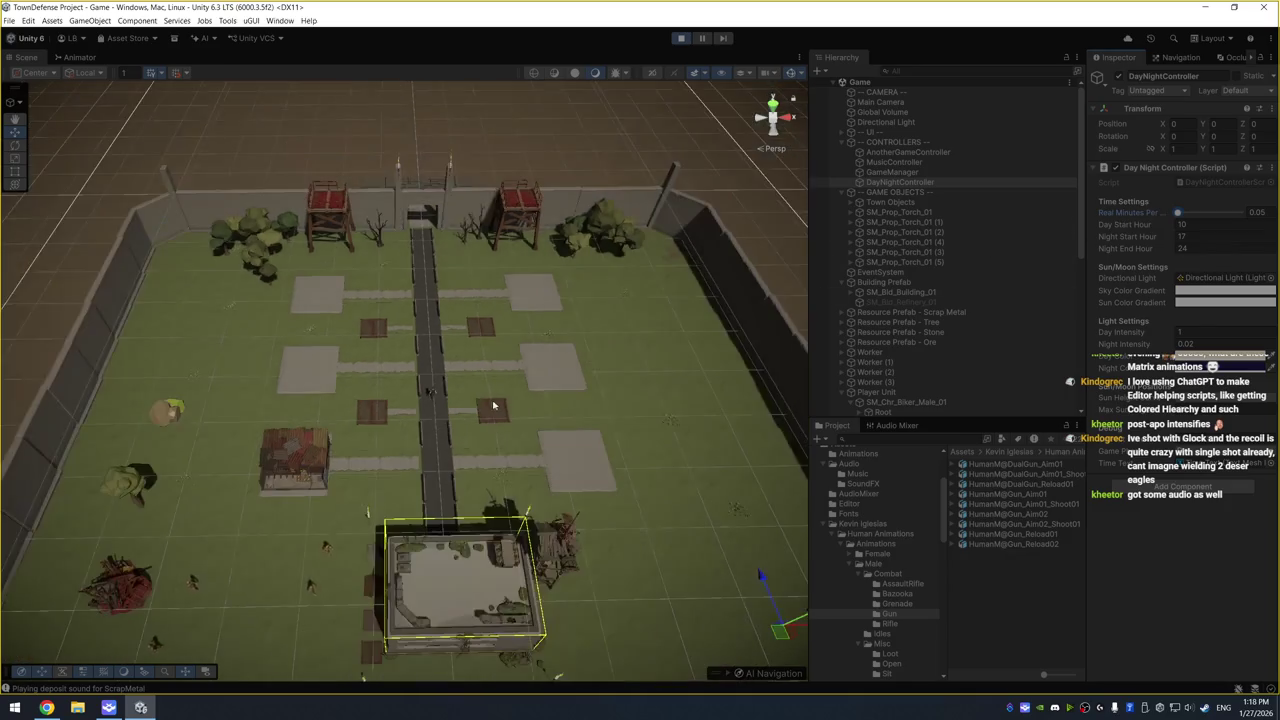
scroll(497, 403, up, 2)
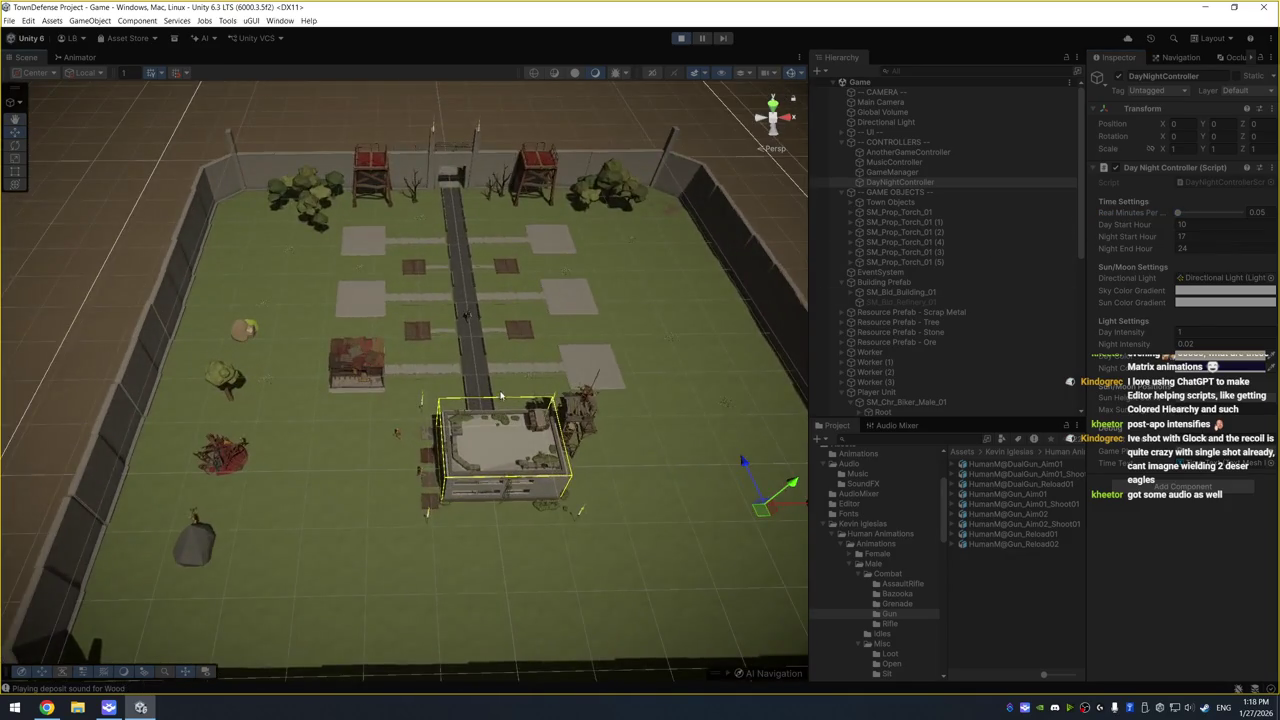
scroll(501, 397, up, 3)
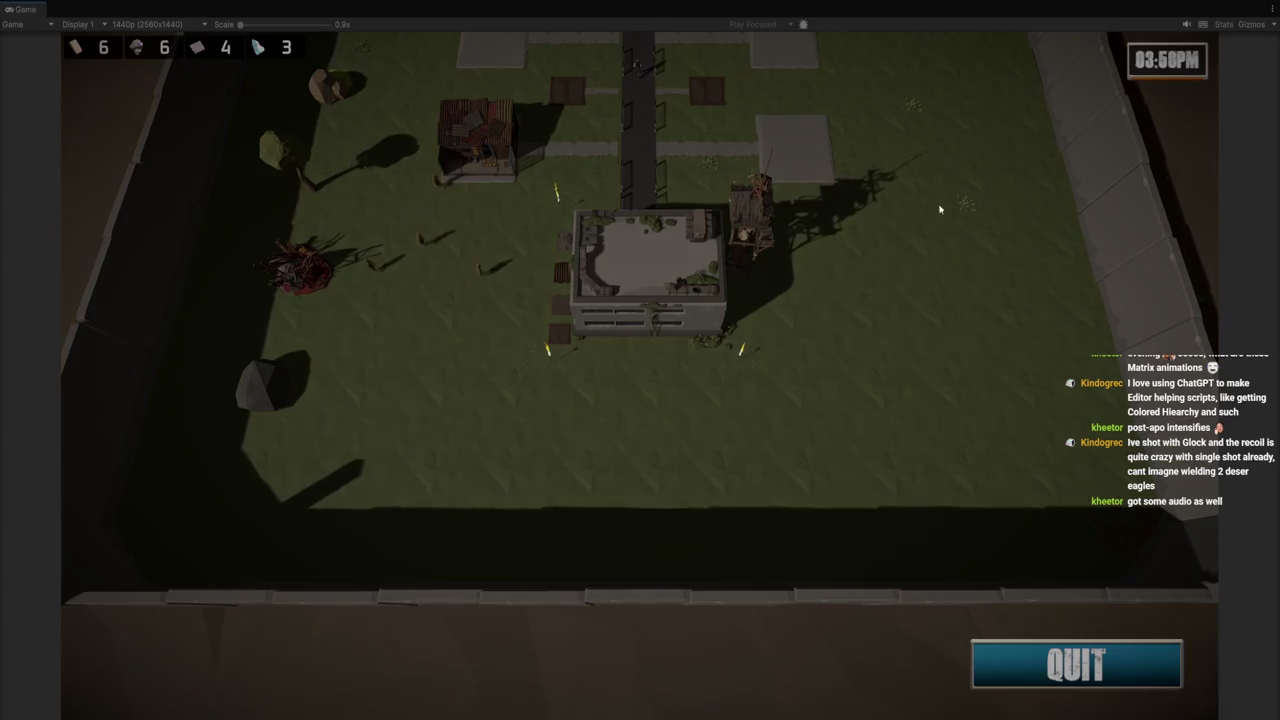
key(w)
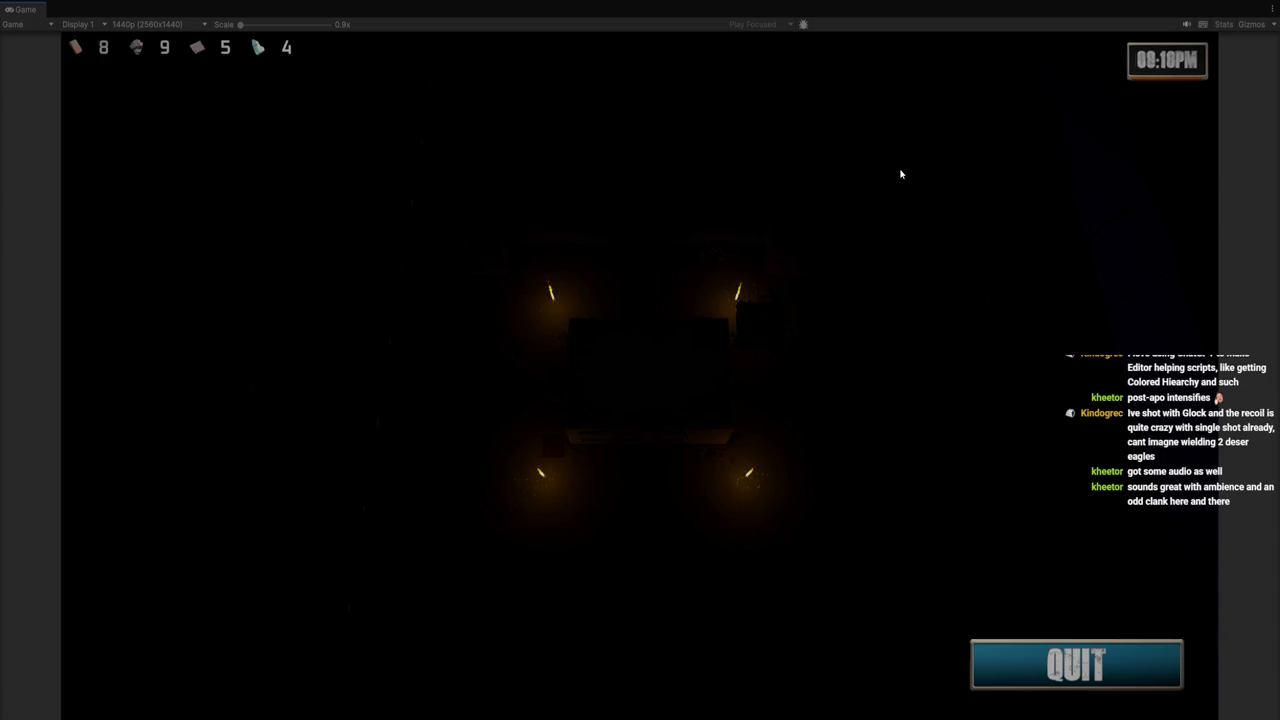
Watch night fall in the game, return to the full editor, and select a grass object
scroll(783, 233, up, 2)
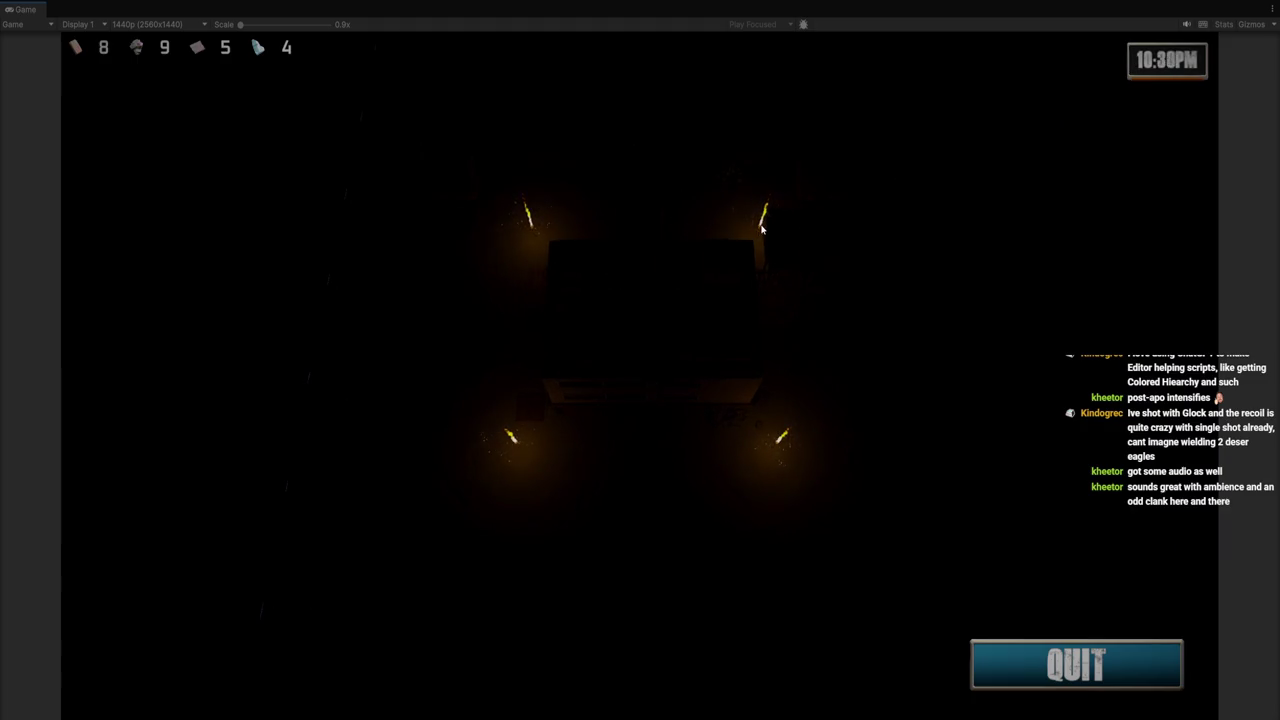
key(ctrl+1)
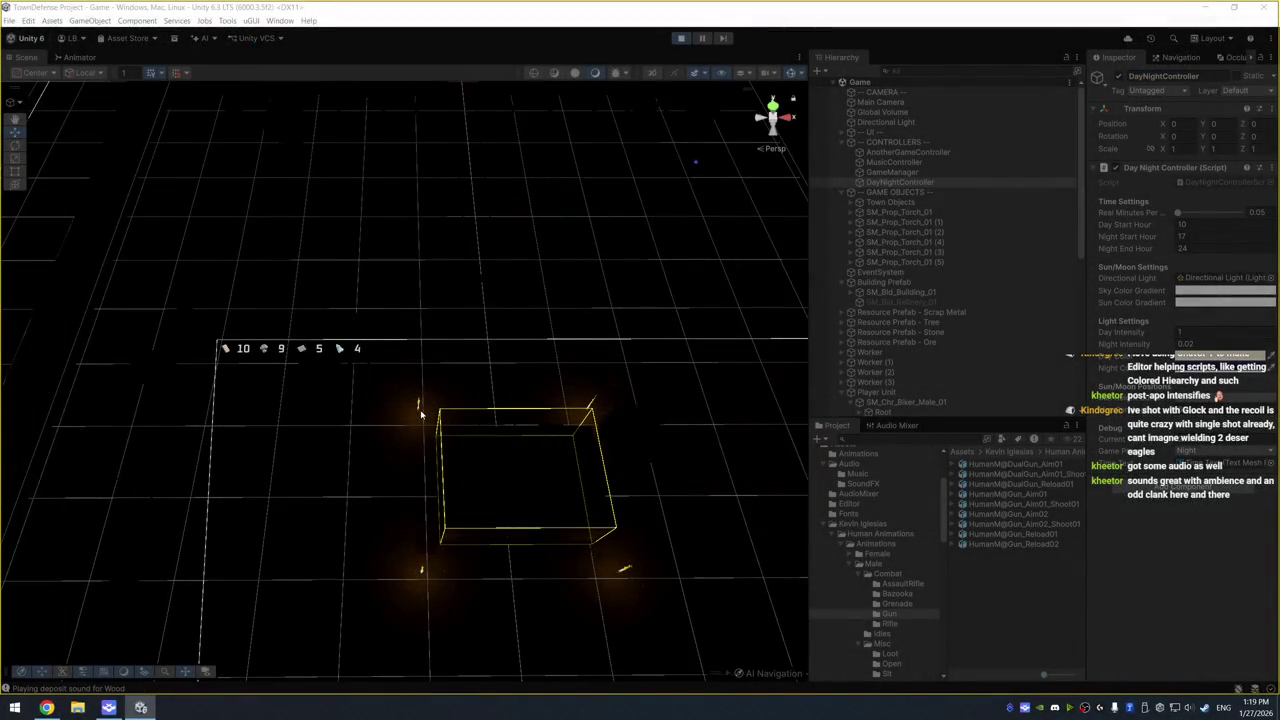
click(420, 408)
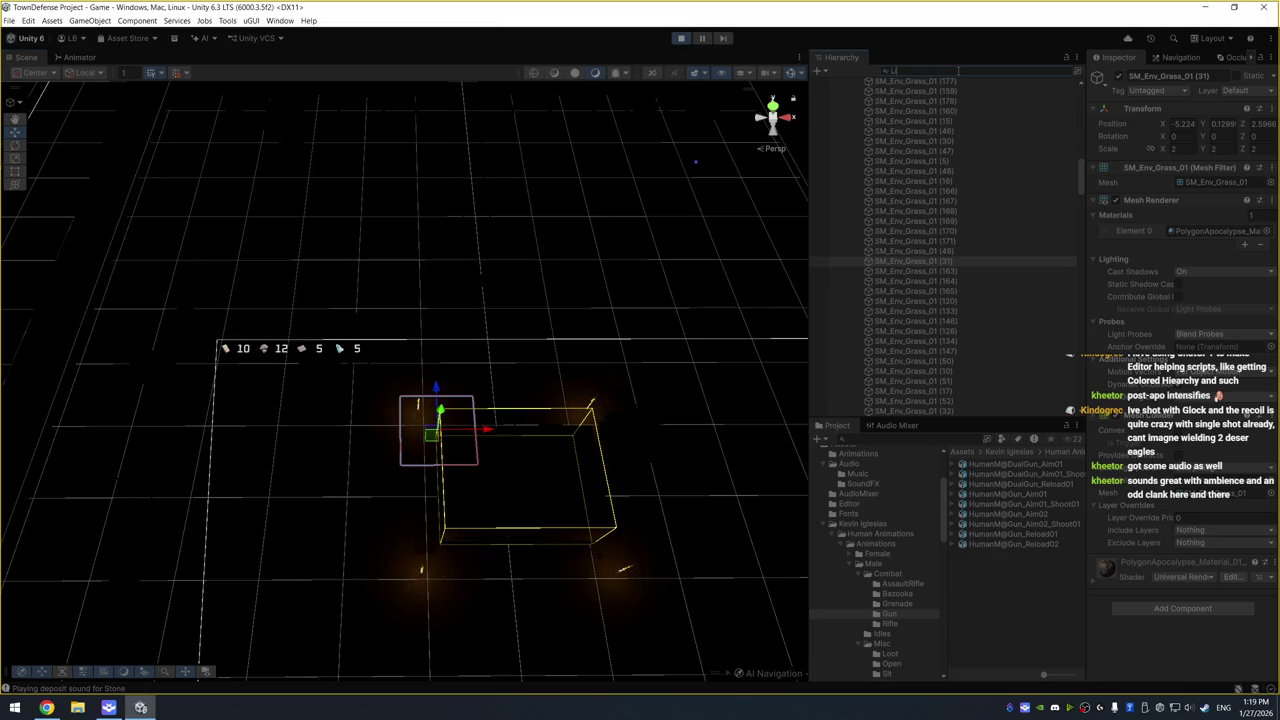
Filter the Hierarchy by 'Light', select all FireLight_02 lights, and set Range to 50
text(ght)
click(951, 125)
click(909, 127)
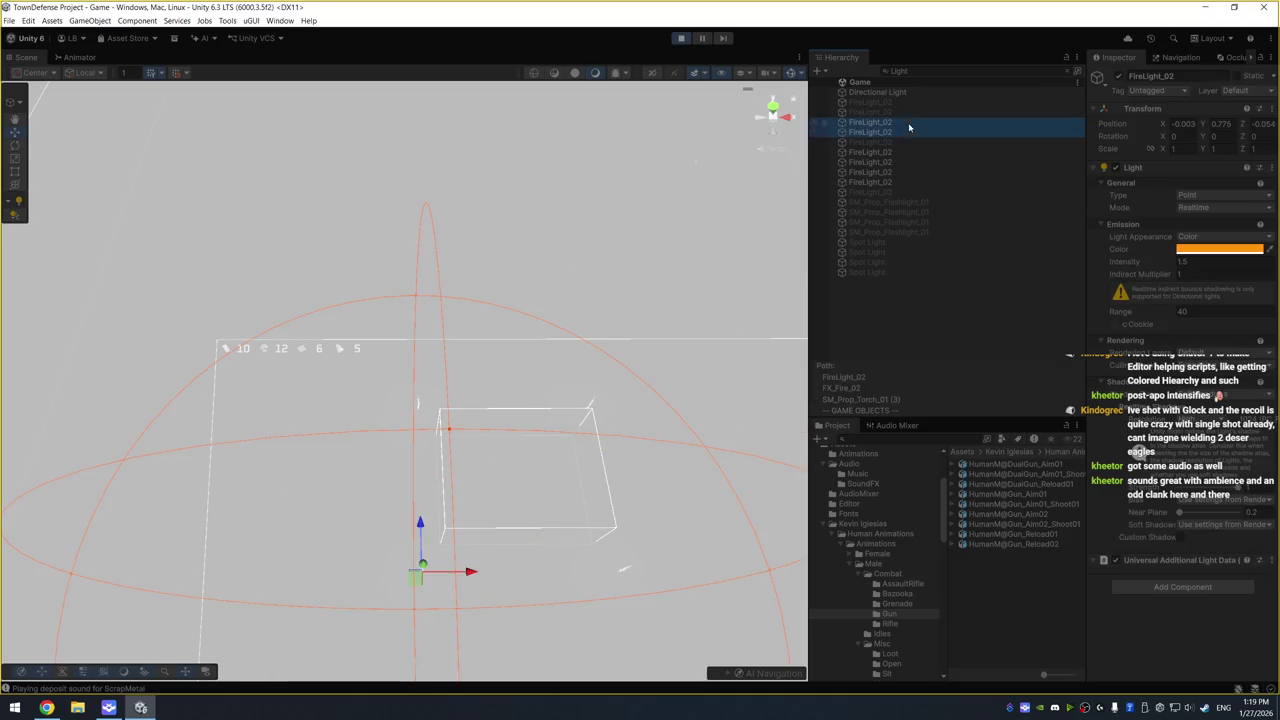
ctrl+click(897, 152)
ctrl+click(897, 162)
ctrl+click(897, 172)
ctrl+click(896, 182)
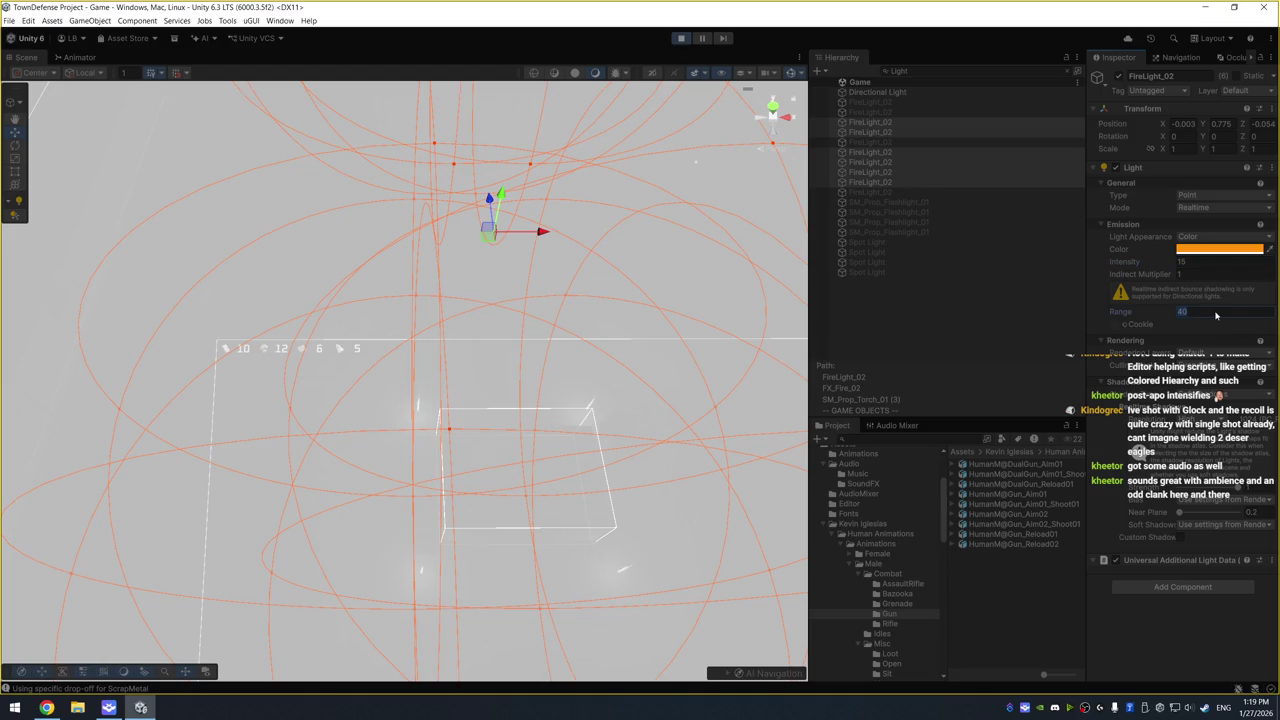
text(50)
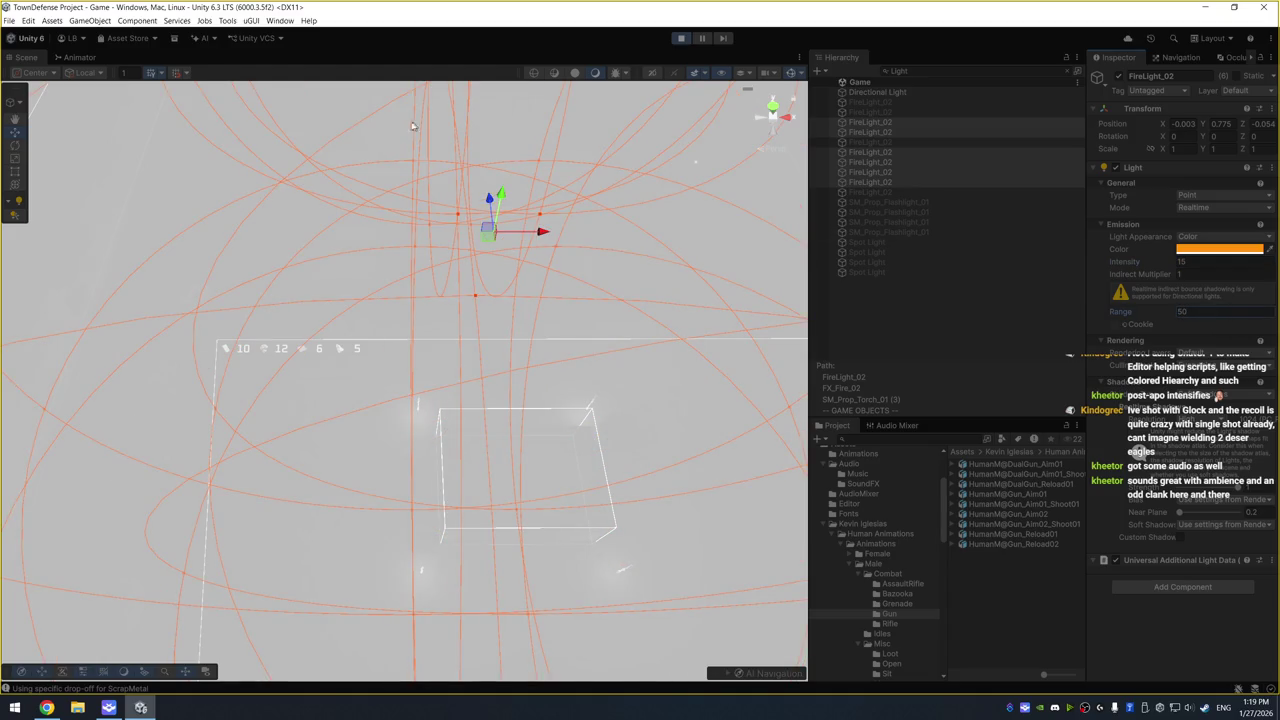
Clear the Light filter and start Play mode with Ctrl+P
click(304, 150)
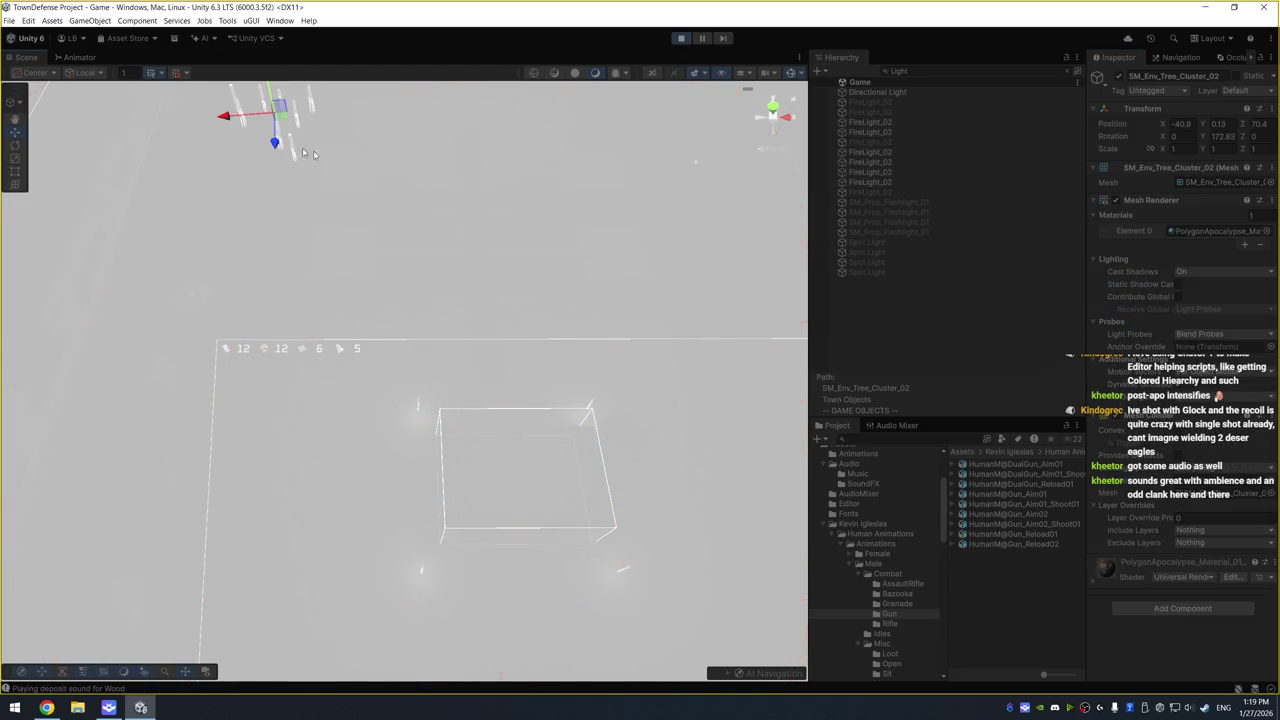
click(1066, 72)
key(ctrl+p)
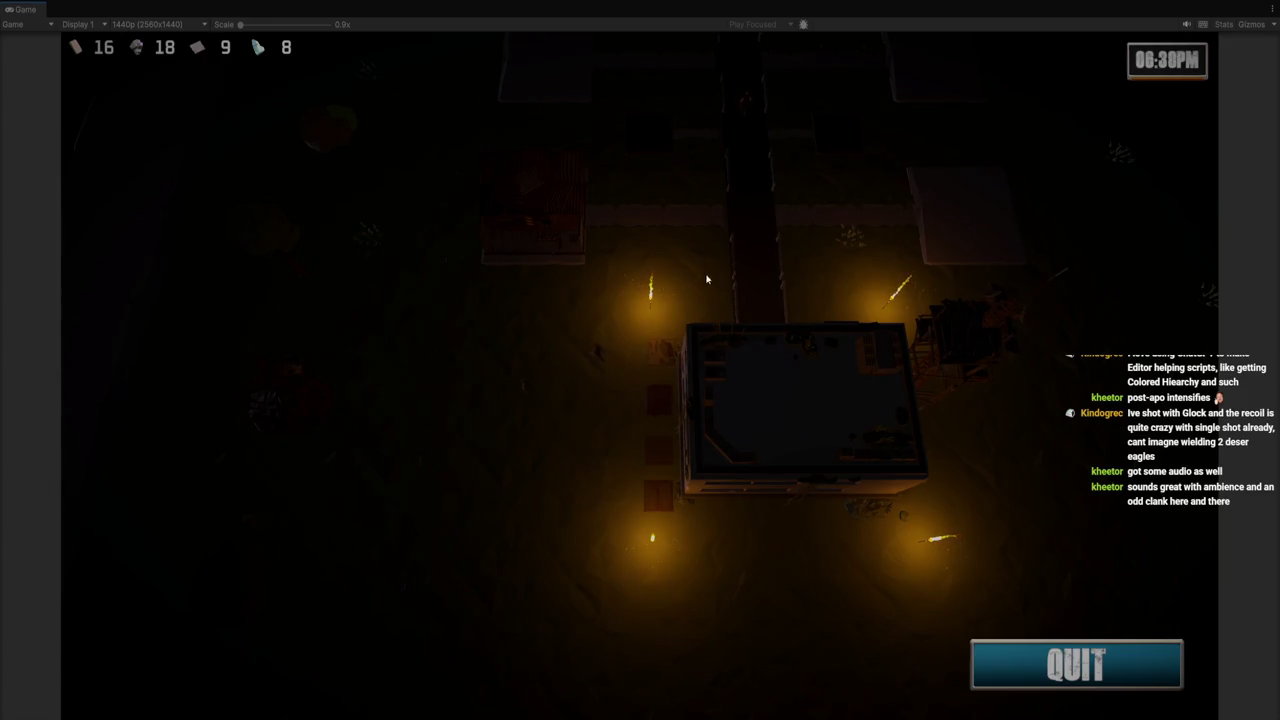
Pan the game camera north across the torch-lit town as night passes into morning
click(758, 248)
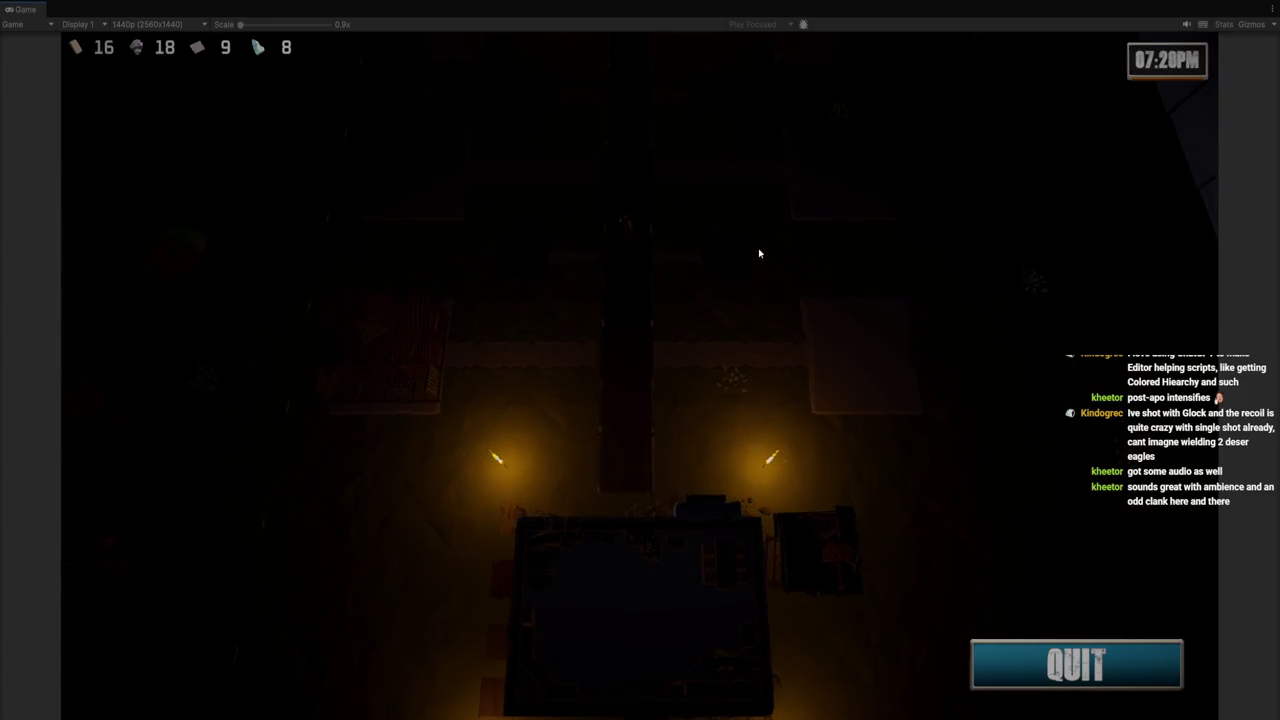
key(w)
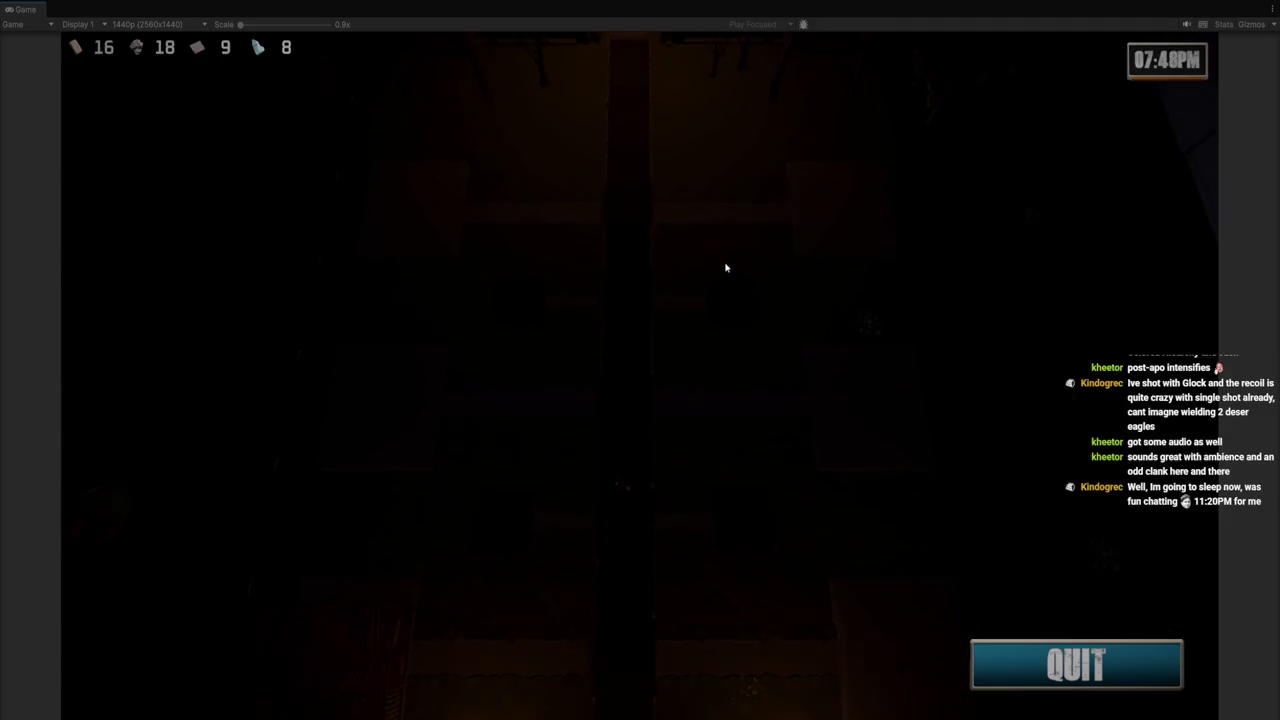
key(w)
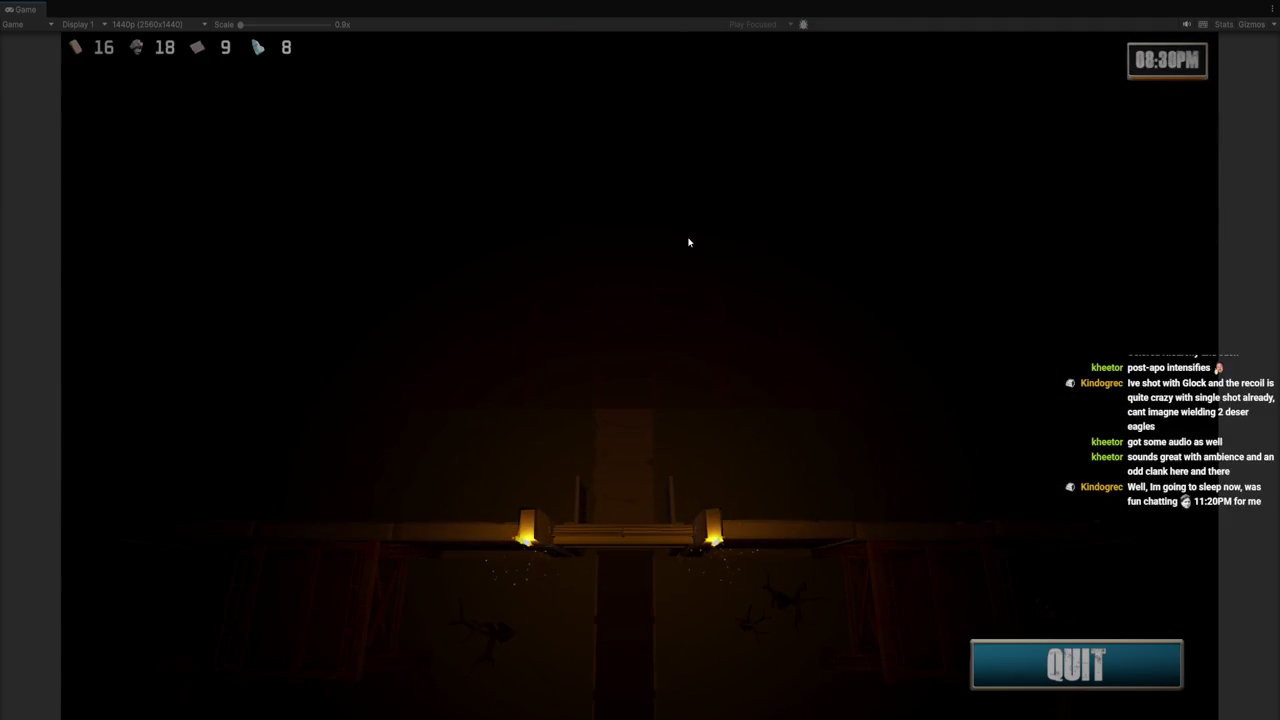
key(w)
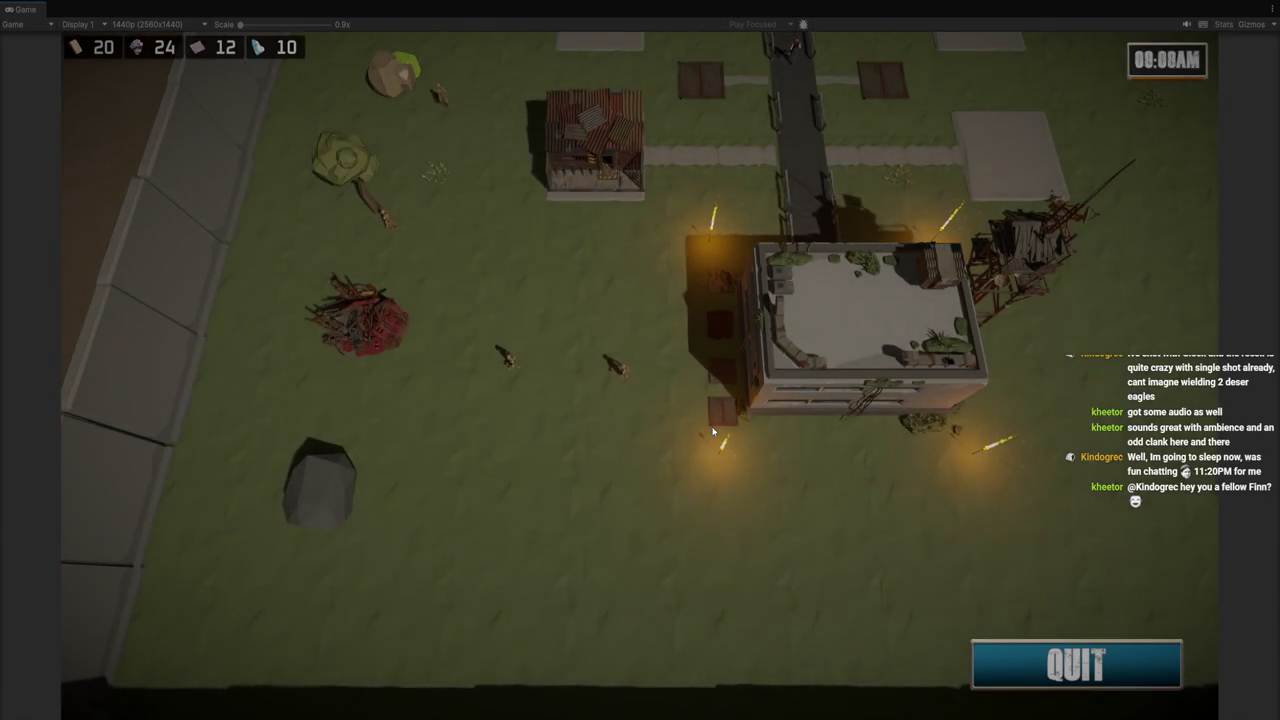
Stop Play mode and frame the biker player character in the Scene view
key(w)
scroll(730, 322, up, 2)
scroll(730, 322, down, 3)
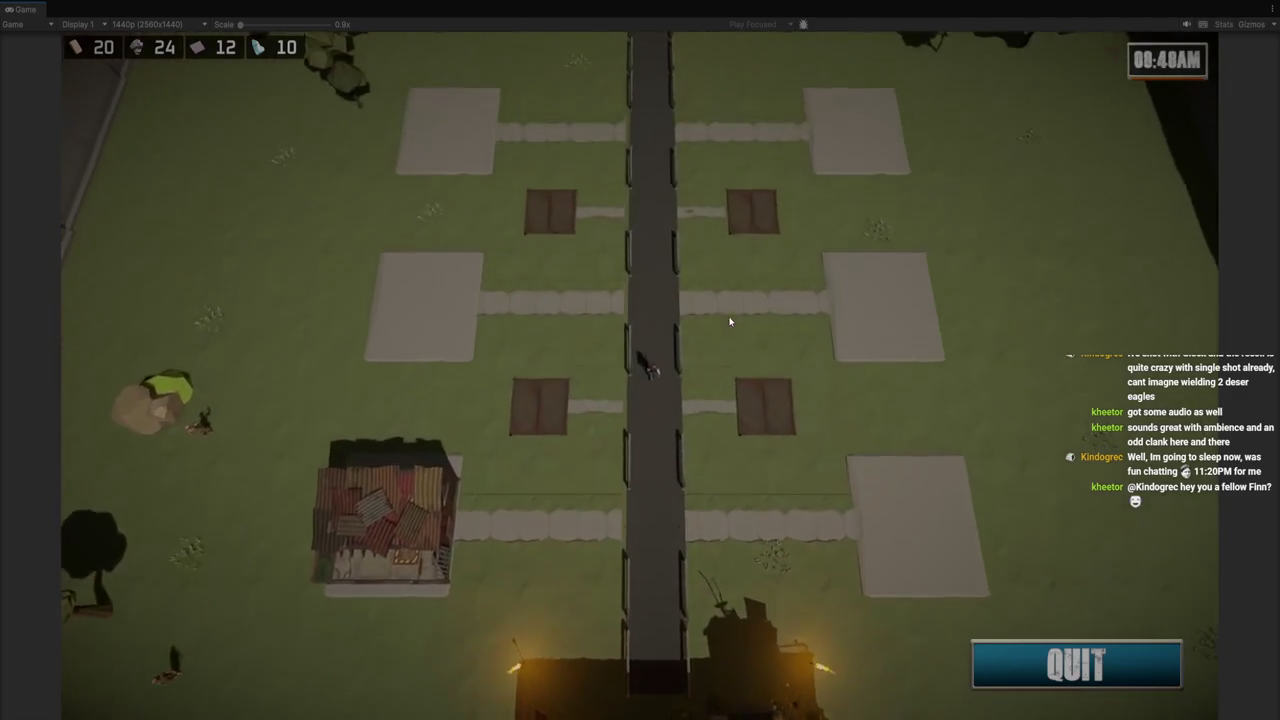
key(ctrl+p)
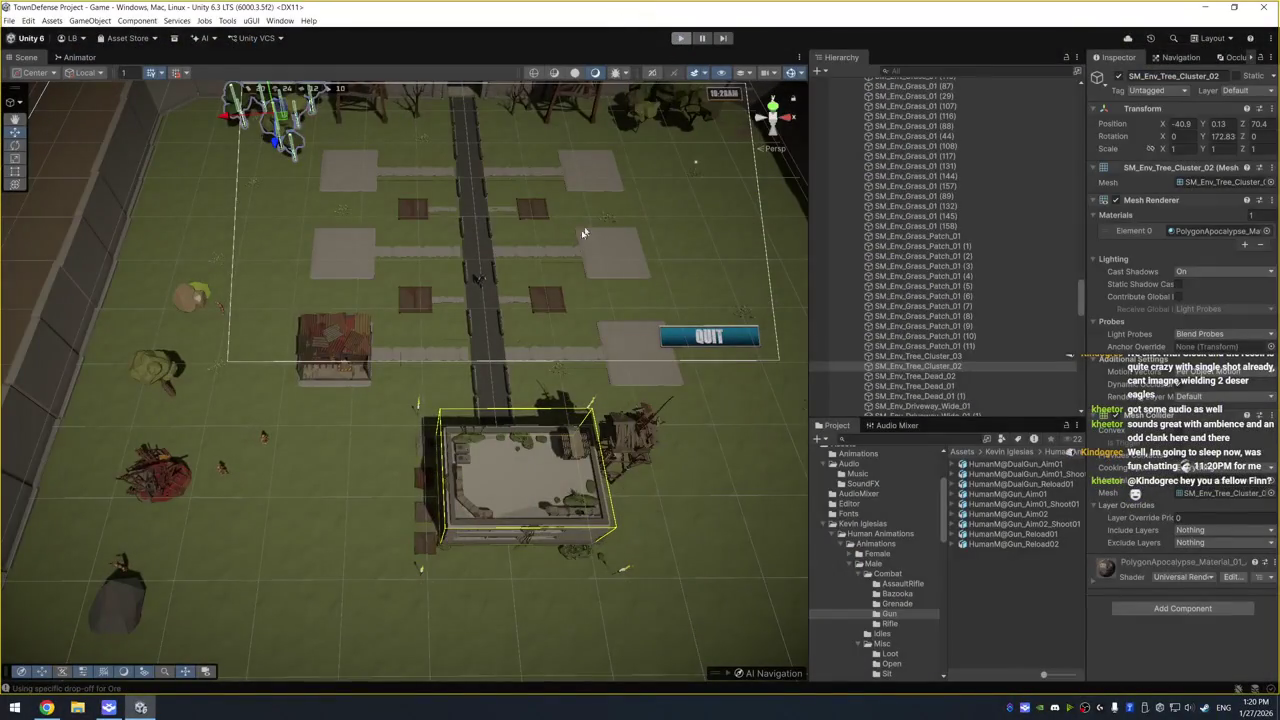
scroll(577, 242, down, 2)
drag(577, 242, 365, 396)
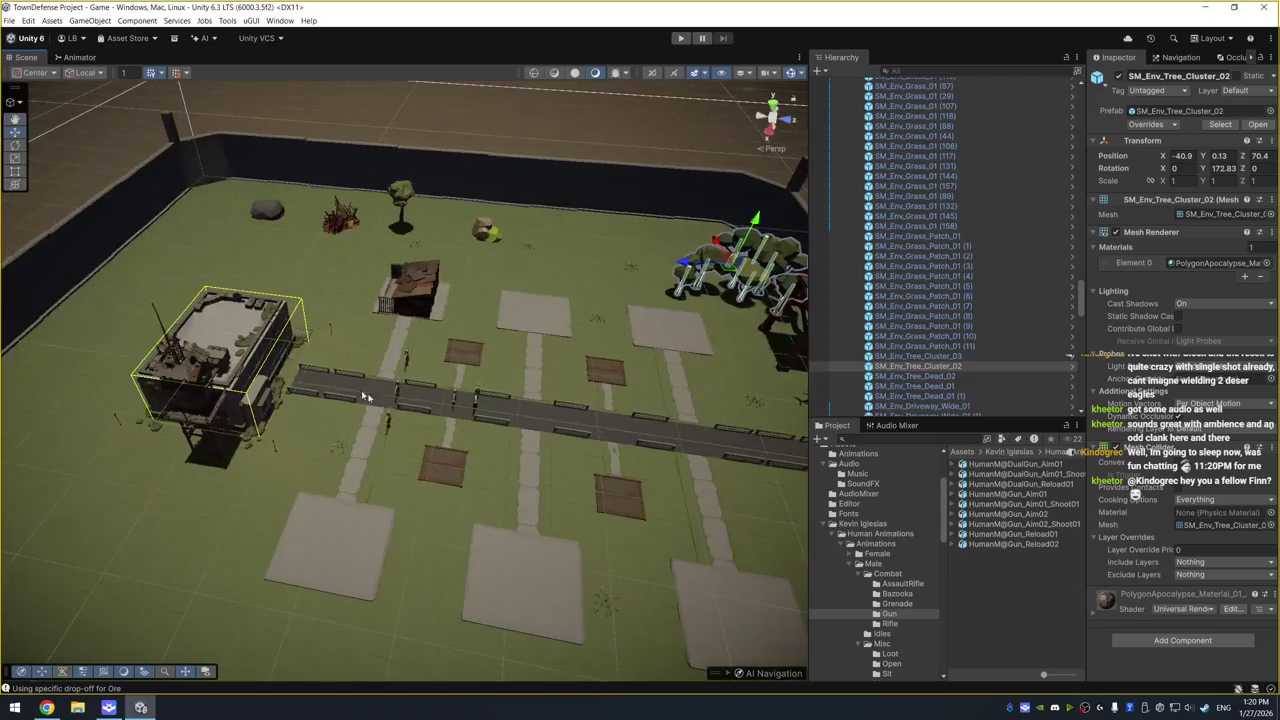
click(481, 400)
key(f)
scroll(596, 362, down, 5)
mouse_move(596, 362)
mouse_down()
mouse_move(498, 313)
mouse_move(600, 370)
mouse_up()
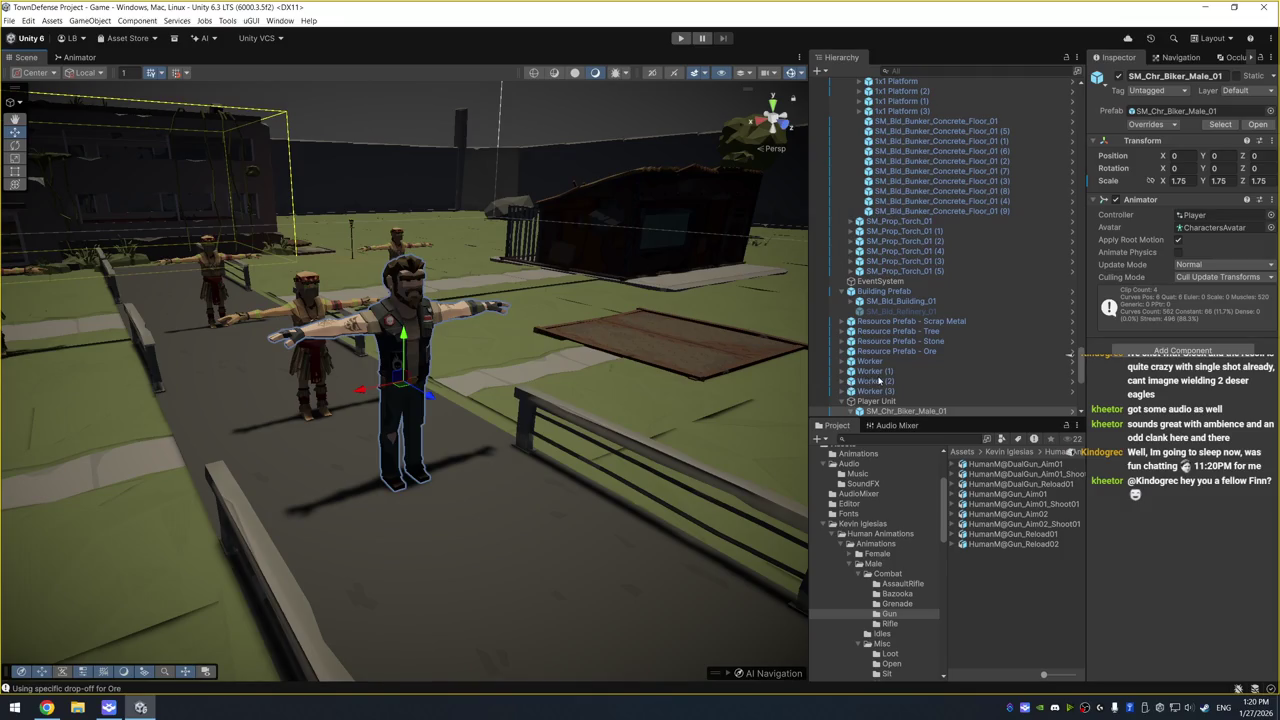
Open the Player controller and give Idle→Walking an isWalking true condition
click(1240, 215)
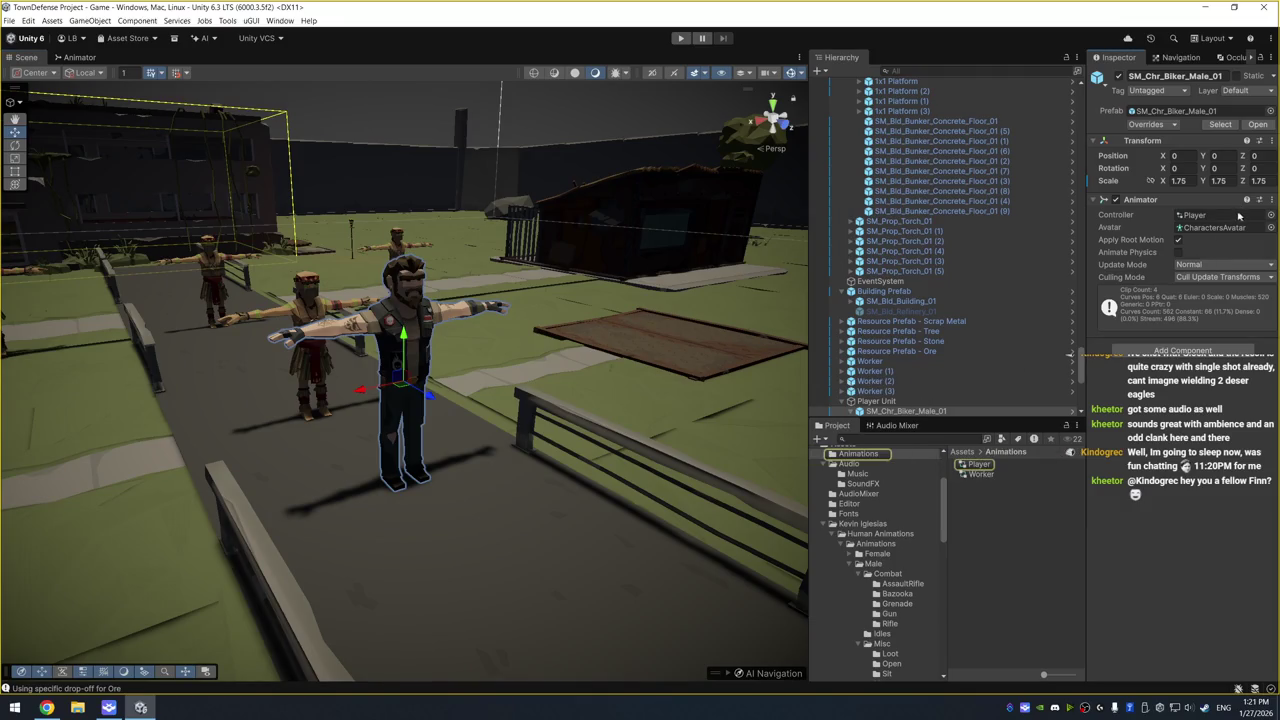
double_click(978, 464)
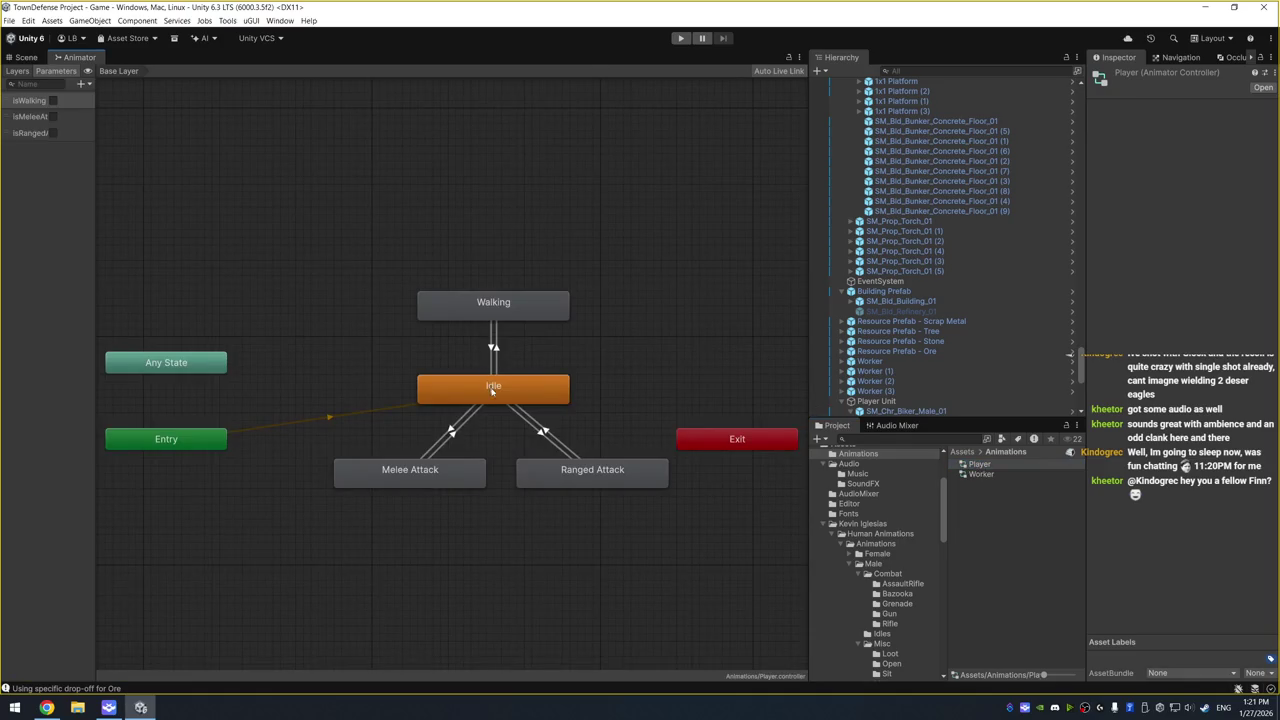
click(493, 386)
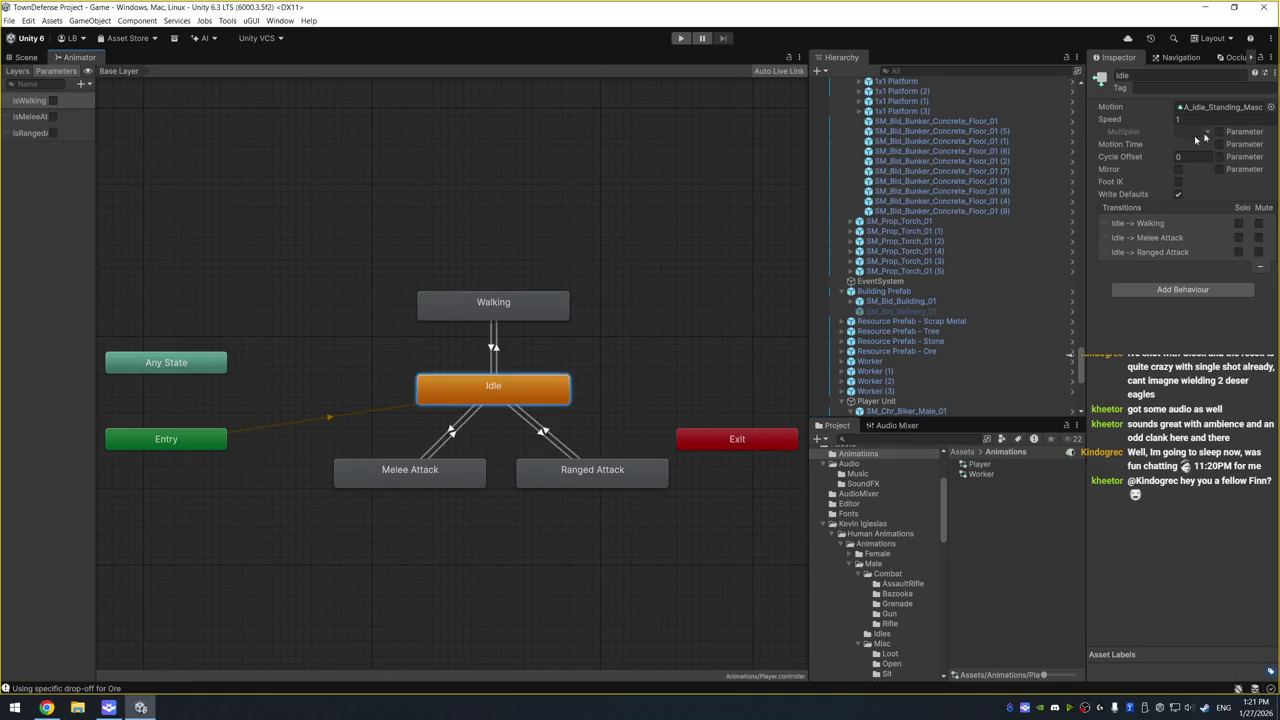
click(493, 345)
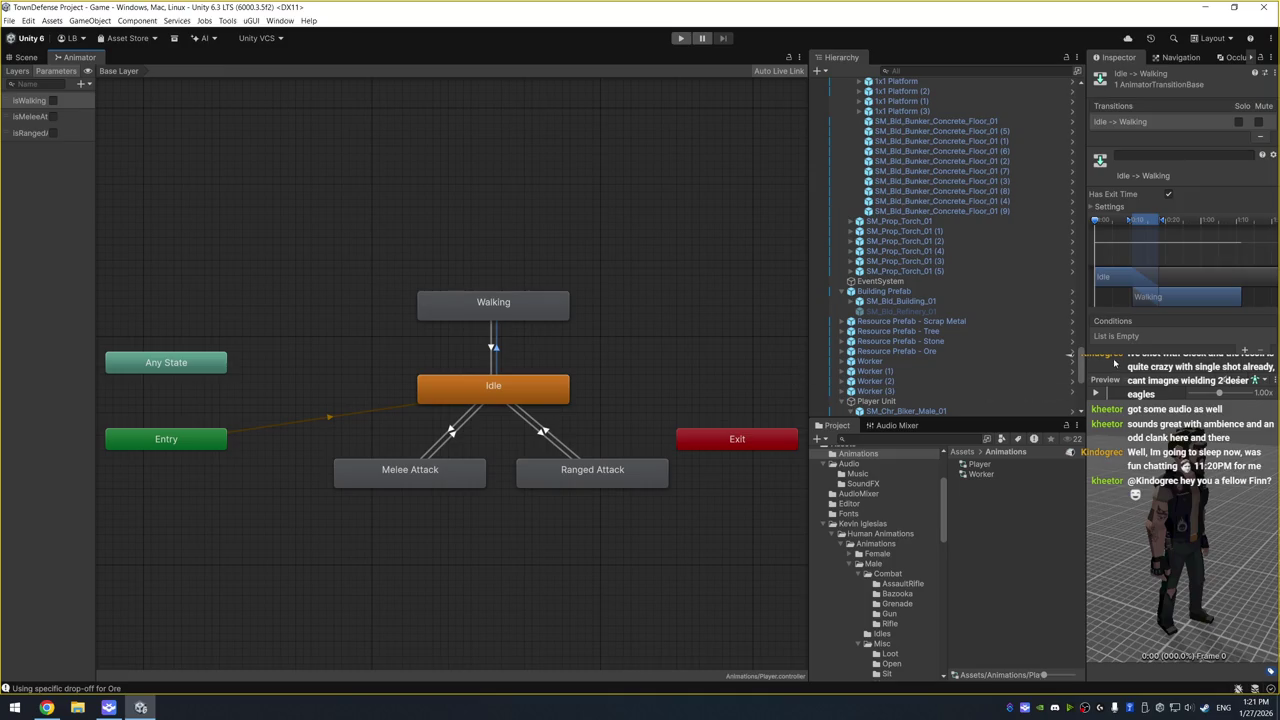
click(1245, 352)
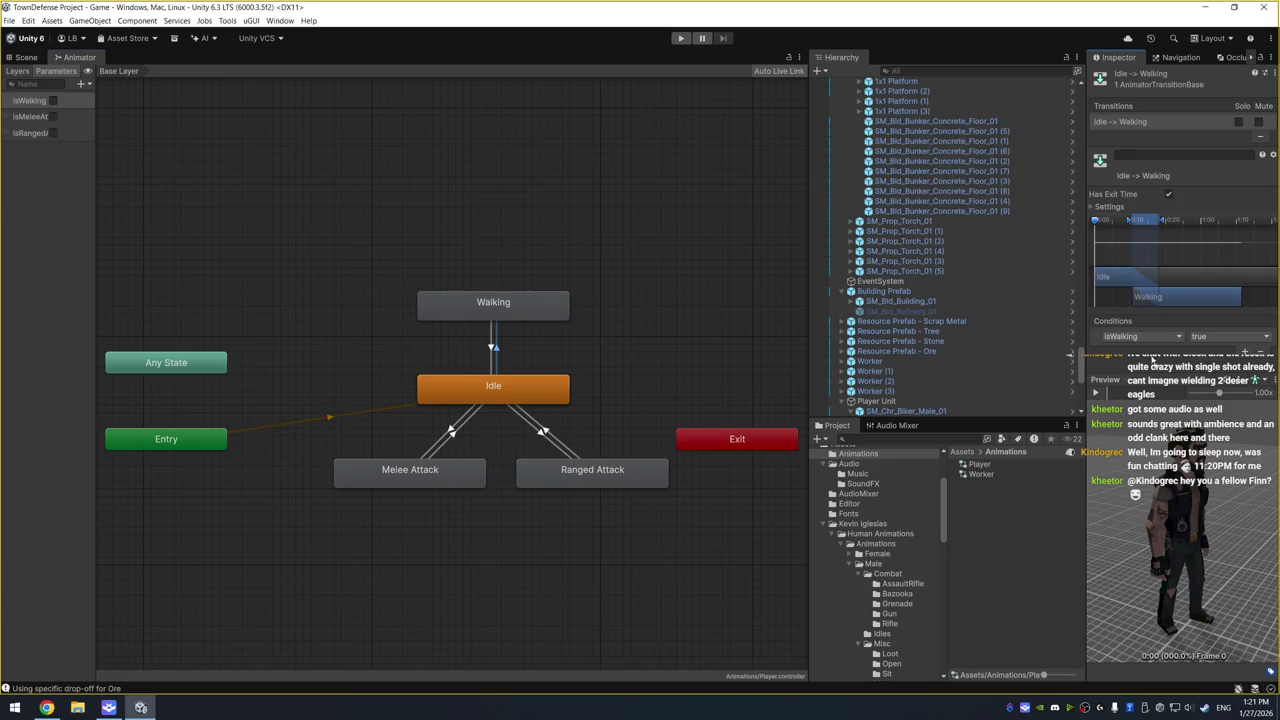
Add an isRangedAttacking false condition to the Ranged Attack→Idle transition
click(493, 347)
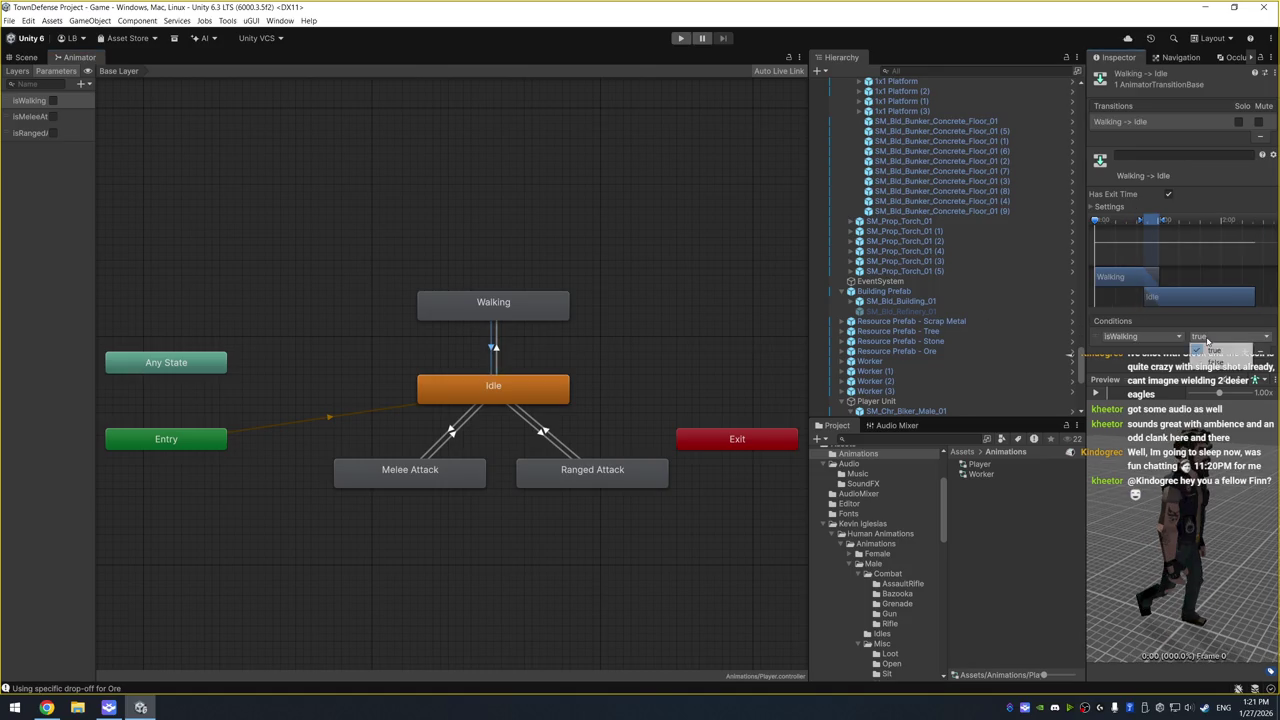
click(553, 440)
click(543, 433)
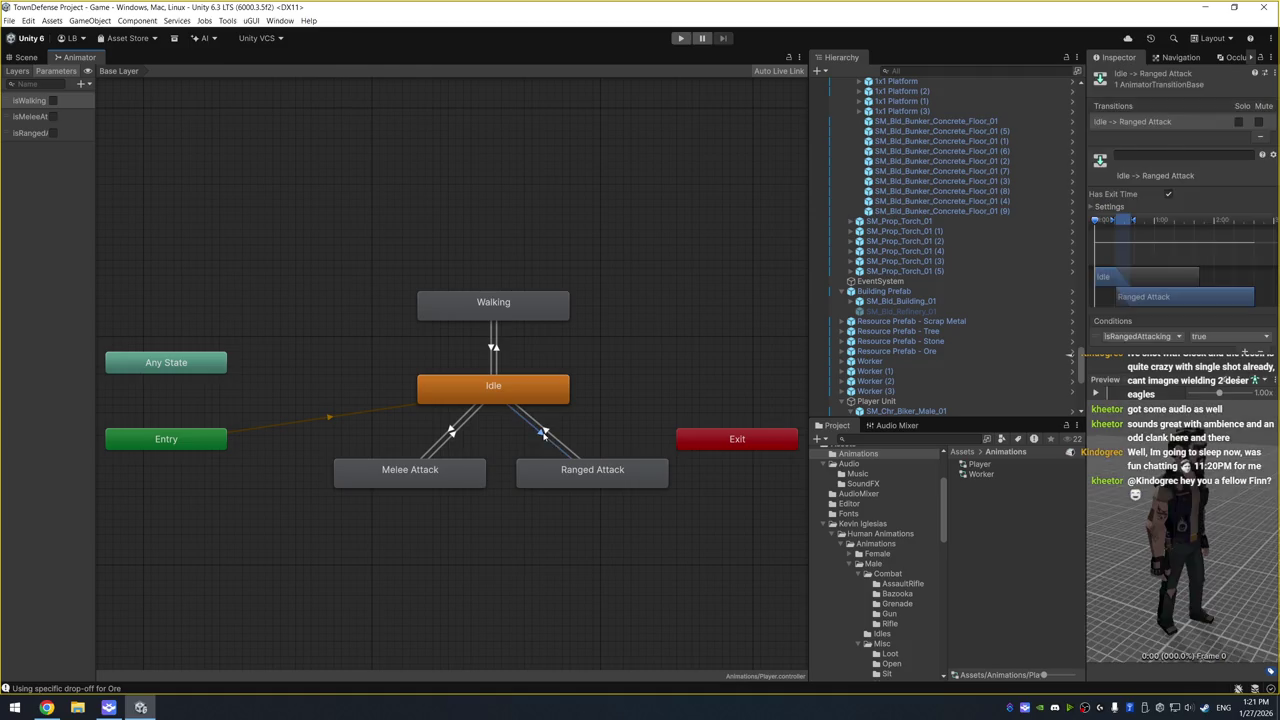
click(543, 433)
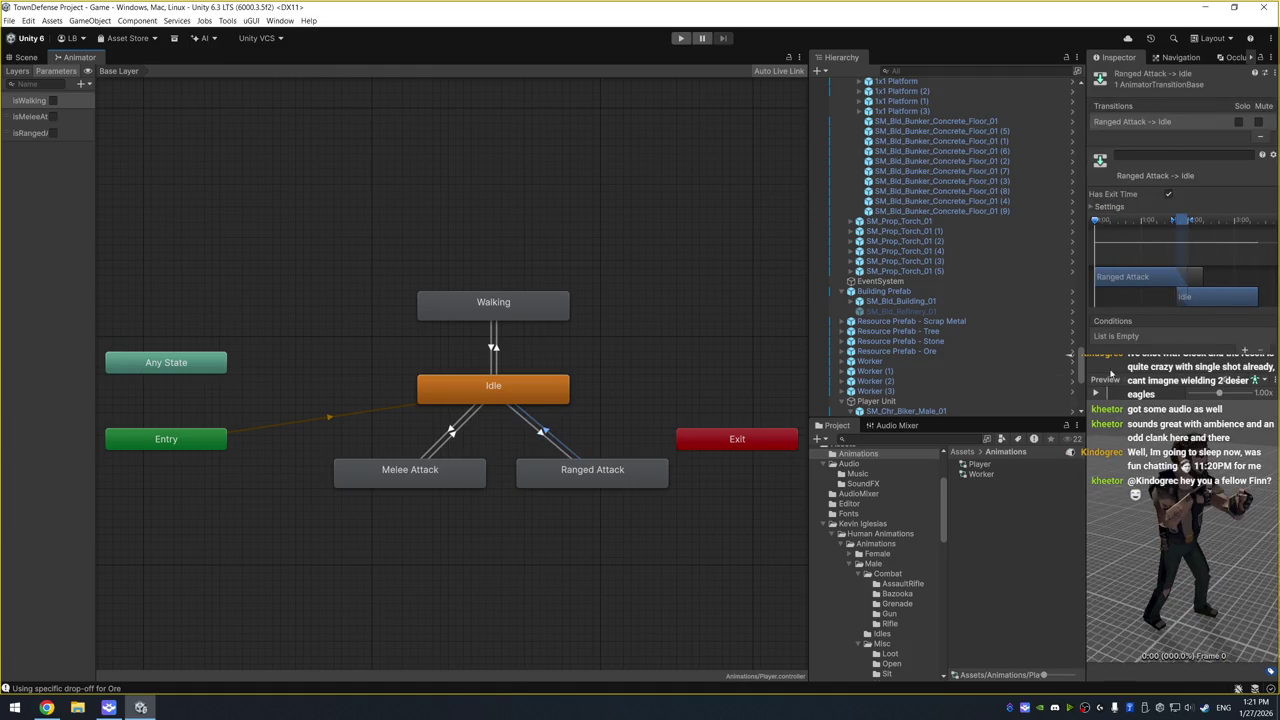
click(1244, 352)
click(1170, 338)
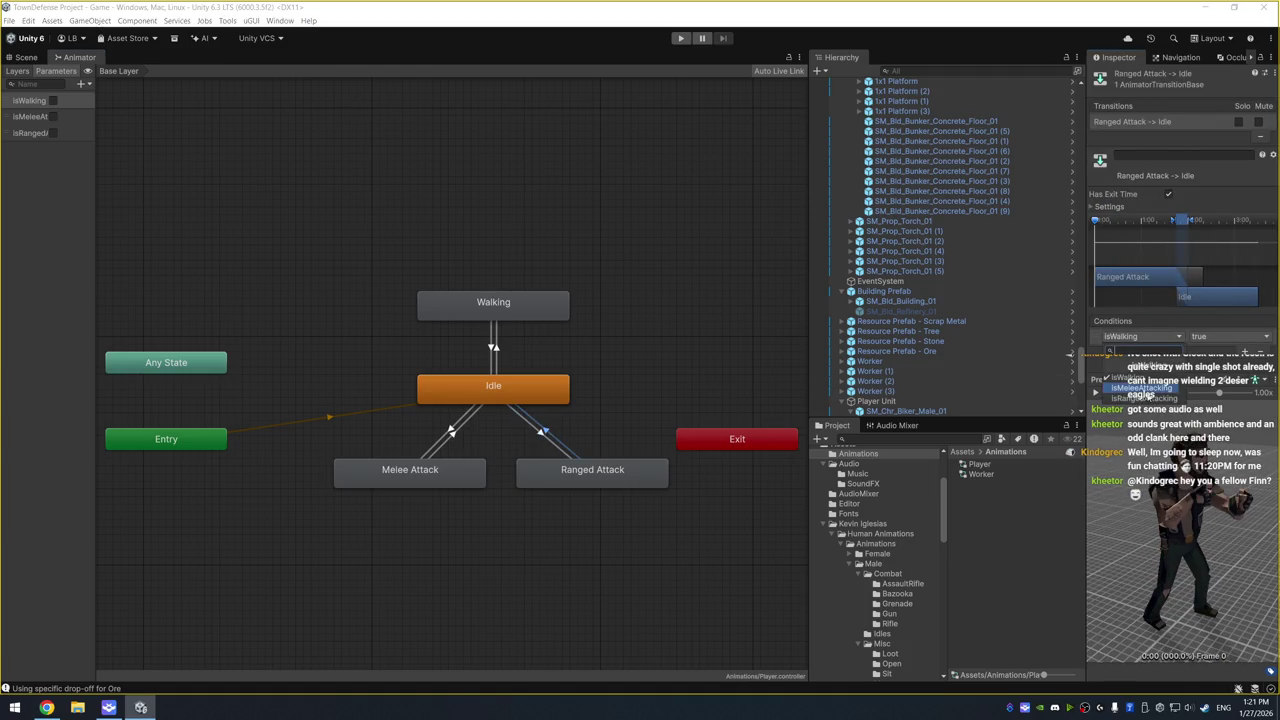
click(1130, 398)
click(1228, 336)
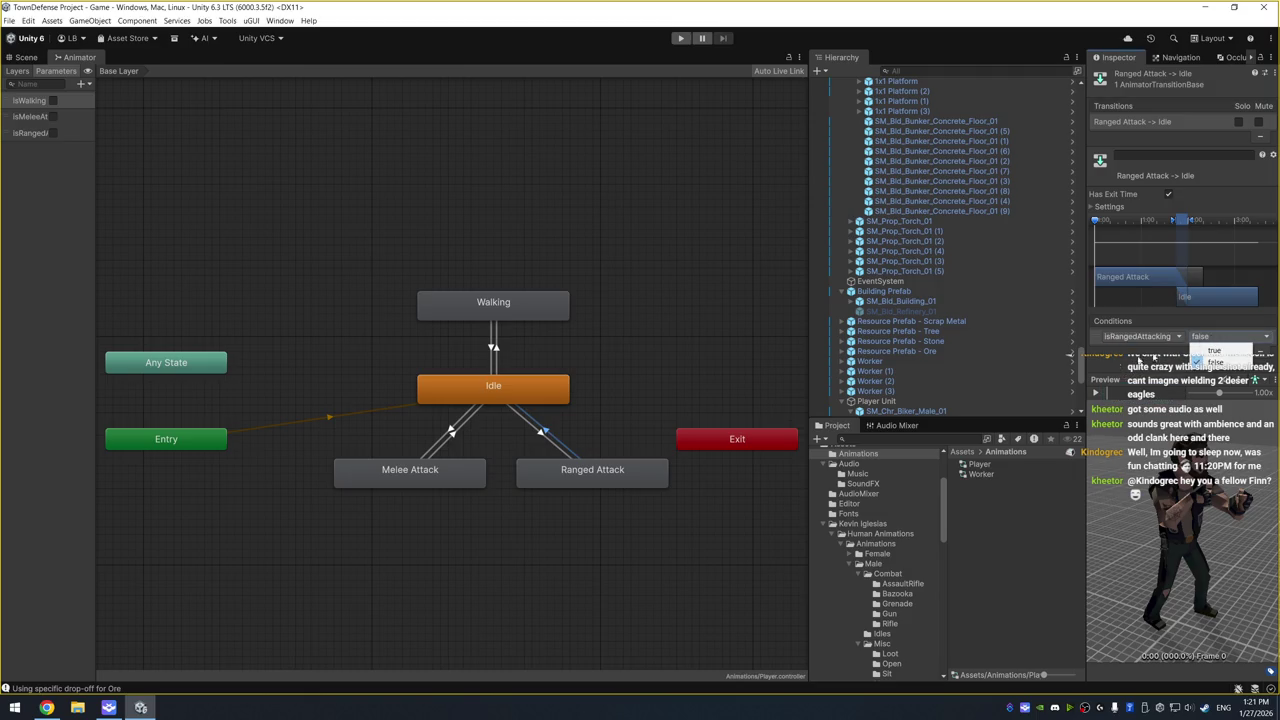
click(473, 436)
Add an isMeleeAttacking false condition to Melee Attack→Idle, then return to the Scene view
click(1244, 352)
click(1148, 337)
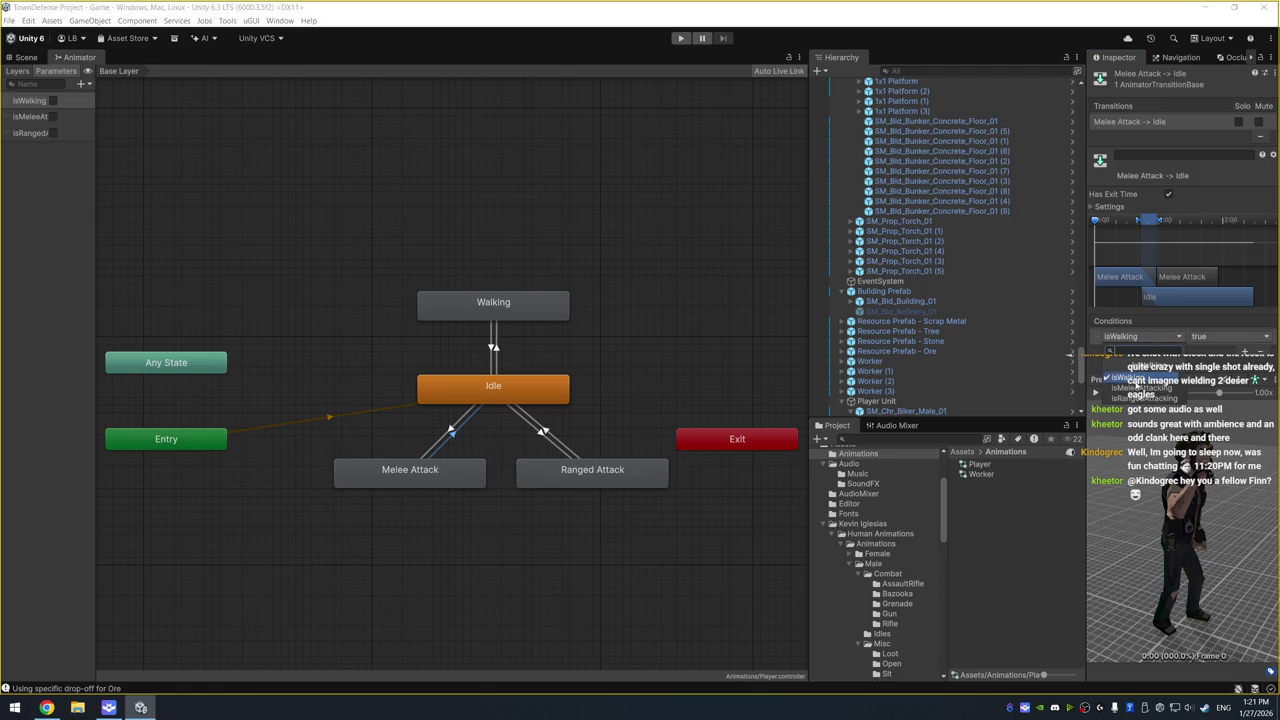
click(1130, 383)
click(1210, 337)
click(1208, 361)
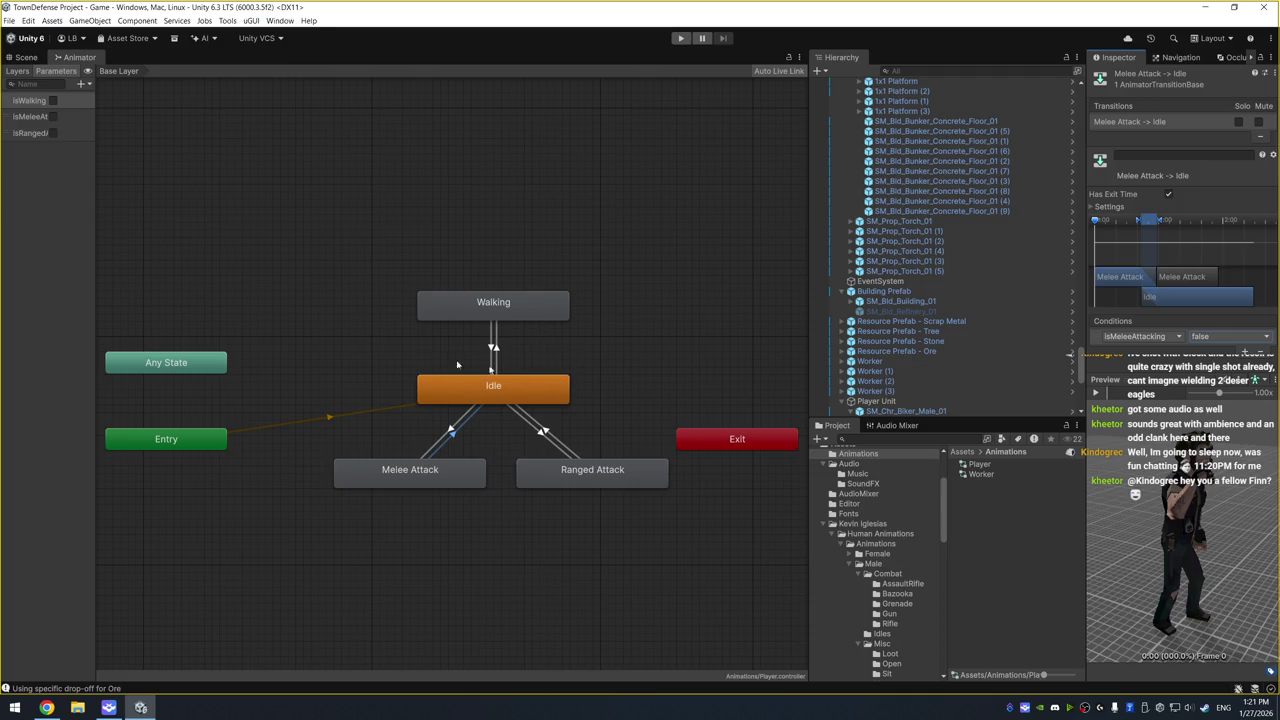
click(525, 167)
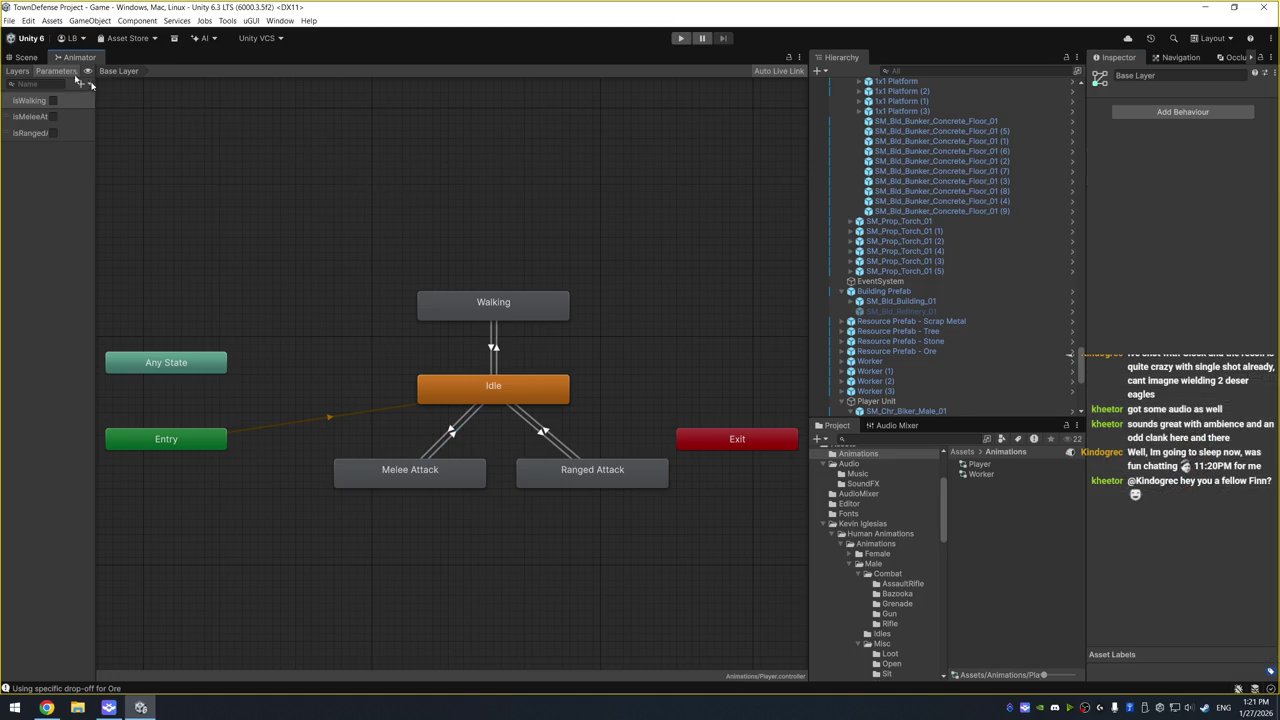
click(24, 57)
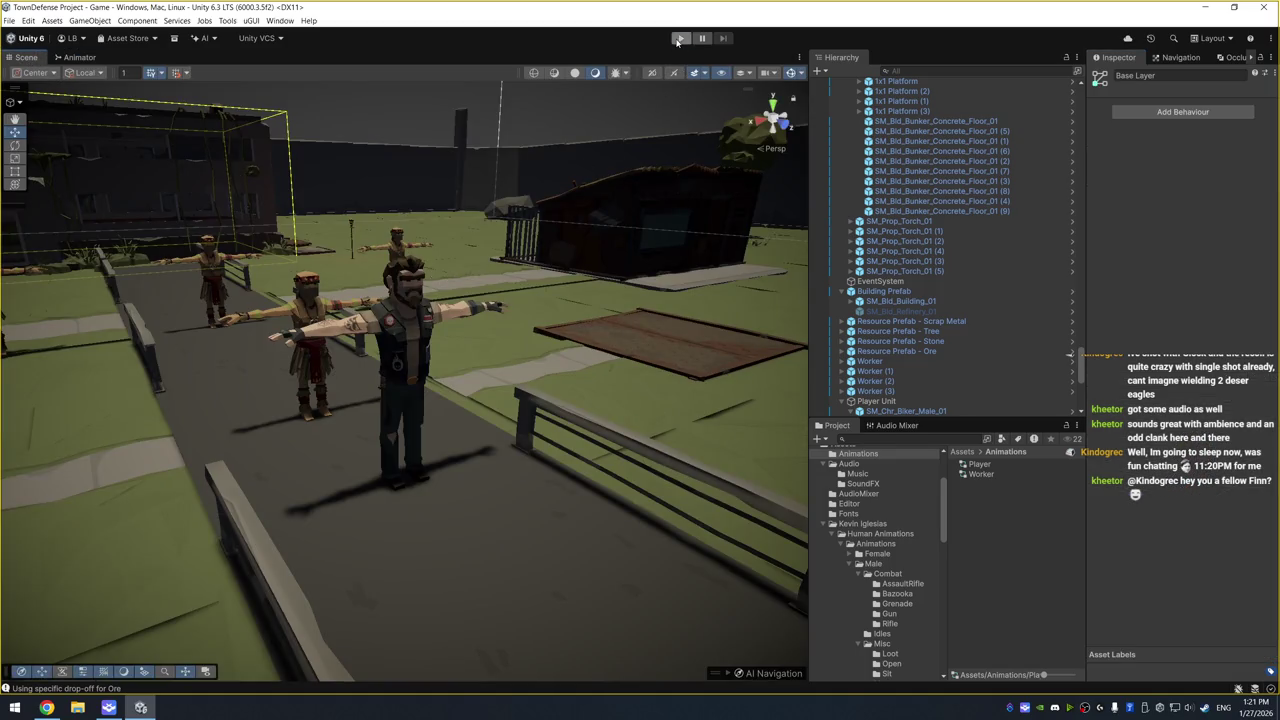
Run play mode twice to test the player animations, then select the Player Unit
click(679, 39)
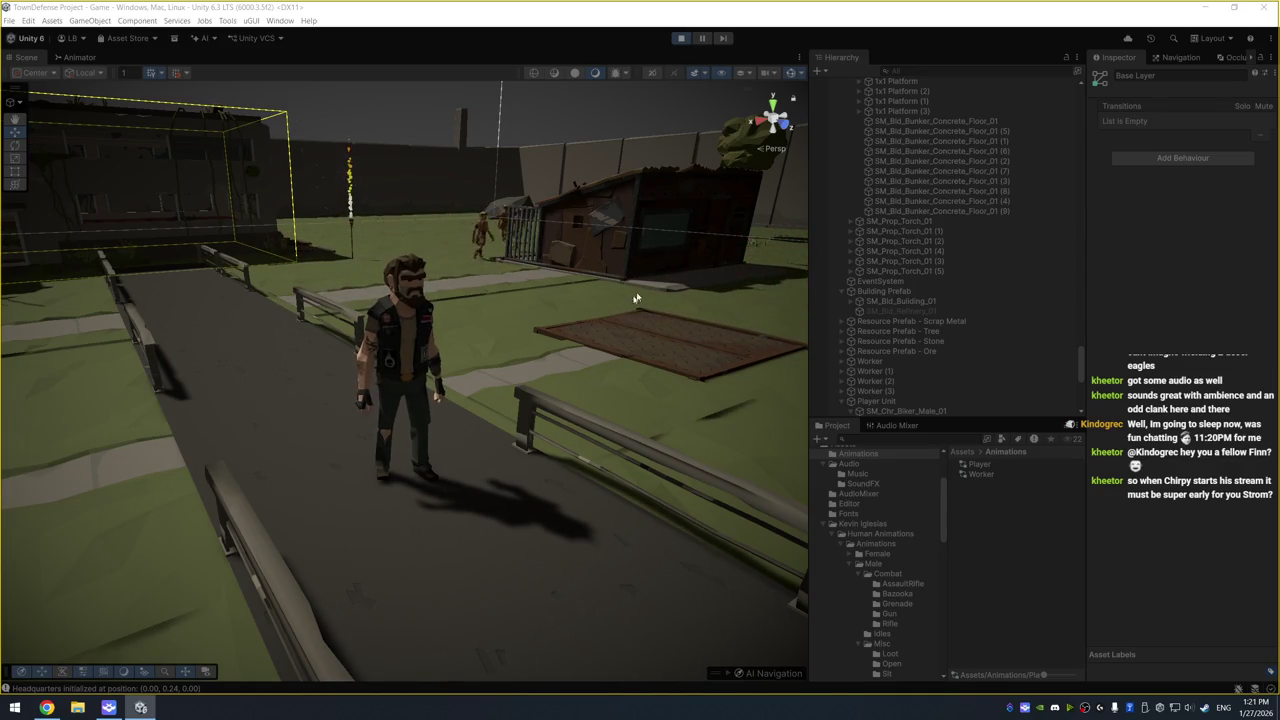
click(681, 40)
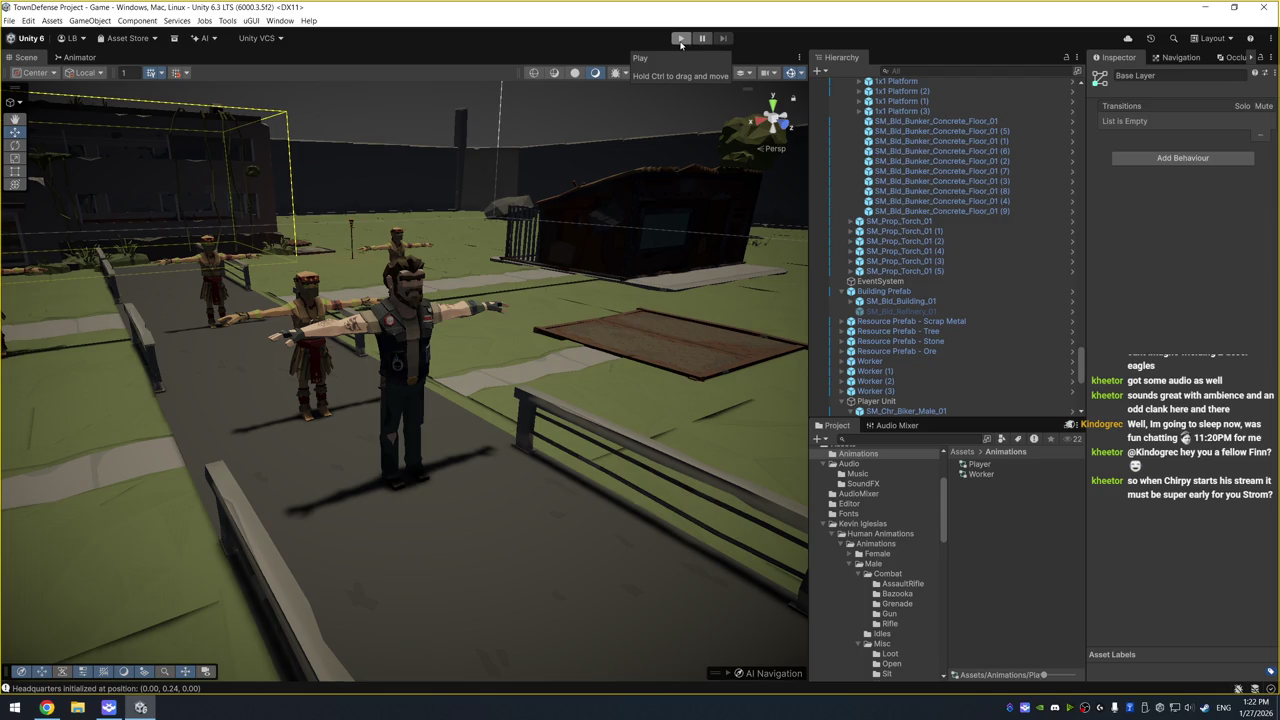
click(680, 38)
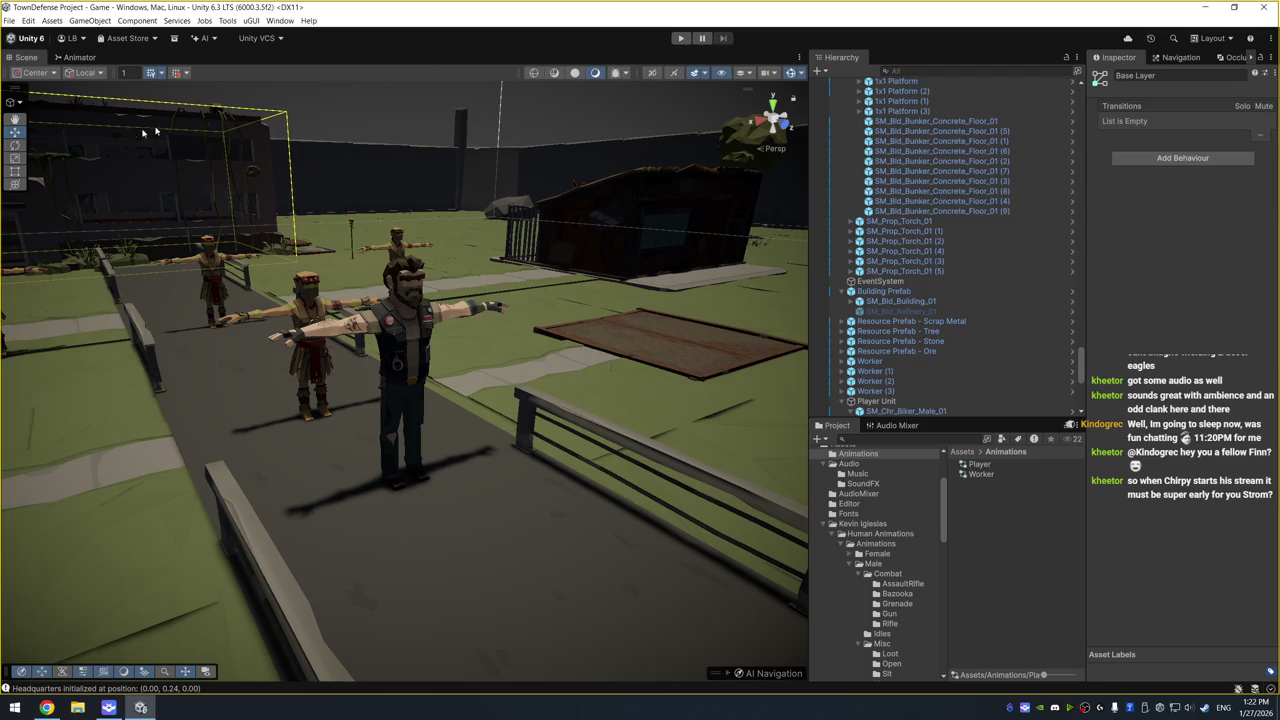
key(ctrl+p)
click(914, 402)
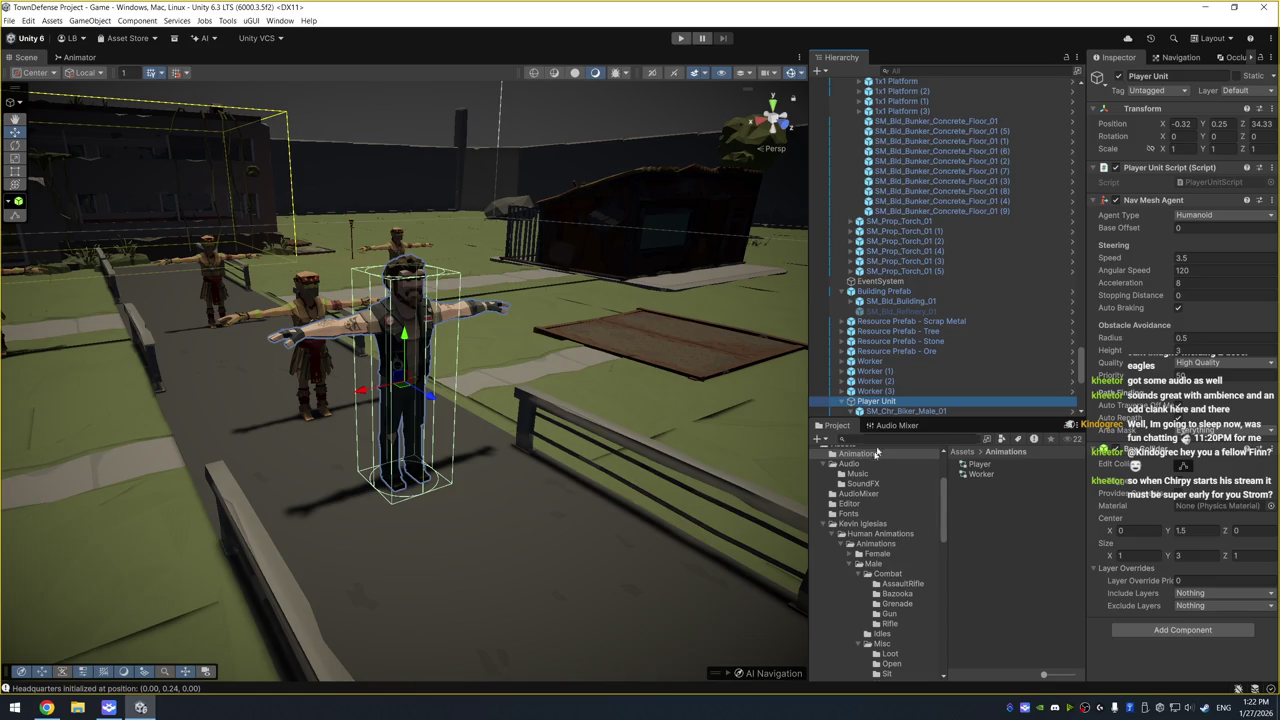
Add 'public PlayerUnitBase[] playerUnits;' to PlayerUnitScript.cs and save it
click(1215, 183)
double_click(1215, 183)
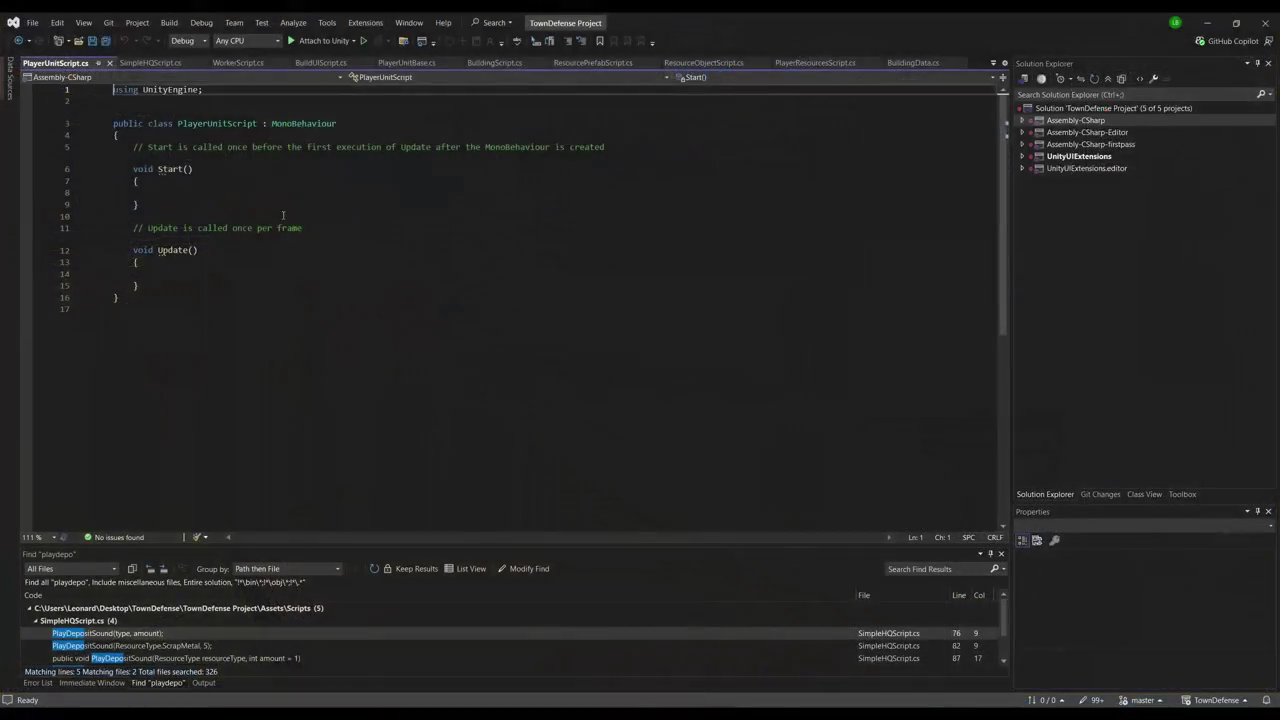
key(Return)
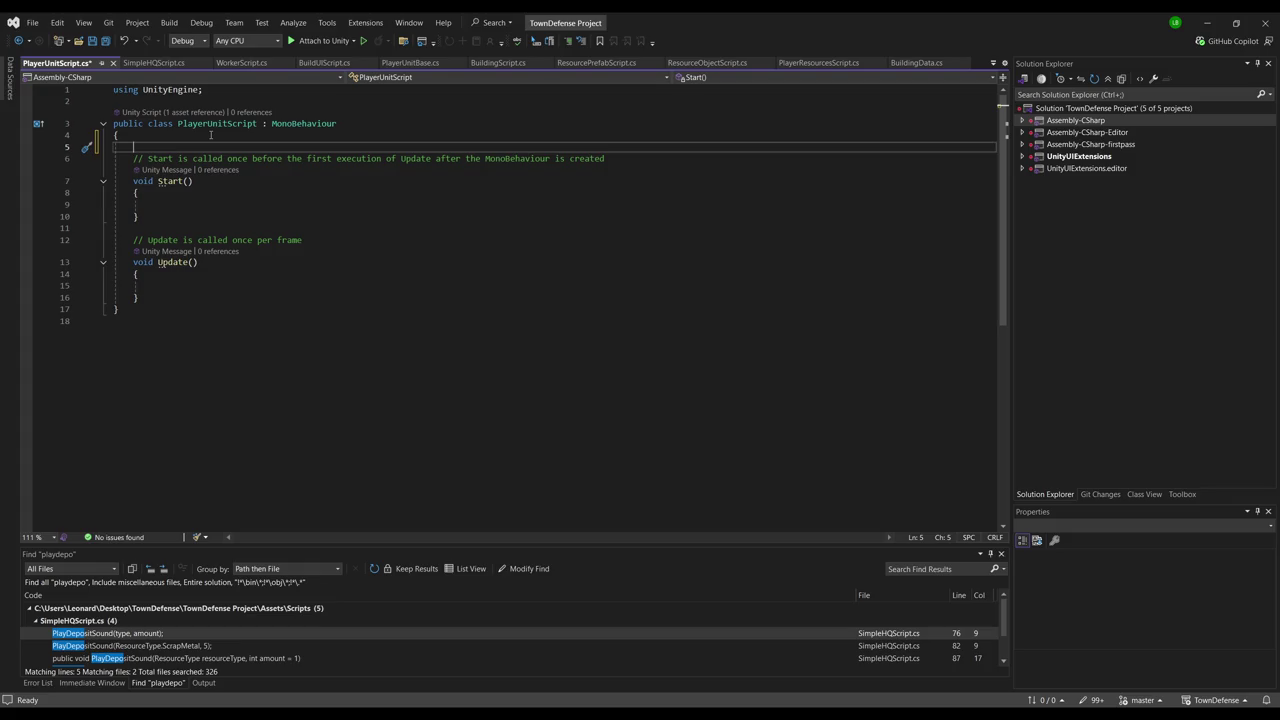
text(public )
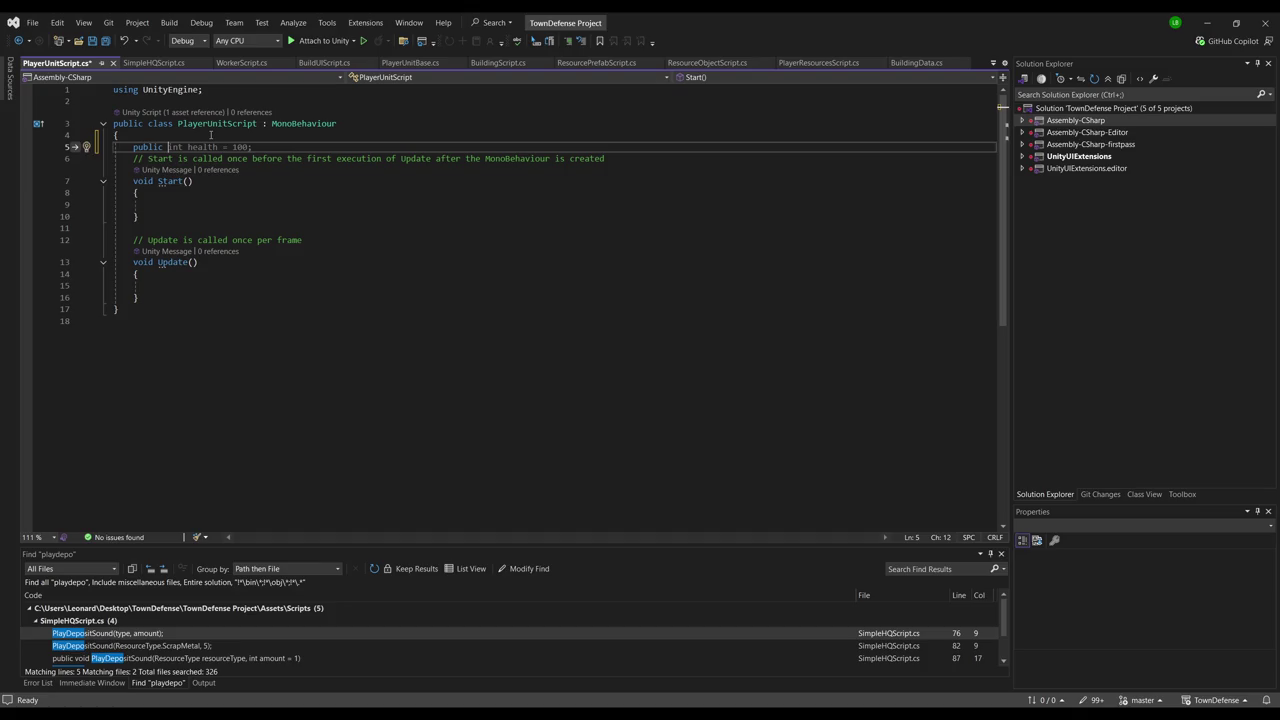
text(plyaer)
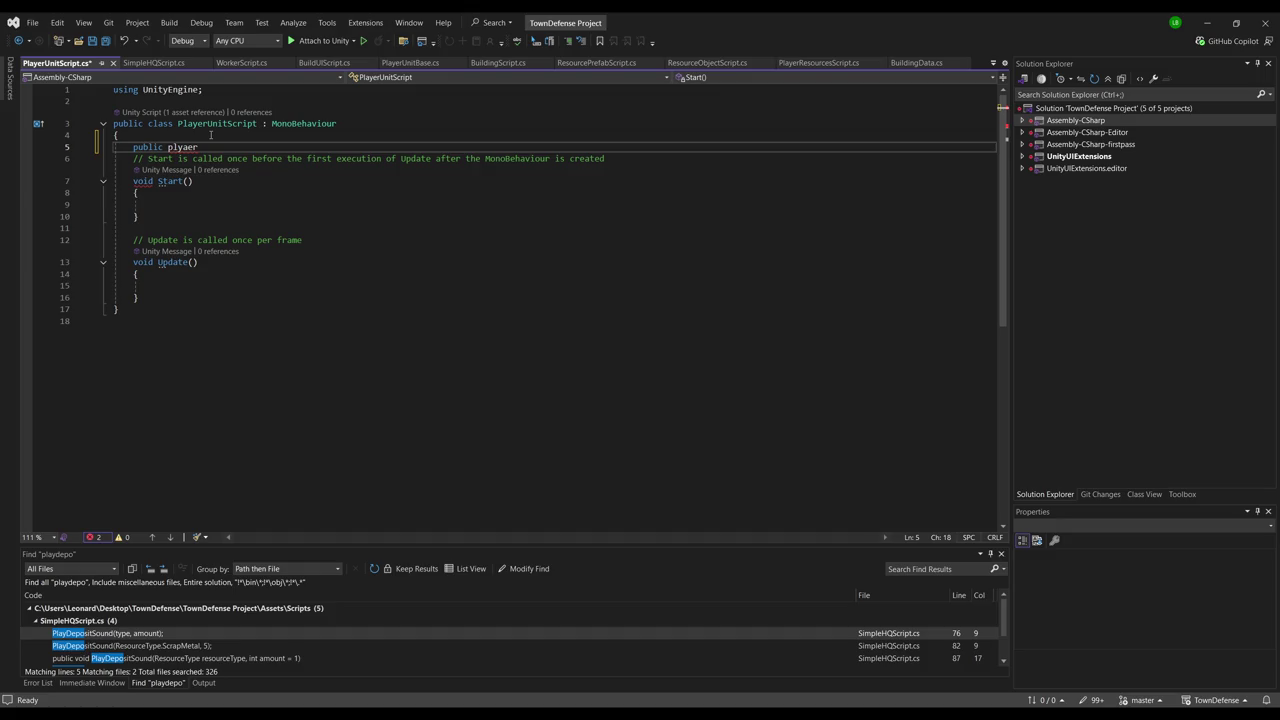
key(ctrl+space)
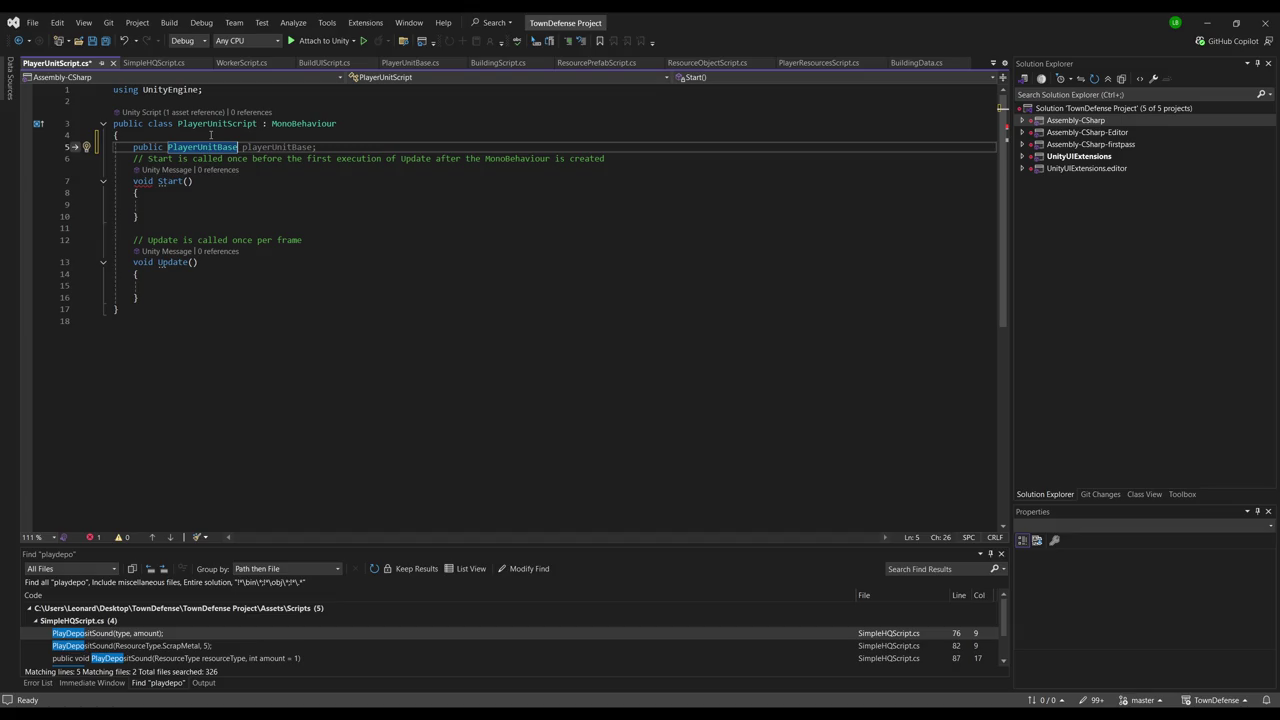
text([])
key(Tab)
key(ctrl+s)
key(Return)
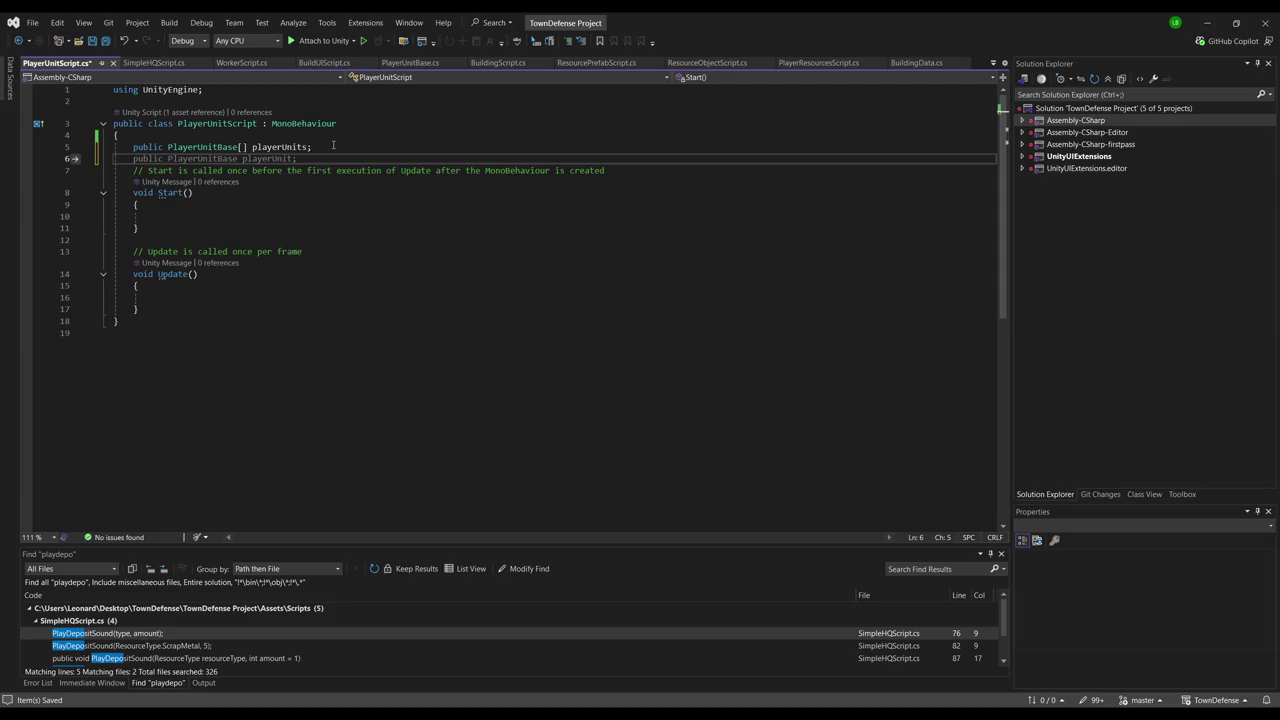
key(alt+Tab)
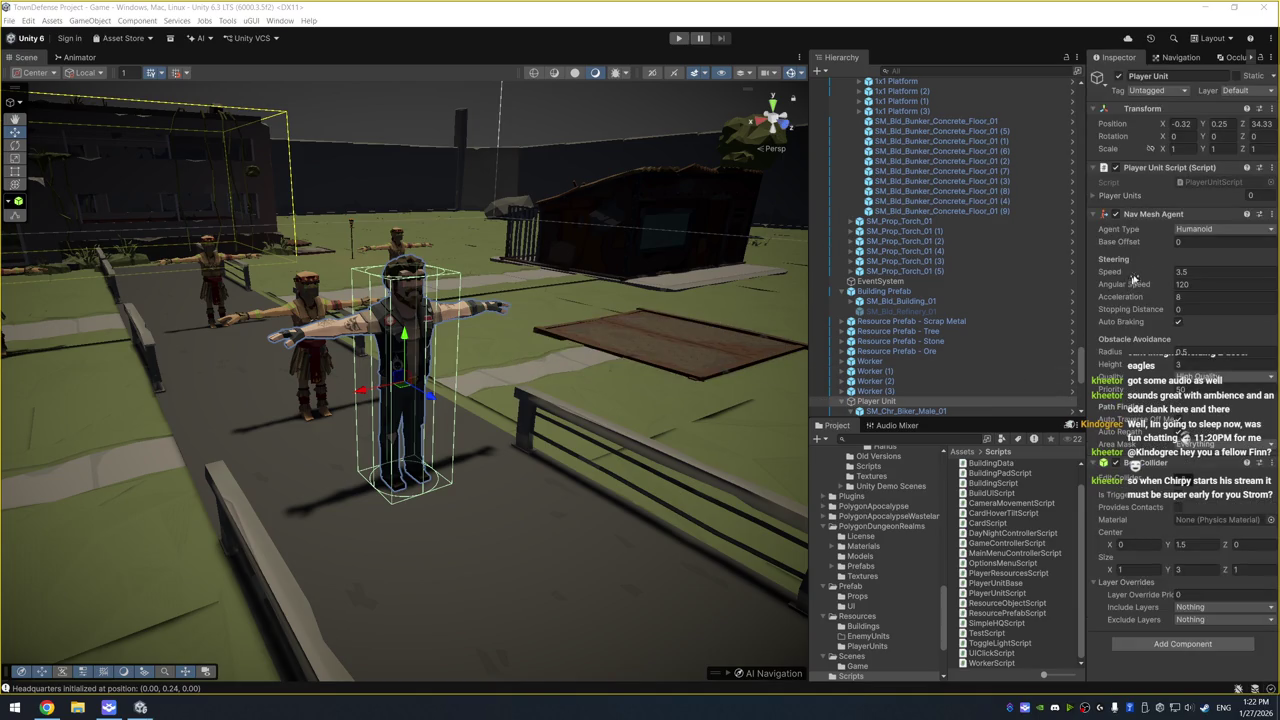
Assign the PlayerUnit asset to Player Units Element 0, named Melee Hero with Is Hero ticked
click(1110, 196)
click(1233, 227)
click(1260, 212)
double_click(911, 251)
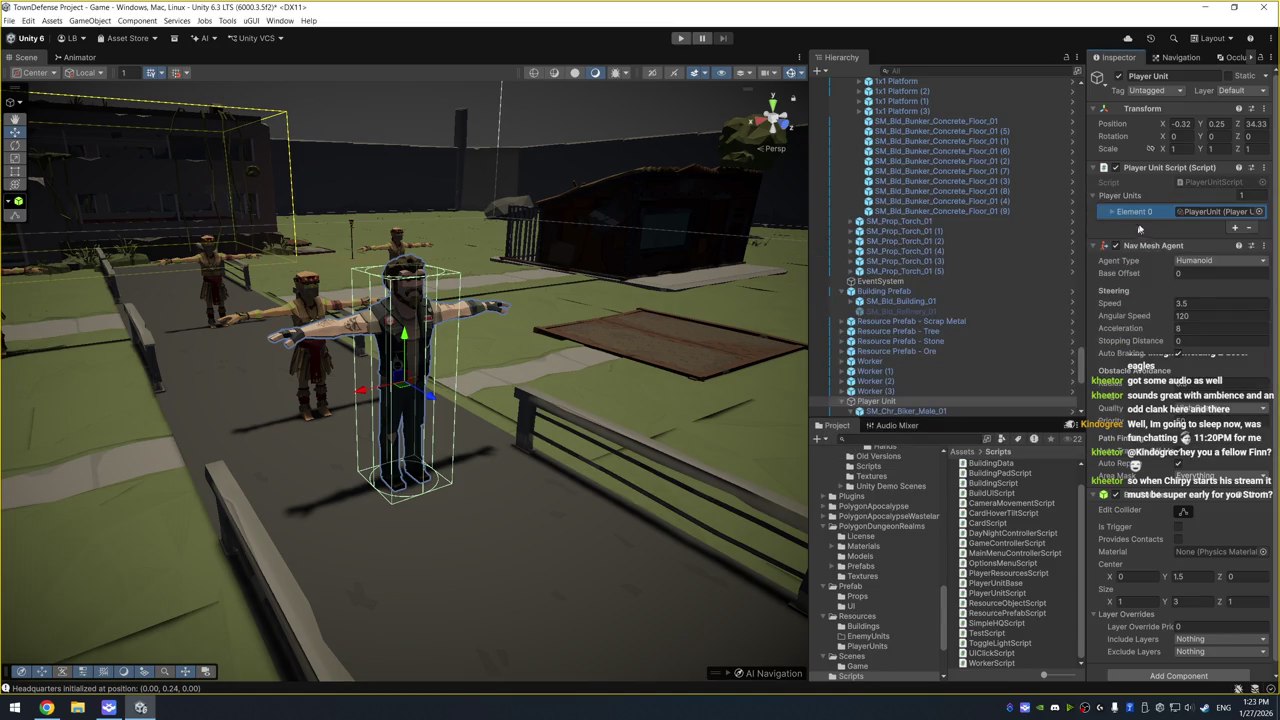
click(1111, 213)
click(1203, 241)
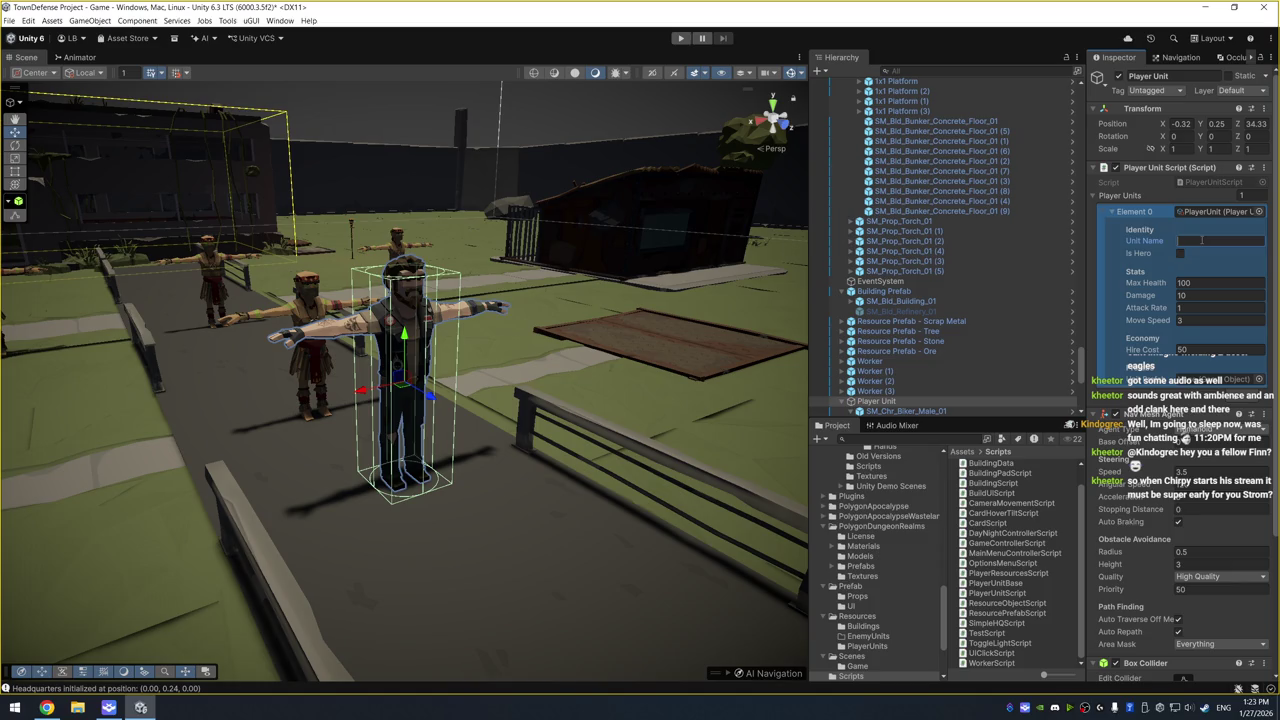
text(Melee Hero)
click(1180, 253)
key(alt+Tab)
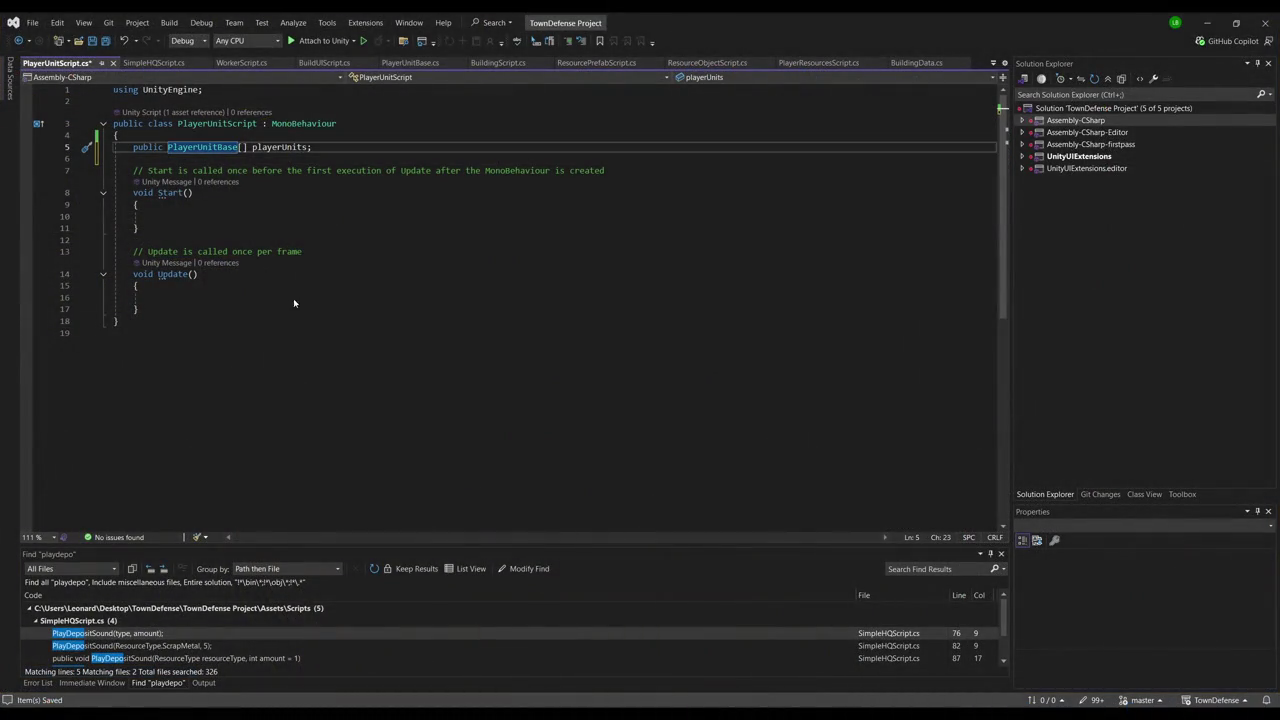
Duplicate the attackRate line in PlayerUnitBase to create an attackRange stat below it
key(F12)
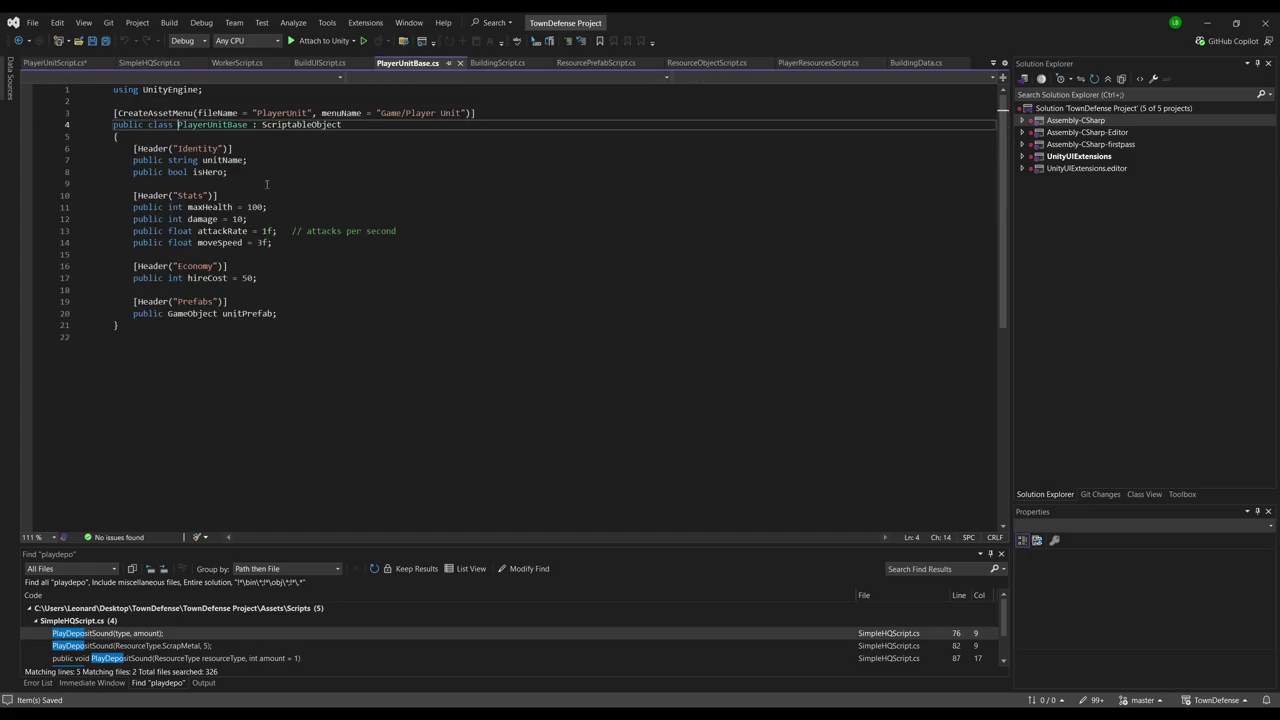
click(419, 235)
click(423, 241)
key(Return)
text(public float attackRate = 1f;   // attacks per second)
double_click(222, 253)
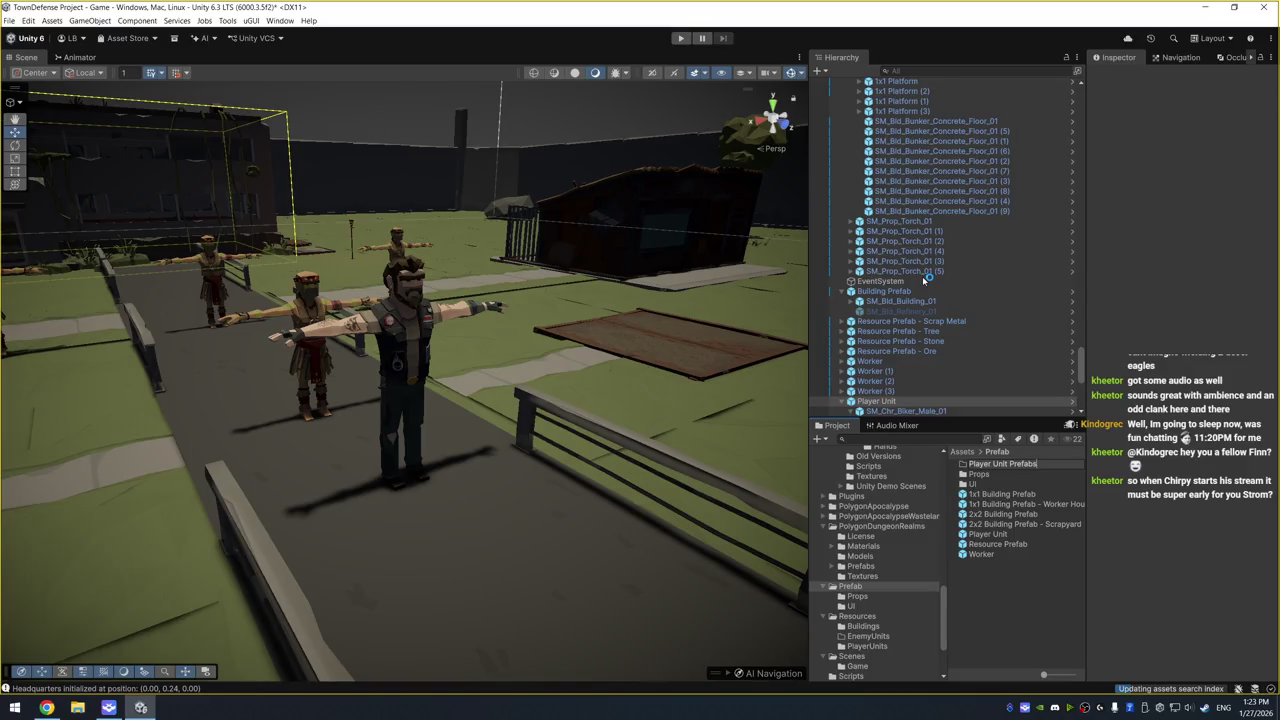
key(Return)
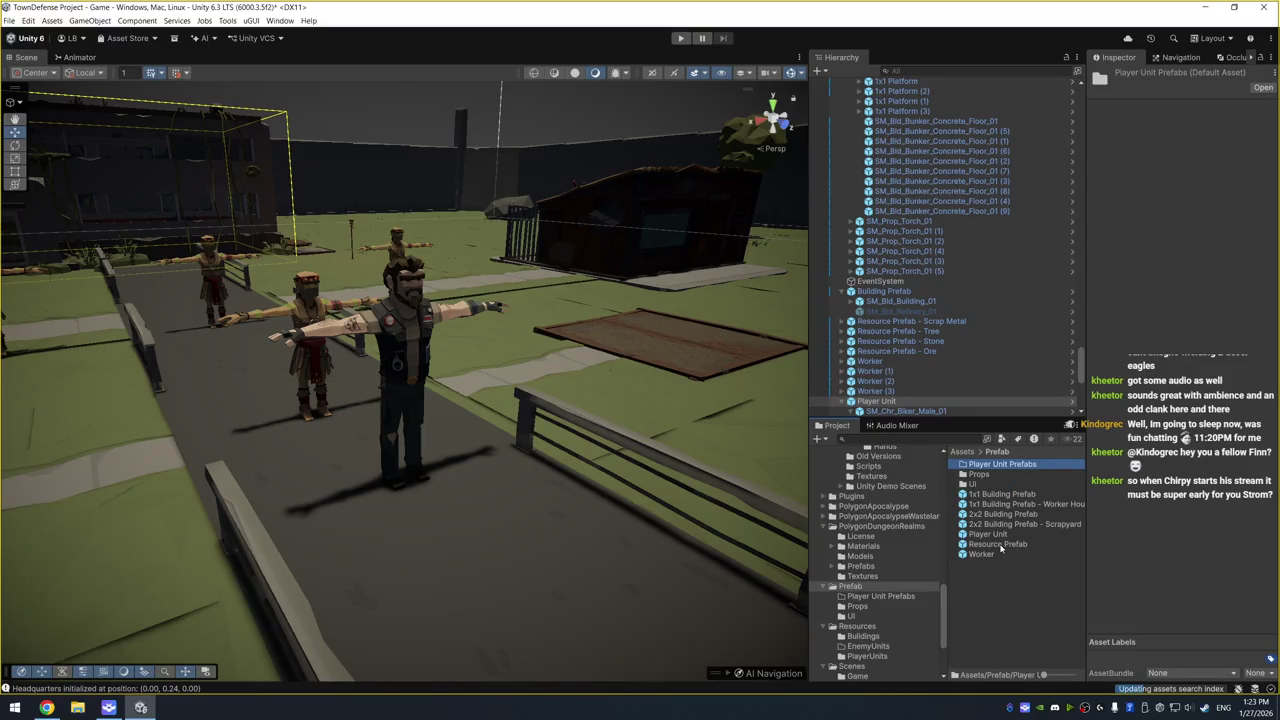
Move the Player Unit prefab into the Player Unit Prefabs folder
drag(990, 534, 1000, 466)
double_click(1000, 466)
click(900, 401)
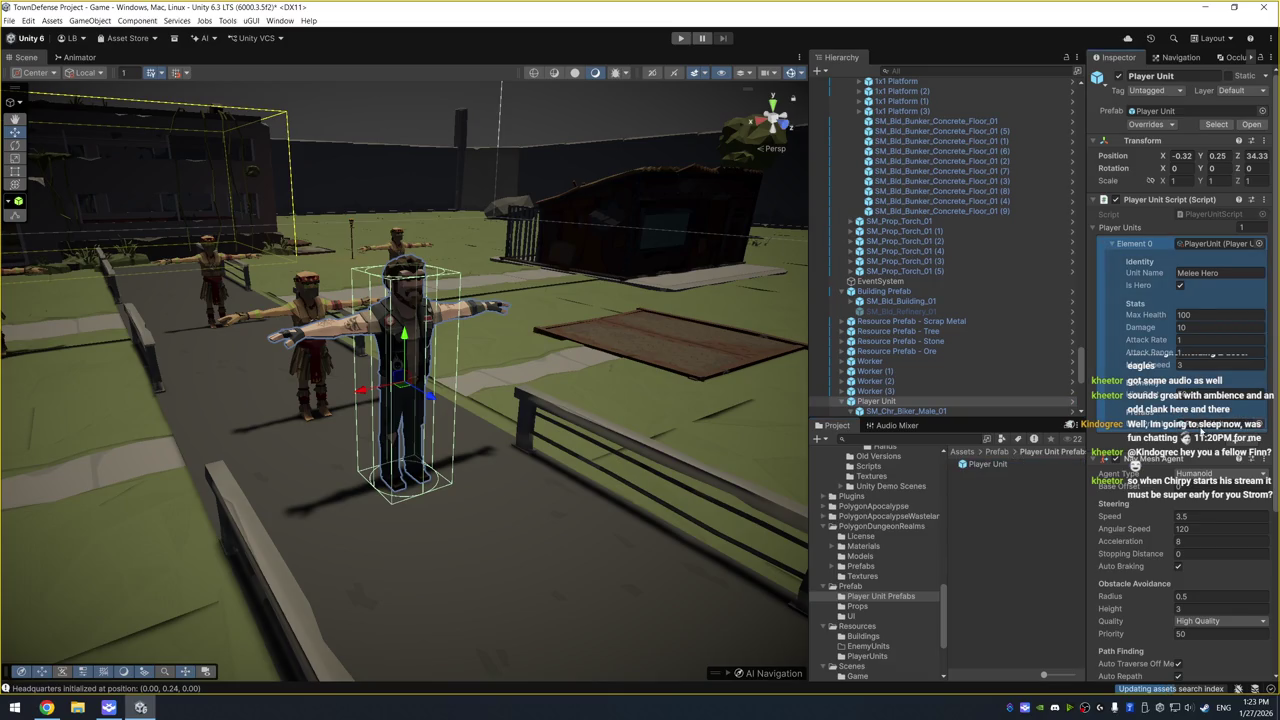
Locate the PlayerUnit stats asset via Element 0 and rename it Melee Hero
click(1208, 246)
click(985, 464)
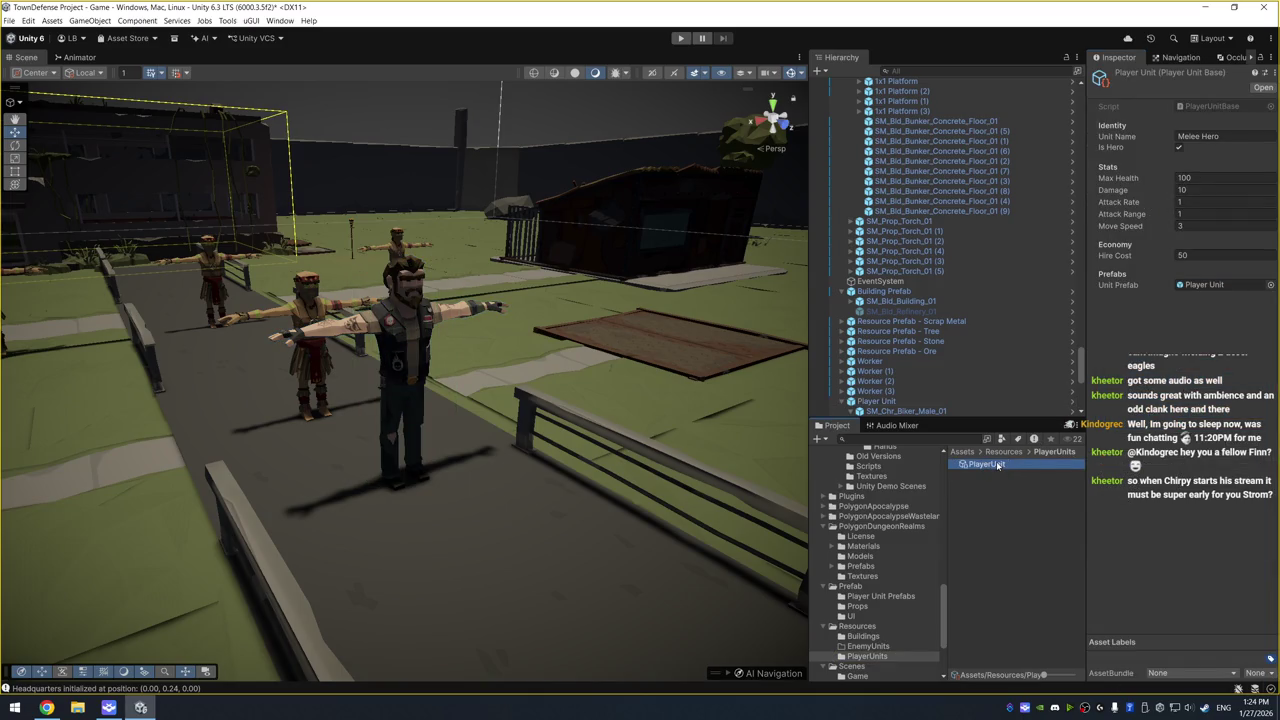
key(F2)
key(BackSpace)
text(ee Hero)
key(Return)
click(1195, 213)
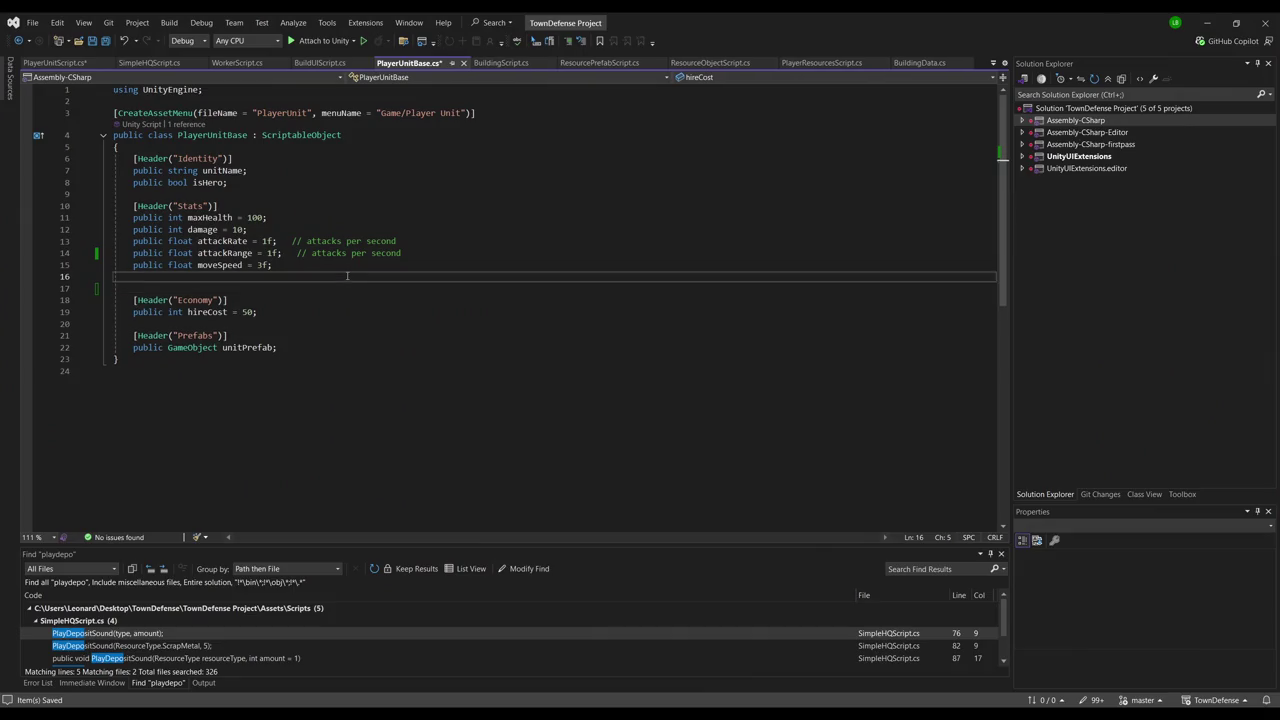
Add defense = 1.0f, int level = 1 and experience = 0.0f fields to PlayerUnitBase
text(public float.ola)
key(BackSpace)
key(BackSpace)
key(BackSpace)
text(defe)
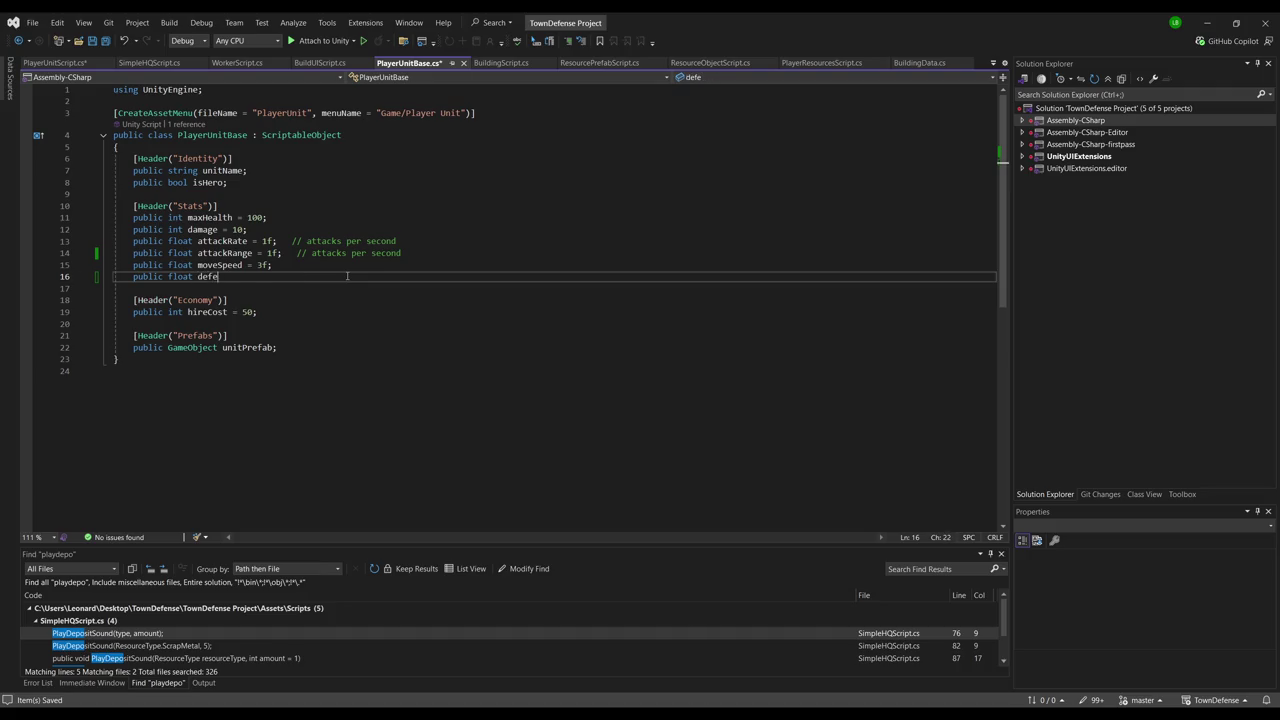
text(nse = 1.)
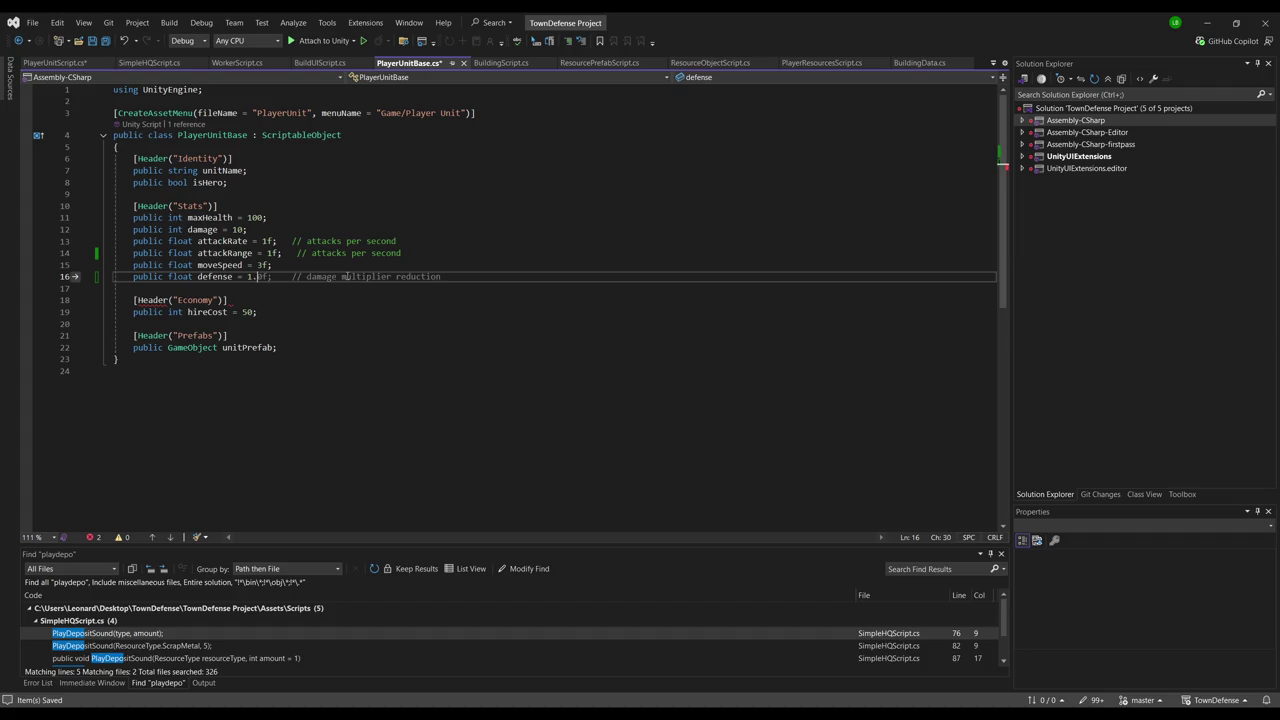
text(0f;)
key(Tab)
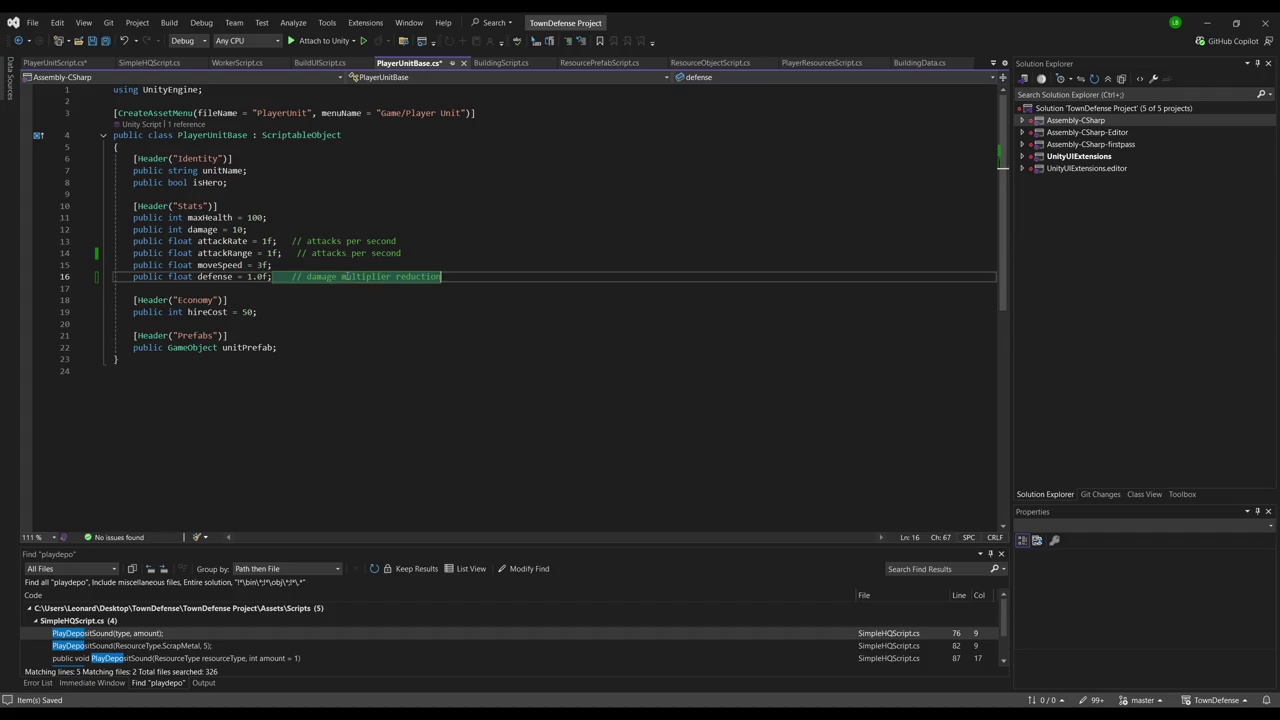
key(Return)
text(public float)
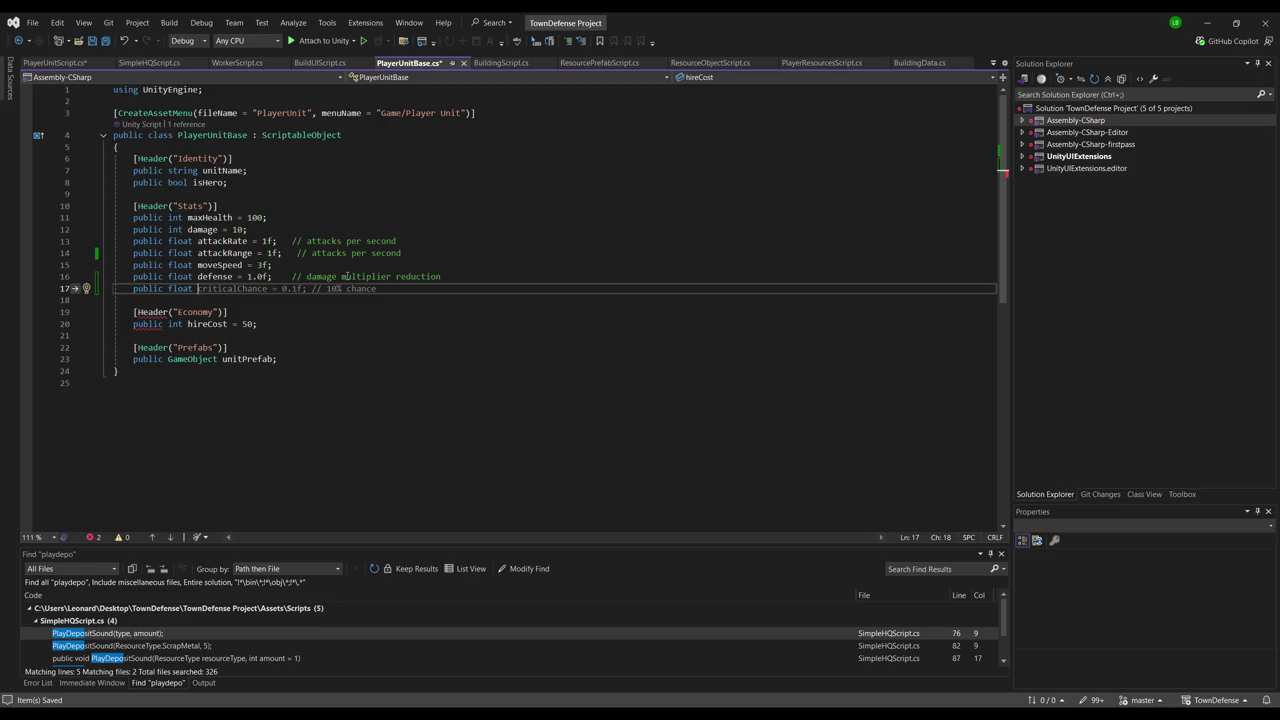
key(BackSpace)
key(BackSpace)
key(BackSpace)
text(int )
text(level )
text(= 1;)
key(Return)
text(public float exper)
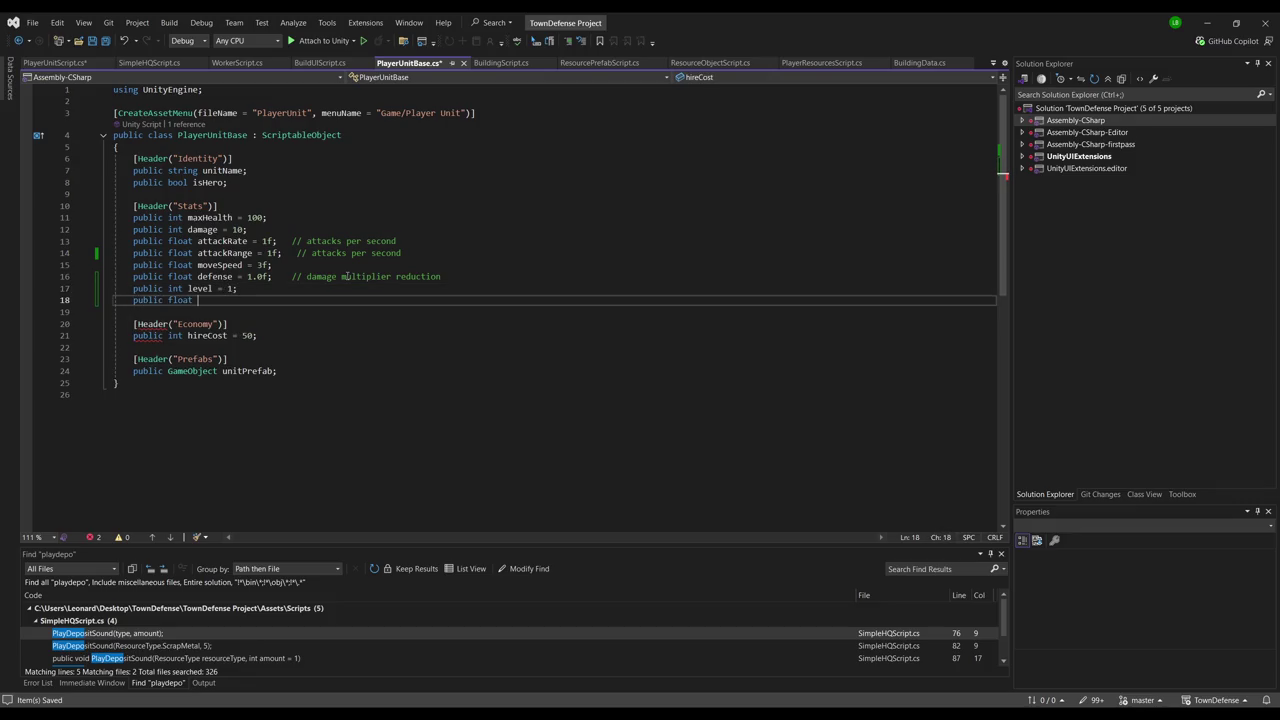
text(ience = 0)
text(.0;)
key(Return)
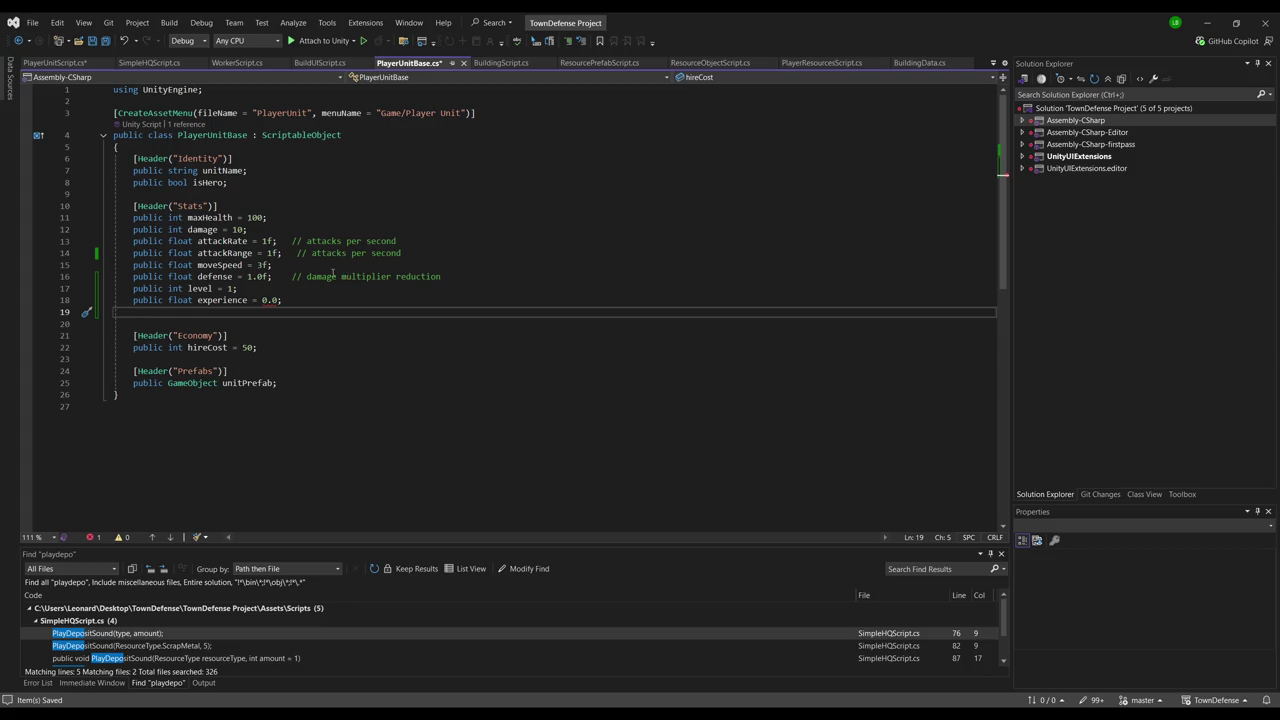
click(331, 299)
key(Left)
text(f)
key(End)
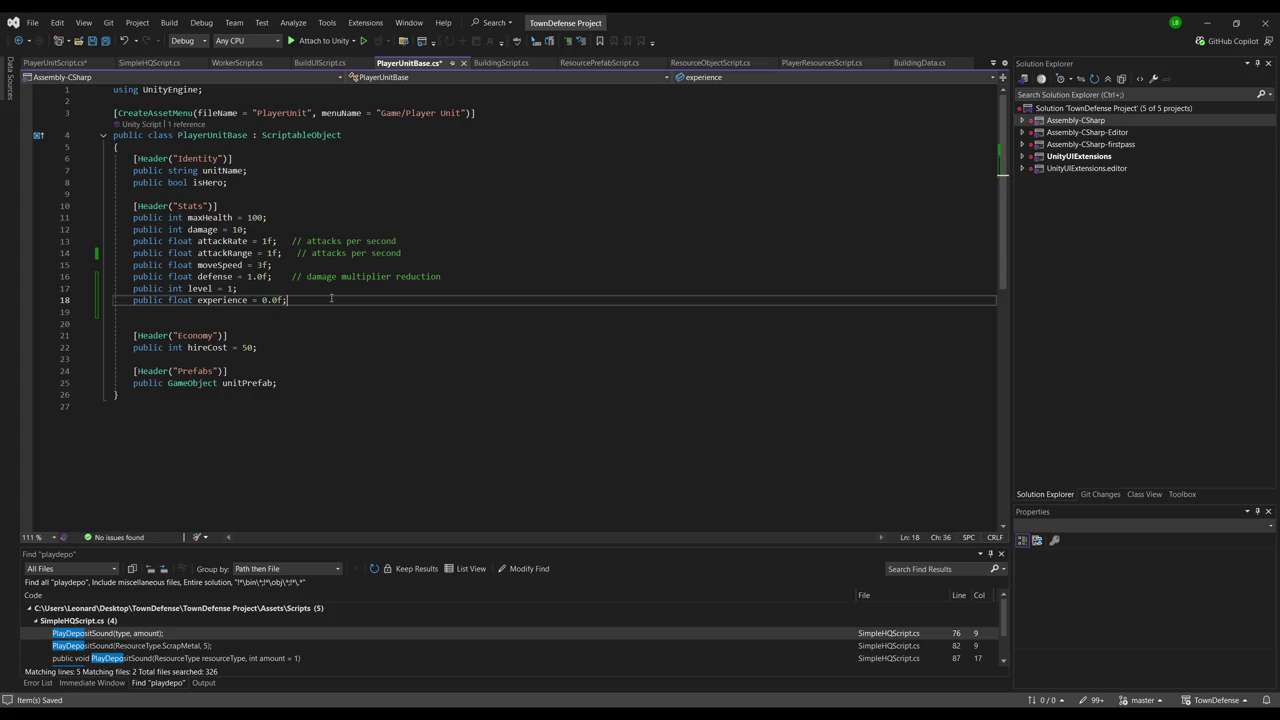
Add comments to the attackRange, moveSpeed, level and experience lines
click(402, 253)
key(shift+Left)
key(shift+Left)
key(shift+Left)
drag(402, 257, 351, 255)
text(range)
key(Down)
text(/ movement speed)
key(Down)
key(Down)
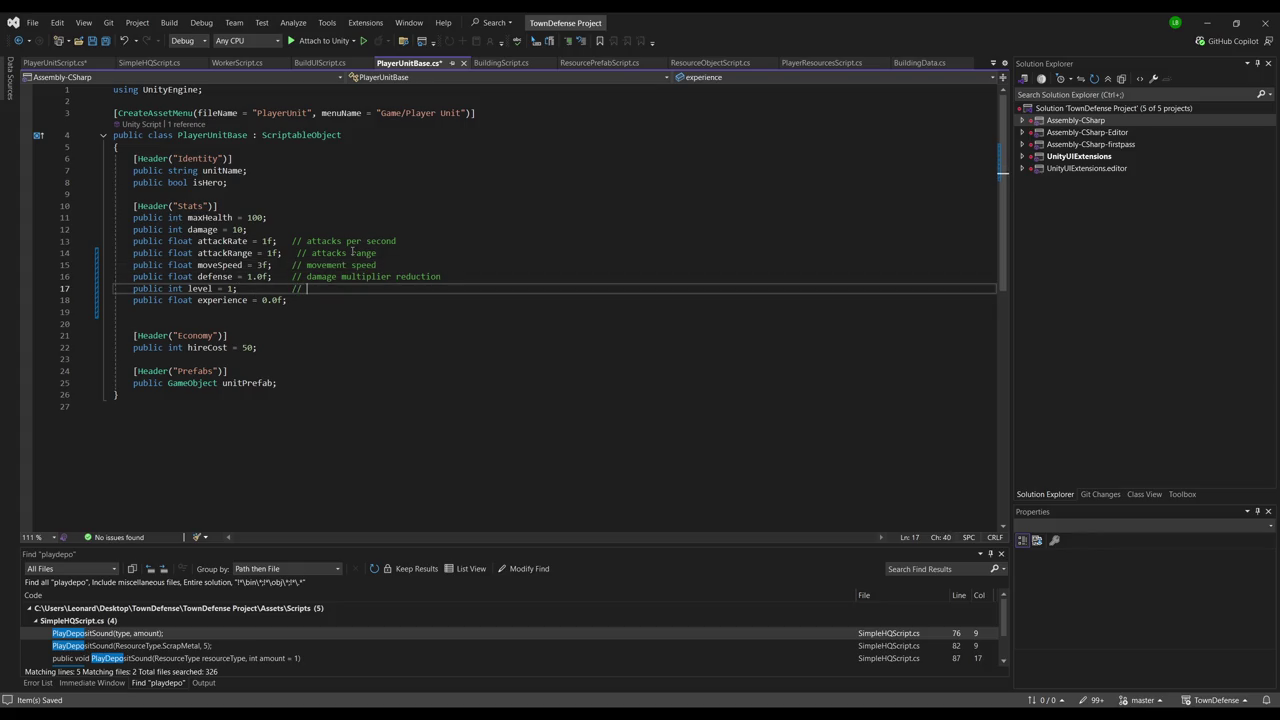
key(Tab)
key(Down)
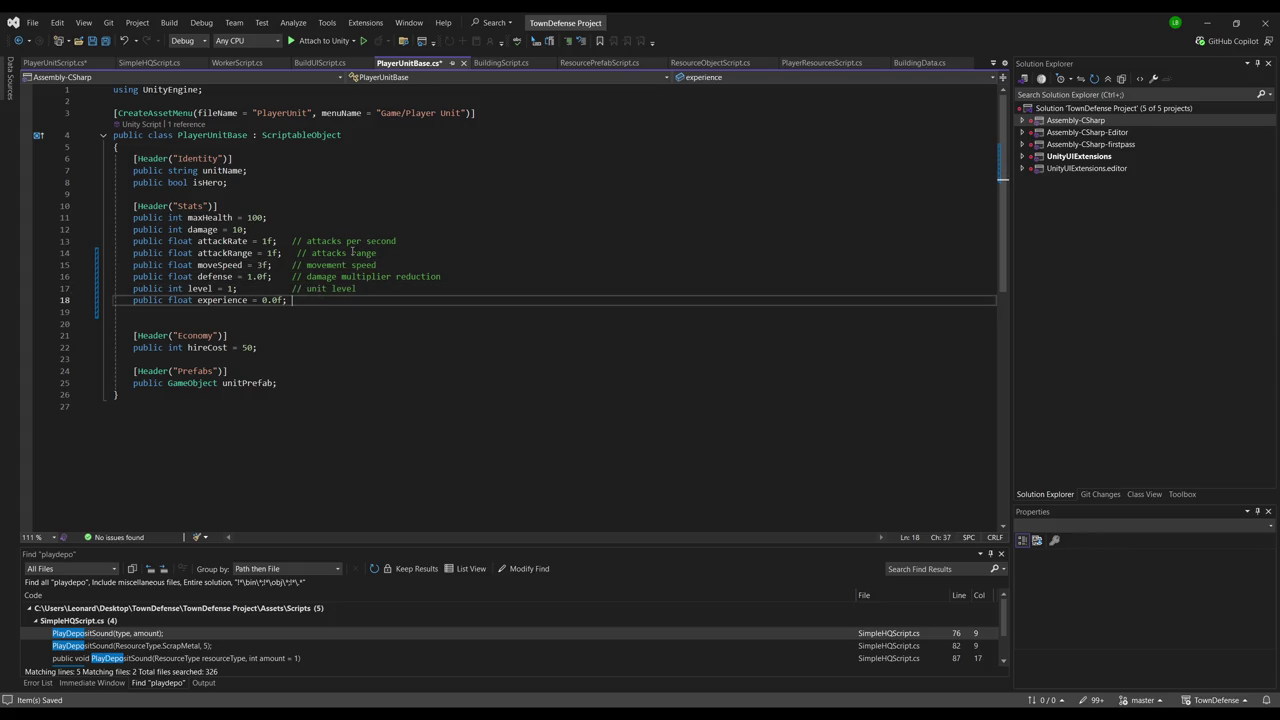
text(//)
key(Tab)
Comment the damage and maxHealth lines, align the attackRange comment, and save the script
click(329, 231)
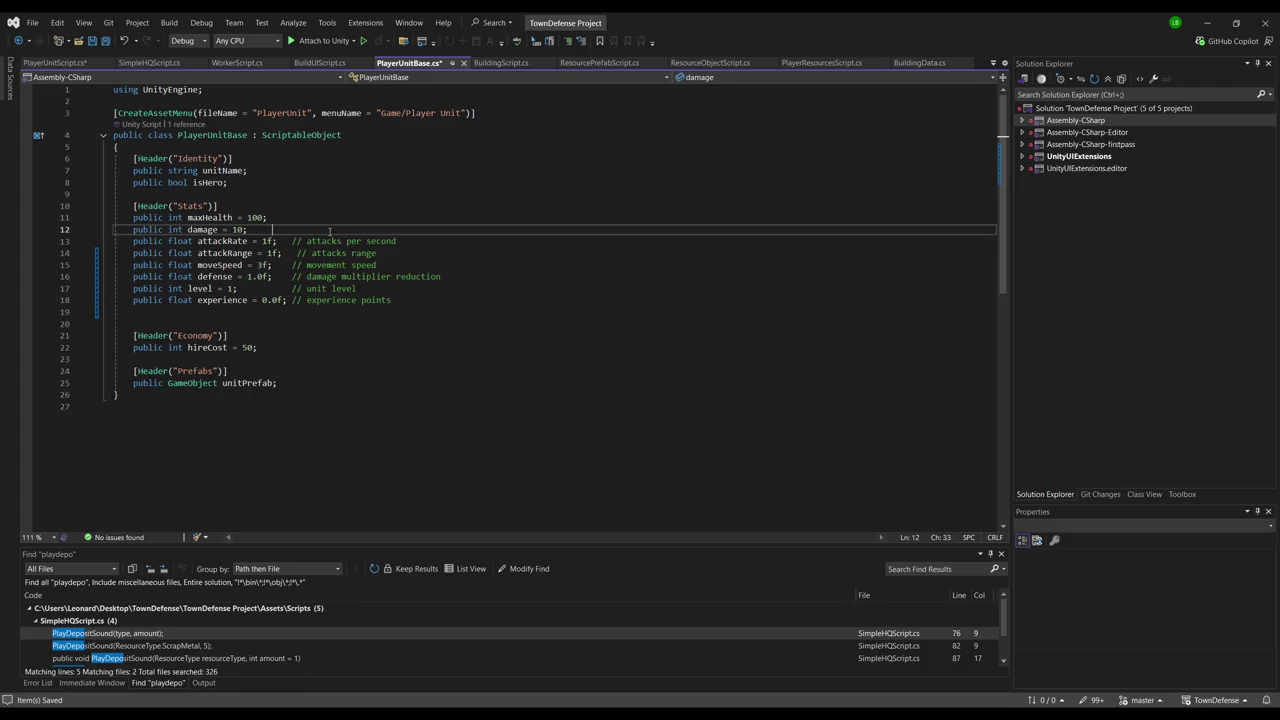
text(// damage per a)
text(ttack)
key(Up)
key(Tab)
key(Tab)
text(//)
key(Tab)
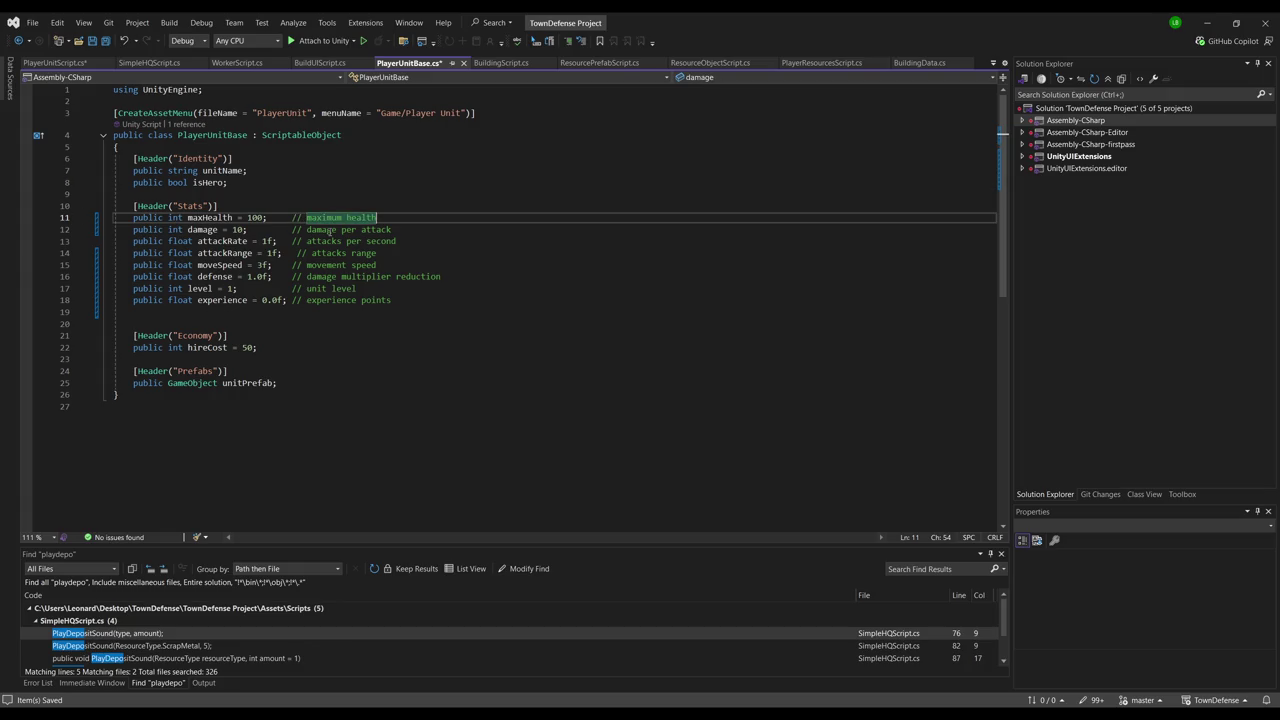
key(Down)
key(Down)
key(Down)
key(Home)
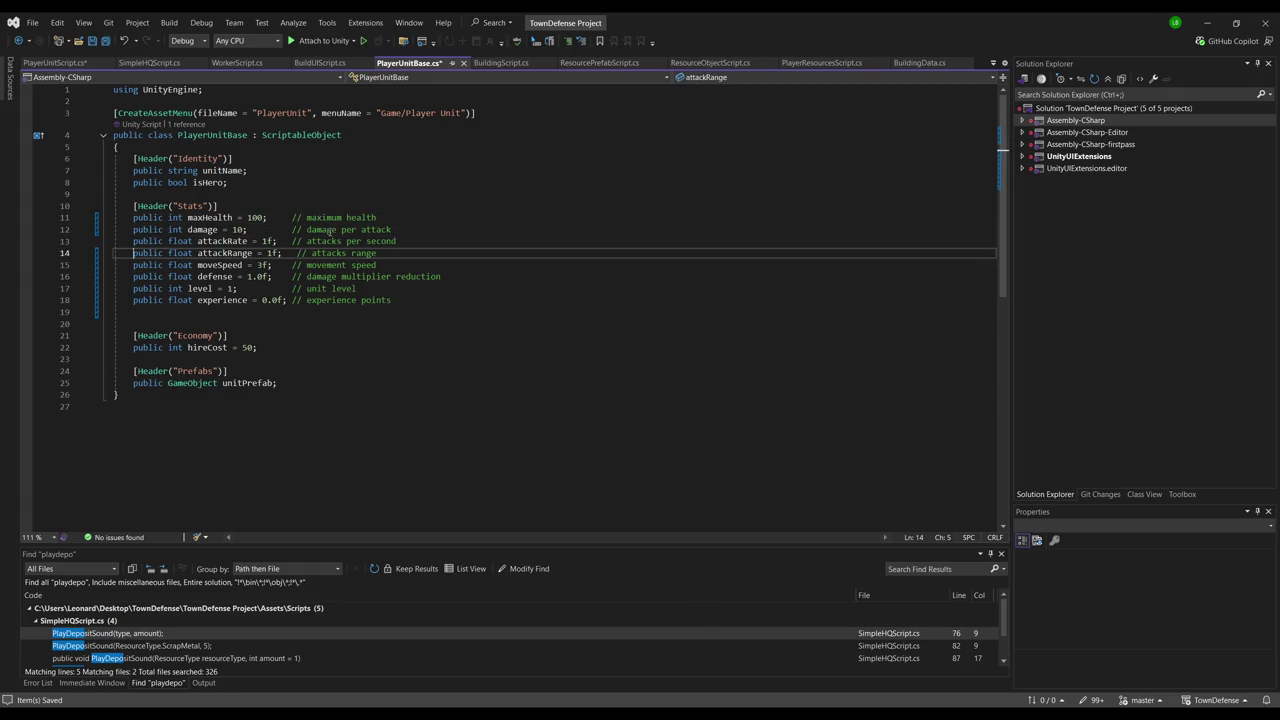
key(ctrl+Right)
key(ctrl+Right)
key(ctrl+Right)
key(BackSpace)
click(262, 183)
key(ctrl+s)
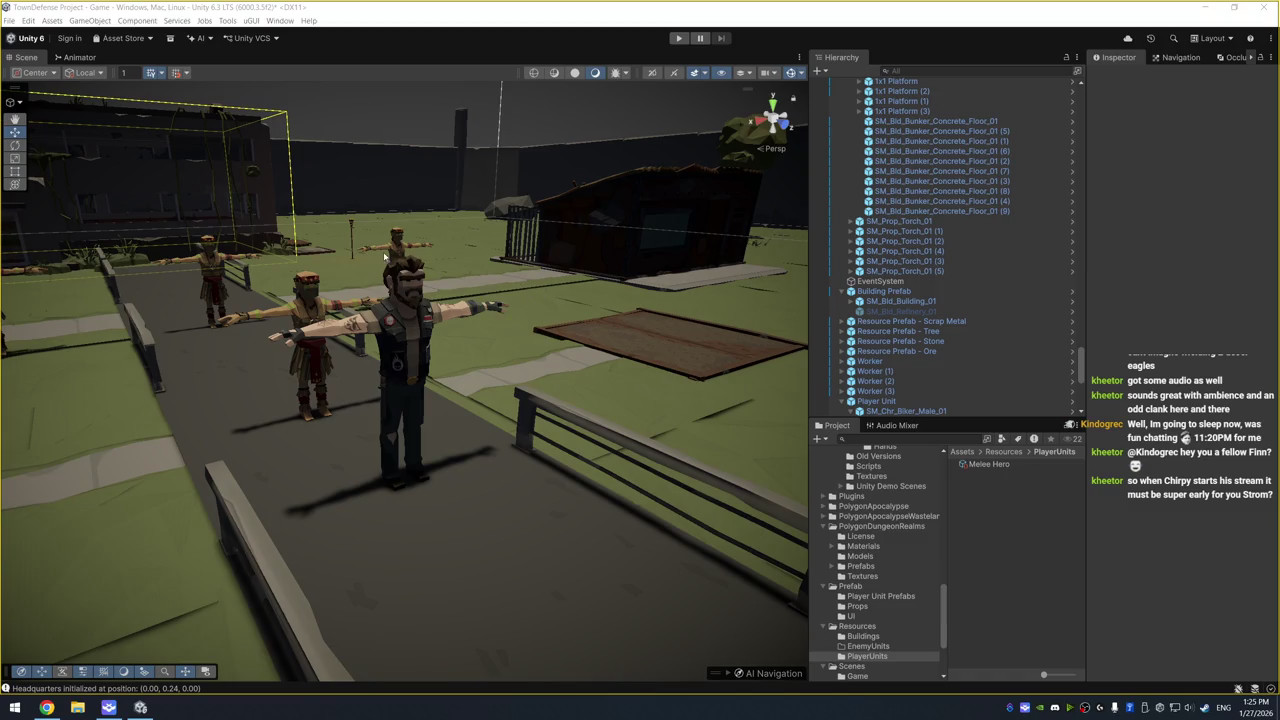
Orbit and zoom the Scene view to show the gate wall, its towers and the ground beyond
mouse_move(385, 257)
mouse_down()
mouse_move(433, 278)
mouse_move(570, 294)
mouse_up()
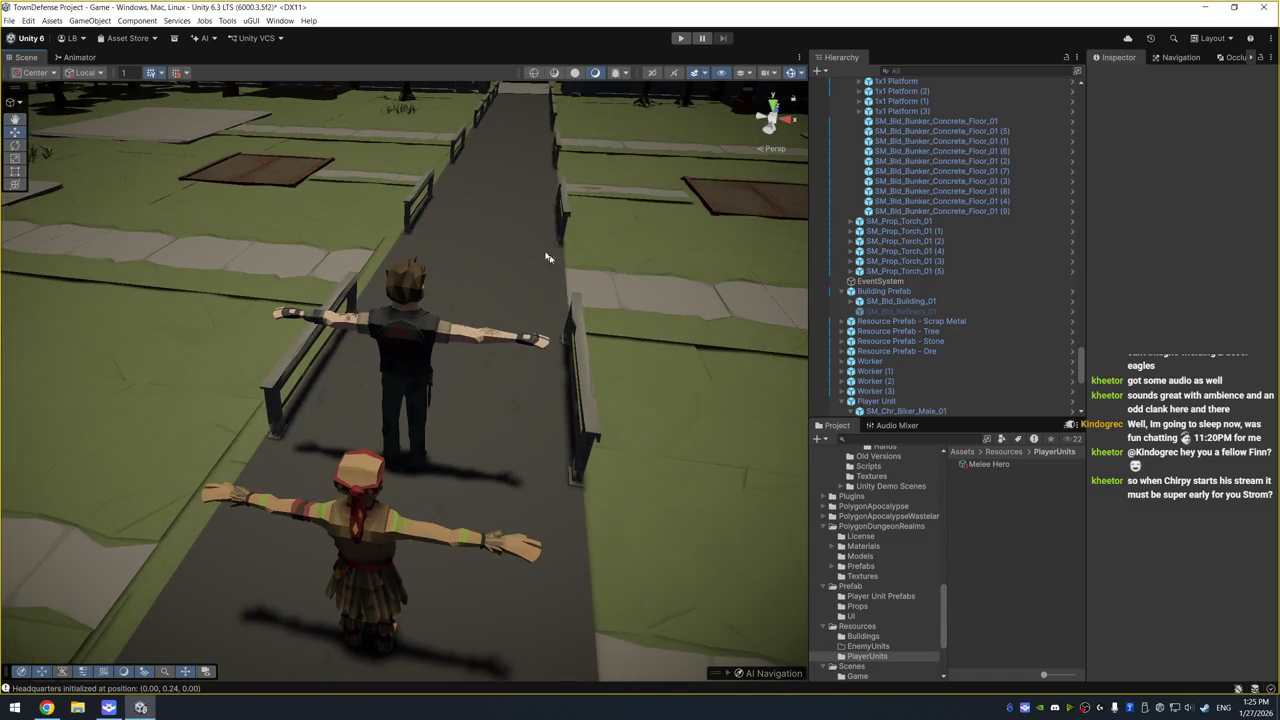
scroll(560, 265, up, 5)
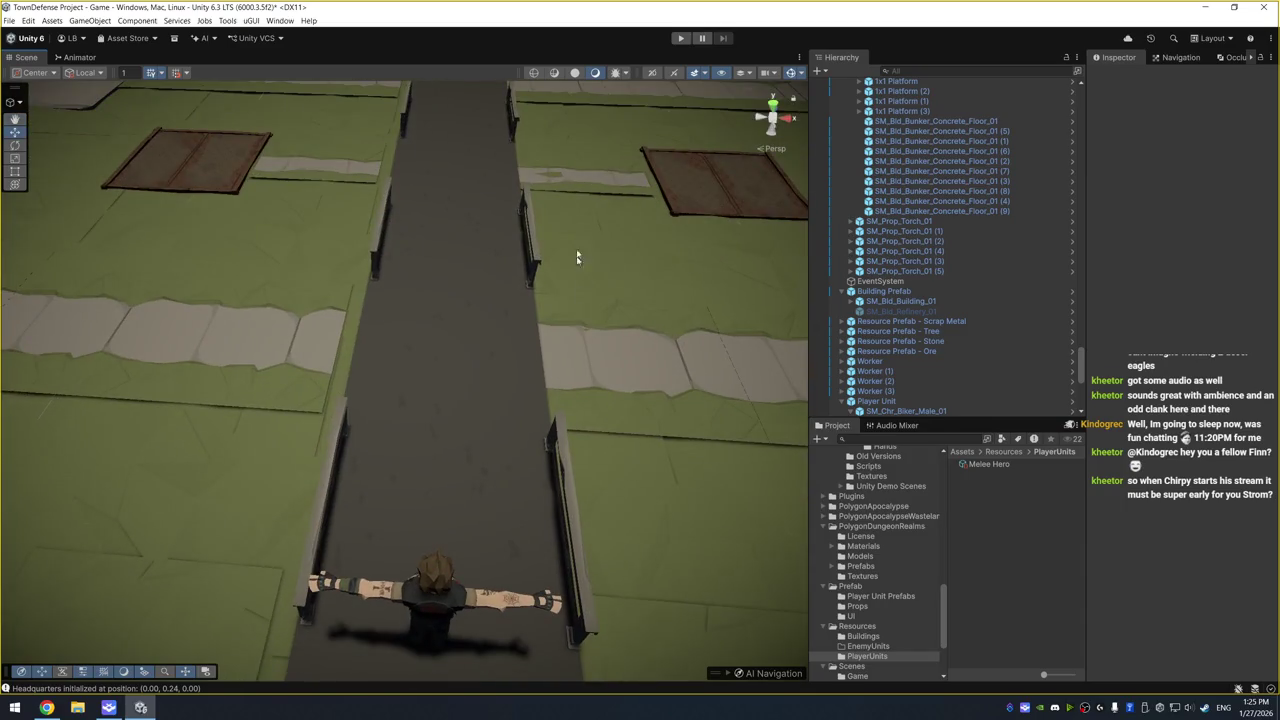
scroll(580, 385, down, 10)
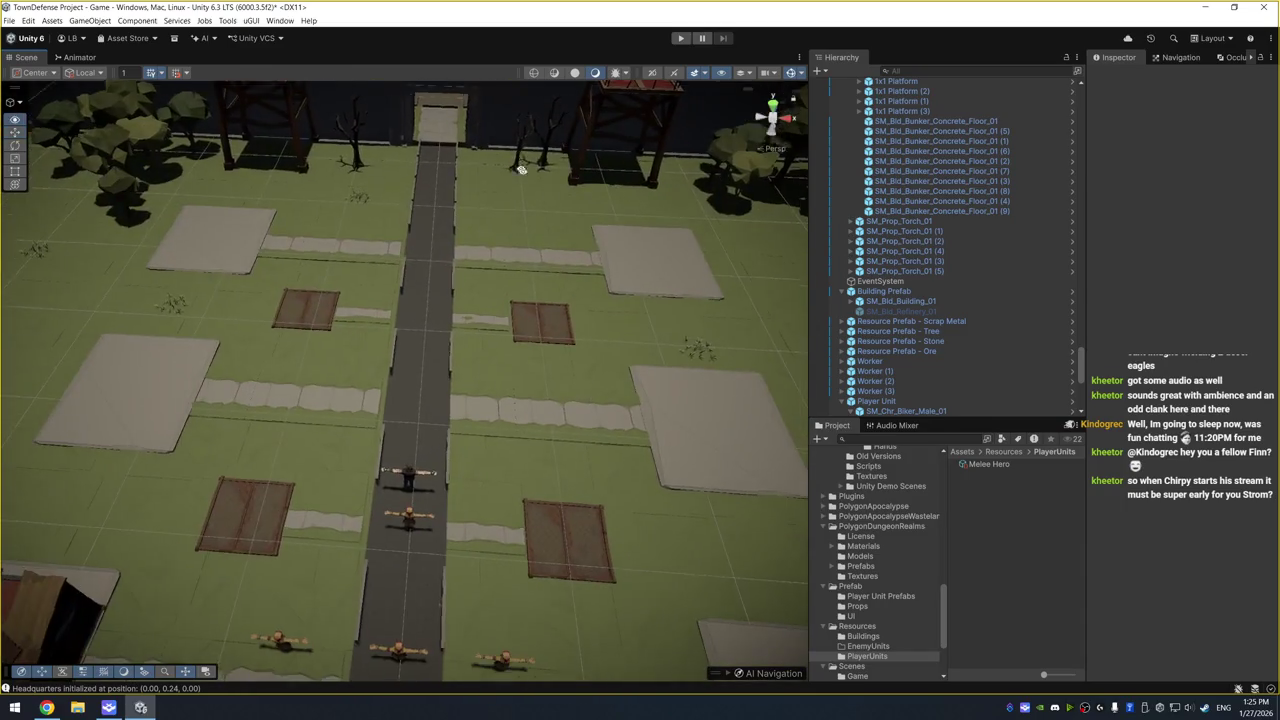
scroll(508, 419, up, 5)
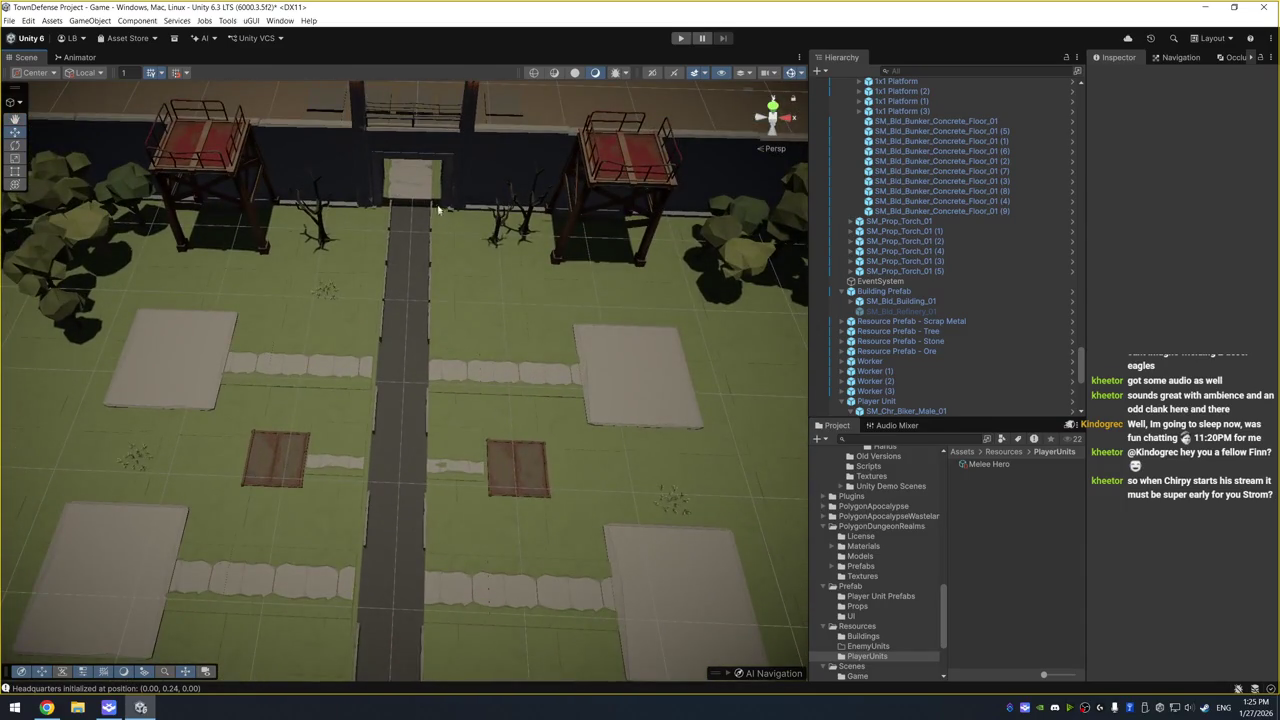
scroll(449, 349, down, 5)
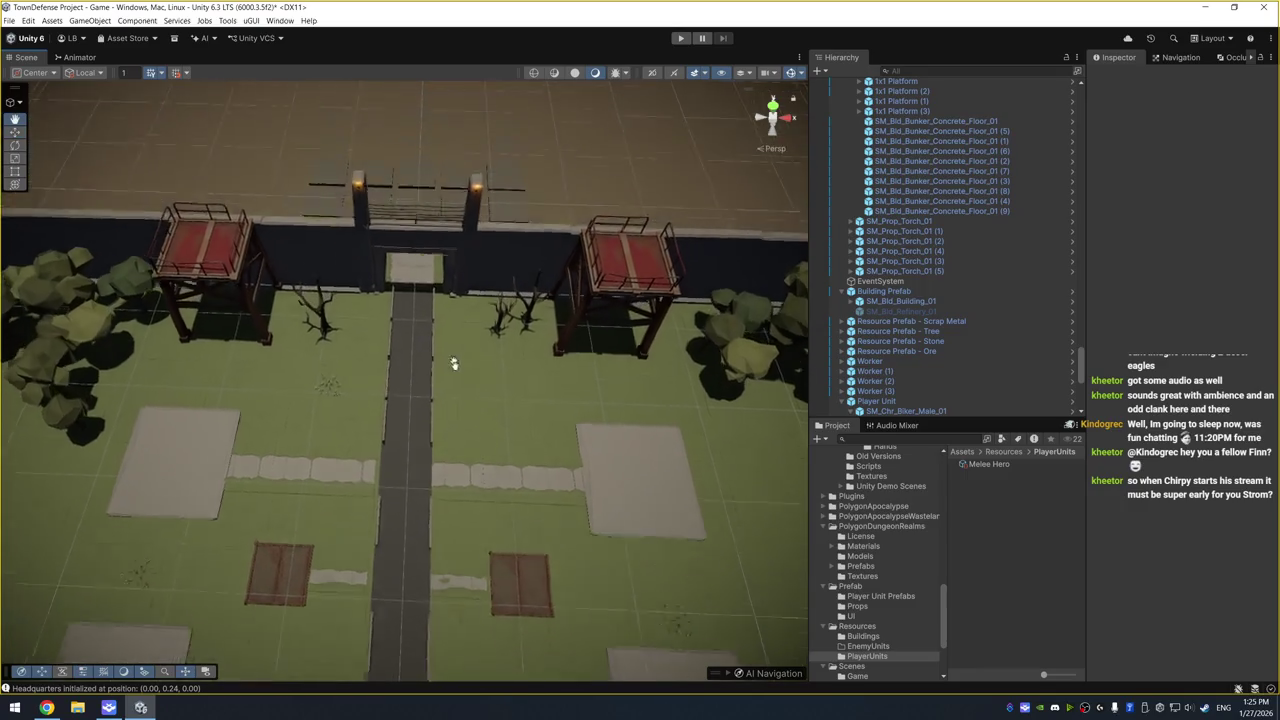
drag(455, 260, 444, 218)
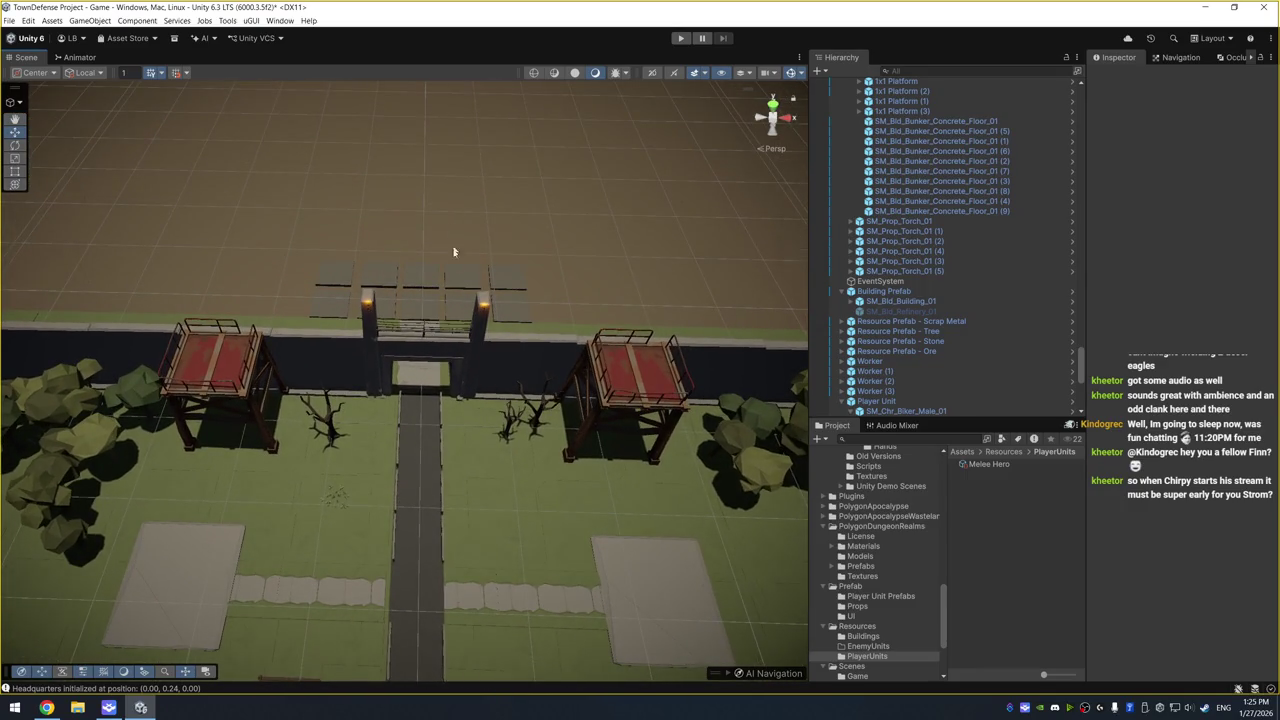
Duplicate Melee Hero and rename the copy Ranged Hero - Rifle
click(996, 464)
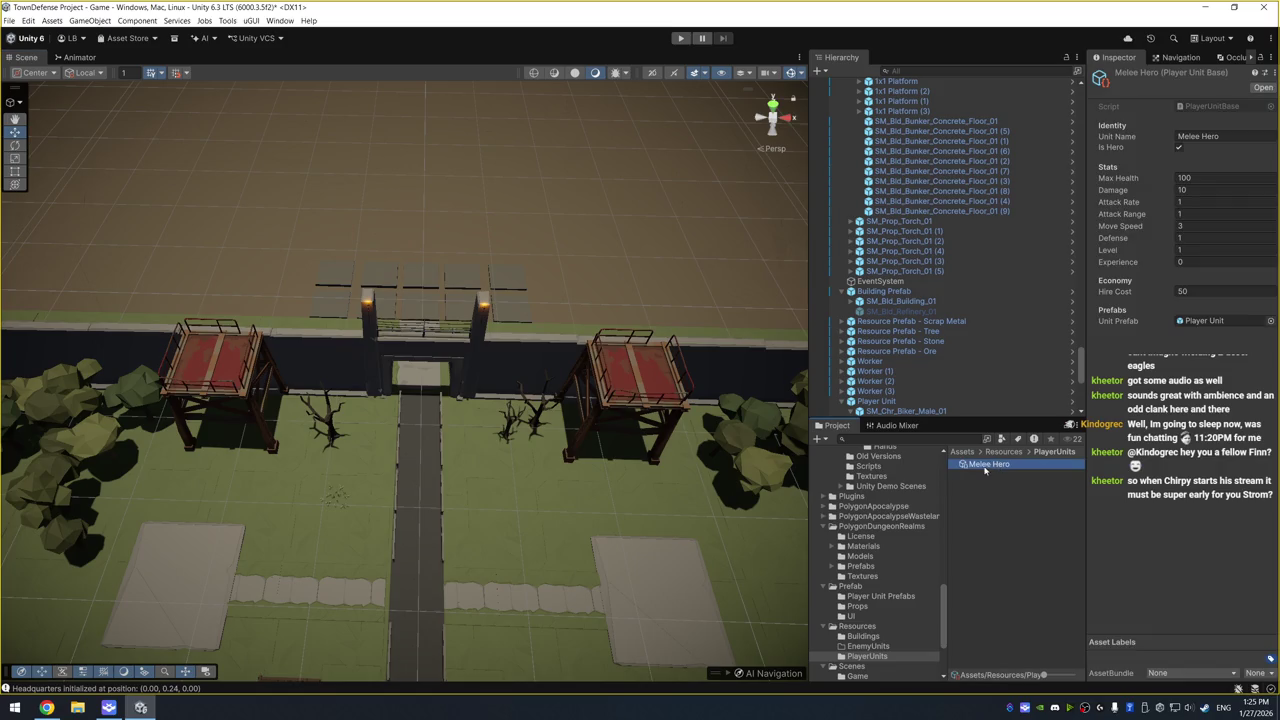
key(ctrl+d)
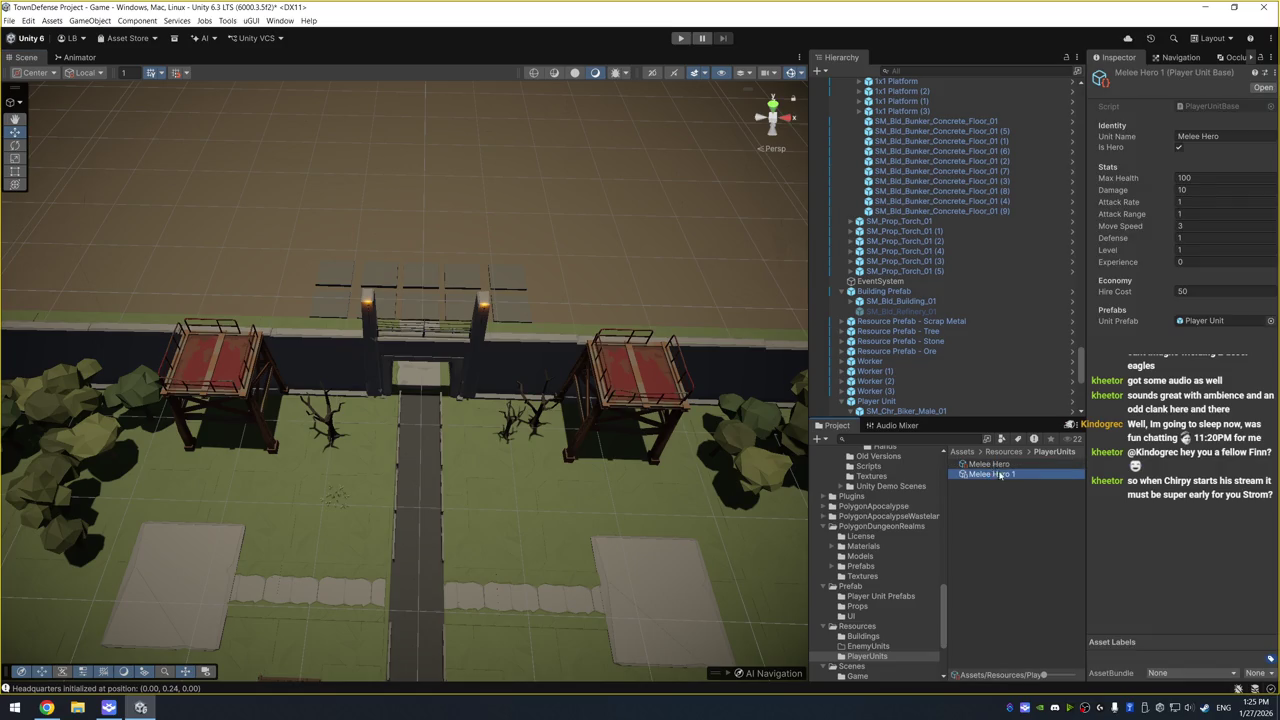
click(1001, 475)
click(1039, 474)
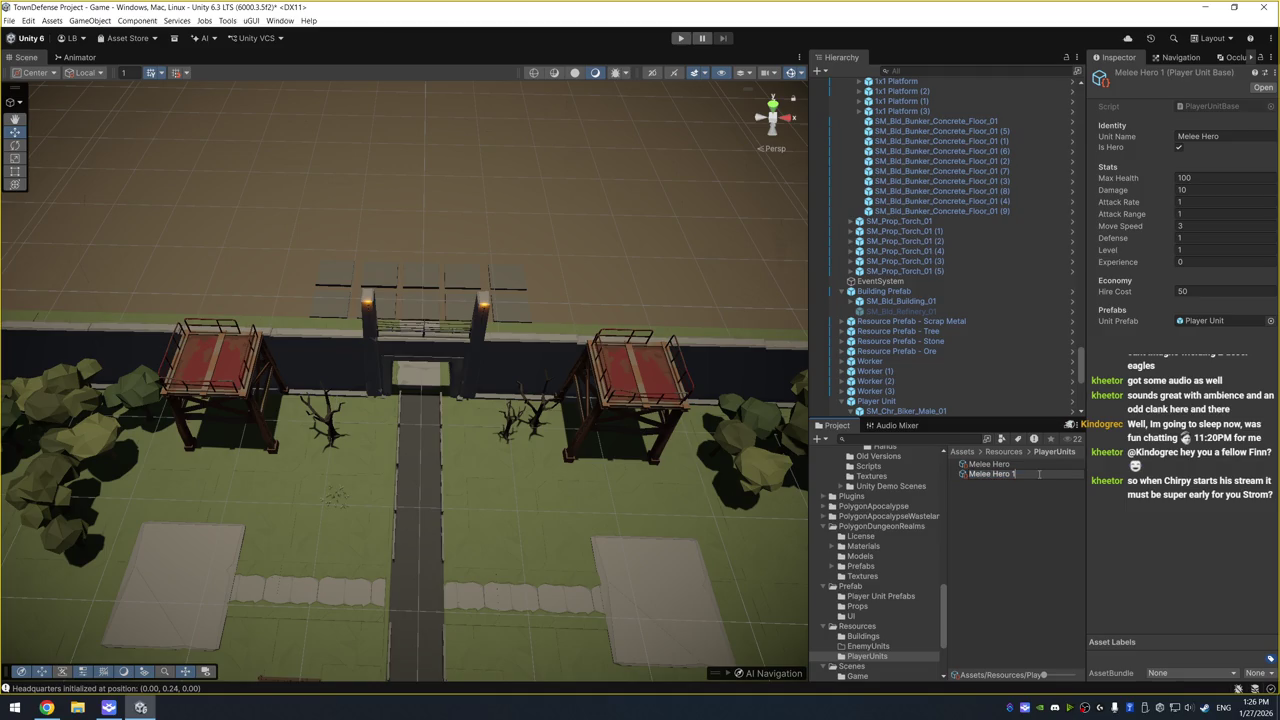
key(ctrl+a)
text(Ranged)
text( Hero)
key(Home)
text(Rif)
key(BackSpace)
key(BackSpace)
key(BackSpace)
Duplicate the rifle asset and rename the copy Ranged Hero - Pistol
key(ctrl+d)
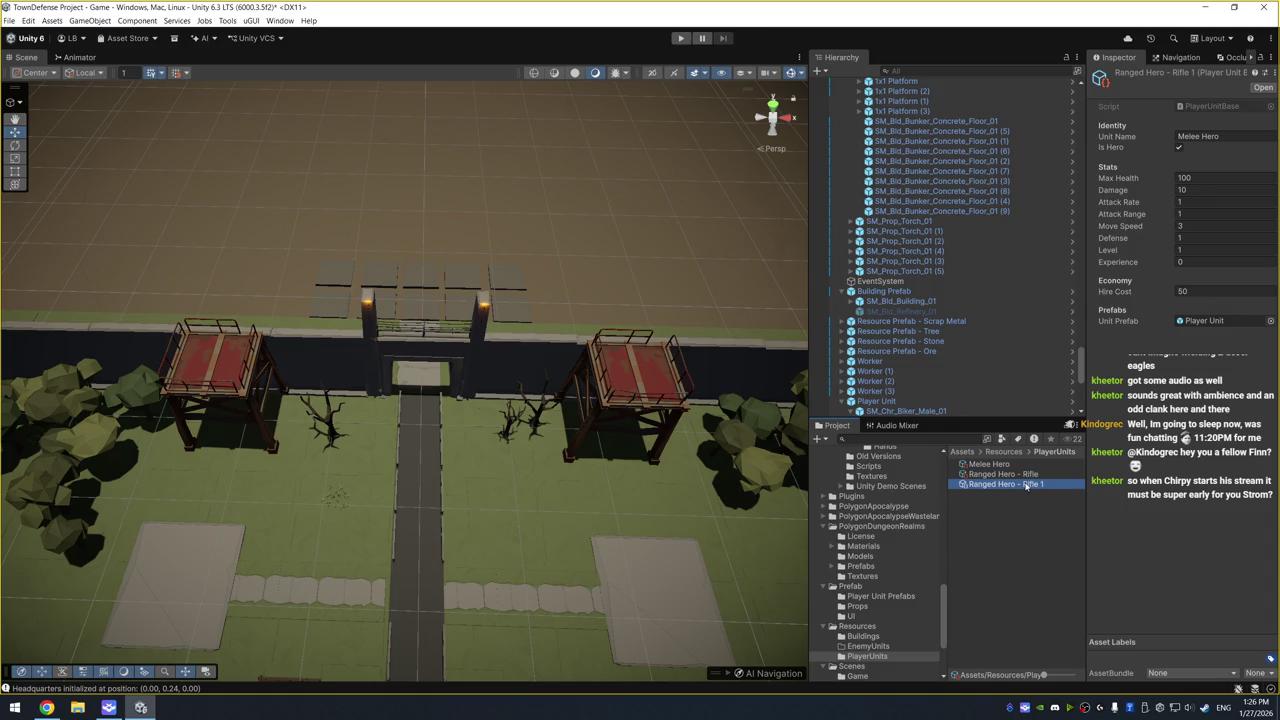
click(1027, 485)
key(BackSpace)
key(BackSpace)
key(BackSpace)
text(POis)
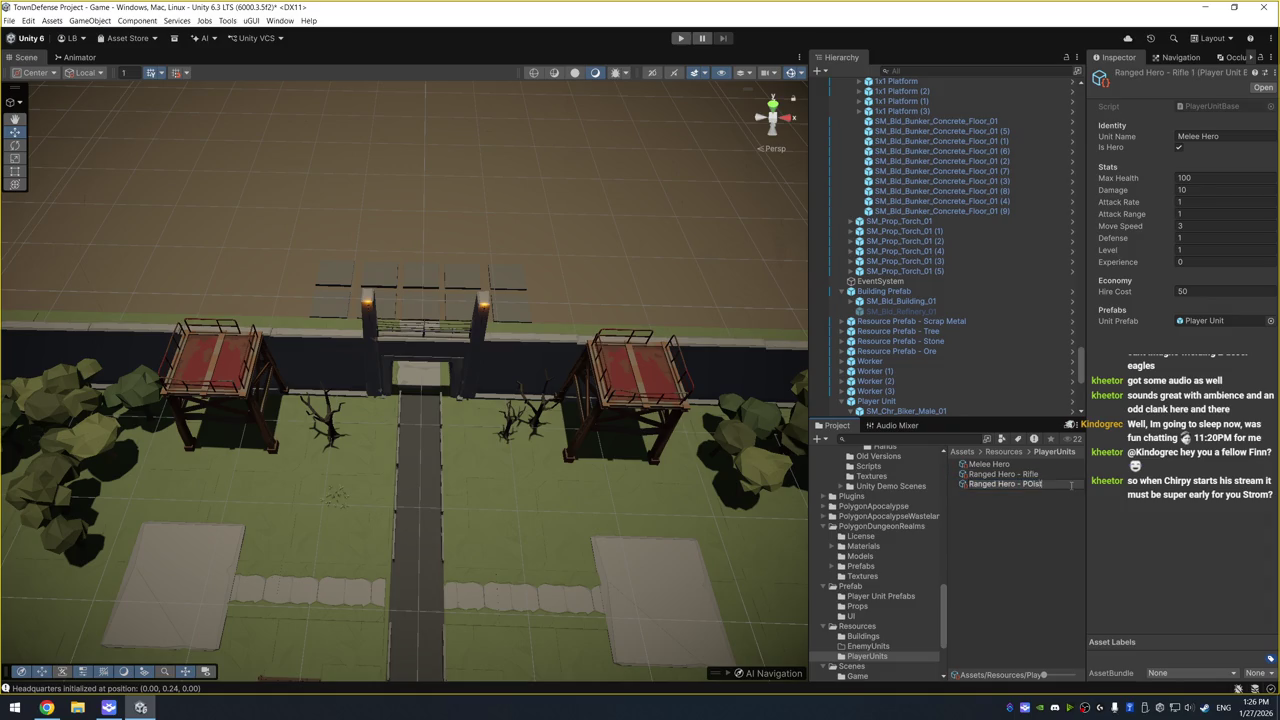
text(l)
key(Return)
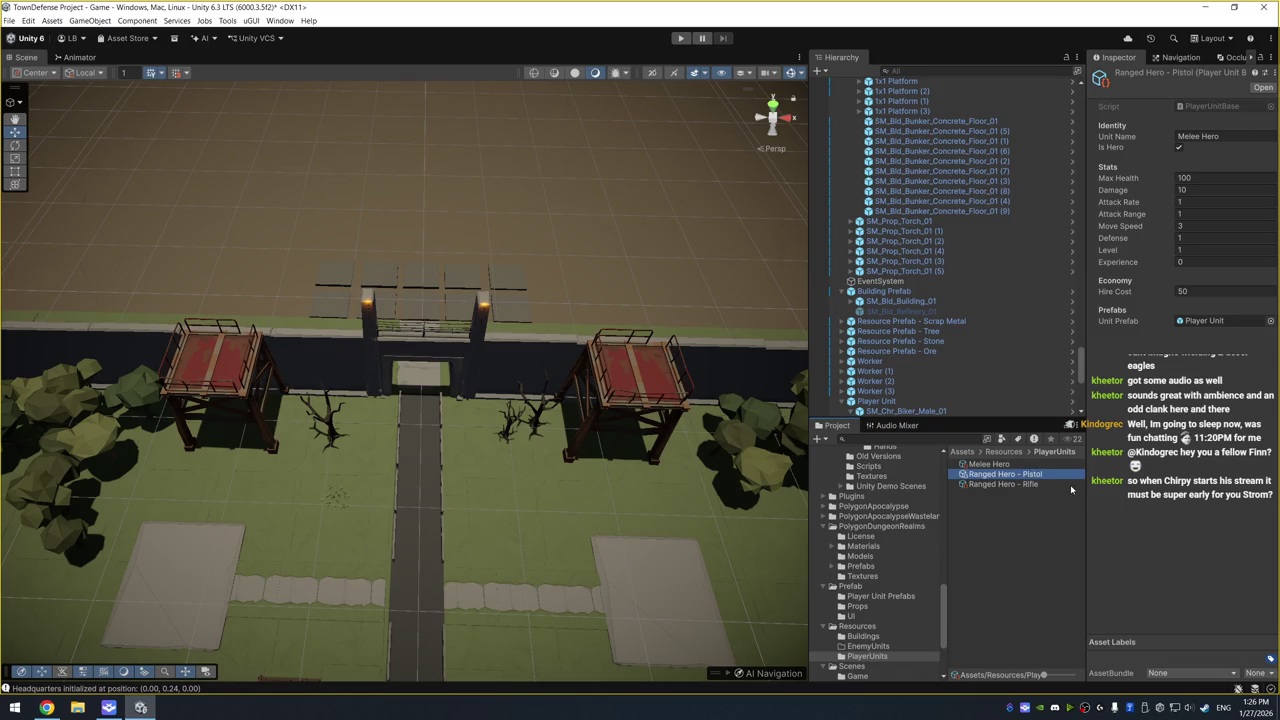
Enter Ranged Hero unit names in the Pistol and Rifle assets' Unit Name fields
click(1229, 136)
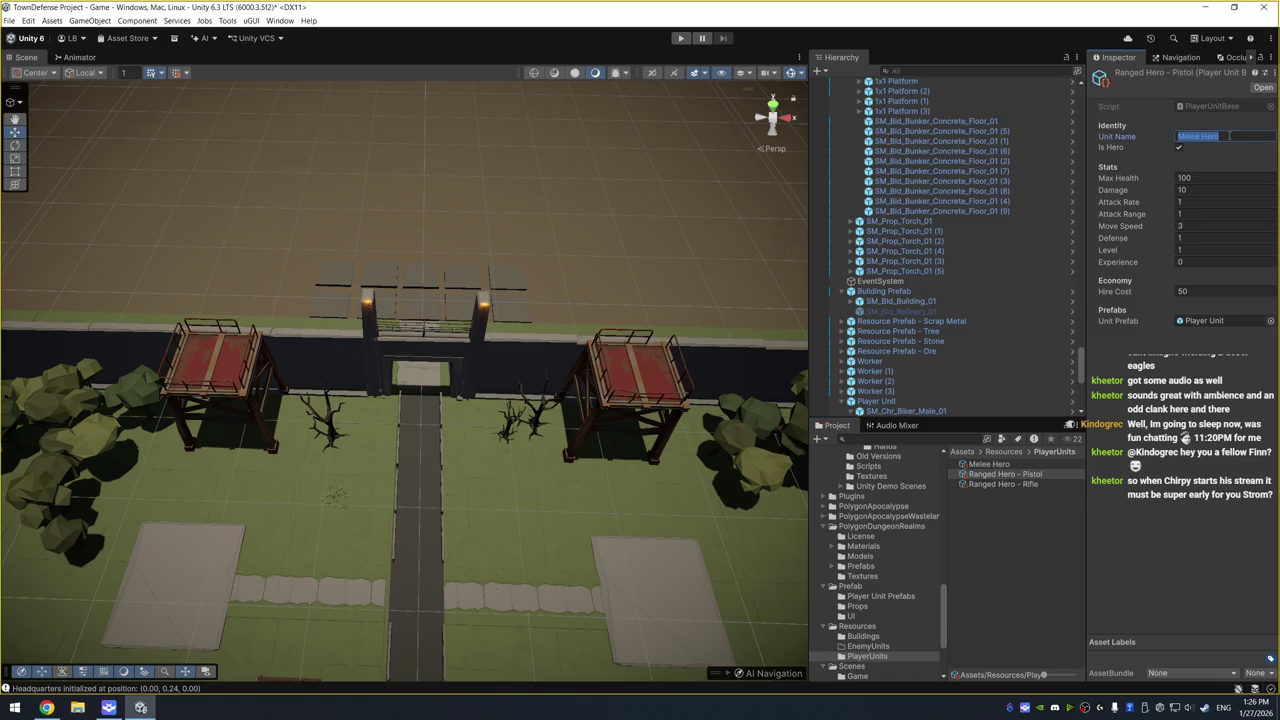
text(Ranged Hero)
click(1003, 484)
click(1245, 136)
text(Range)
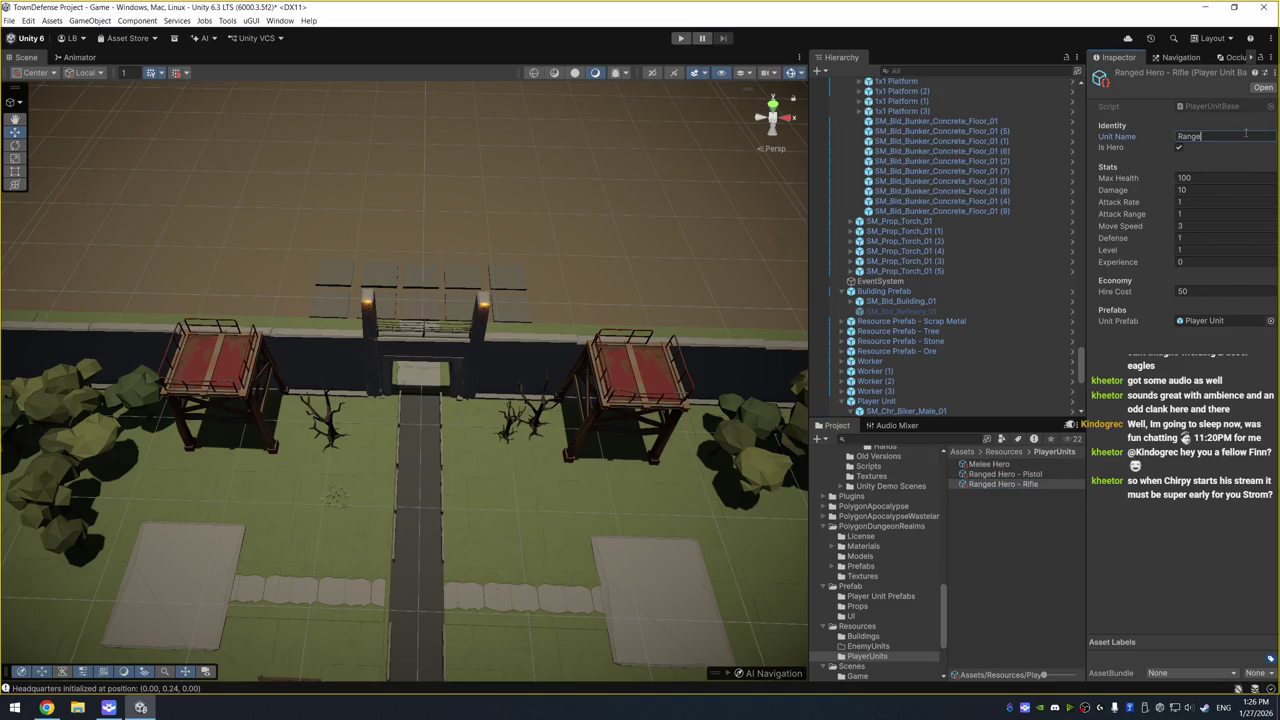
text(d Hero -)
click(1013, 466)
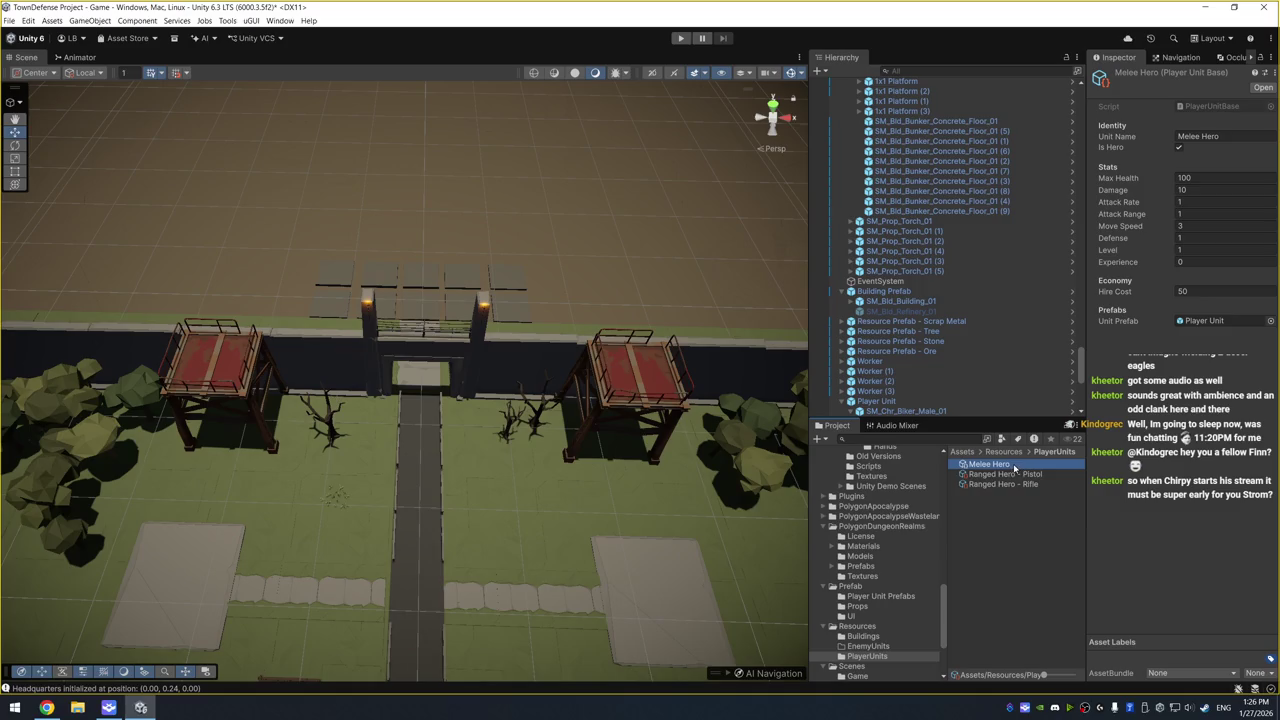
Edit Melee Hero's Unit Name, then frame SM_Chr_Biker_Male_01 and expand its child meshes
click(1015, 466)
click(1234, 137)
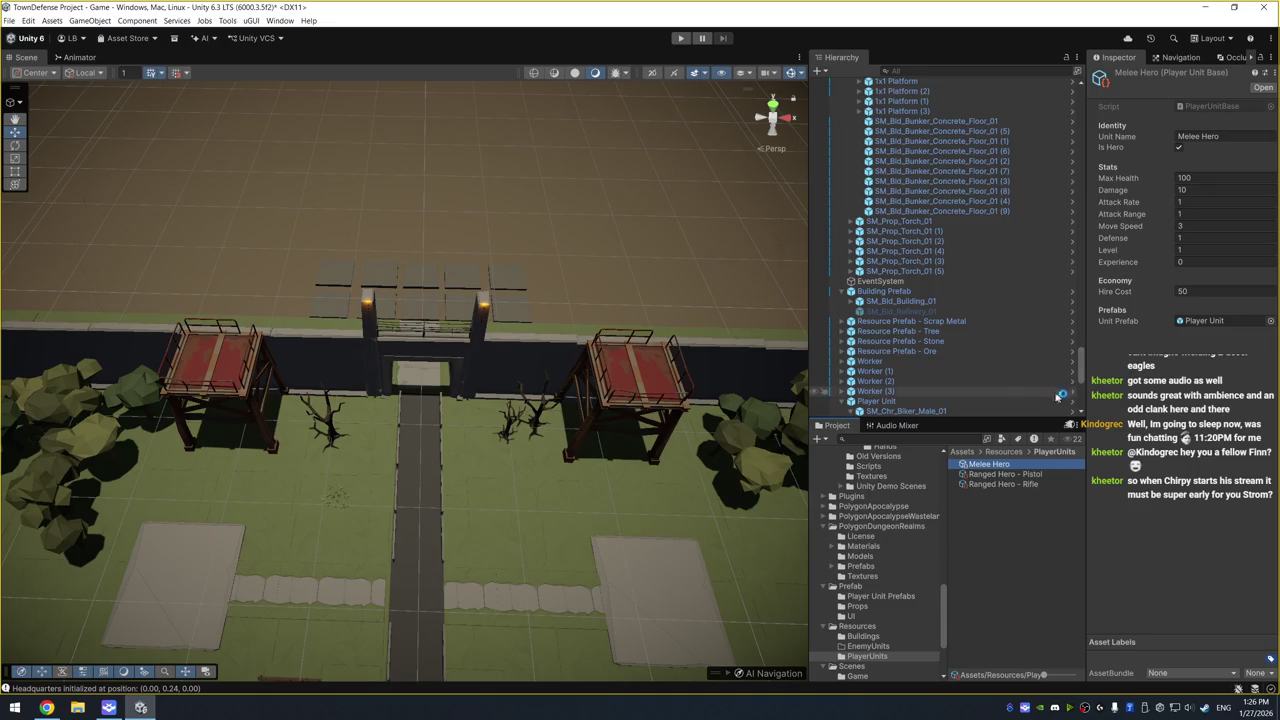
double_click(908, 411)
drag(350, 230, 148, 230)
click(852, 411)
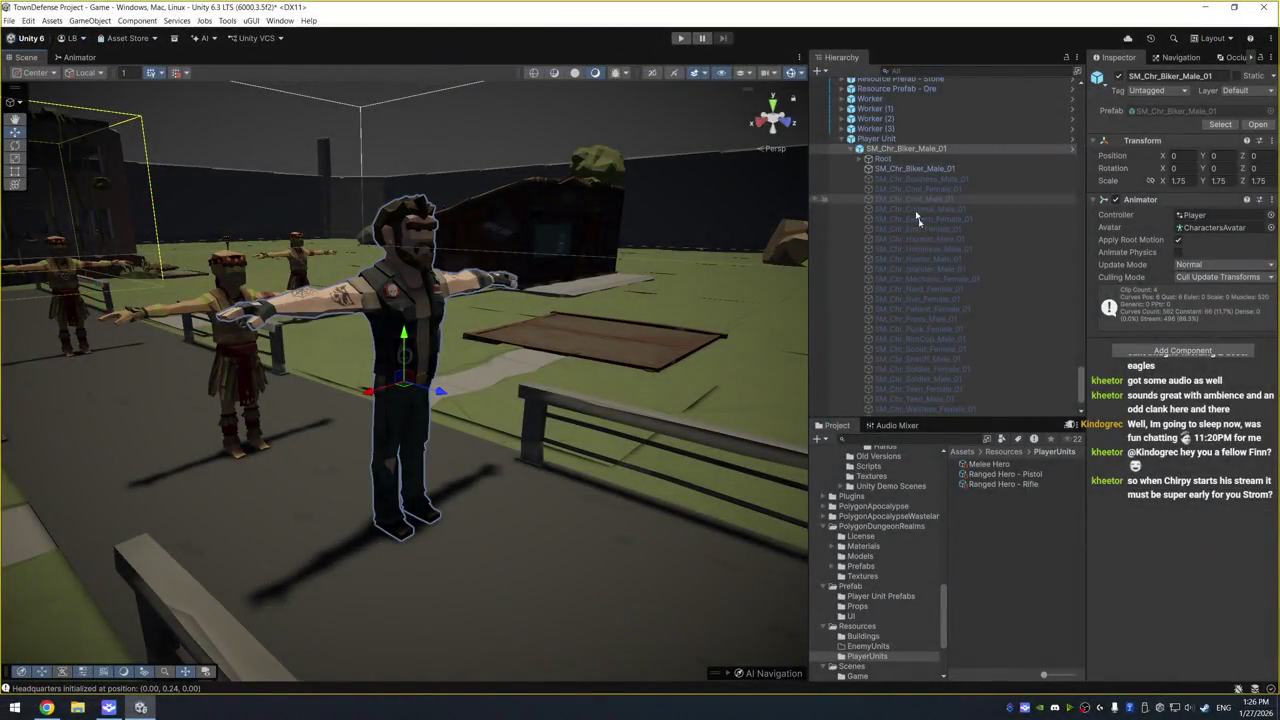
Search the project for Wep_ assets, filter to Prefab type, and select SM_Wep_AAGun_01
click(914, 438)
text(WEa)
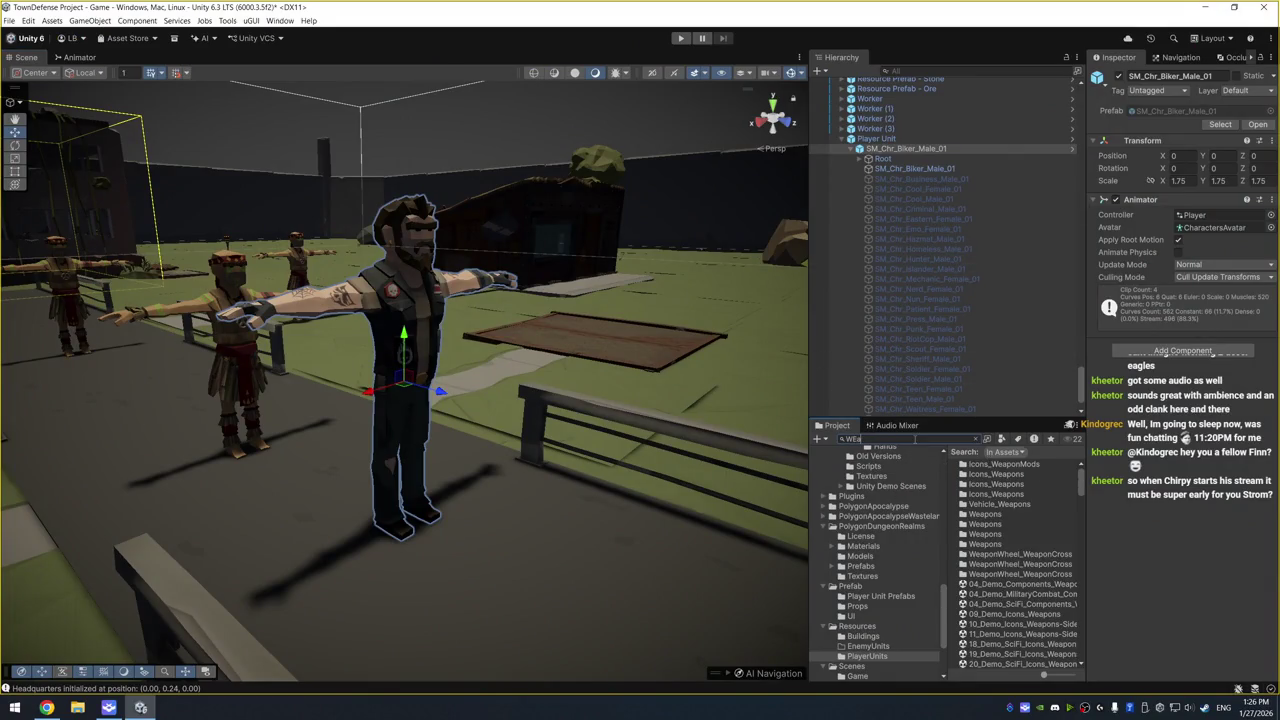
text(p)
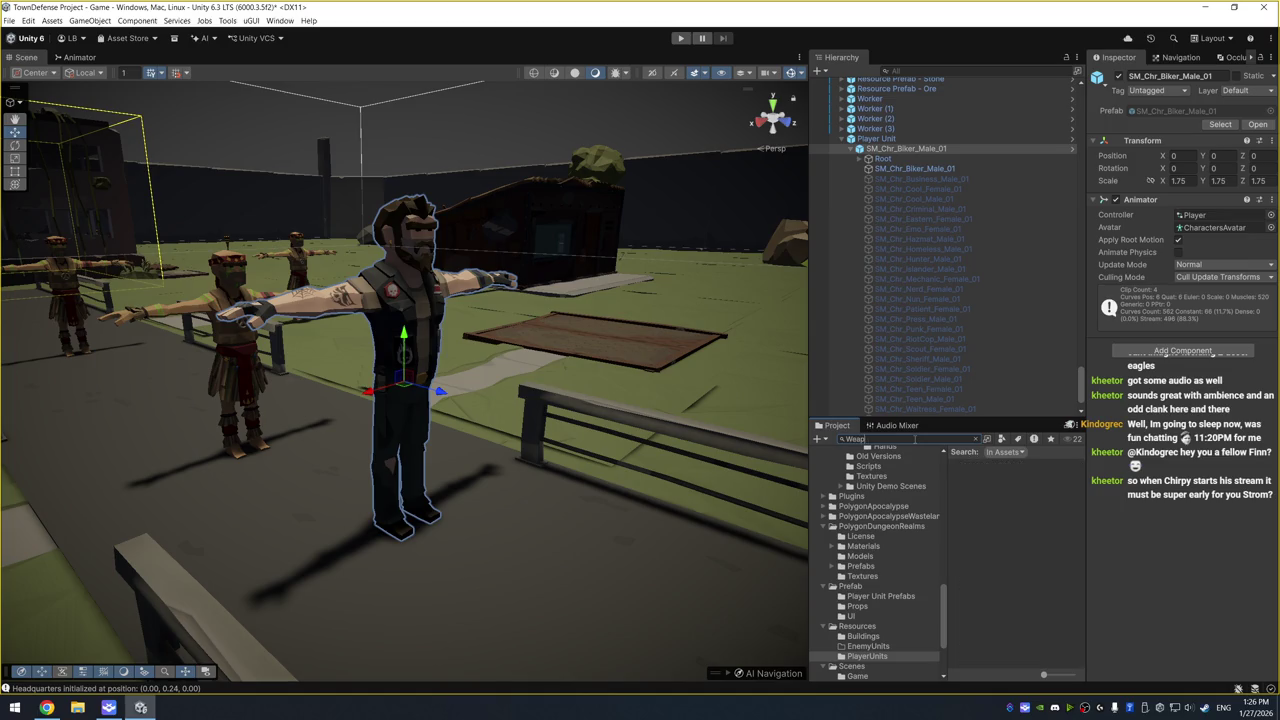
text(_)
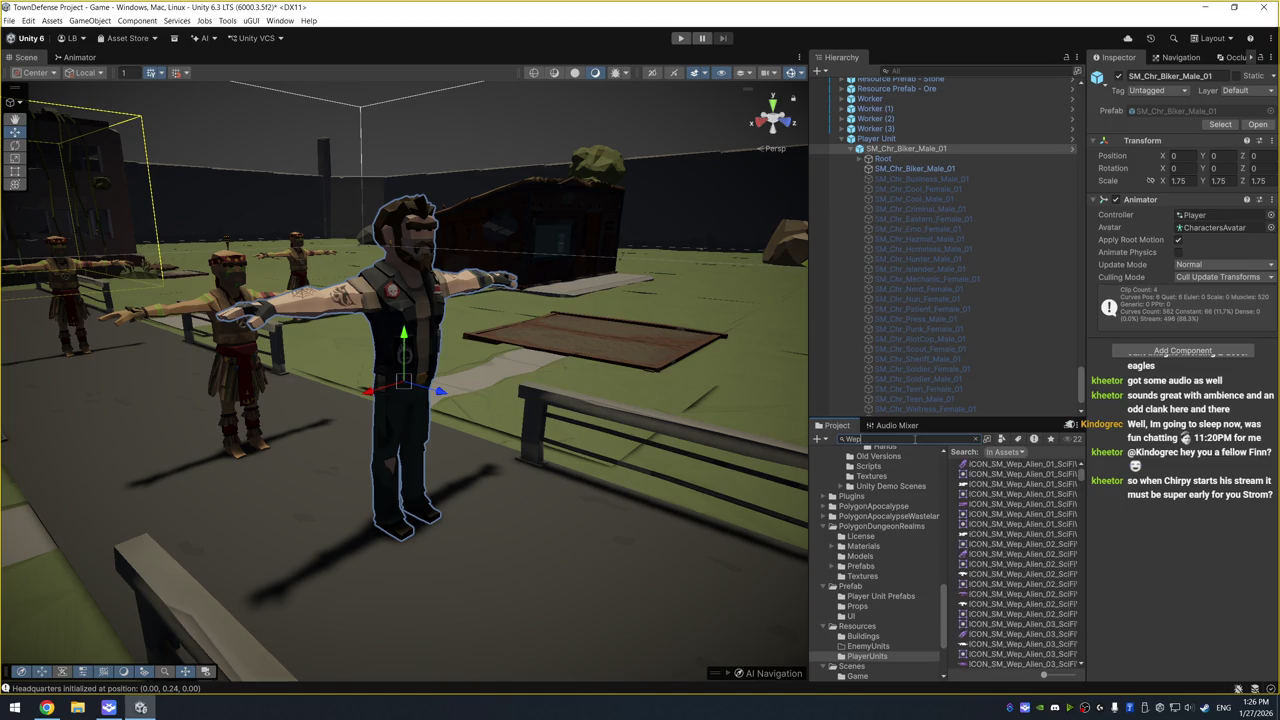
click(1001, 439)
click(1019, 566)
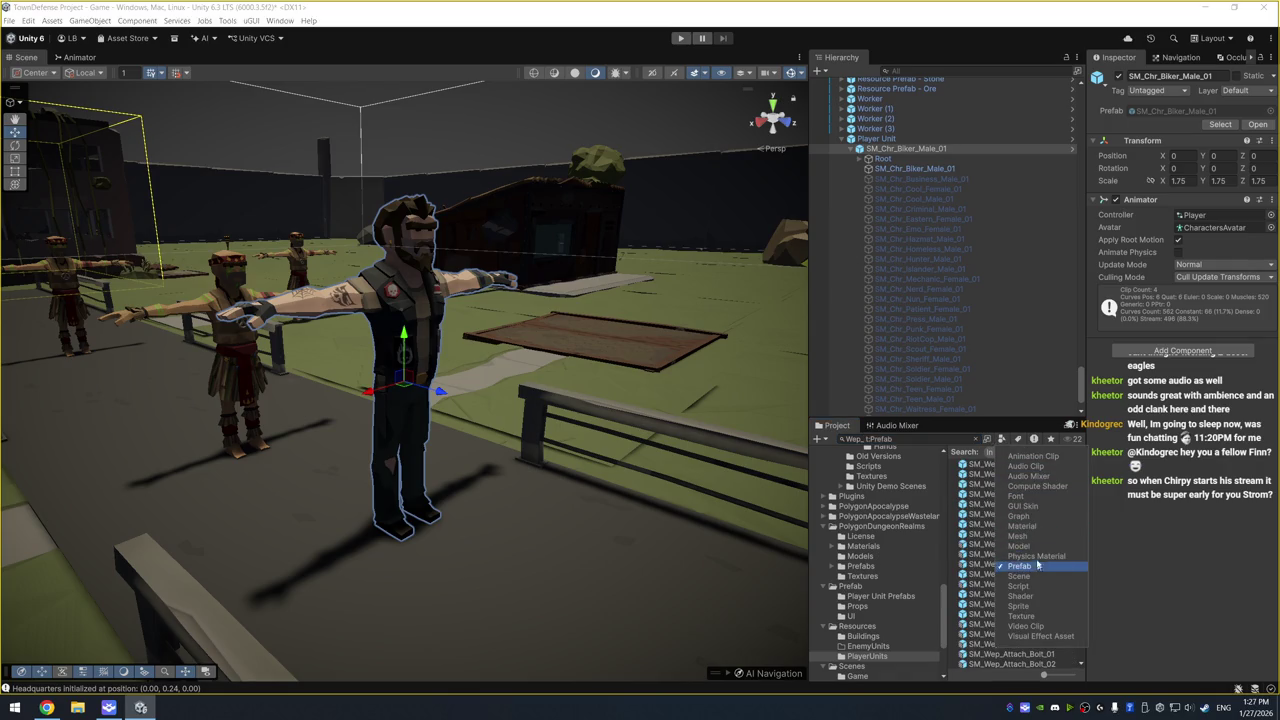
click(1032, 472)
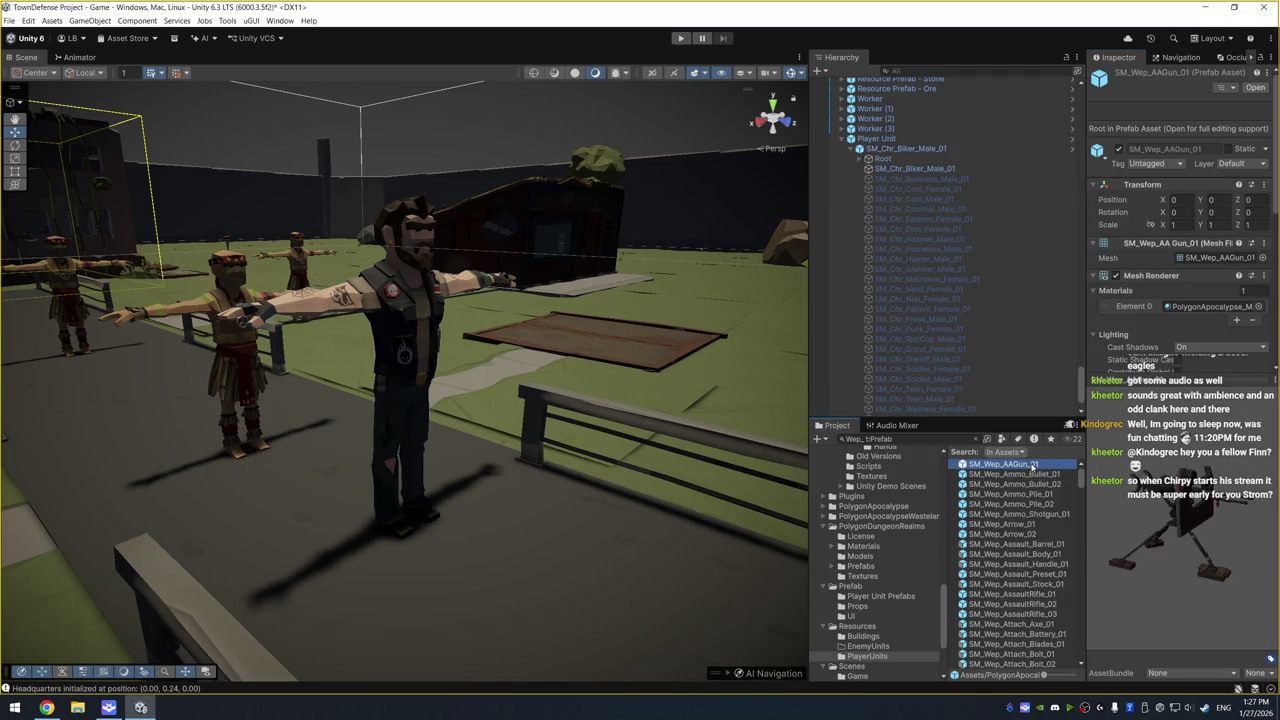
click(1032, 465)
scroll(563, 342, down, 10)
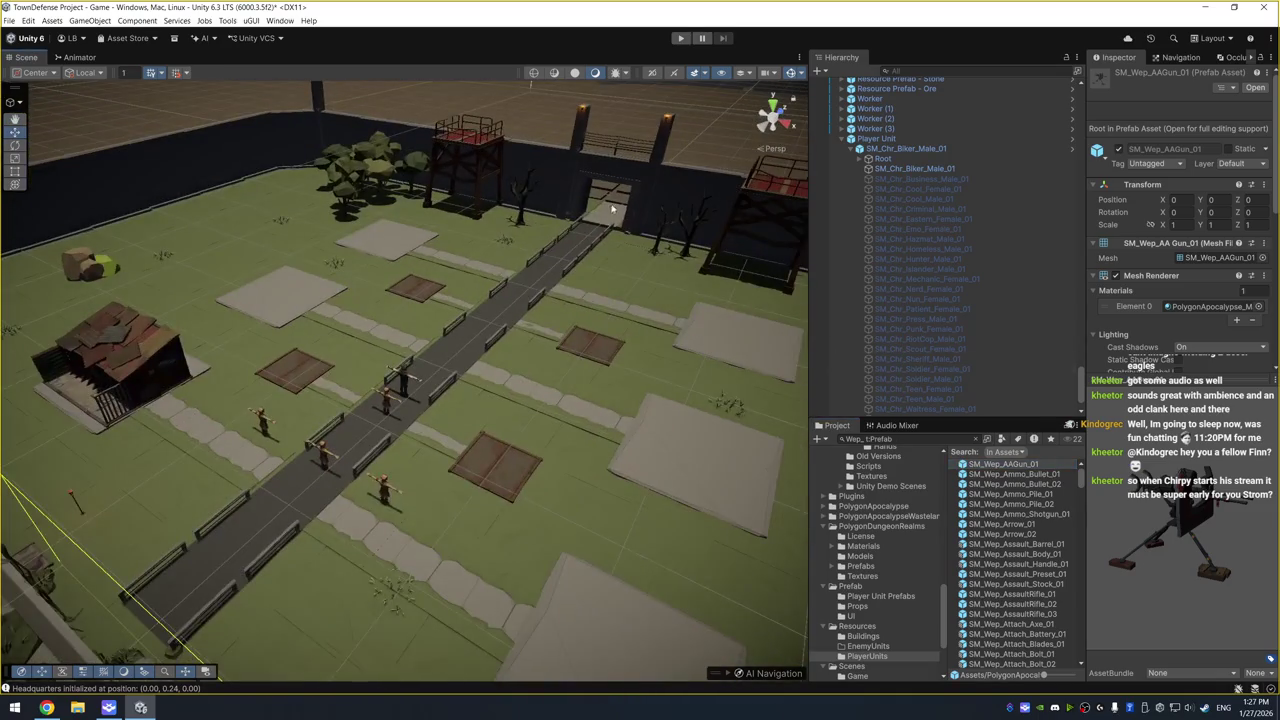
Drop SM_Wep_AAGun_01 onto the left gate tower and position it on the tower top
drag(612, 208, 686, 383)
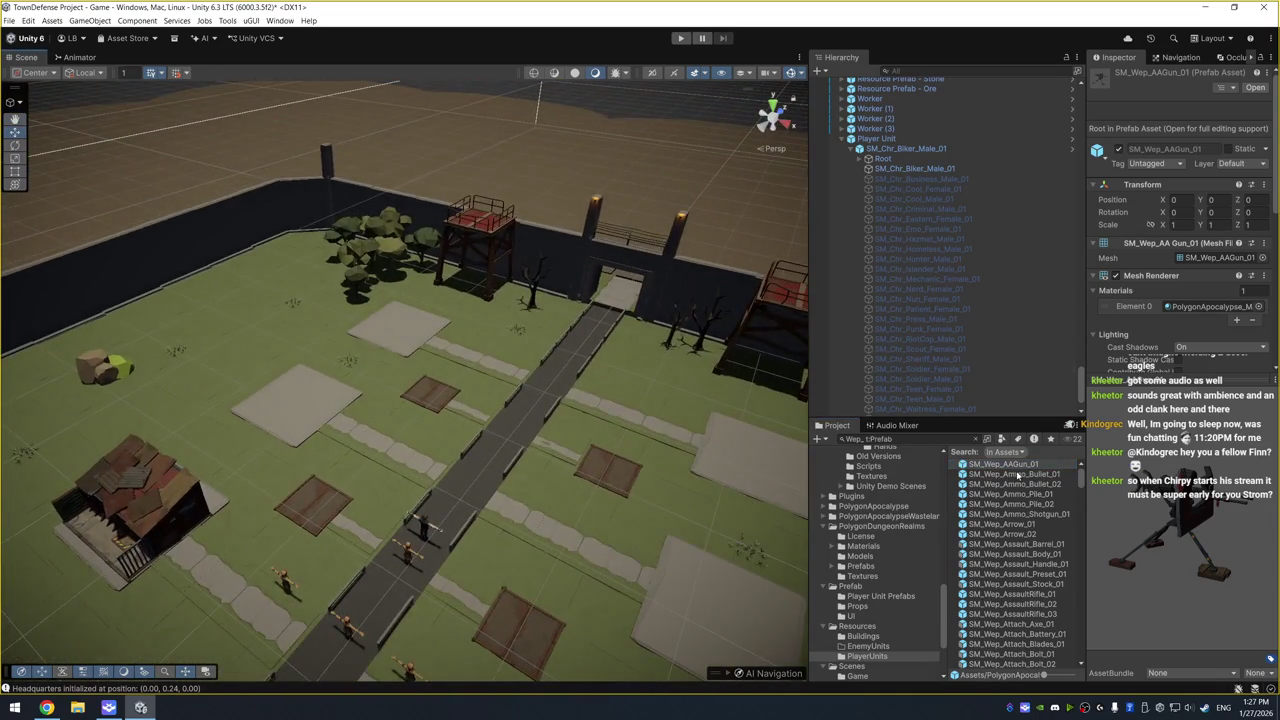
mouse_move(1020, 466)
mouse_down()
mouse_move(532, 250)
mouse_move(490, 215)
mouse_move(490, 226)
mouse_up()
key(f)
scroll(563, 332, down, 5)
drag(400, 365, 472, 430)
scroll(472, 430, down, 5)
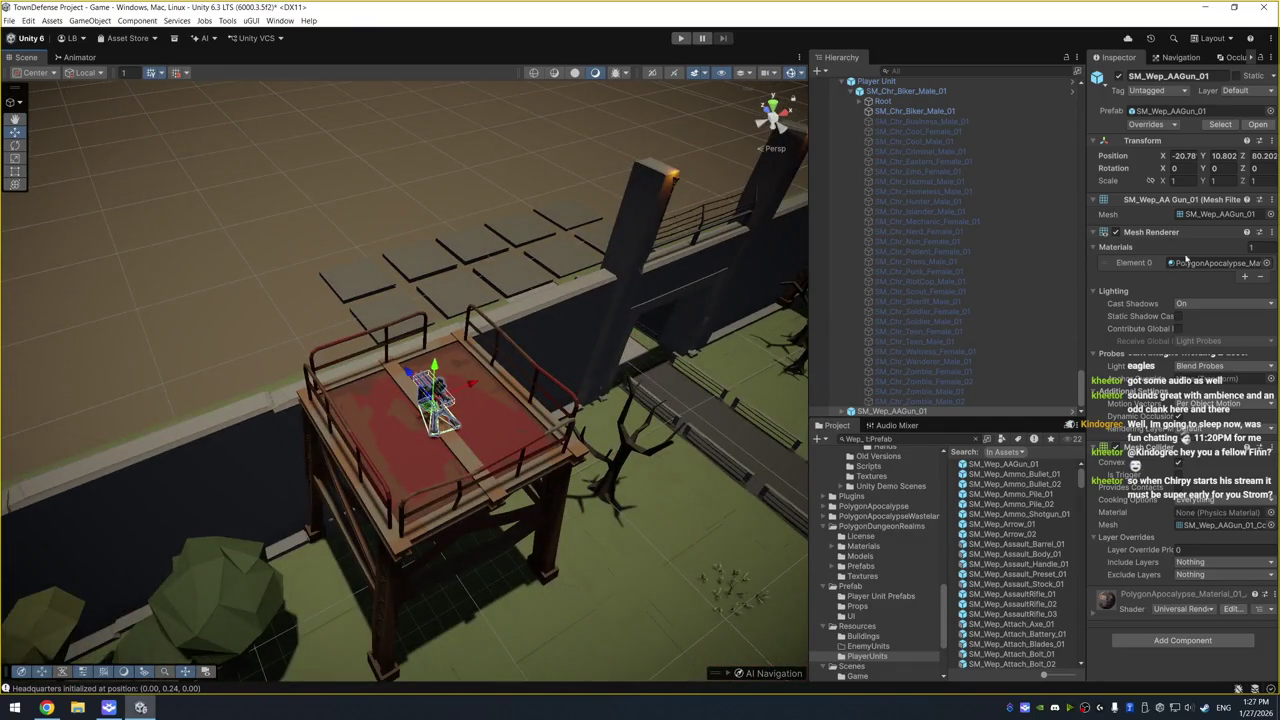
Set the AA gun's scale to 3, 3, 3
click(1185, 180)
text(3)
key(Tab)
text(3)
key(Tab)
text(3)
Select the gun's Swivel part and undo an accidental change to it
mouse_move(576, 290)
mouse_down()
mouse_move(602, 326)
mouse_move(494, 388)
mouse_up()
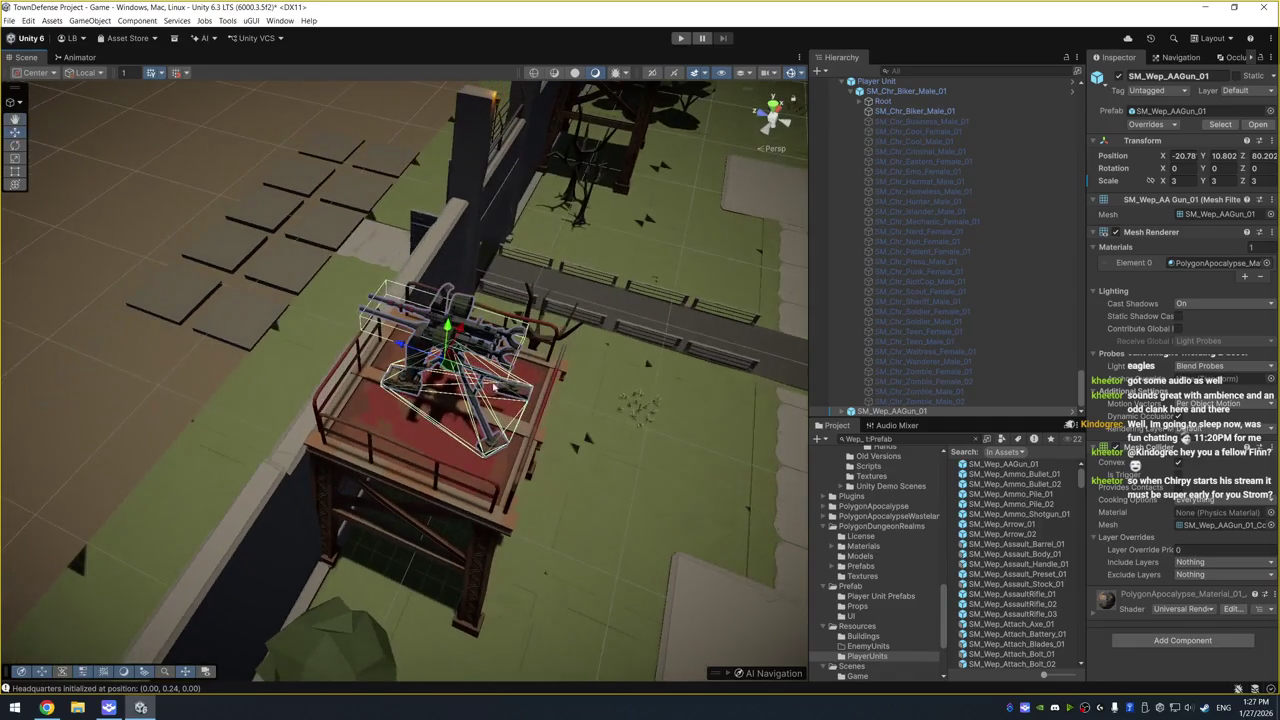
click(458, 330)
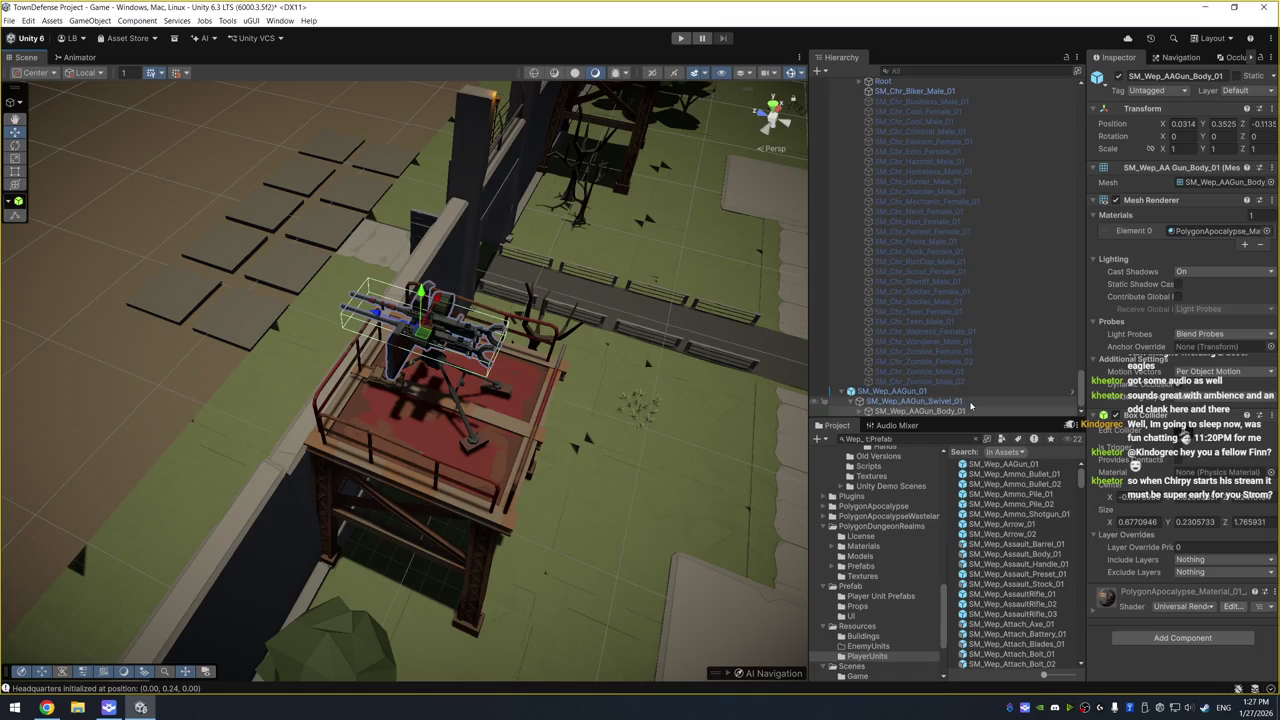
click(870, 402)
key(f)
mouse_move(620, 374)
mouse_down()
mouse_move(440, 413)
mouse_move(490, 400)
mouse_move(265, 405)
mouse_up()
key(e)
key(ctrl+z)
drag(505, 411, 449, 197)
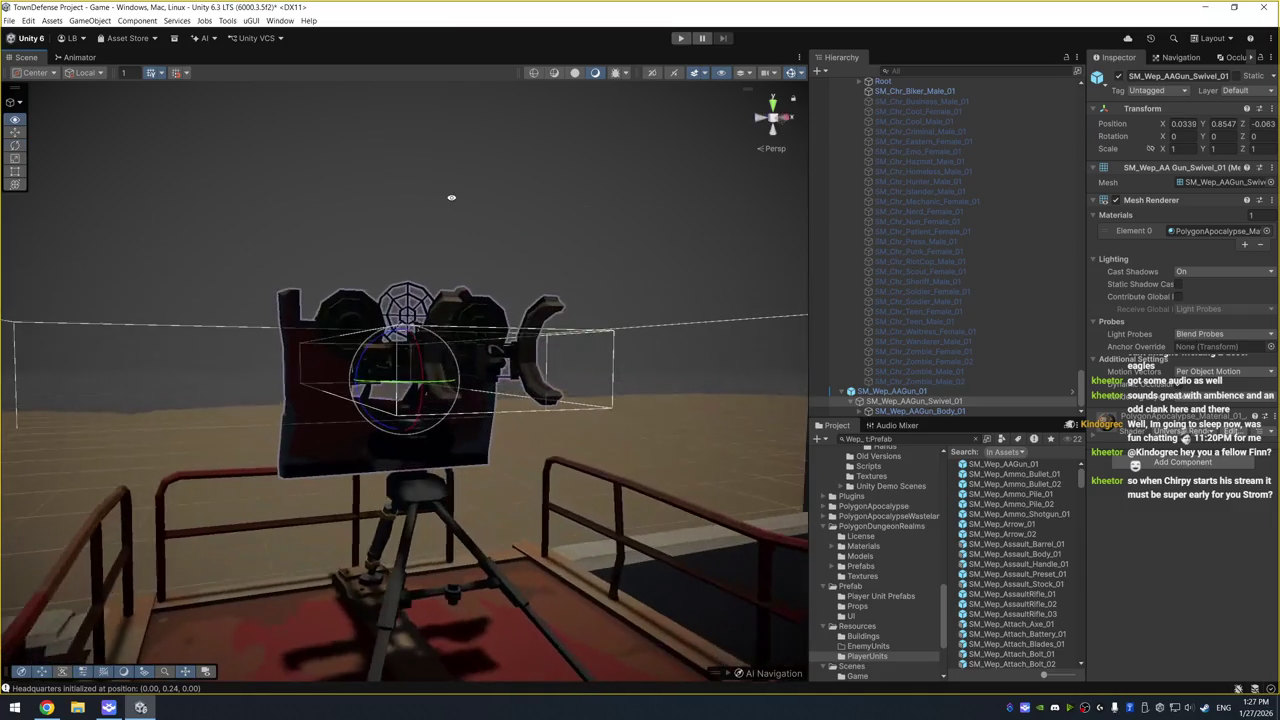
Switch the handle to Pivot and turn the gun's swivel slightly from straight
click(35, 72)
click(40, 98)
mouse_move(455, 478)
mouse_down()
mouse_move(400, 470)
mouse_move(450, 465)
mouse_move(350, 465)
mouse_move(432, 461)
mouse_move(423, 428)
mouse_move(422, 455)
mouse_up()
drag(390, 455, 506, 447)
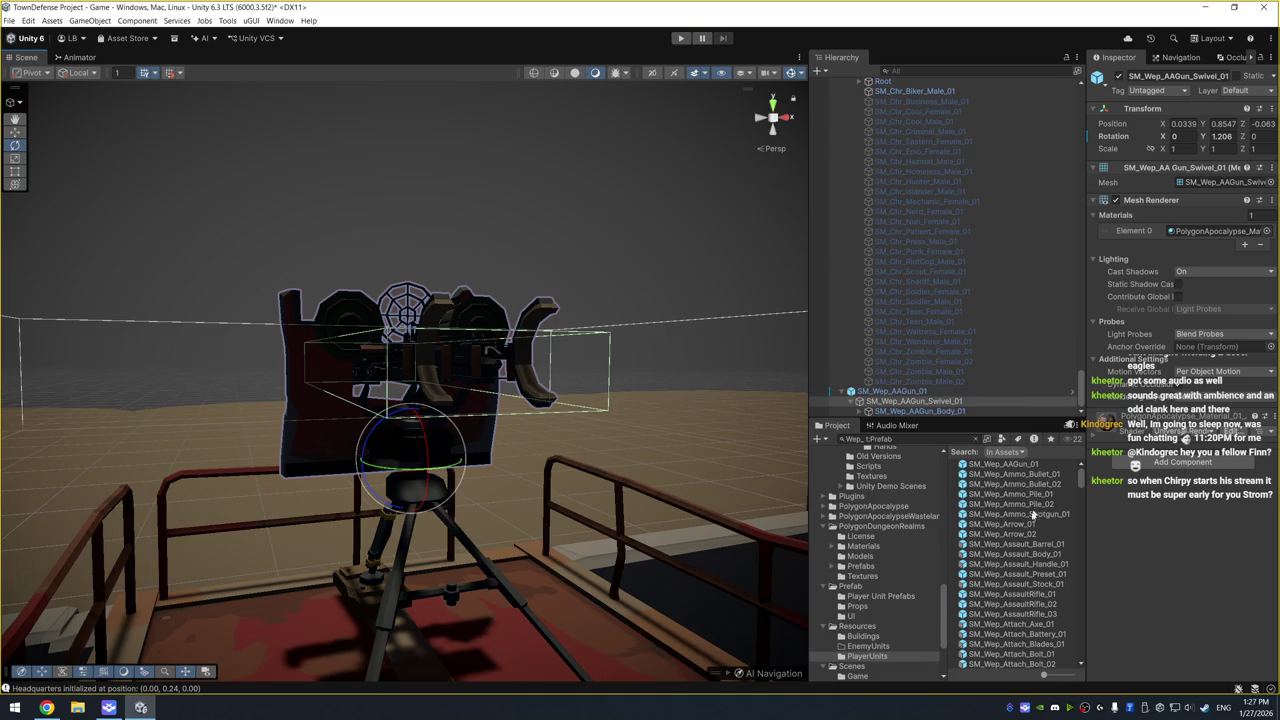
mouse_move(727, 494)
mouse_down()
mouse_move(677, 394)
mouse_move(428, 366)
mouse_move(446, 355)
mouse_move(522, 390)
mouse_up()
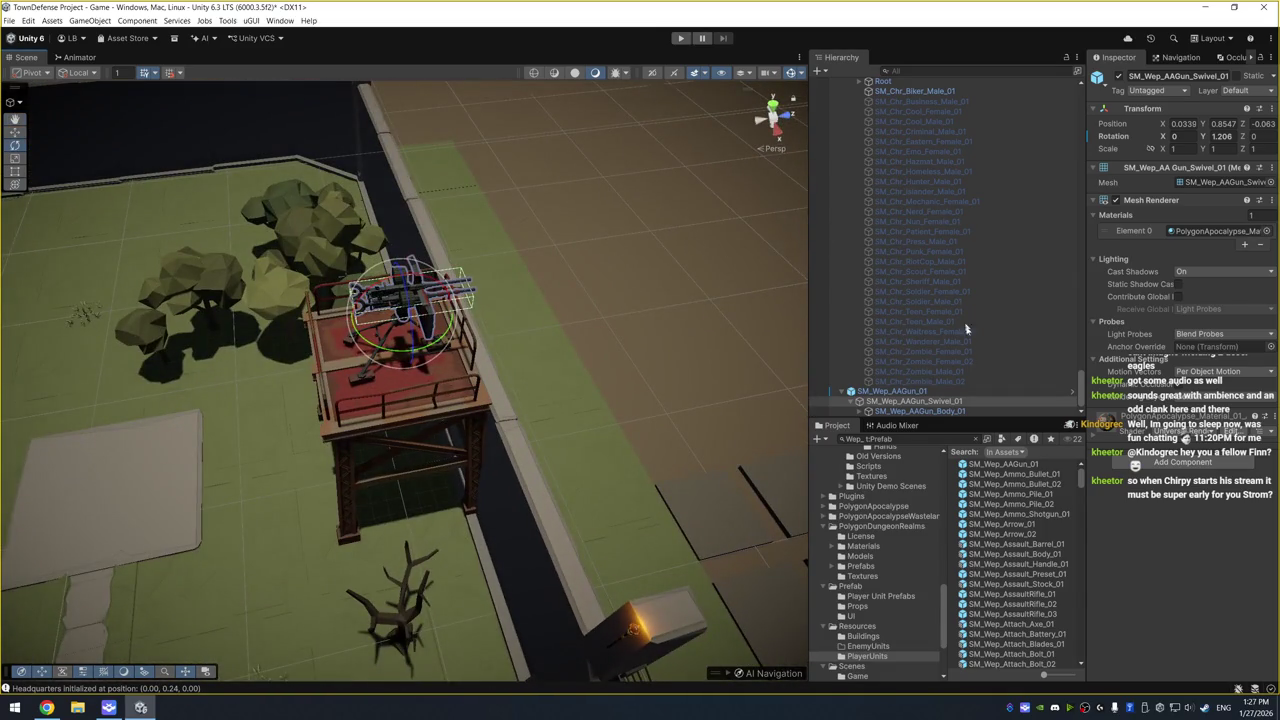
Duplicate the AA gun and move the copy along X onto the right gate tower
double_click(960, 391)
key(ctrl+d)
key(w)
drag(410, 383, 799, 337)
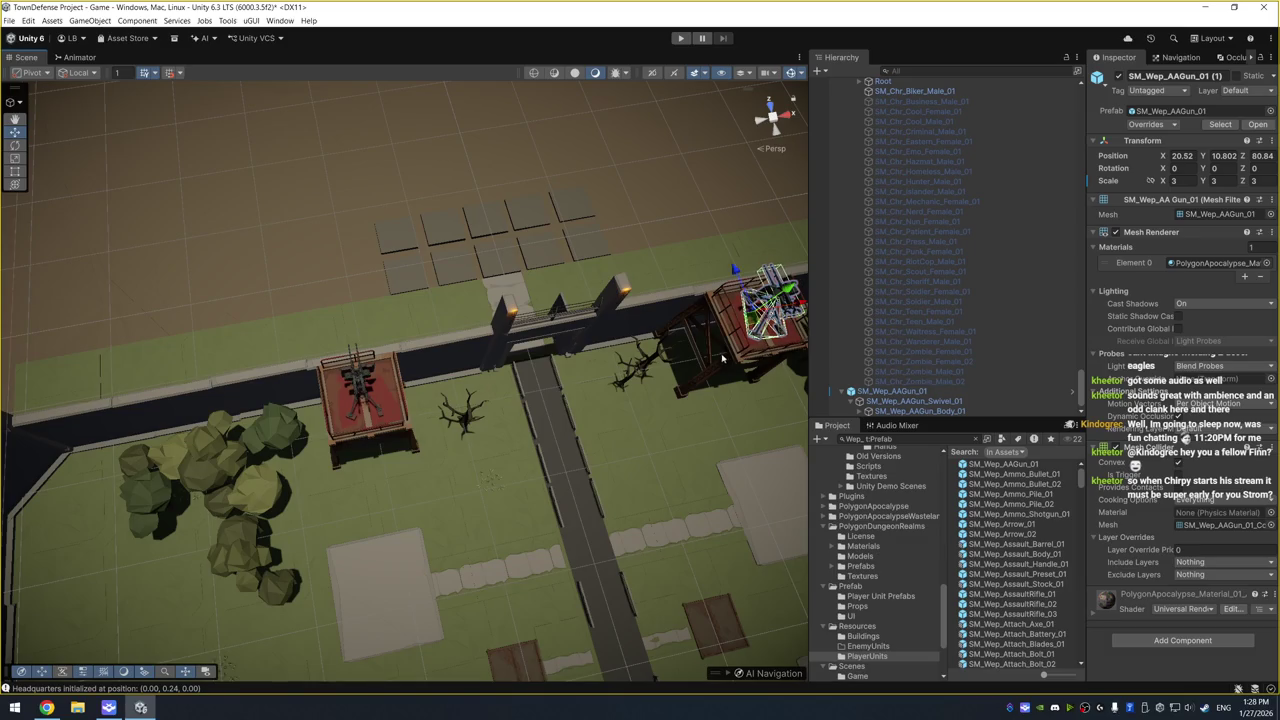
scroll(668, 497, up, 3)
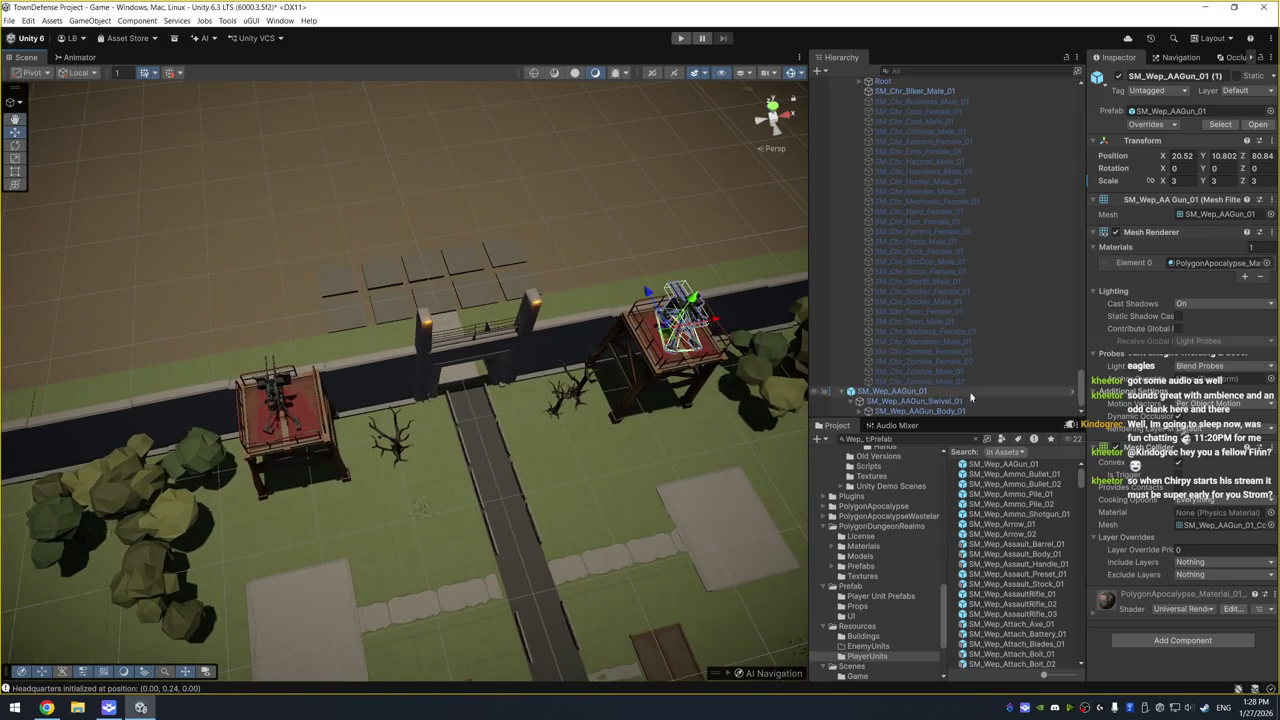
click(946, 444)
Compare the SM_Veh_Attach_Spotlight_01/_02 previews, then select and rotate SM_Prop_Spotlight_01's preview
text(a)
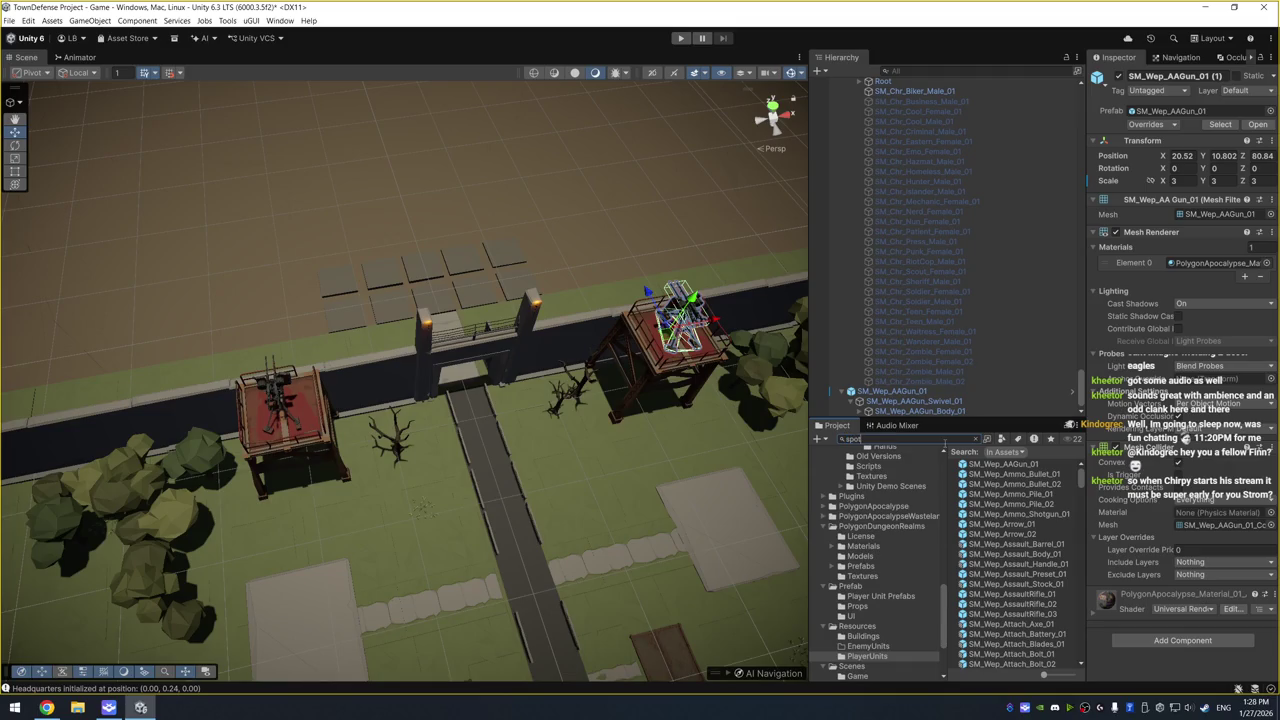
click(1057, 488)
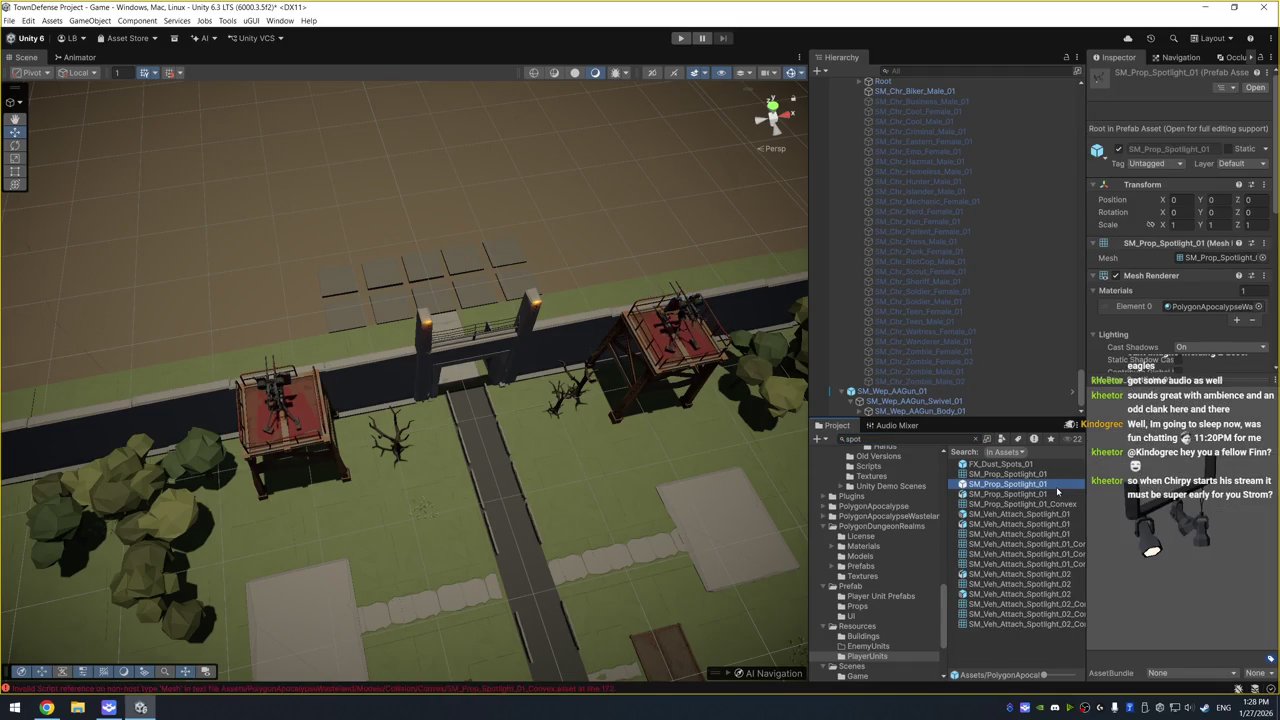
click(1010, 594)
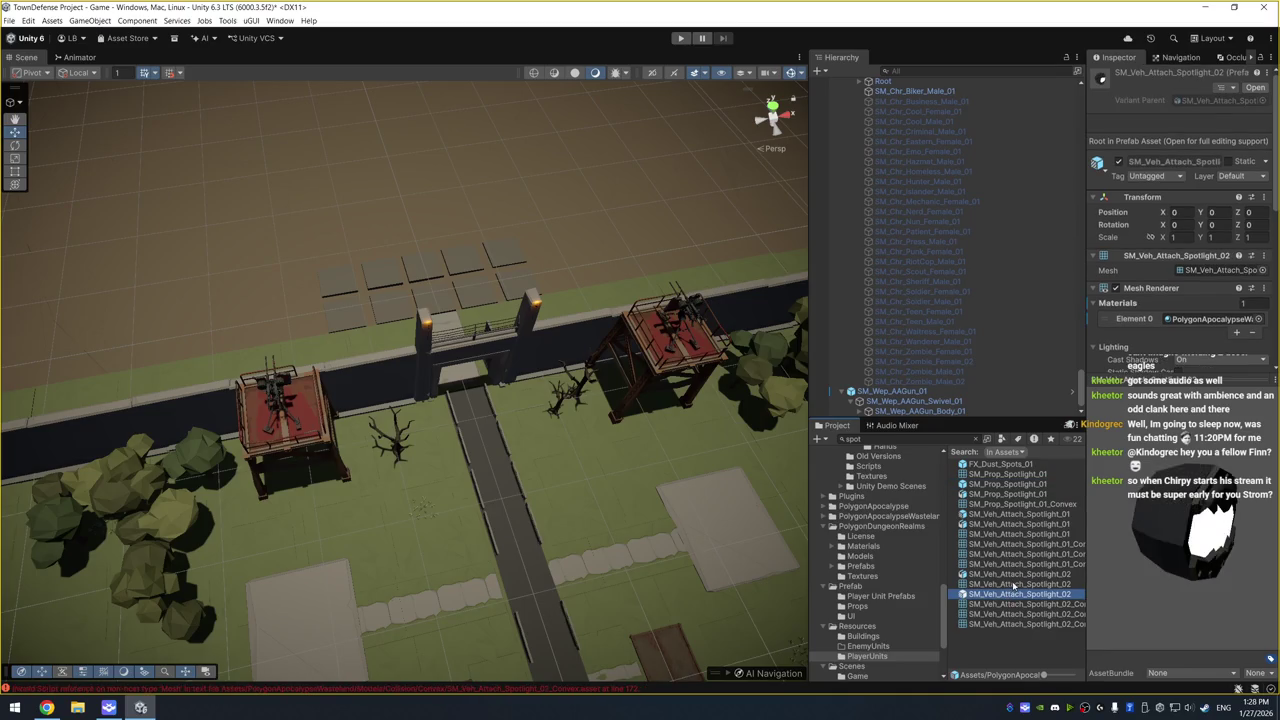
click(1016, 575)
click(1009, 524)
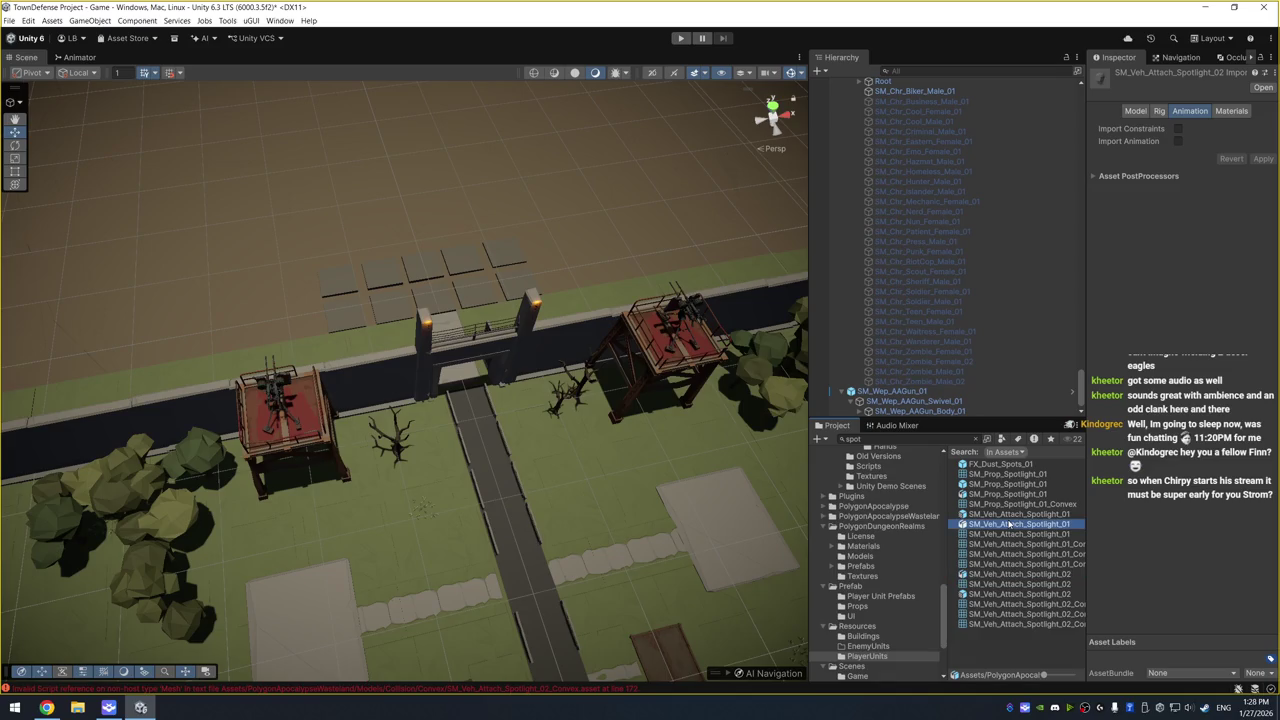
click(1019, 514)
drag(1233, 546, 1175, 515)
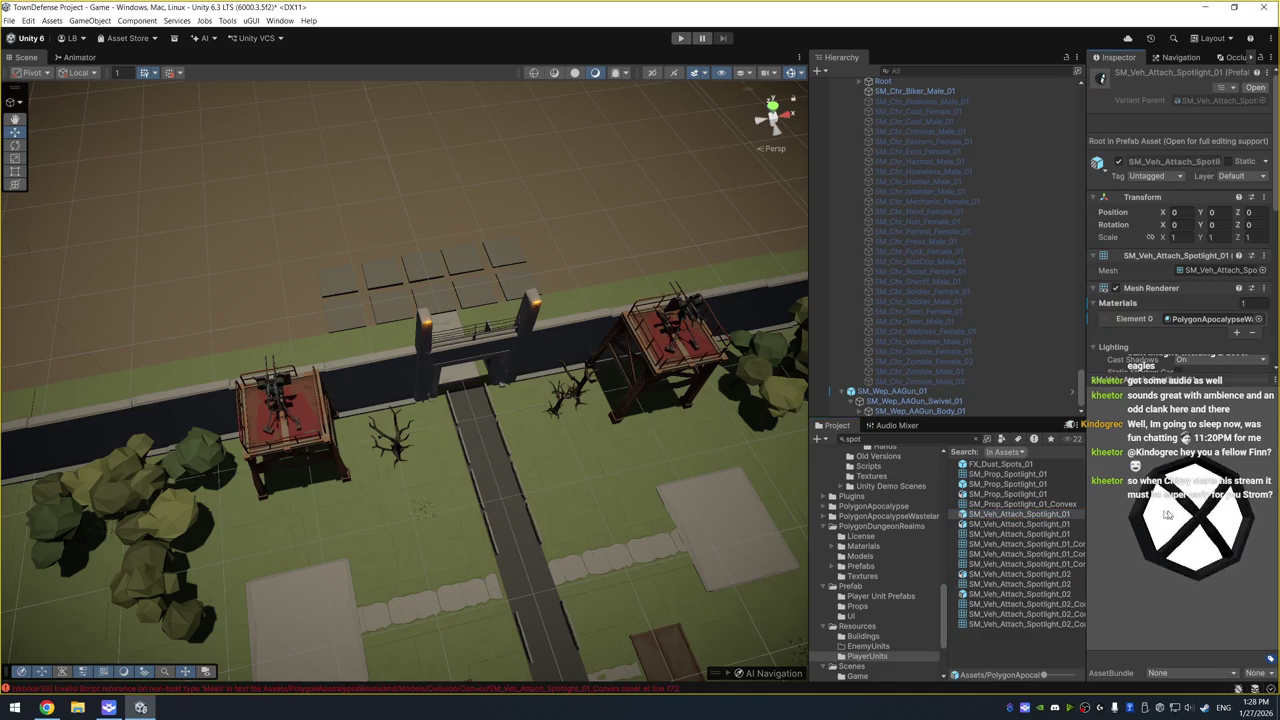
click(1040, 475)
click(1036, 485)
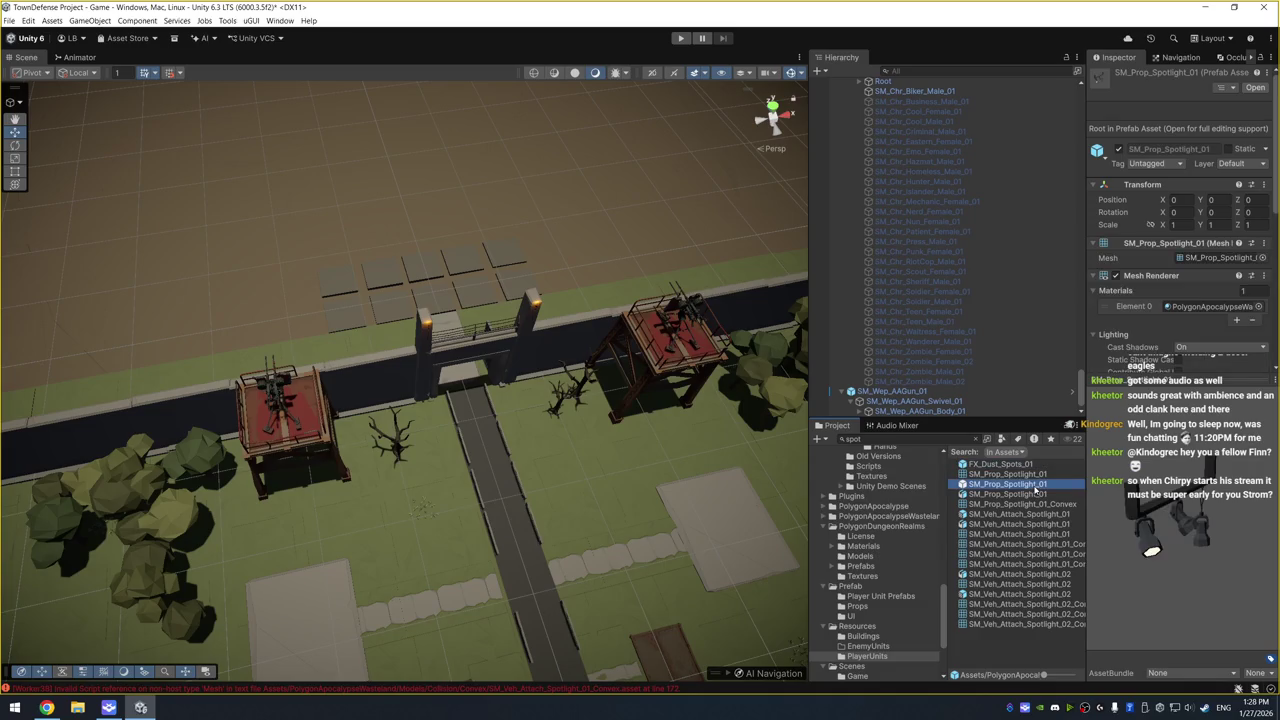
drag(1250, 561, 1107, 546)
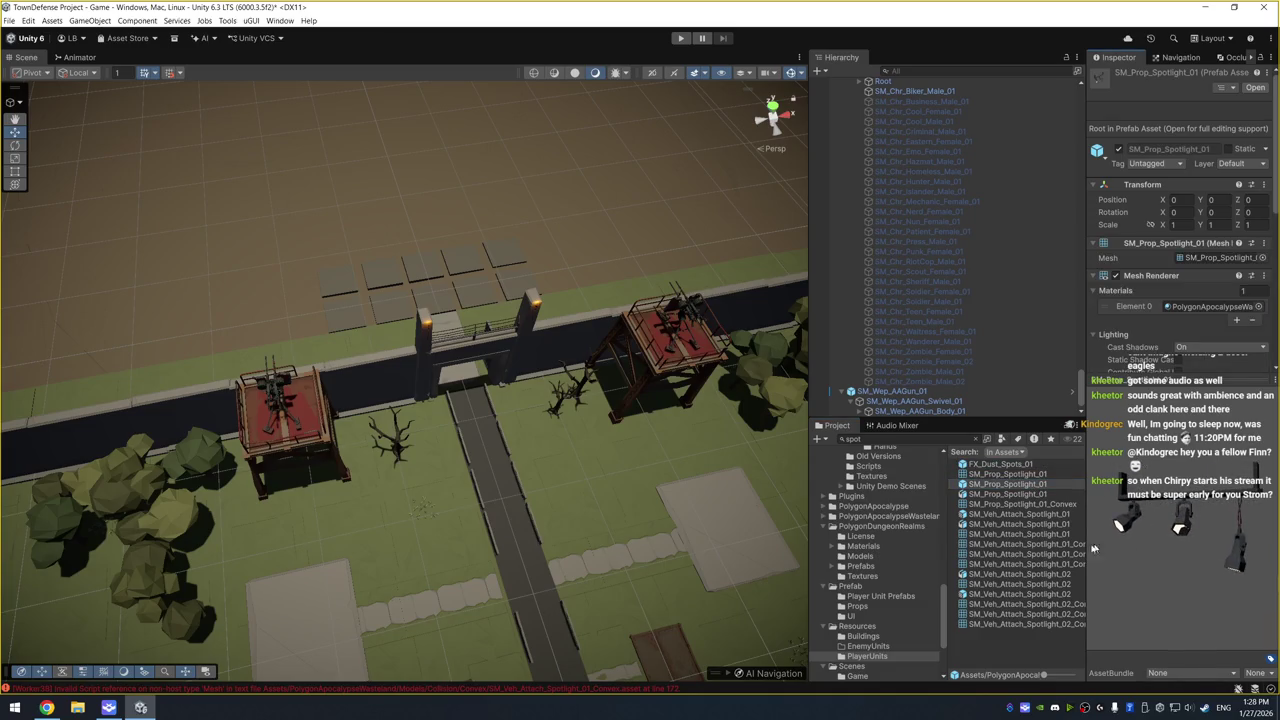
drag(1151, 496, 1208, 499)
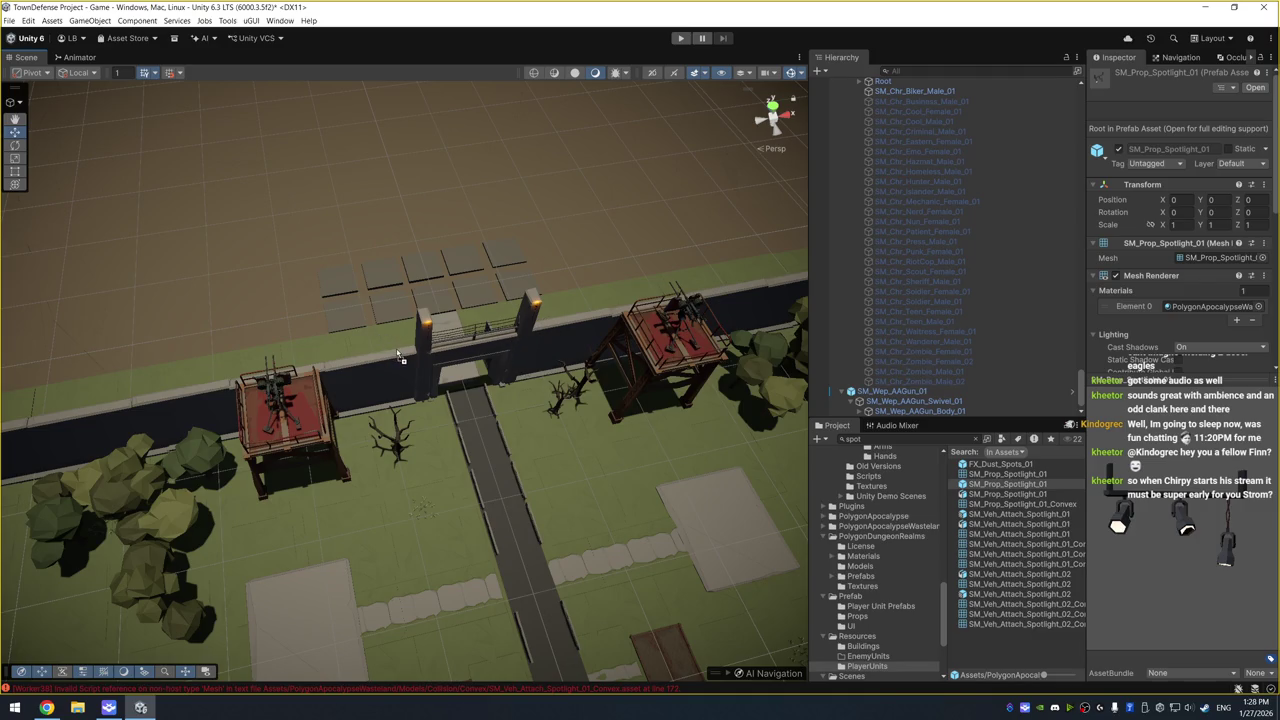
Place SM_Prop_Spotlight_01 in the scene and raise it to about Y 14.5 above the wall
mouse_move(400, 360)
mouse_down()
mouse_move(410, 215)
mouse_move(543, 286)
mouse_up()
key(f)
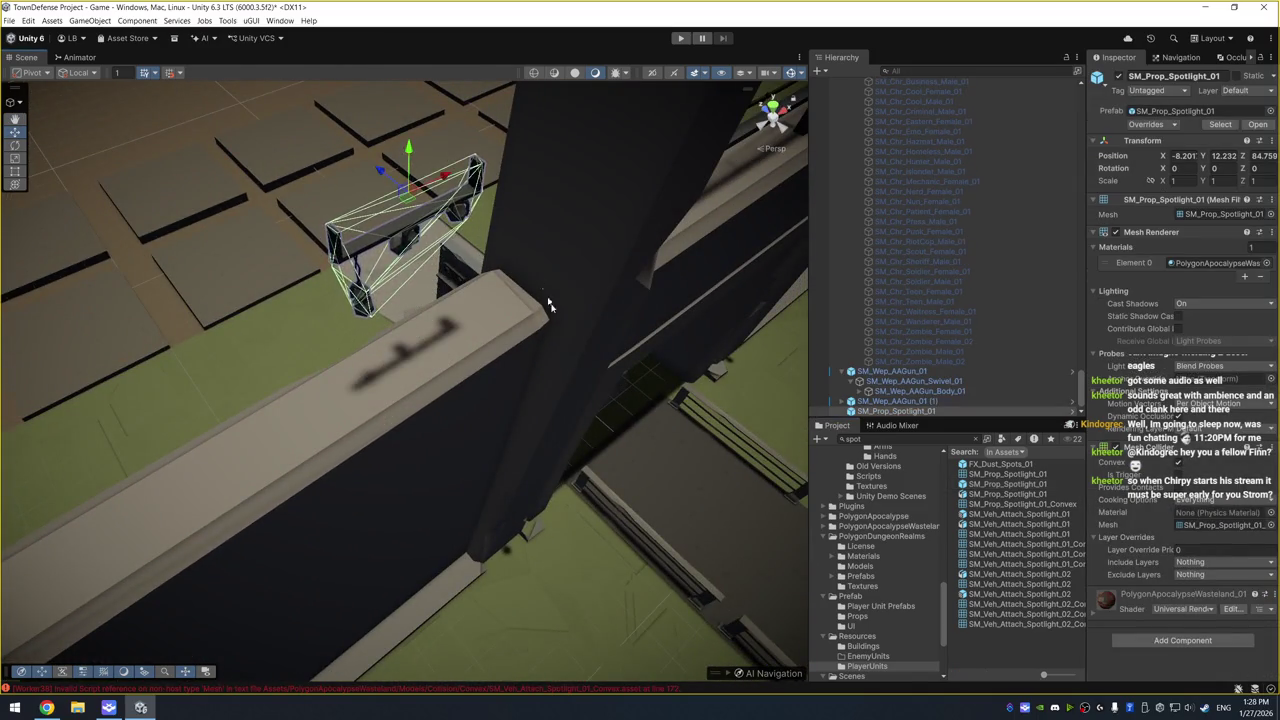
scroll(543, 286, down, 3)
drag(405, 285, 455, 217)
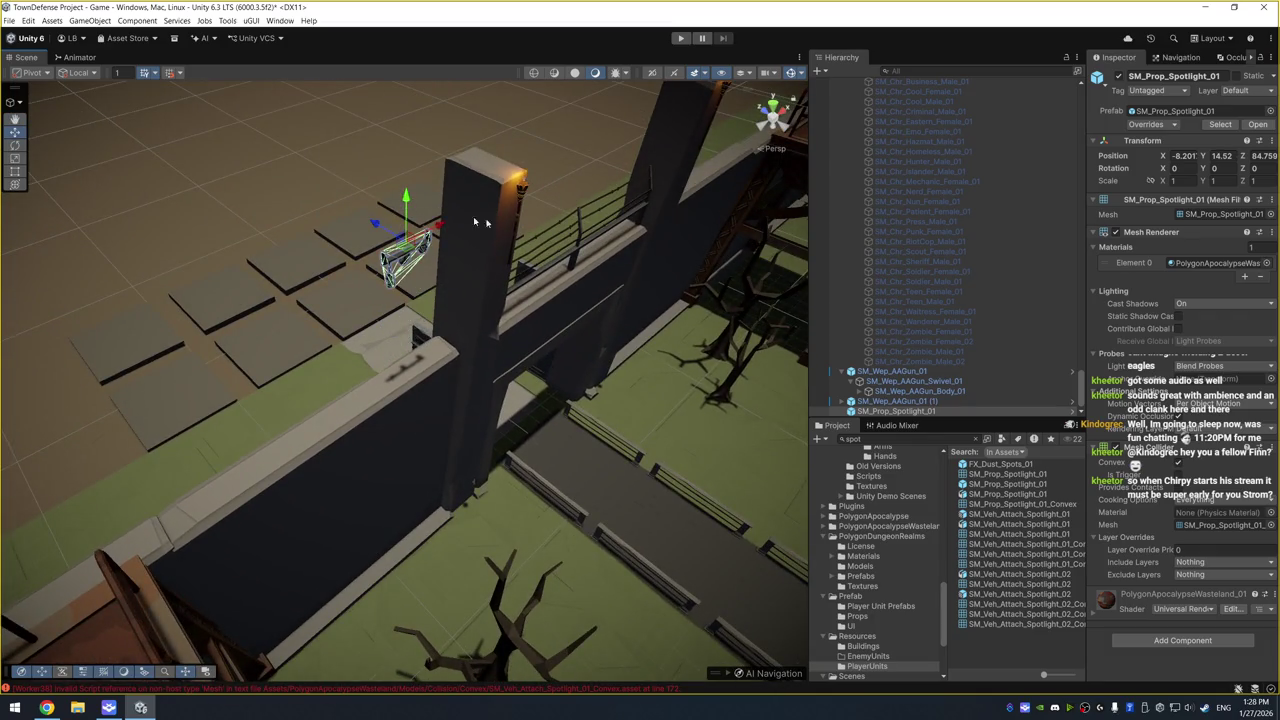
Set the spotlight's scale to 2 on X, Y and Z
click(1185, 180)
text(2)
click(1222, 180)
text(2)
text(2)
mouse_move(150, 330)
mouse_down()
mouse_move(207, 305)
mouse_move(703, 386)
mouse_up()
click(948, 440)
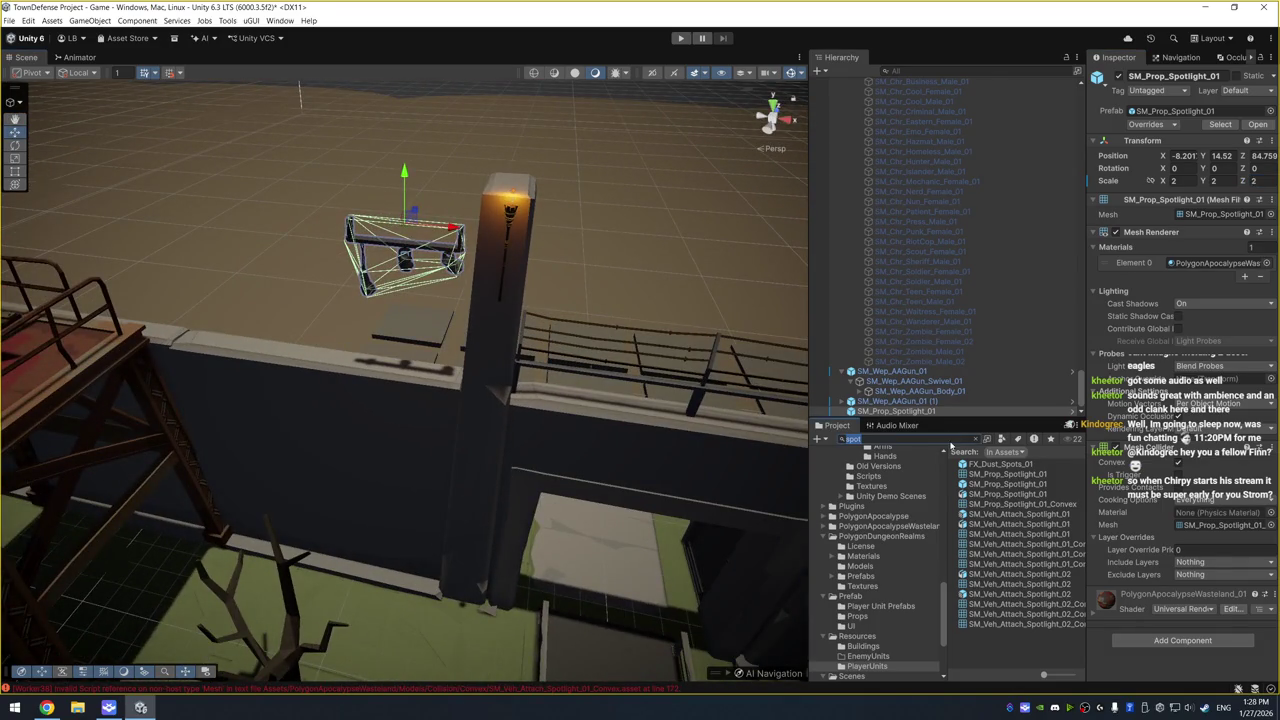
text(light)
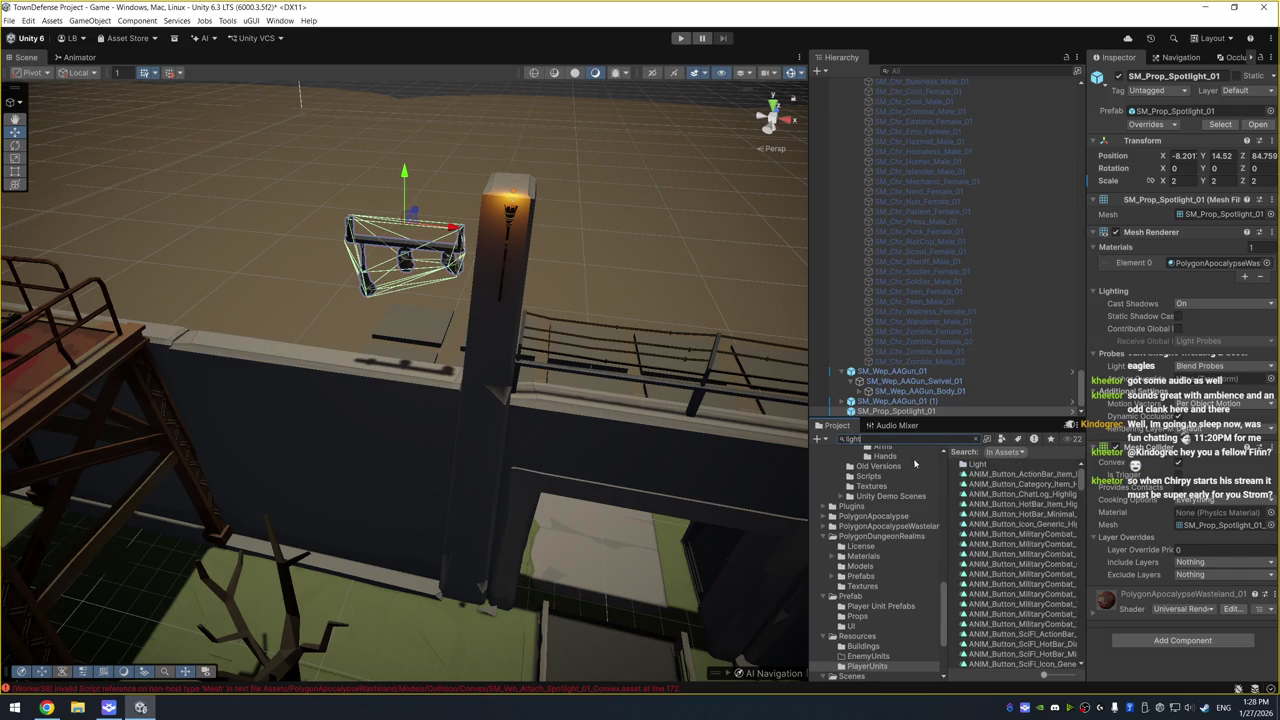
Limit the 'light' asset search to prefabs and preview the results
click(1001, 440)
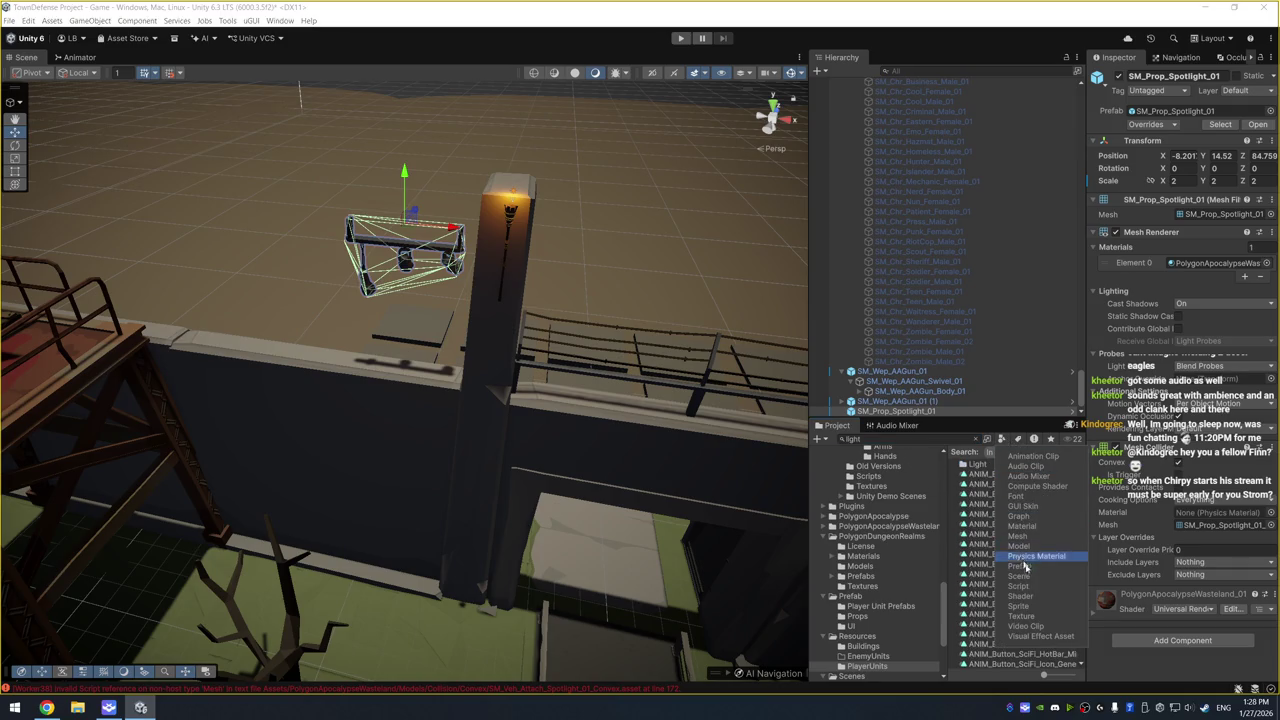
click(1015, 496)
click(983, 474)
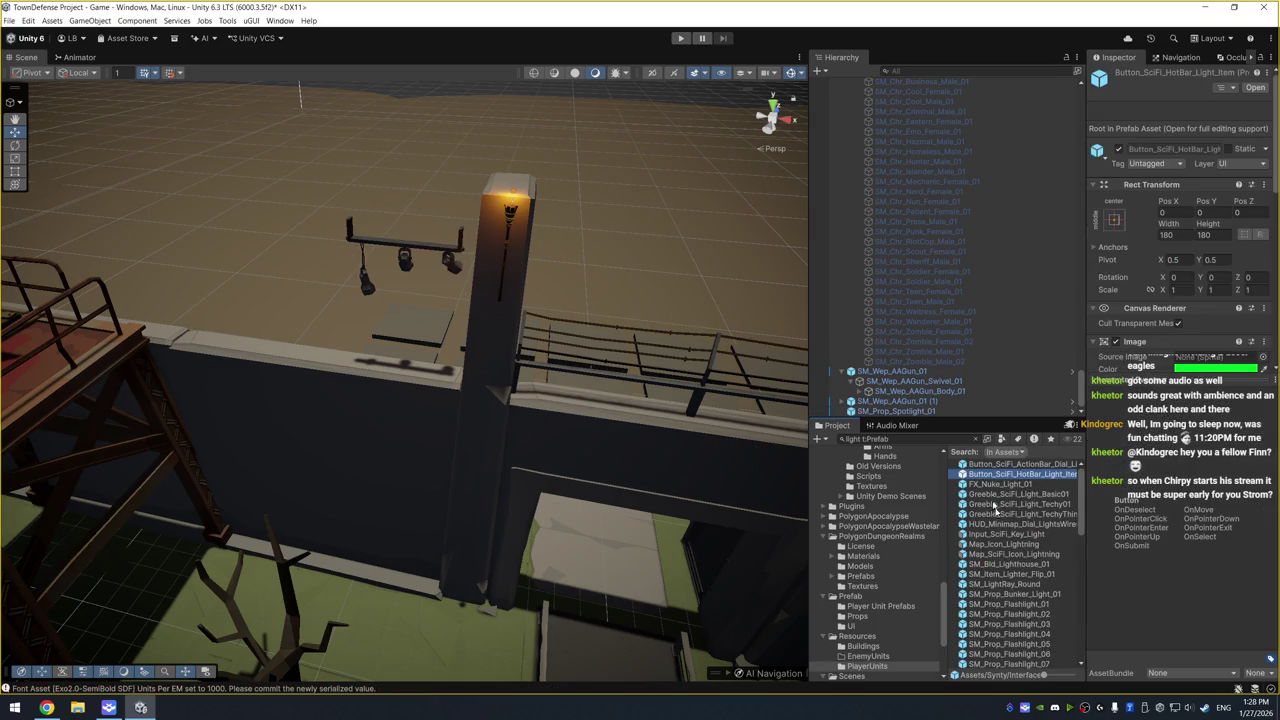
scroll(1018, 578, down, 3)
click(1043, 538)
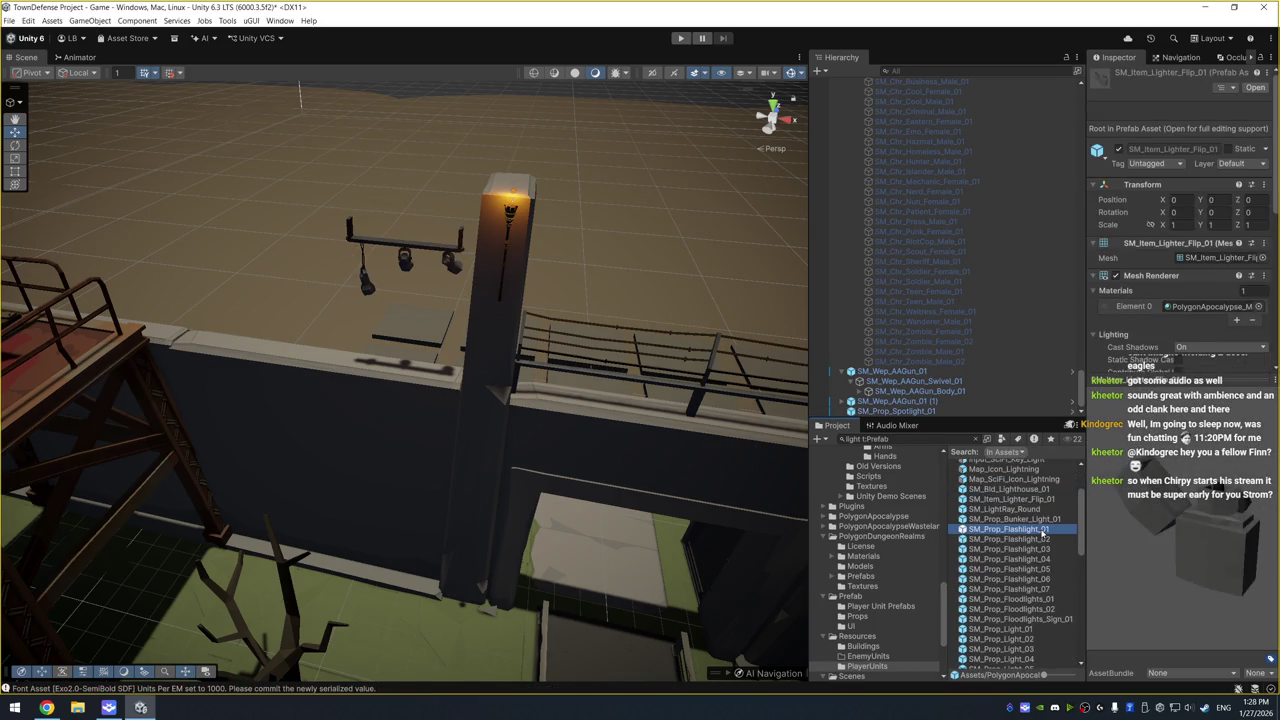
Browse the light prefabs, comparing Floodlights_01, Floodlights_02, ceiling and traffic lights
key(Down)
key(Down)
key(Down)
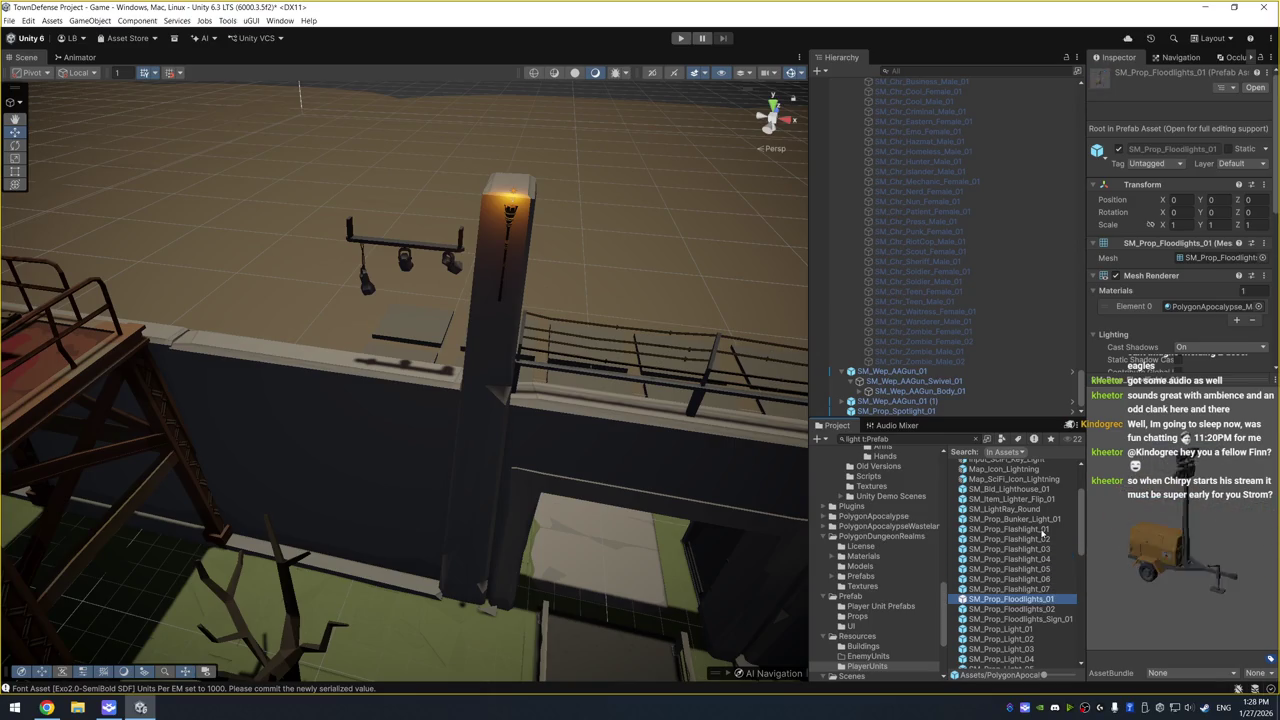
key(Down)
key(Up)
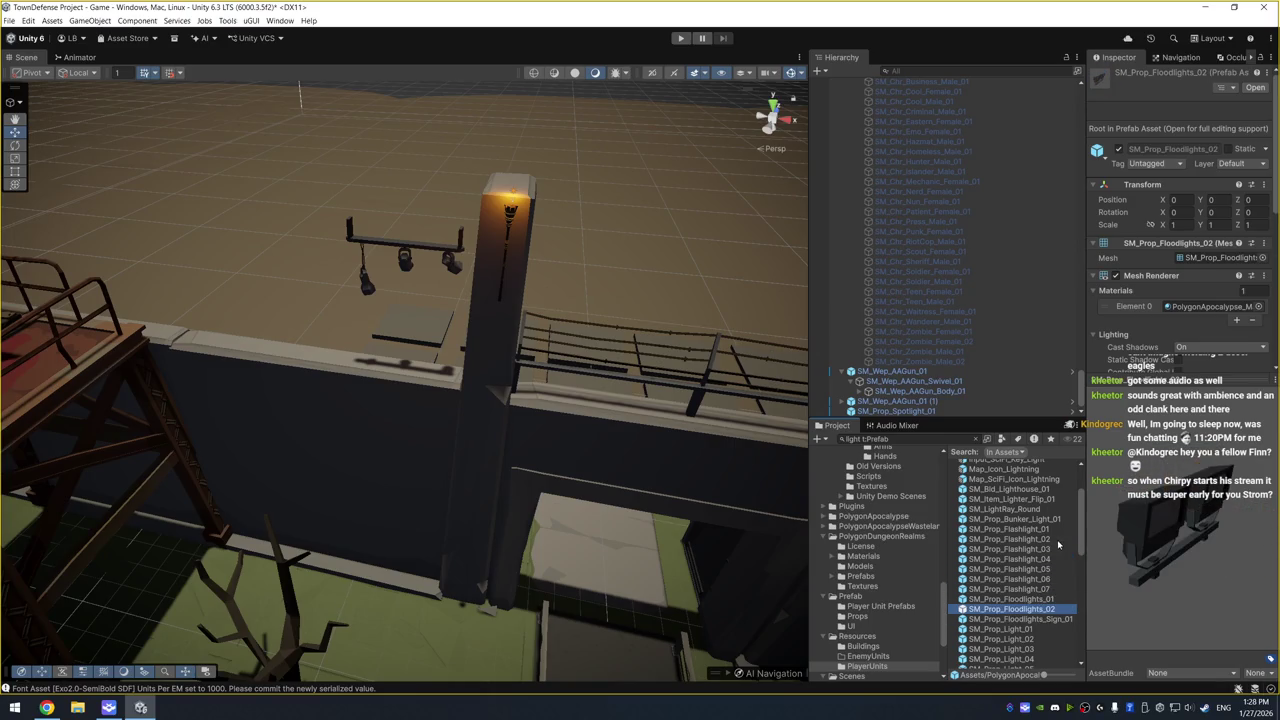
key(Up)
key(Down)
key(Down)
key(Down)
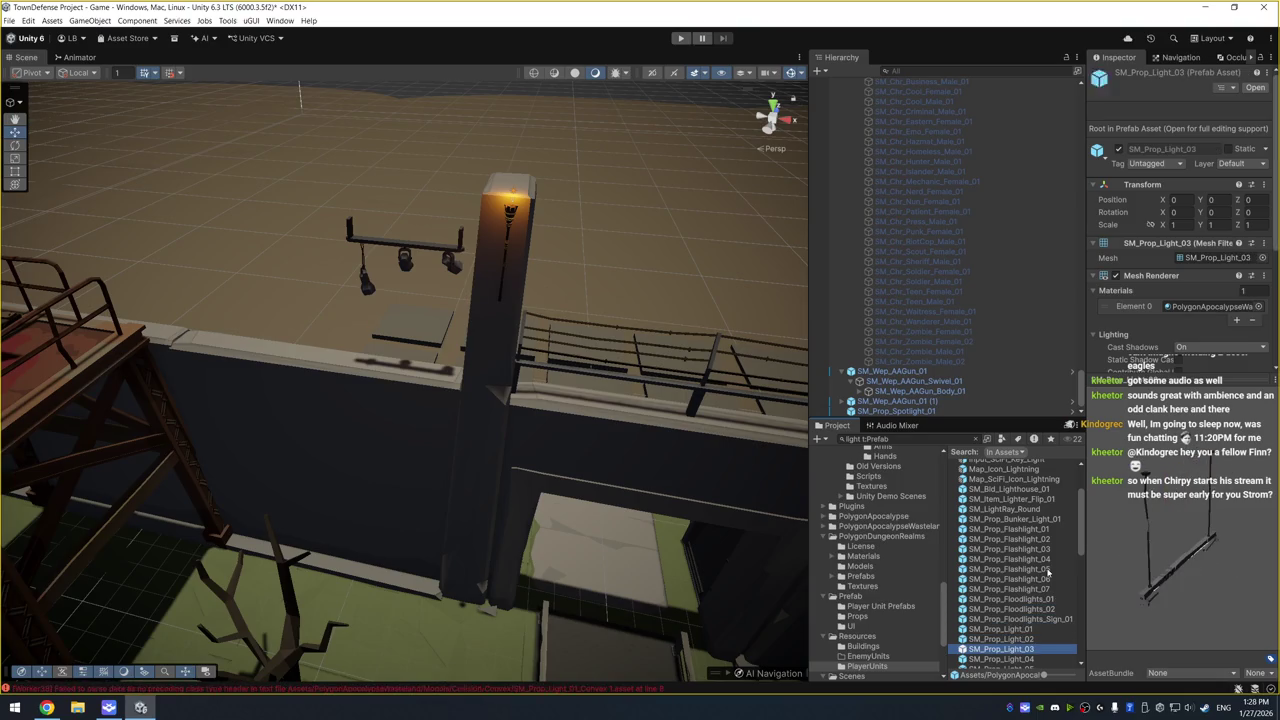
key(Down)
key(Down)
key(Down)
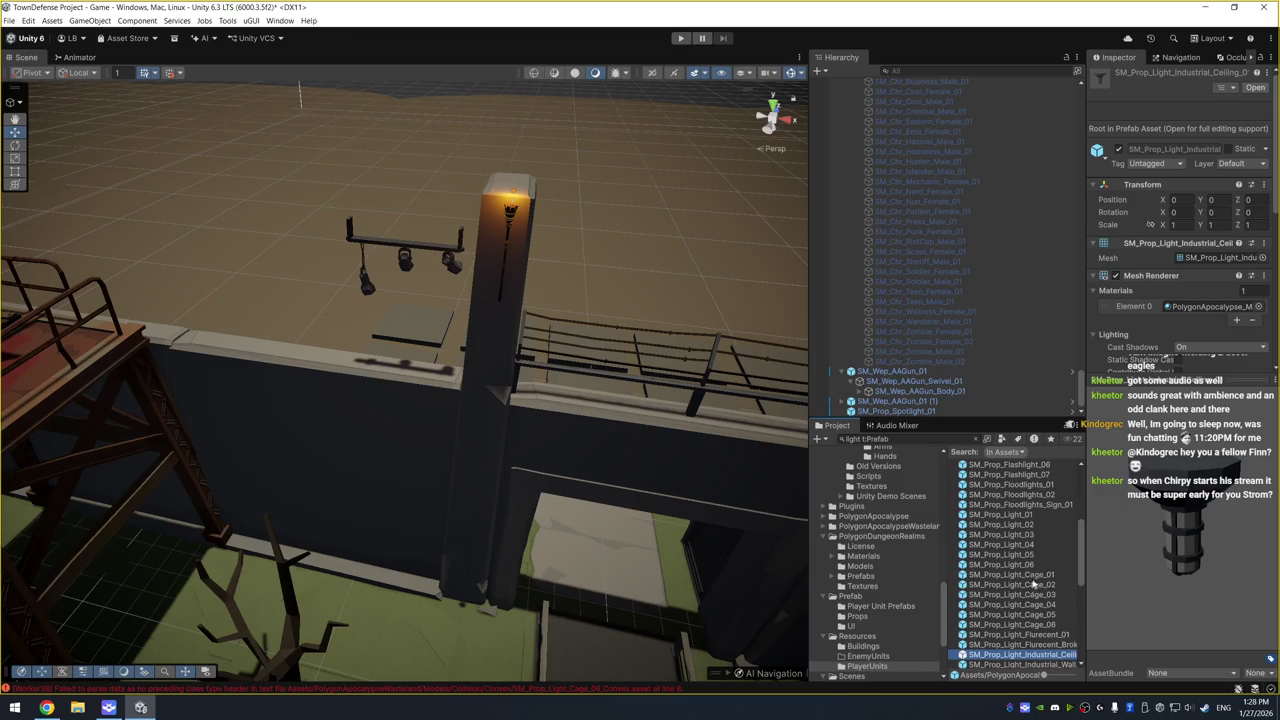
scroll(1031, 586, down, 5)
click(1036, 575)
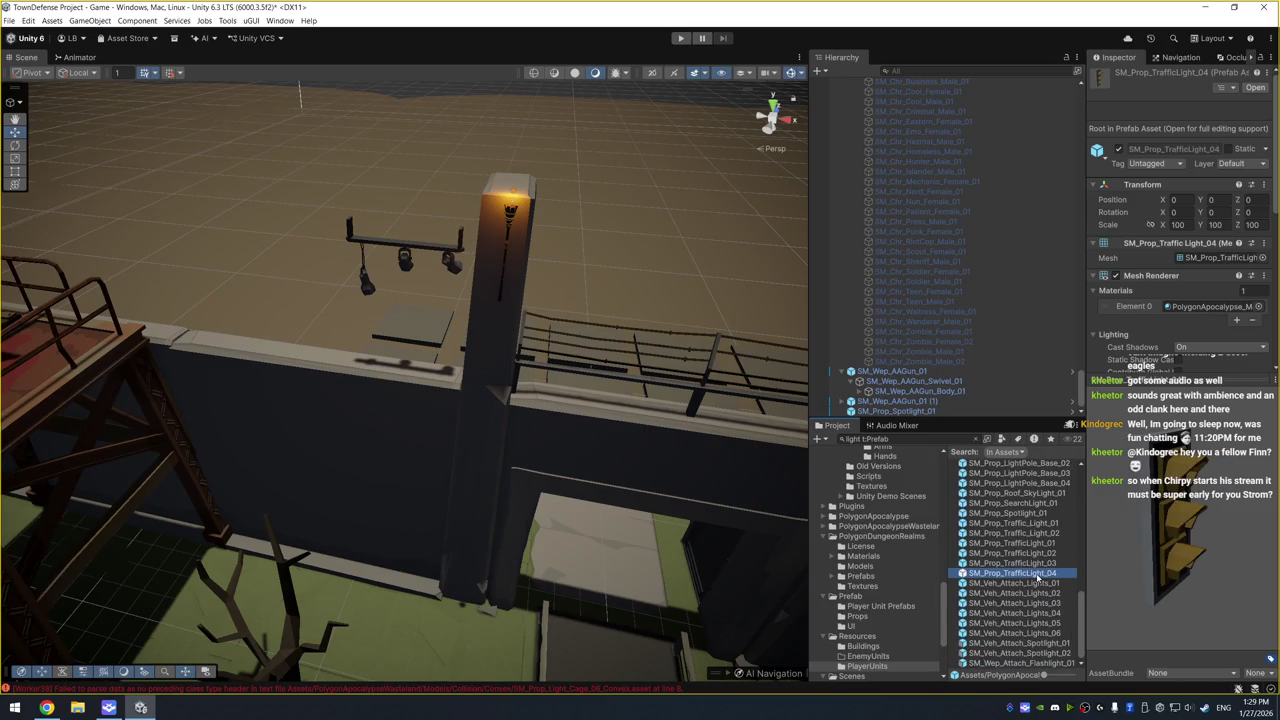
scroll(1037, 578, up, 5)
Place SM_Prop_Floodlights_02 on top of the gate wall
click(1046, 561)
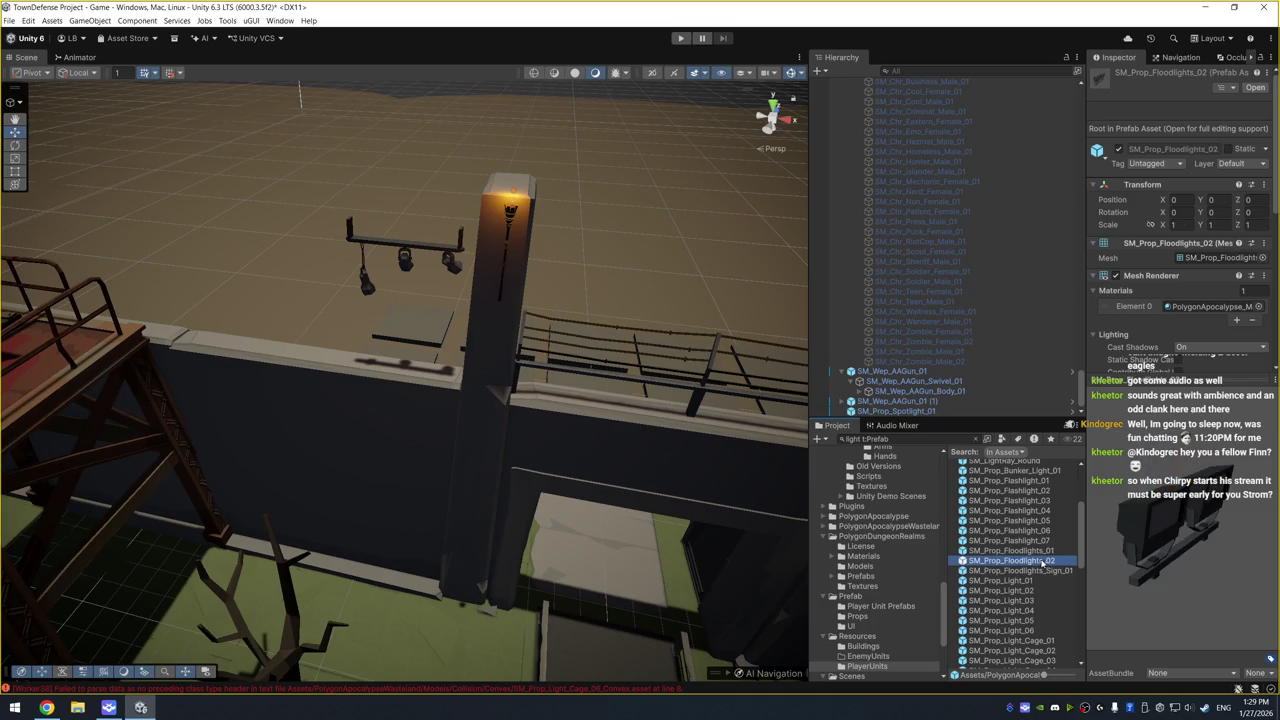
mouse_move(1020, 563)
mouse_down()
mouse_move(513, 622)
mouse_move(398, 360)
mouse_up()
click(421, 247)
drag(421, 247, 400, 360)
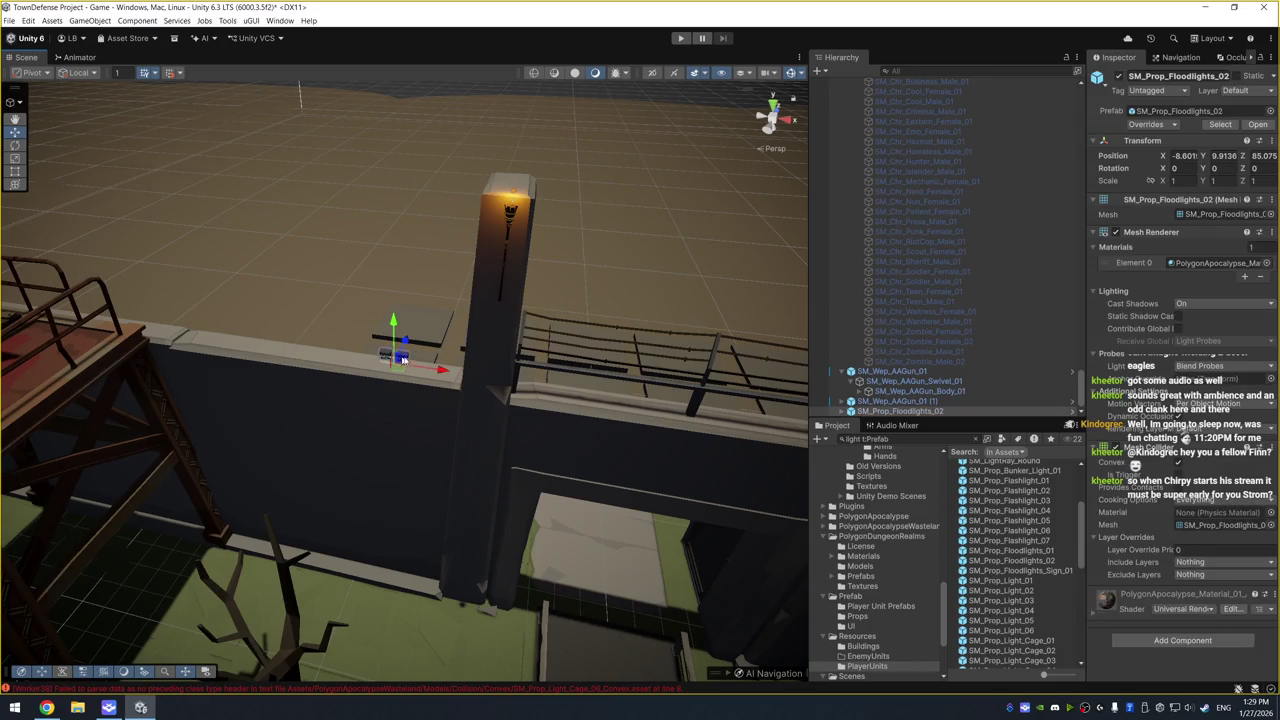
Set the floodlights' scale to 3, 3, 3
text(3)
key(Tab)
text(3)
key(Tab)
text(3)
Nudge the floodlights along X beside the gate pillar
drag(600, 380, 686, 383)
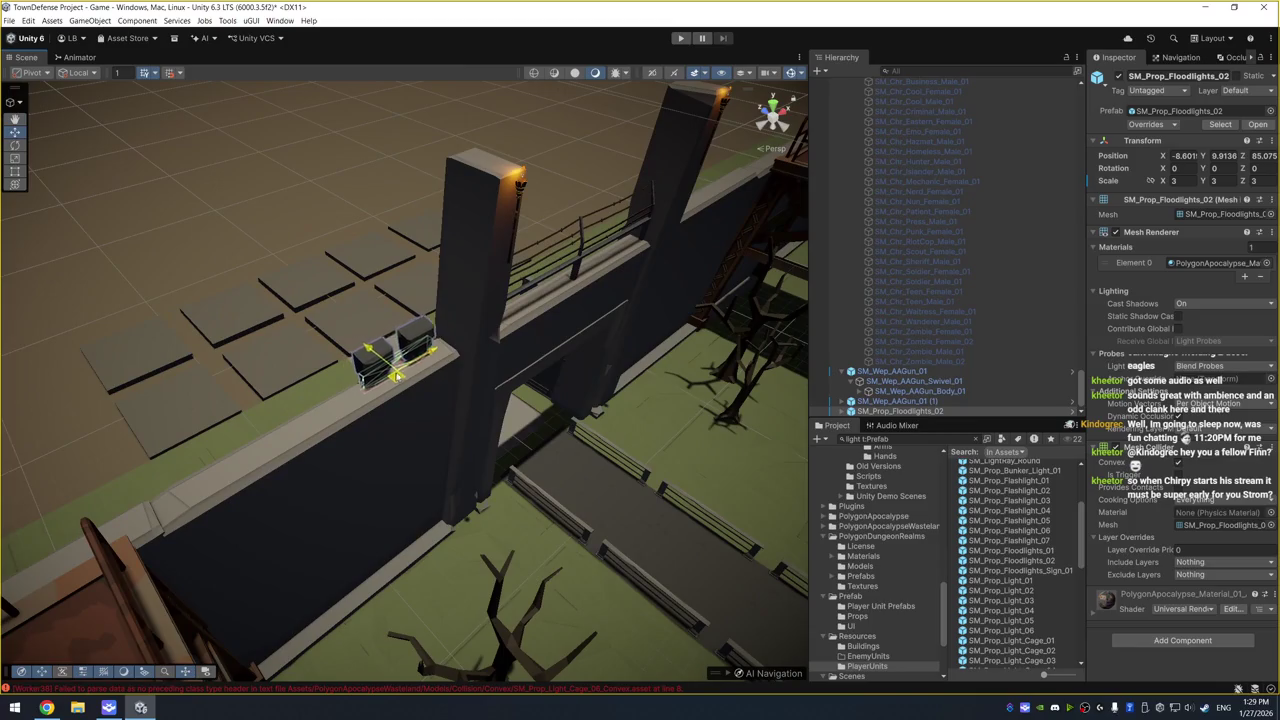
click(497, 388)
drag(497, 388, 600, 345)
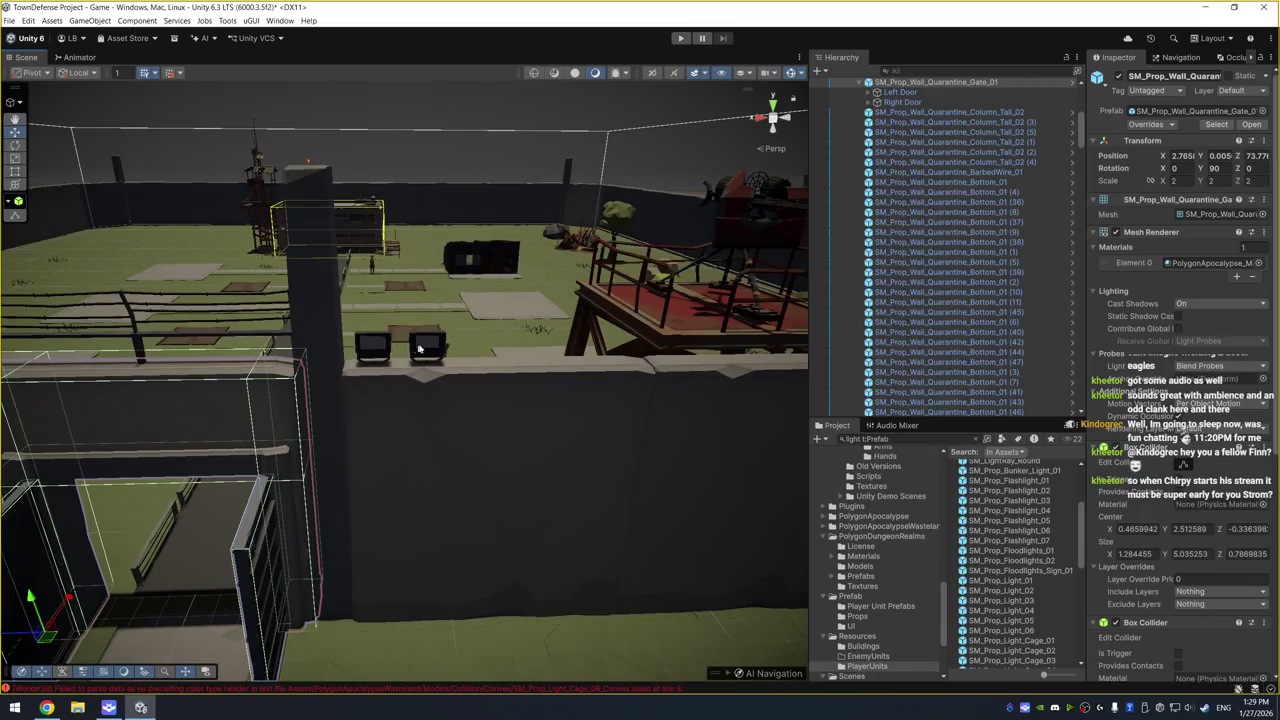
click(414, 348)
mouse_move(350, 368)
mouse_down()
mouse_move(410, 368)
mouse_move(343, 368)
mouse_move(477, 280)
mouse_up()
Expand the floodlights and tilt both lamps to about 18 degrees on X
click(901, 411)
key(Right)
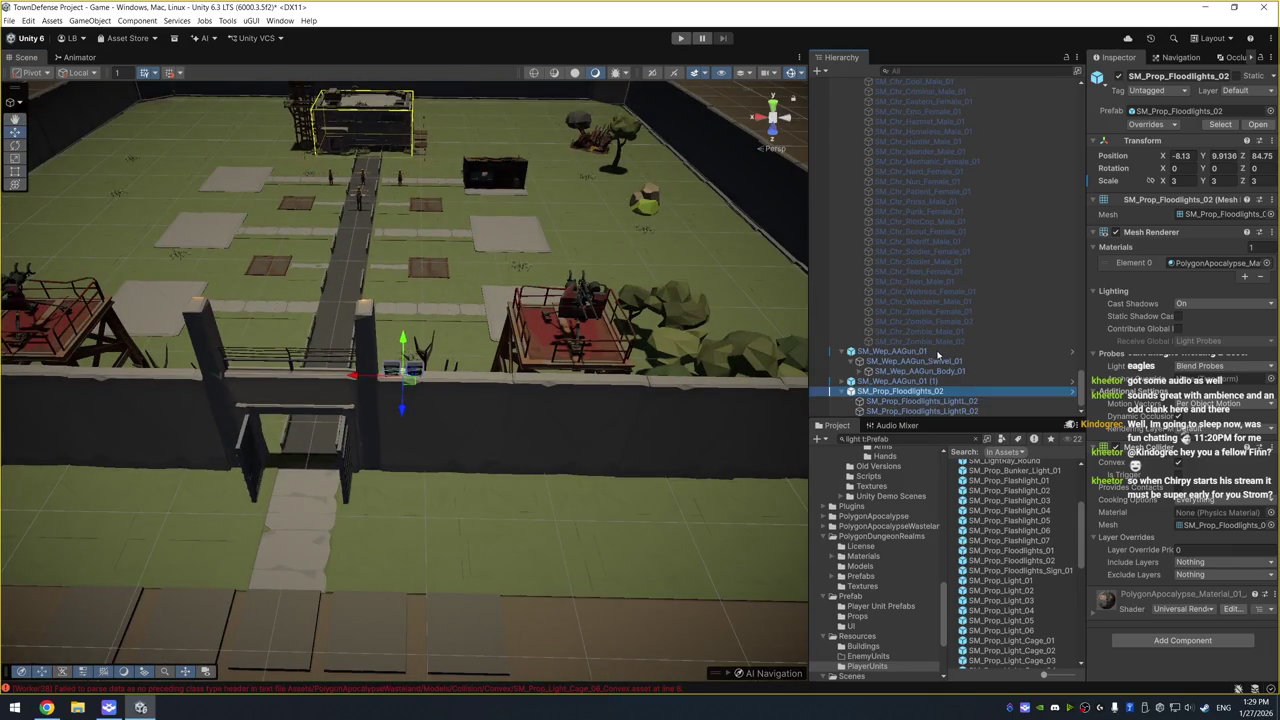
click(986, 403)
mouse_move(560, 350)
mouse_down()
mouse_move(342, 347)
mouse_move(561, 190)
mouse_move(829, 325)
mouse_up()
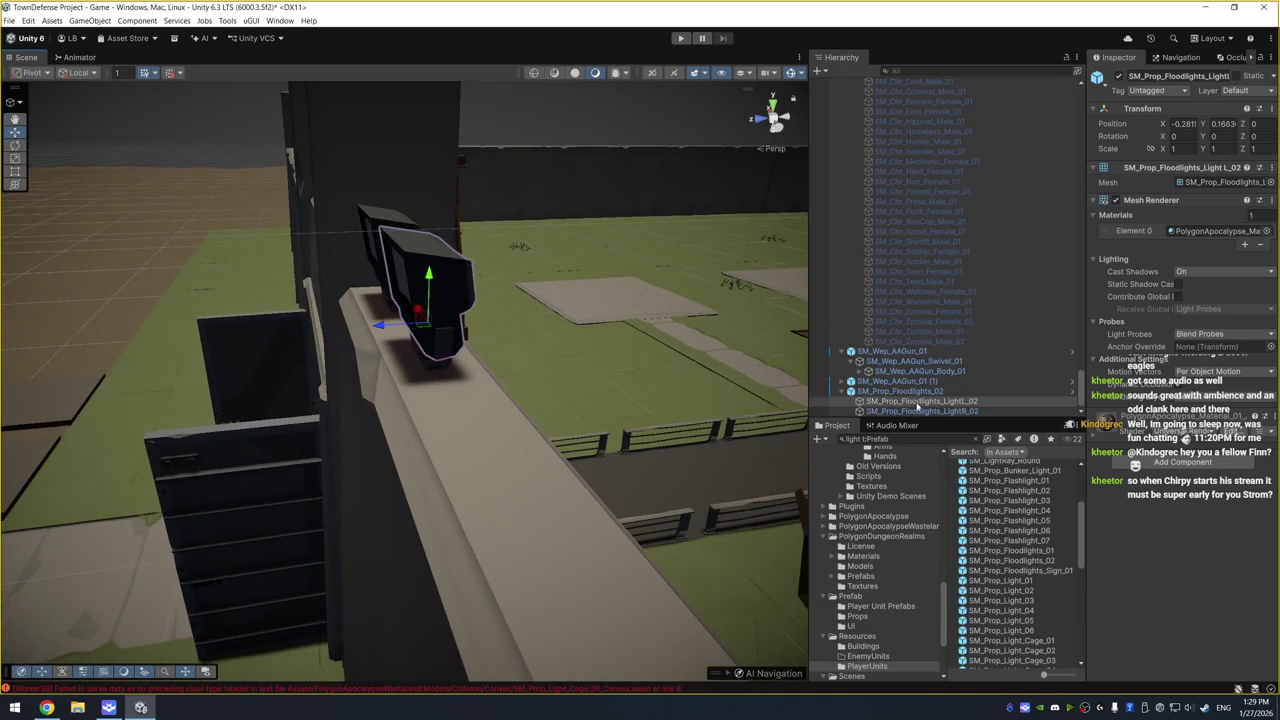
ctrl+click(918, 410)
key(e)
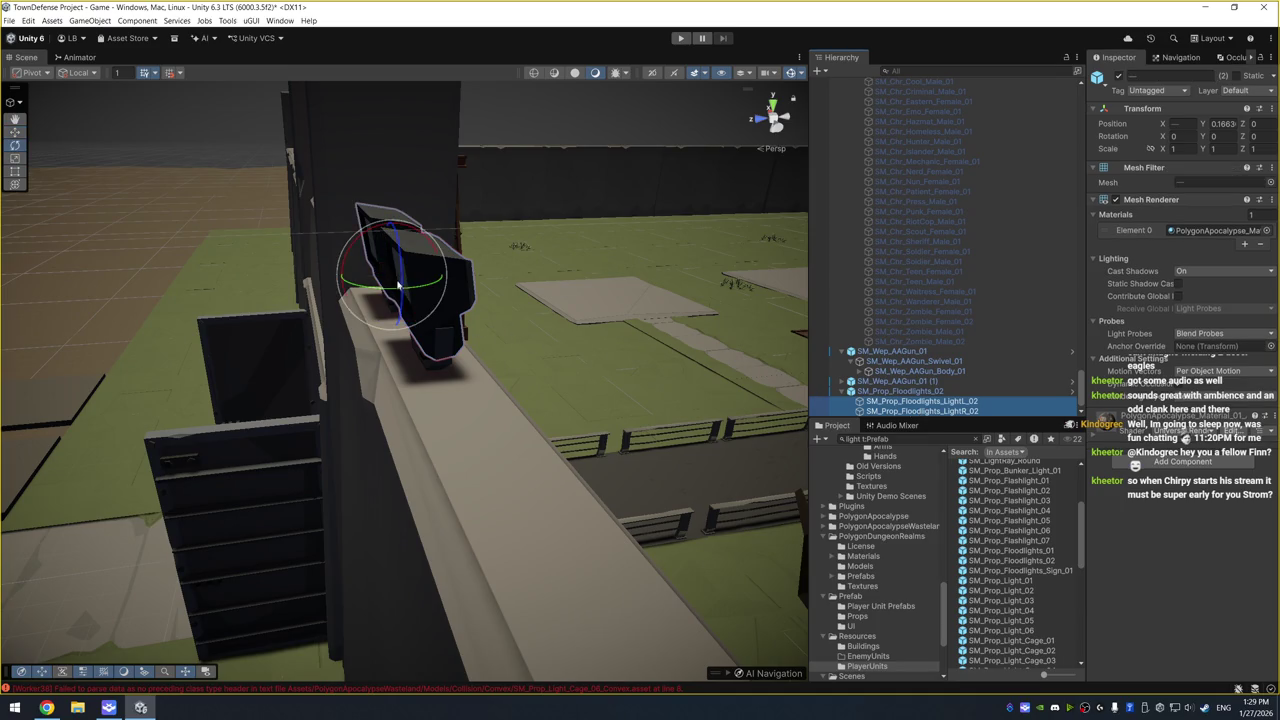
mouse_move(380, 235)
mouse_down()
mouse_move(187, 291)
mouse_move(180, 351)
mouse_move(517, 323)
mouse_move(640, 335)
mouse_up()
click(990, 401)
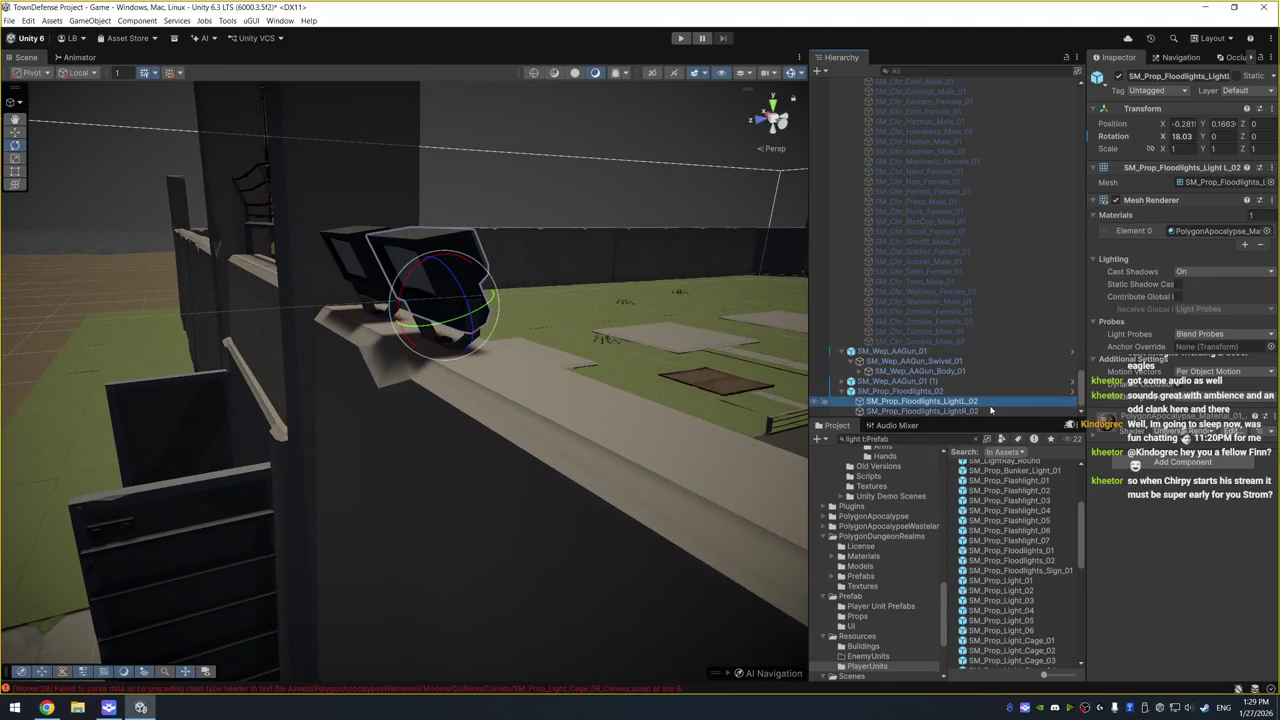
Add a Spot Light under the left lamp and raise it slightly inside the lamp
right_click(990, 401)
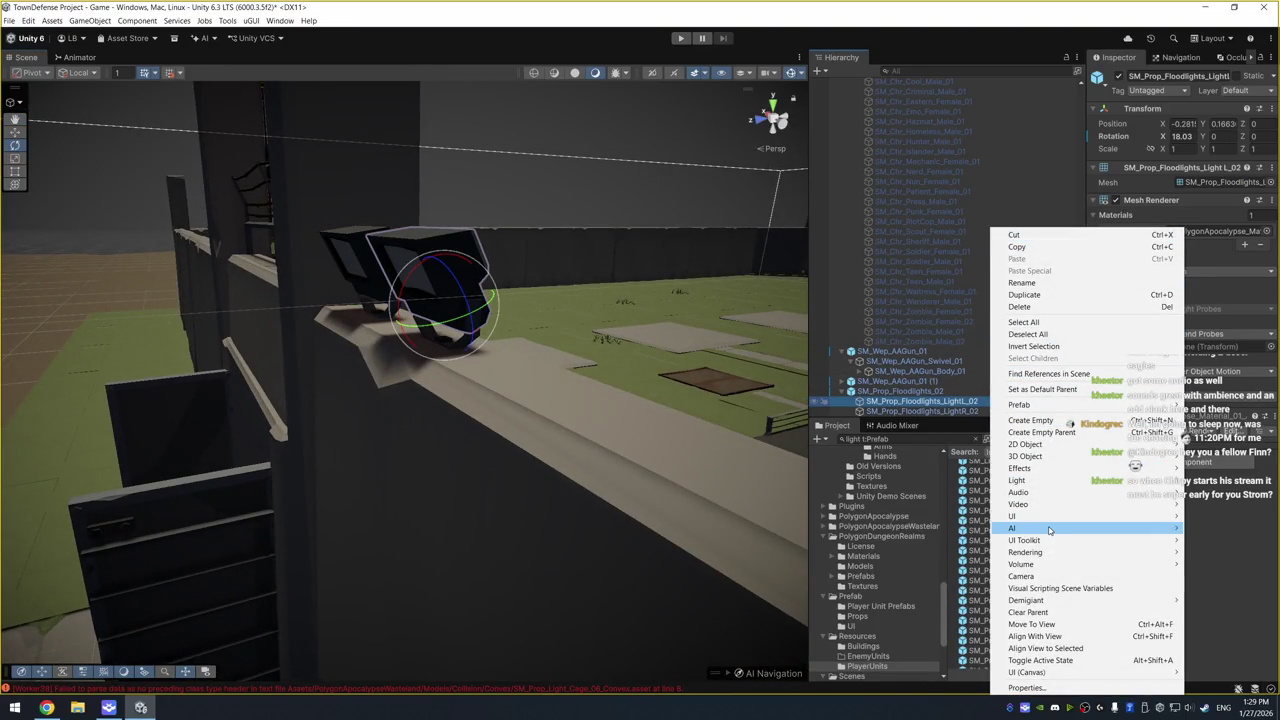
mouse_move(1035, 480)
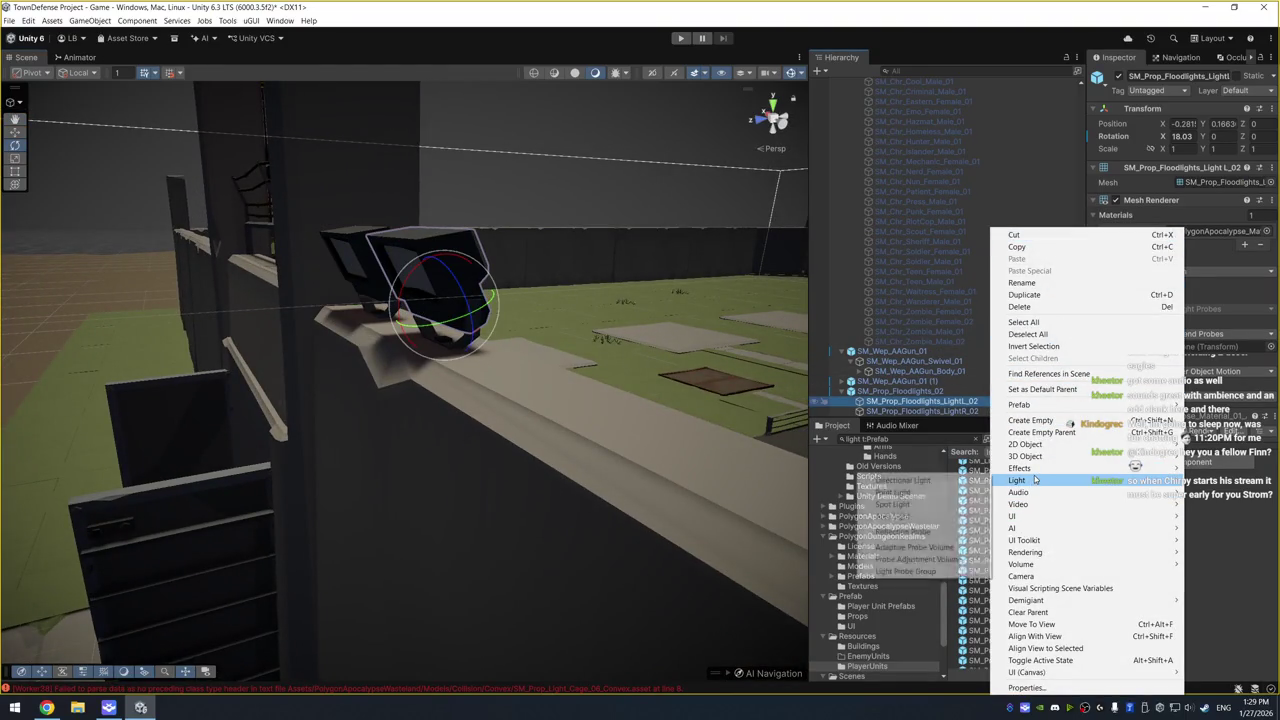
click(905, 504)
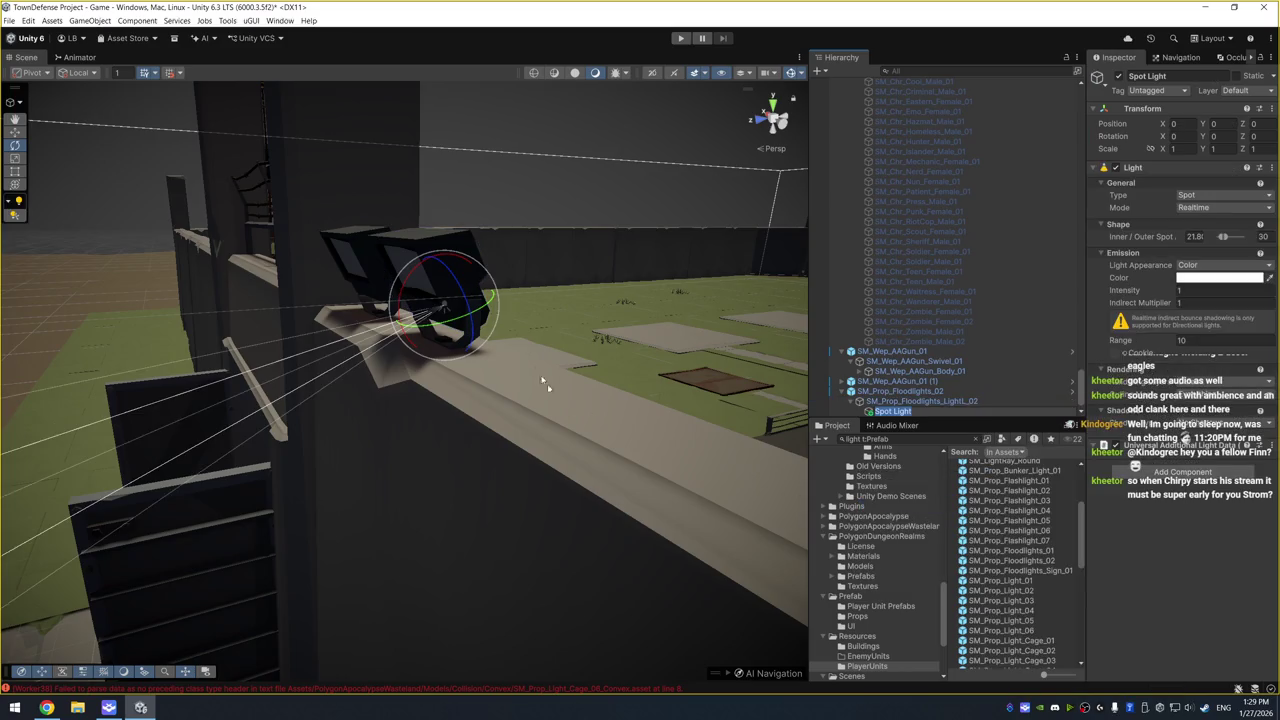
text(W)
key(Escape)
key(w)
drag(430, 260, 425, 212)
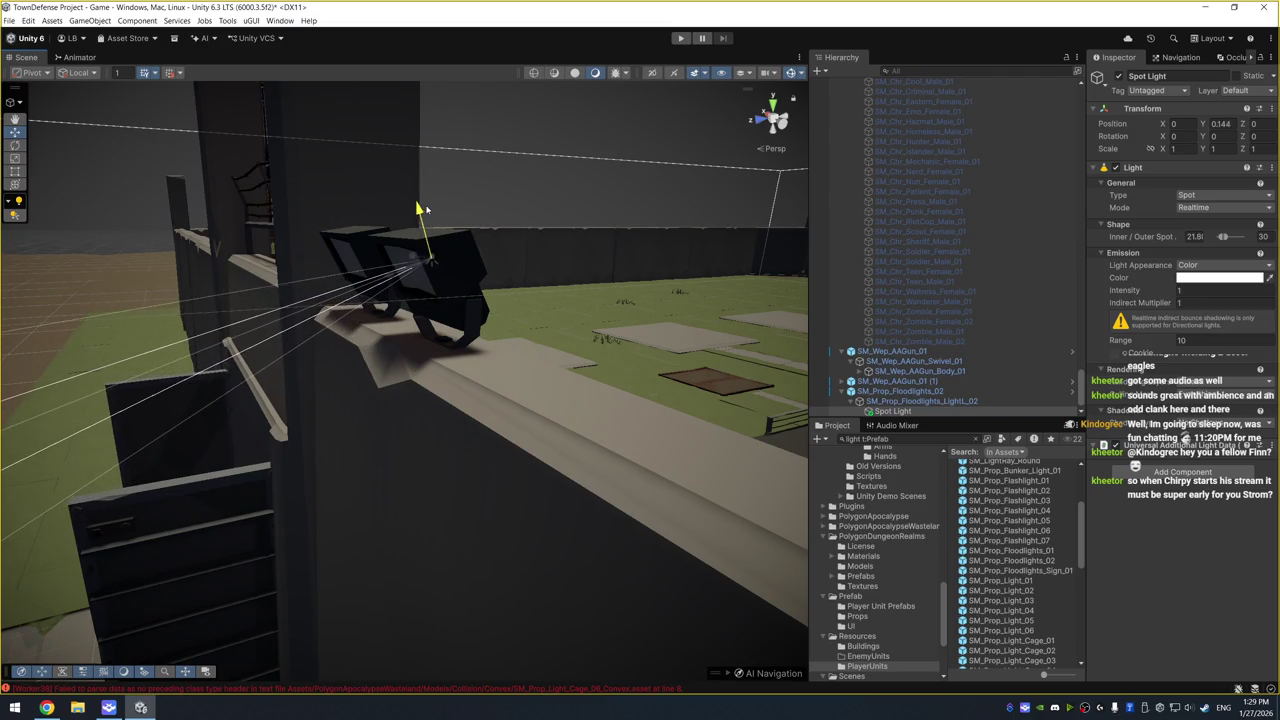
key(f)
scroll(347, 302, down, 8)
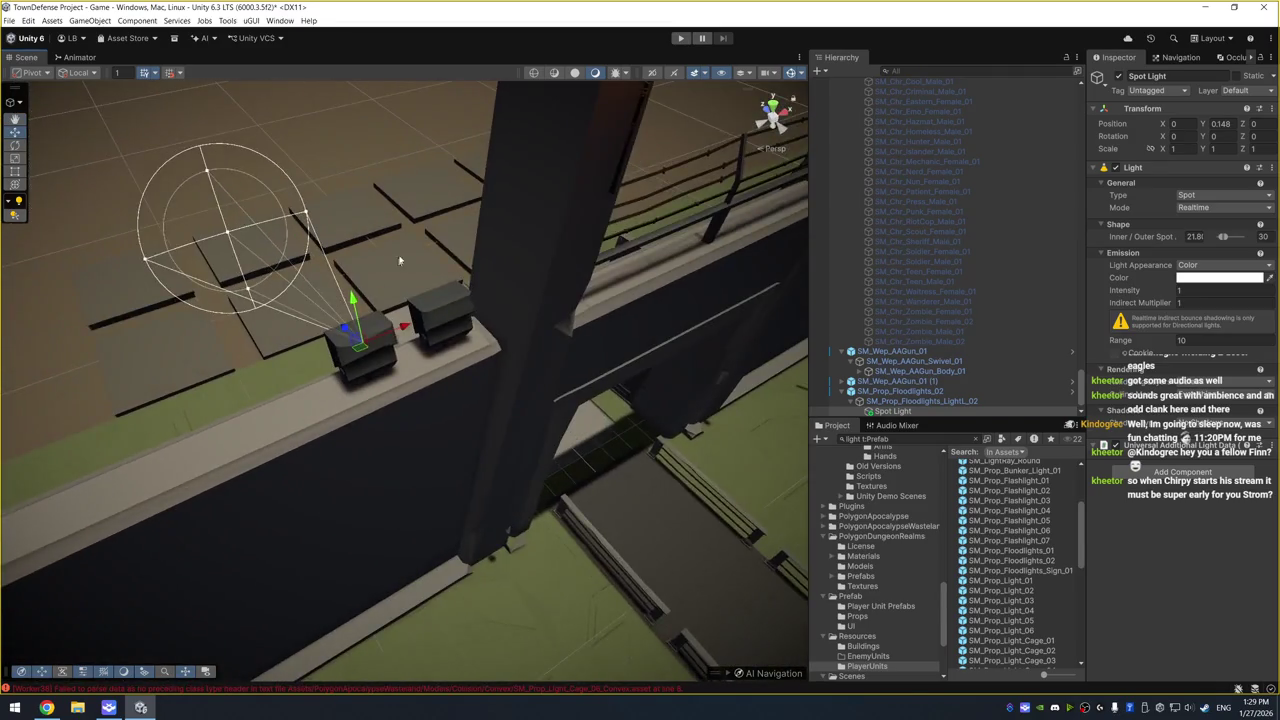
scroll(507, 212, down, 2)
Set the spot light's Range to 50, Intensity 100 and Outer Spot Angle 40
click(1214, 341)
text(50)
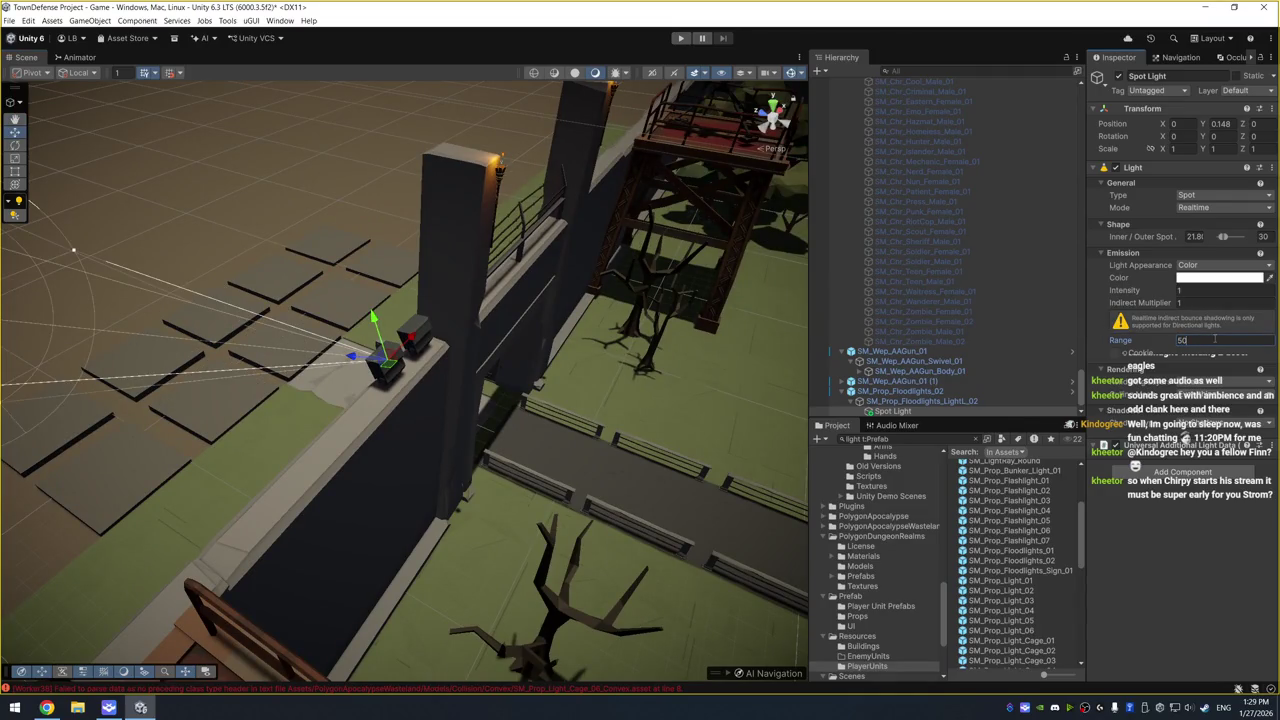
scroll(285, 267, down, 10)
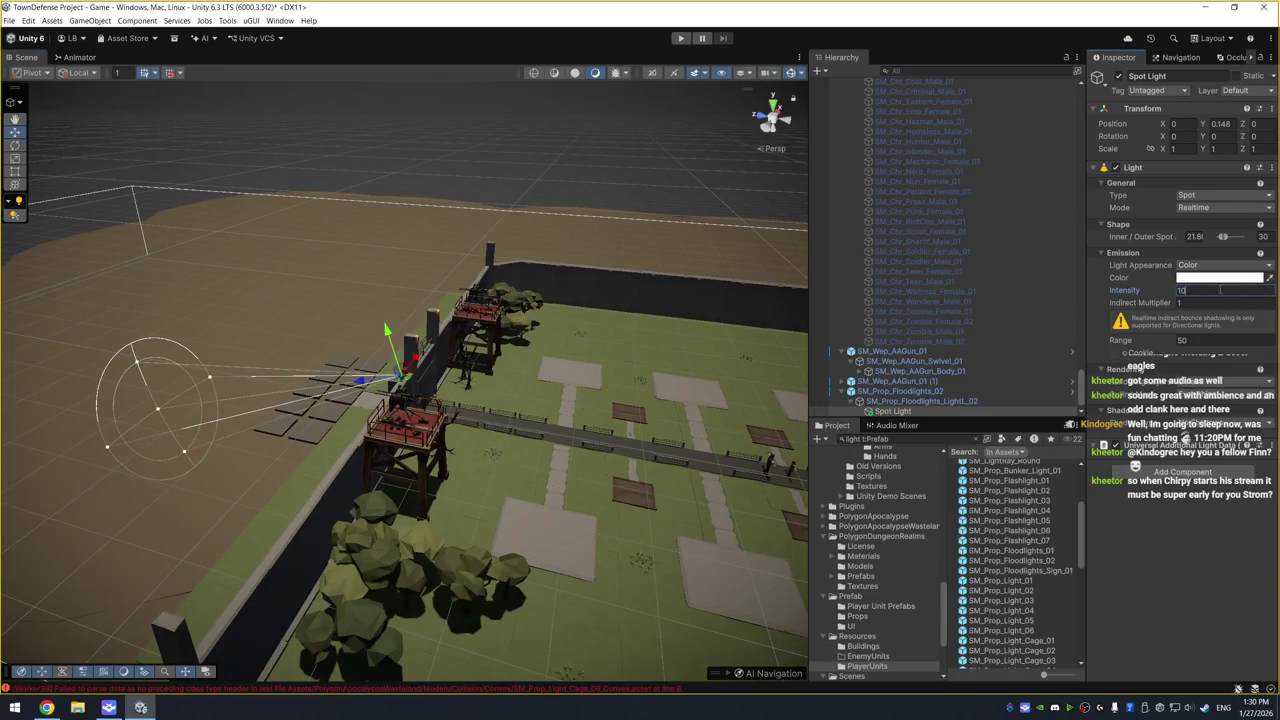
key(Tab)
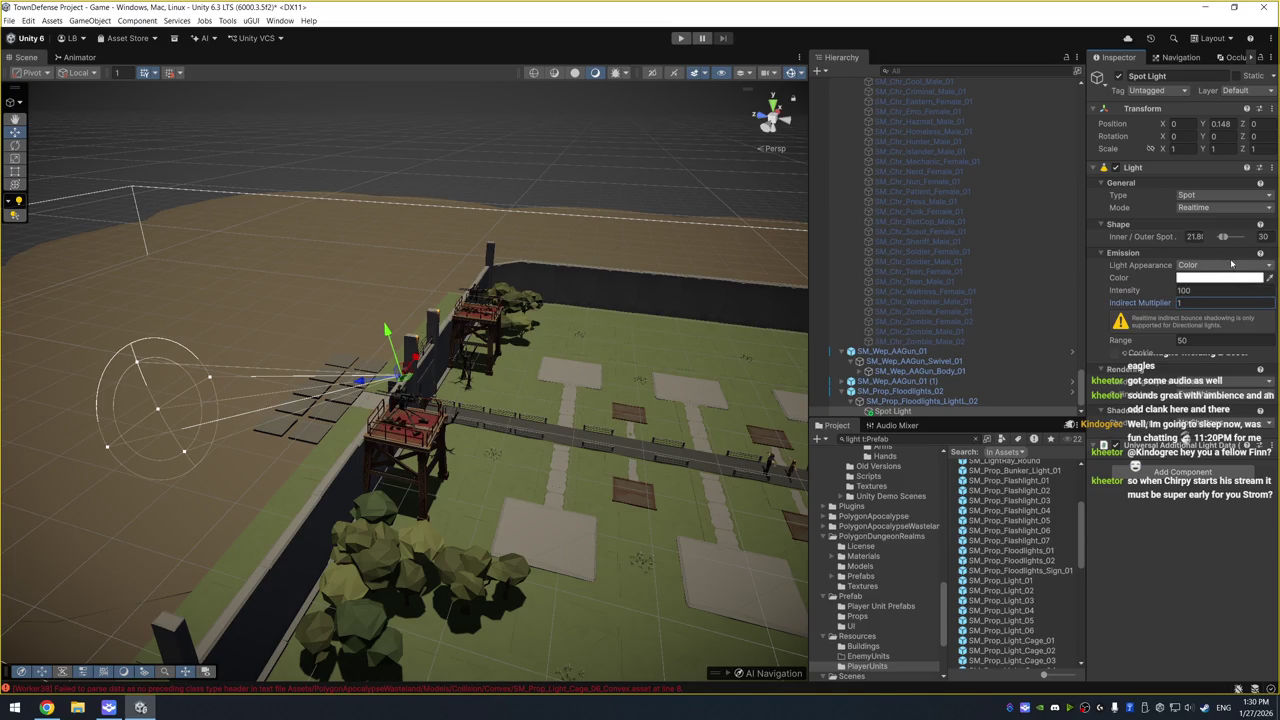
click(1266, 237)
text(50)
key(Return)
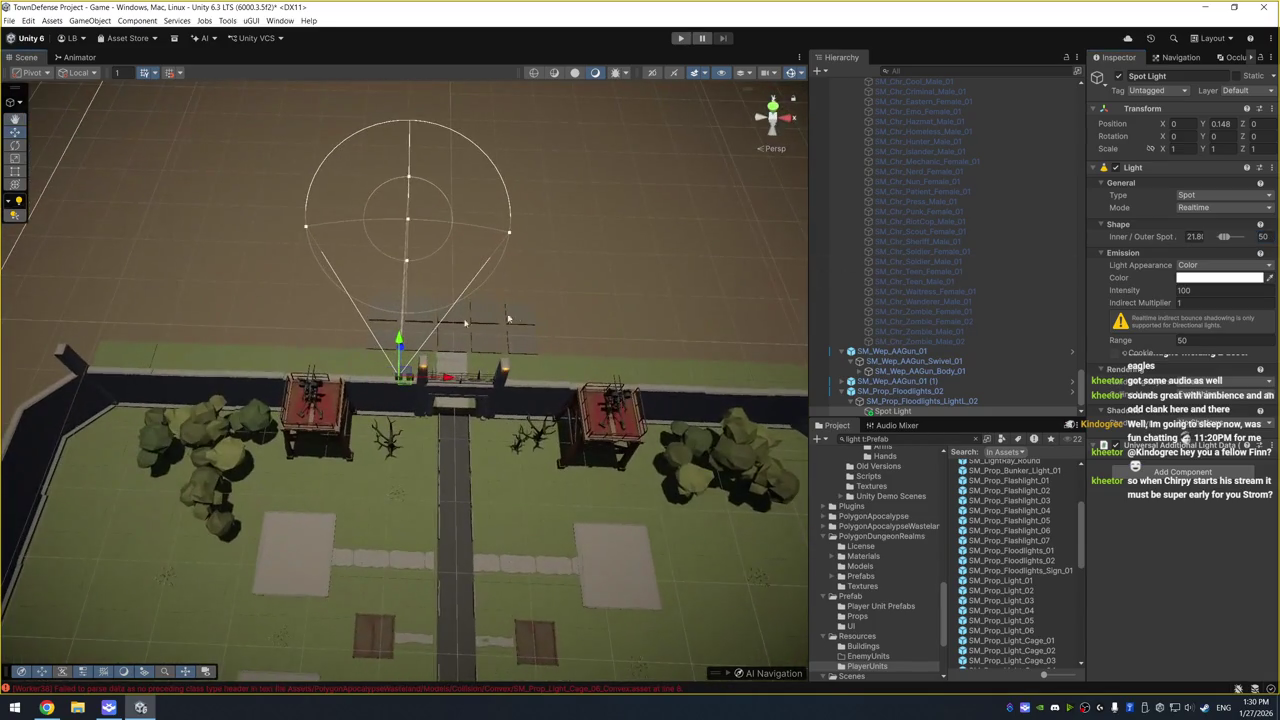
click(1268, 238)
text(40)
key(Return)
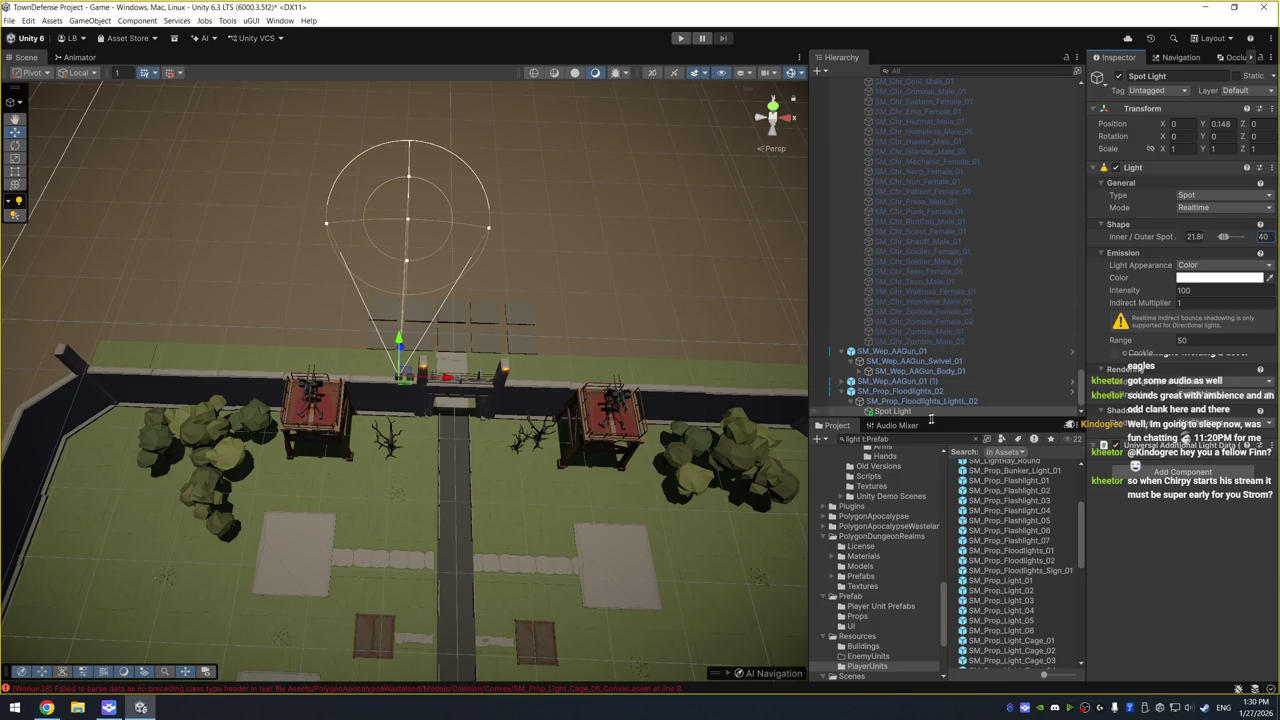
scroll(923, 400, down, 1)
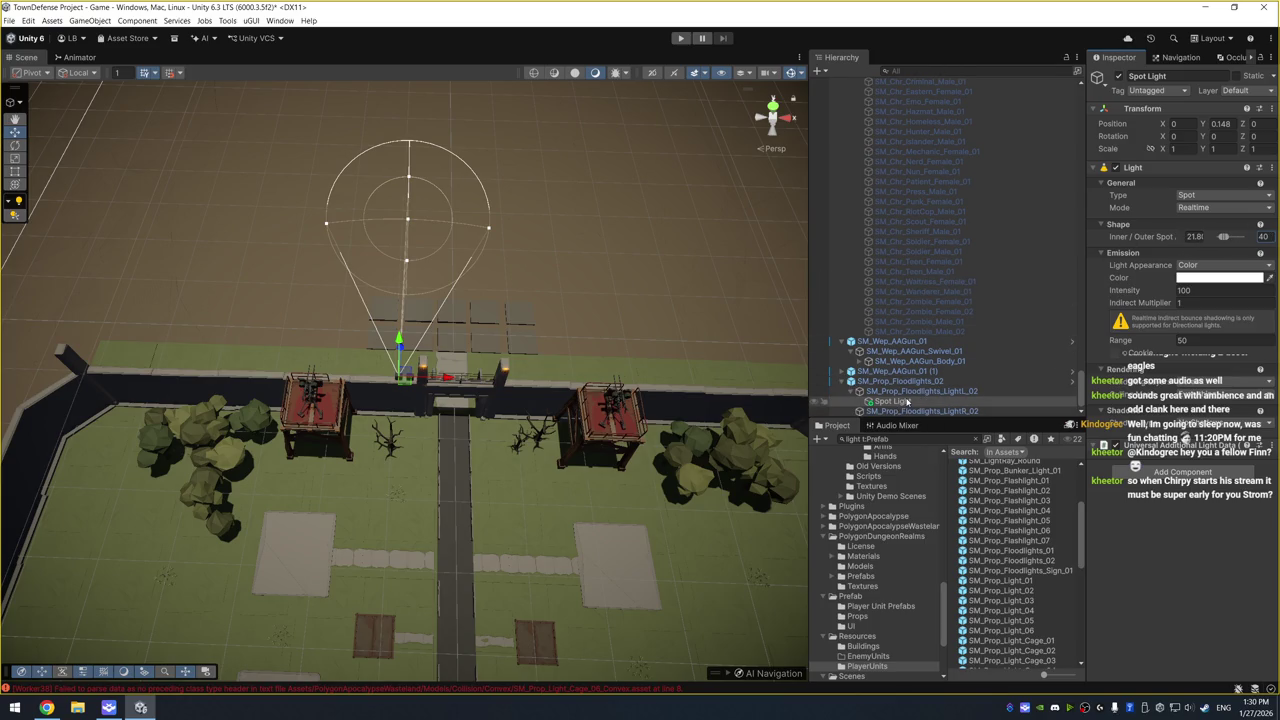
Duplicate the spot light under the right lamp LightR_02 with Position X 0
key(ctrl+d)
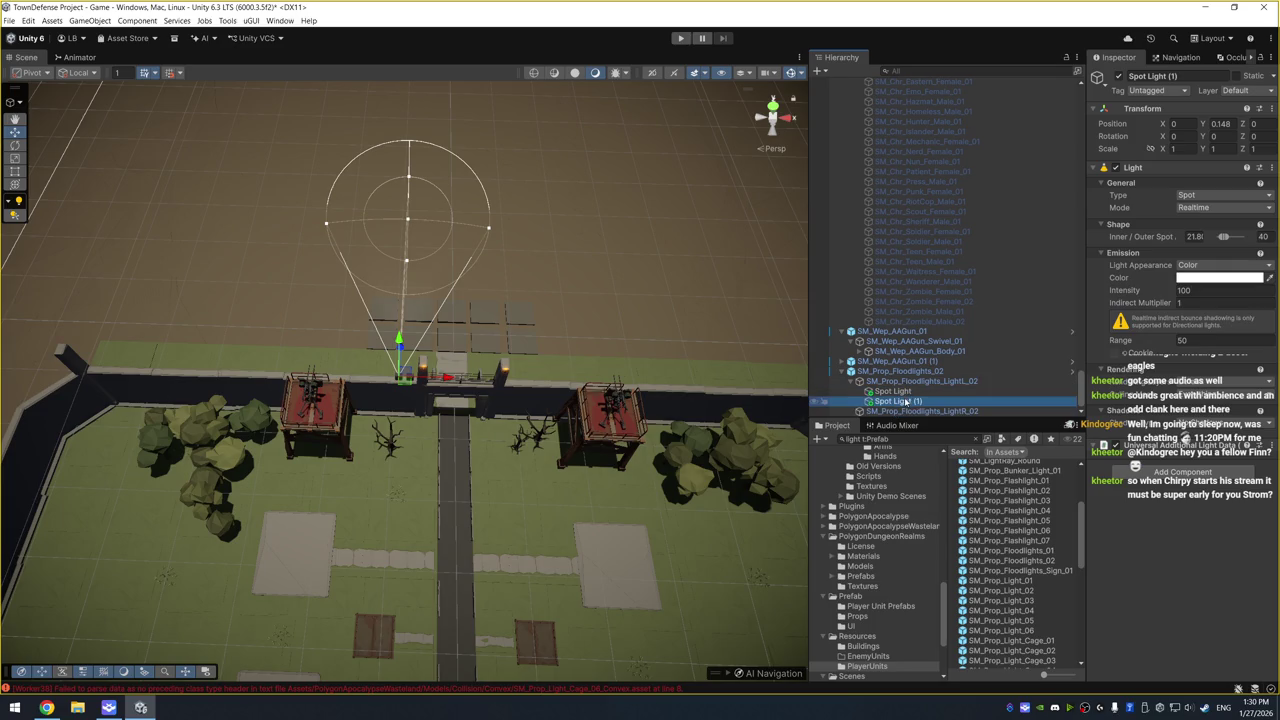
key(ctrl+z)
click(908, 411)
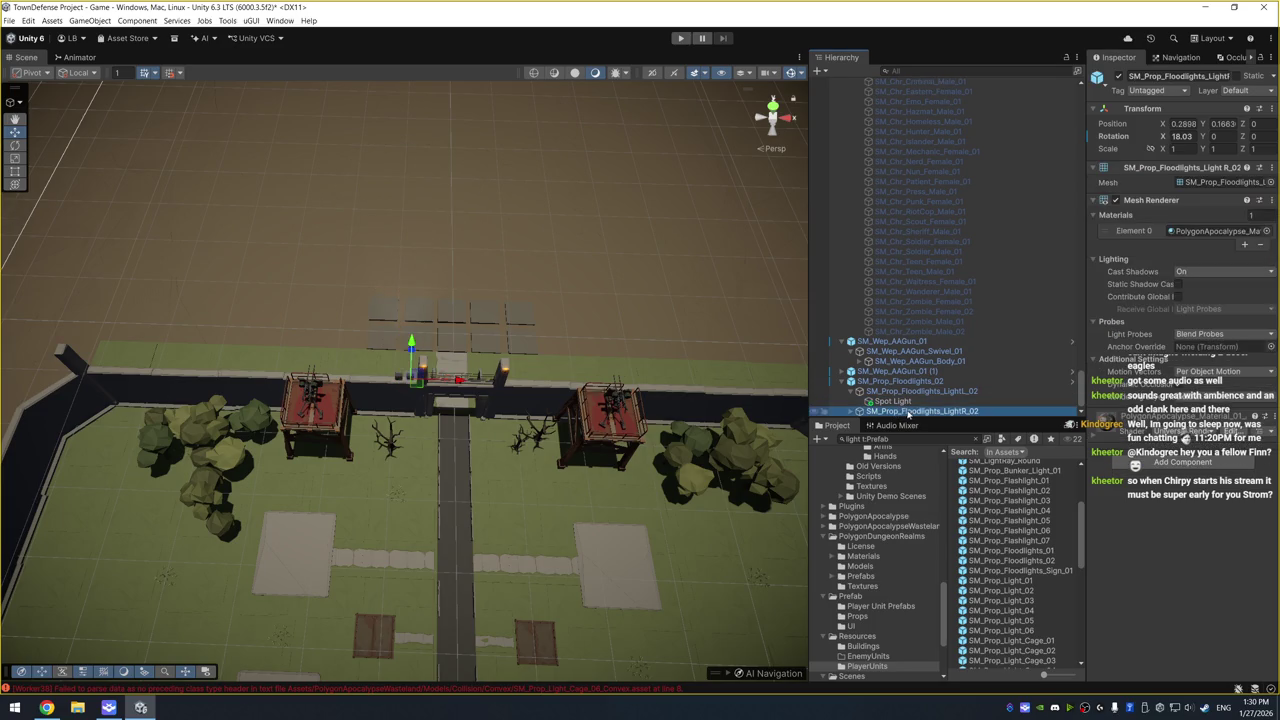
key(ctrl+shift+v)
click(1183, 124)
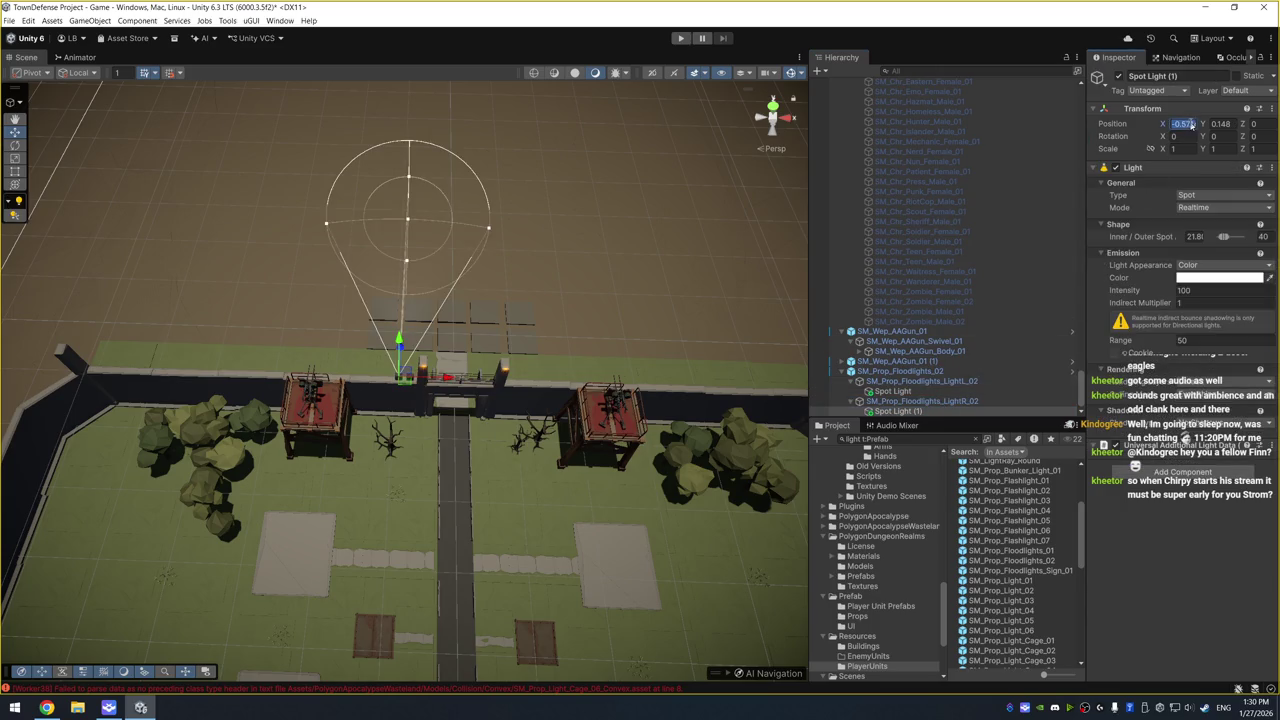
text(0)
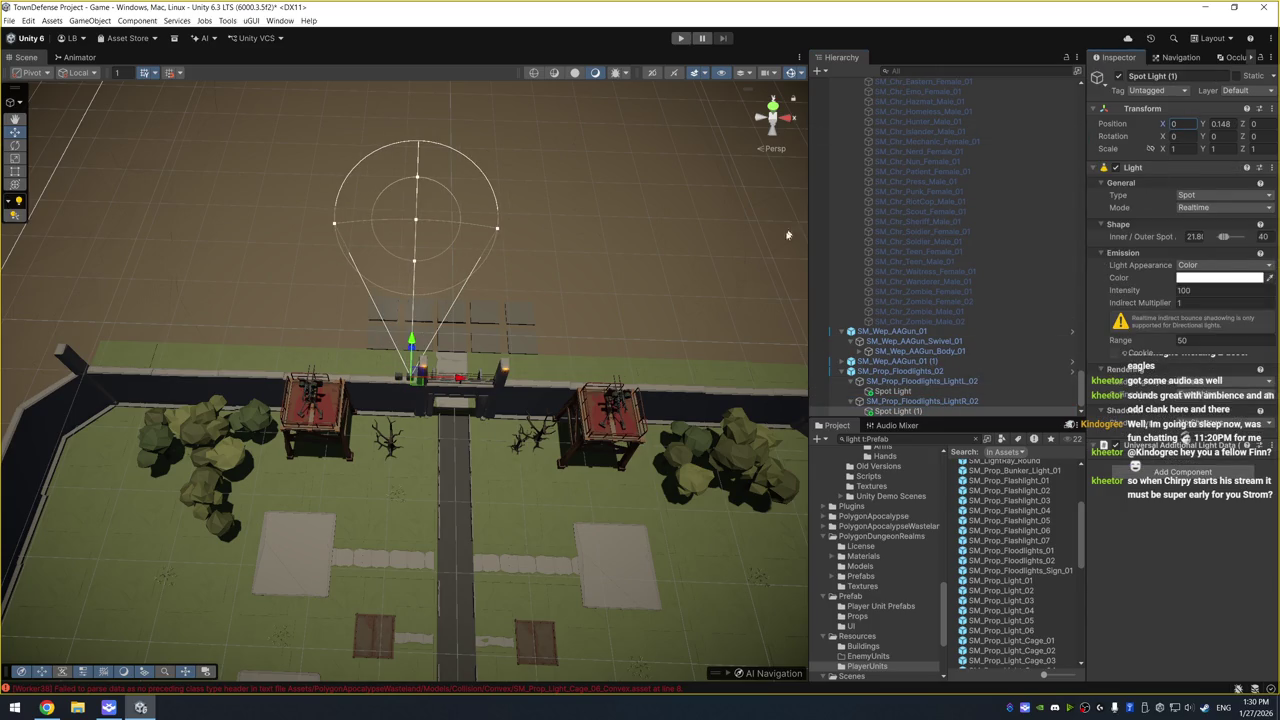
click(958, 372)
scroll(958, 380, down, 1)
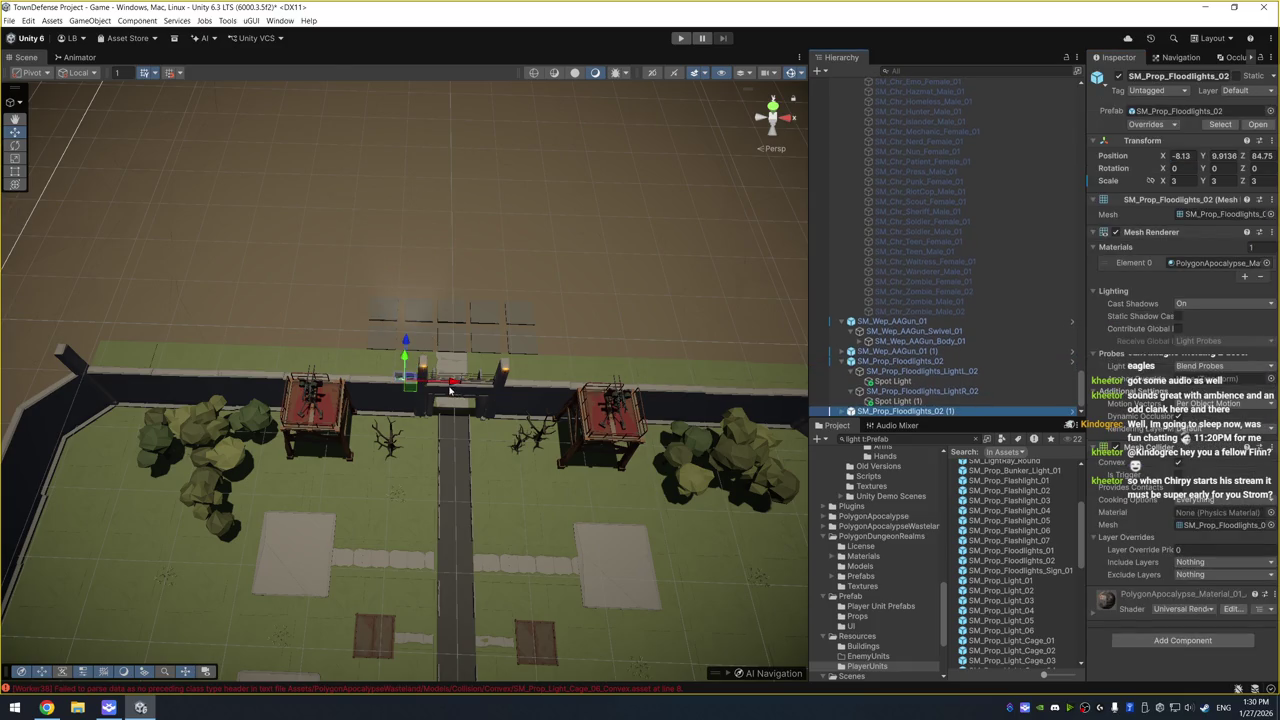
Slide the second floodlight to the right gate pillar and enter play mode
drag(522, 383, 568, 383)
click(683, 38)
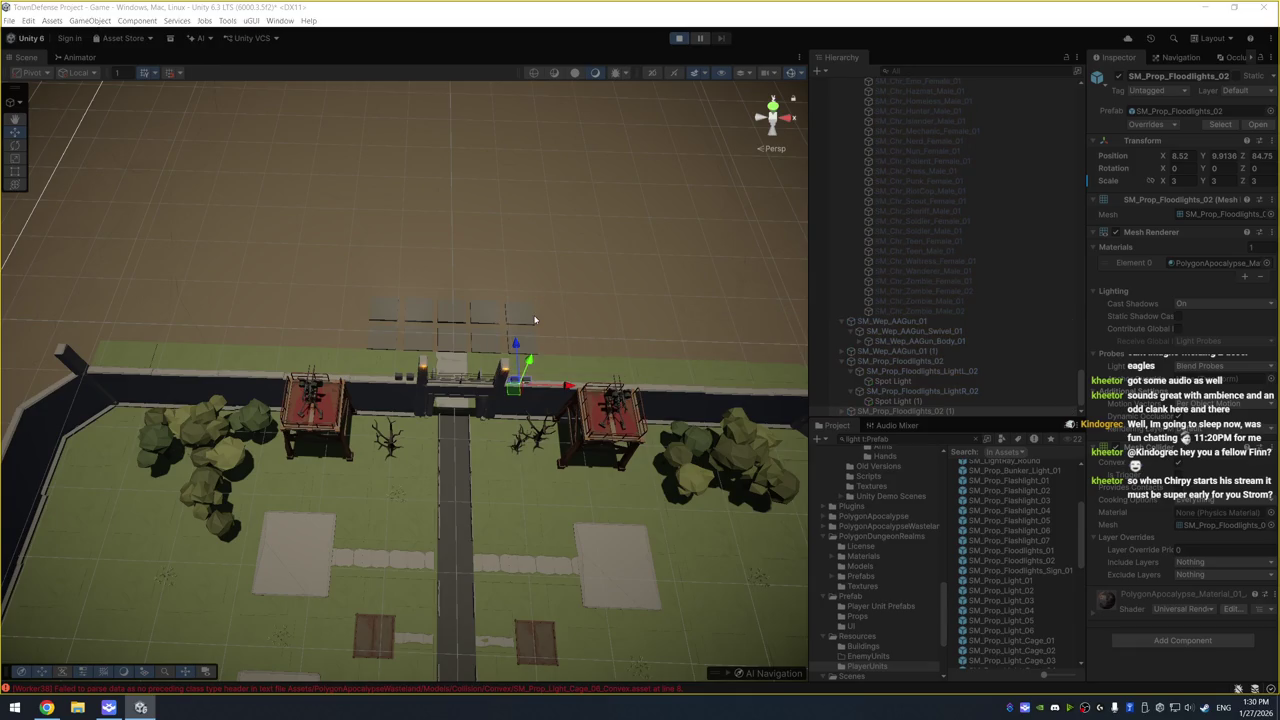
scroll(538, 308, up, 5)
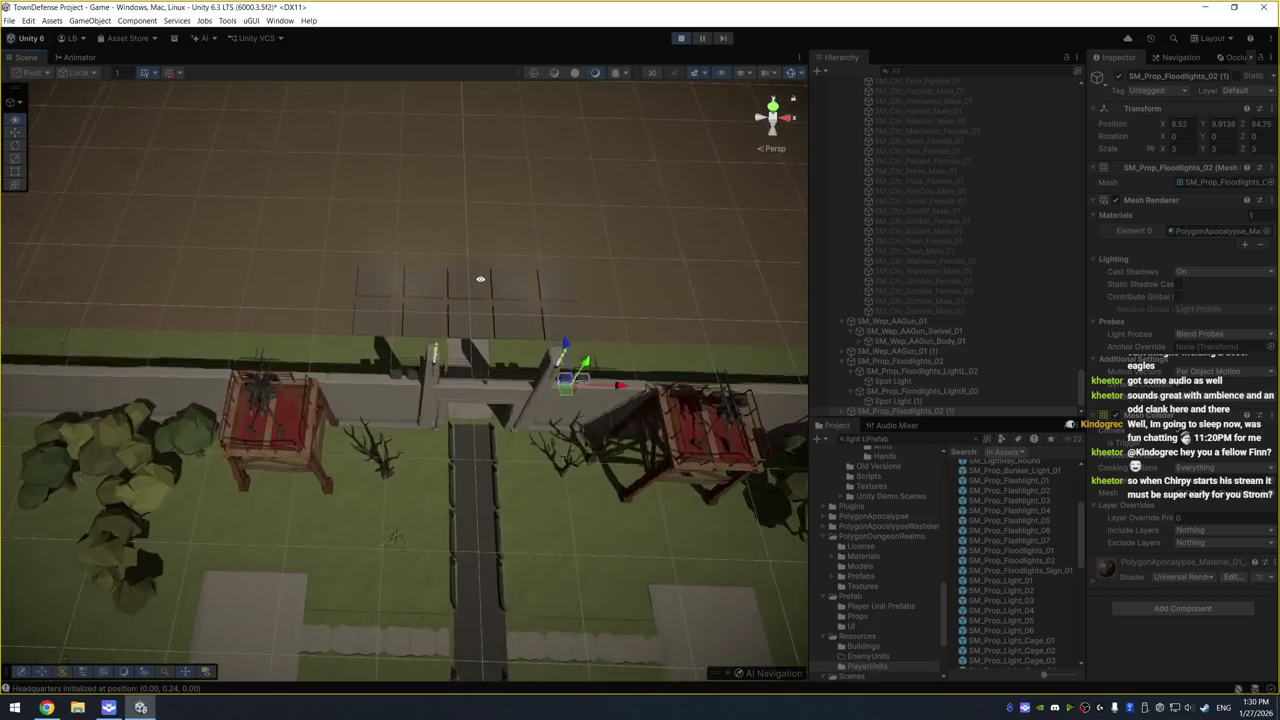
scroll(494, 292, up, 2)
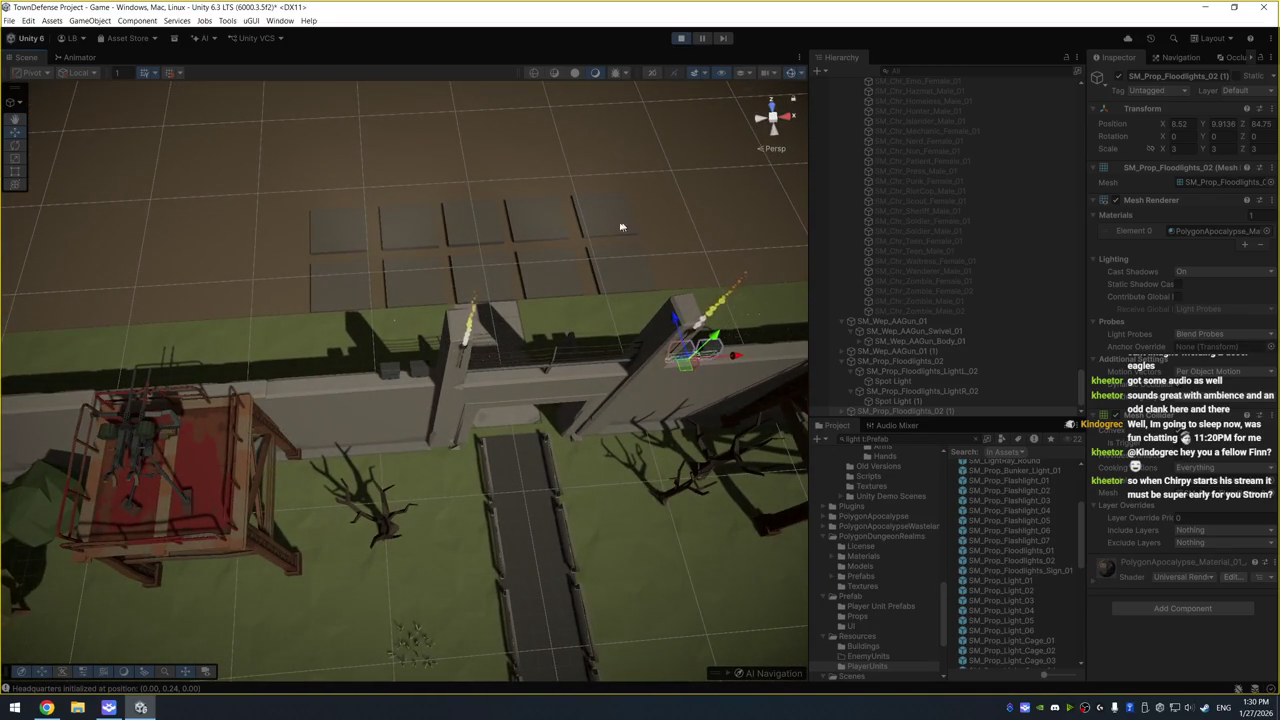
scroll(960, 260, up, 10)
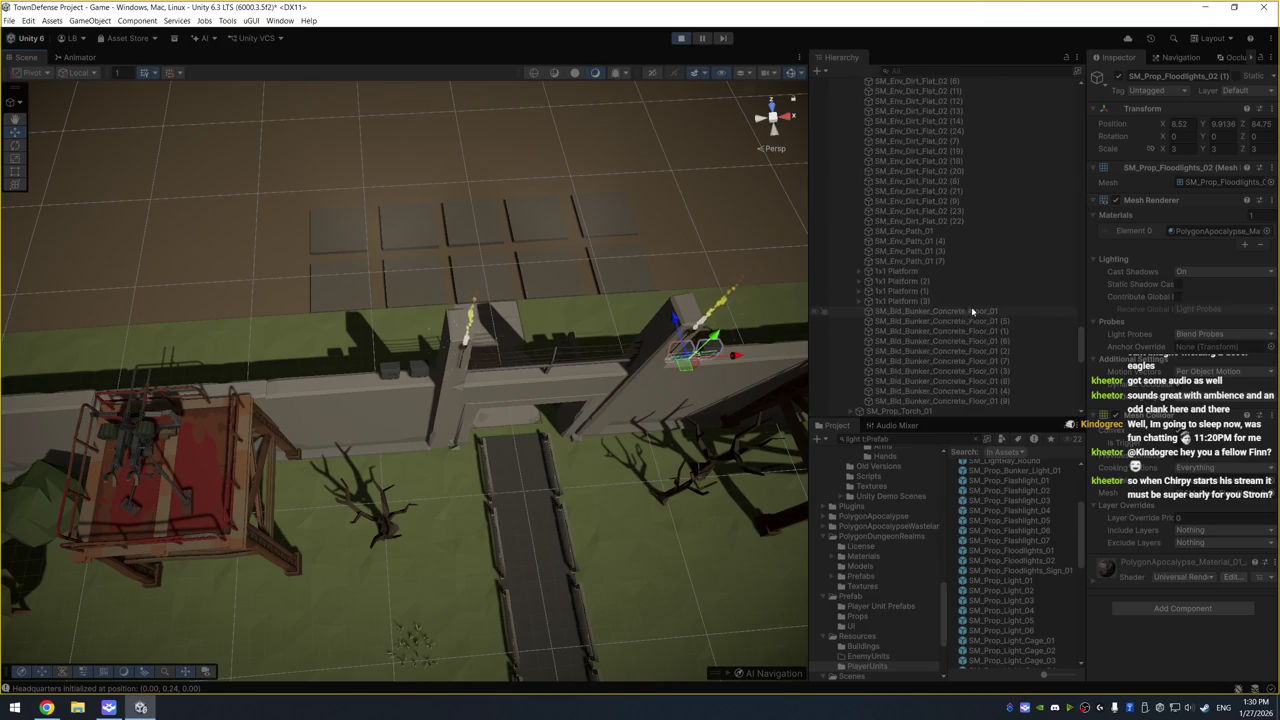
Set DayNightController's Real Minutes Per to 0.05 and select both lamps' spot lights
click(972, 260)
key(Home)
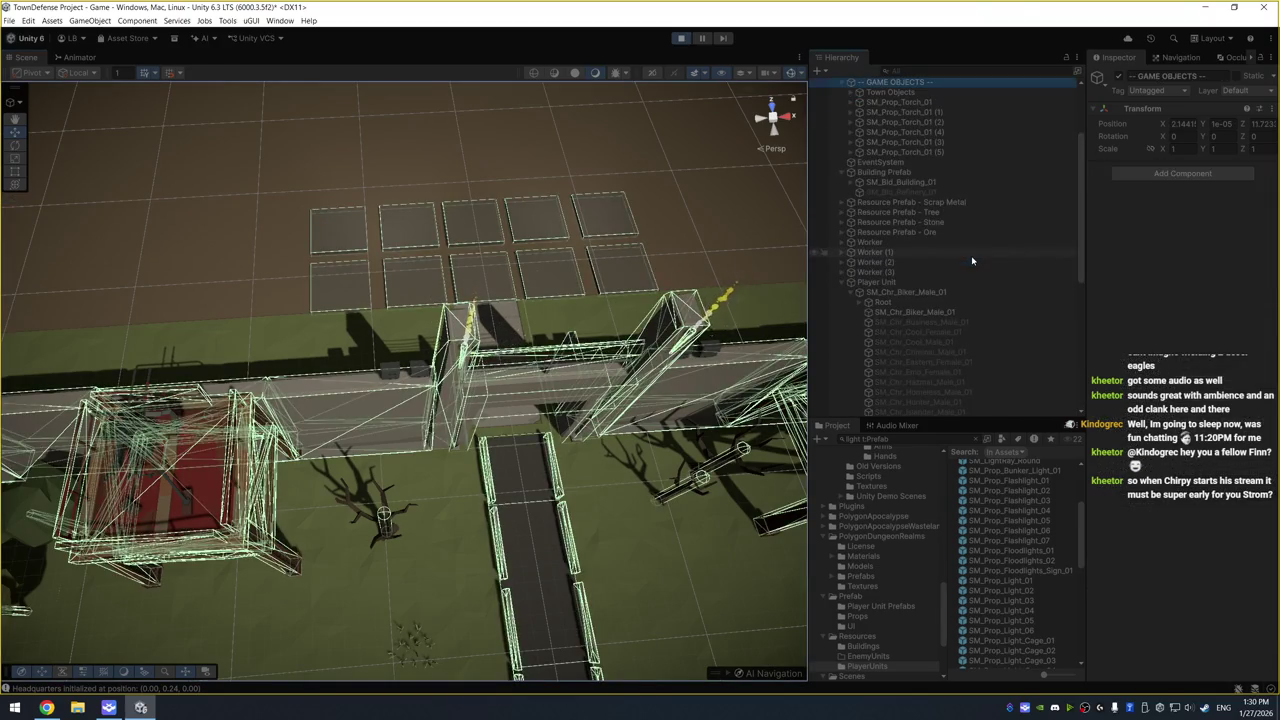
scroll(972, 260, up, 4)
click(900, 182)
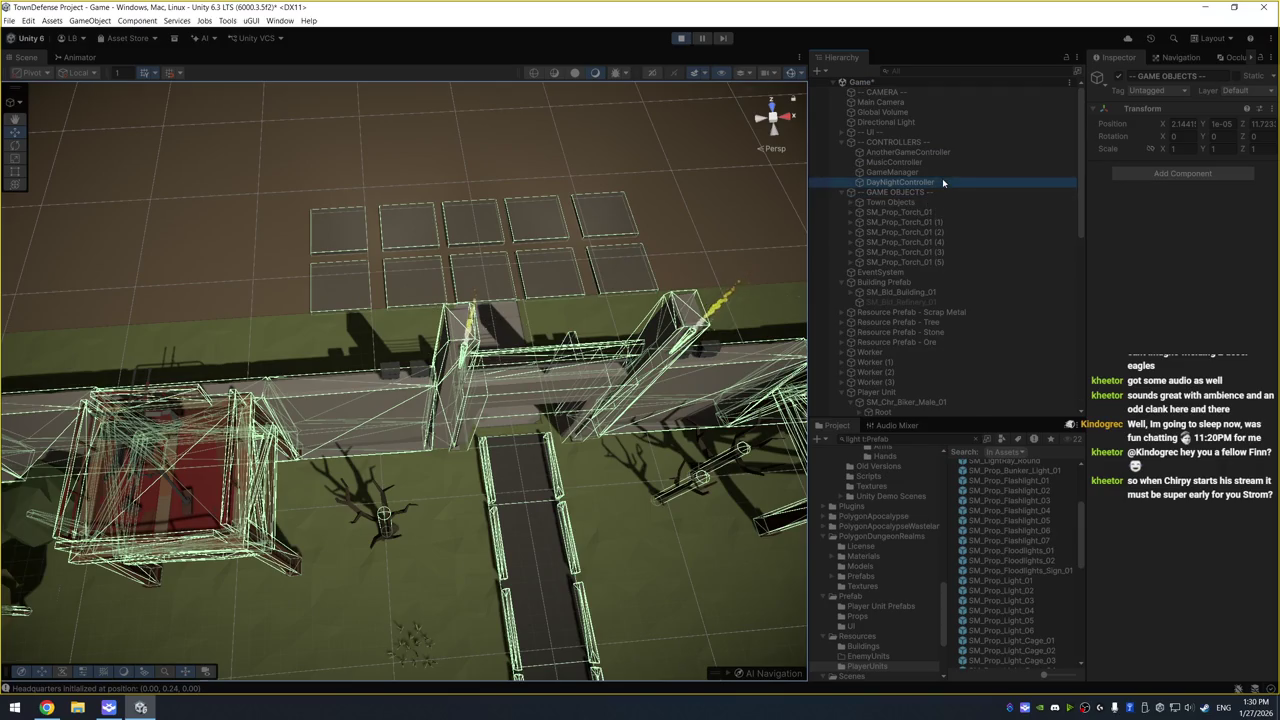
drag(1208, 213, 1177, 213)
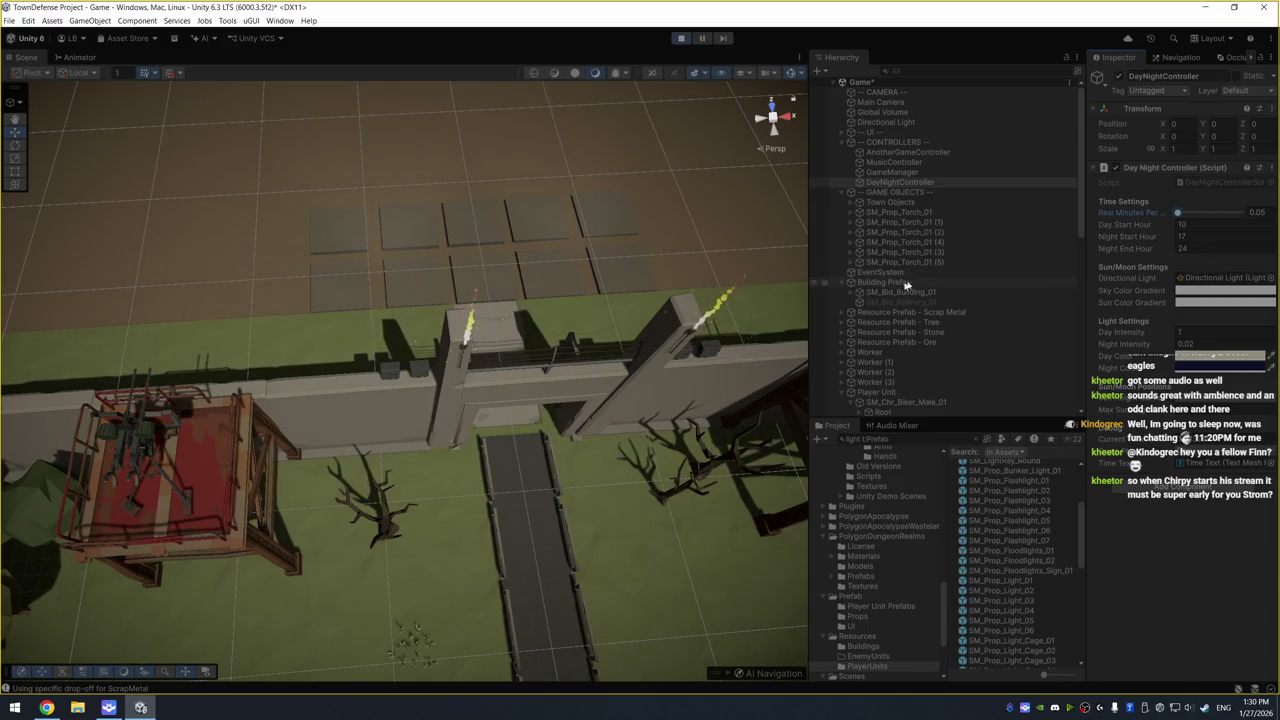
scroll(920, 350, down, 10)
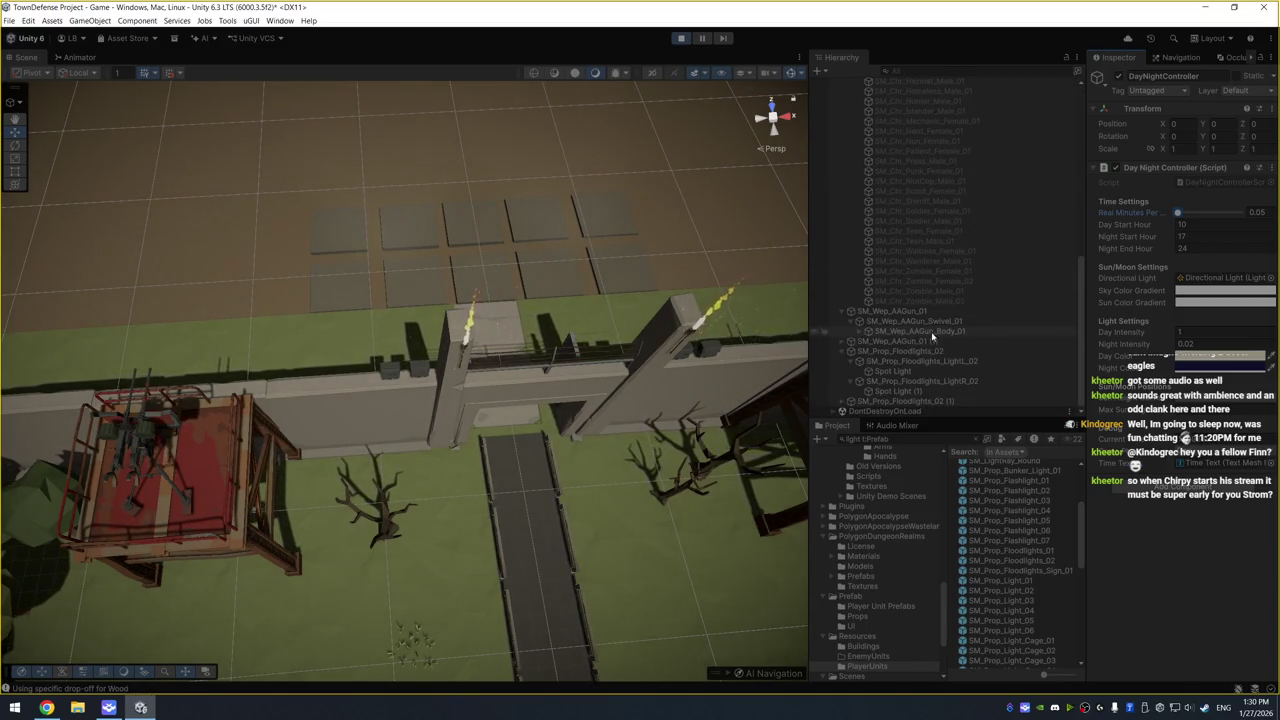
click(912, 391)
ctrl+click(918, 371)
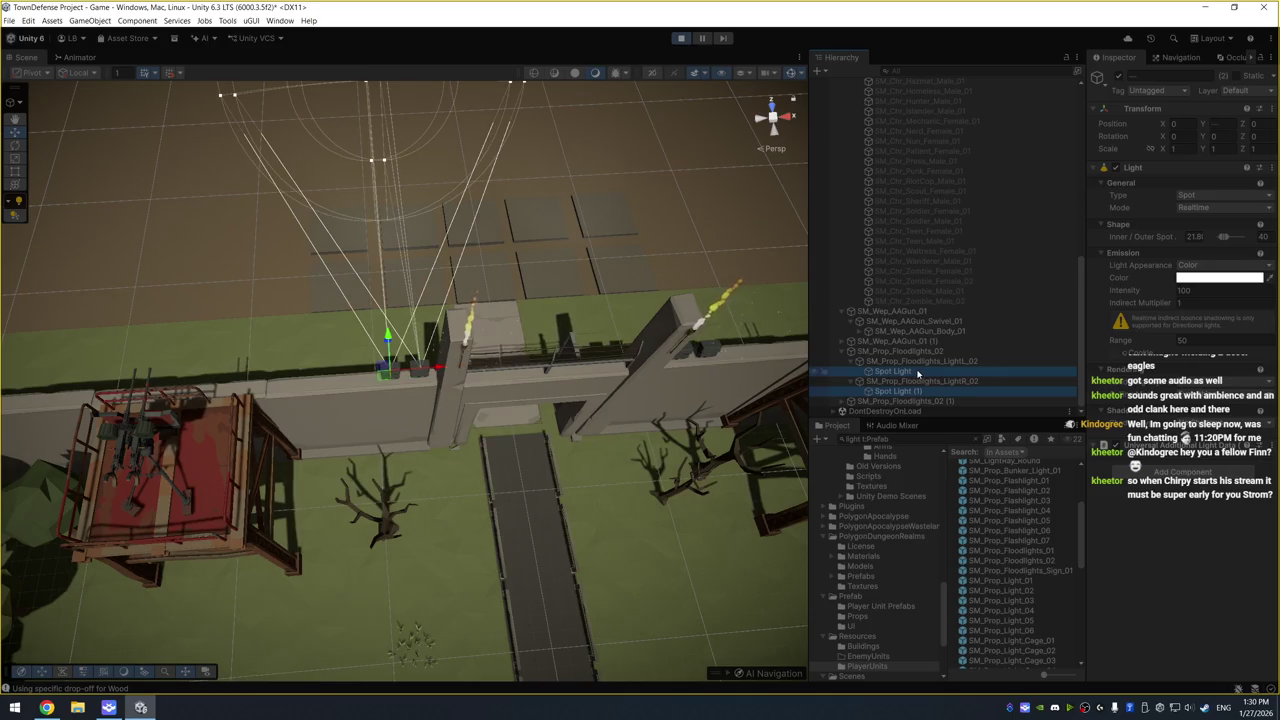
Select the four gate spot lights, frame them, and orbit to inspect their night-time glow
click(852, 401)
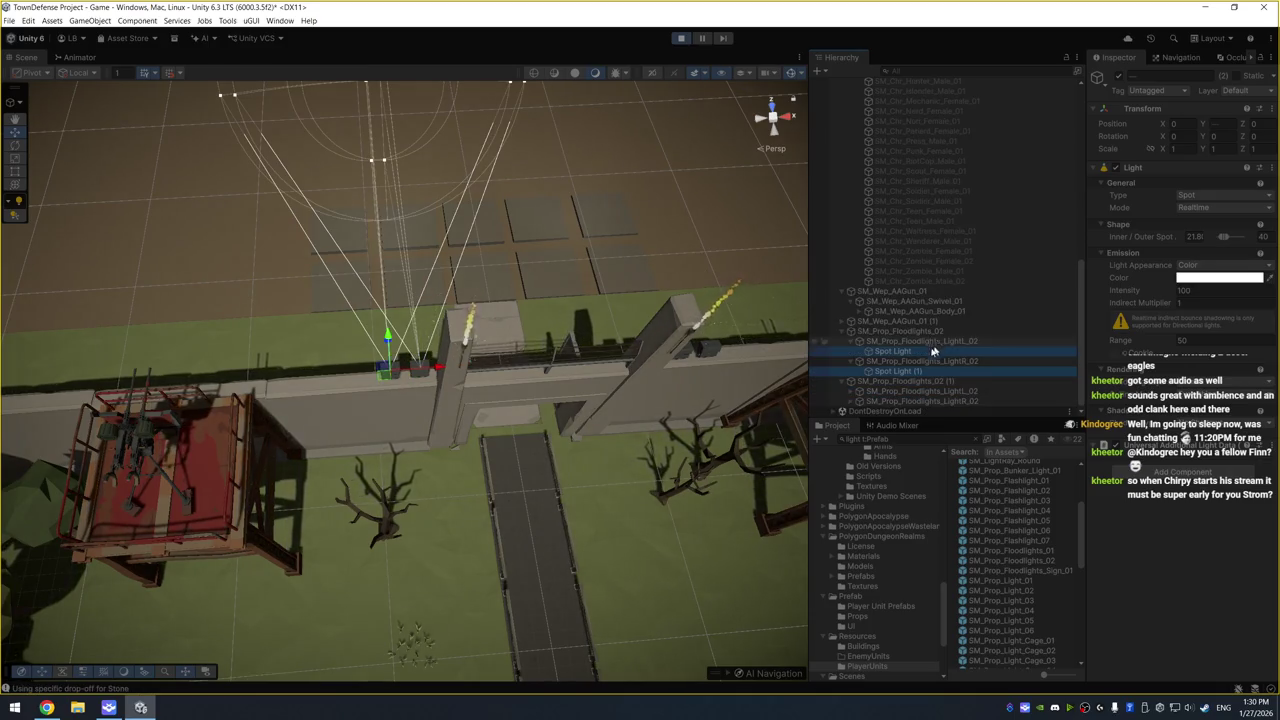
click(852, 401)
click(852, 391)
ctrl+click(895, 401)
ctrl+click(895, 381)
key(f)
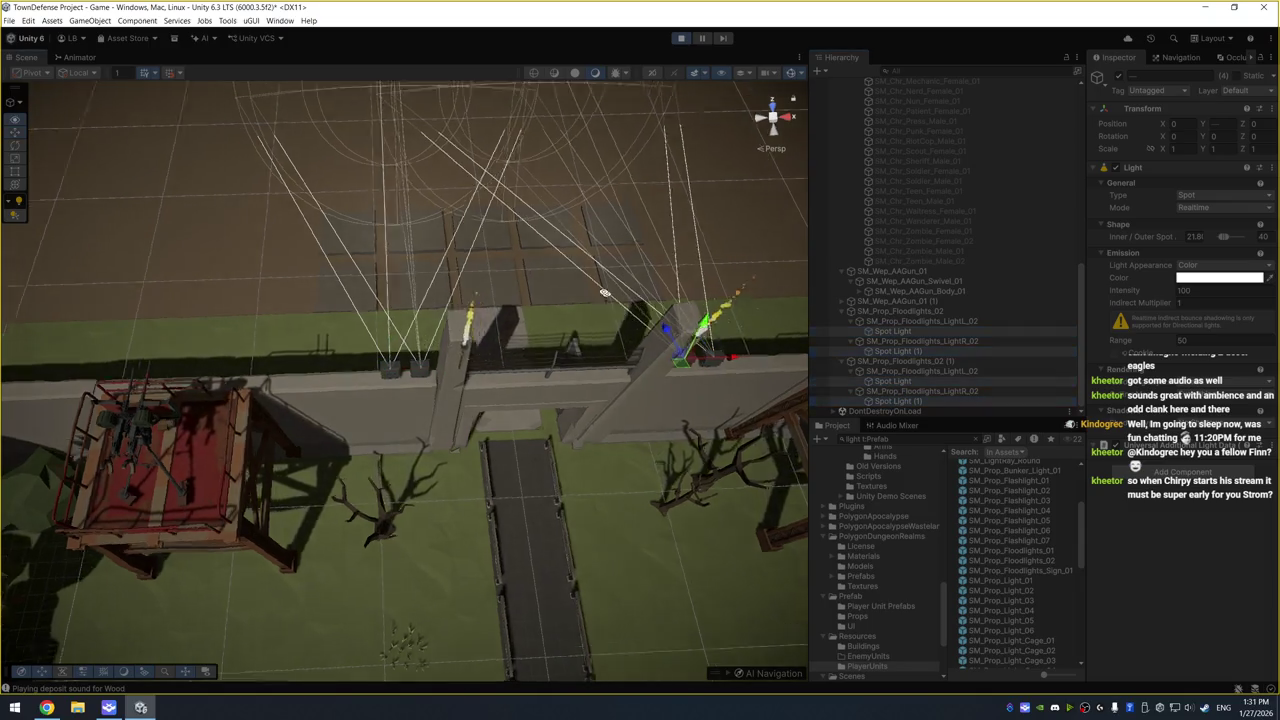
mouse_move(553, 238)
mouse_down()
mouse_move(660, 235)
mouse_move(640, 270)
mouse_up()
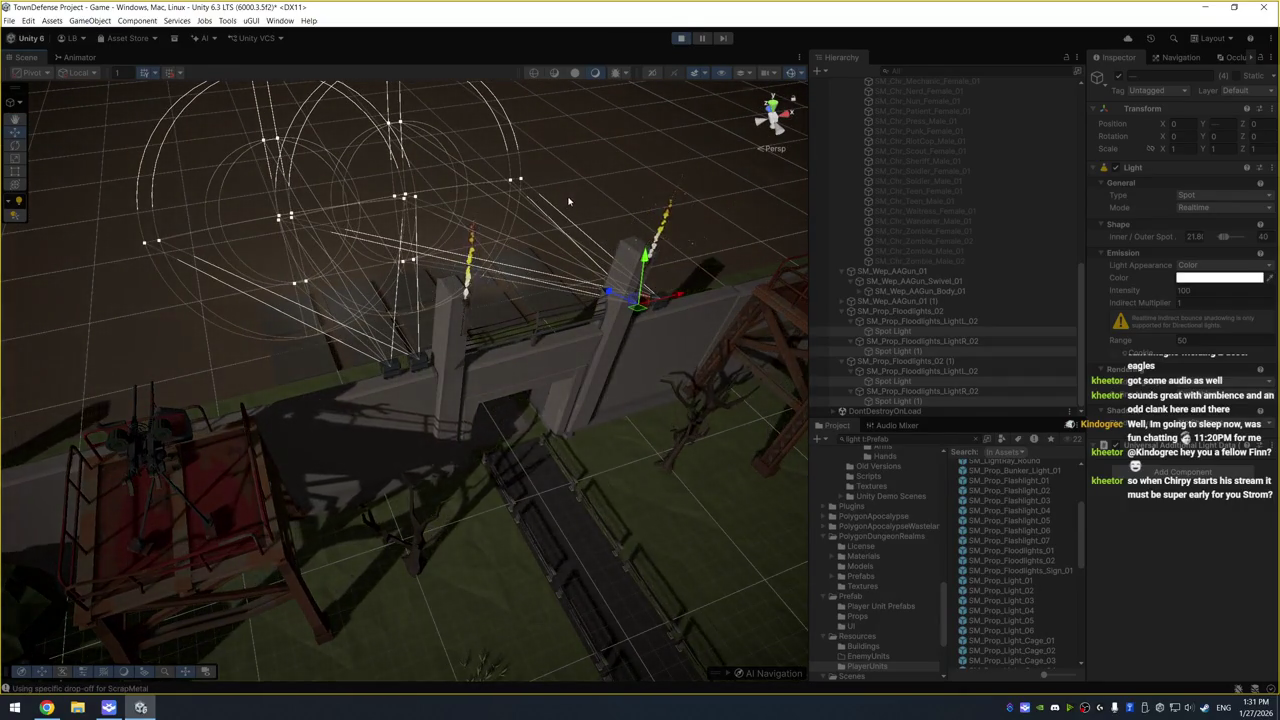
mouse_move(551, 206)
mouse_down()
mouse_move(514, 229)
mouse_move(526, 255)
mouse_move(511, 249)
mouse_move(545, 250)
mouse_up()
scroll(1015, 257, up, 5)
scroll(1015, 257, up, 5)
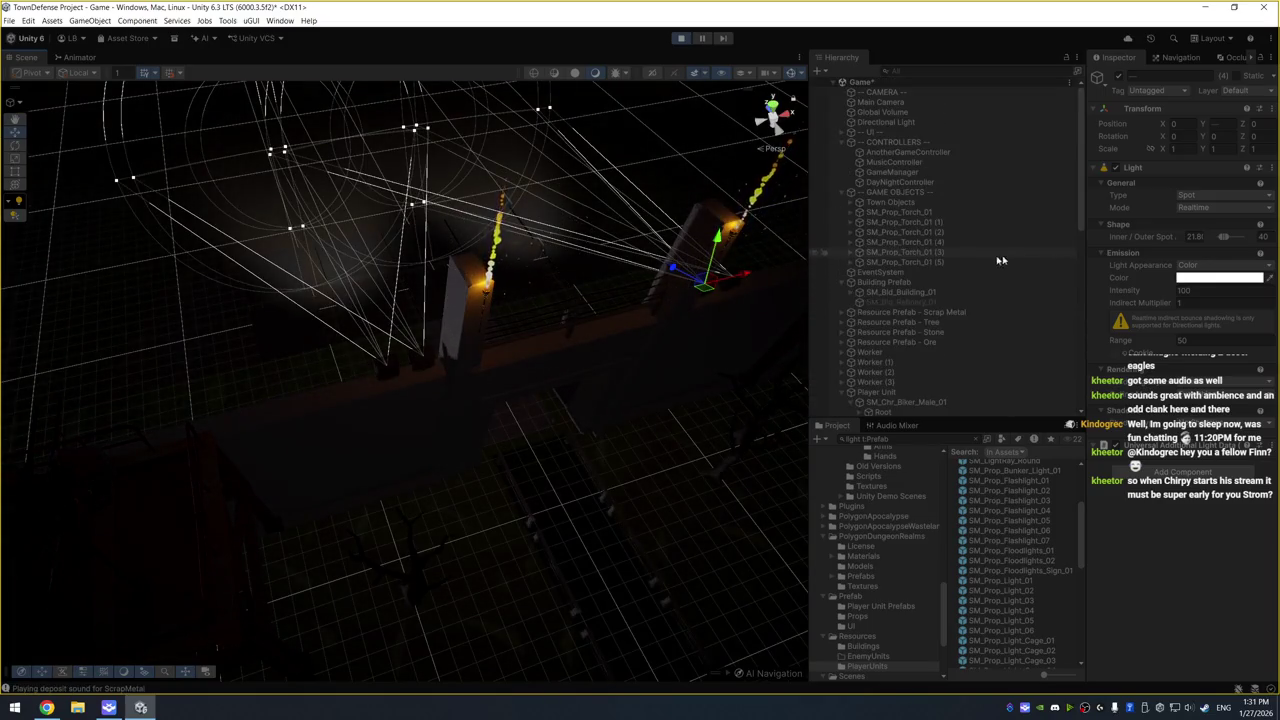
Set the DayNightController's Real Minutes Per back to 5
click(935, 182)
click(1256, 212)
text(5)
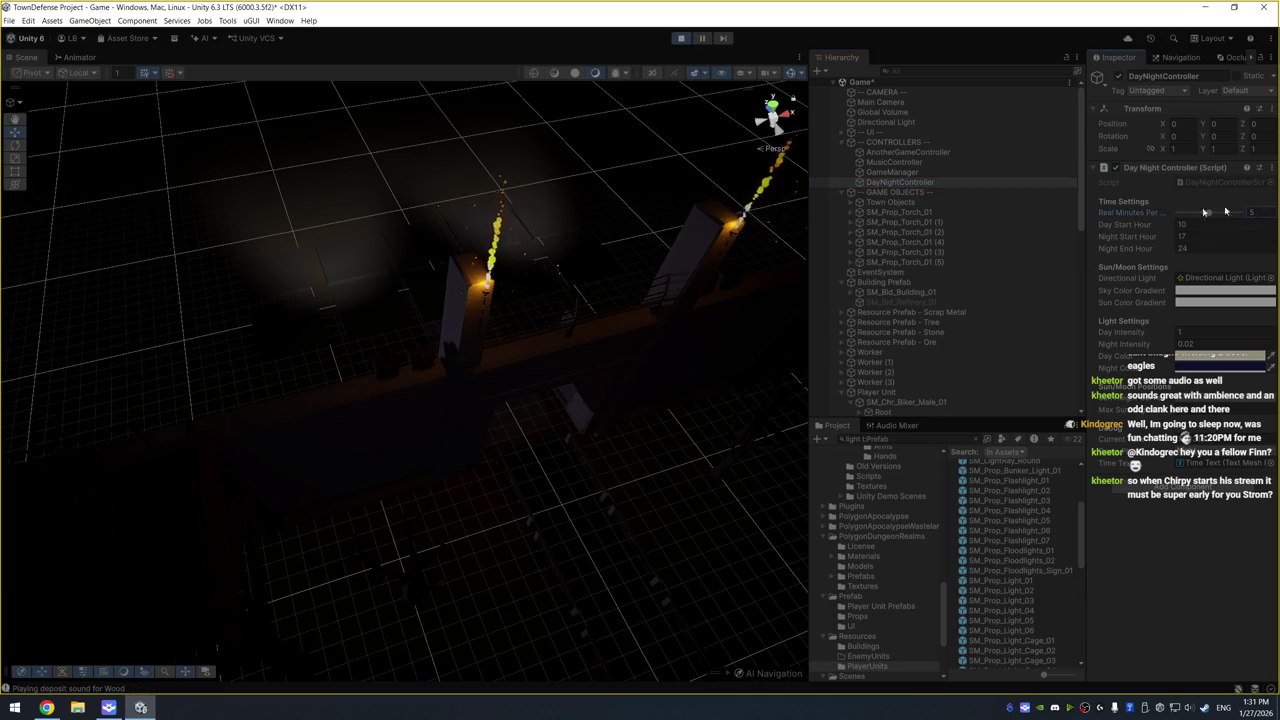
Reselect all four gate spot lights together
scroll(943, 372, down, 5)
scroll(930, 368, down, 3)
click(920, 401)
ctrl+click(927, 381)
ctrl+click(925, 352)
ctrl+click(1005, 331)
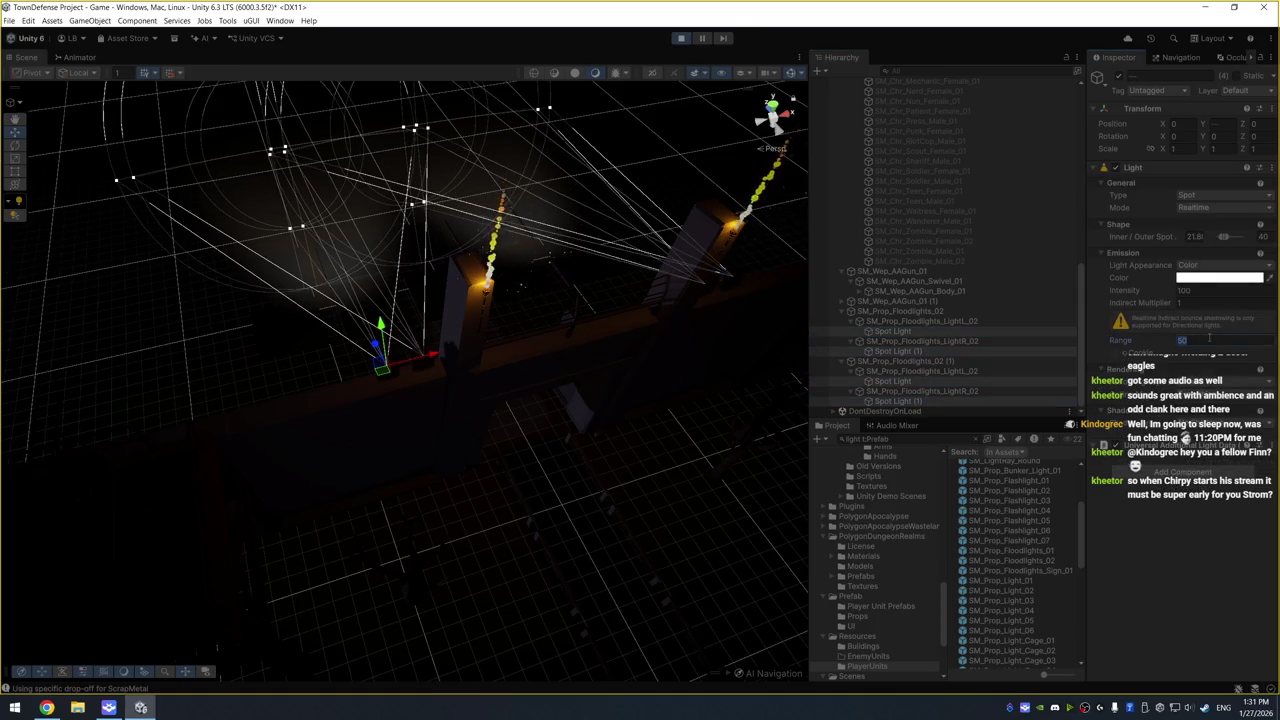
Try spot cone values 100 and 40, then set the outer spot angle to 75 and range to 75
text(100)
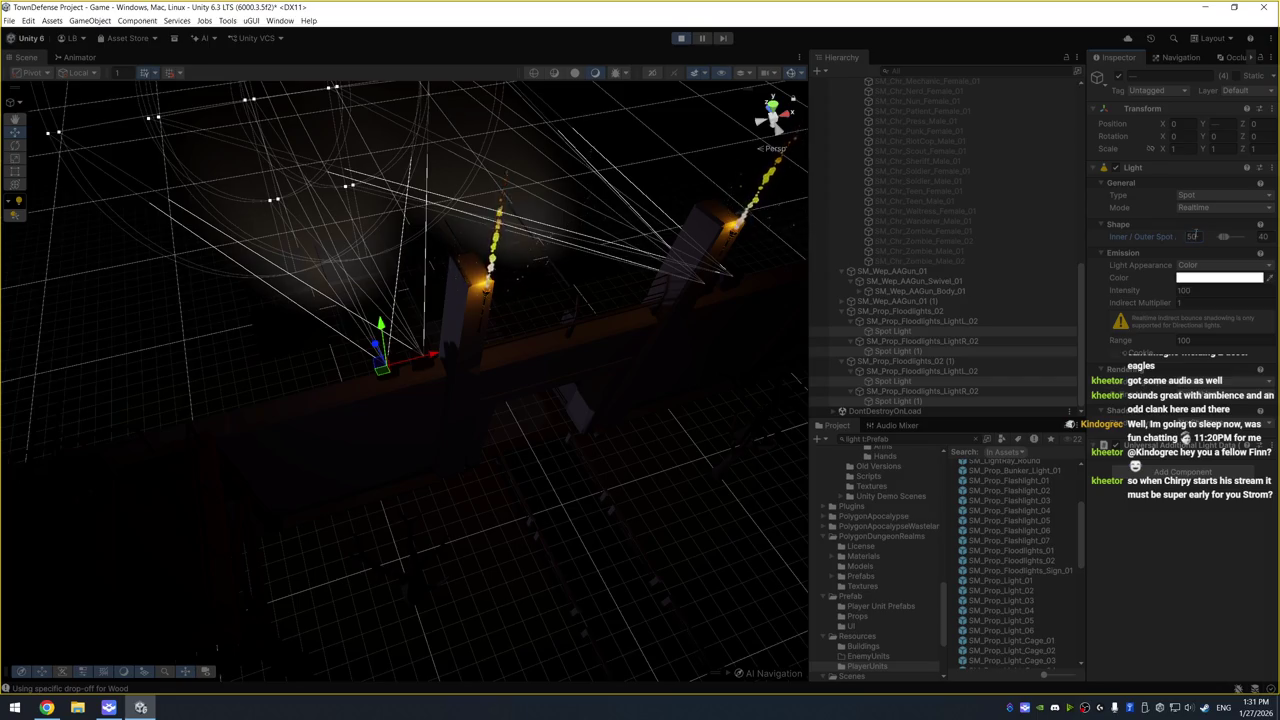
text(40)
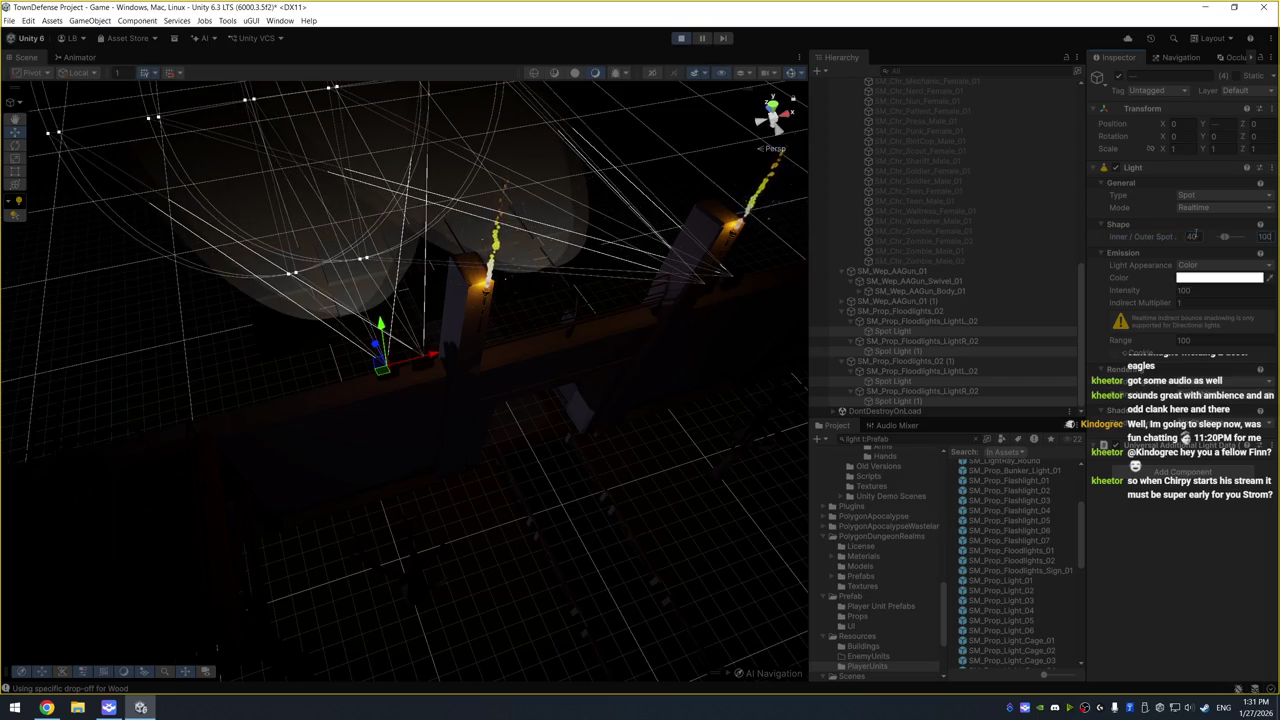
key(Return)
drag(406, 271, 520, 268)
click(1264, 236)
text(75)
key(Return)
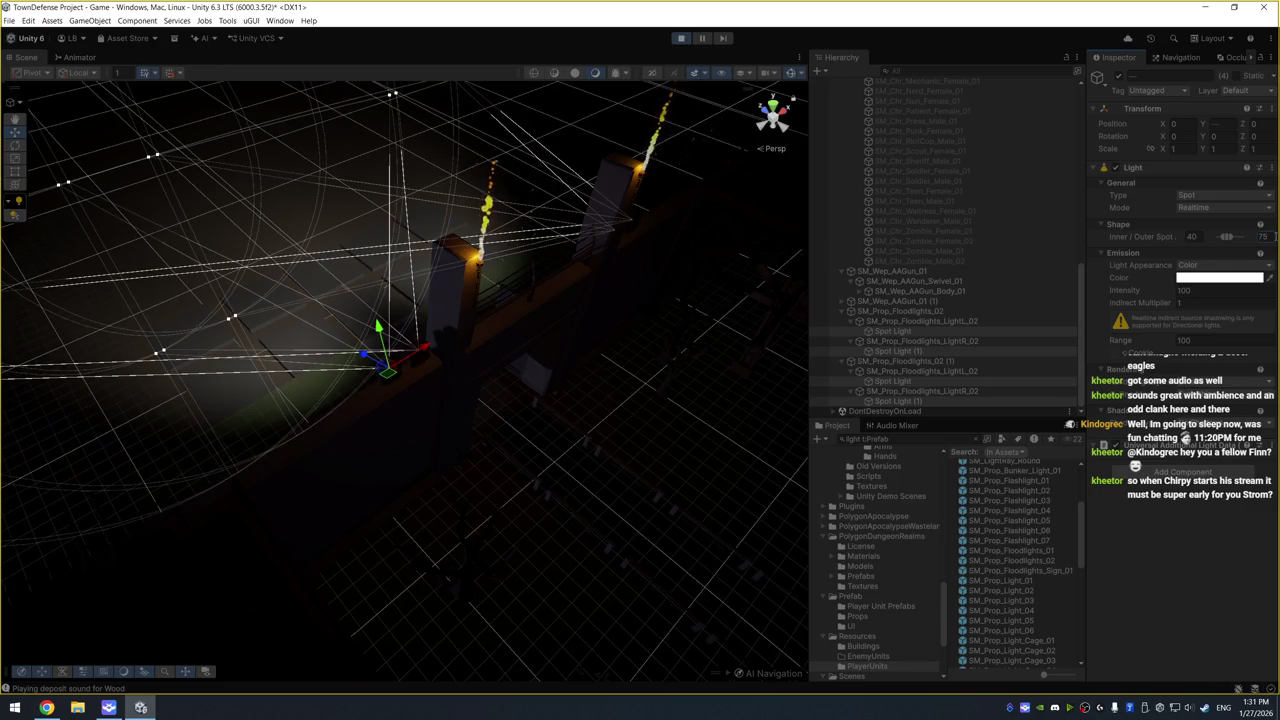
click(1220, 342)
text(75)
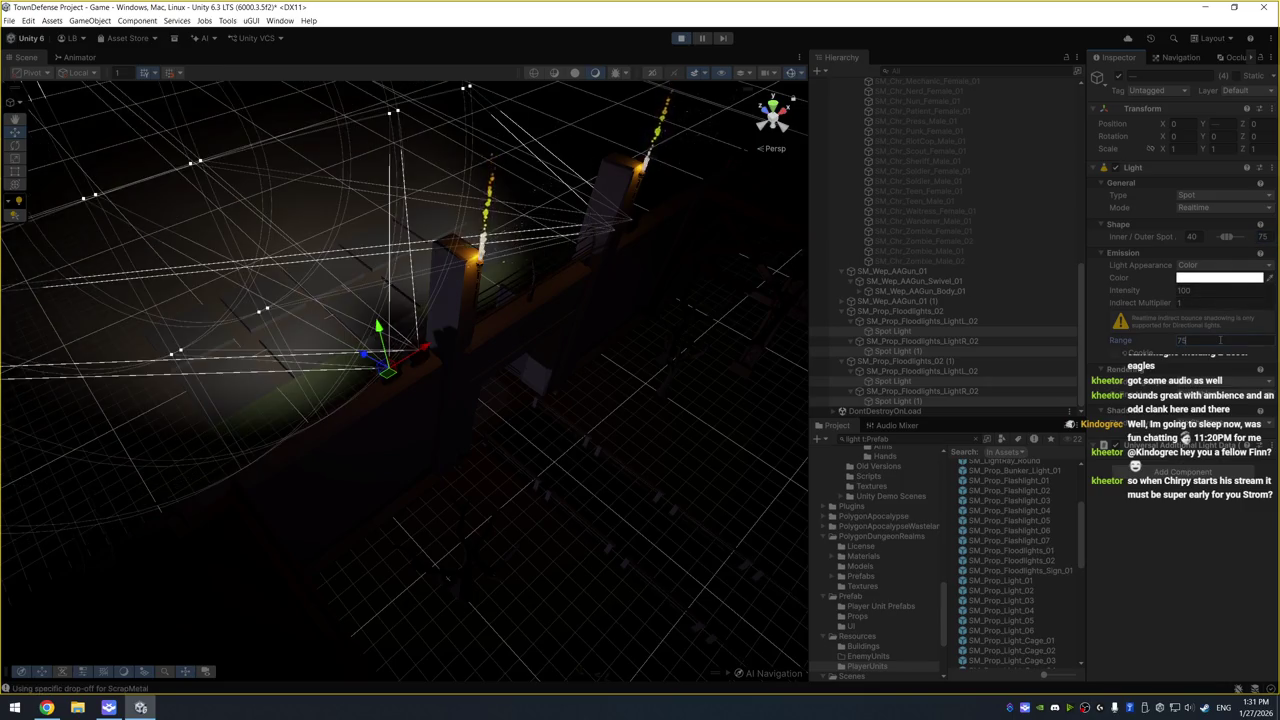
click(615, 200)
Give the gate spot light a 30° inner and 60° outer cone
mouse_move(615, 200)
mouse_down()
mouse_move(370, 240)
mouse_move(346, 228)
mouse_move(428, 255)
mouse_up()
drag(328, 254, 486, 243)
click(919, 316)
scroll(919, 316, down, 2)
scroll(1000, 330, down, 3)
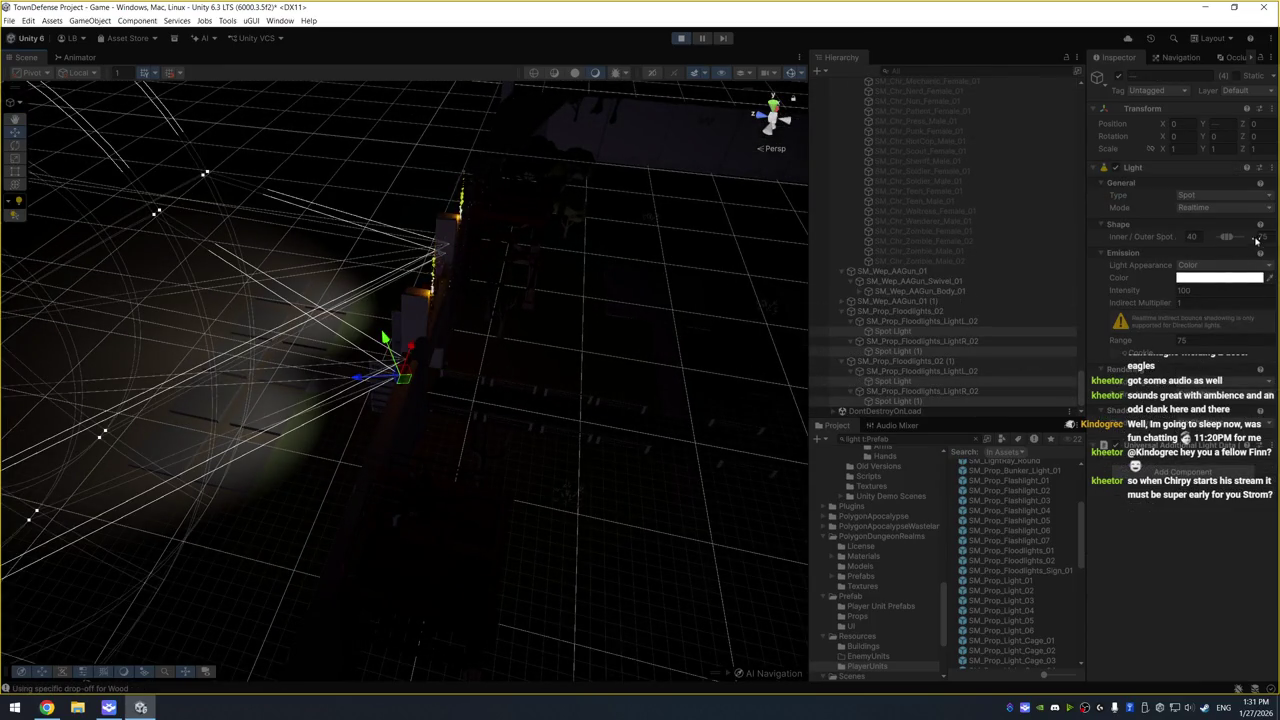
text(30)
key(Tab)
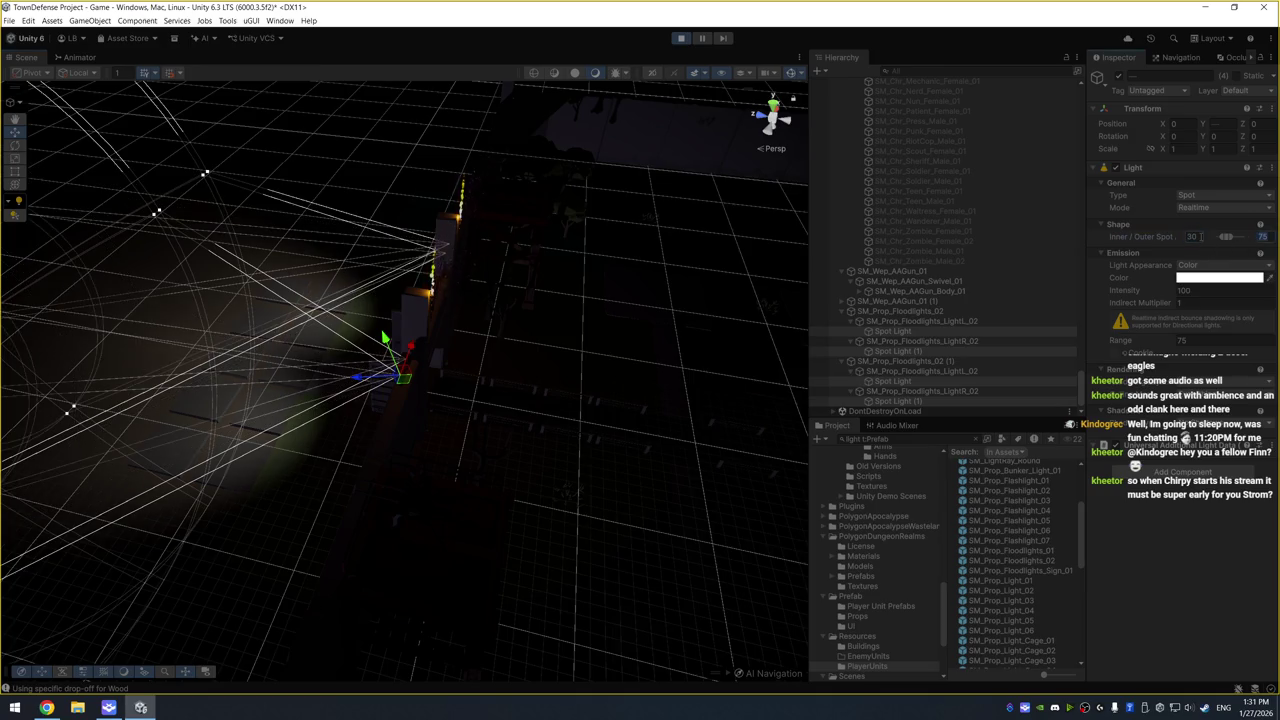
text(60)
key(Return)
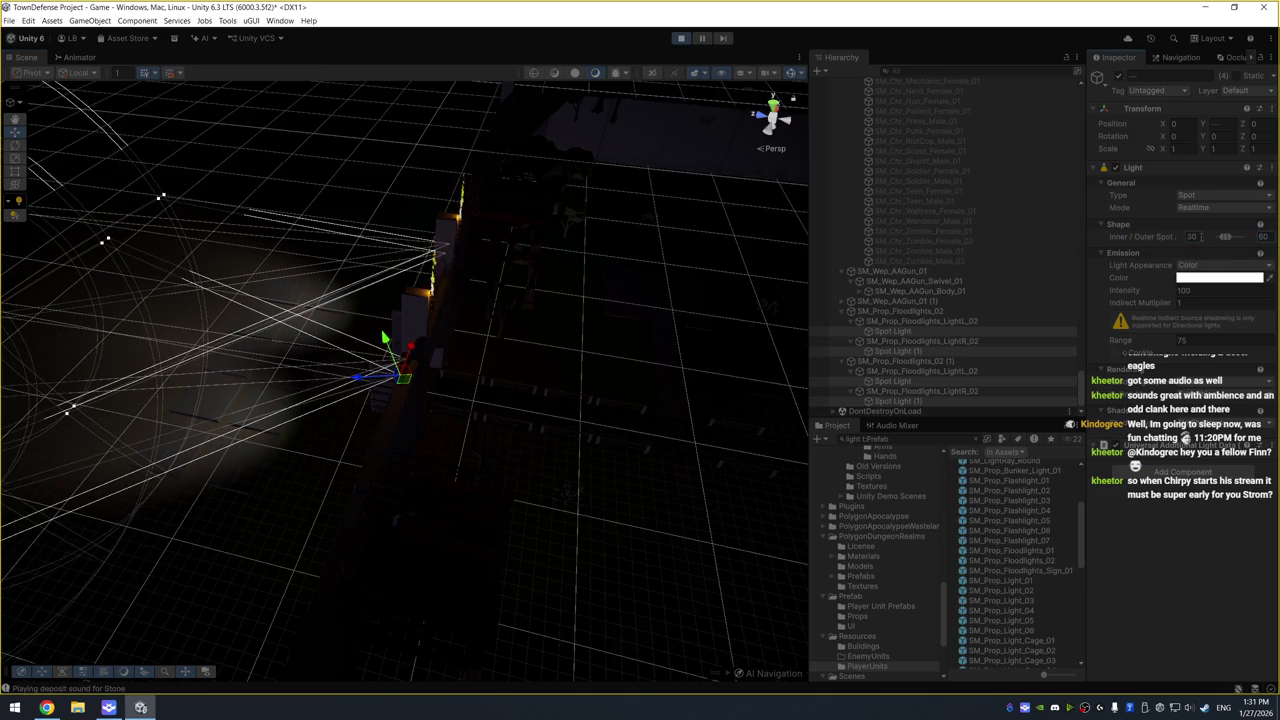
Raise the floodlight spot light's inner cone angle to 40°
click(591, 271)
mouse_move(591, 271)
mouse_down()
mouse_move(274, 297)
mouse_move(281, 335)
mouse_up()
scroll(351, 331, up, 3)
click(551, 290)
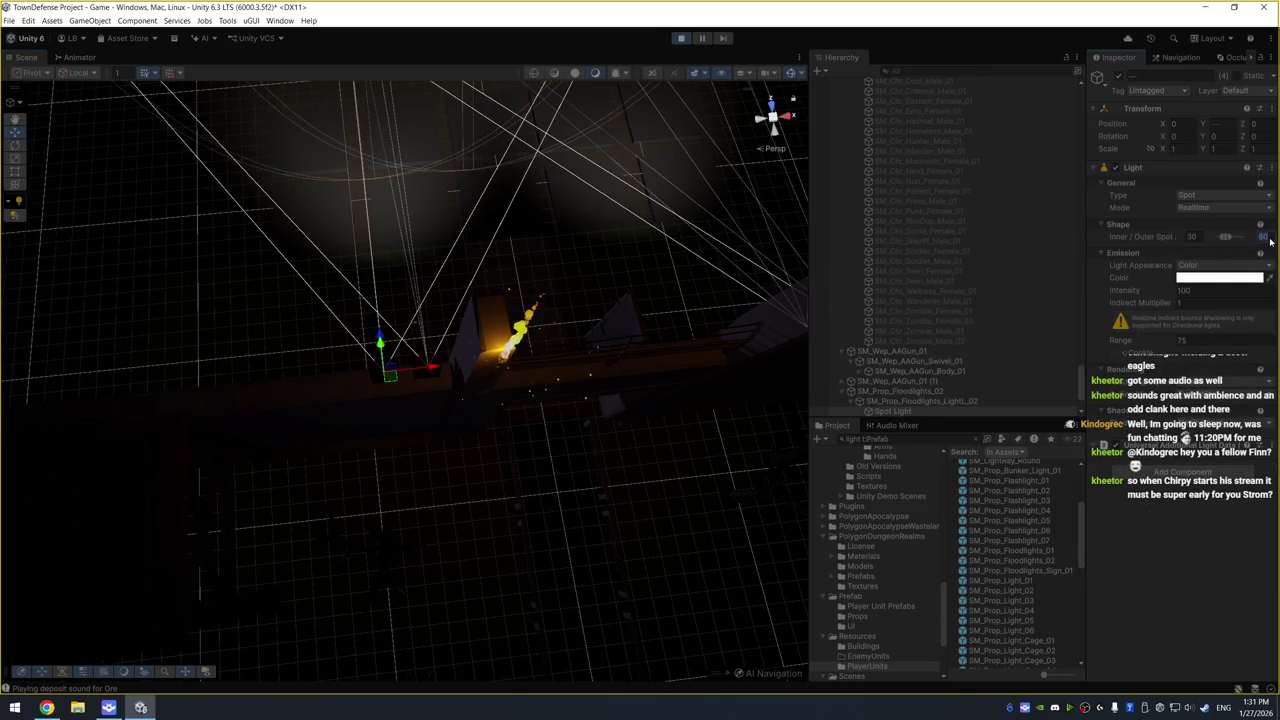
text(40)
key(Return)
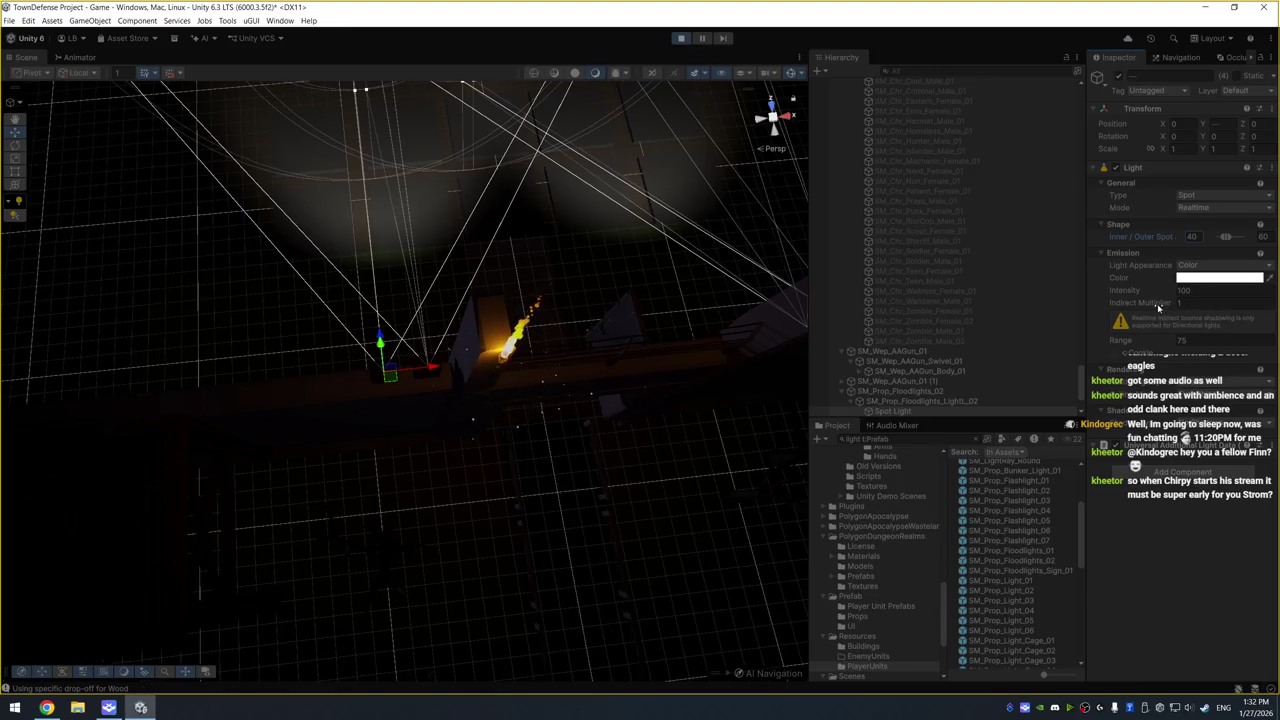
Raise the indirect multiplier to 1.64 and try Mixed mode before reverting to Realtime
drag(1162, 303, 1175, 304)
click(1220, 207)
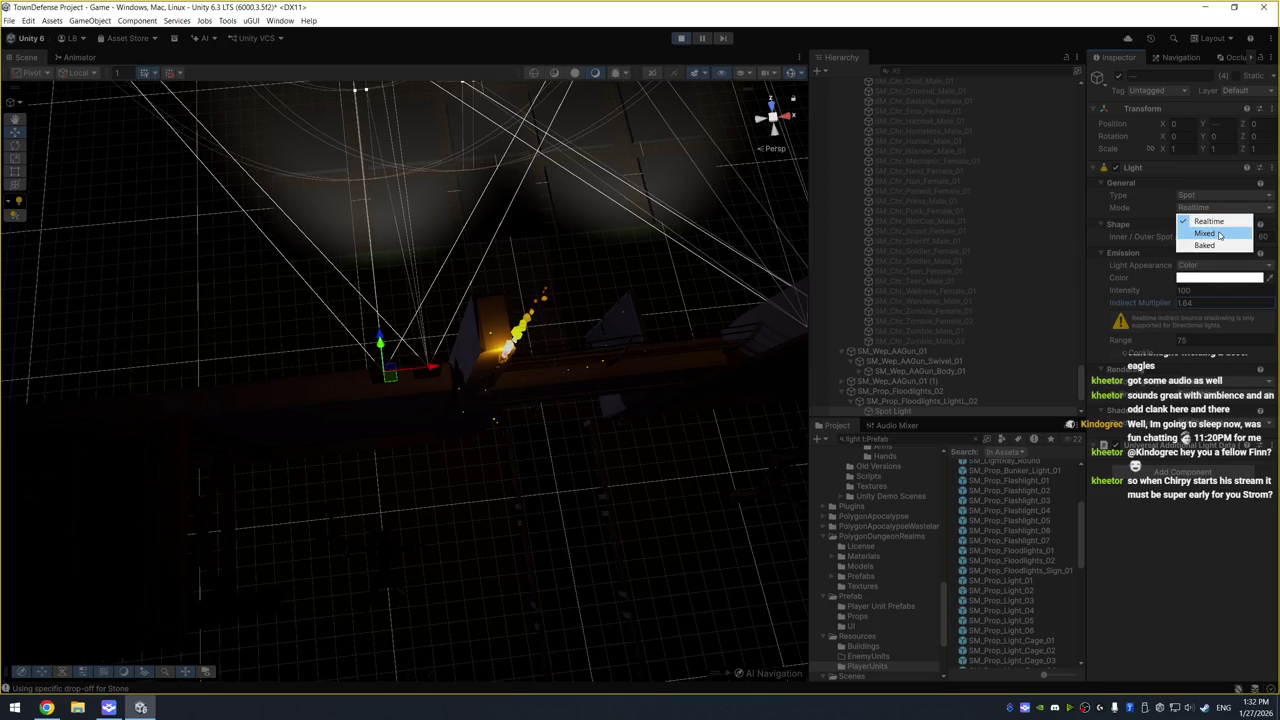
click(1220, 230)
click(1220, 207)
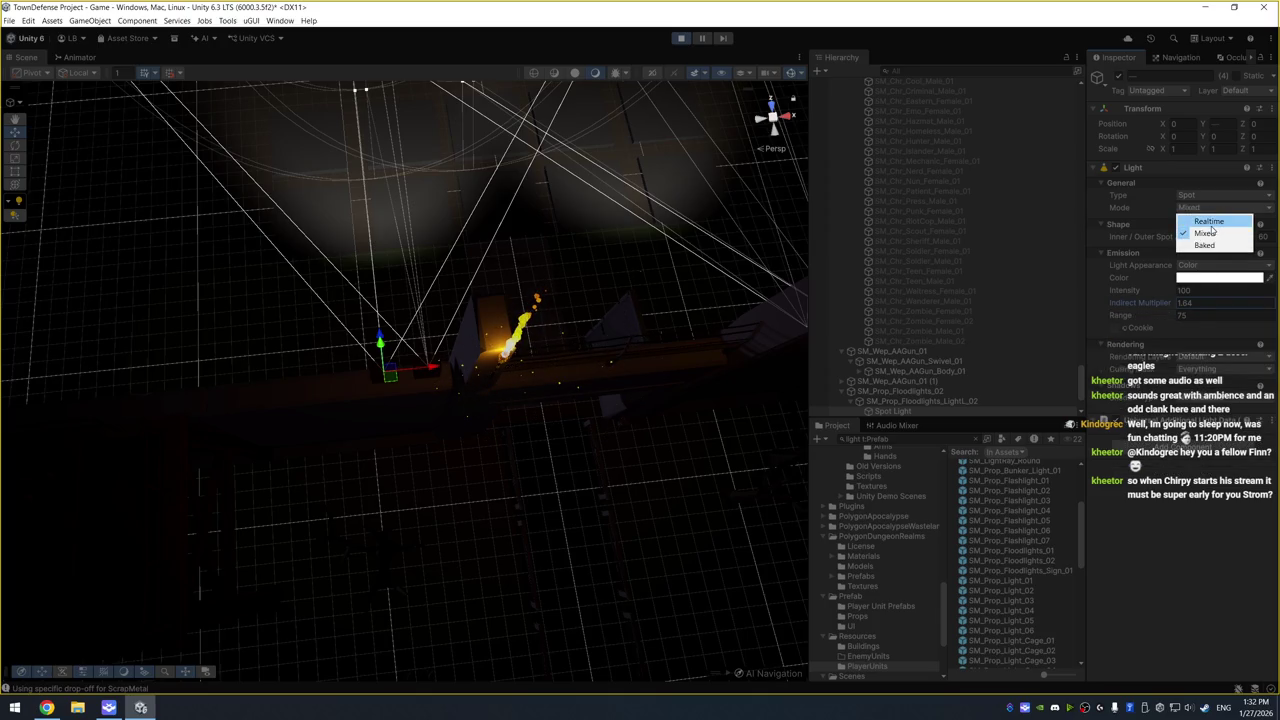
click(1212, 220)
Try the Directional type, revert to Spot, and shorten the range from 75 to 15.15
click(1225, 196)
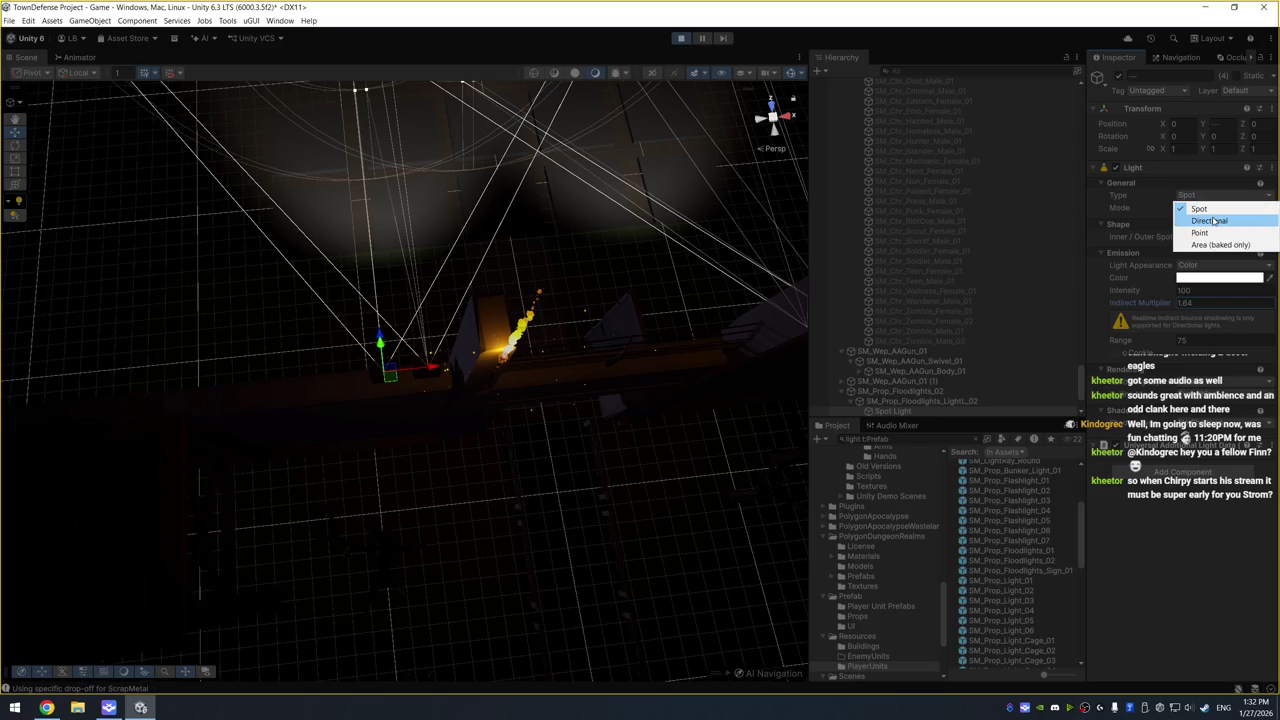
click(1212, 220)
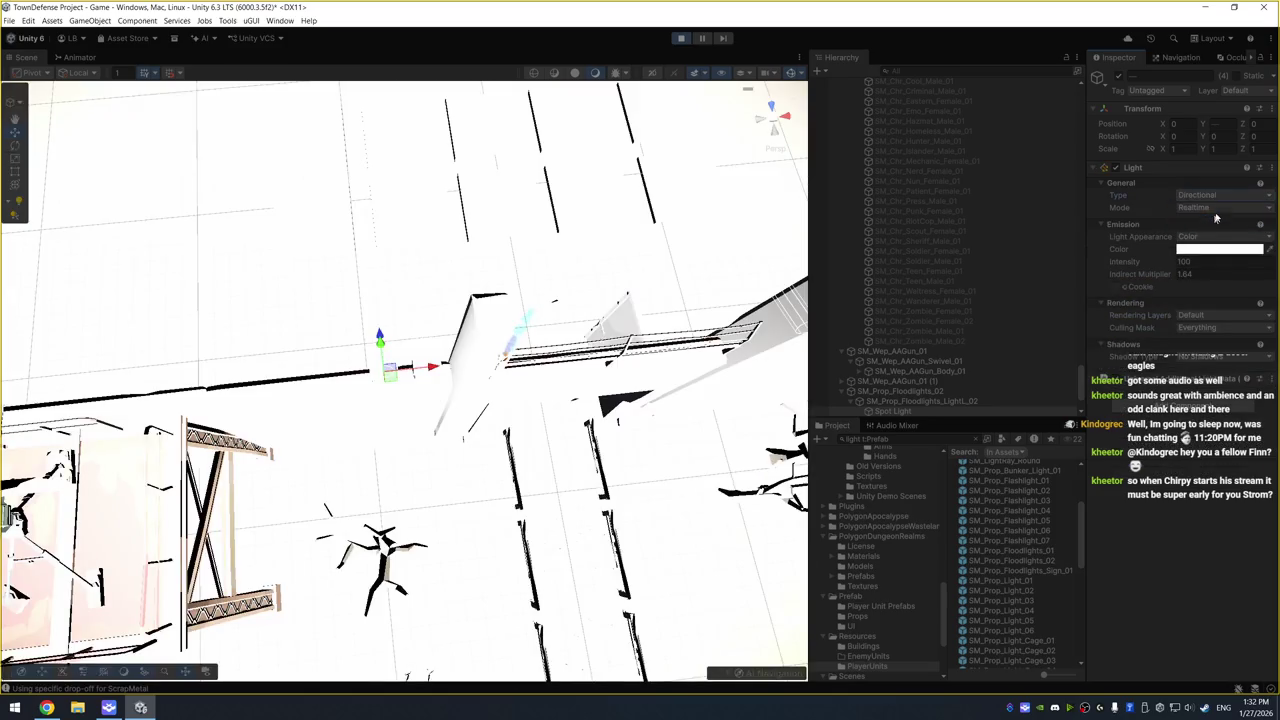
click(1225, 197)
click(1218, 209)
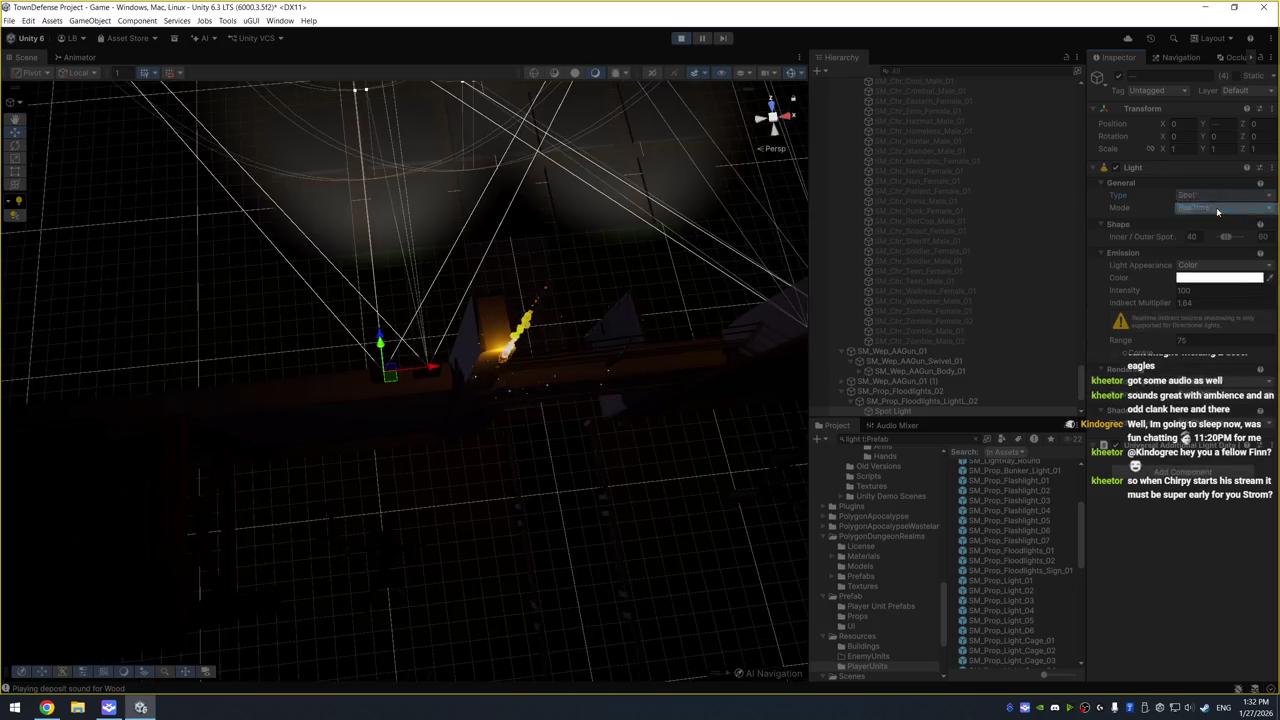
drag(550, 313, 660, 318)
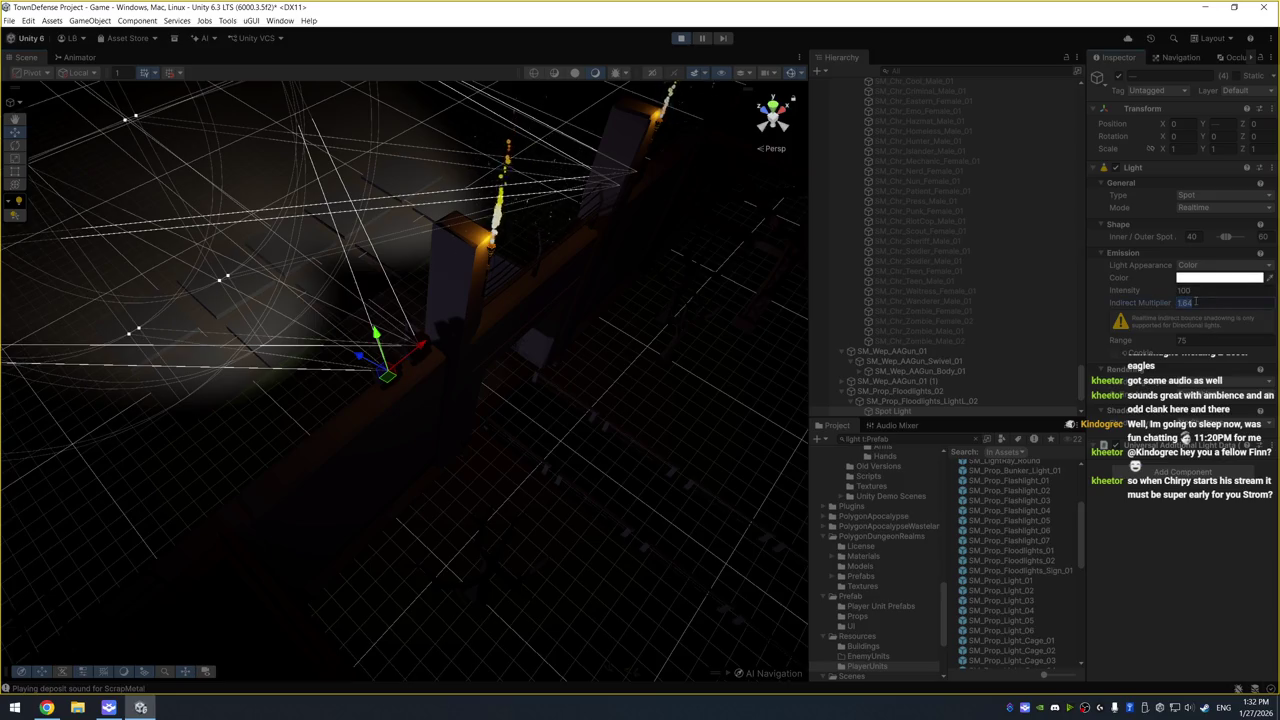
mouse_move(1150, 341)
mouse_down()
mouse_move(416, 330)
mouse_move(221, 294)
mouse_move(33, 327)
mouse_move(620, 333)
mouse_move(491, 343)
mouse_move(507, 313)
mouse_move(389, 274)
mouse_move(331, 206)
mouse_move(515, 183)
mouse_move(557, 217)
mouse_move(423, 209)
mouse_move(577, 241)
mouse_up()
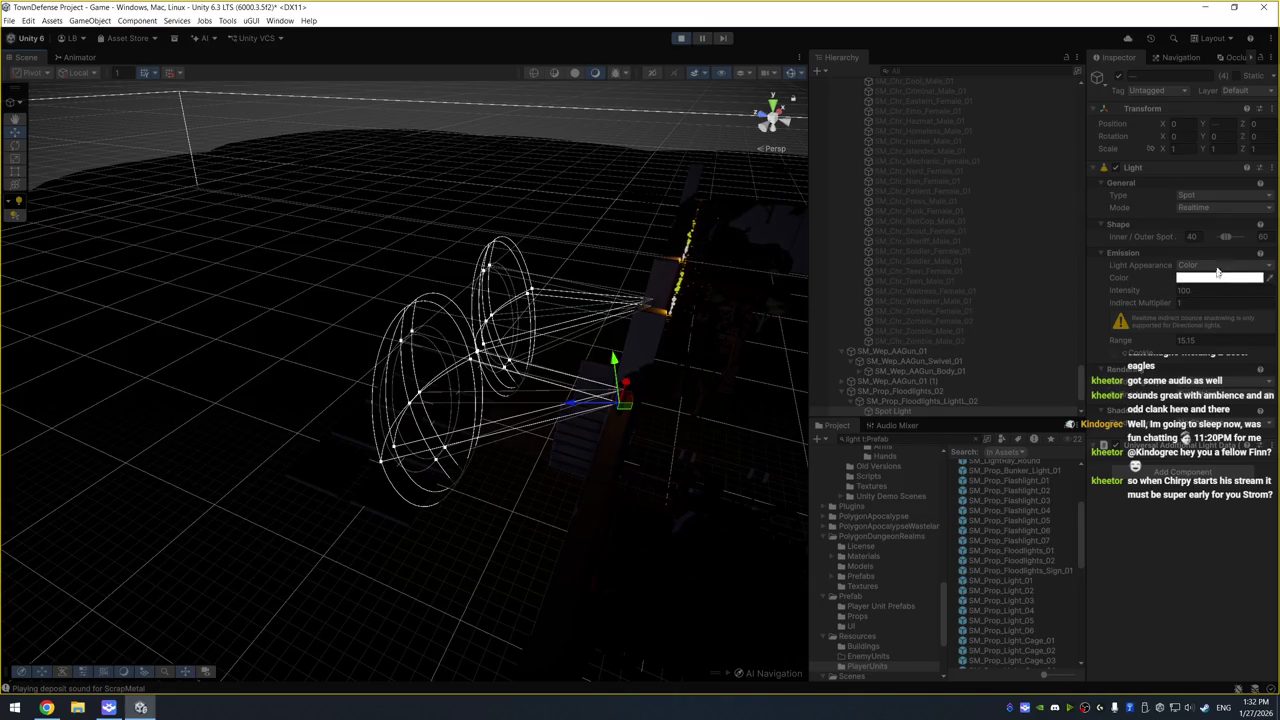
Scrub the spot range back up and tilt the four floodlight heads to 10° X rotation
mouse_move(1129, 344)
mouse_down()
mouse_move(1206, 347)
mouse_move(1192, 348)
mouse_up()
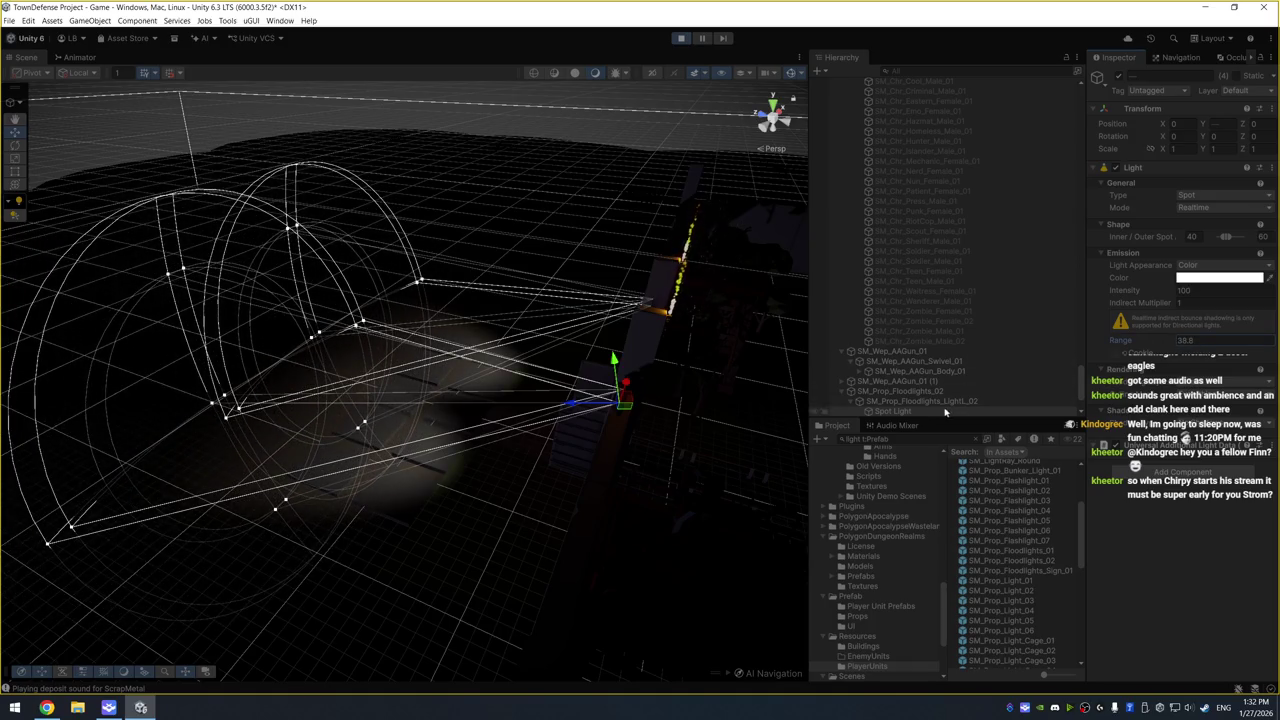
scroll(935, 385, down, 3)
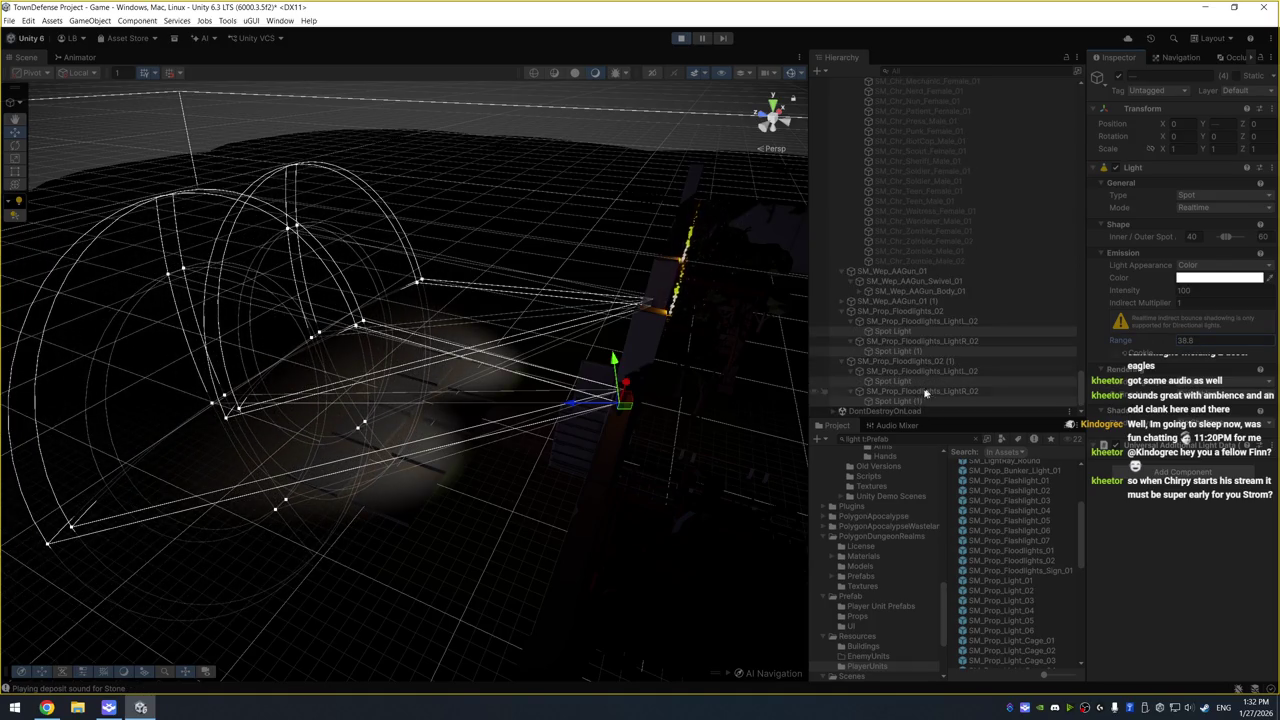
click(918, 391)
ctrl+click(918, 371)
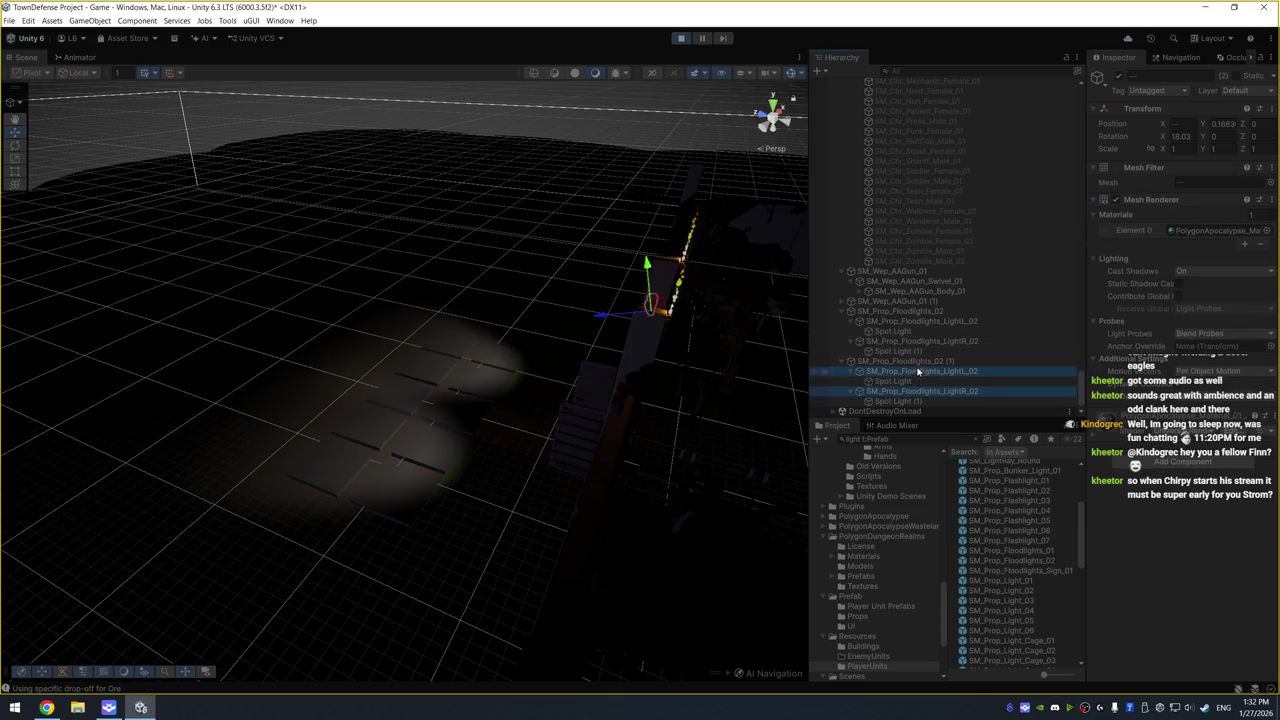
ctrl+click(914, 341)
ctrl+click(914, 321)
click(1182, 137)
text(10)
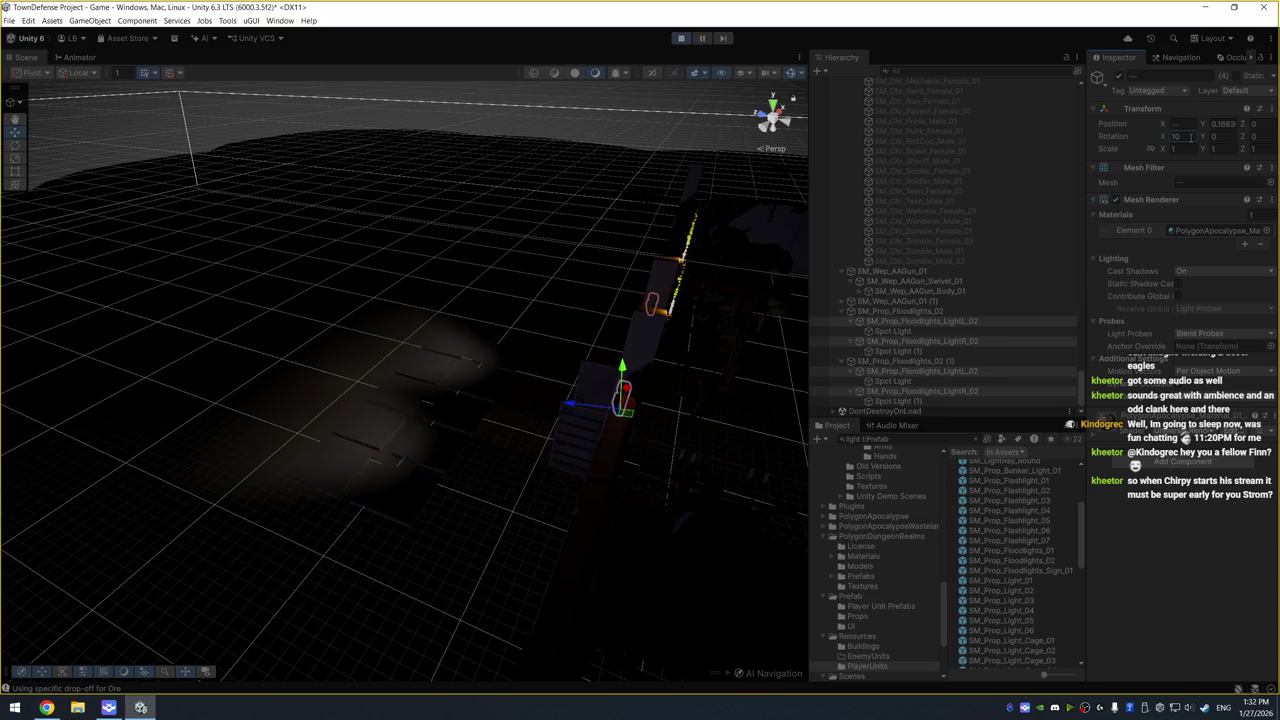
Reselect the spot lights and check the wall lighting in the maximized running Game view
mouse_move(737, 271)
mouse_down()
mouse_move(457, 226)
mouse_move(360, 230)
mouse_up()
click(893, 331)
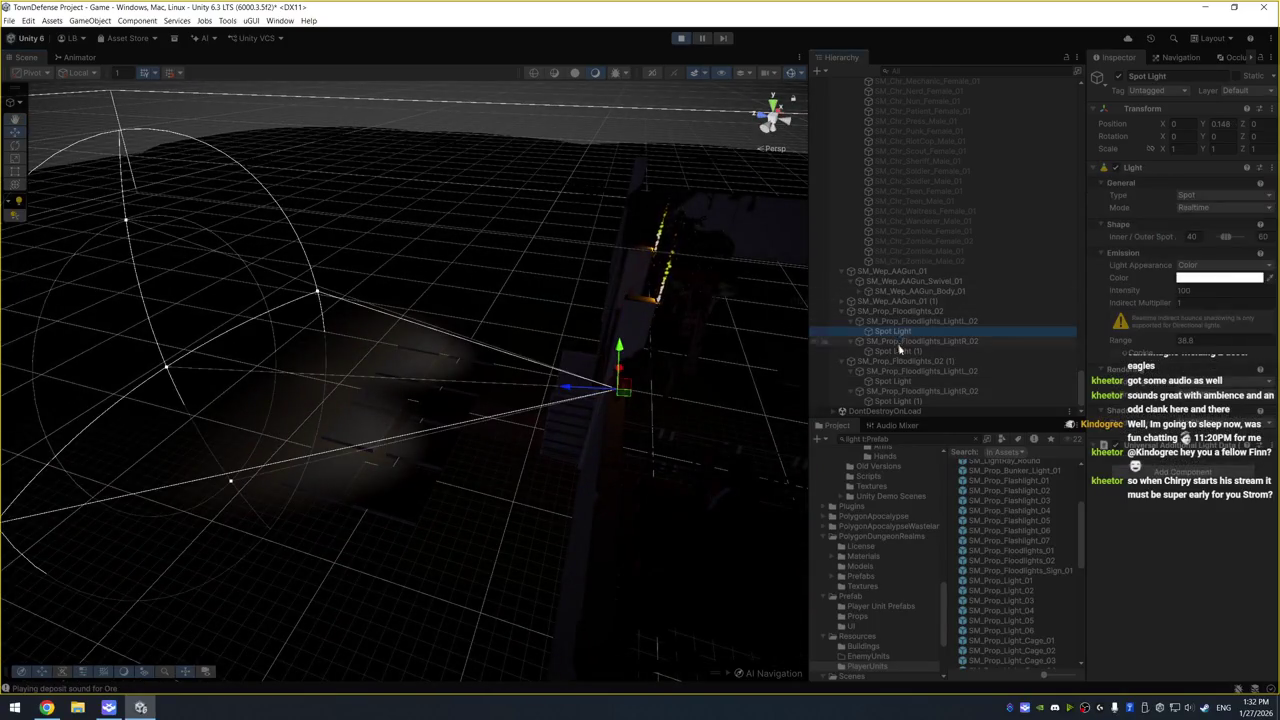
ctrl+click(895, 381)
ctrl+click(897, 401)
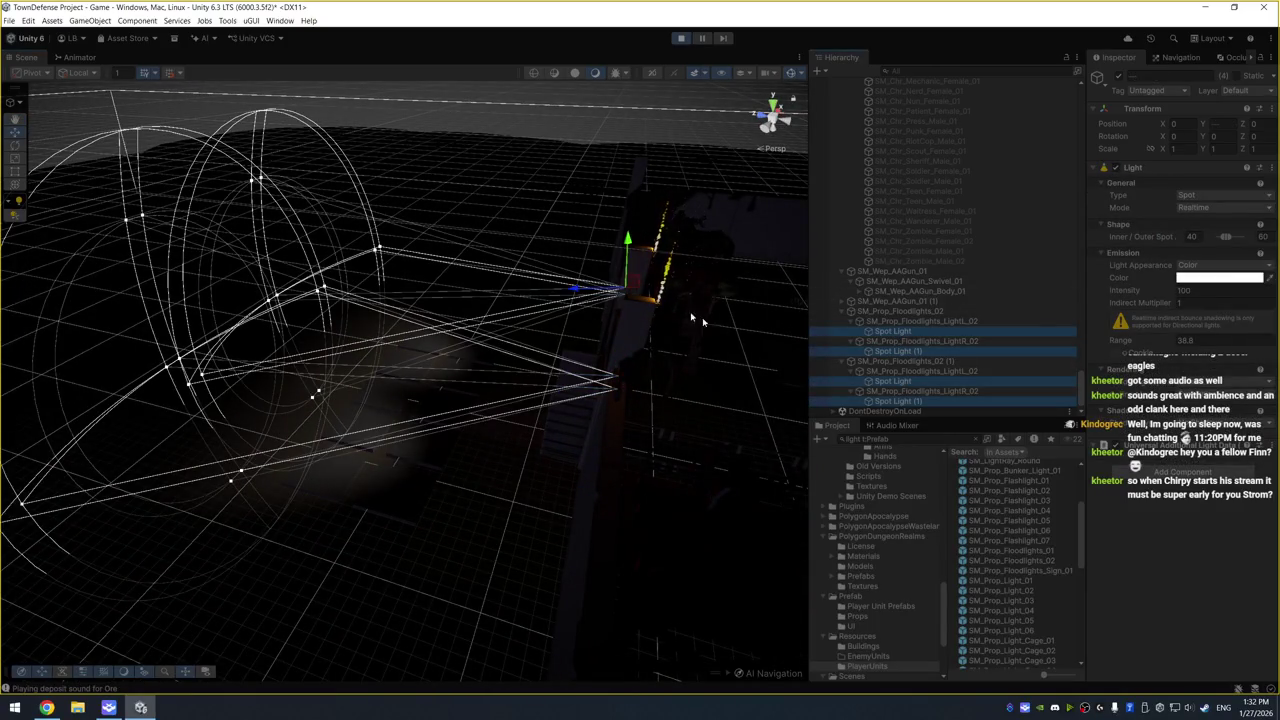
key(ctrl+2)
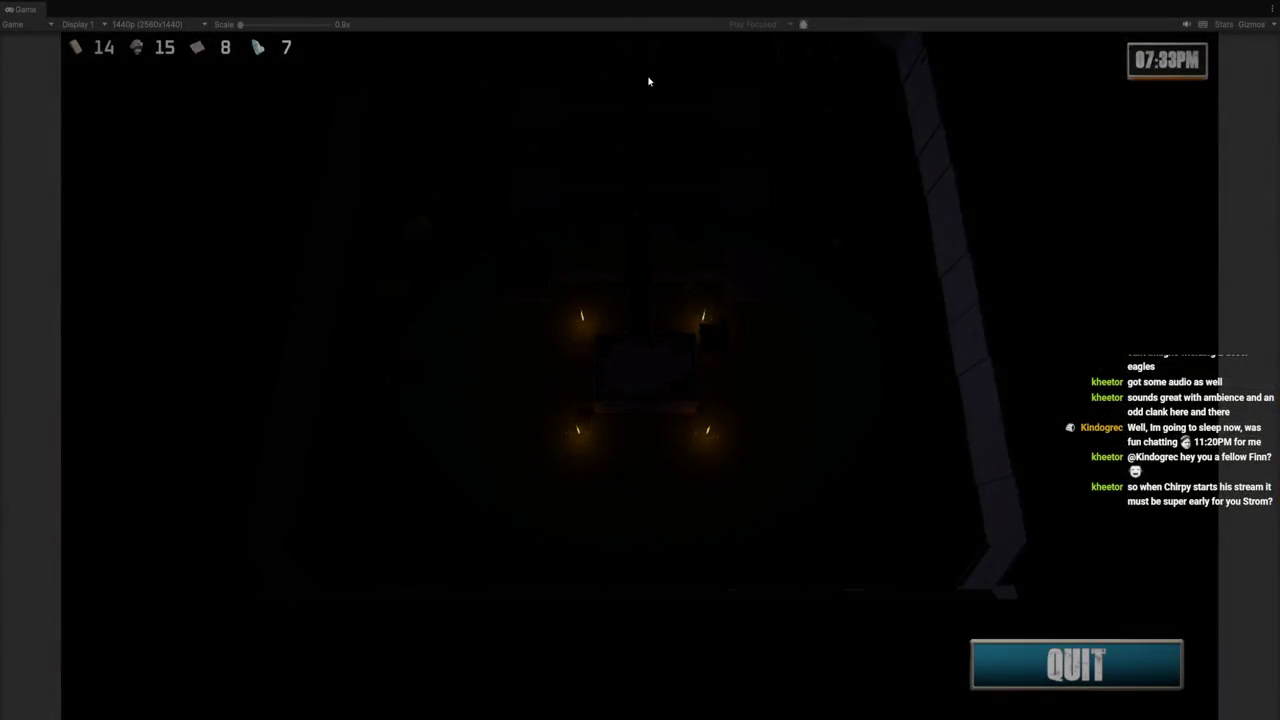
key(w)
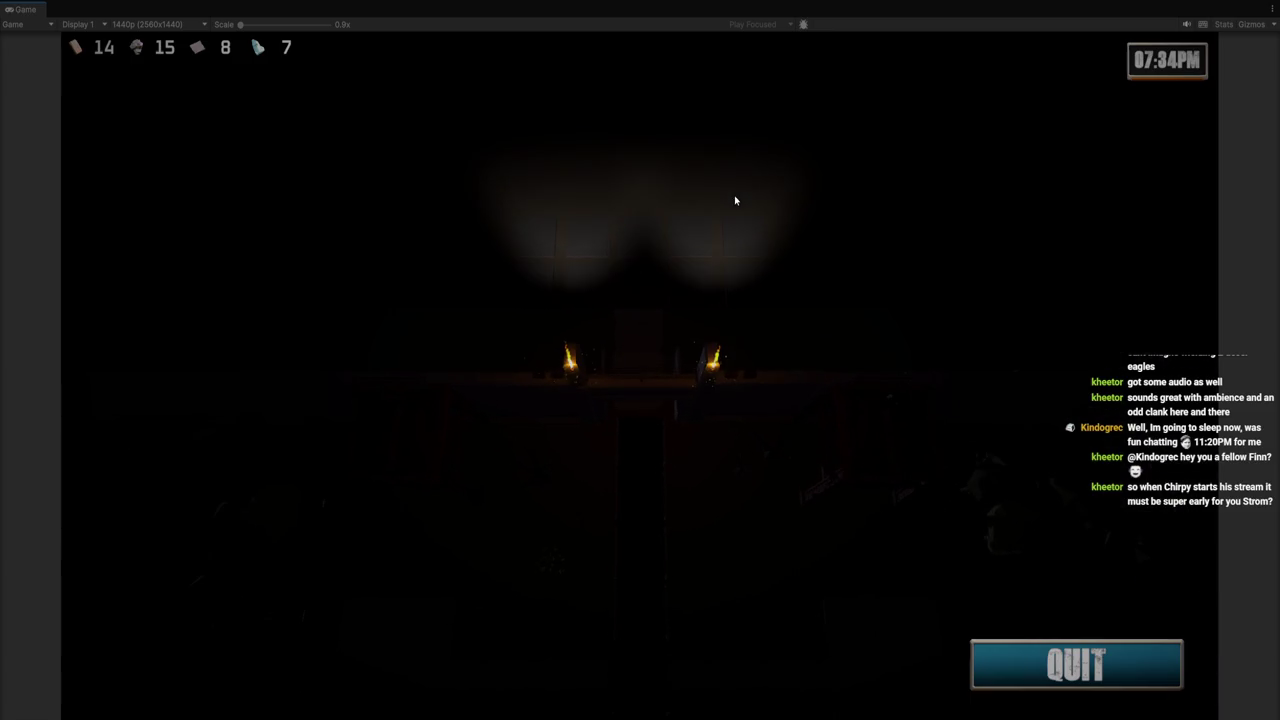
key(ctrl+1)
click(1211, 343)
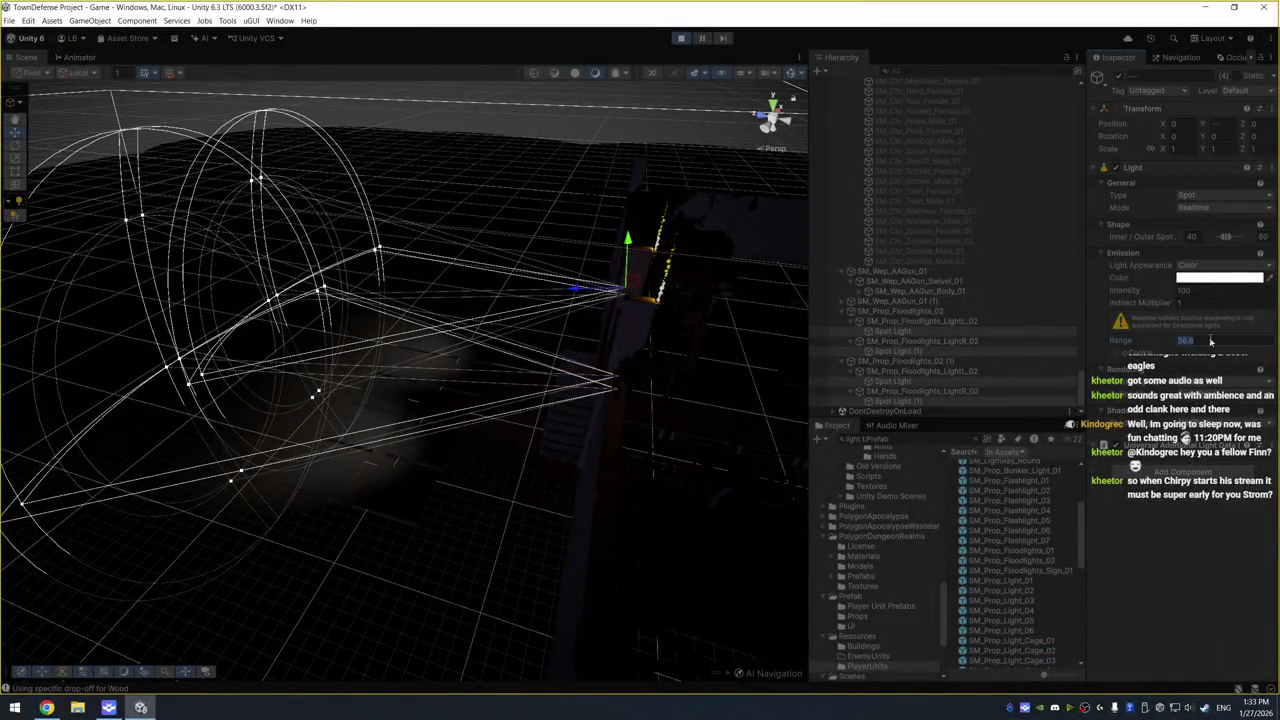
Raise the four spot lights' range from 50 to 100 and widen the outer cone to 120°
text(50)
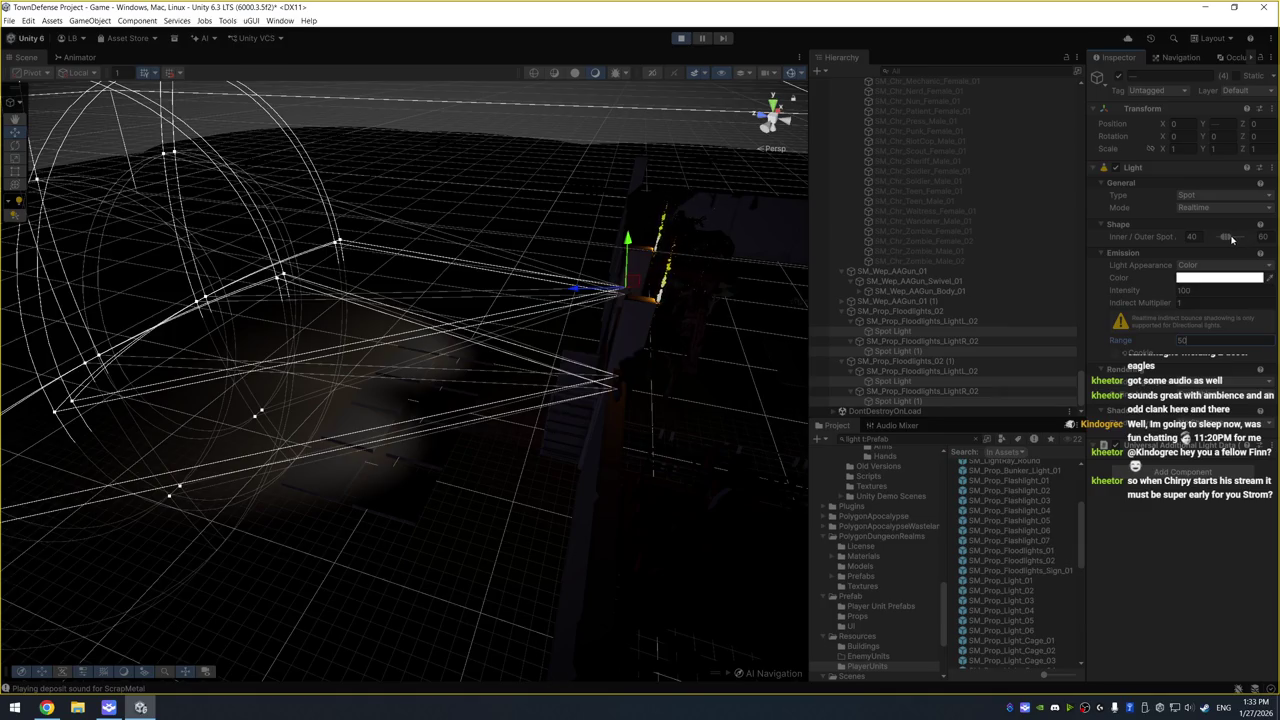
drag(1228, 236, 1223, 237)
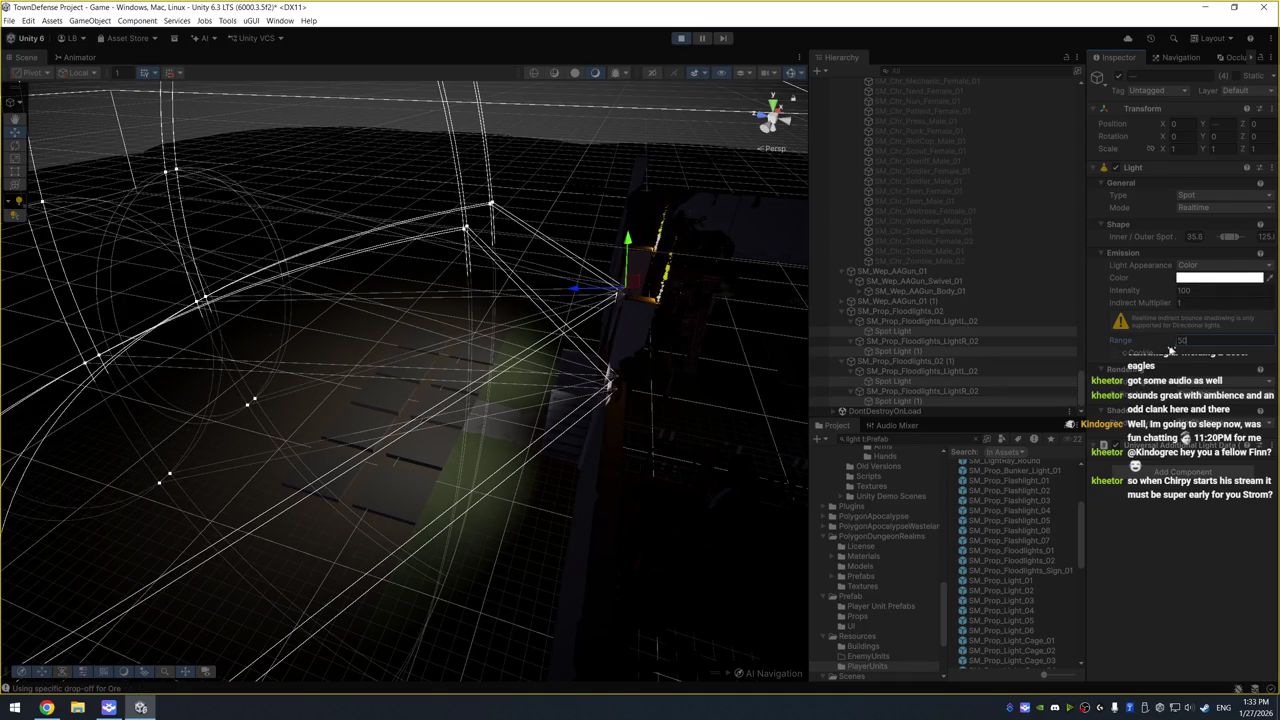
mouse_move(1160, 340)
mouse_down()
mouse_move(1270, 340)
mouse_move(28, 338)
mouse_move(128, 341)
mouse_up()
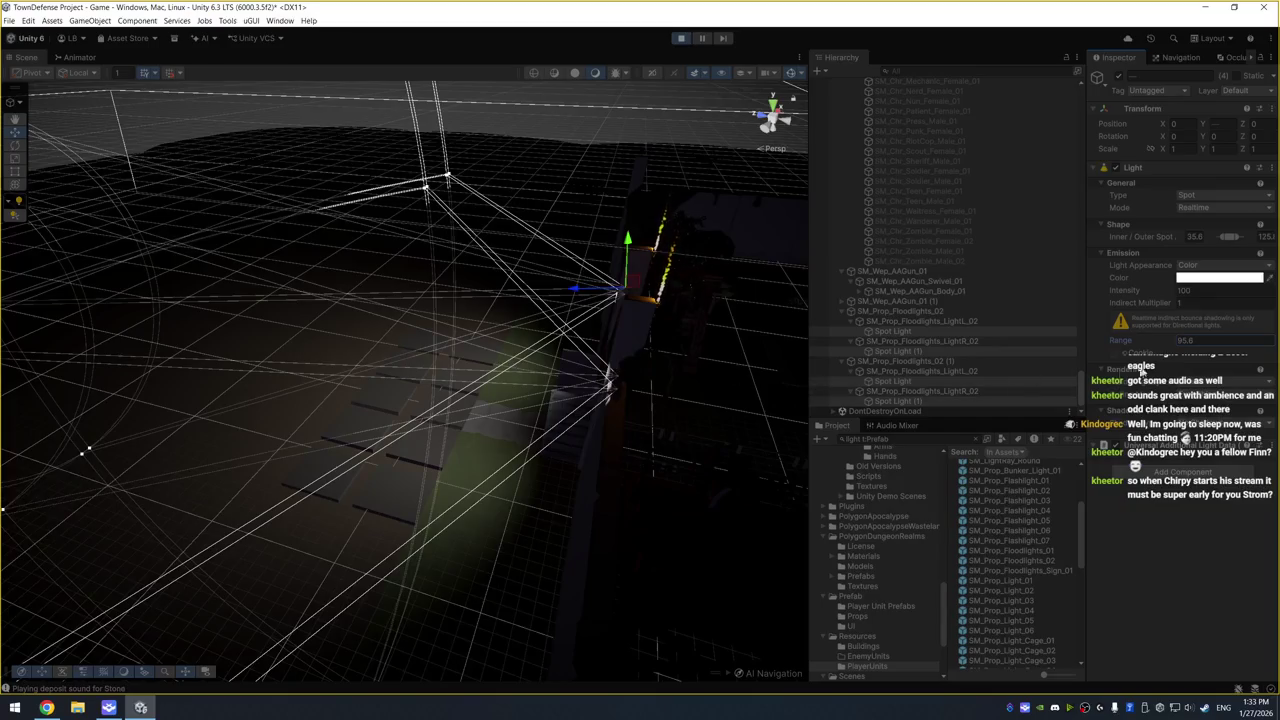
text(100)
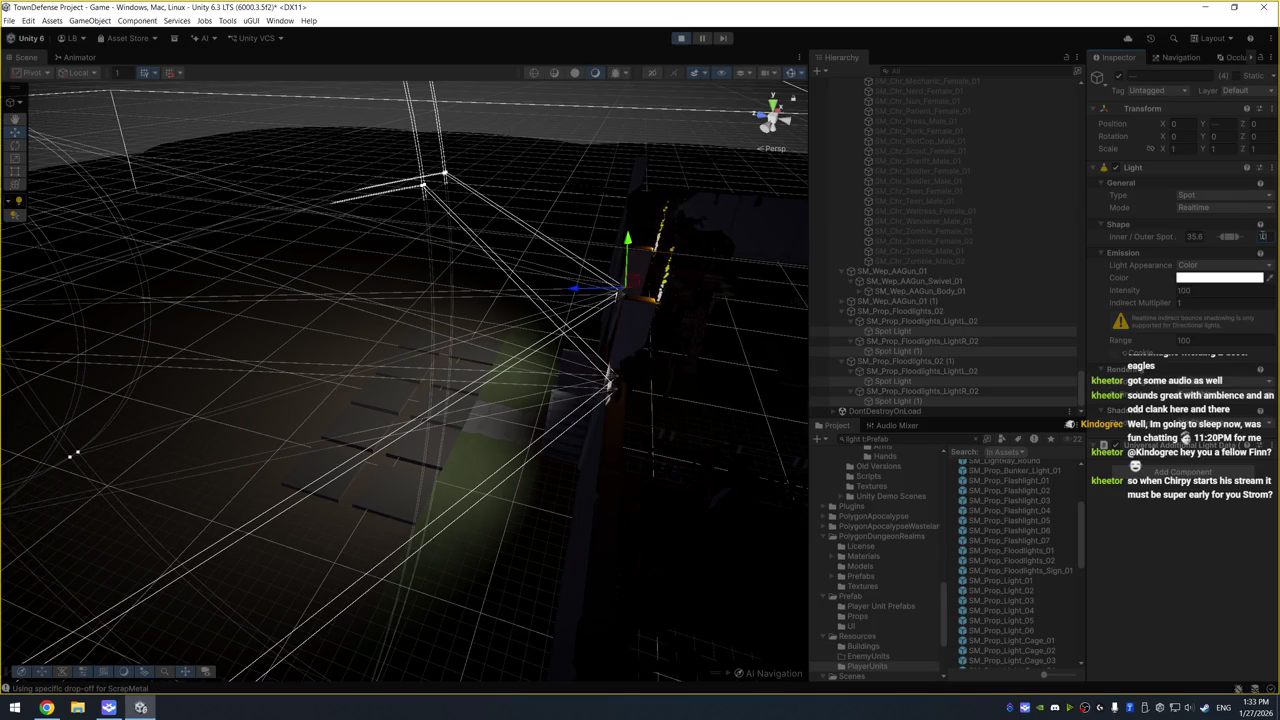
text(100)
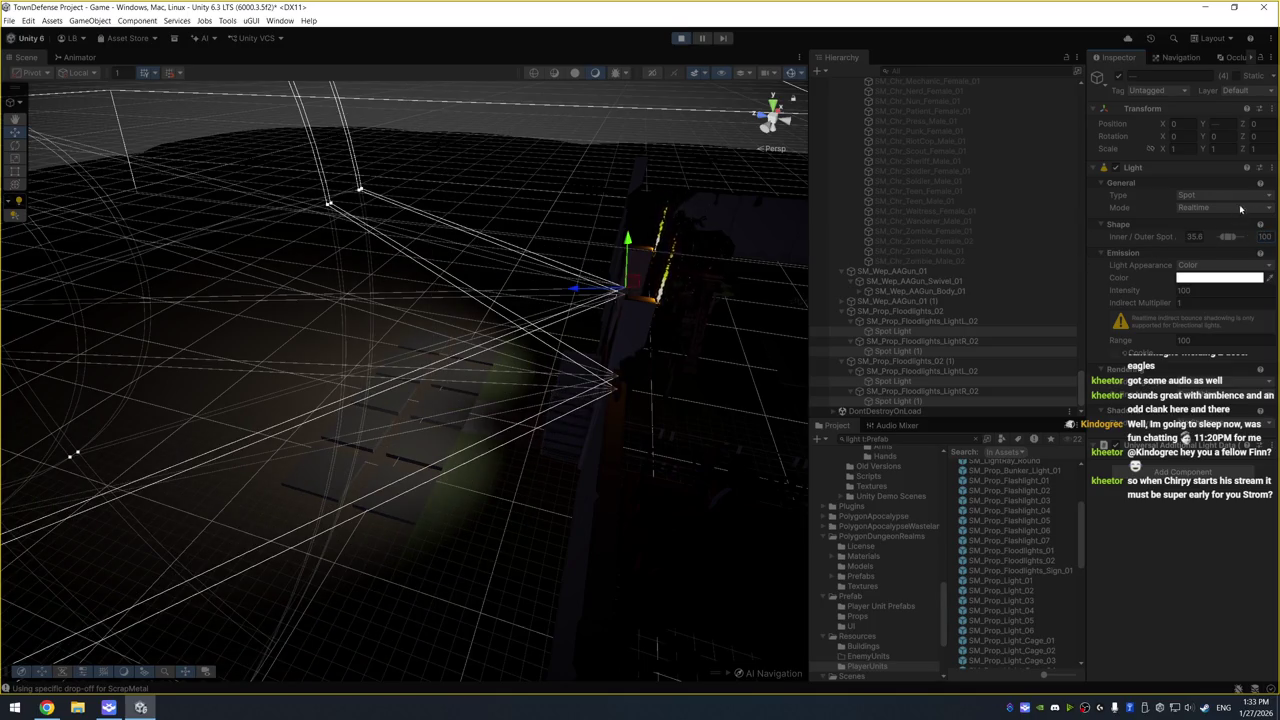
text(120)
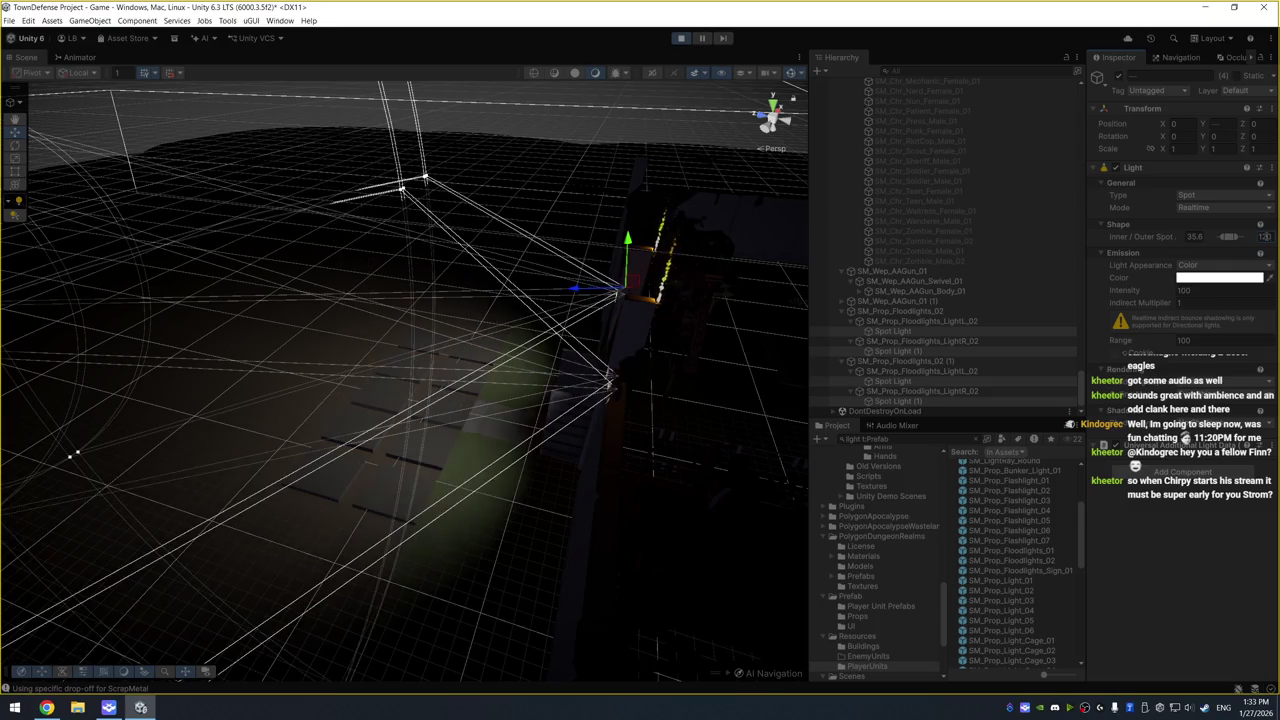
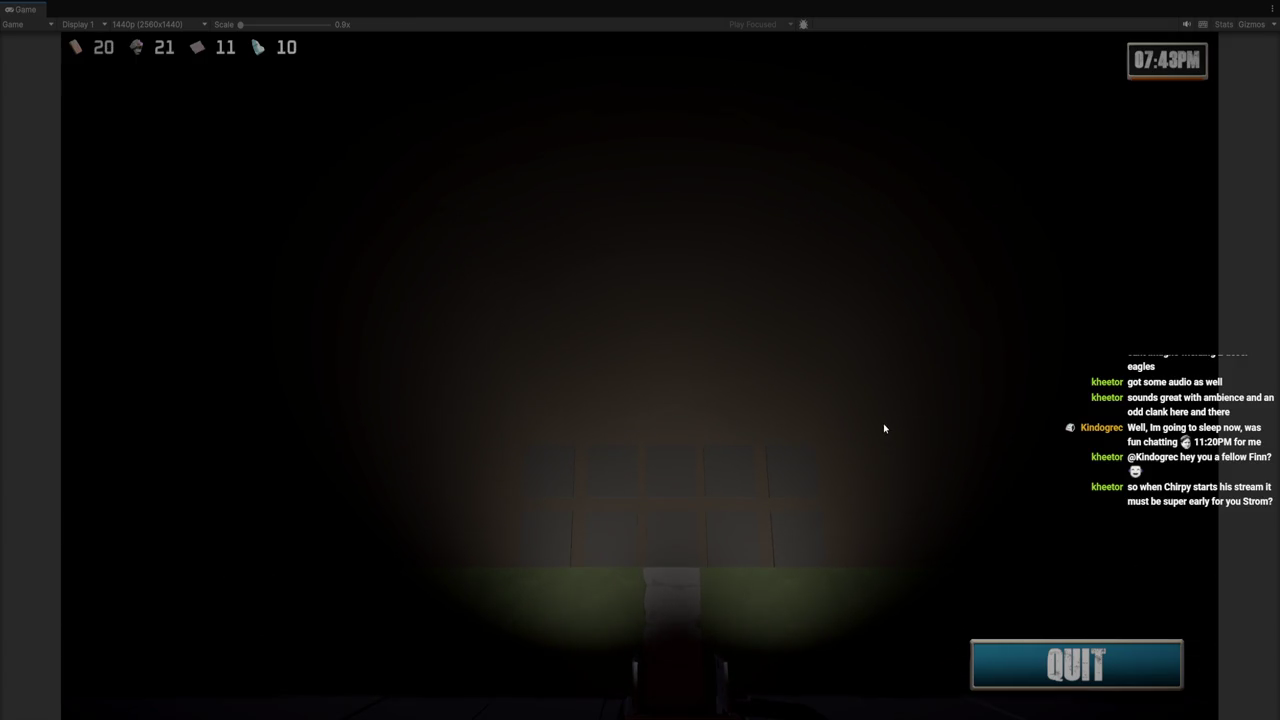
Exit Play mode with Ctrl+P to return to the editor's Scene view
key(ctrl+p)
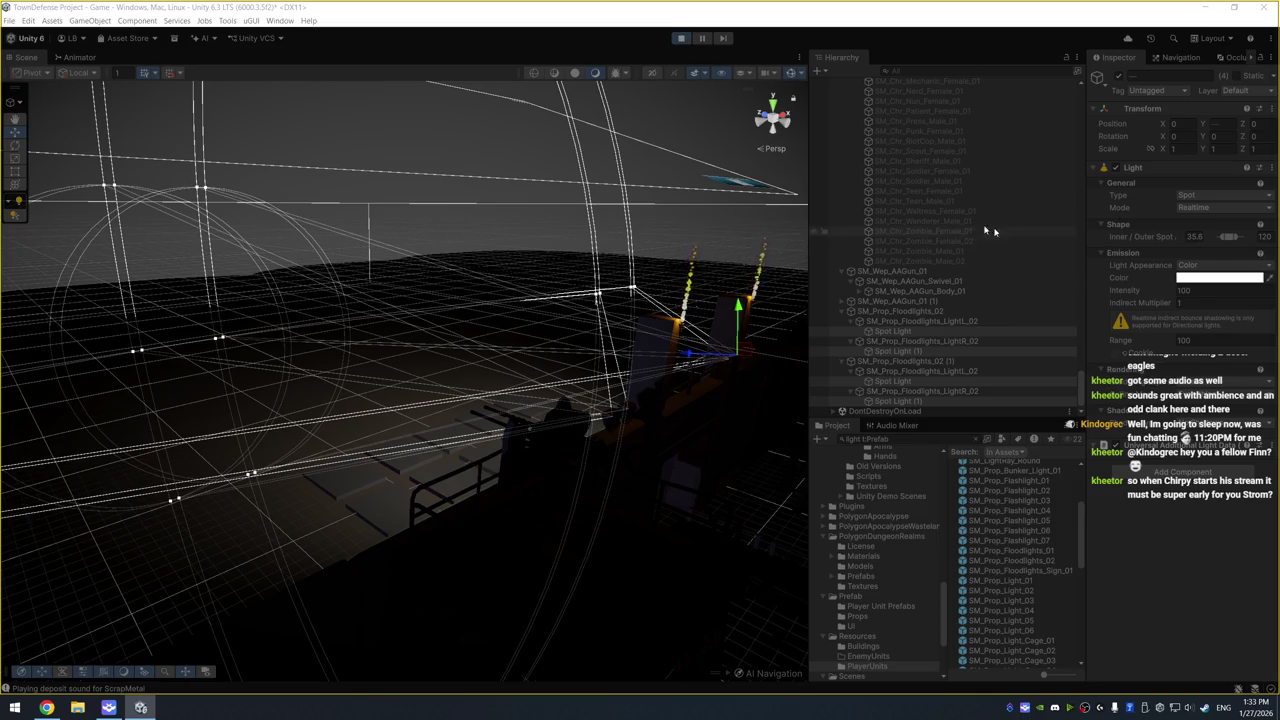
Confirm the floodlight's inner spot angle of 35 and set its range to 100
click(681, 38)
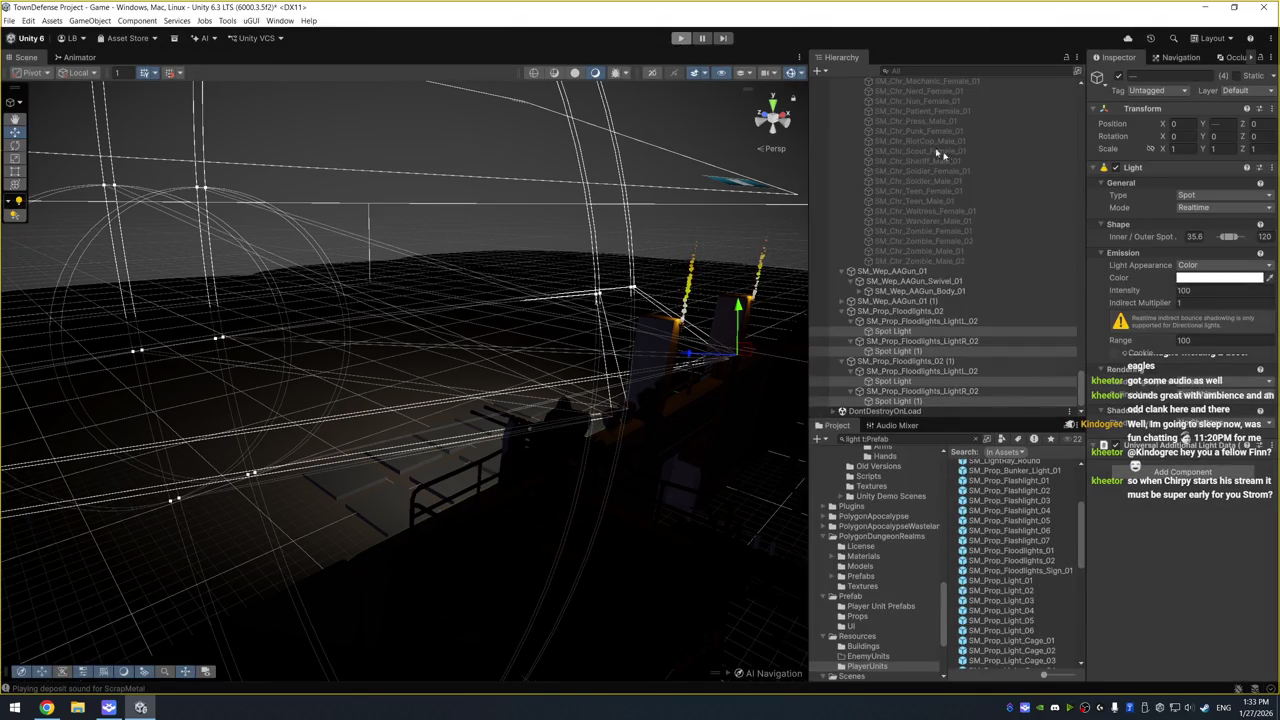
text(35)
key(Tab)
key(Tab)
key(Tab)
key(Tab)
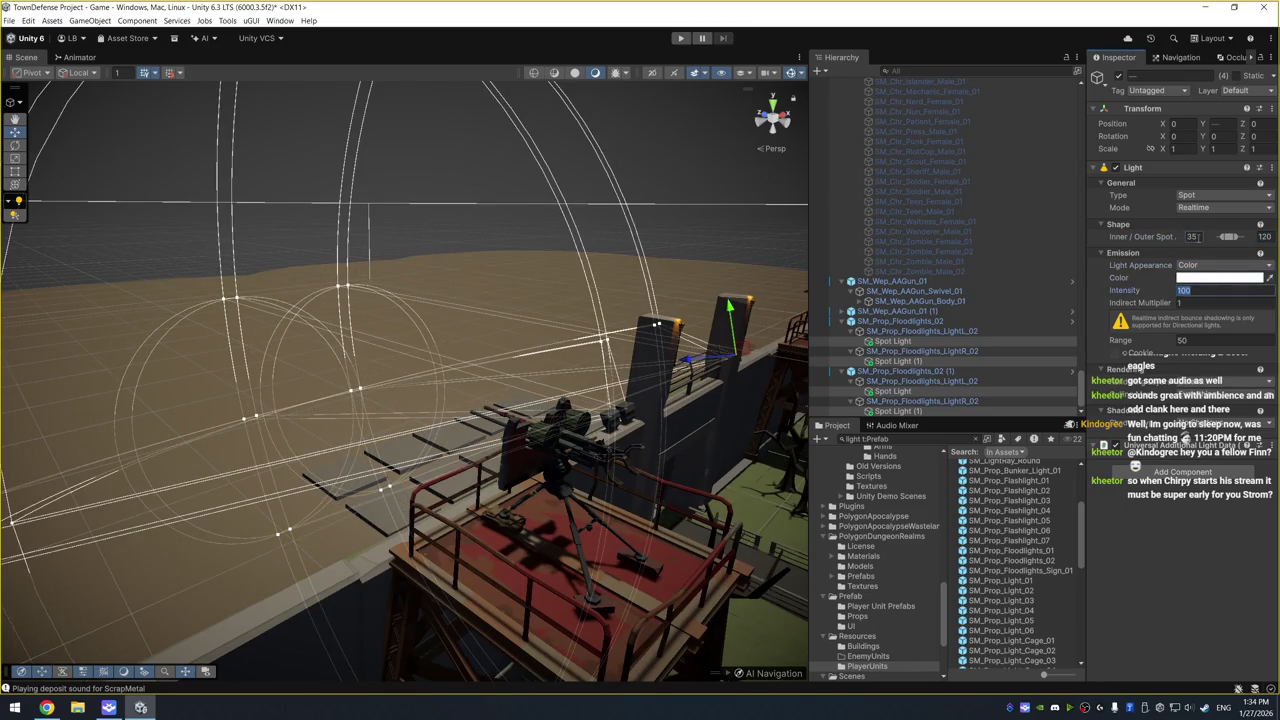
text(100)
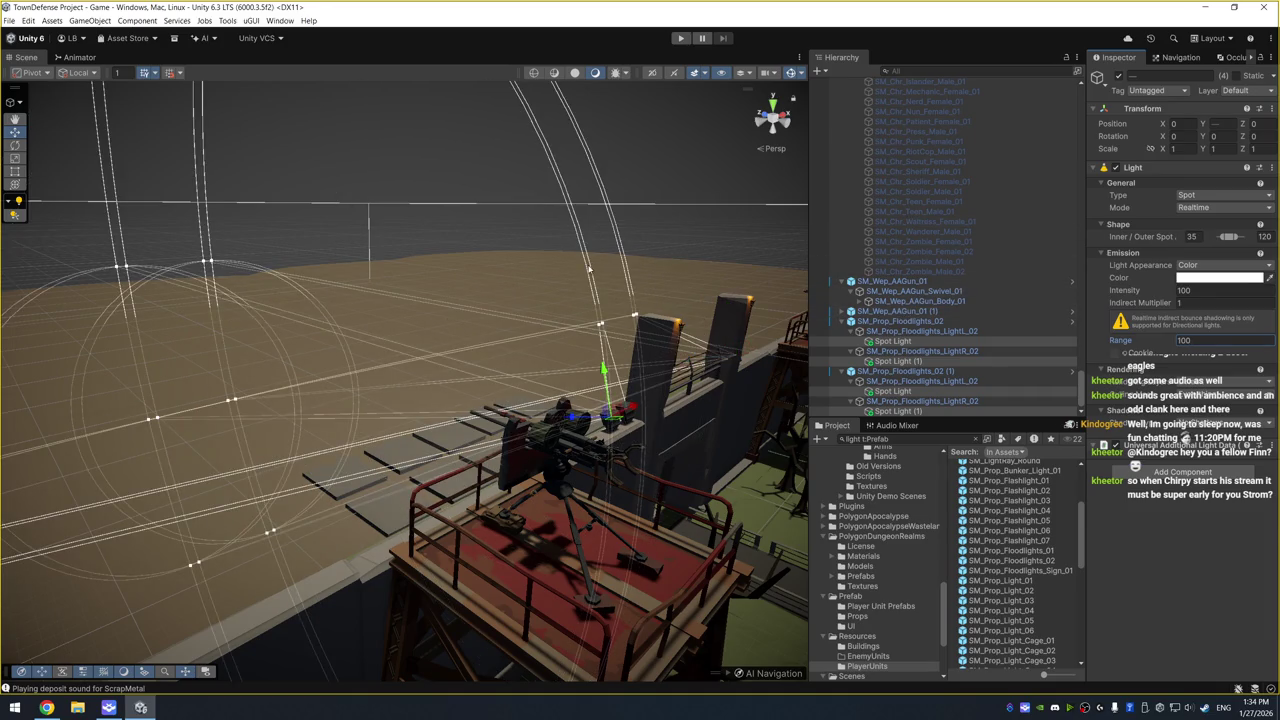
Select the dirt ground and orbit and zoom the scene camera to a new viewpoint
click(567, 280)
drag(567, 280, 418, 285)
scroll(418, 285, down, 5)
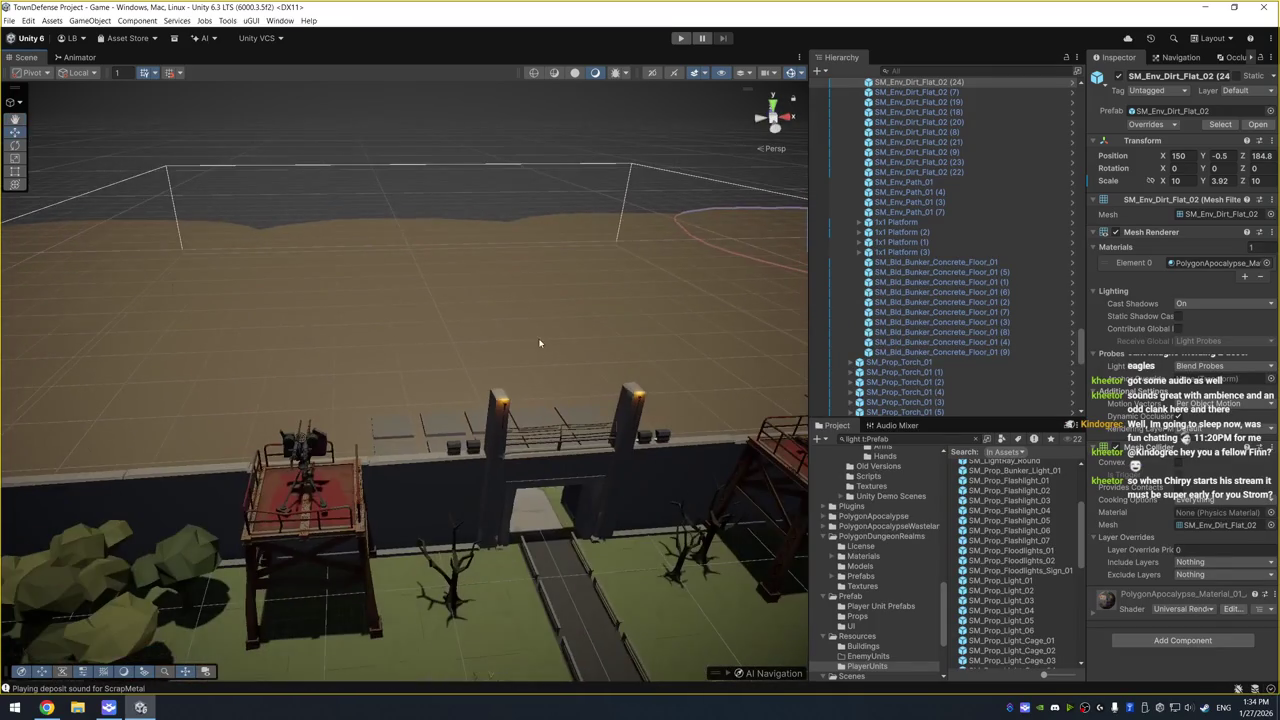
Frame the Player Unit overhead, select its SM_Chr_Biker_Male_01 child, and select the old 'light' search text
mouse_move(515, 318)
mouse_down()
mouse_move(526, 374)
mouse_move(663, 408)
mouse_move(139, 400)
mouse_up()
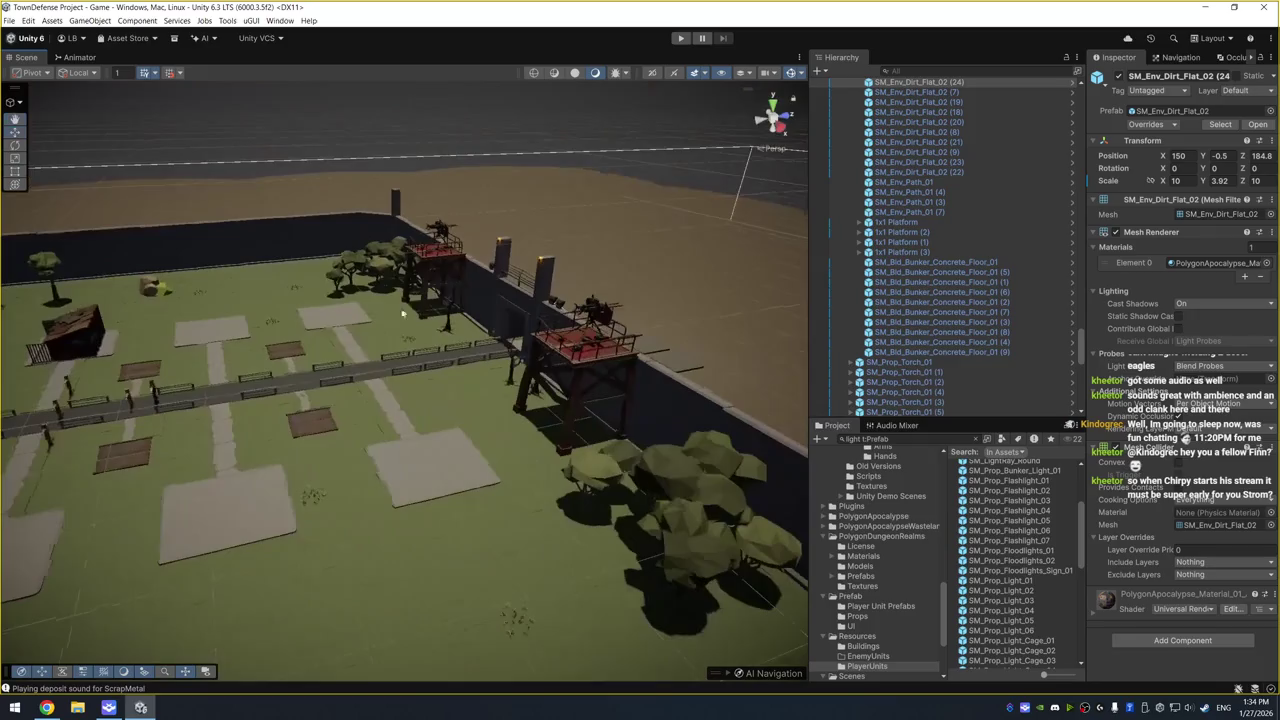
click(156, 390)
click(156, 397)
key(f)
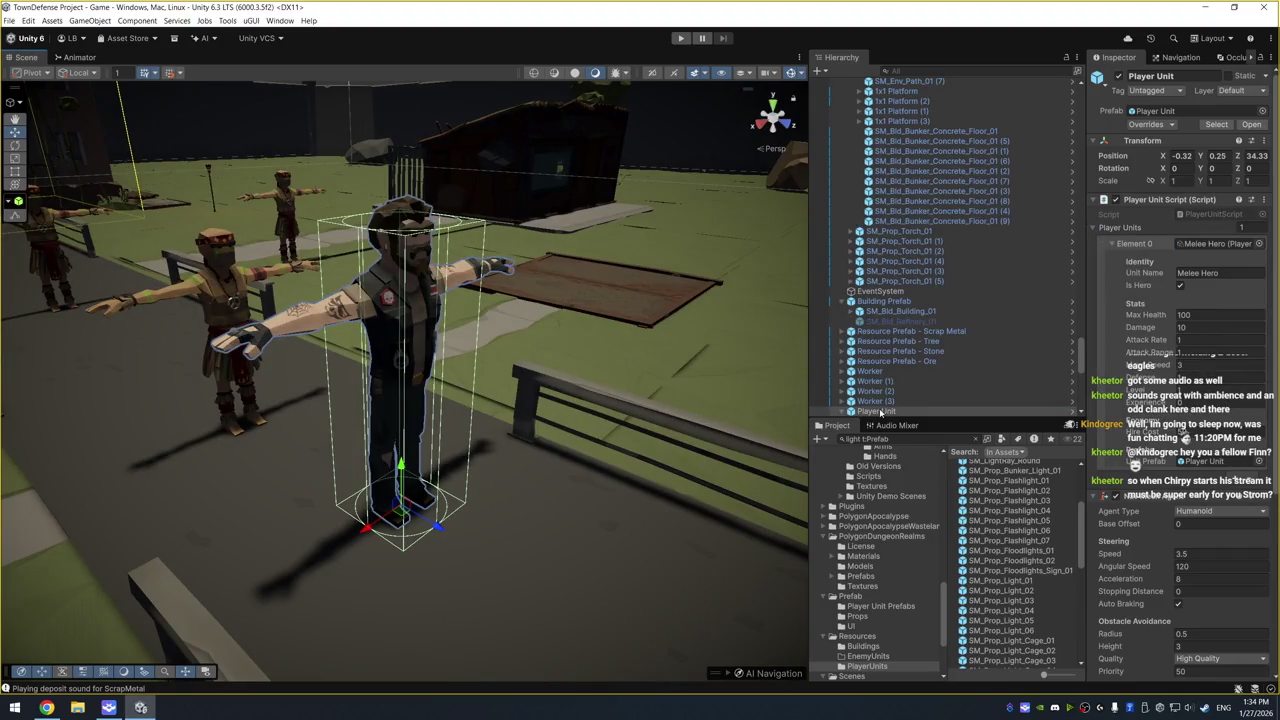
key(Right)
key(Down)
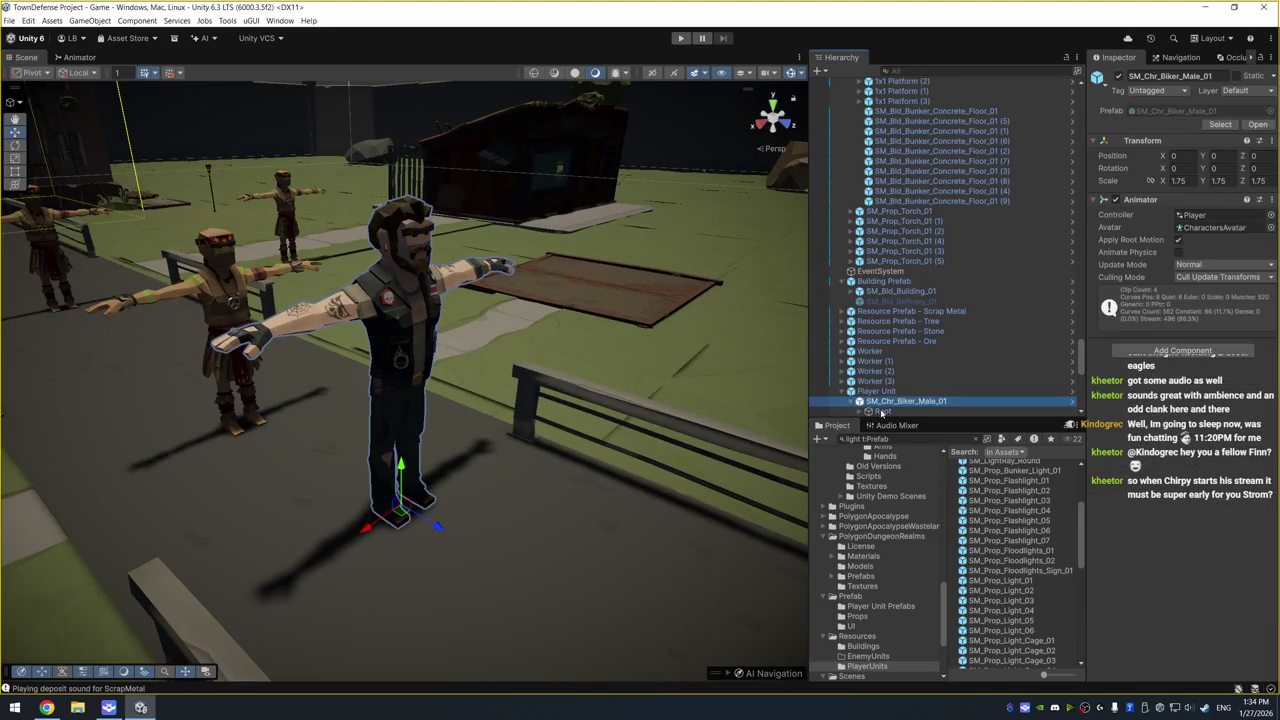
double_click(845, 439)
Search the Project for 'wep t:Prefab' and inspect the SM_Wep_Attach_Axe_01 preview
text(p)
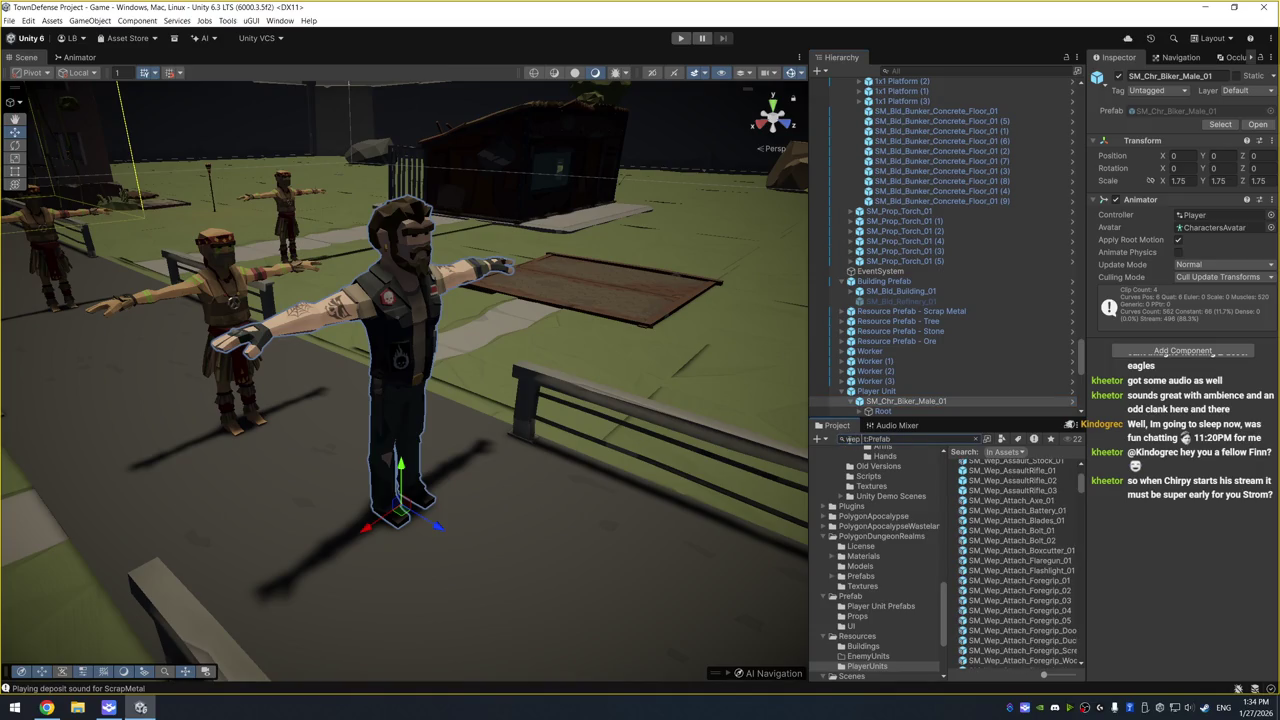
click(1041, 503)
drag(1188, 539, 1135, 541)
click(1034, 502)
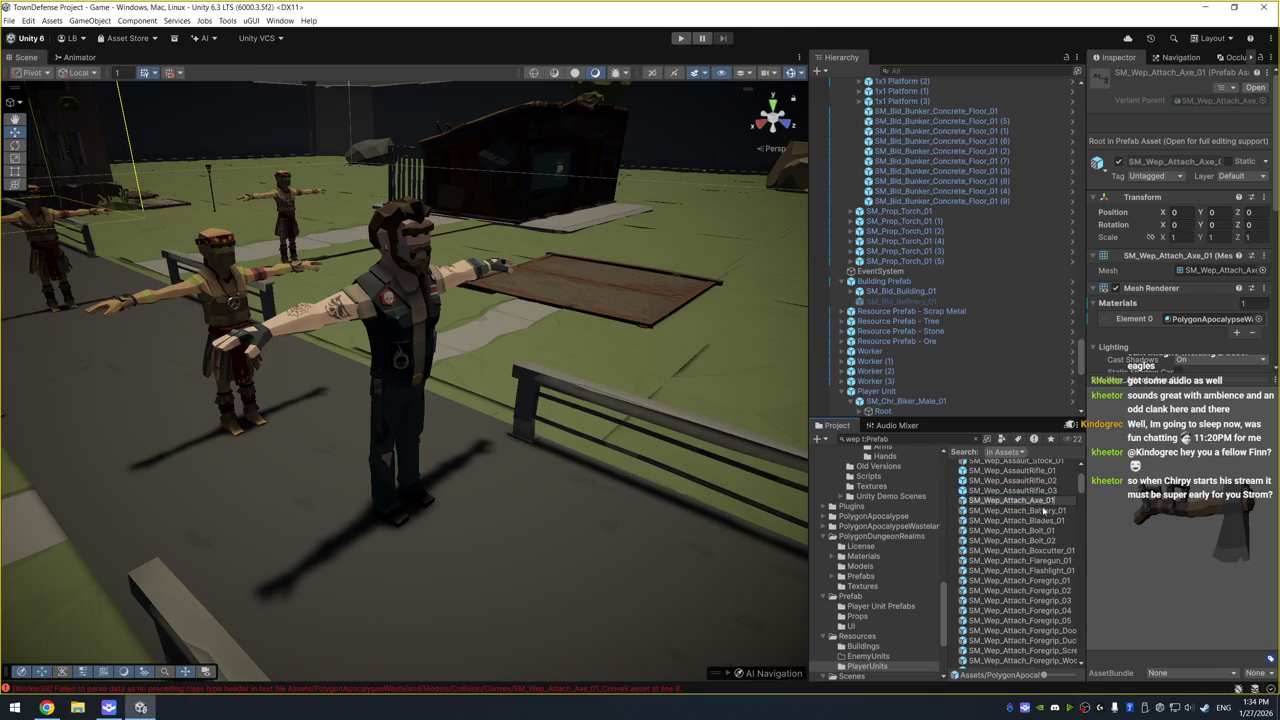
scroll(1048, 516, up, 3)
Preview the blade, foregrip and SM_Wep_Axe_01 weapon prefabs
click(1052, 585)
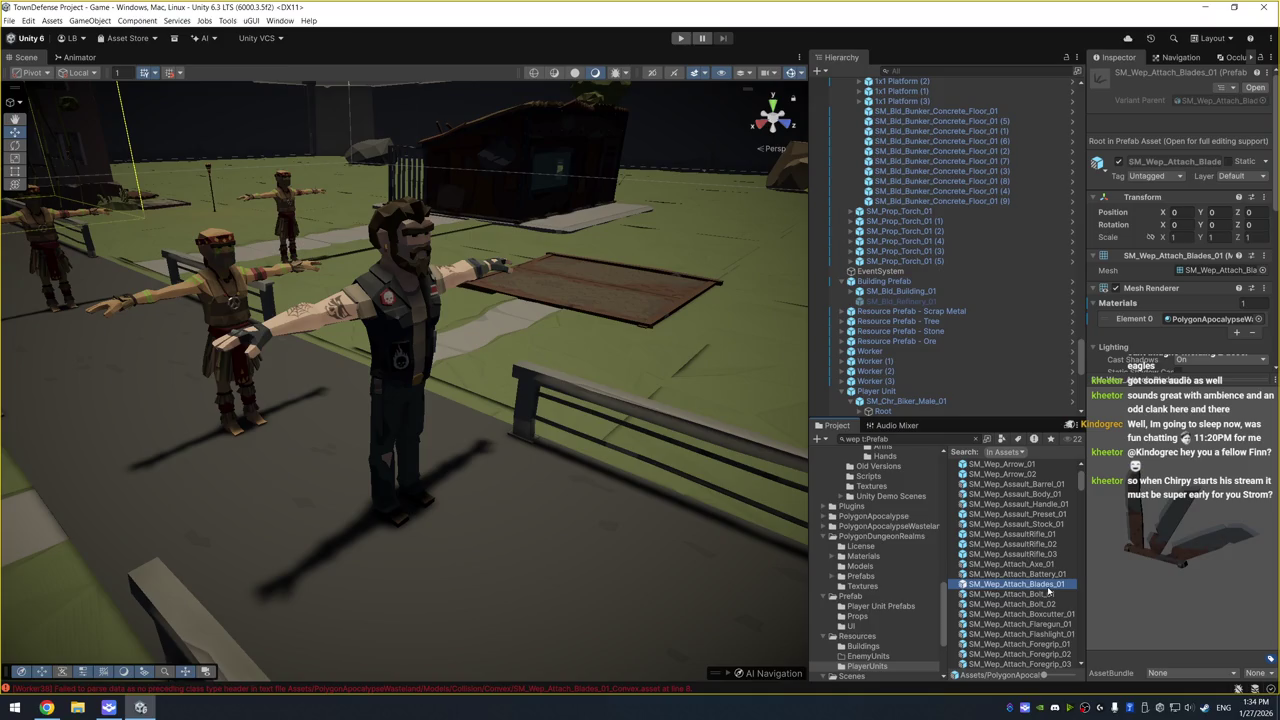
key(Down)
key(Down)
key(Down)
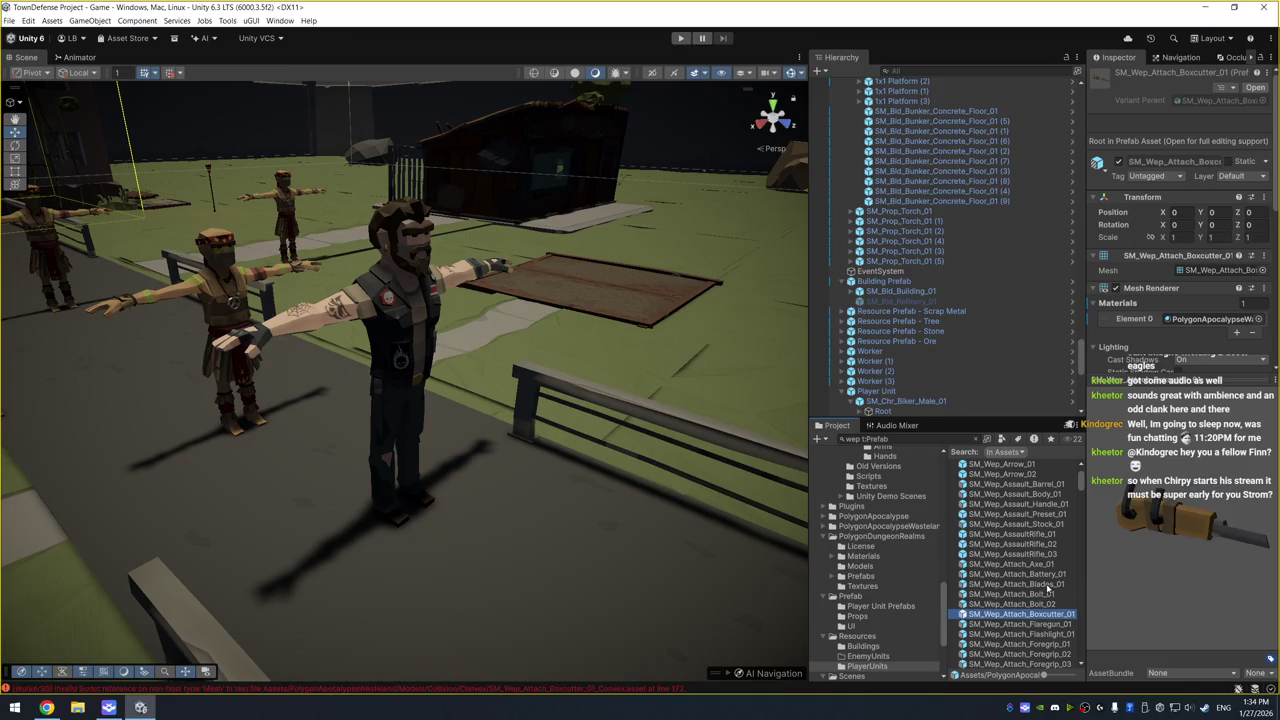
key(Down)
key(Down)
key(Down)
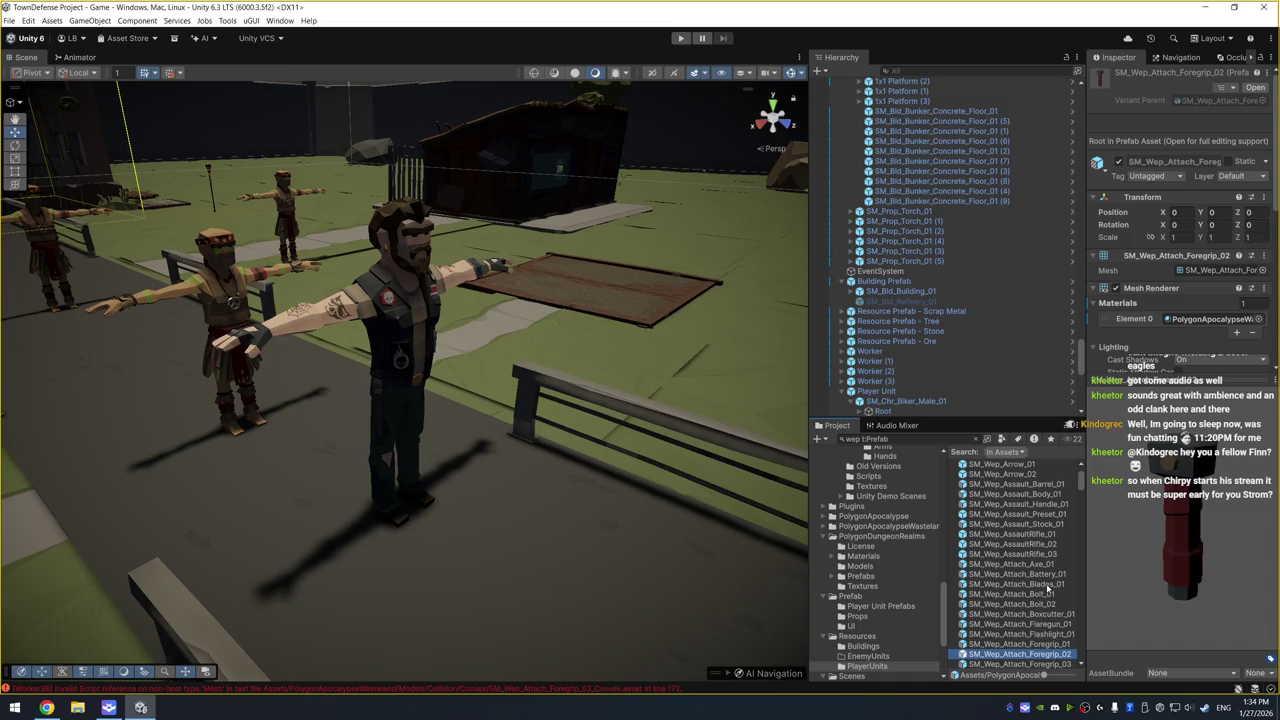
key(Down)
key(Down)
key(Down)
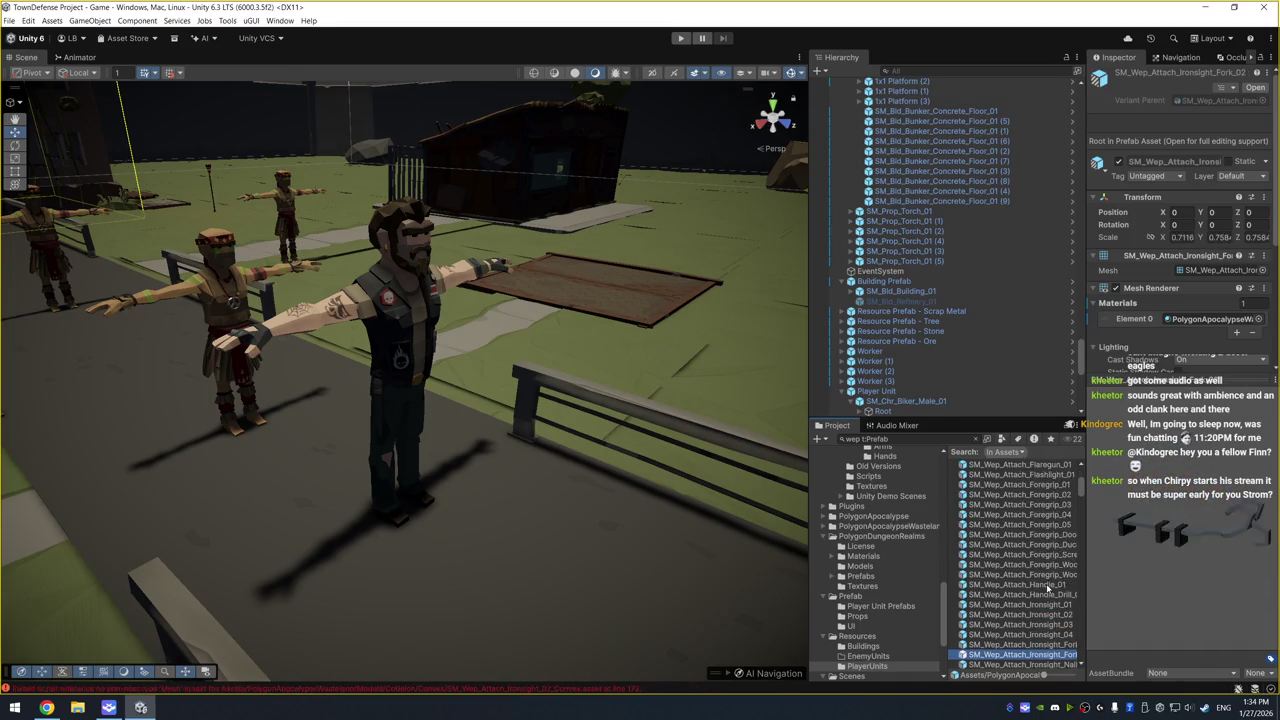
key(Down)
key(Down)
key(Down)
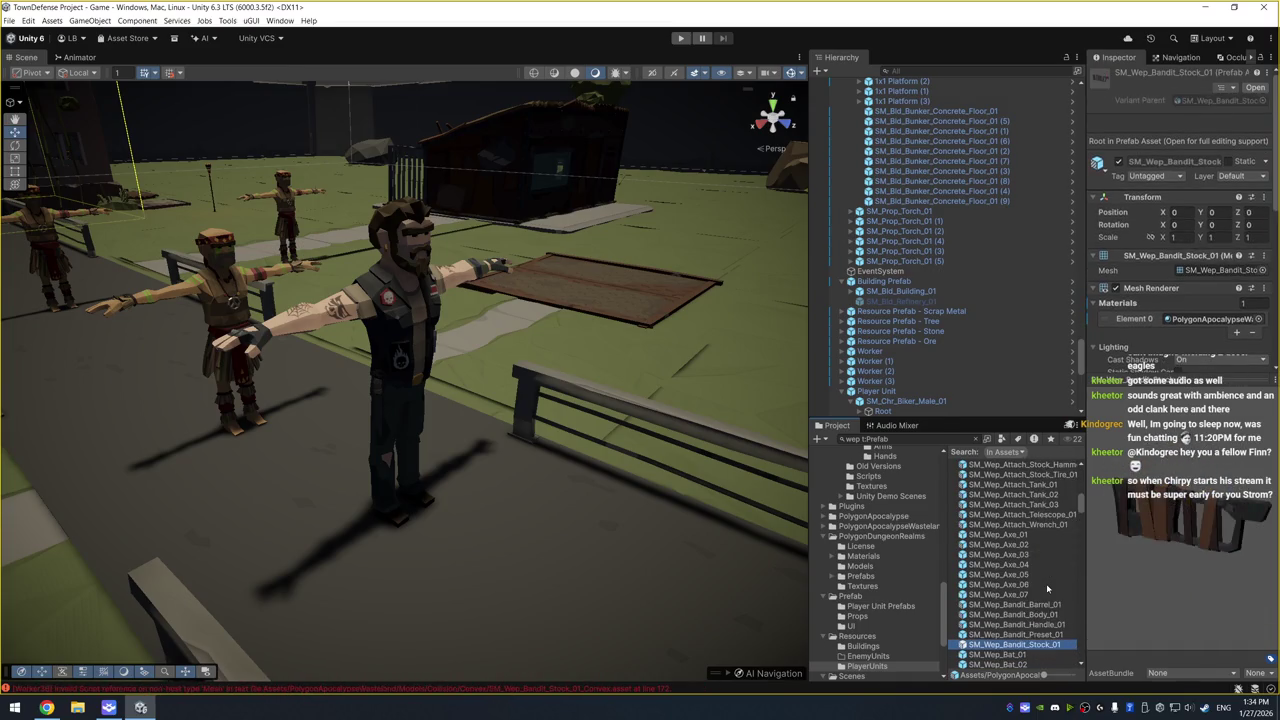
key(Up)
key(Up)
key(Up)
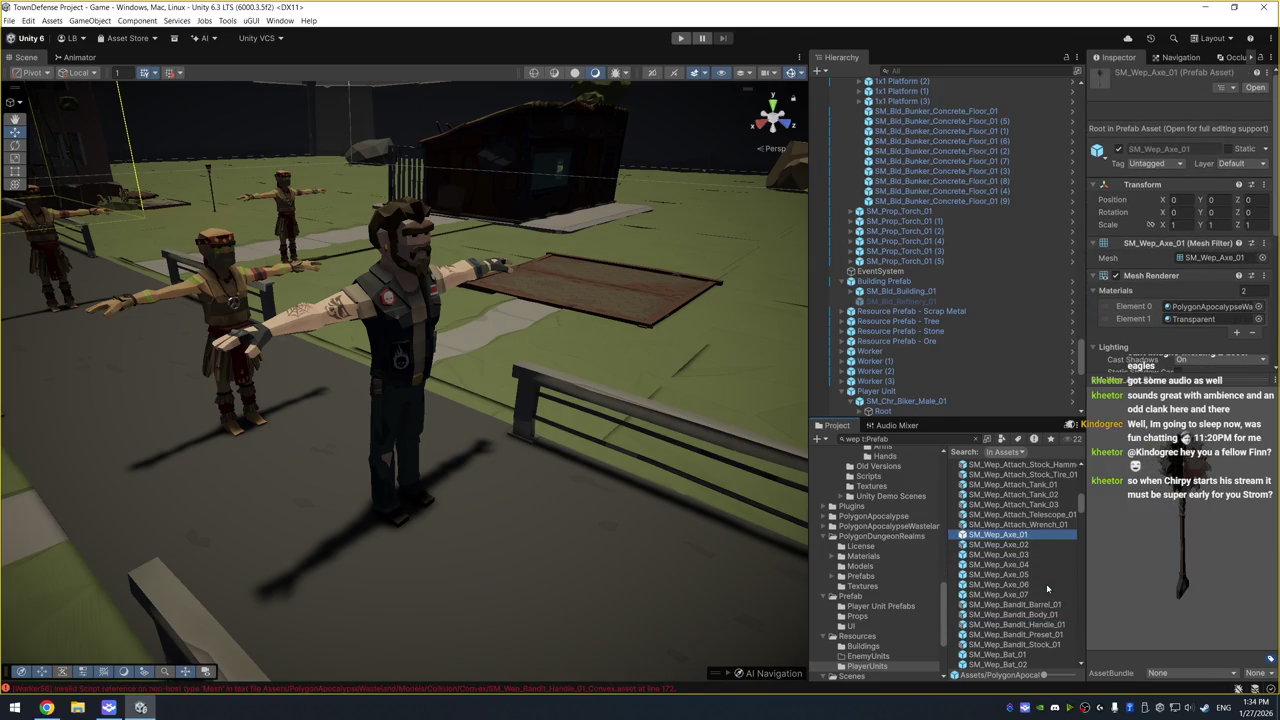
mouse_move(1182, 547)
mouse_down()
mouse_move(1140, 519)
mouse_move(1234, 511)
mouse_up()
Preview the axe prefabs SM_Wep_Axe_02 through SM_Wep_Axe_07
click(1047, 546)
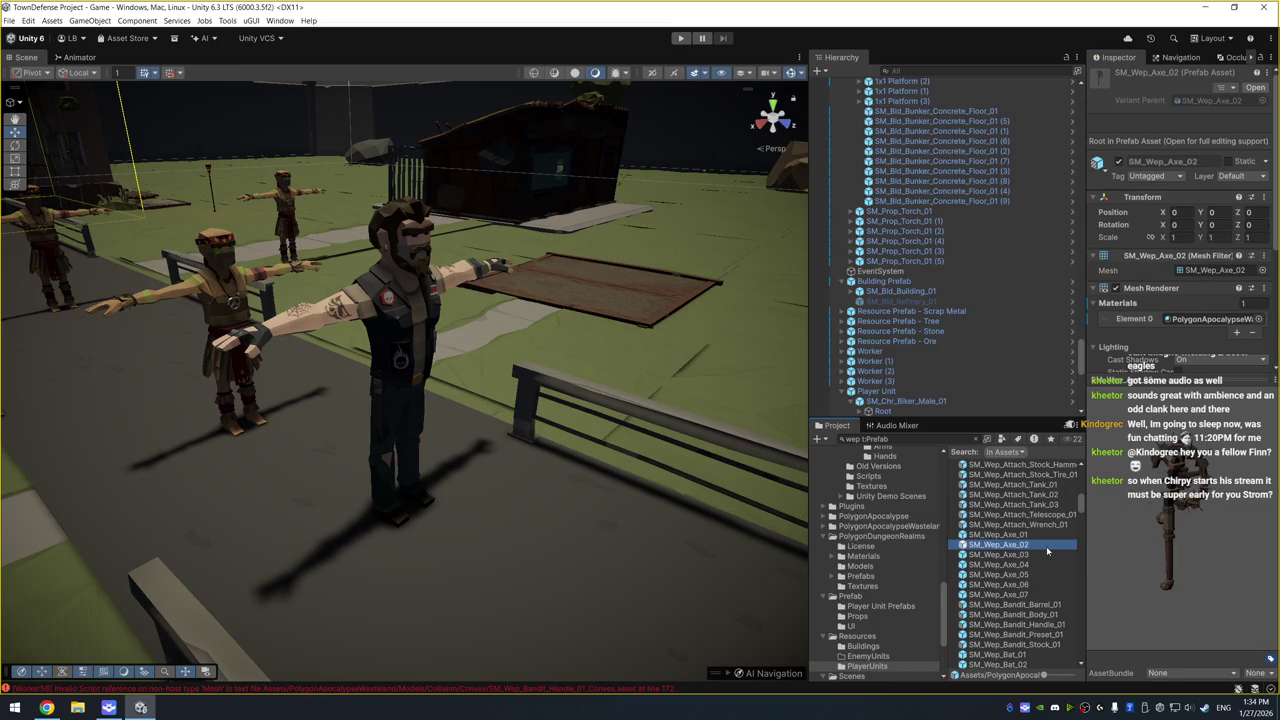
key(Down)
key(Down)
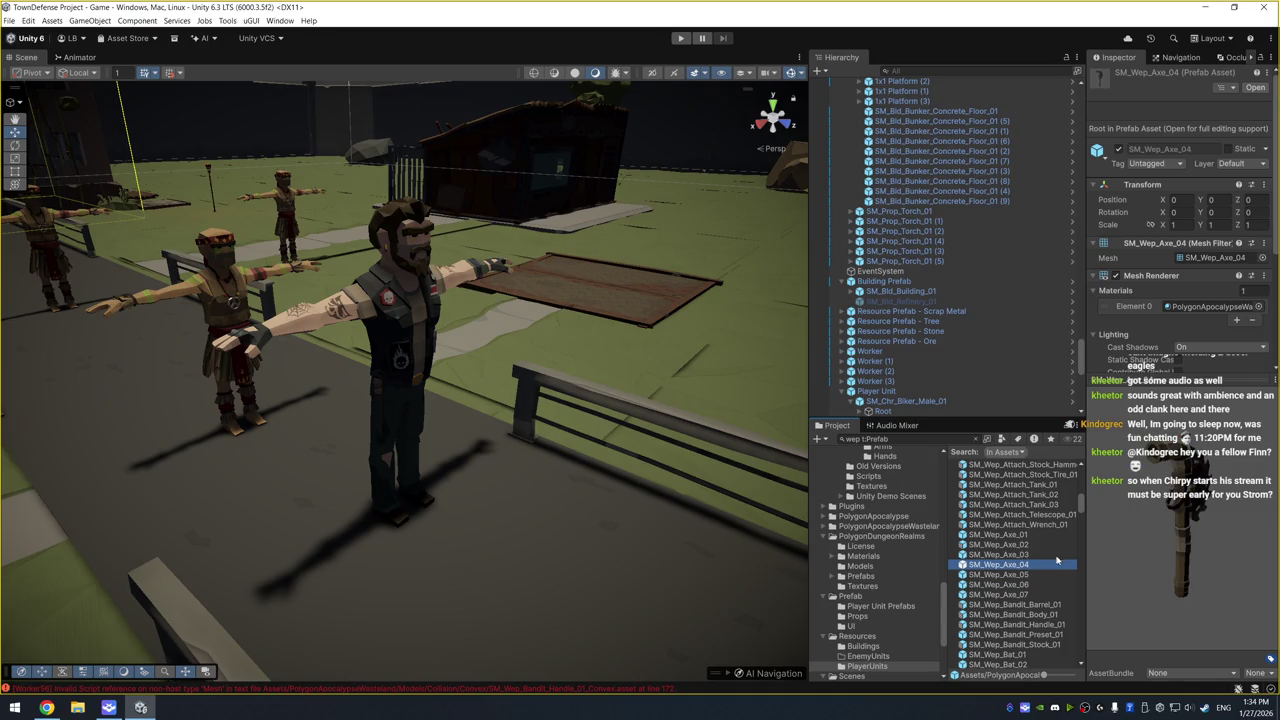
click(1058, 571)
click(1099, 515)
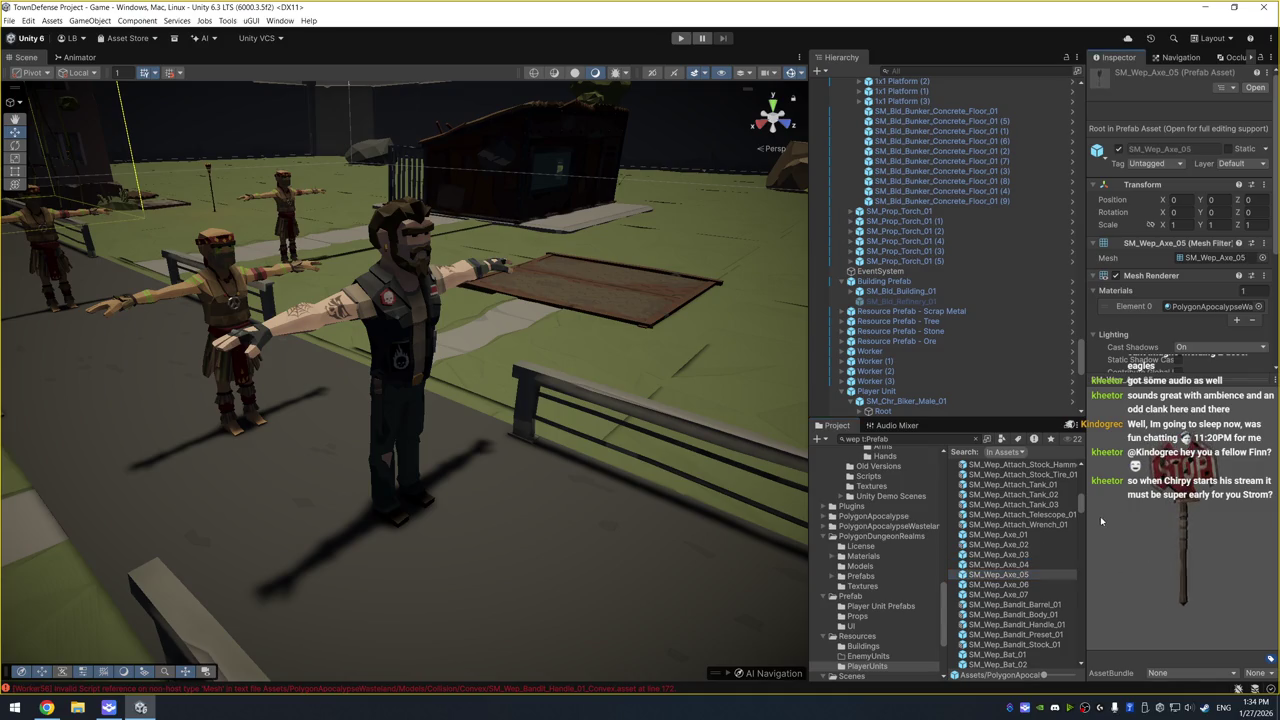
click(1036, 586)
drag(1113, 515, 1107, 532)
click(1005, 595)
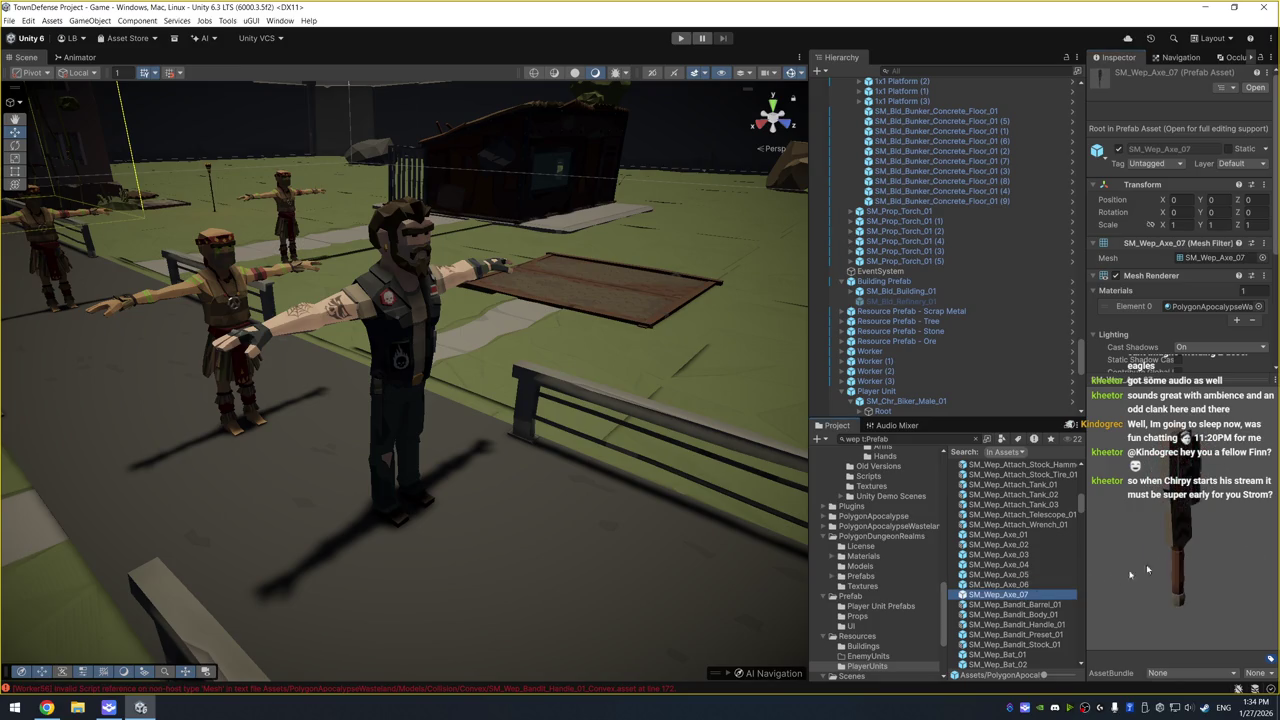
scroll(1014, 606, down, 3)
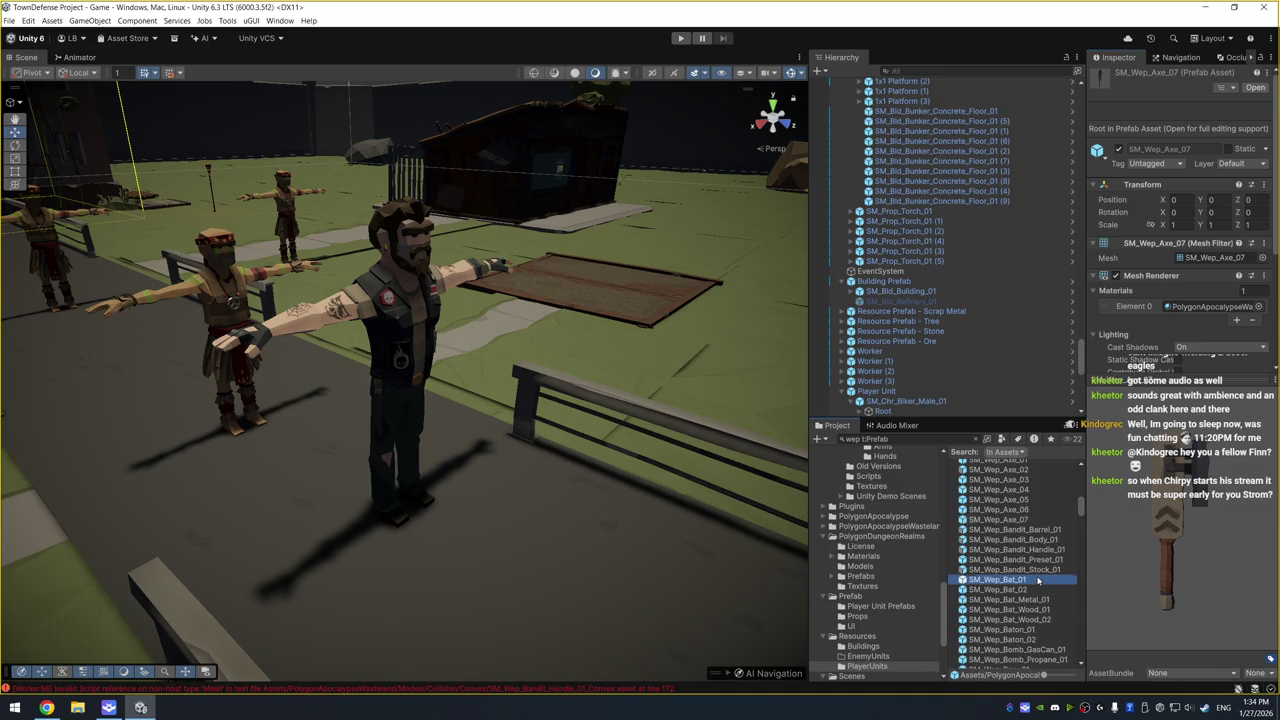
Drag SM_Wep_Bat_02 onto SM_Chr_Biker_Male_01 in the Hierarchy, then preview the metal bat
click(1005, 592)
drag(1100, 588, 1077, 548)
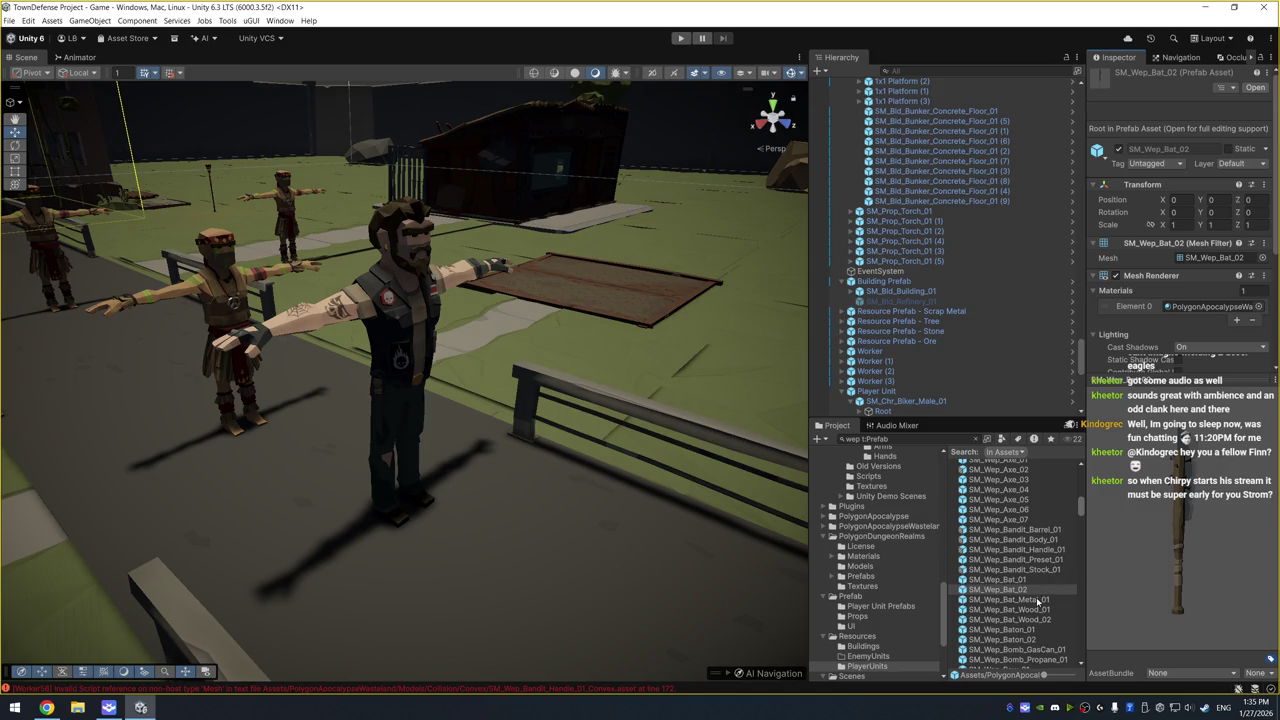
mouse_move(1020, 590)
mouse_down()
mouse_move(871, 408)
mouse_move(896, 369)
mouse_up()
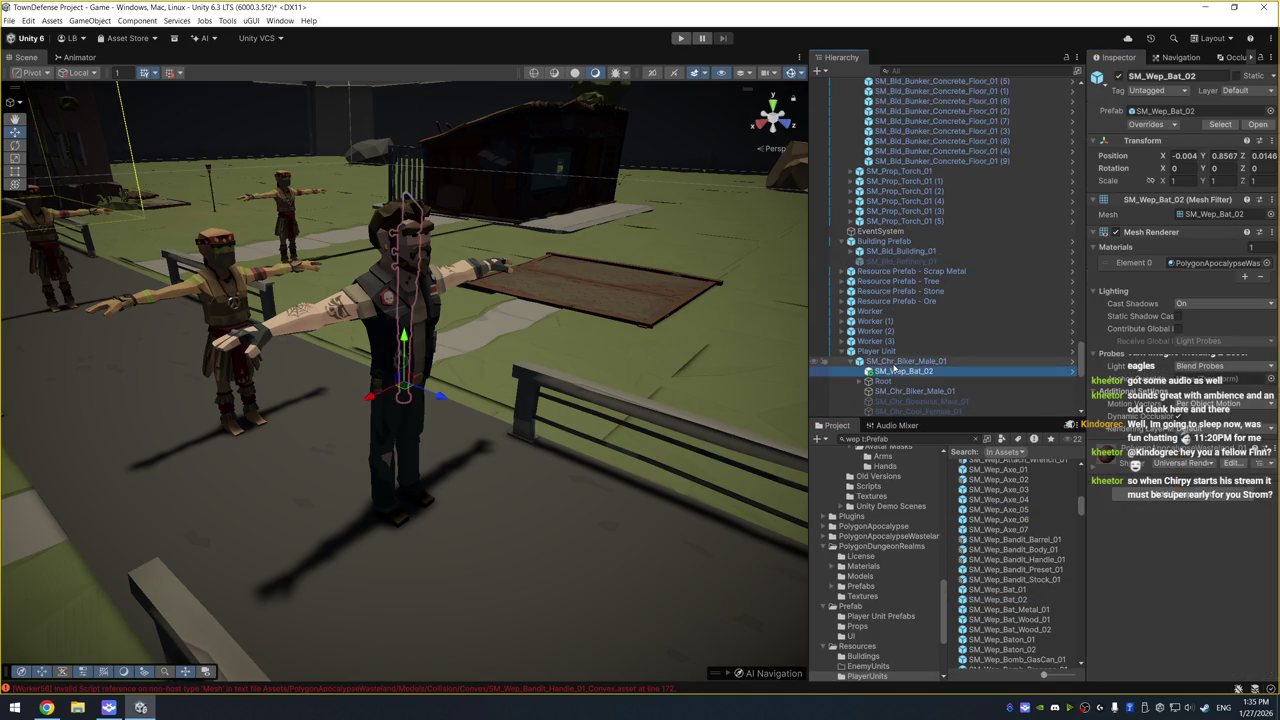
click(1051, 610)
Preview the wooden bat, propane bomb, butcher knife, crossbow, chainsaw and crutch prefabs
key(Down)
key(Down)
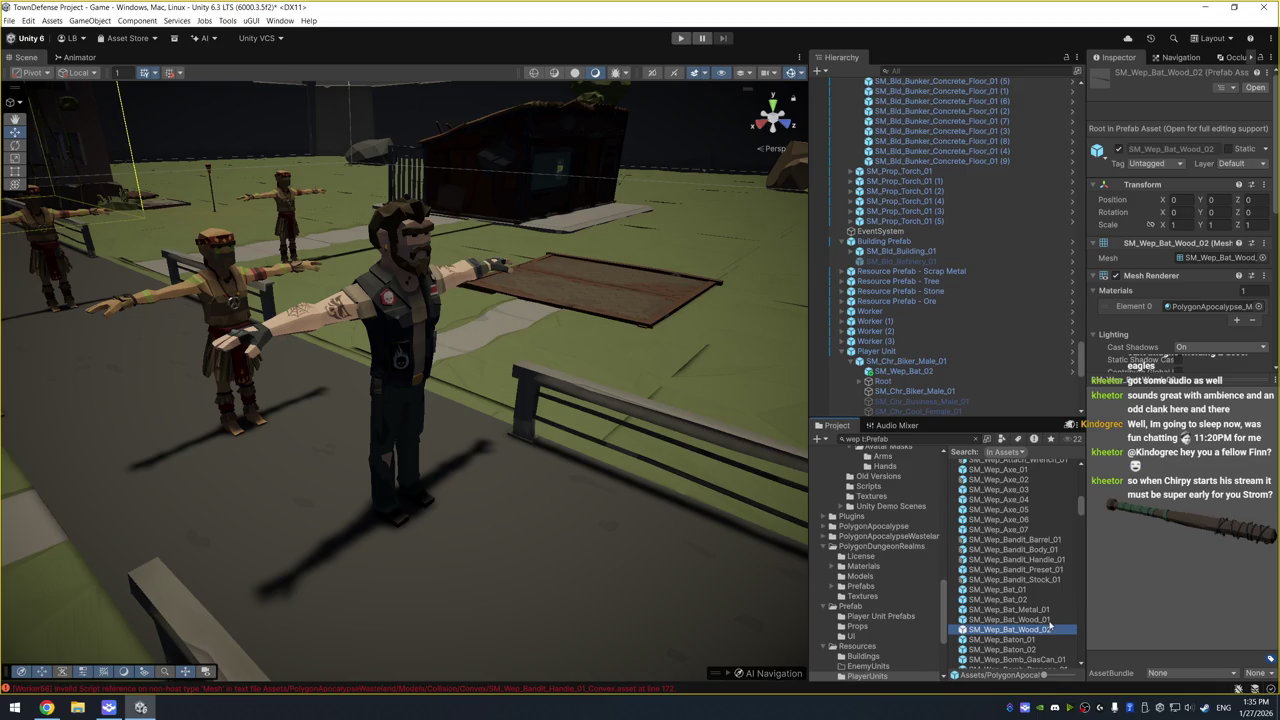
key(Down)
key(Down)
key(Down)
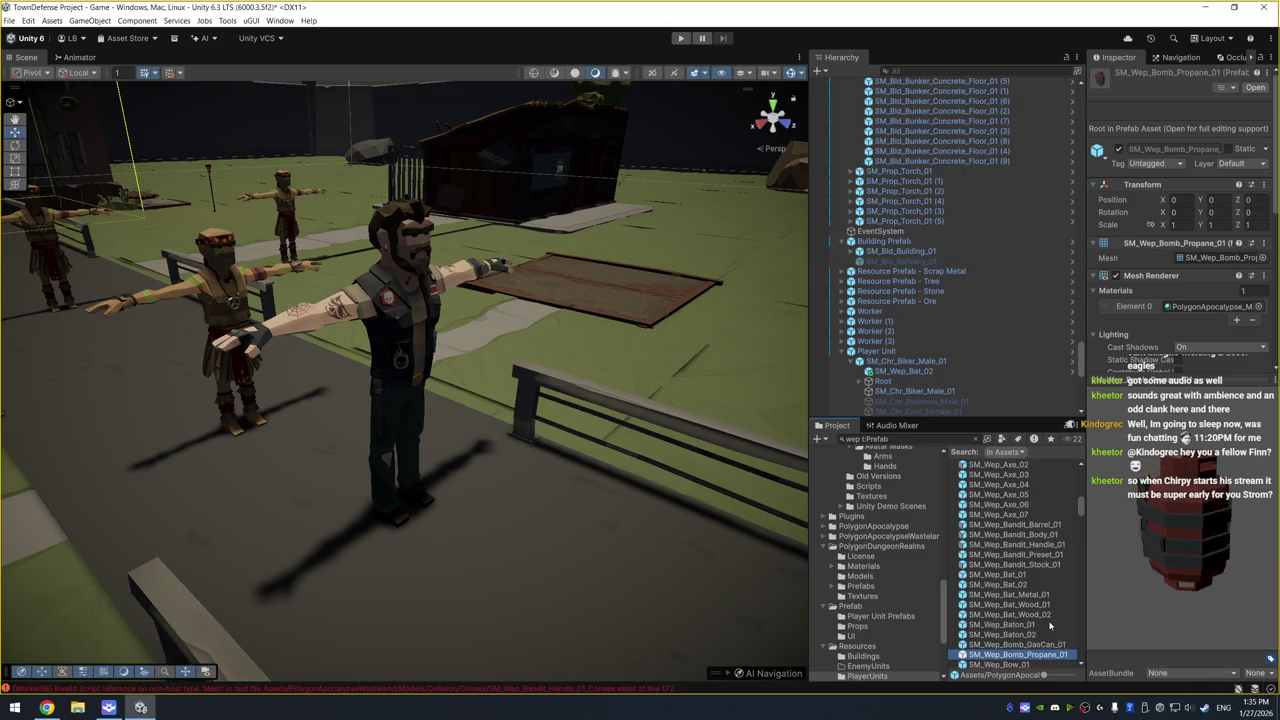
key(Down)
key(Down)
key(Down)
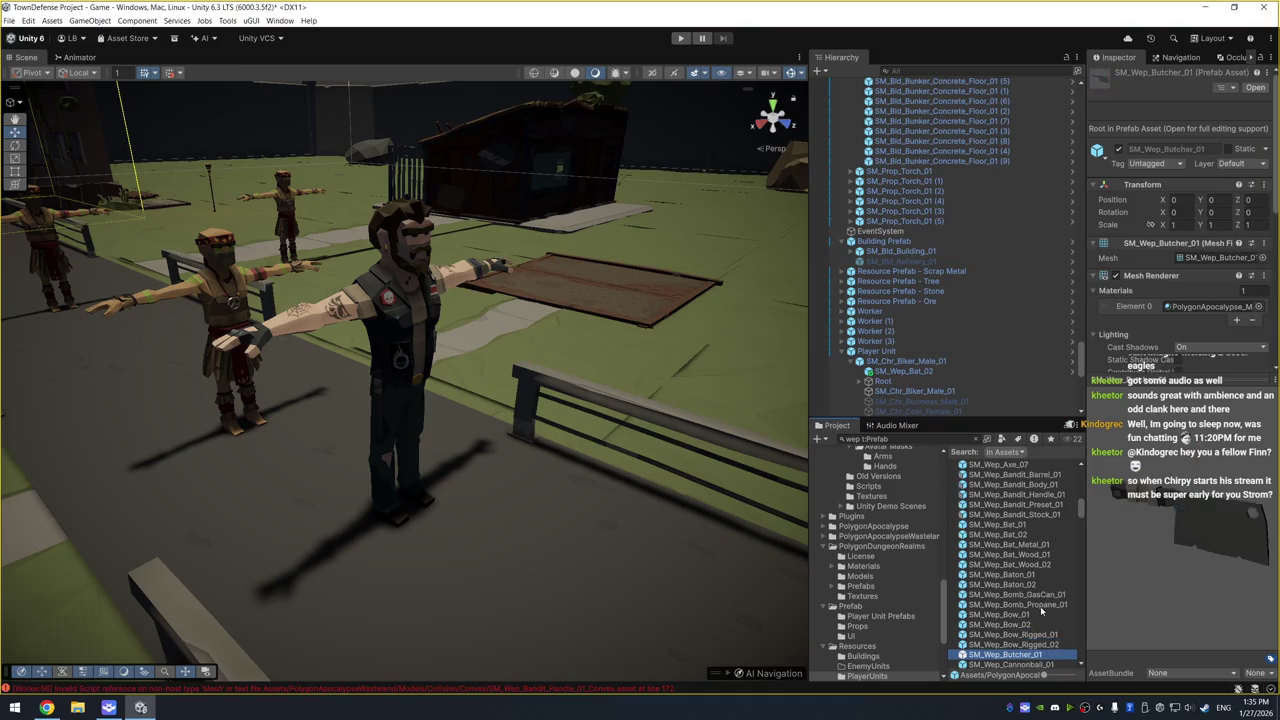
key(Down)
key(Down)
key(Down)
key(Up)
key(Up)
key(Down)
key(Down)
key(Down)
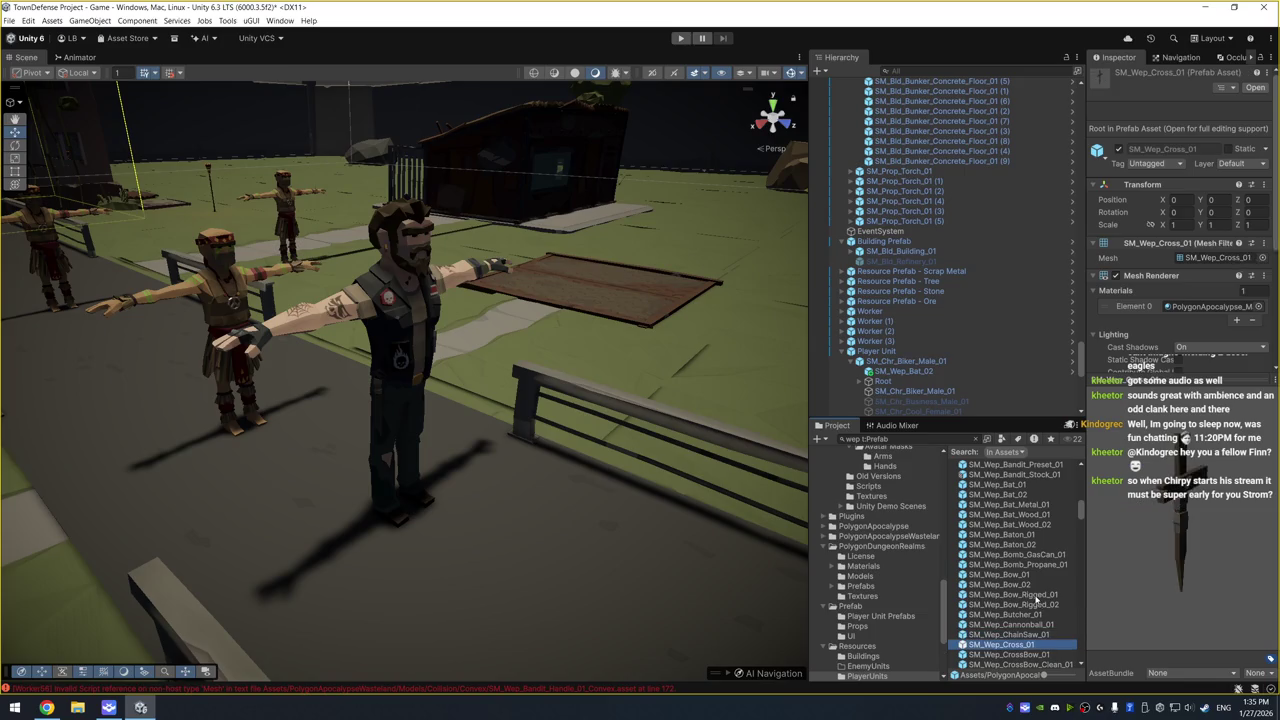
key(Up)
key(Up)
key(Up)
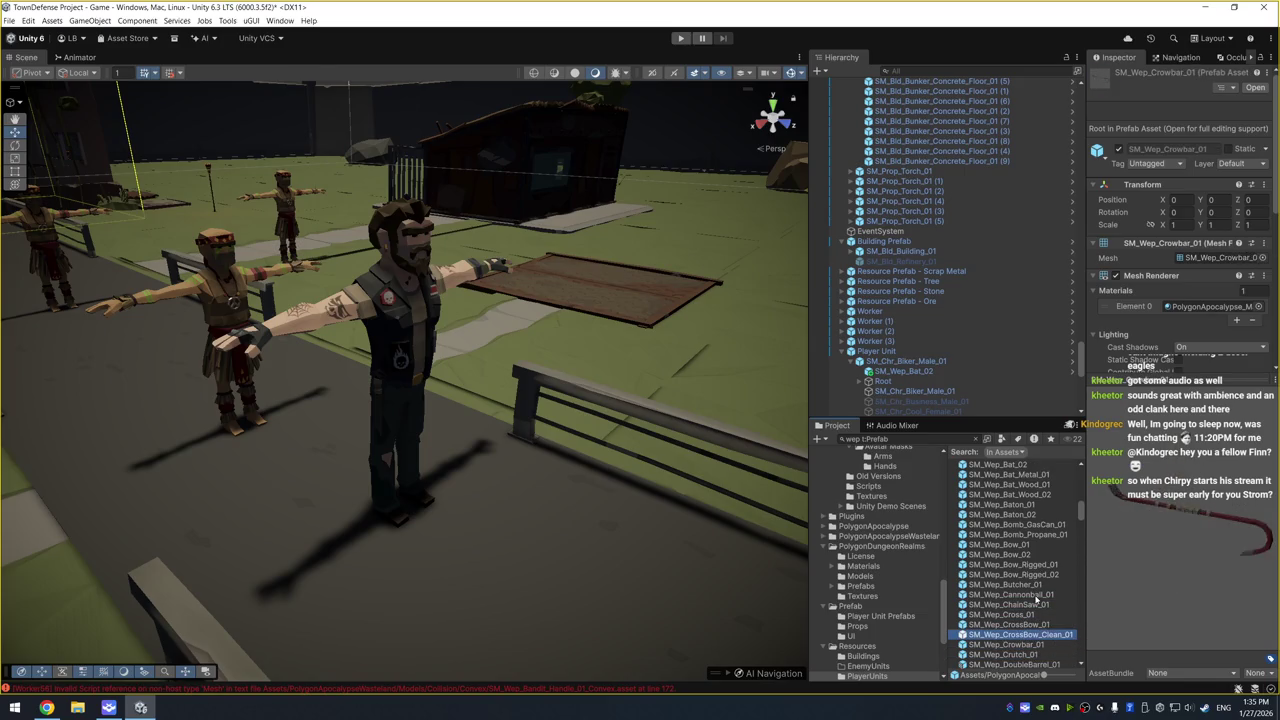
key(Down)
key(Down)
key(Down)
scroll(1035, 613, down, 5)
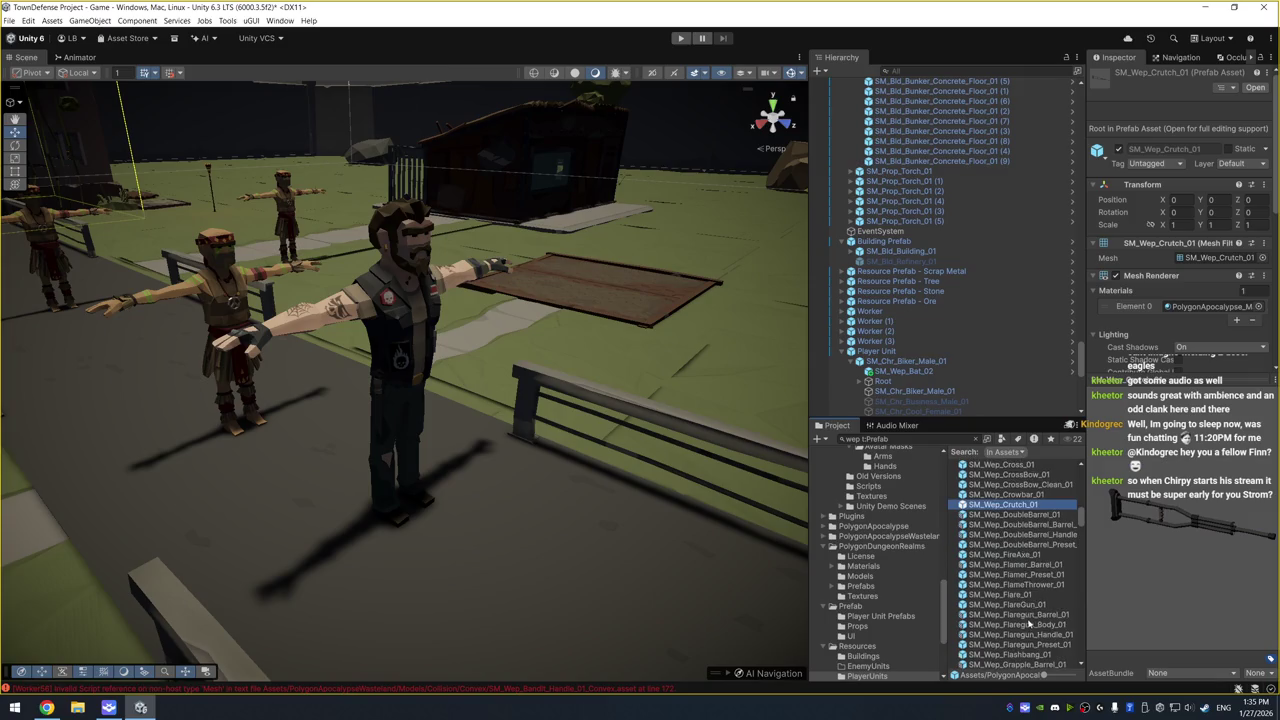
Preview the fire axe, grapple parts, grenade and hammer prefabs
key(Down)
key(Down)
key(Down)
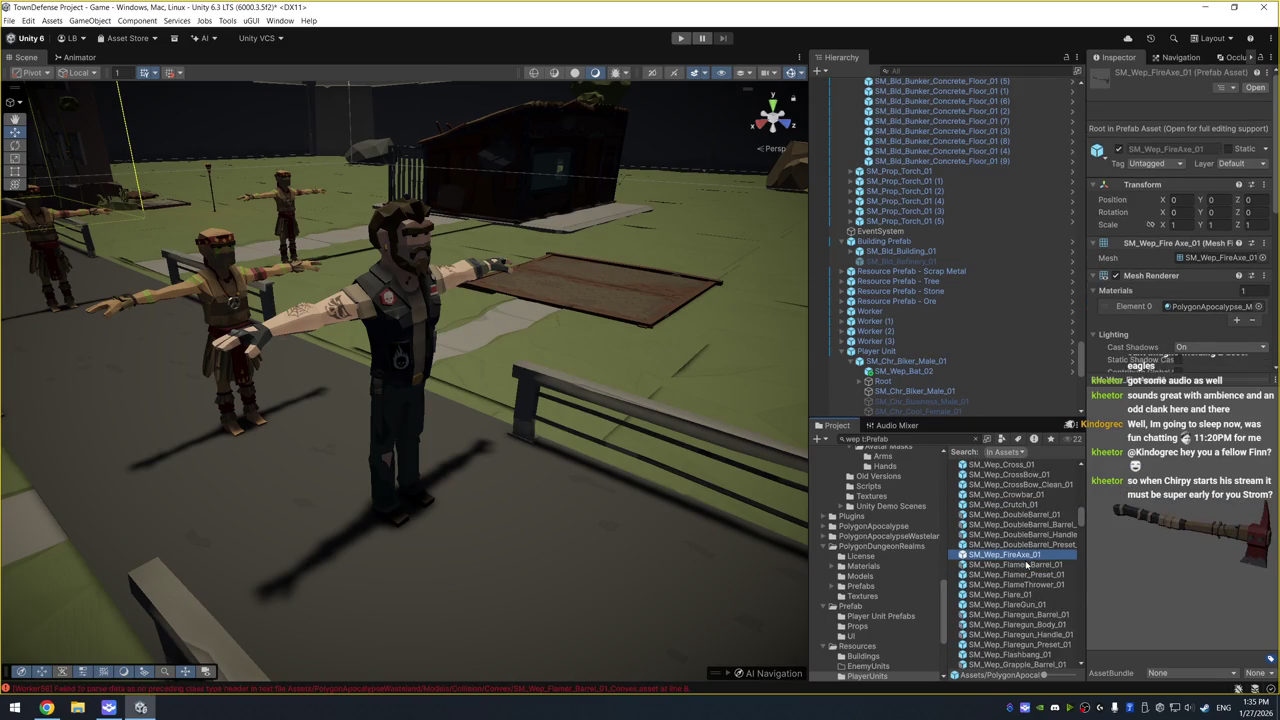
key(Down)
key(Down)
key(Down)
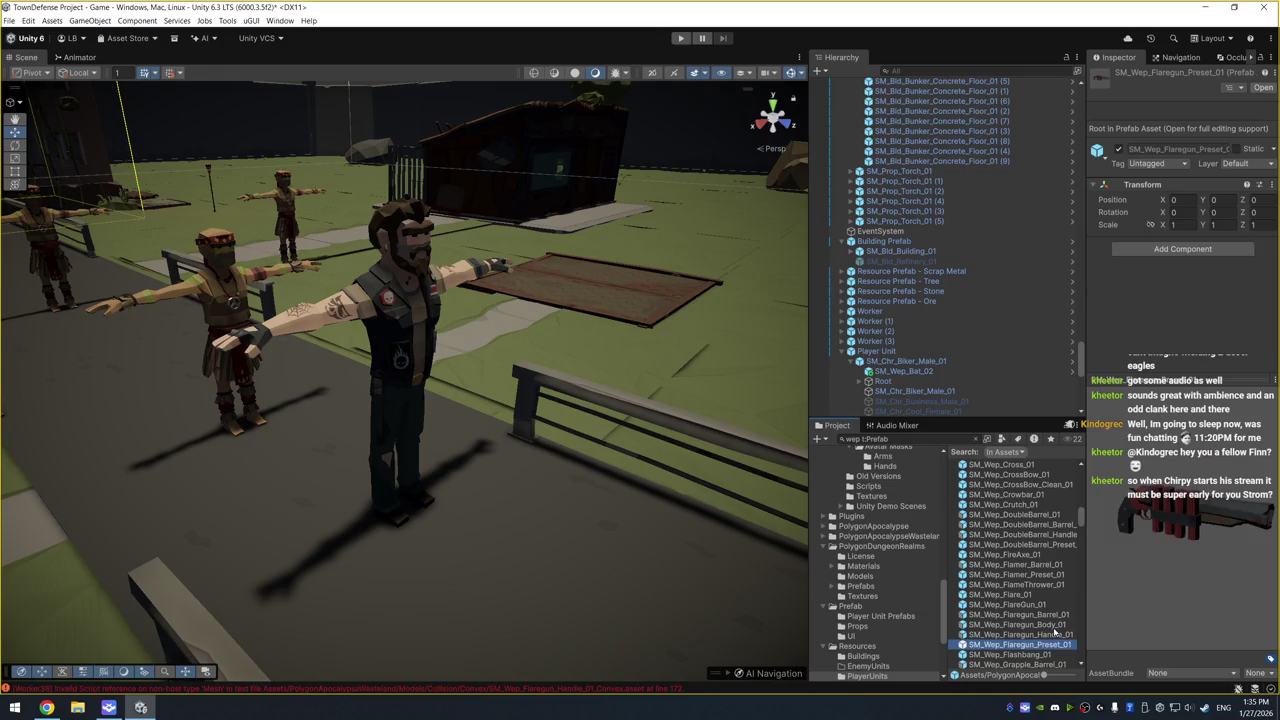
key(Down)
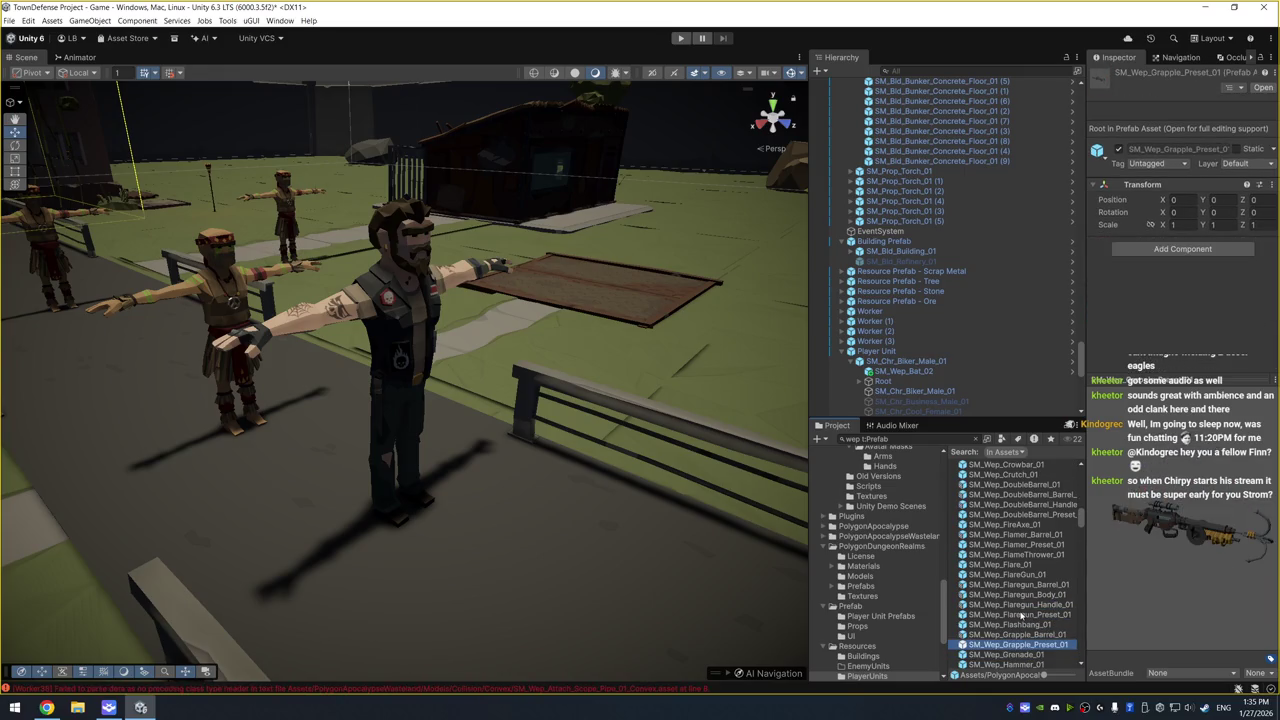
key(Down)
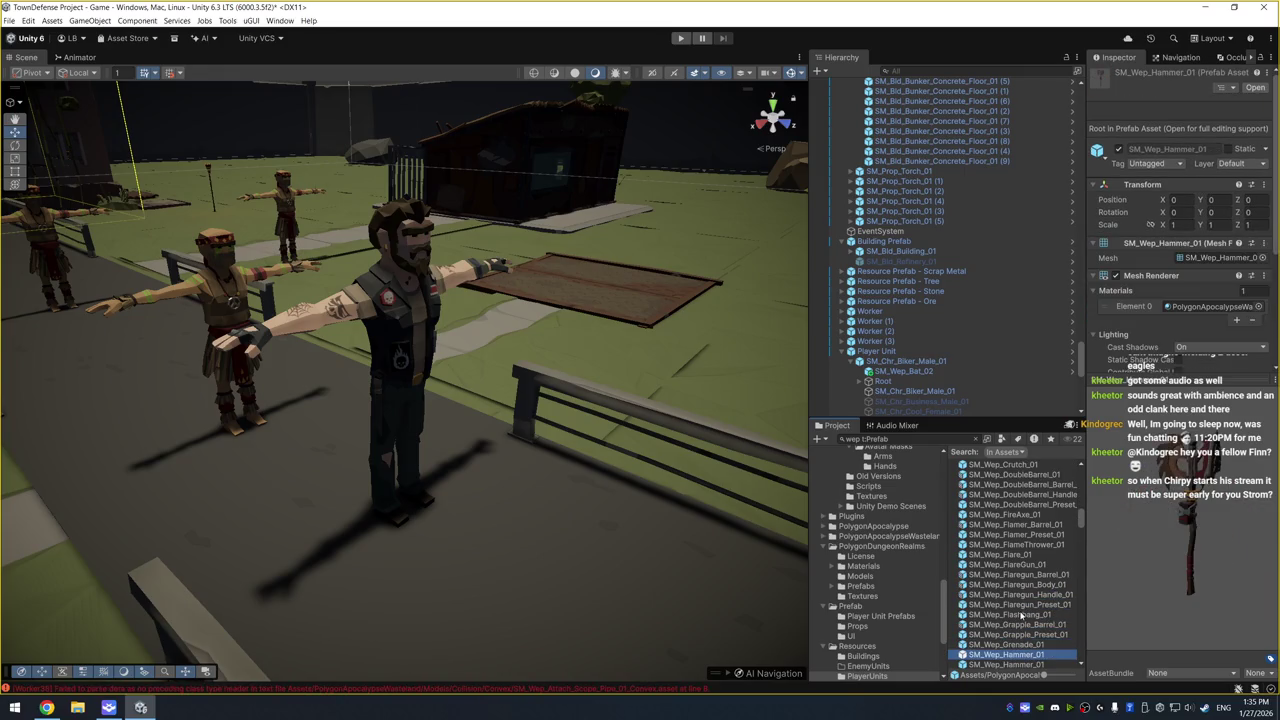
key(Down)
key(Up)
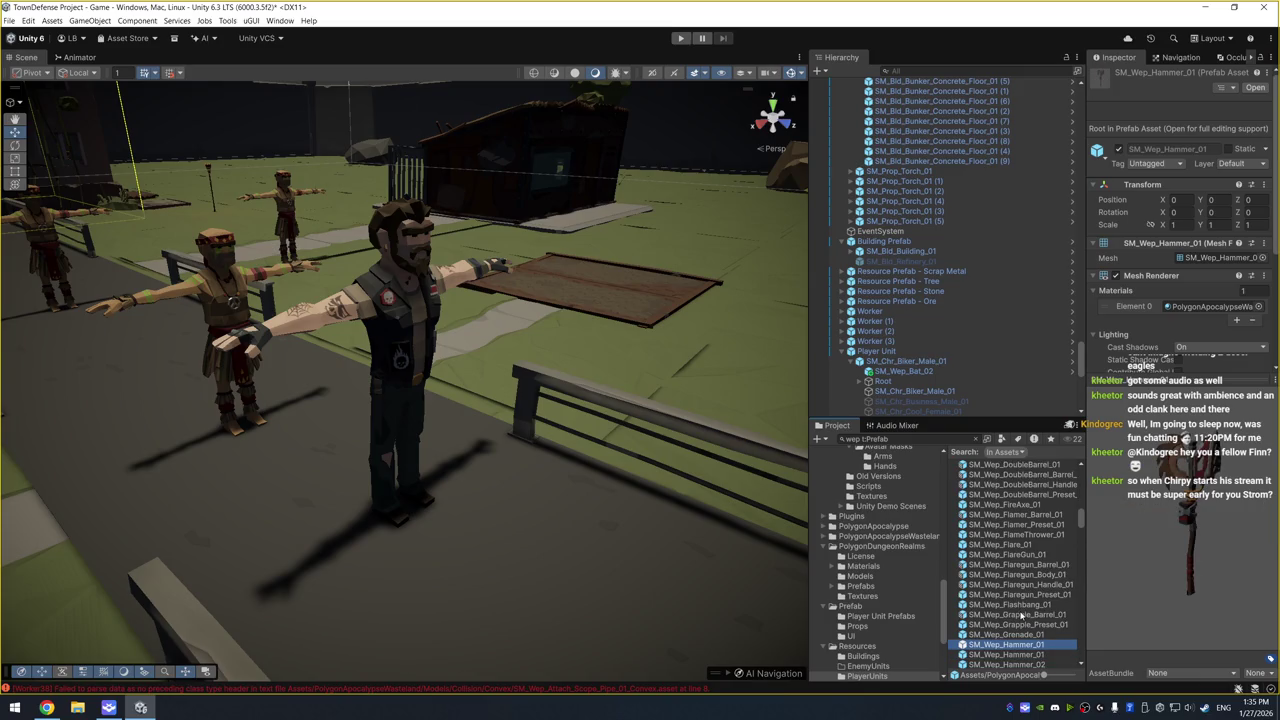
Preview the three harpoons, the hunting rifles and the katana prefabs
key(Down)
key(Down)
key(Down)
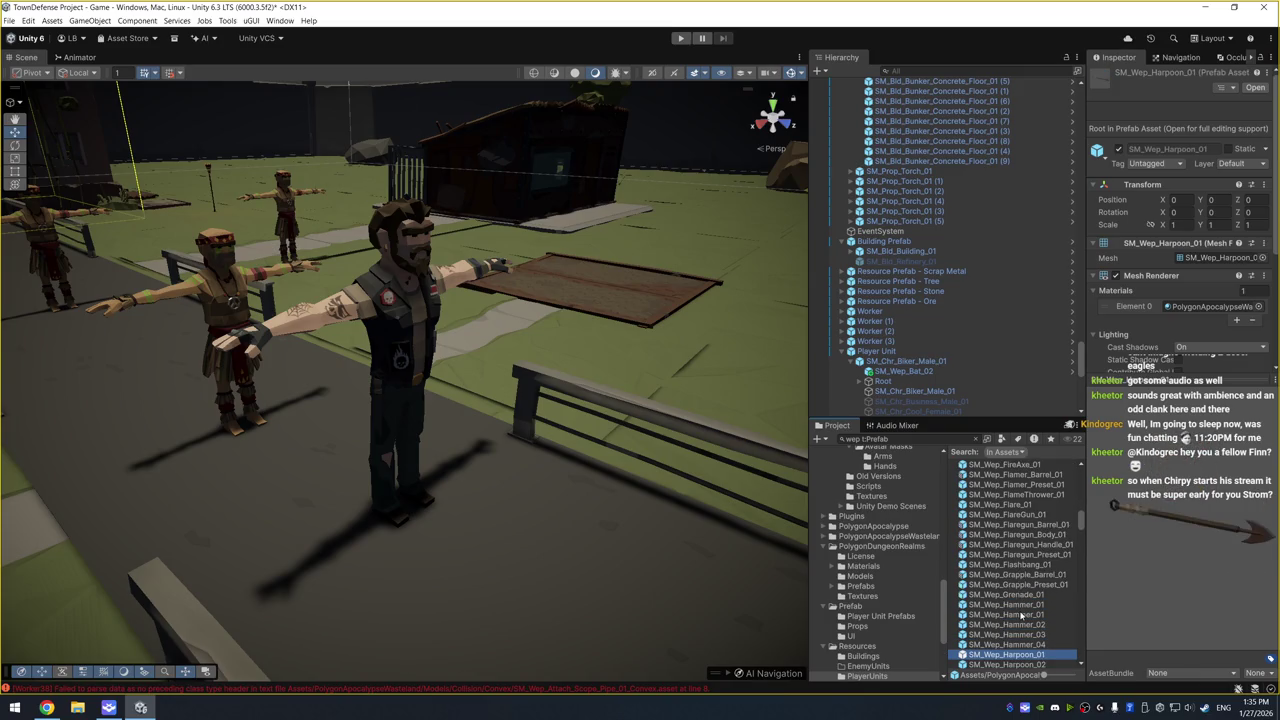
key(Down)
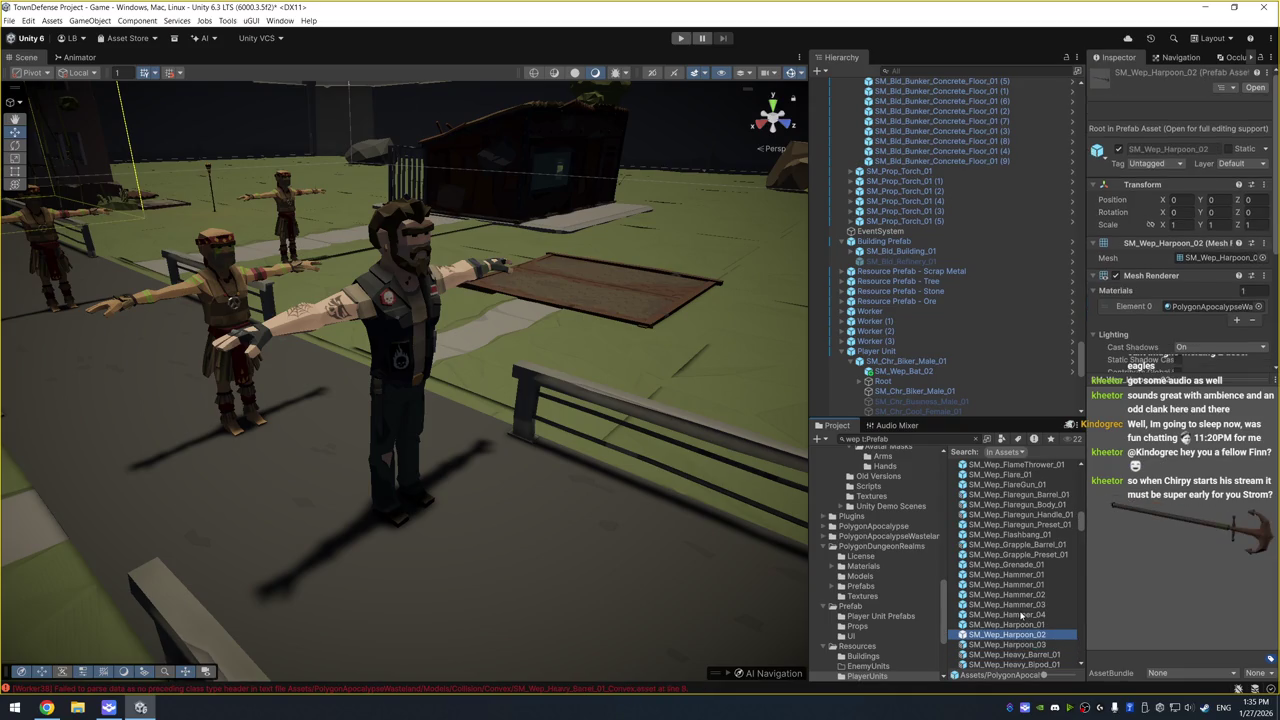
key(Down)
key(Down)
key(Down)
key(Down)
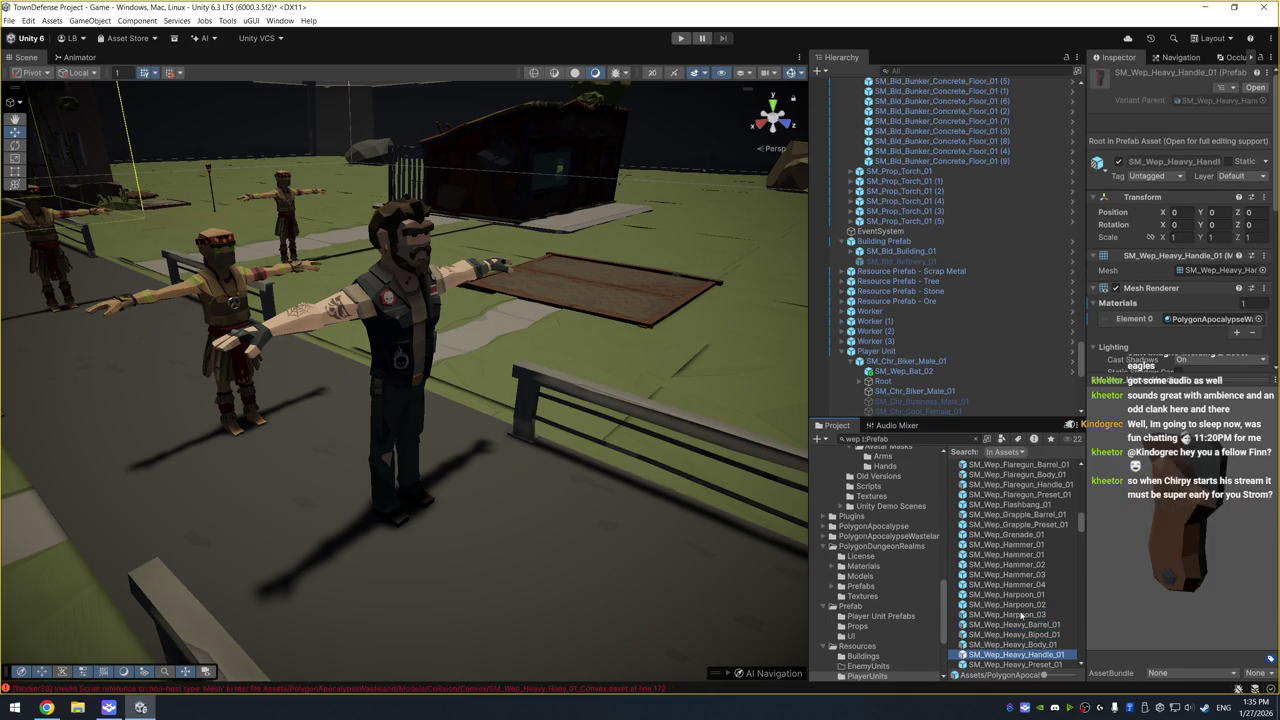
key(Down)
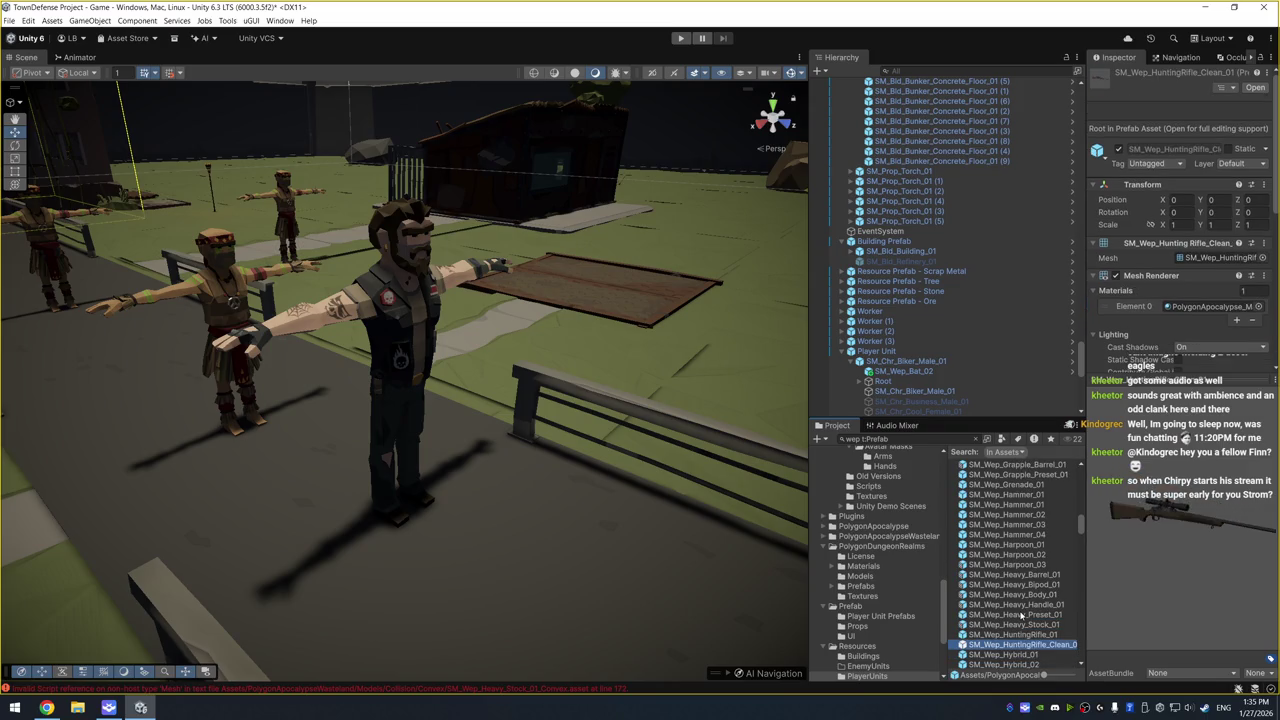
key(Down)
key(Down)
key(Down)
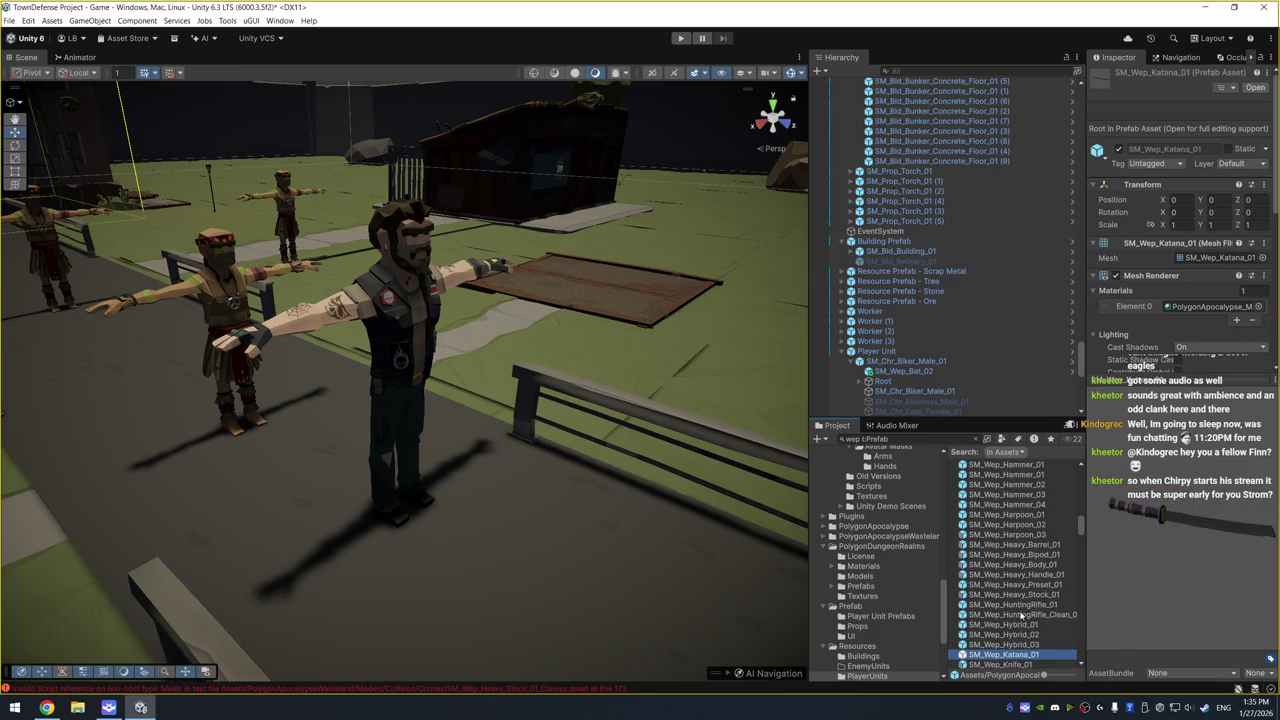
key(Down)
key(Down)
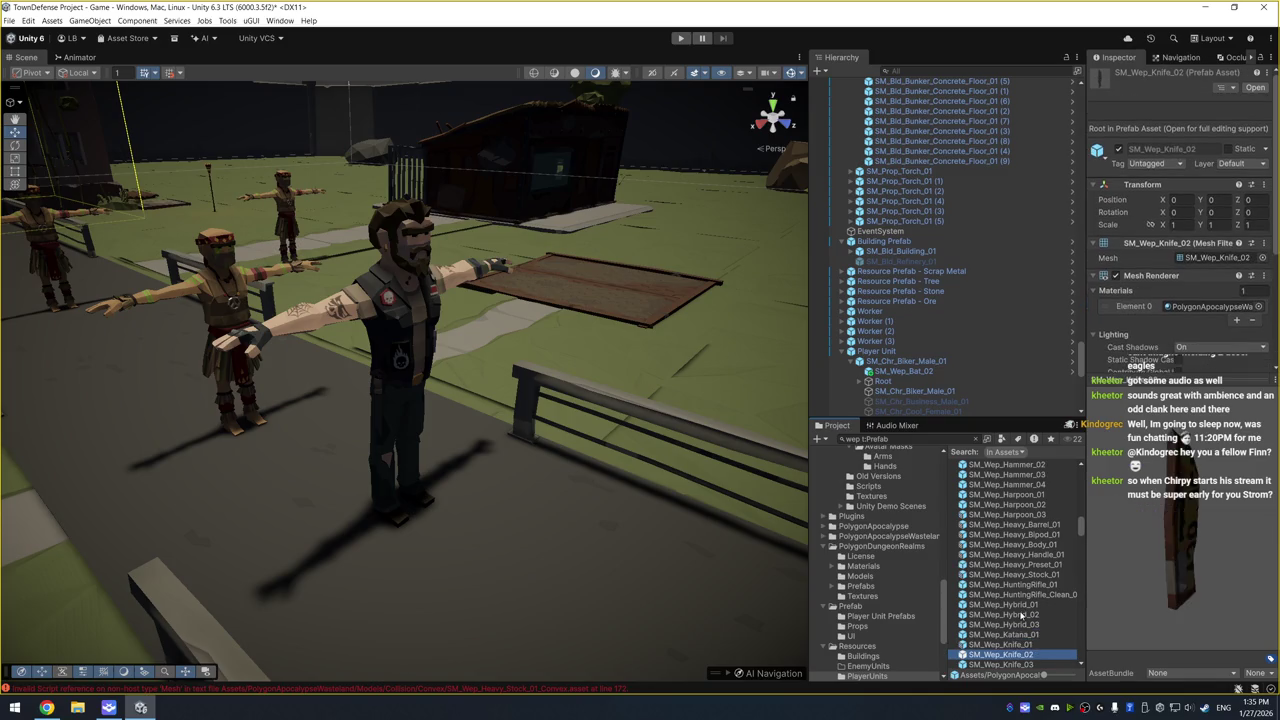
key(Up)
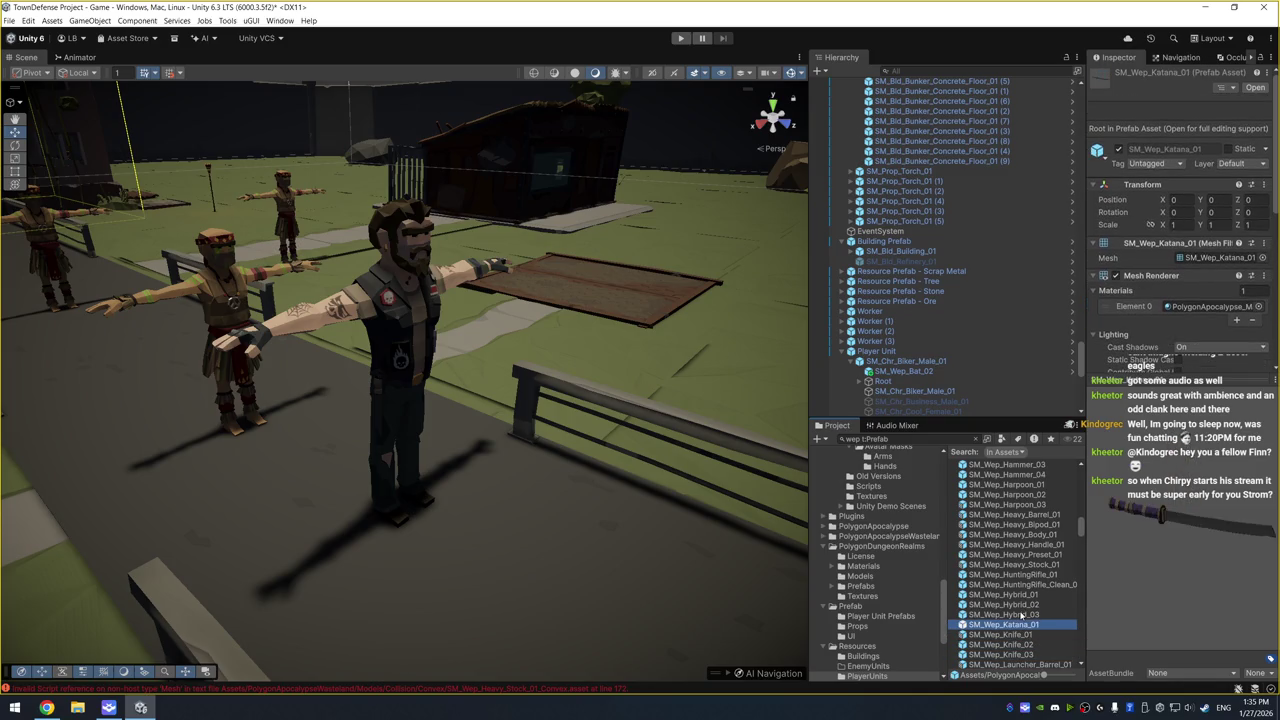
drag(1193, 540, 1174, 535)
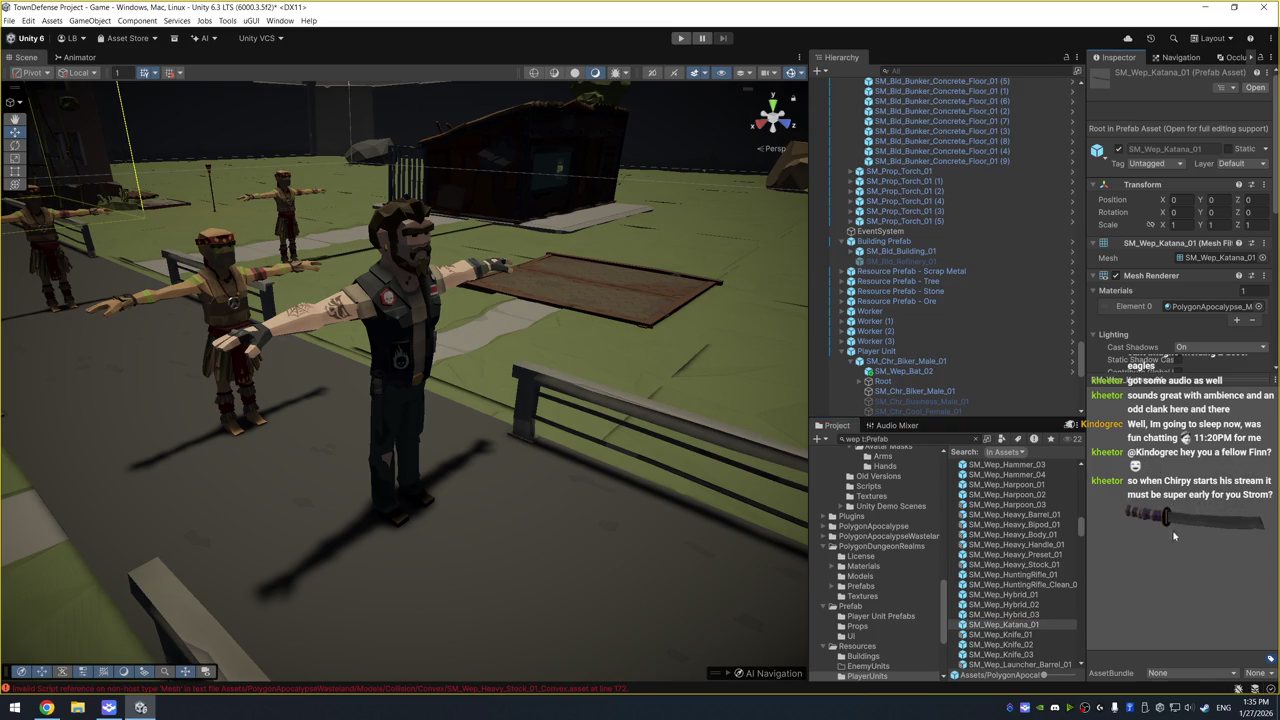
Preview the Hybrid_01 and Hybrid_02 guns and the mace prefab
click(1020, 614)
click(1031, 604)
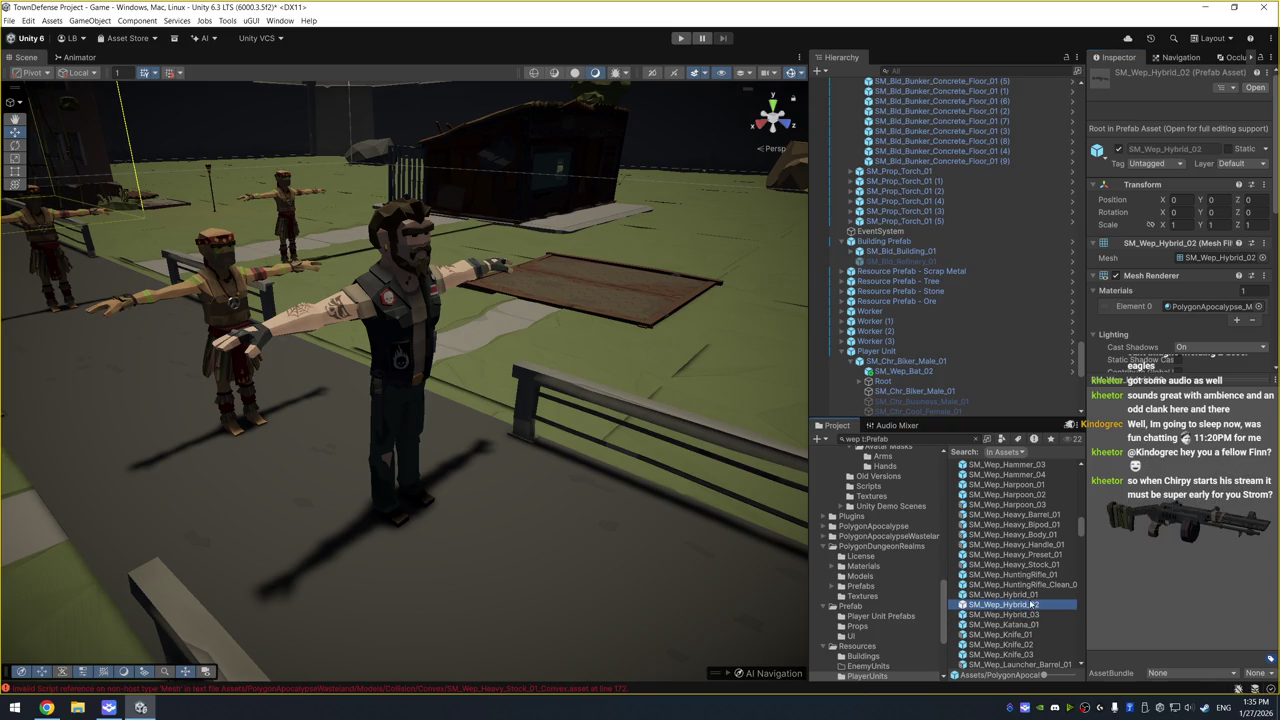
click(1030, 594)
scroll(1025, 612, down, 5)
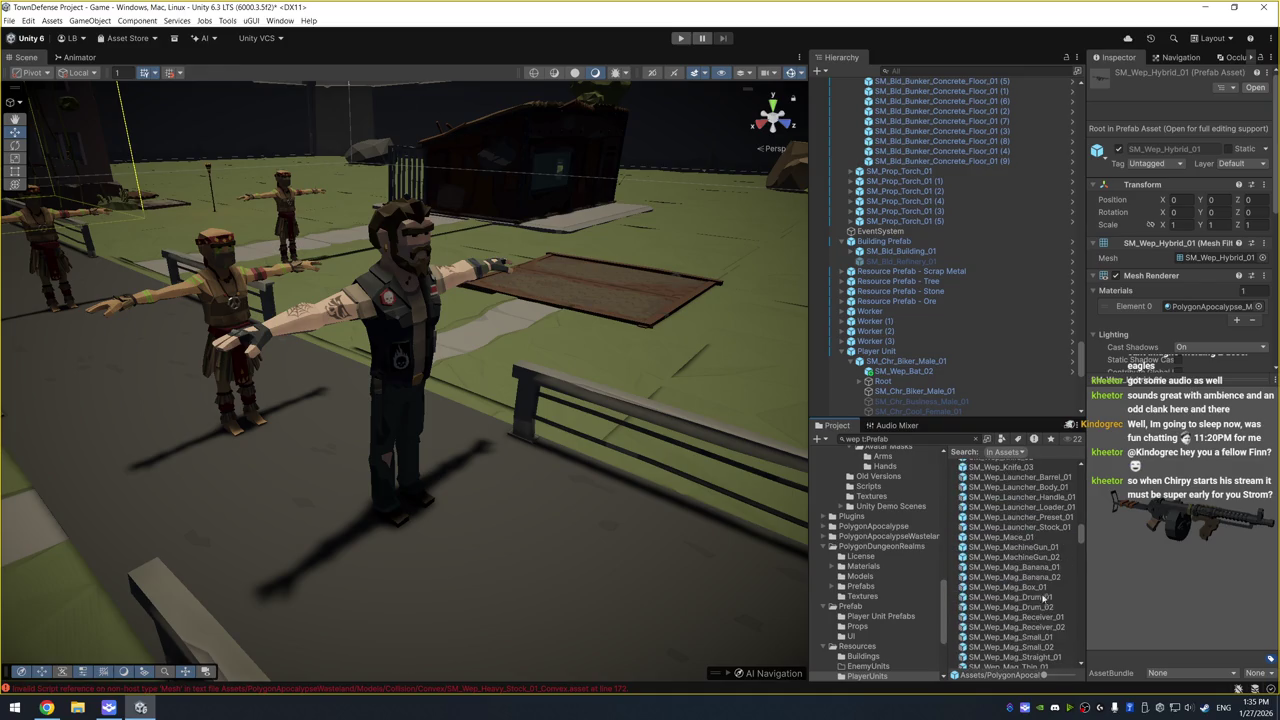
click(1028, 538)
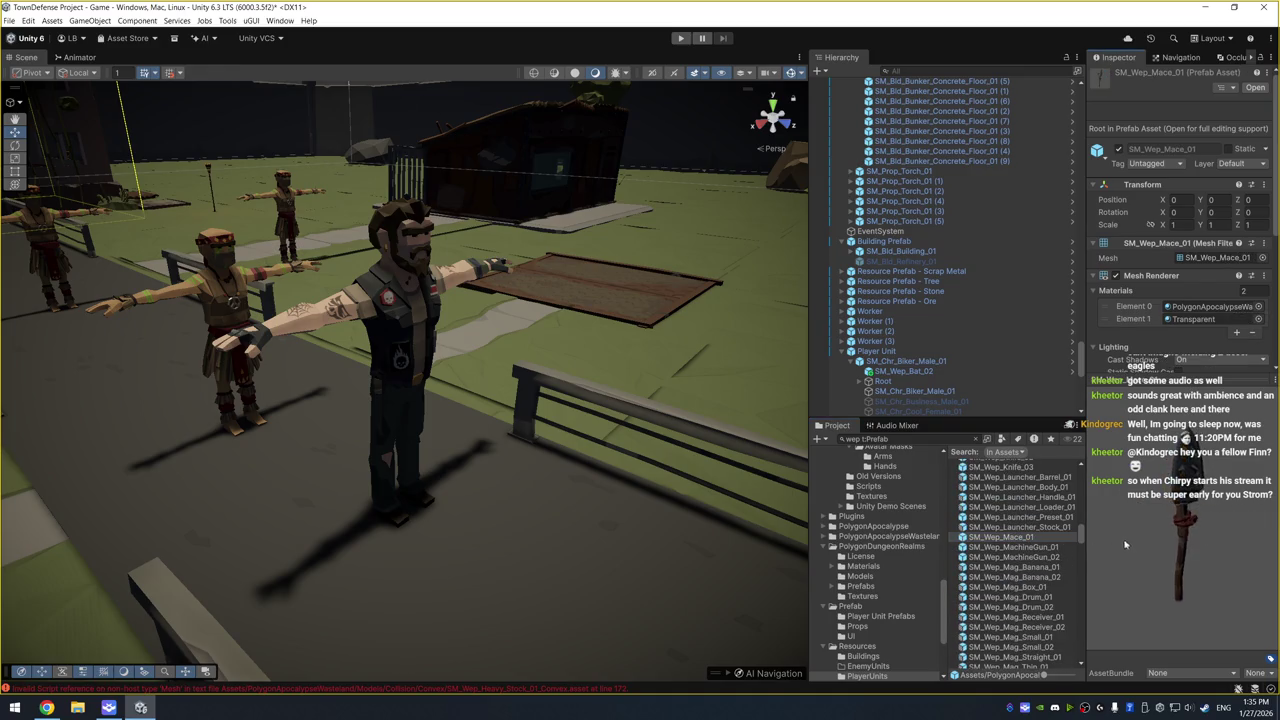
scroll(1026, 580, down, 3)
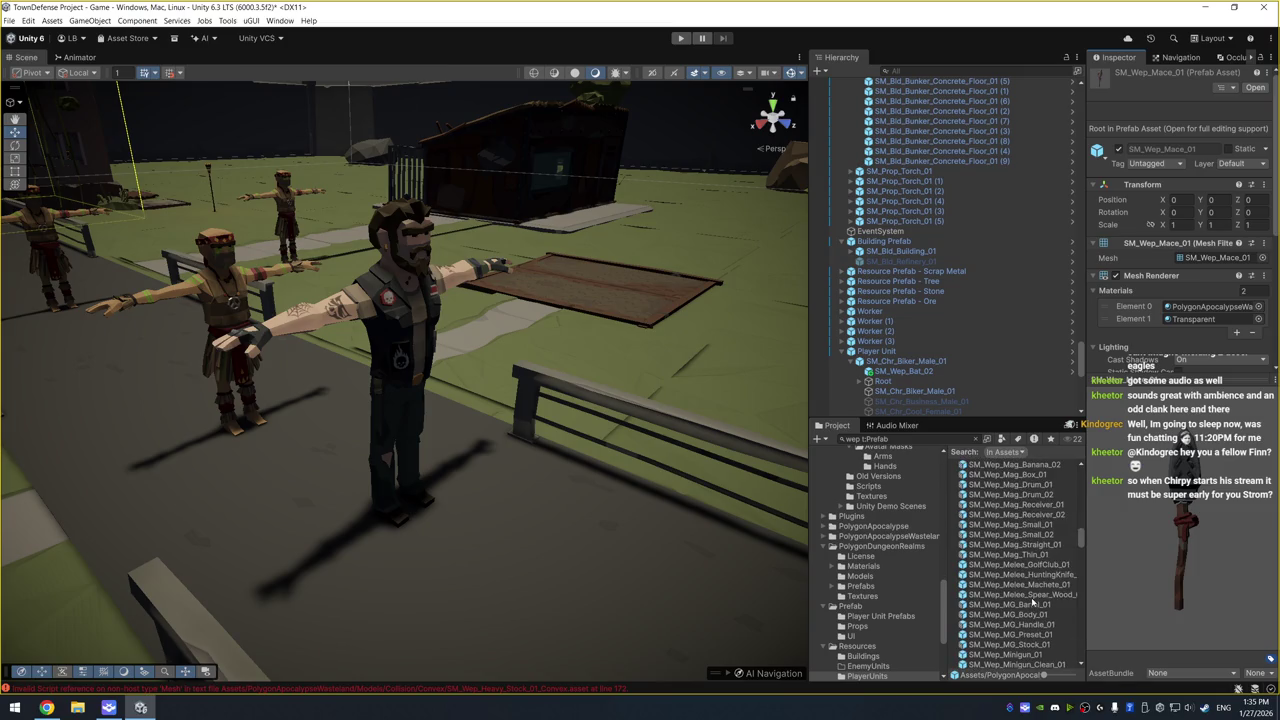
Drag SM_Wep_Melee_Machete_01 onto SM_Chr_Biker_Male_01 in the Hierarchy
click(1032, 595)
click(1038, 585)
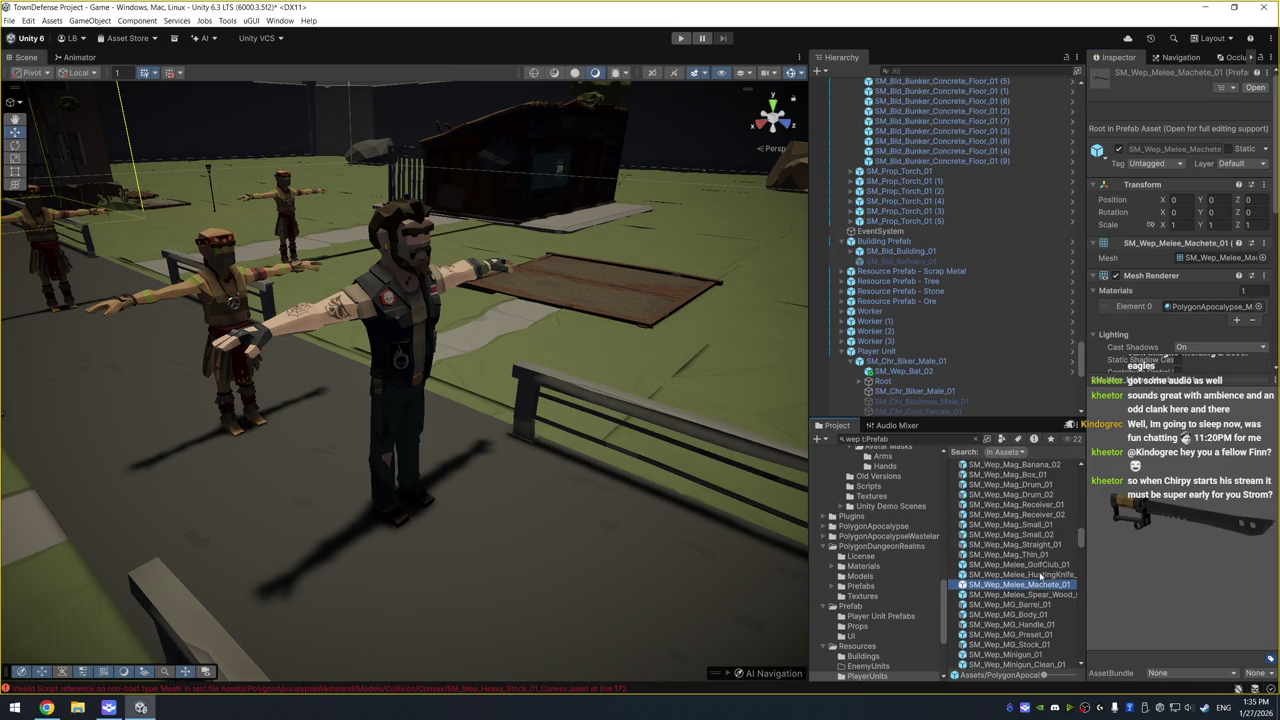
click(1046, 566)
click(1043, 556)
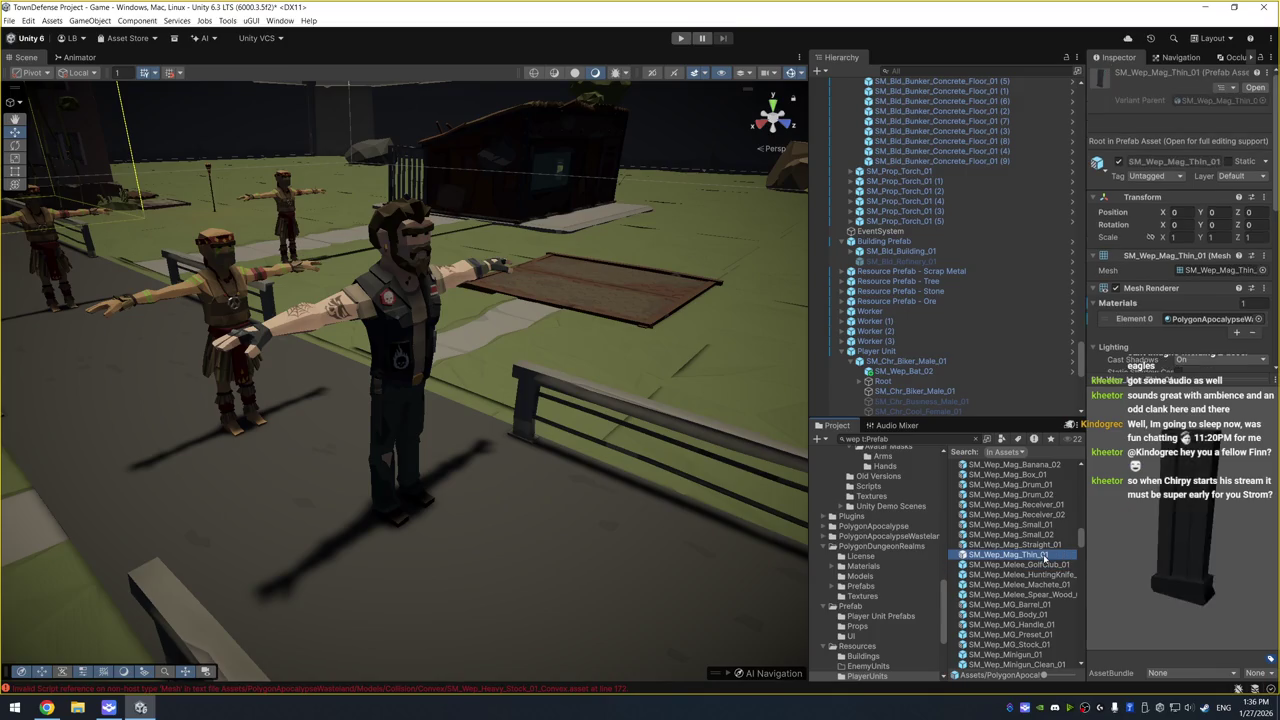
click(1060, 585)
drag(1160, 545, 1196, 533)
drag(1045, 585, 906, 366)
Preview the minigun and machine-gun stock prefabs
scroll(1000, 590, down, 4)
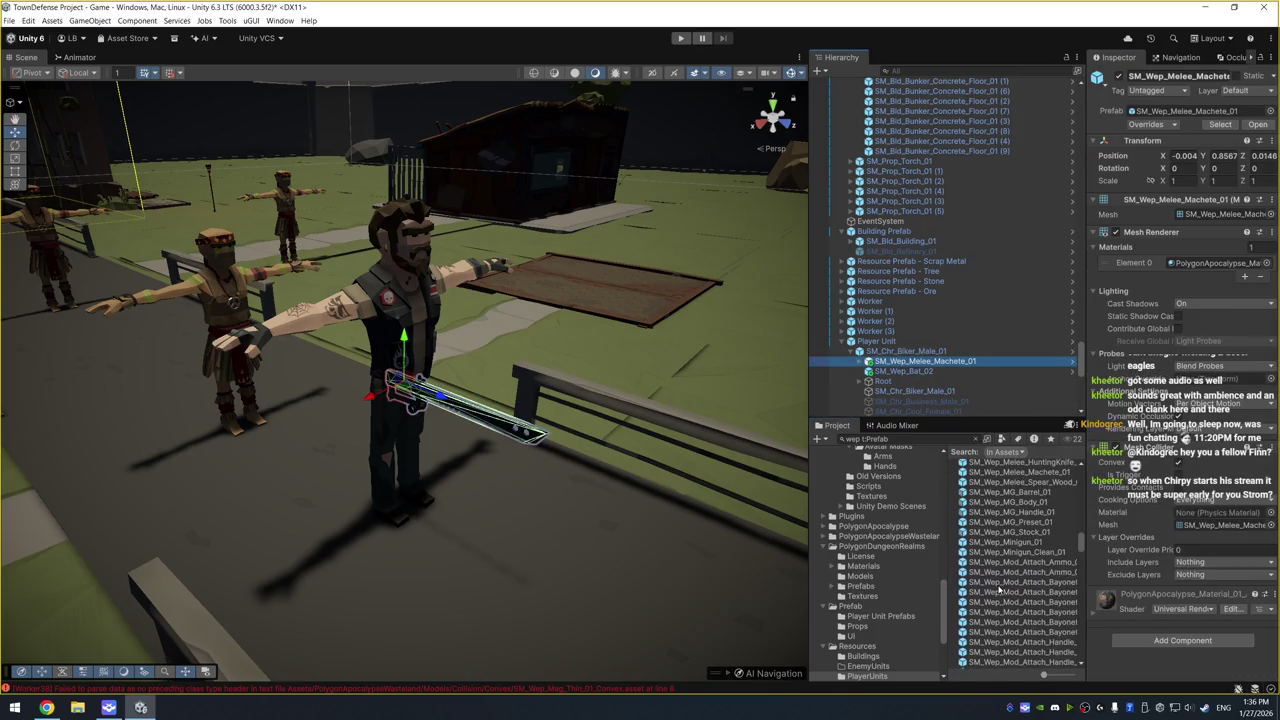
click(1022, 544)
click(1028, 533)
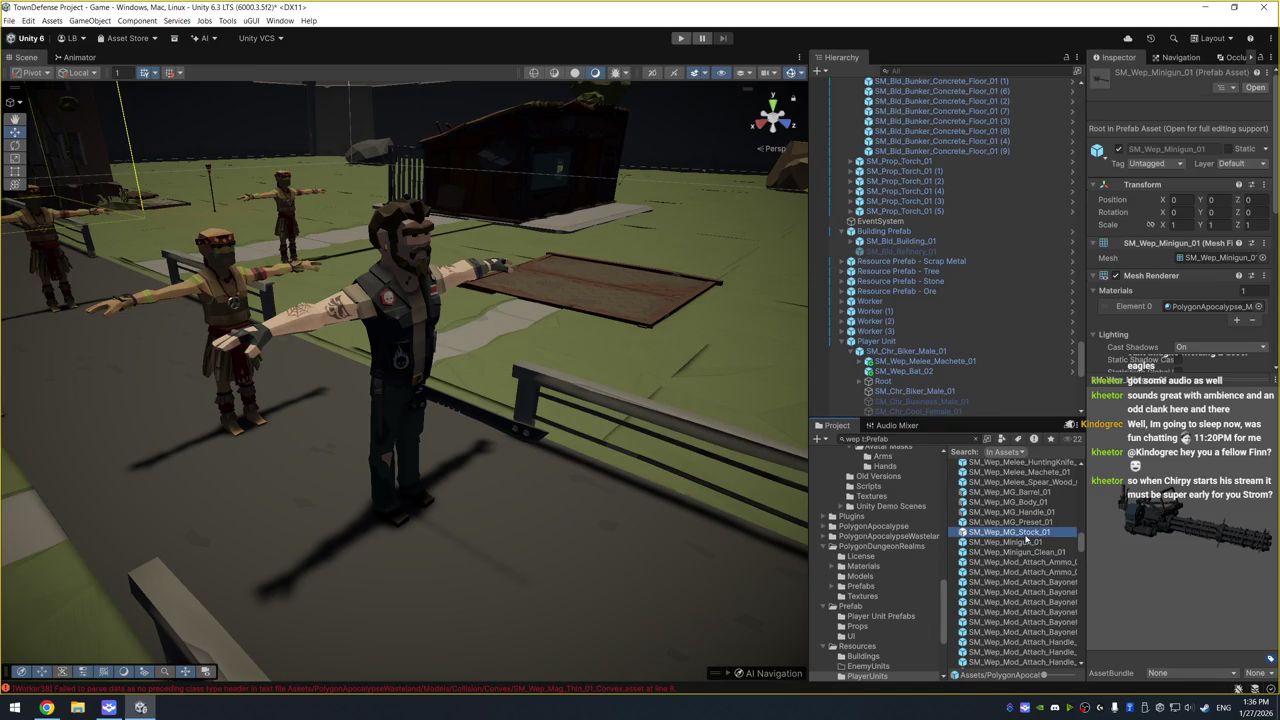
Preview the machine-gun barrel, molotov, pipe torch, nailgun and pipe prefabs
scroll(1045, 530, up, 1)
click(1050, 524)
scroll(1036, 575, down, 5)
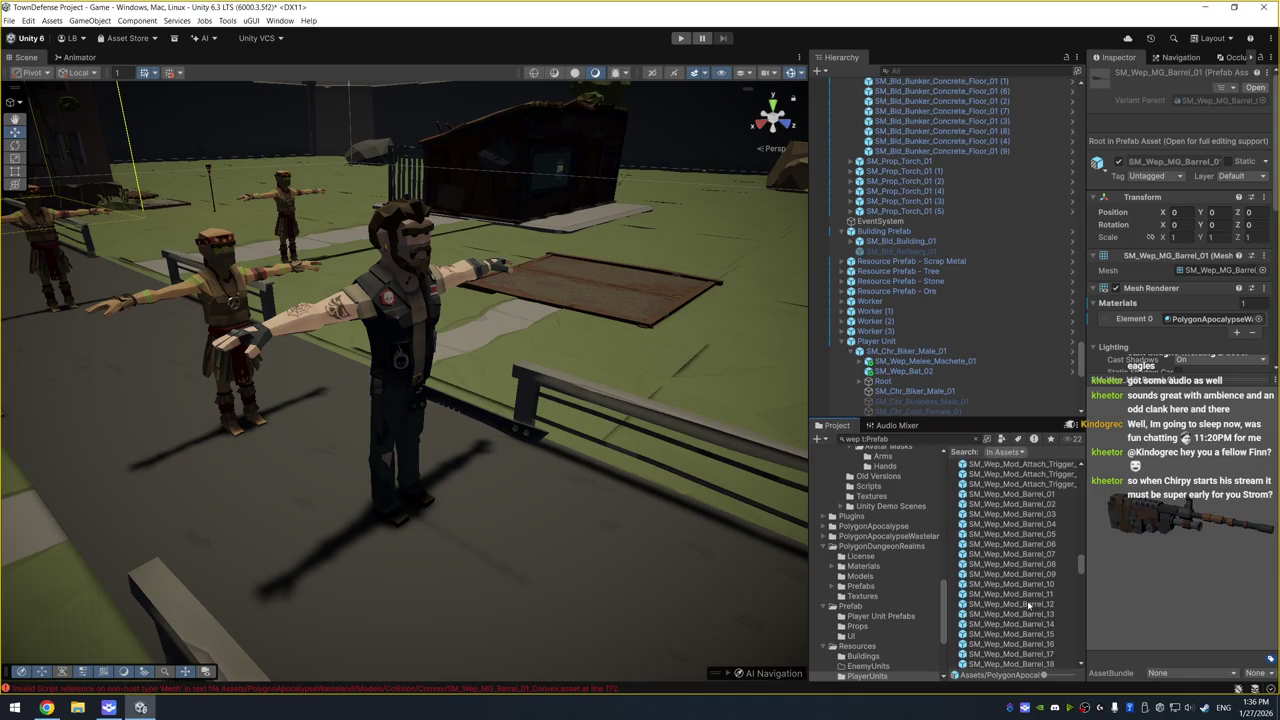
scroll(1036, 575, down, 10)
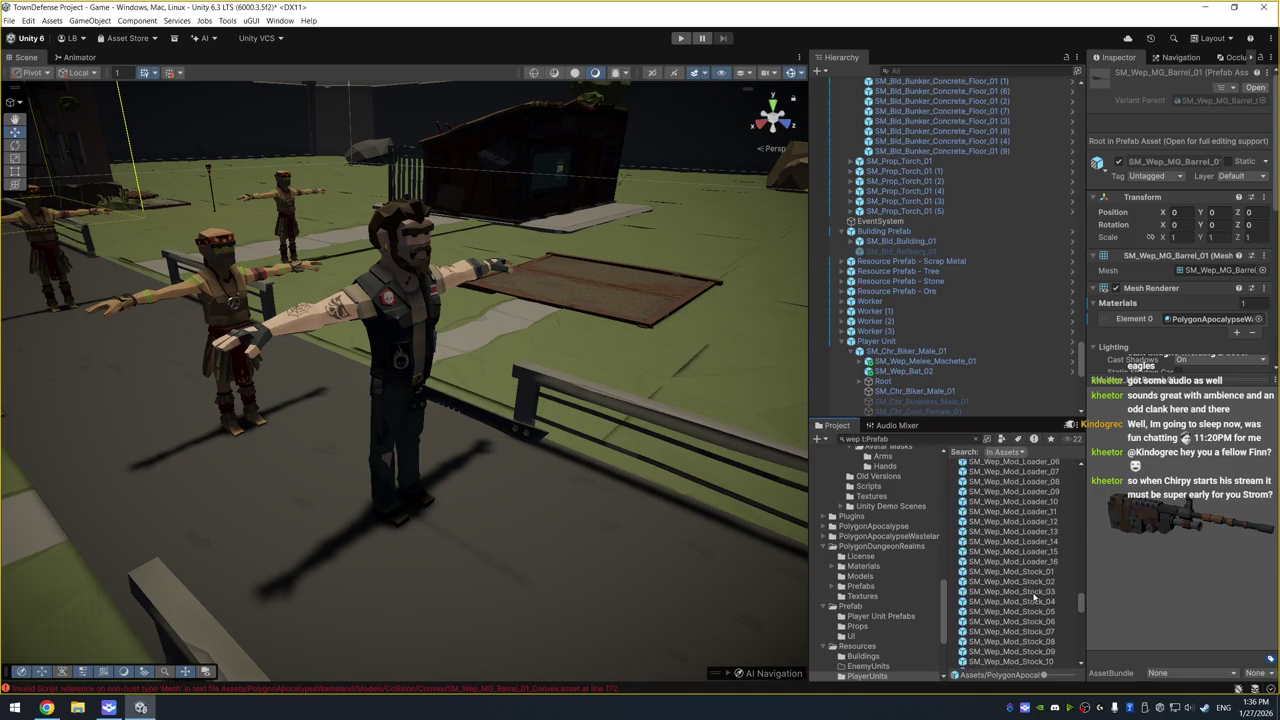
scroll(1036, 627, up, 3)
click(1037, 523)
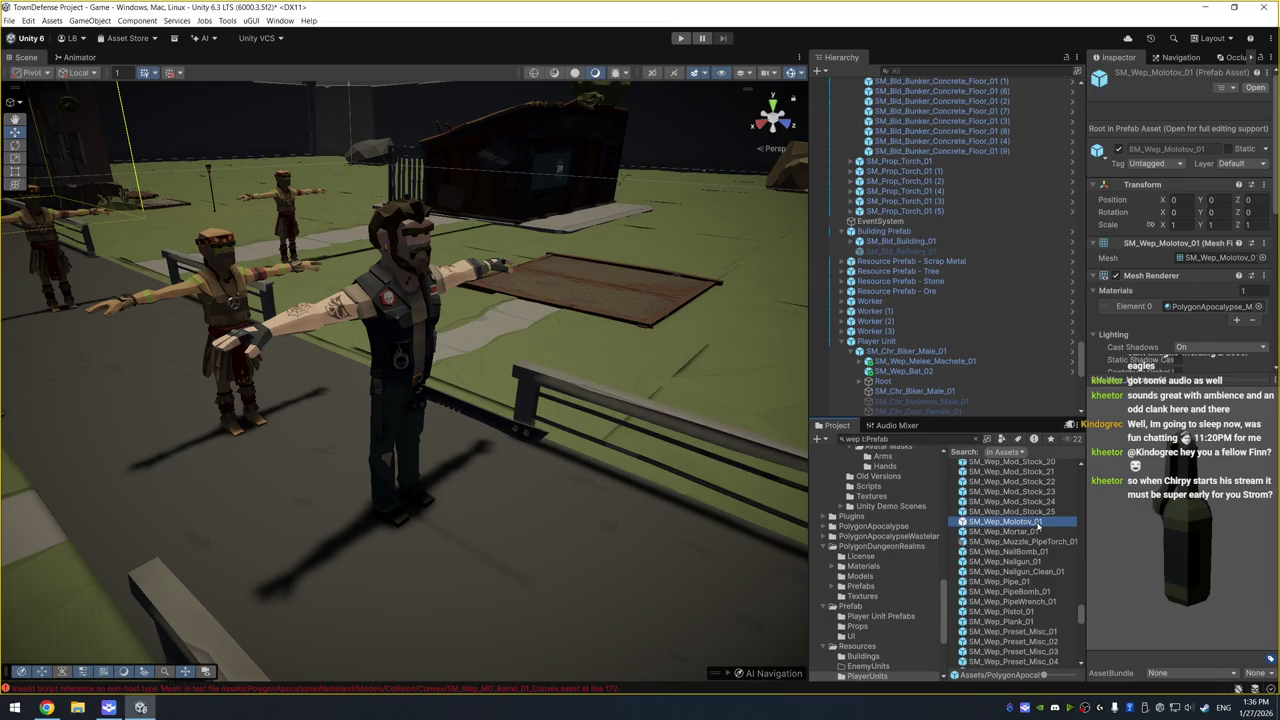
key(Down)
key(Down)
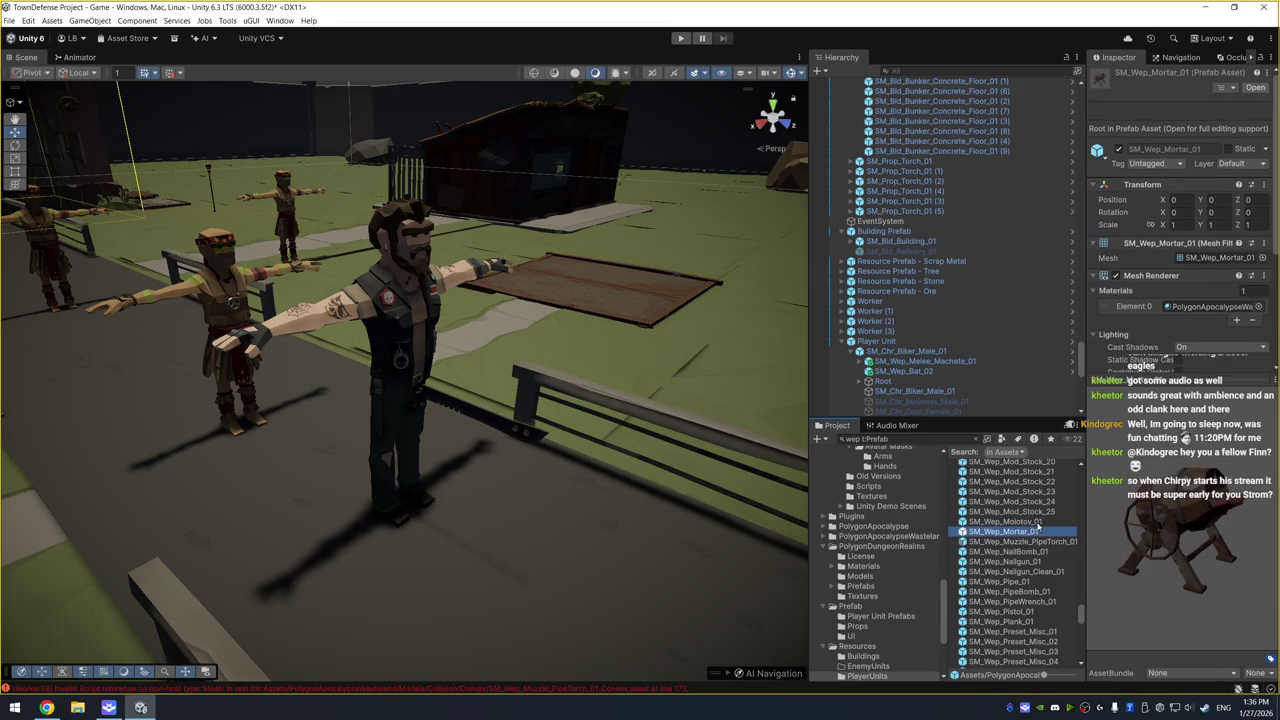
key(Down)
key(Down)
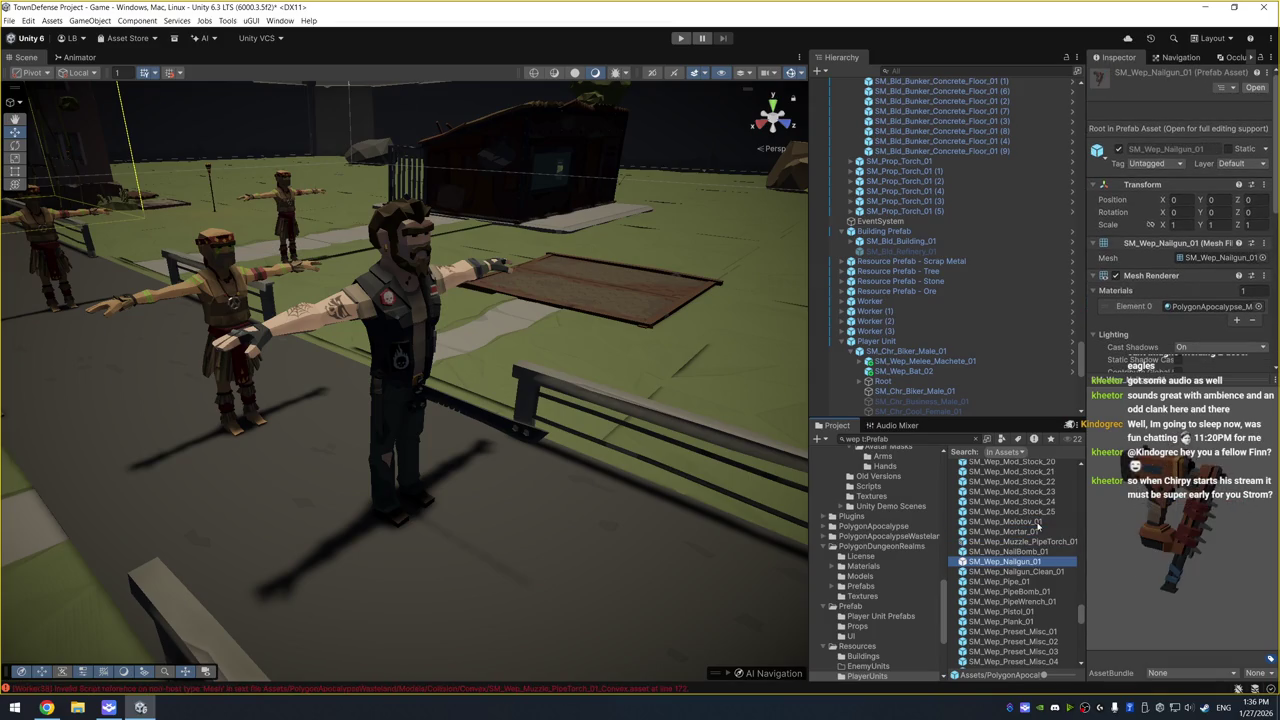
key(Down)
key(Down)
Preview the pistol and preset weapons Misc_01 through Misc_14, including the rocket launcher
key(Down)
key(Down)
key(Down)
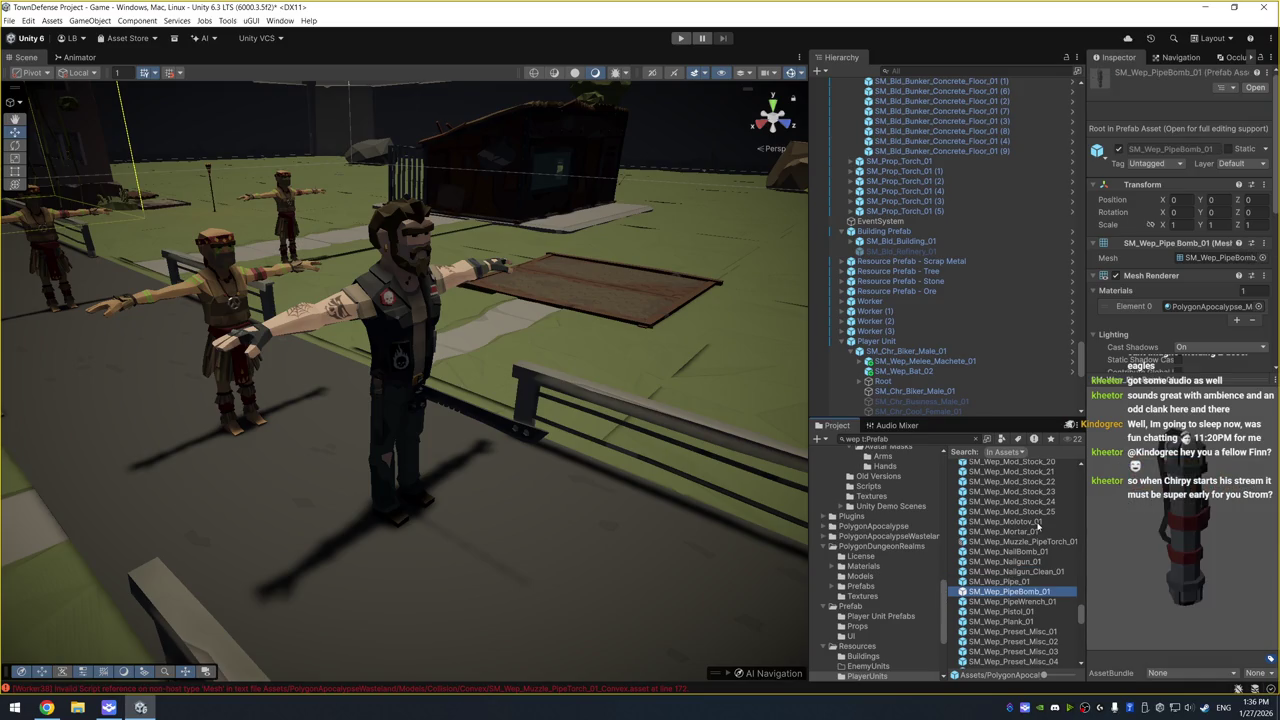
key(Down)
key(Down)
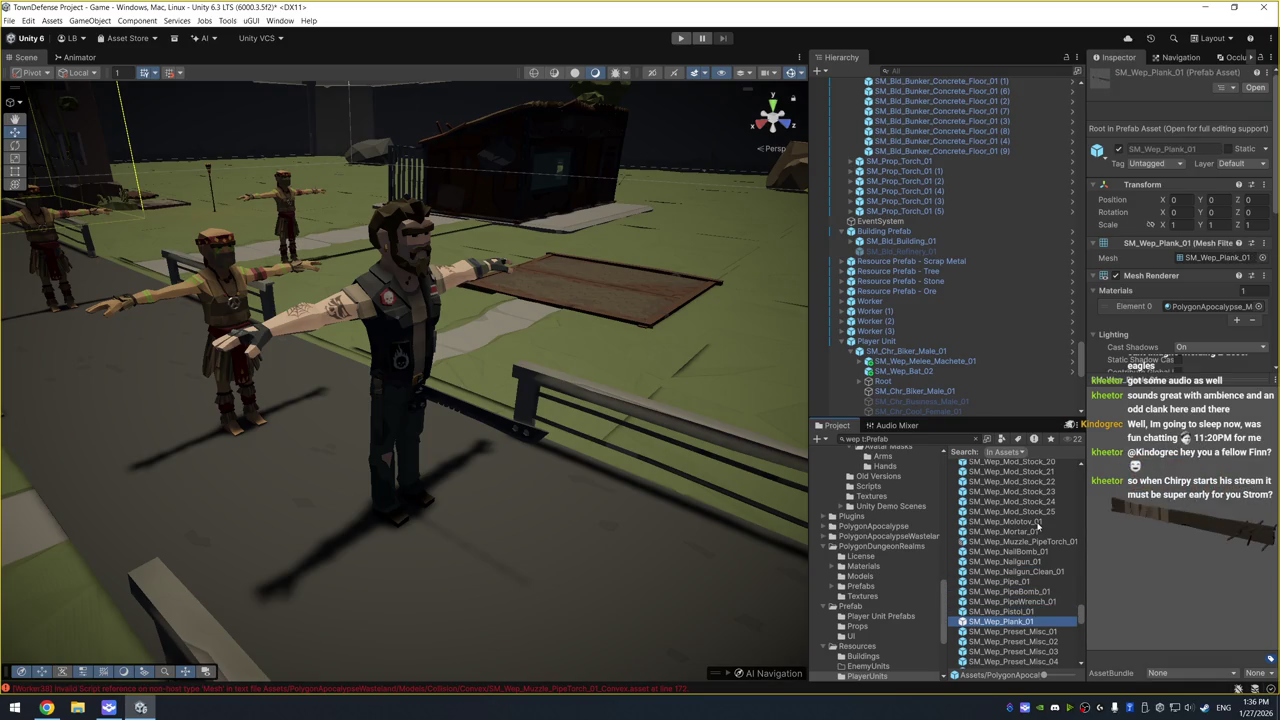
key(Down)
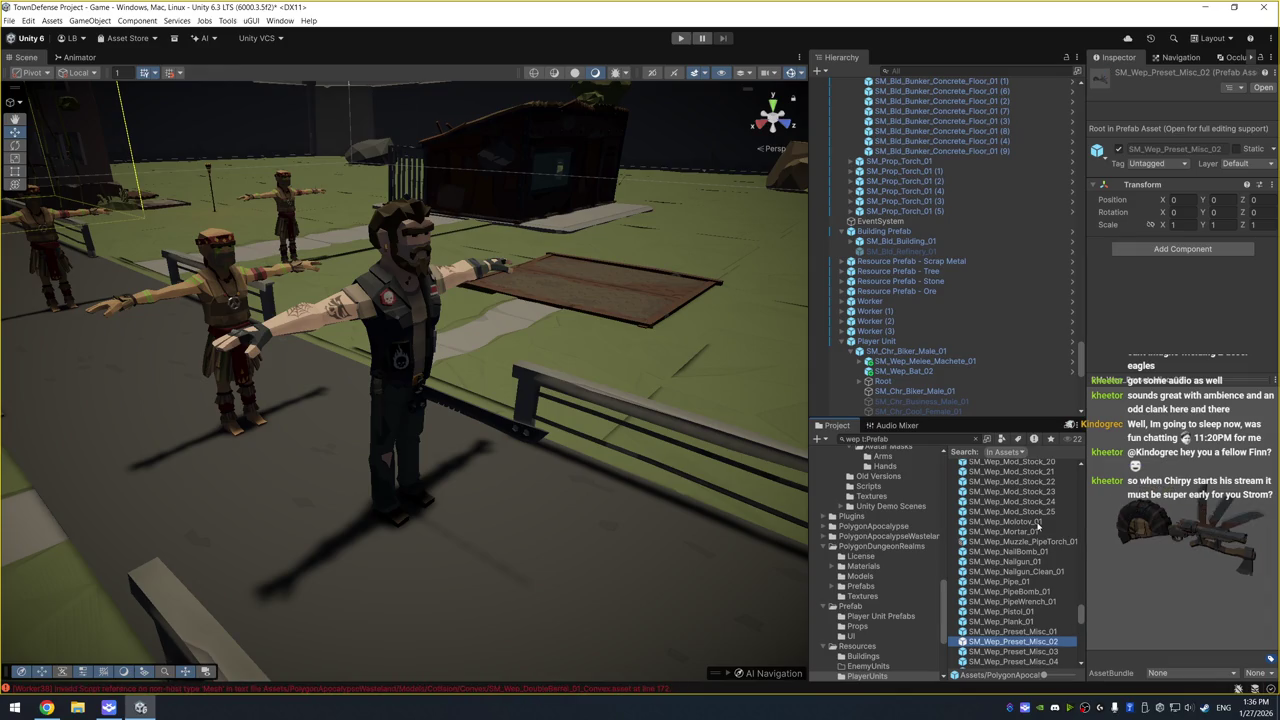
key(Down)
key(Down)
key(Down)
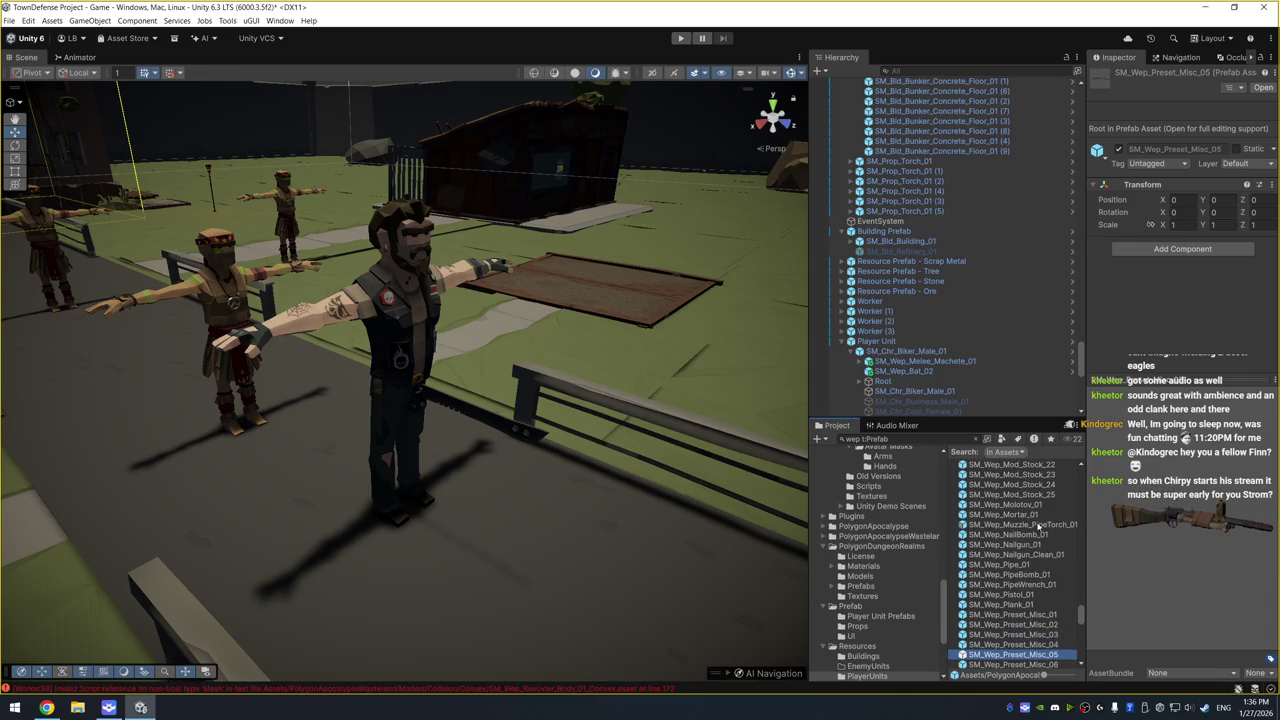
key(Down)
key(Down)
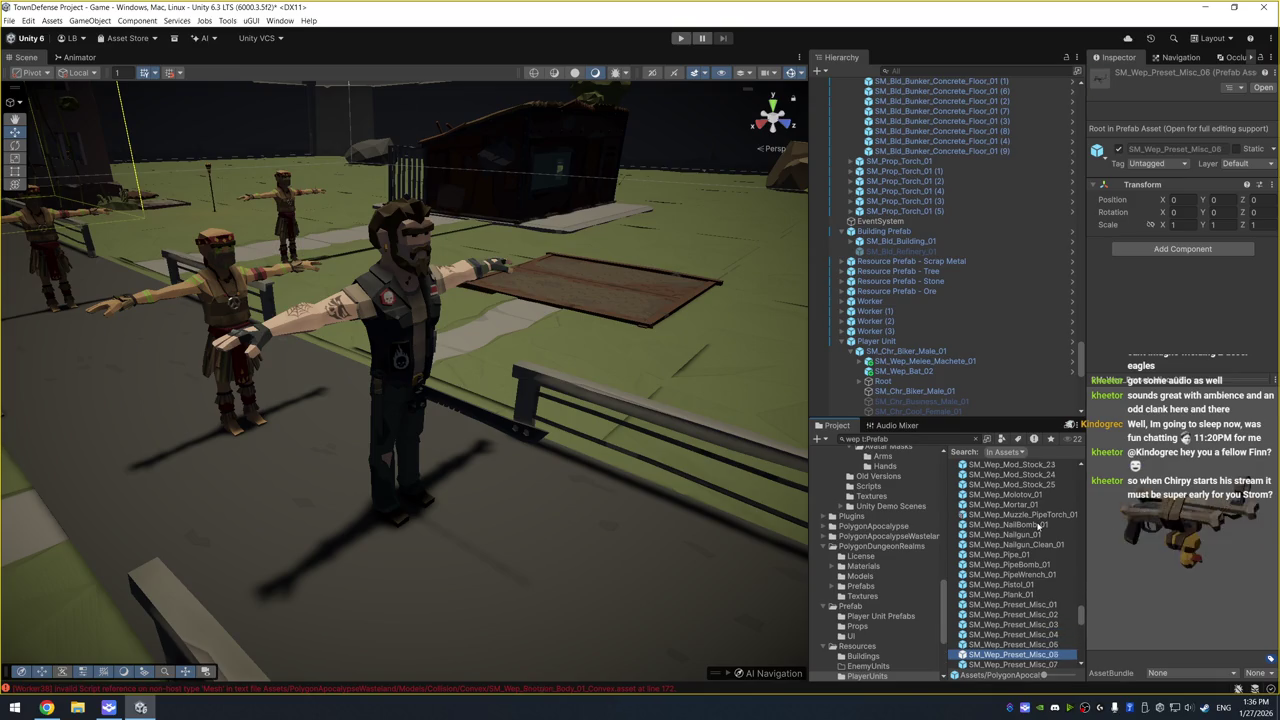
key(Down)
key(Down)
key(Down)
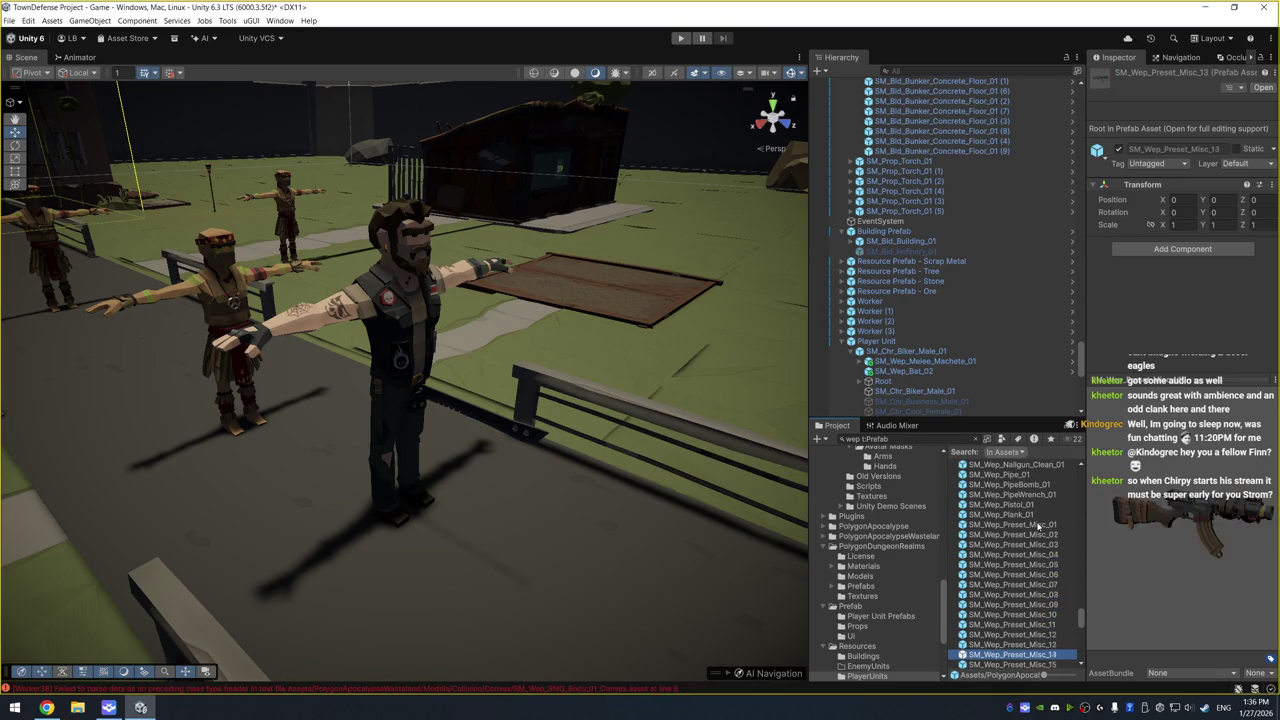
key(Up)
key(Up)
key(Up)
key(Down)
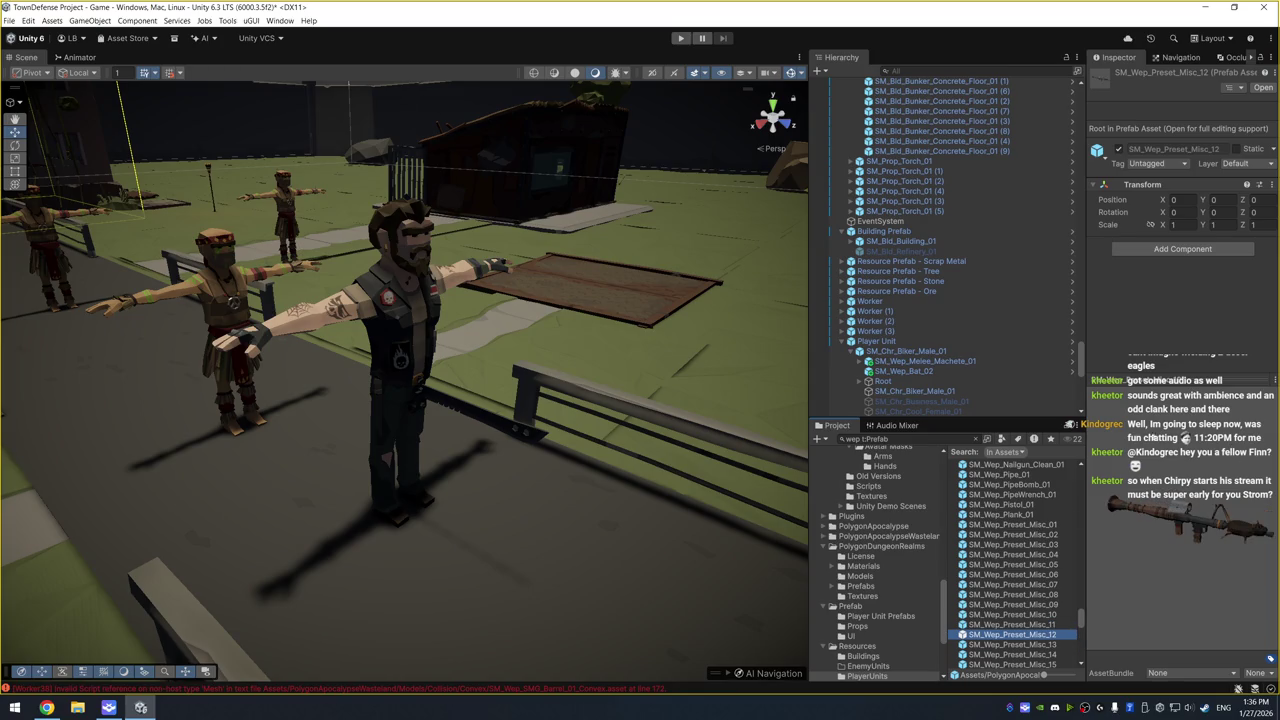
mouse_move(1176, 530)
mouse_down()
mouse_move(1134, 520)
mouse_move(1071, 580)
mouse_up()
Preview Misc_15, the rebar club, revolvers, rifles, fireworks rocket and RPG preset
click(1022, 652)
key(Down)
key(Down)
key(Down)
key(Down)
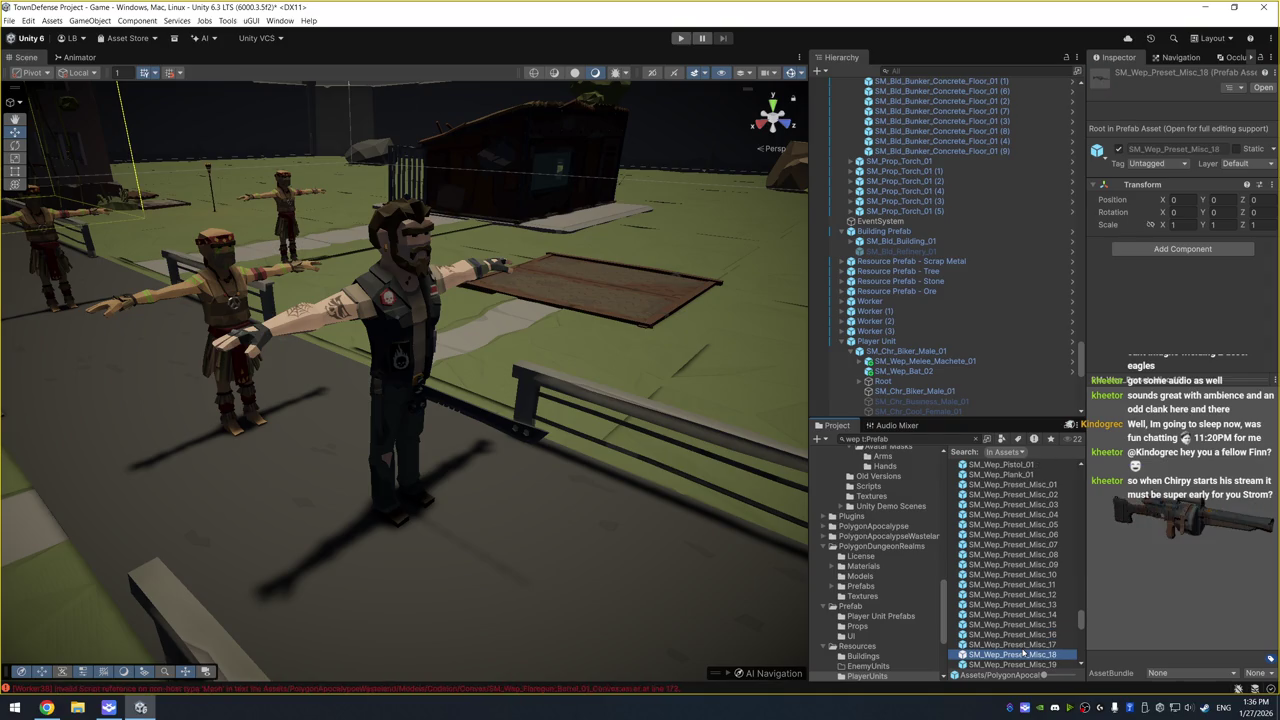
key(Down)
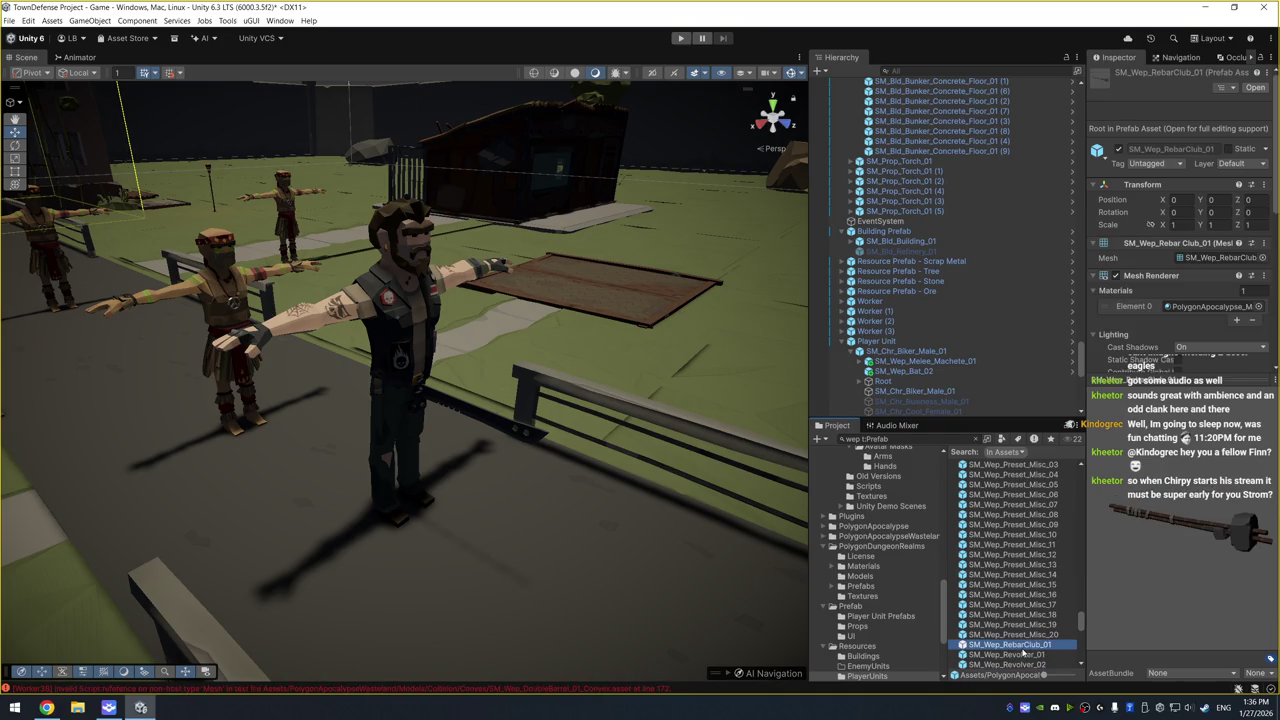
key(Down)
key(Down)
key(Down)
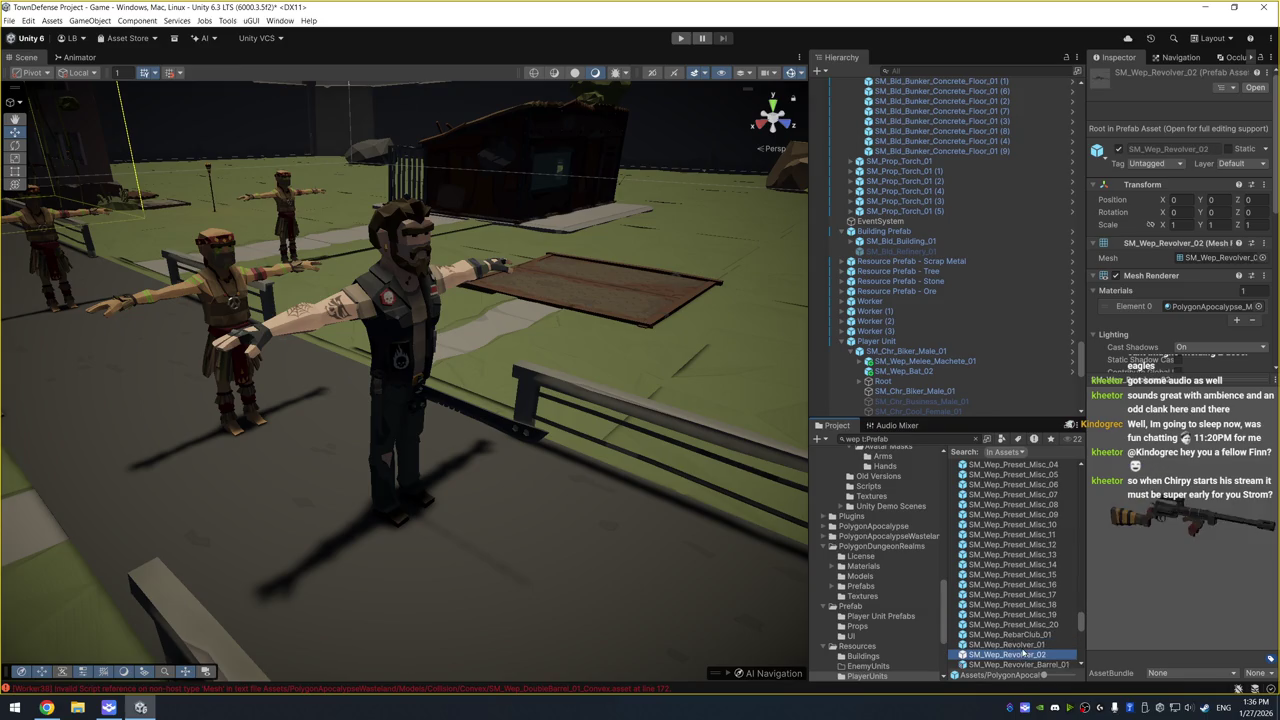
key(Down)
key(Down)
key(Down)
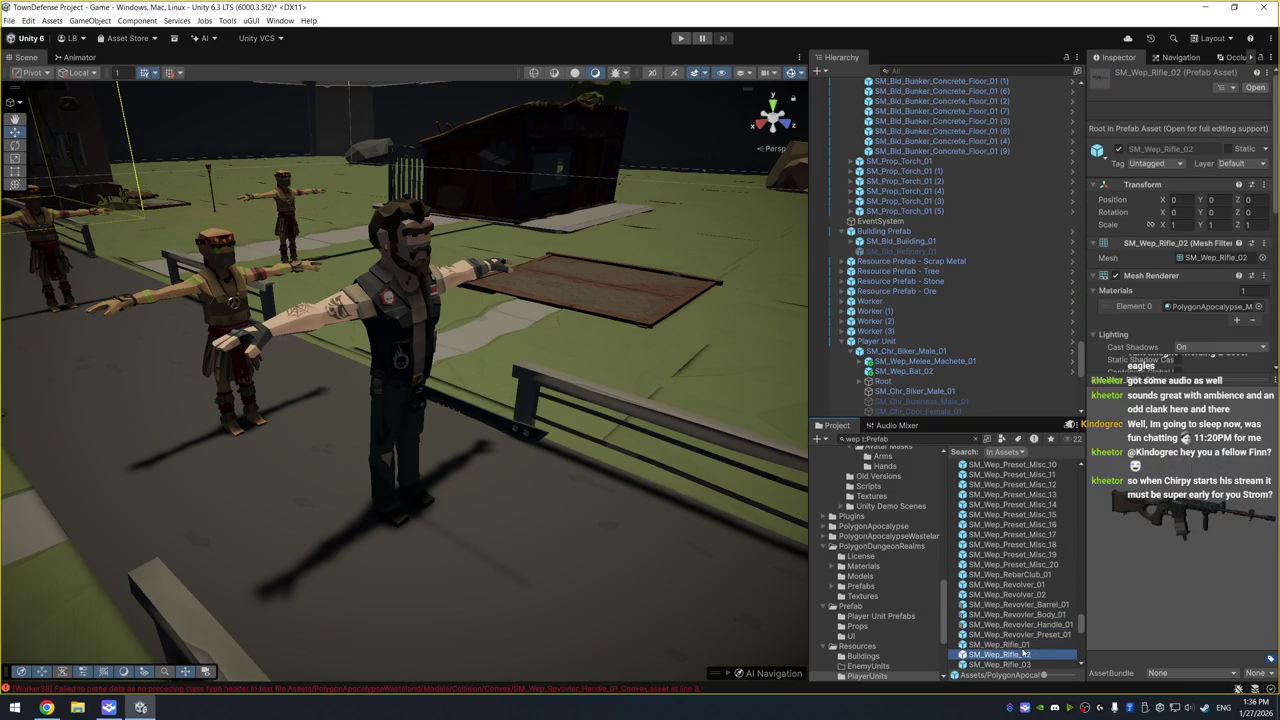
key(Down)
key(Down)
key(Down)
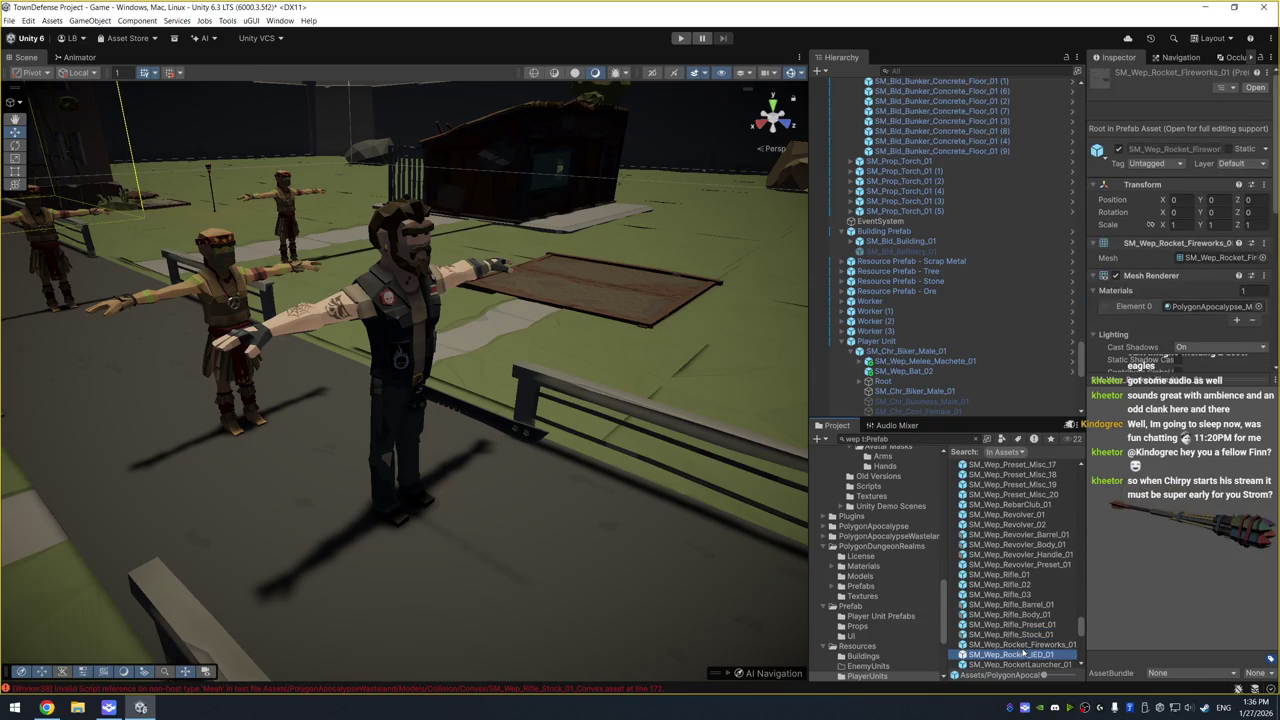
key(Down)
key(Down)
key(Down)
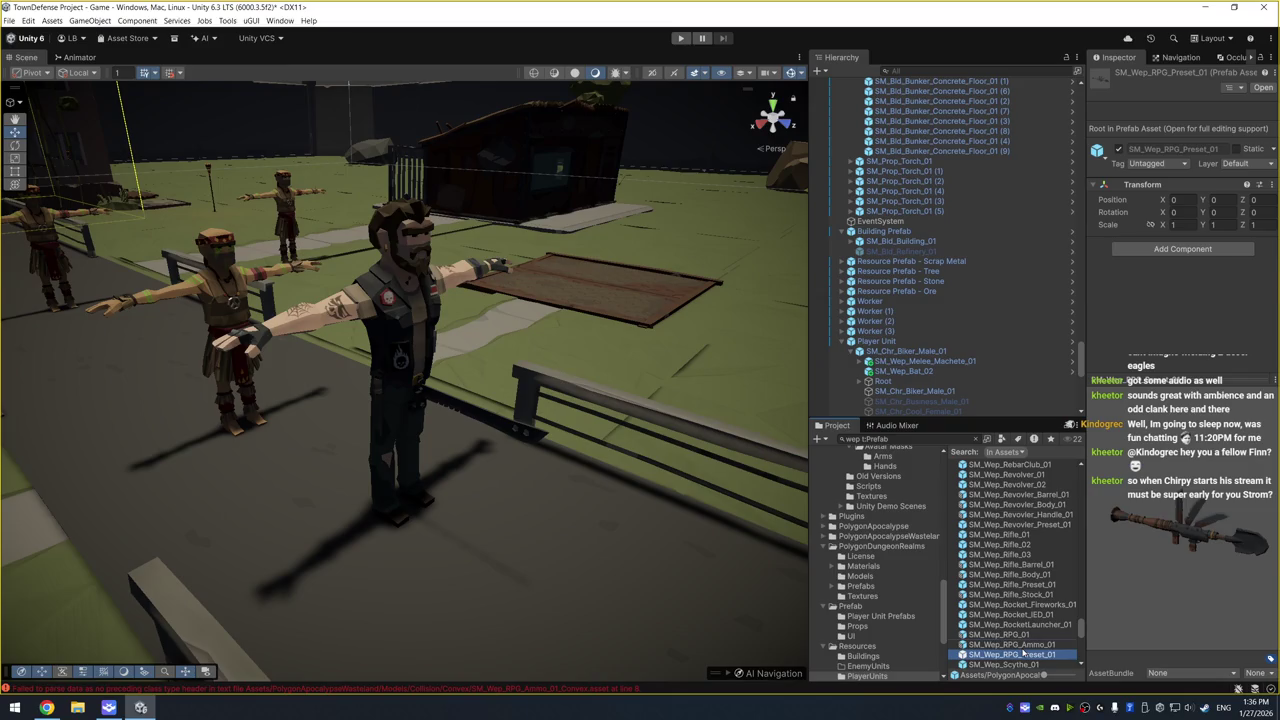
Preview the RPG ammo, shell, scythe, shotgun, SMG, spear and superheavy prefabs
key(Up)
key(Down)
key(Down)
key(Down)
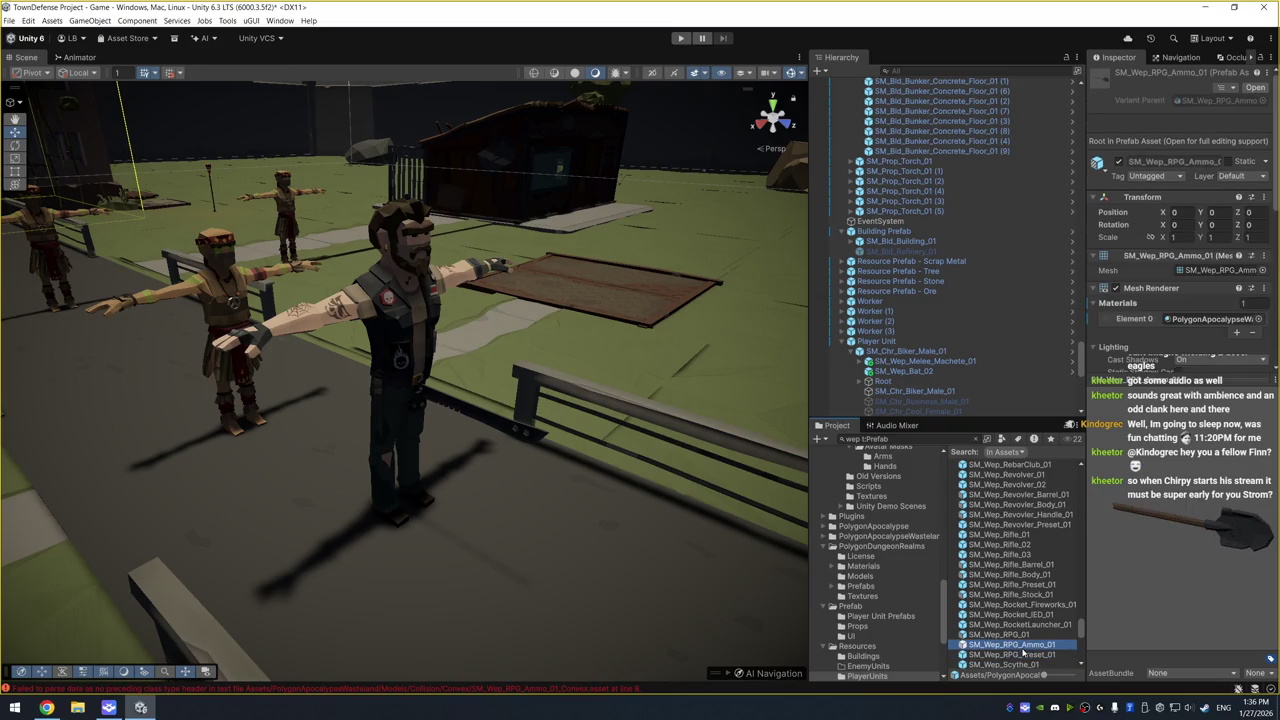
key(Up)
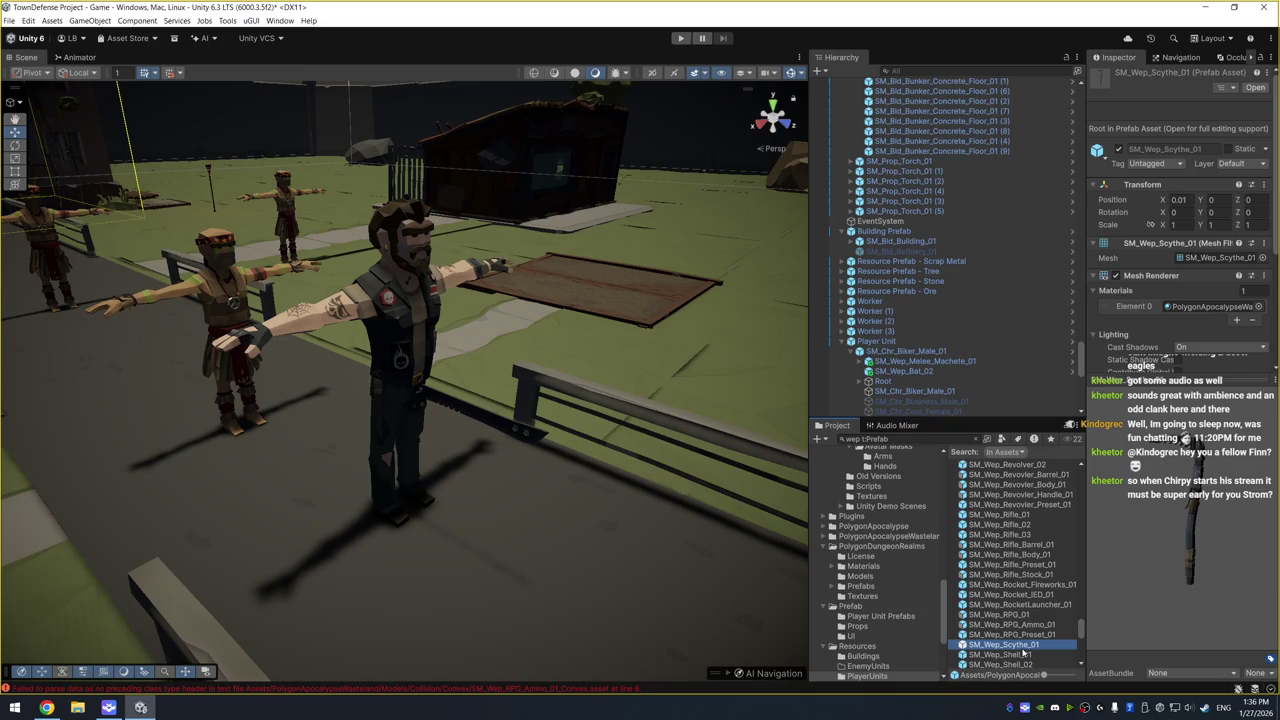
key(Down)
key(Down)
key(Down)
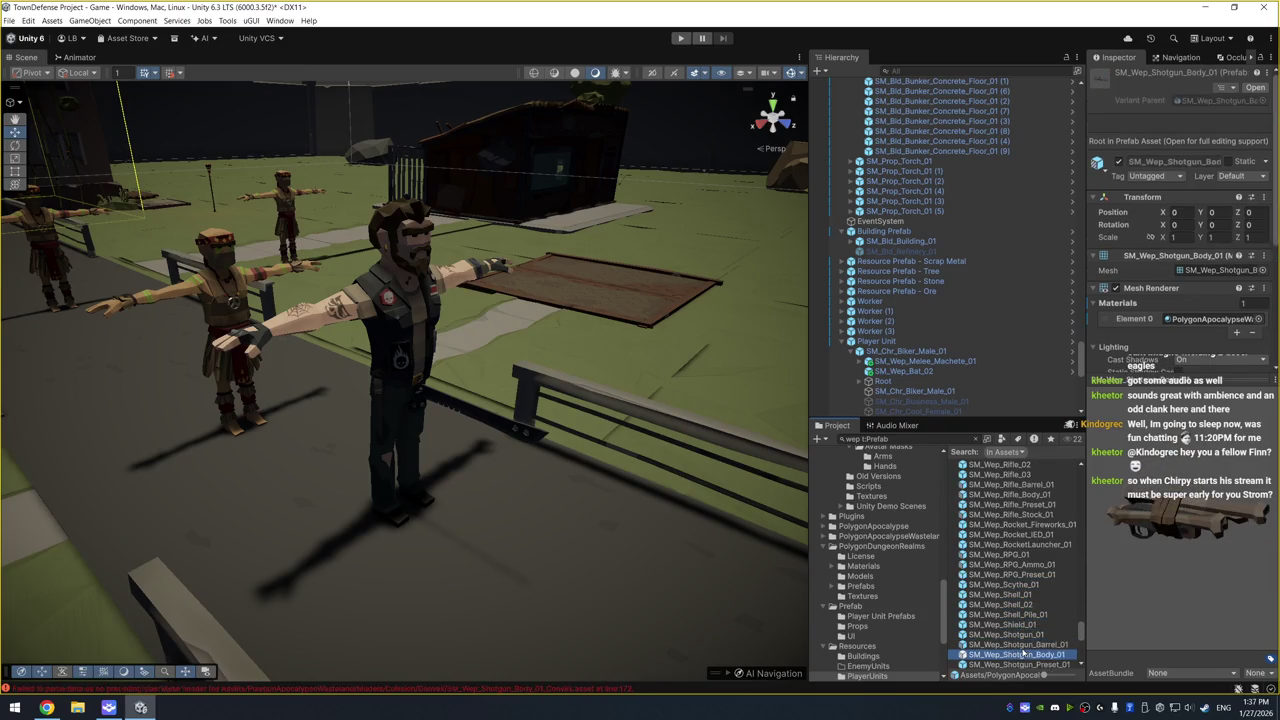
key(Down)
key(Down)
key(Down)
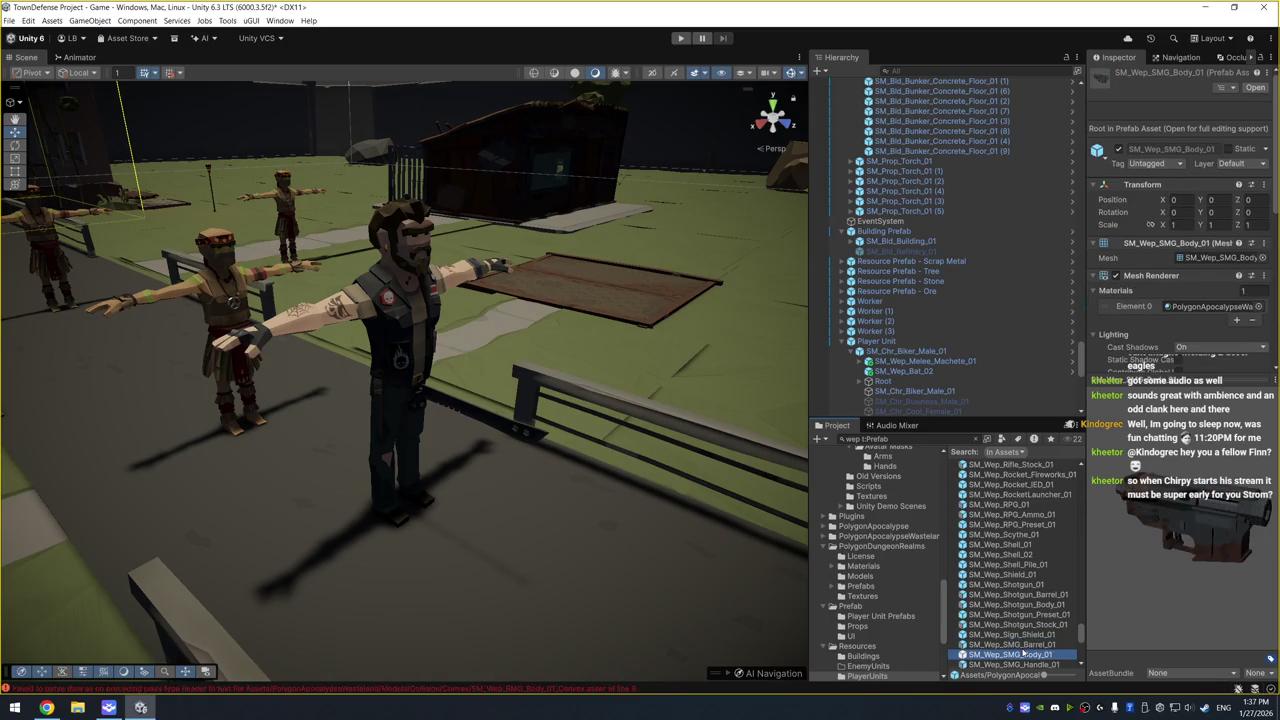
key(Down)
key(Down)
key(Down)
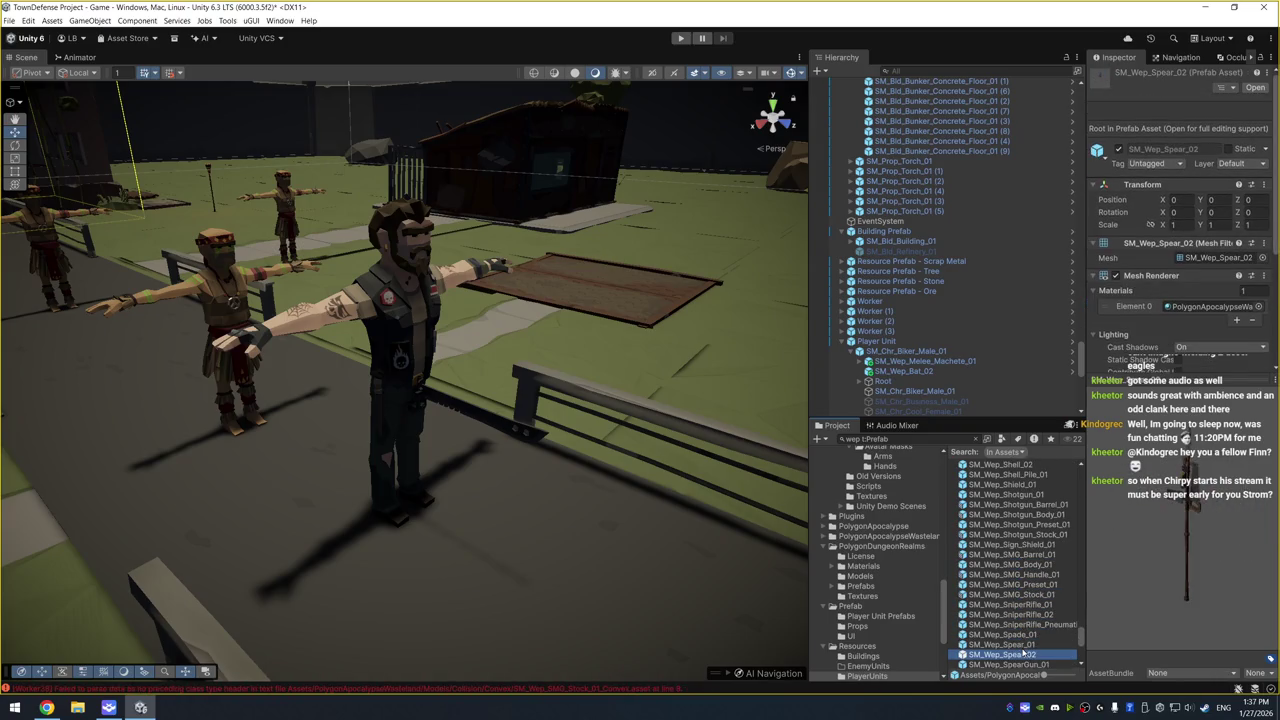
key(Down)
key(Down)
key(Down)
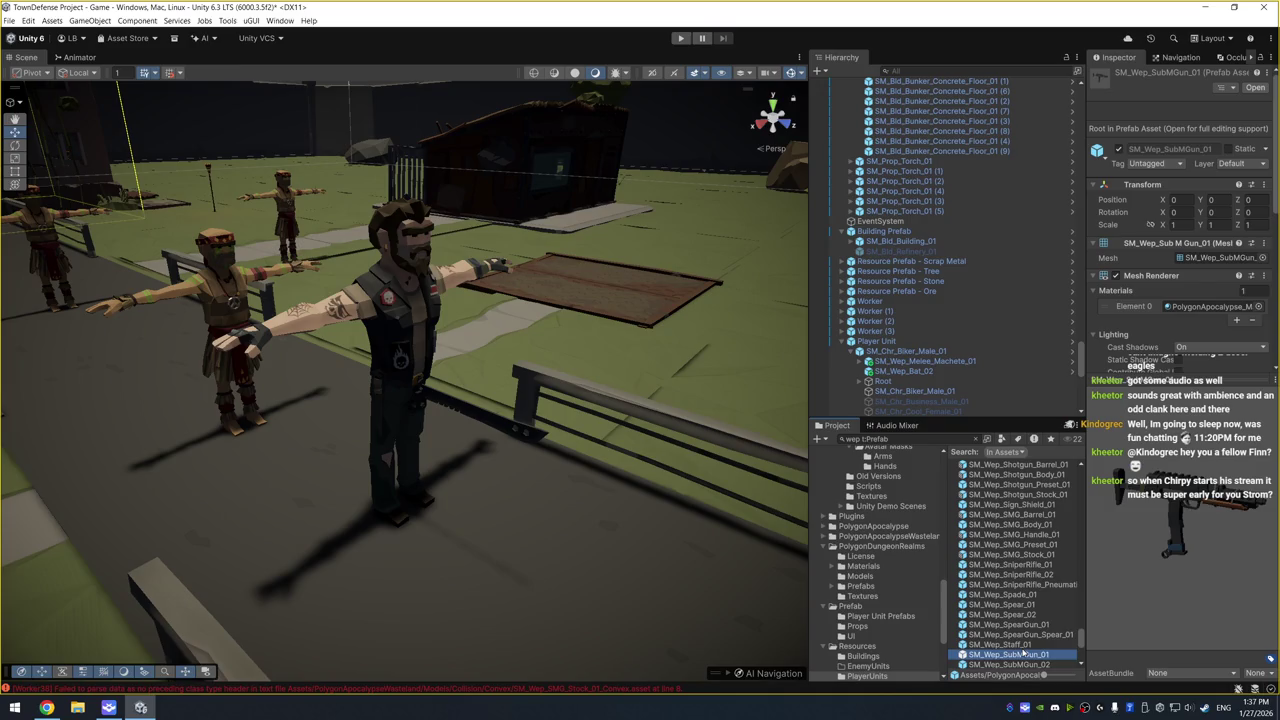
key(Down)
key(Down)
key(Down)
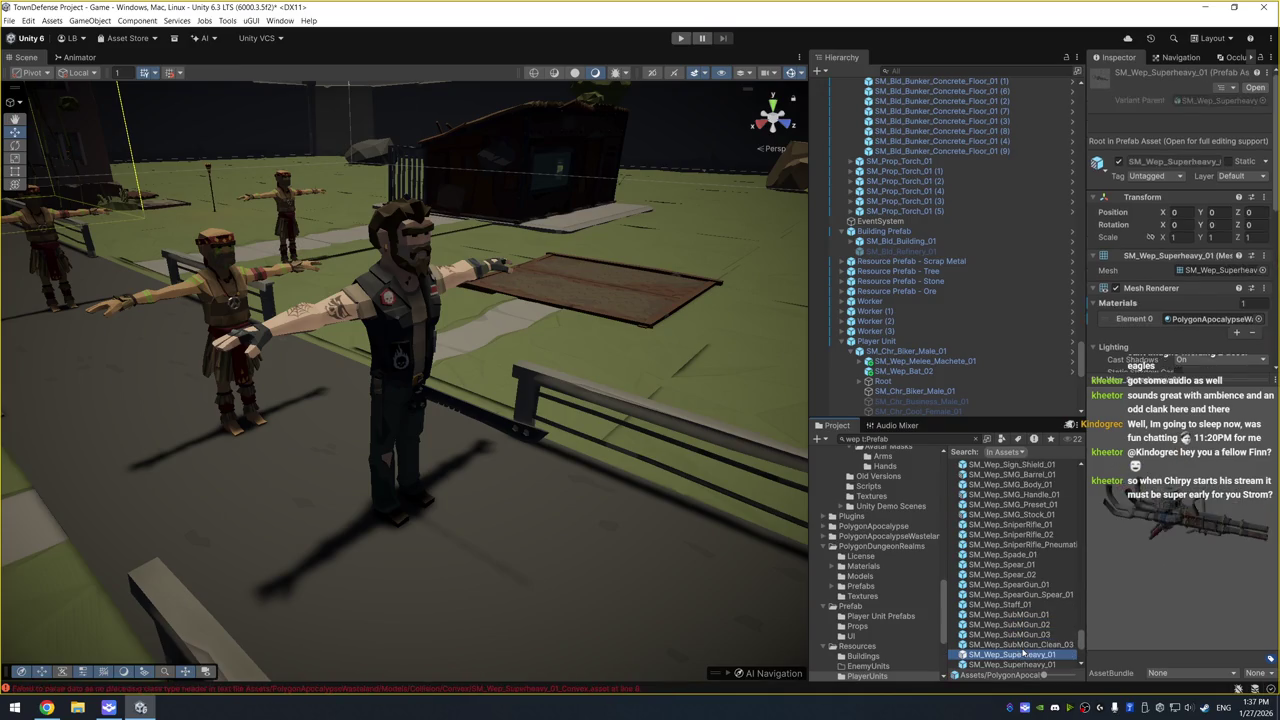
Preview the swords, vehicle harpoon and minigun, and wrench, ending on SM_Wep_WoodAxe_01
key(Down)
key(Down)
key(Down)
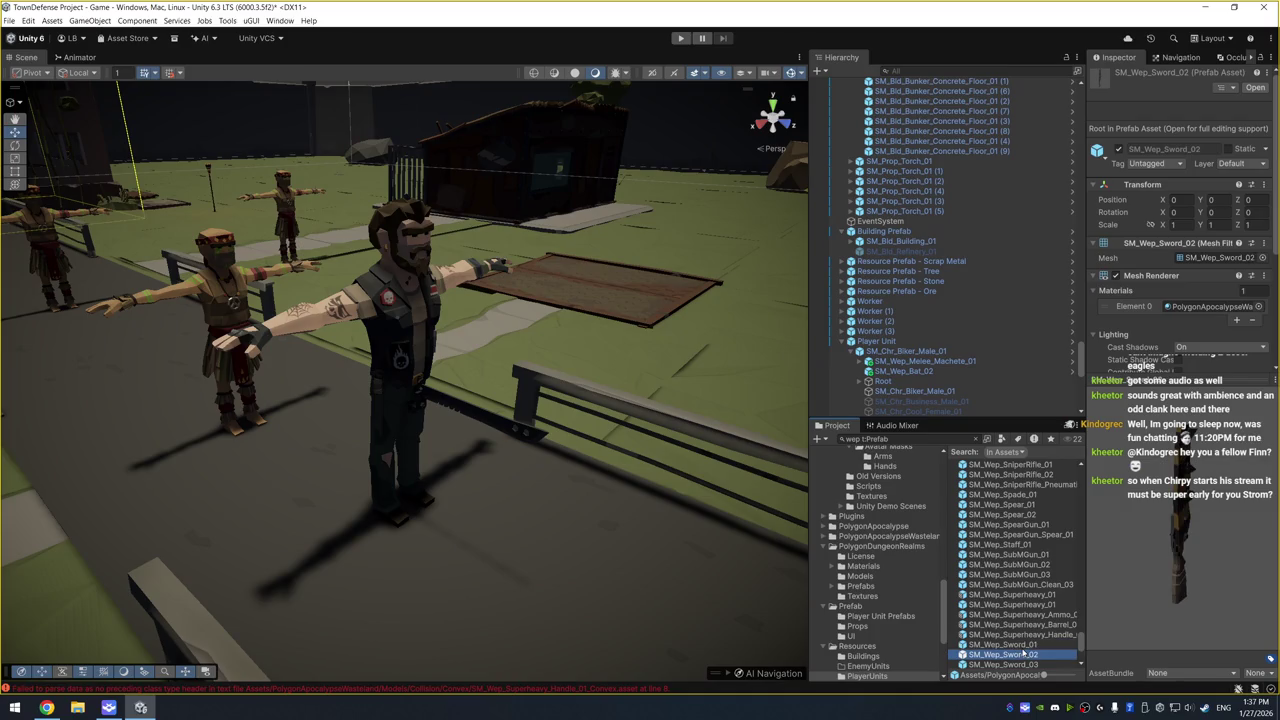
key(Down)
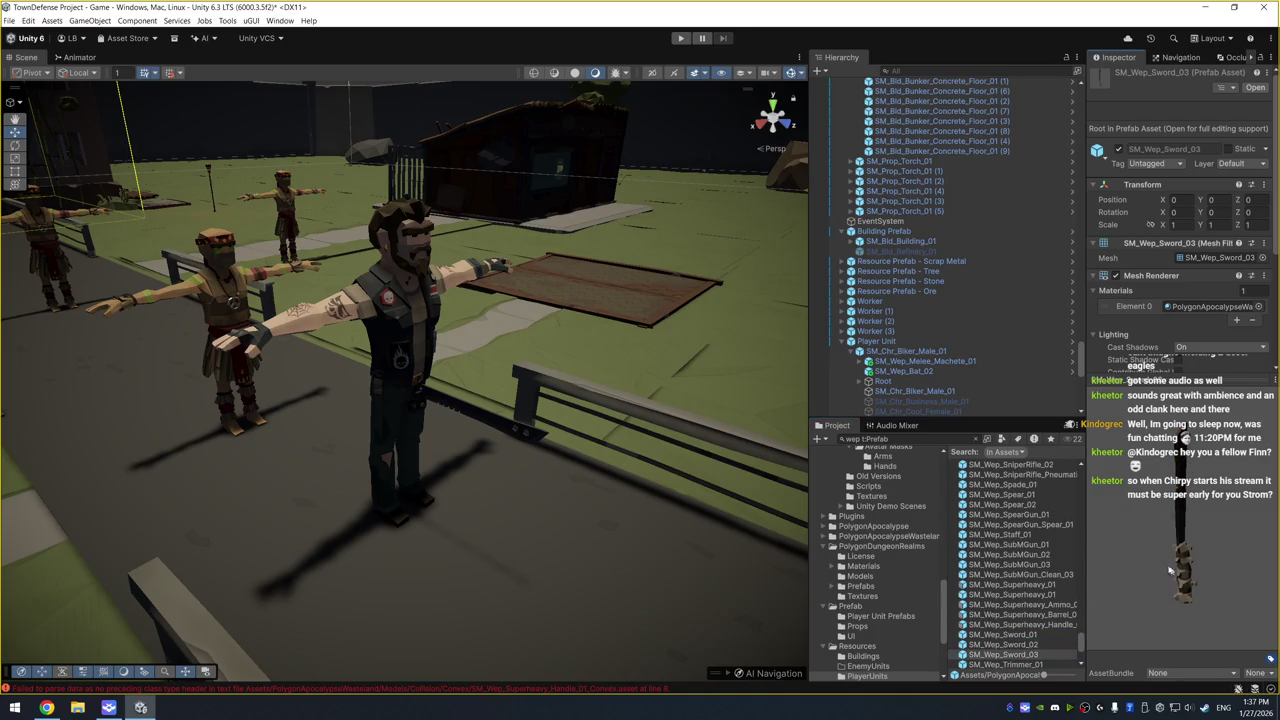
key(Down)
key(Down)
key(Down)
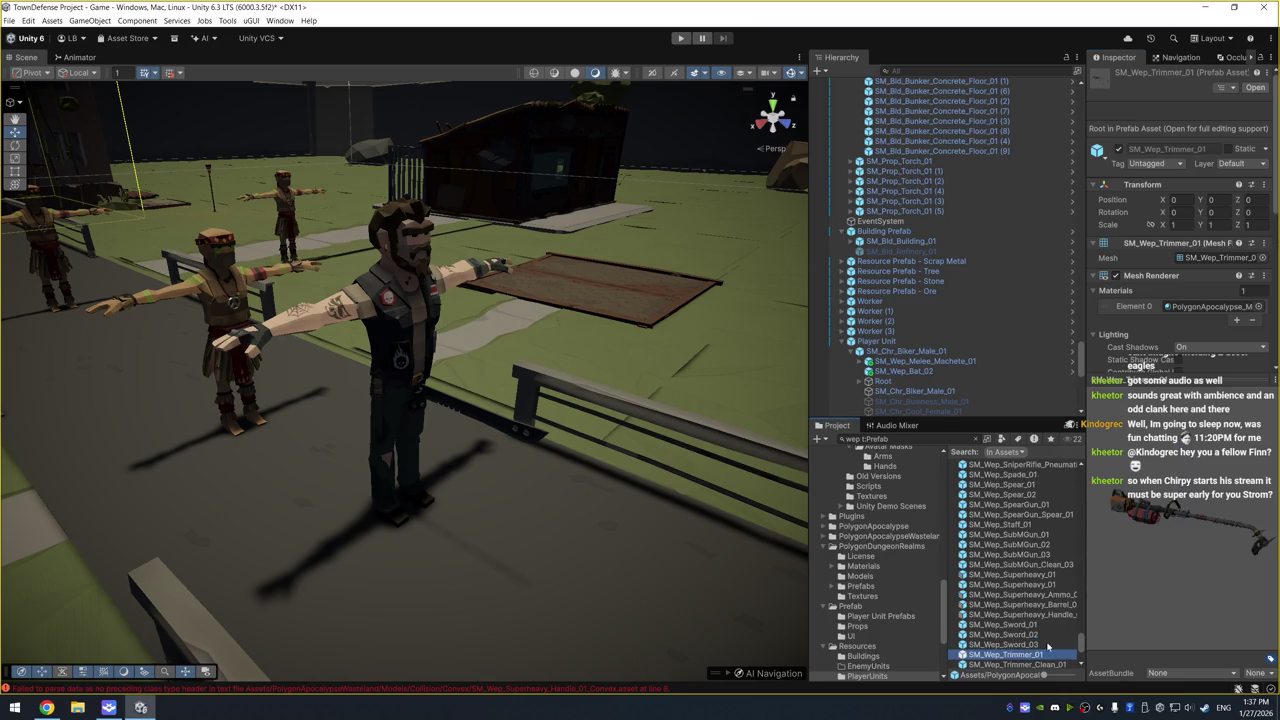
key(Down)
key(Down)
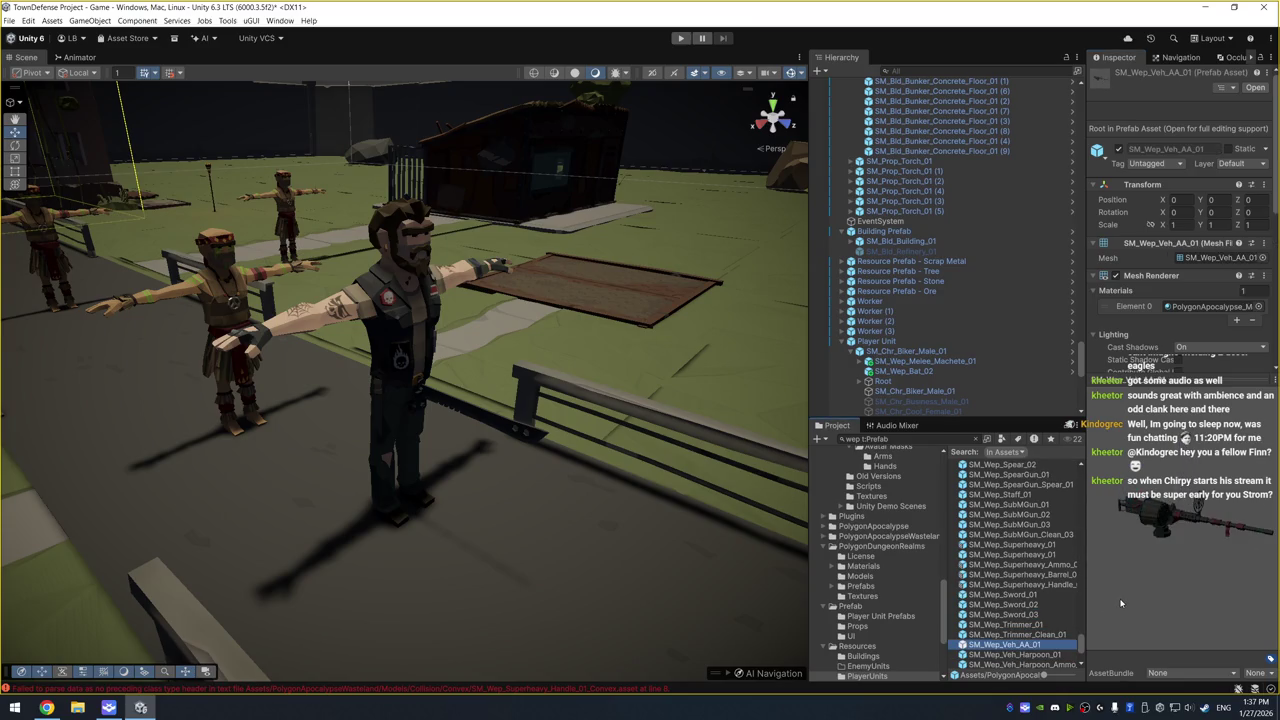
key(Down)
key(Down)
key(Down)
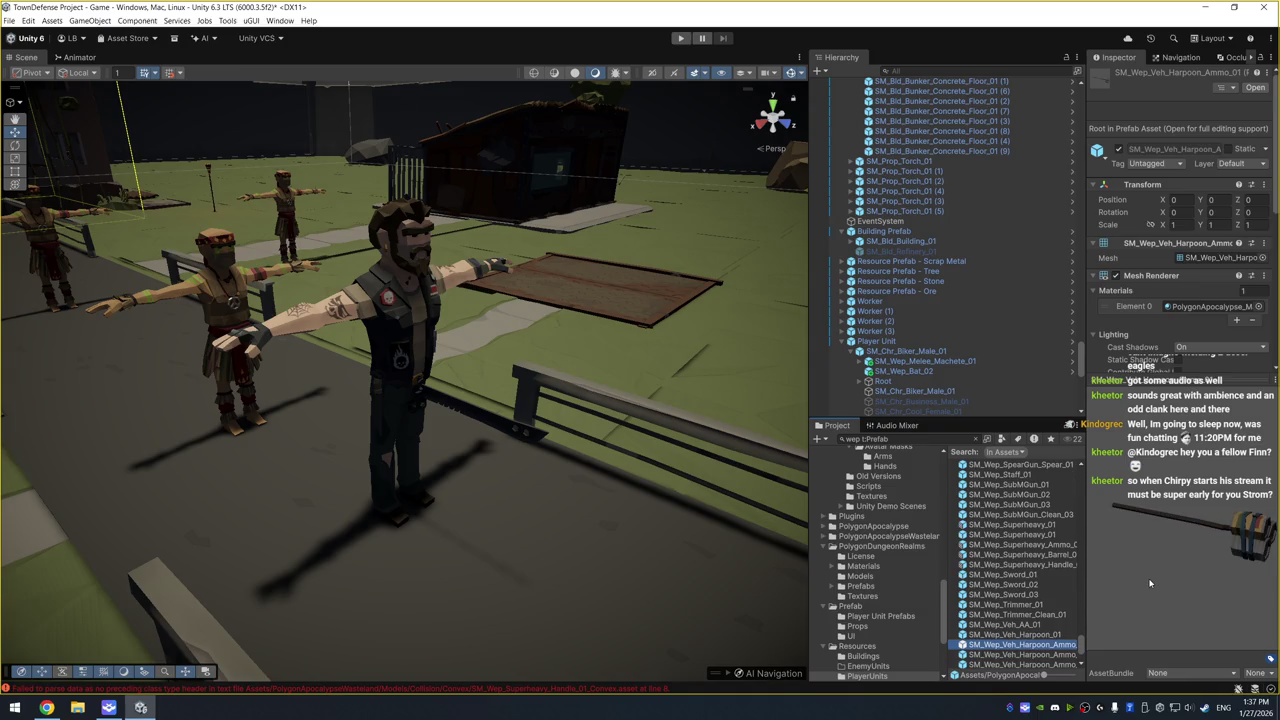
key(Down)
key(Down)
key(Down)
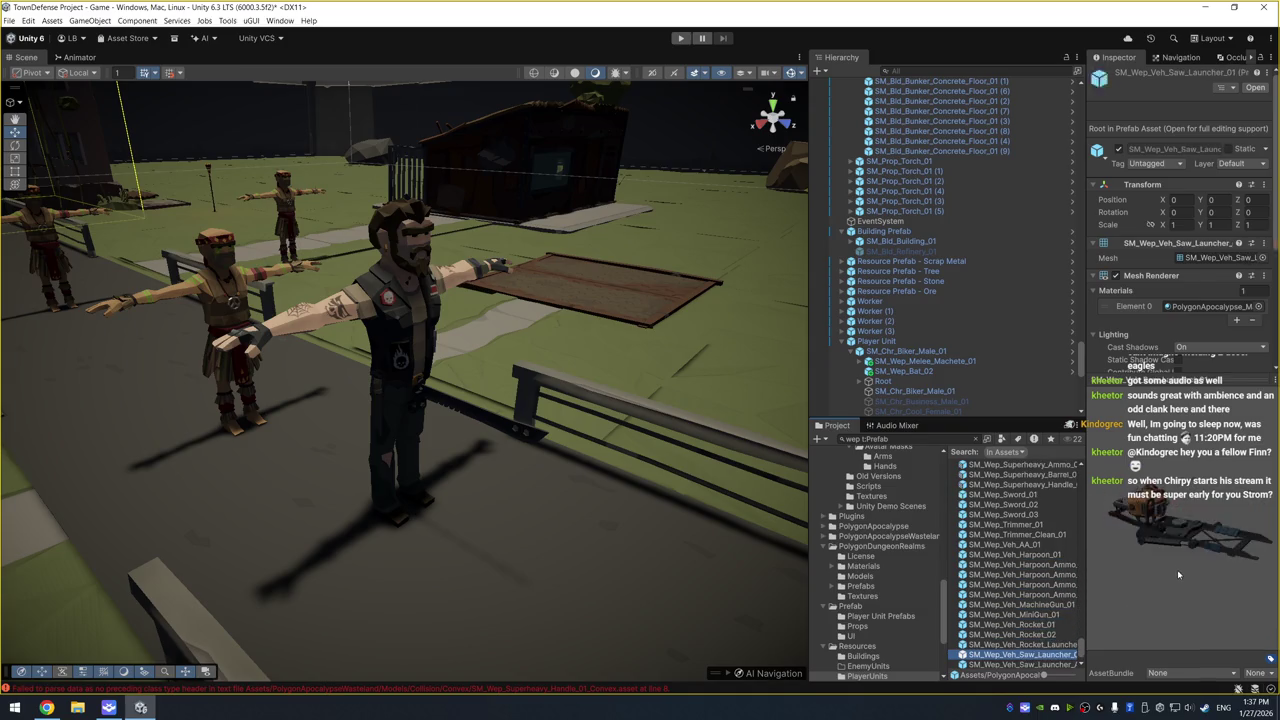
key(Up)
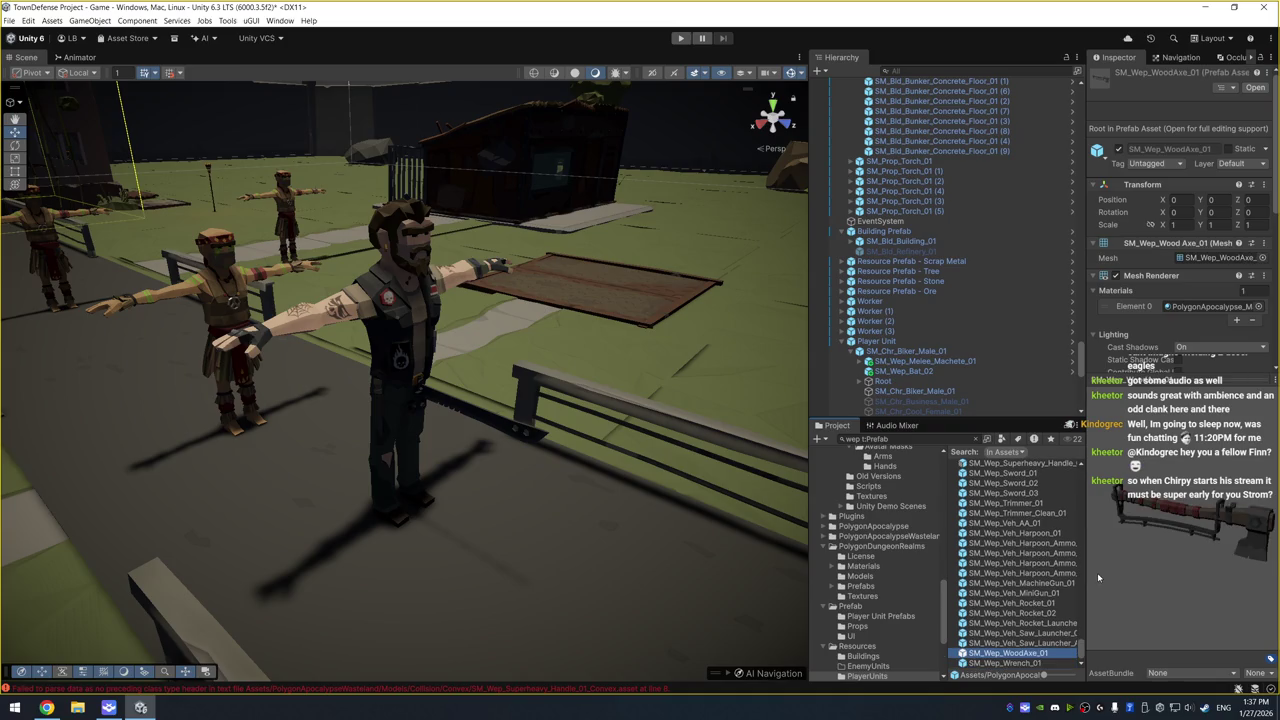